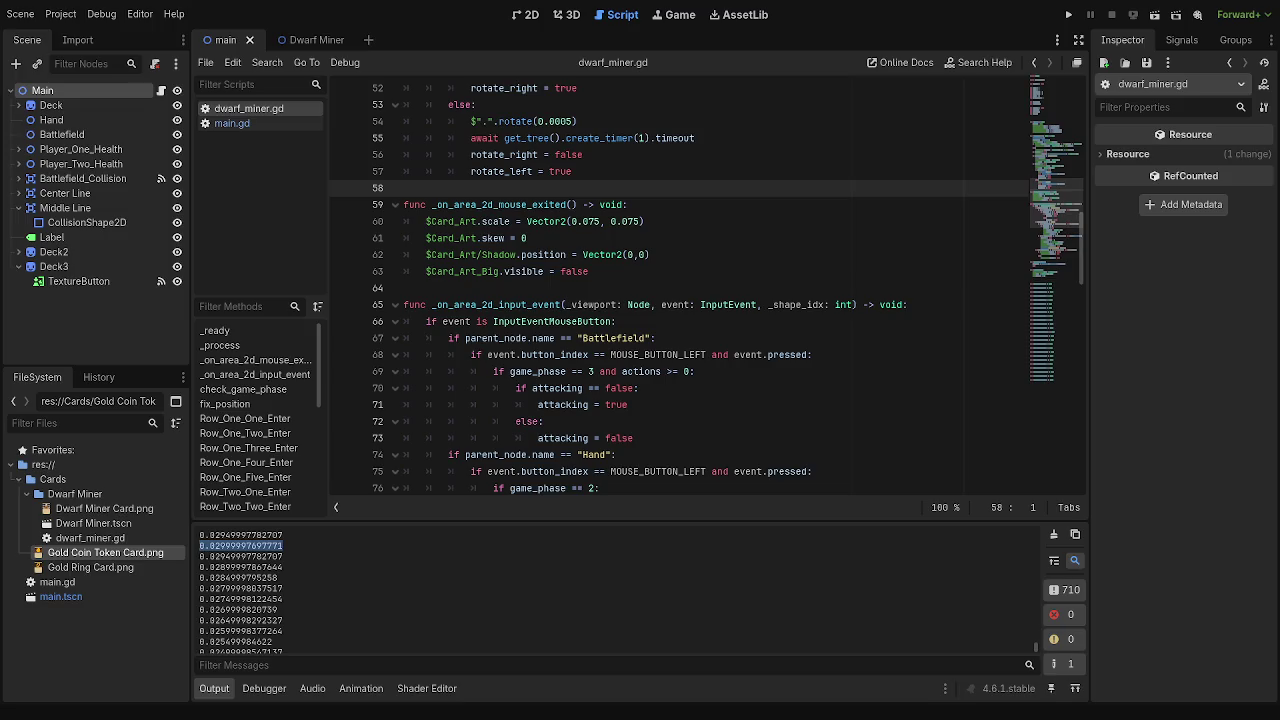
# Step: Browse dwarf_miner.gd through lines 30, 58, 64 and 93, selecting the _on_area_2d_mouse_exited function
pyautogui.scroll(4, 656, 300)
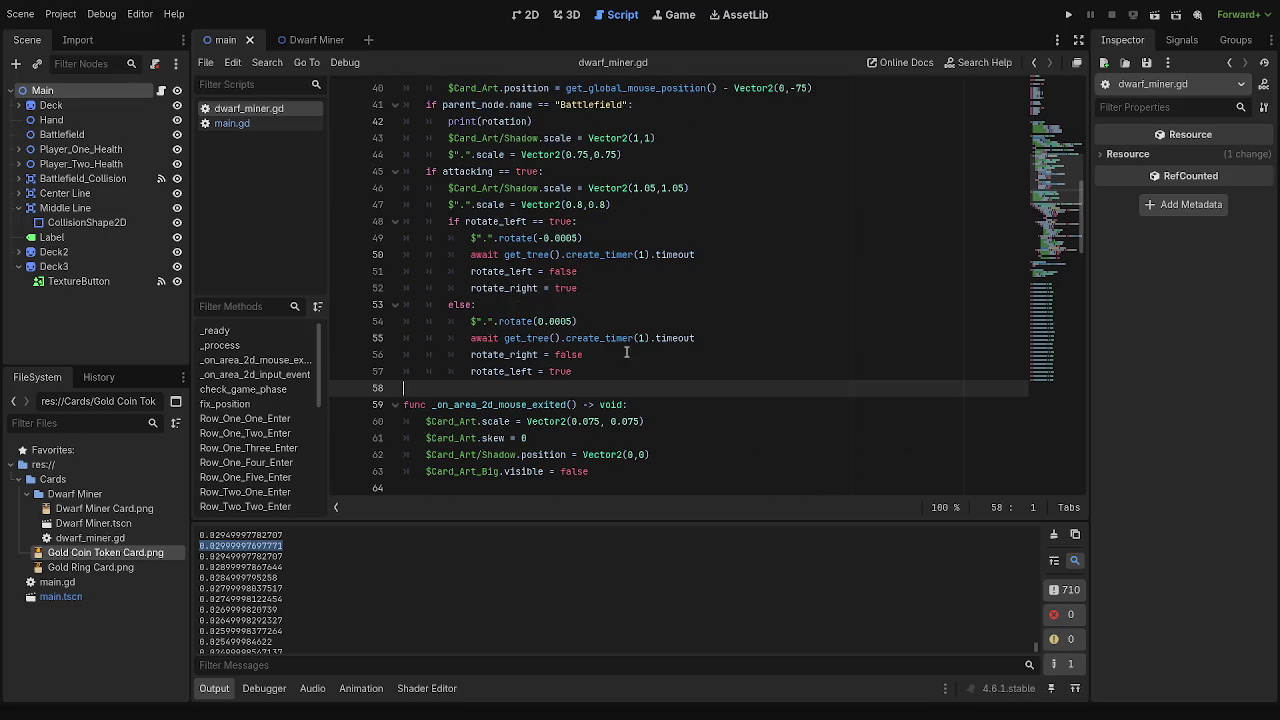
pyautogui.click(656, 341)
pyautogui.scroll(3, 656, 418)
pyautogui.scroll(3, 656, 418)
pyautogui.click(489, 222)
pyautogui.scroll(-4, 540, 424)
pyautogui.scroll(-2, 540, 424)
pyautogui.click(528, 392)
pyautogui.scroll(-3, 534, 393)
pyautogui.click(522, 337)
pyautogui.moveTo(627, 337)
pyautogui.mouseDown()
pyautogui.moveTo(540, 322)
pyautogui.moveTo(405, 256)
pyautogui.mouseUp()
pyautogui.click(646, 330)
pyautogui.scroll(-12, 646, 330)
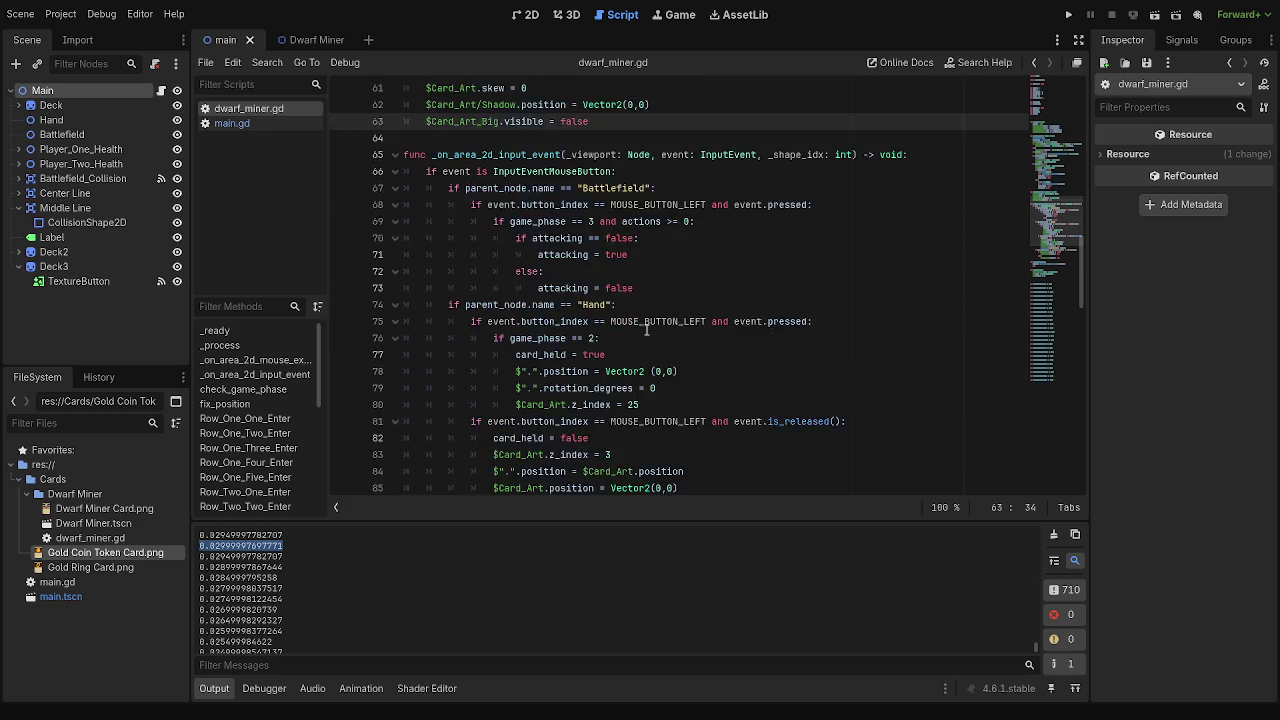
pyautogui.click(592, 221)
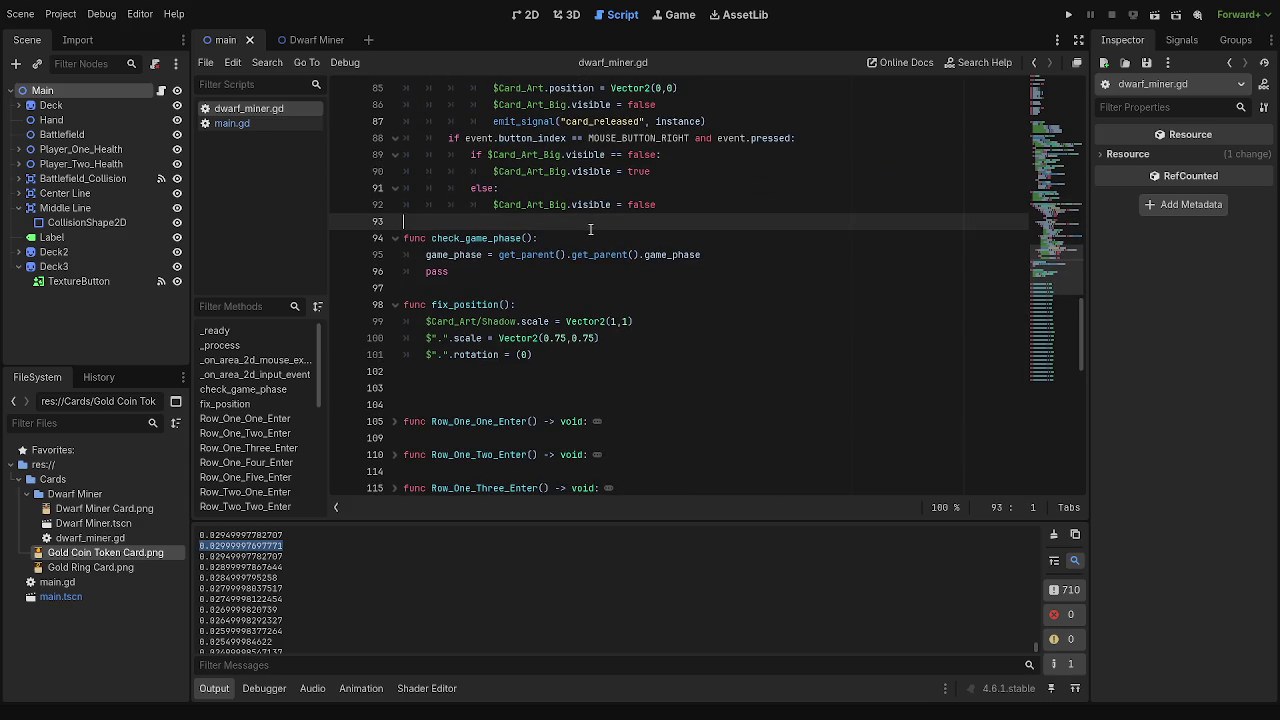
pyautogui.scroll(11, 650, 429)
pyautogui.scroll(17, 650, 429)
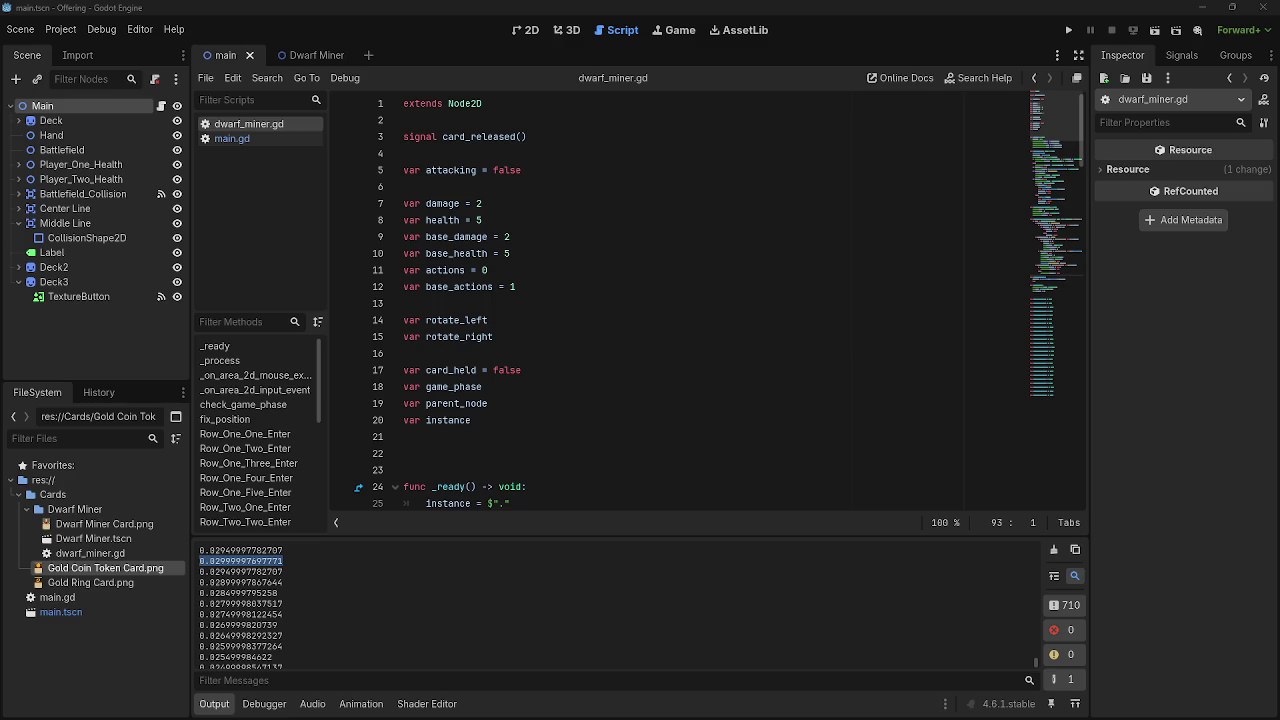
# Step: Paste the rotation value on line 30, delete the stray line again, and save the script
pyautogui.click(598, 441)
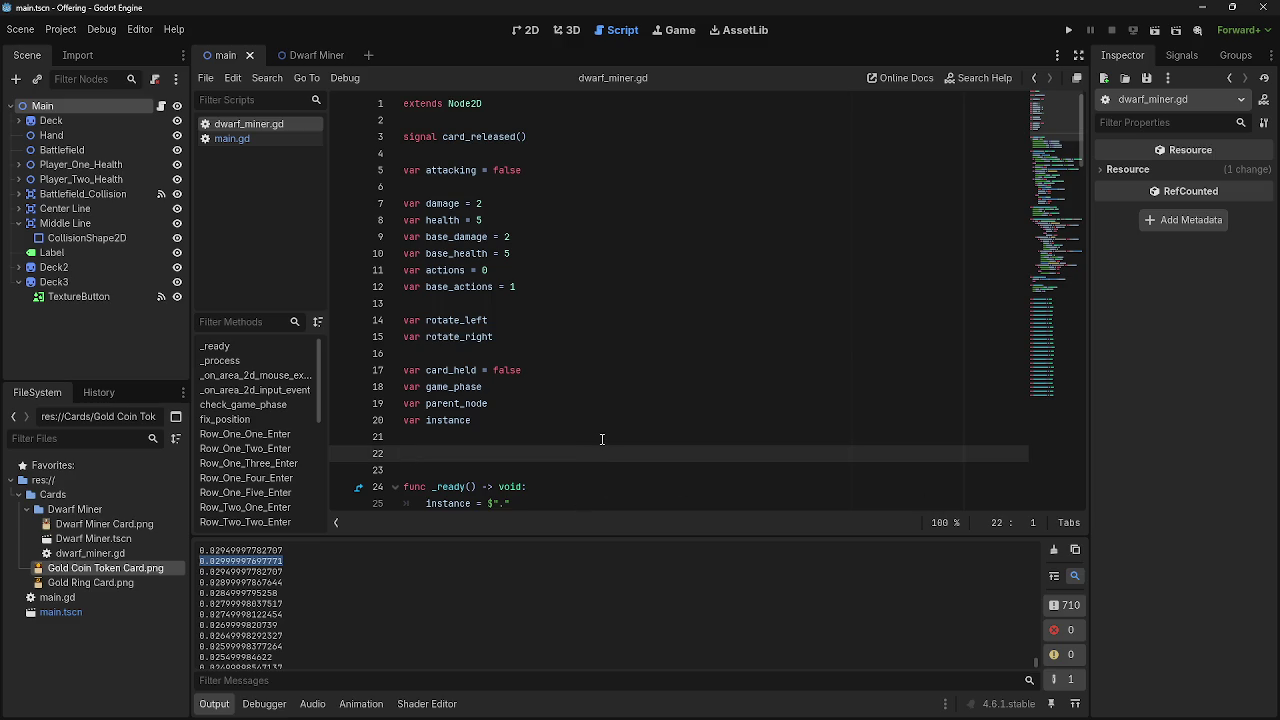
pyautogui.scroll(-7, 602, 439)
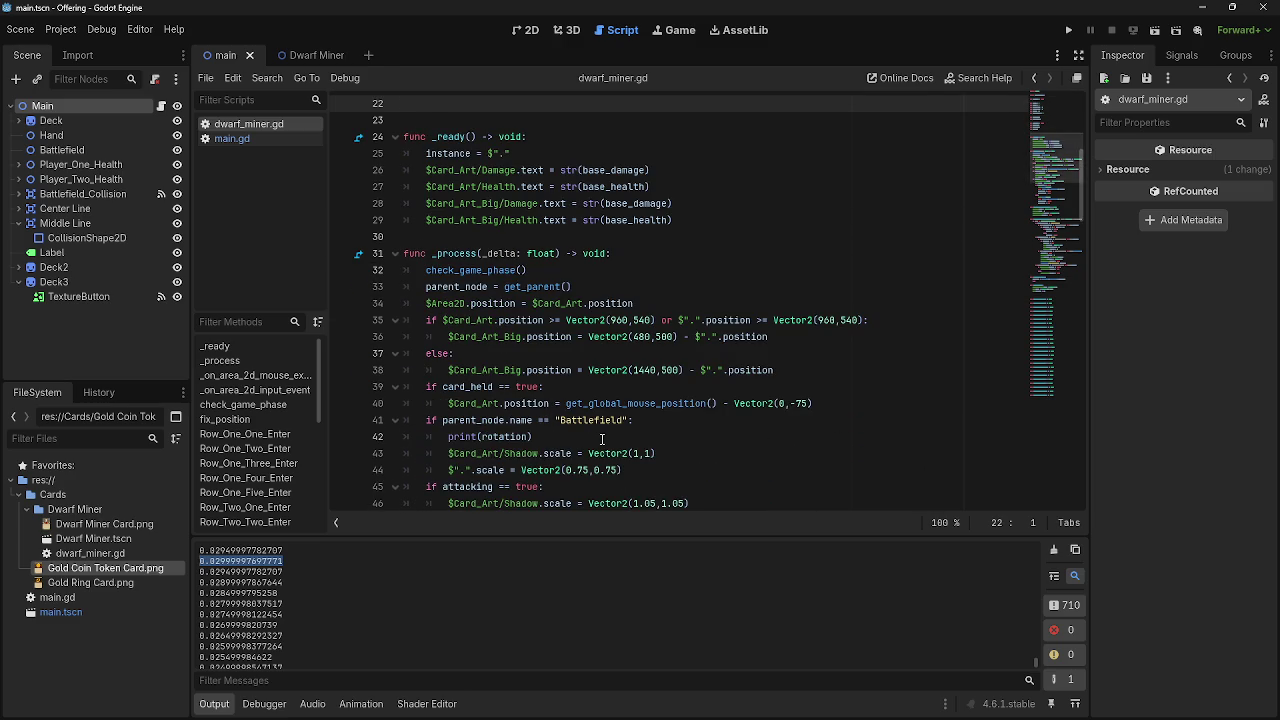
pyautogui.click(561, 236)
pyautogui.write('0.02999997697771')
pyautogui.press('Return')
pyautogui.hotkey('shift', 'Up')
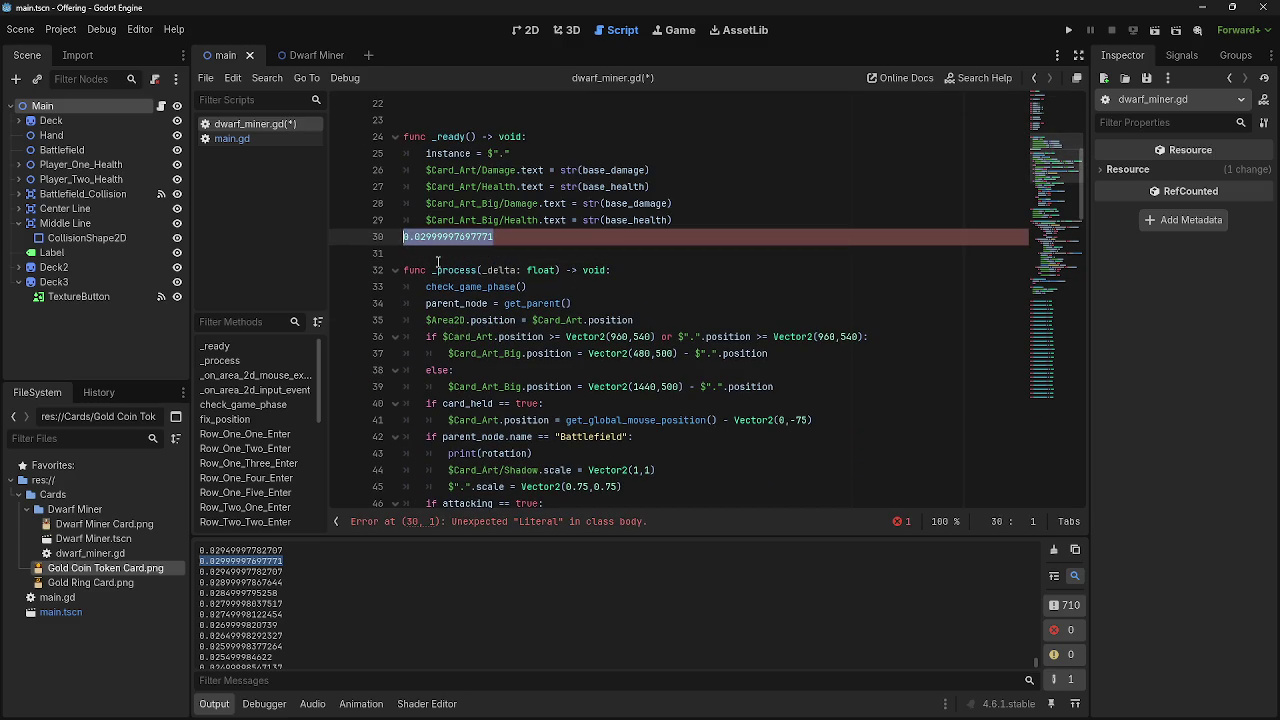
pyautogui.press('Delete')
pyautogui.hotkey('ctrl', 's')
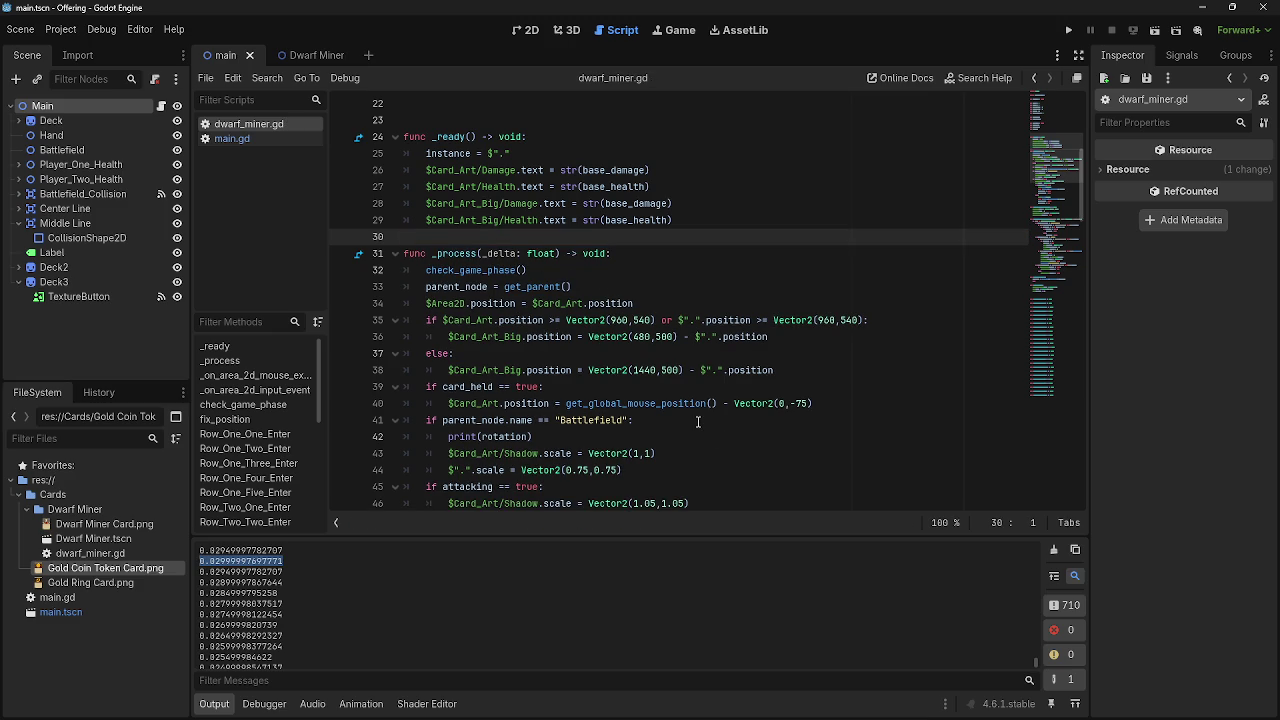
# Step: Inspect the fix_position function, moving between lines 93 and 97 and settling on blank line 93
pyautogui.scroll(-9, 618, 402)
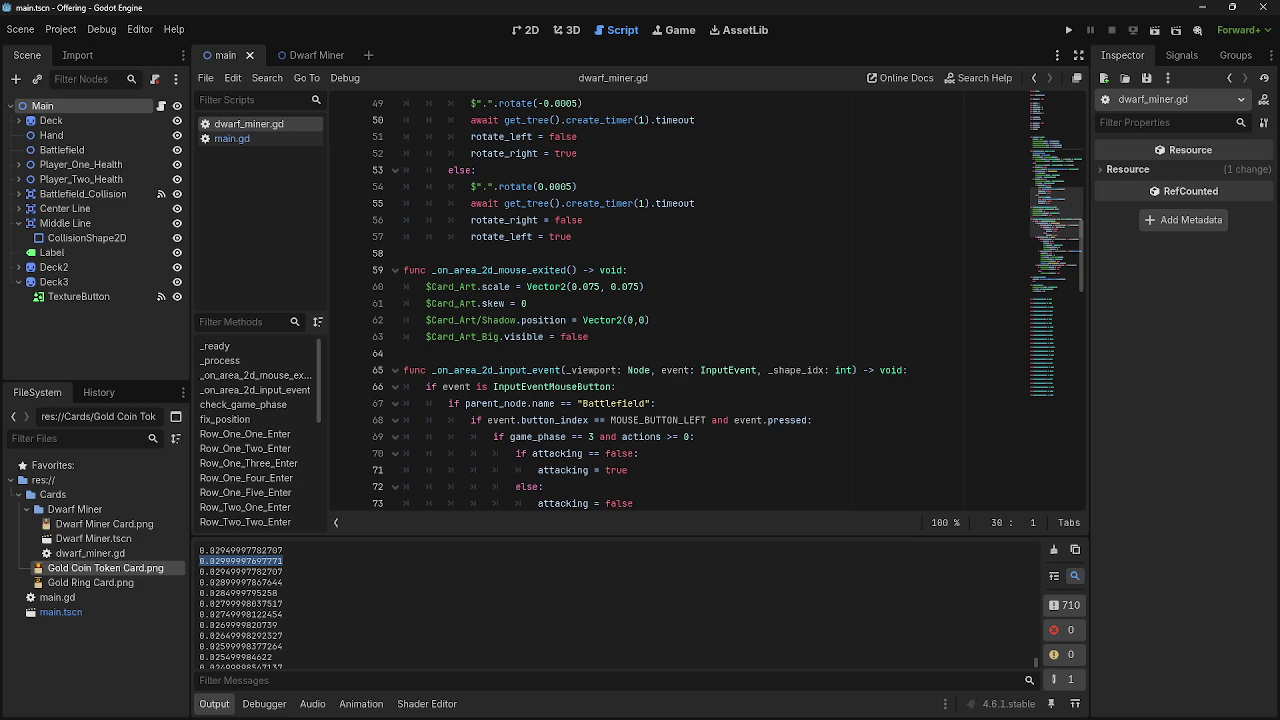
pyautogui.scroll(-12, 570, 353)
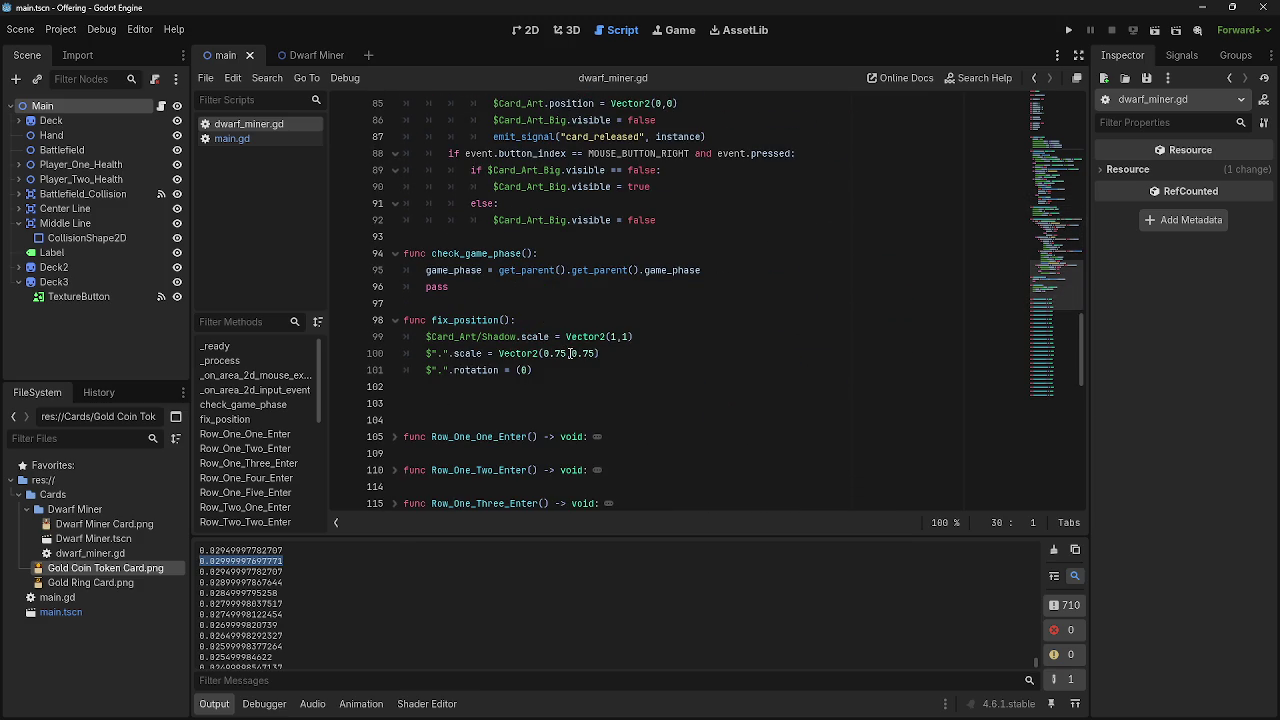
pyautogui.click(557, 320)
pyautogui.click(551, 243)
pyautogui.click(526, 304)
pyautogui.click(527, 242)
pyautogui.click(520, 303)
pyautogui.click(528, 250)
pyautogui.click(507, 242)
pyautogui.click(499, 304)
pyautogui.click(508, 238)
pyautogui.click(496, 298)
pyautogui.click(493, 250)
pyautogui.click(483, 303)
pyautogui.click(476, 238)
pyautogui.click(472, 301)
pyautogui.click(481, 248)
pyautogui.click(514, 240)
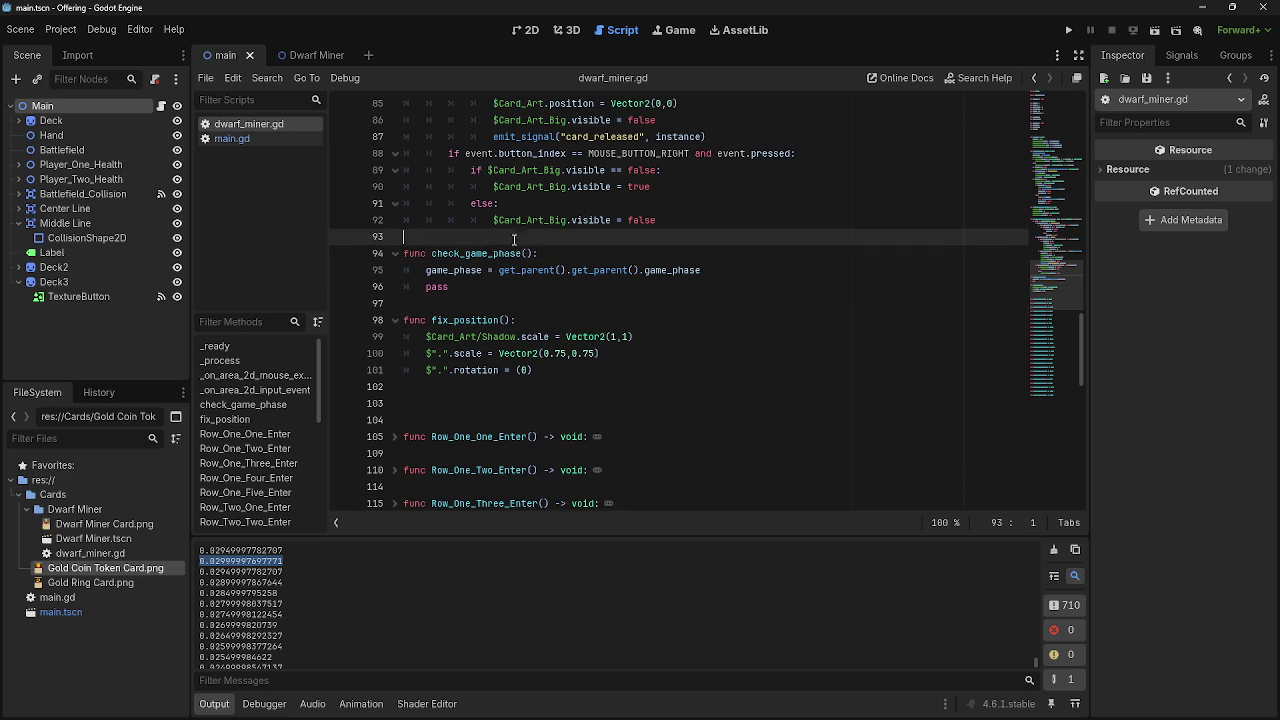
# Step: Select the damage and health label lines and review the _ready function body
pyautogui.scroll(18, 566, 469)
pyautogui.scroll(10, 566, 469)
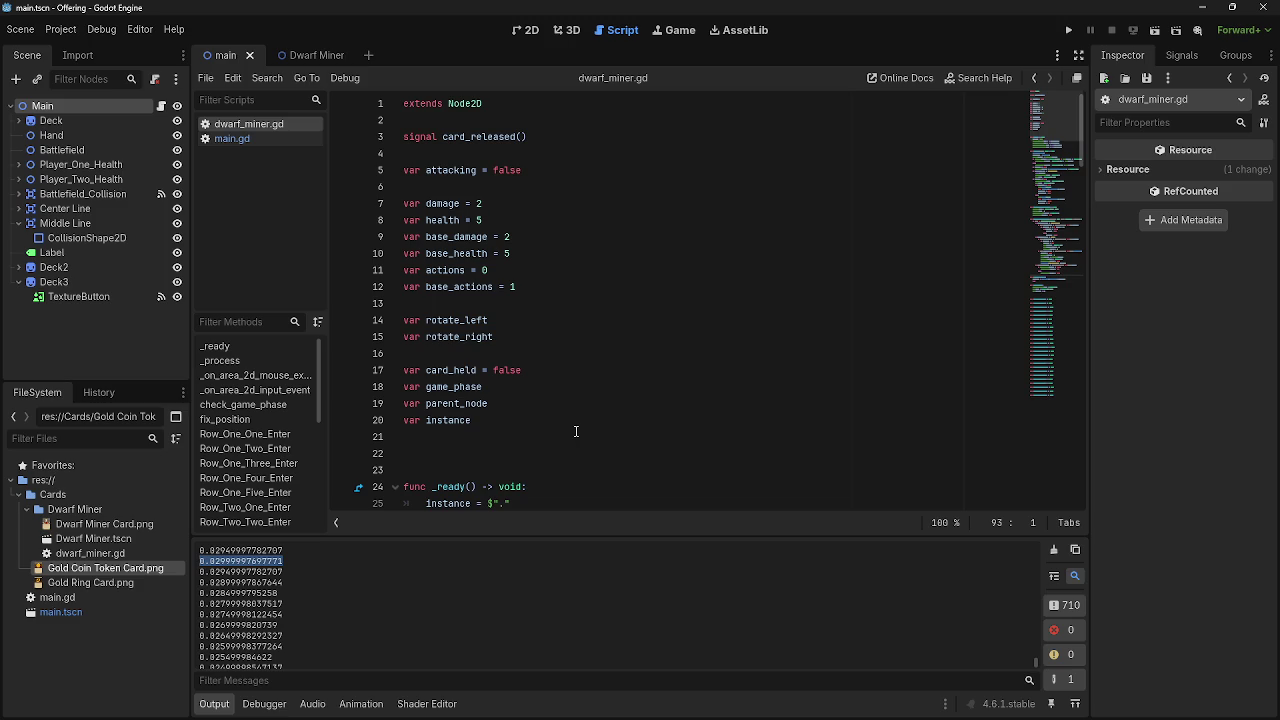
pyautogui.scroll(-5, 576, 431)
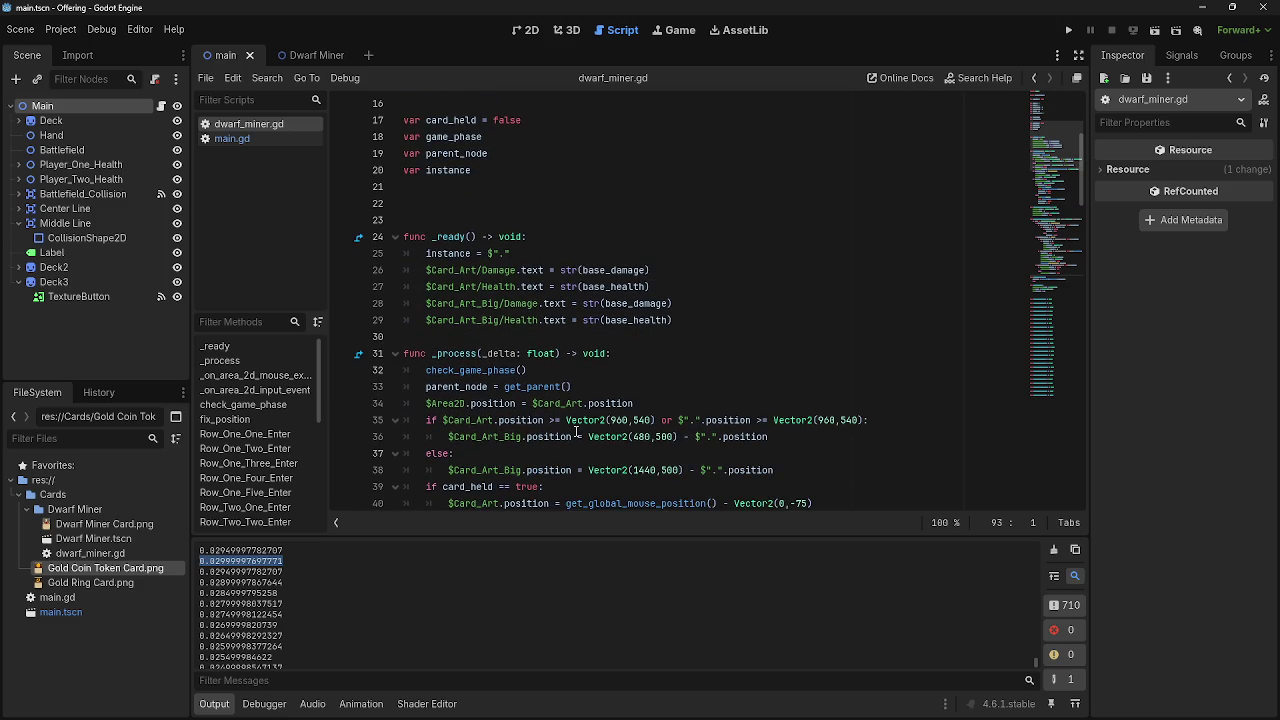
pyautogui.moveTo(425, 270)
pyautogui.mouseDown()
pyautogui.moveTo(677, 306)
pyautogui.moveTo(430, 303)
pyautogui.moveTo(398, 257)
pyautogui.mouseUp()
pyautogui.click(696, 328)
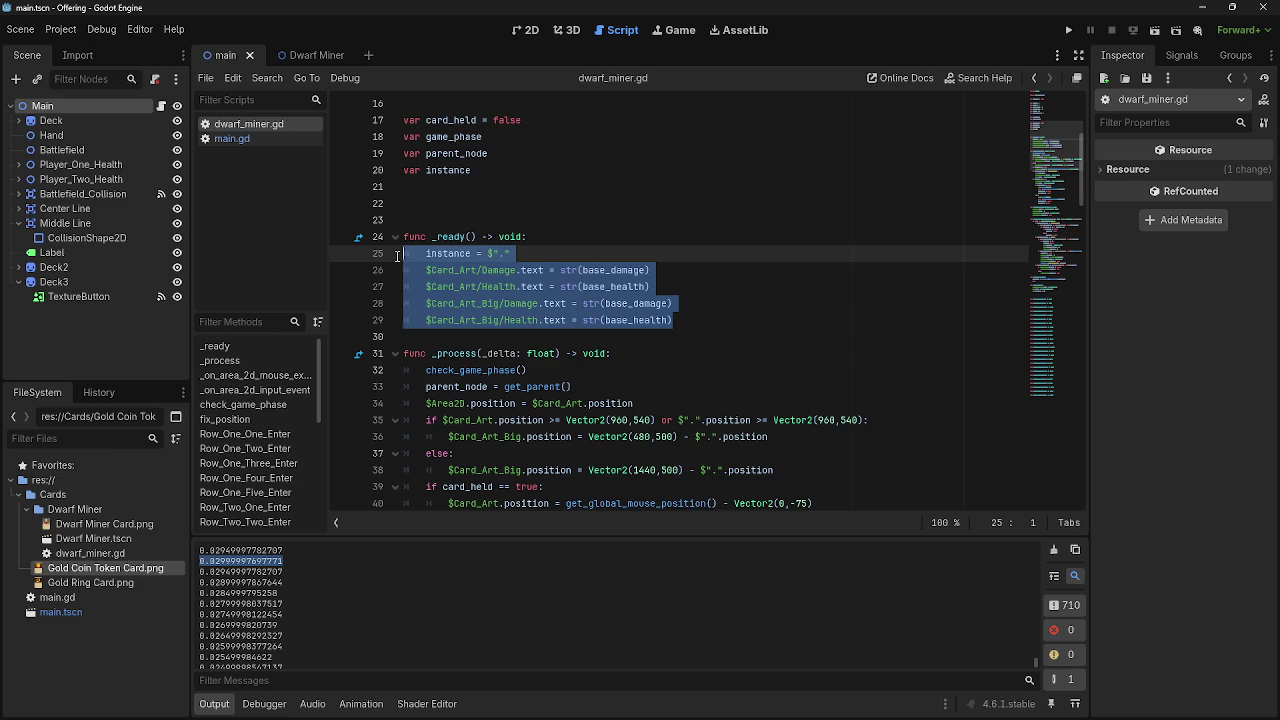
pyautogui.click(763, 306)
pyautogui.scroll(-6, 743, 387)
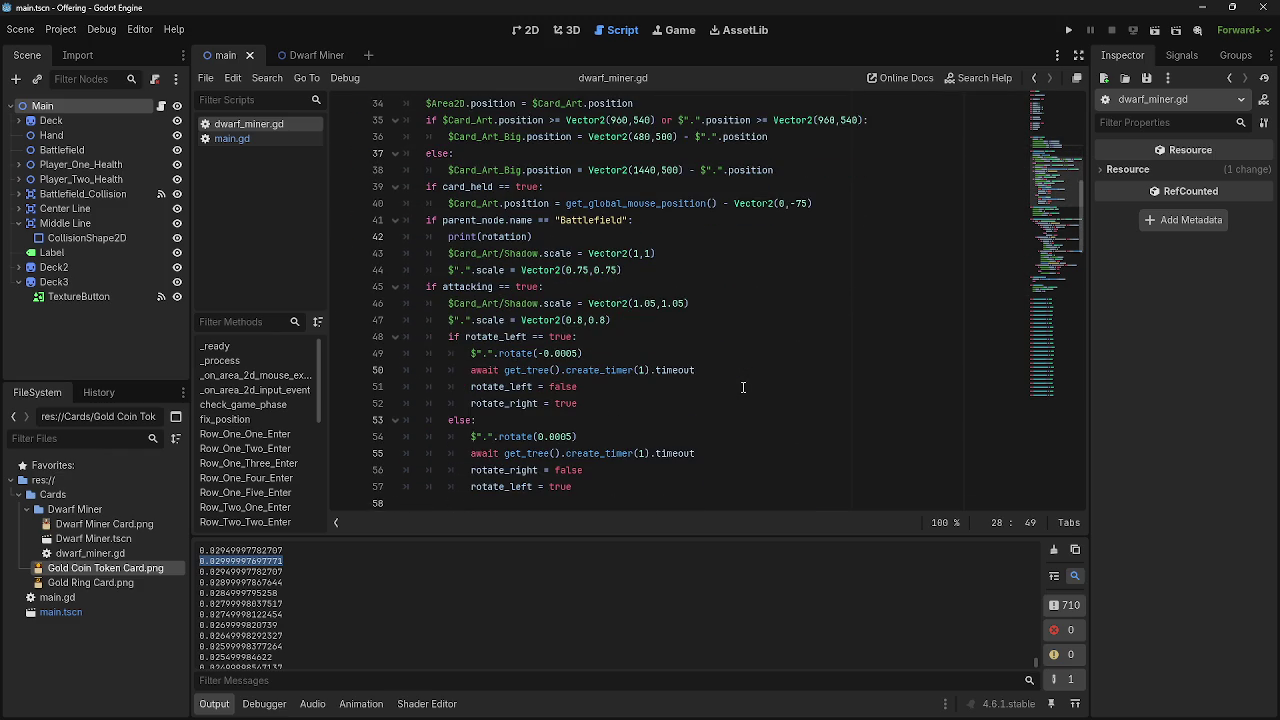
pyautogui.scroll(-3, 743, 387)
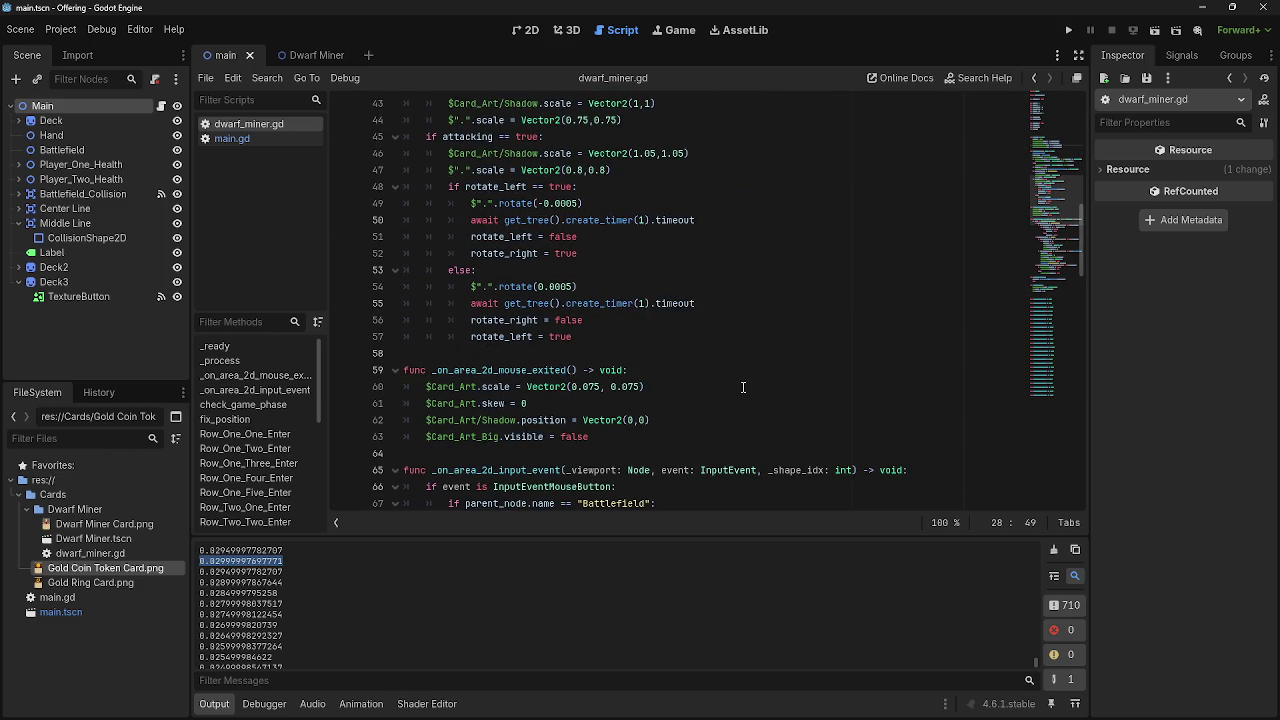
pyautogui.scroll(-4, 743, 387)
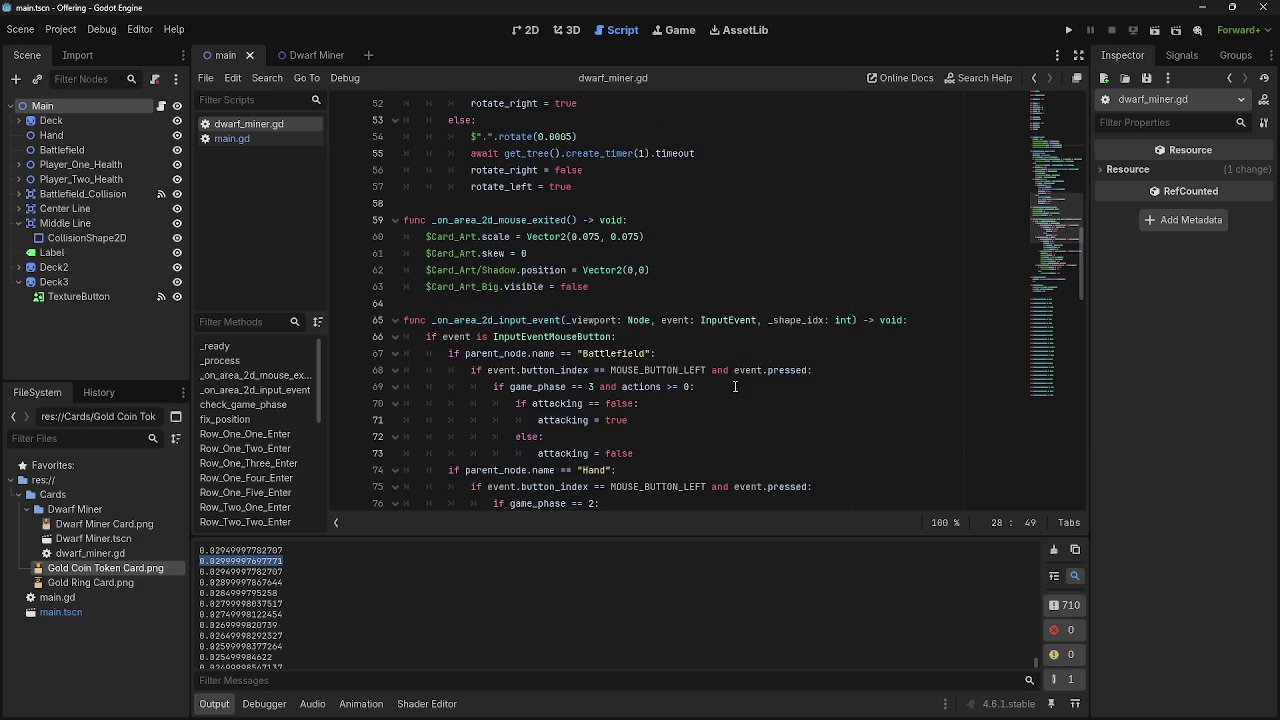
pyautogui.scroll(-1, 740, 380)
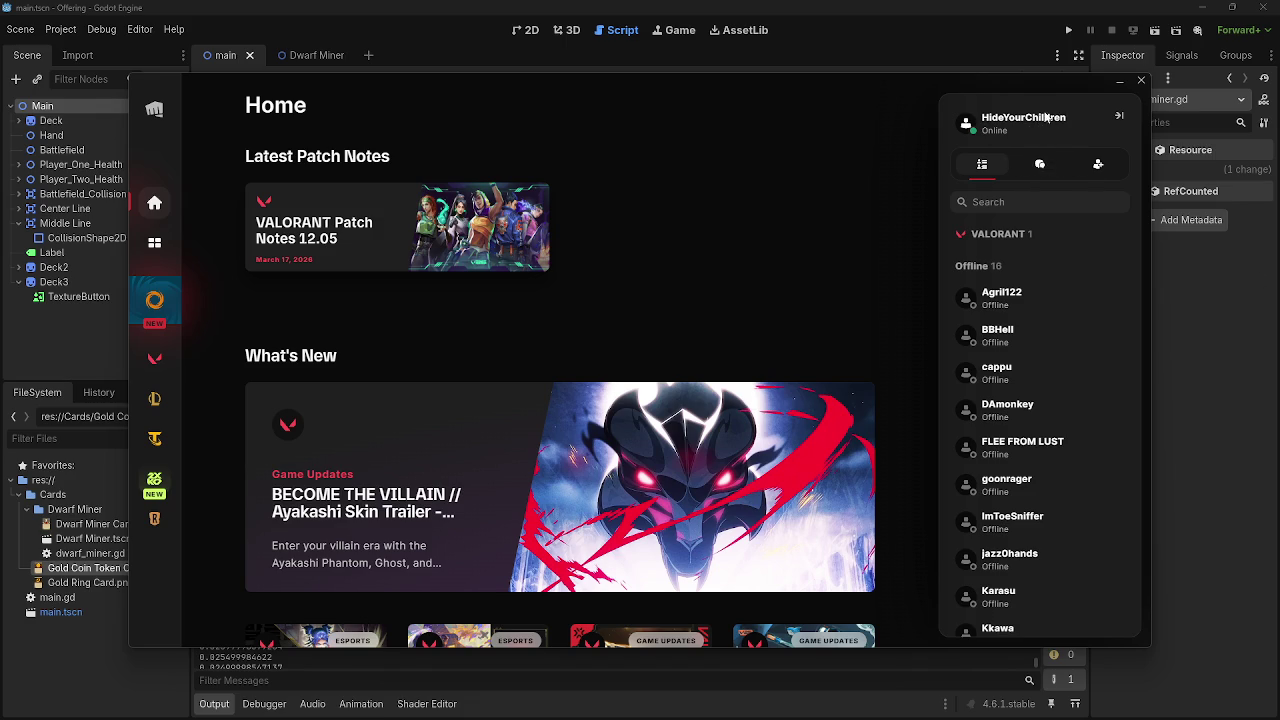
# Step: Cycle the Riot friends panel through add-friend, chat and friends list, then open the VALORANT page
pyautogui.click(1098, 165)
pyautogui.click(1041, 165)
pyautogui.click(982, 165)
pyautogui.click(154, 358)
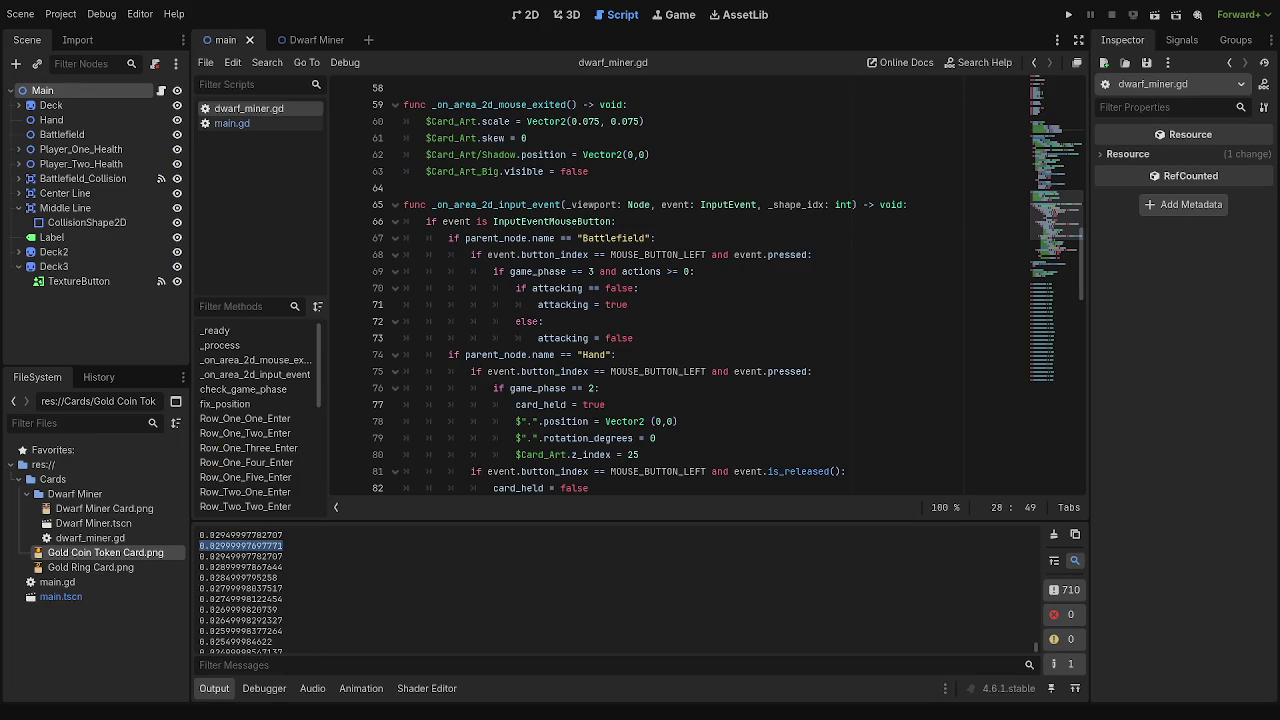
pyautogui.scroll(-3, 725, 289)
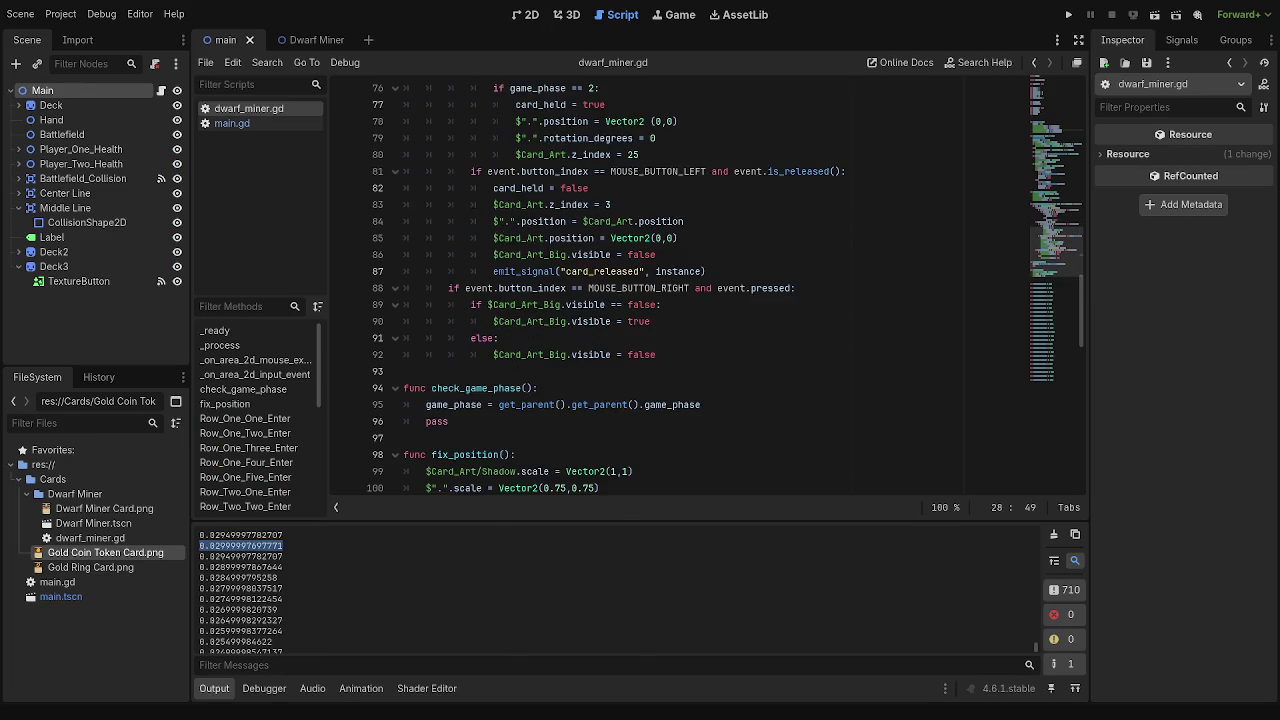
pyautogui.scroll(-4, 810, 396)
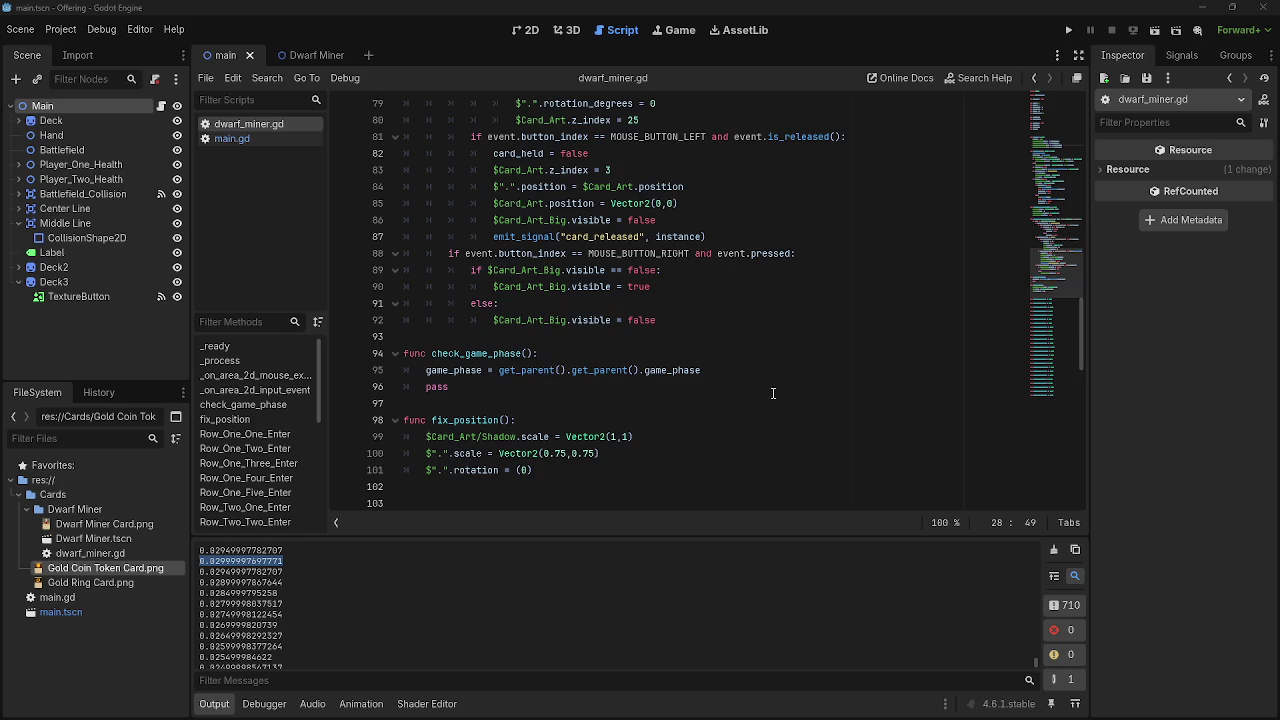
pyautogui.click(714, 303)
pyautogui.moveTo(714, 320)
pyautogui.mouseDown()
pyautogui.moveTo(410, 320)
pyautogui.moveTo(402, 262)
pyautogui.mouseUp()
pyautogui.click(714, 320)
pyautogui.scroll(-15, 646, 487)
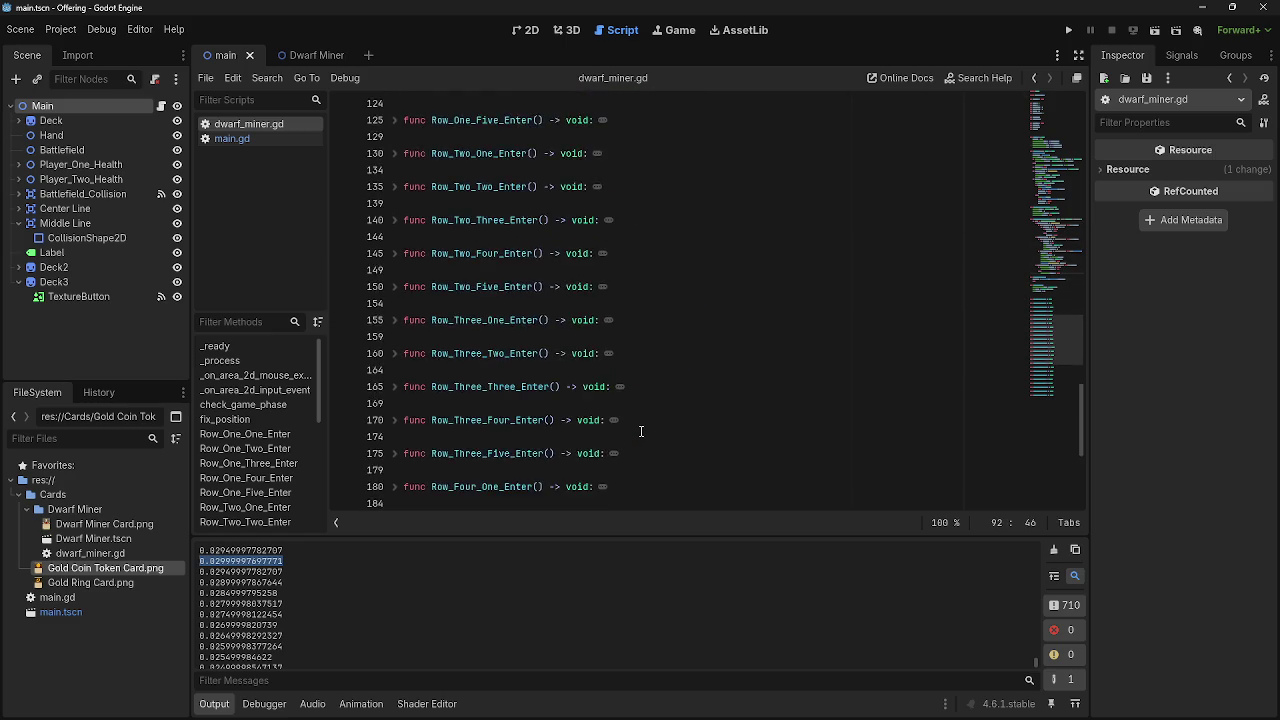
pyautogui.scroll(15, 653, 459)
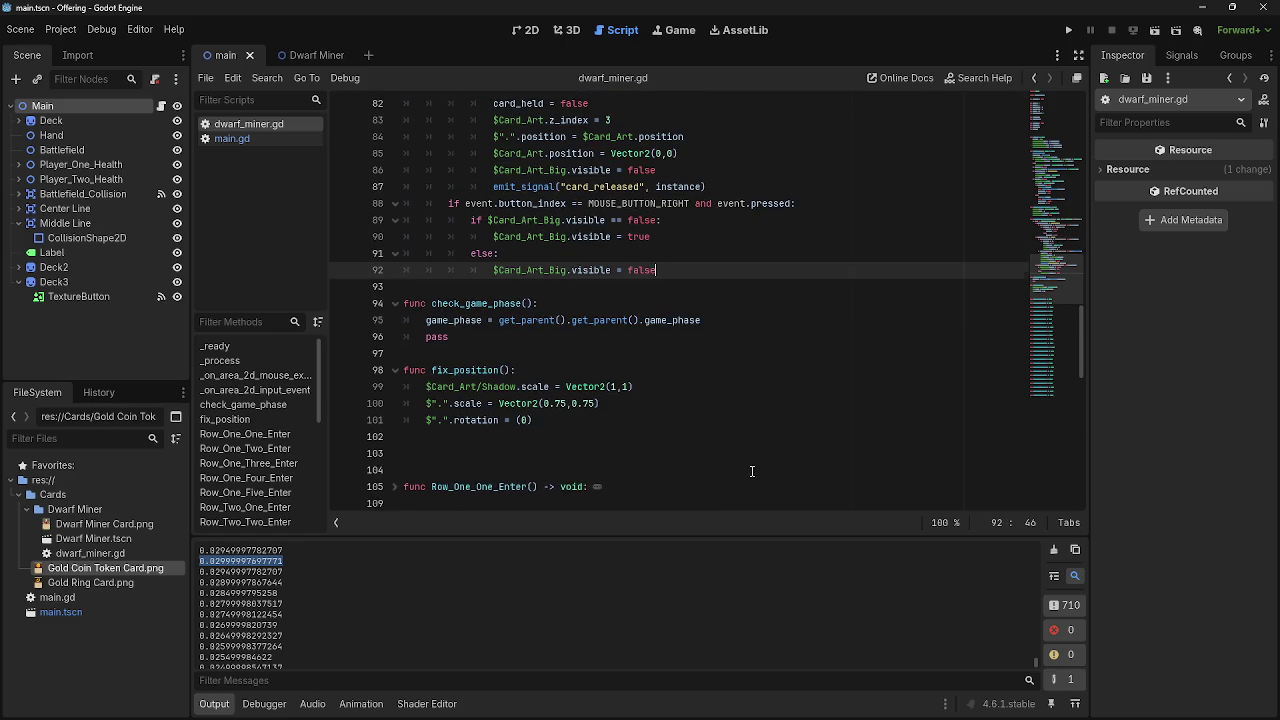
pyautogui.click(705, 453)
pyautogui.scroll(-2, 706, 440)
pyautogui.click(723, 400)
pyautogui.click(722, 358)
pyautogui.scroll(1, 716, 364)
pyautogui.click(737, 303)
pyautogui.click(732, 236)
pyautogui.click(702, 299)
pyautogui.click(705, 240)
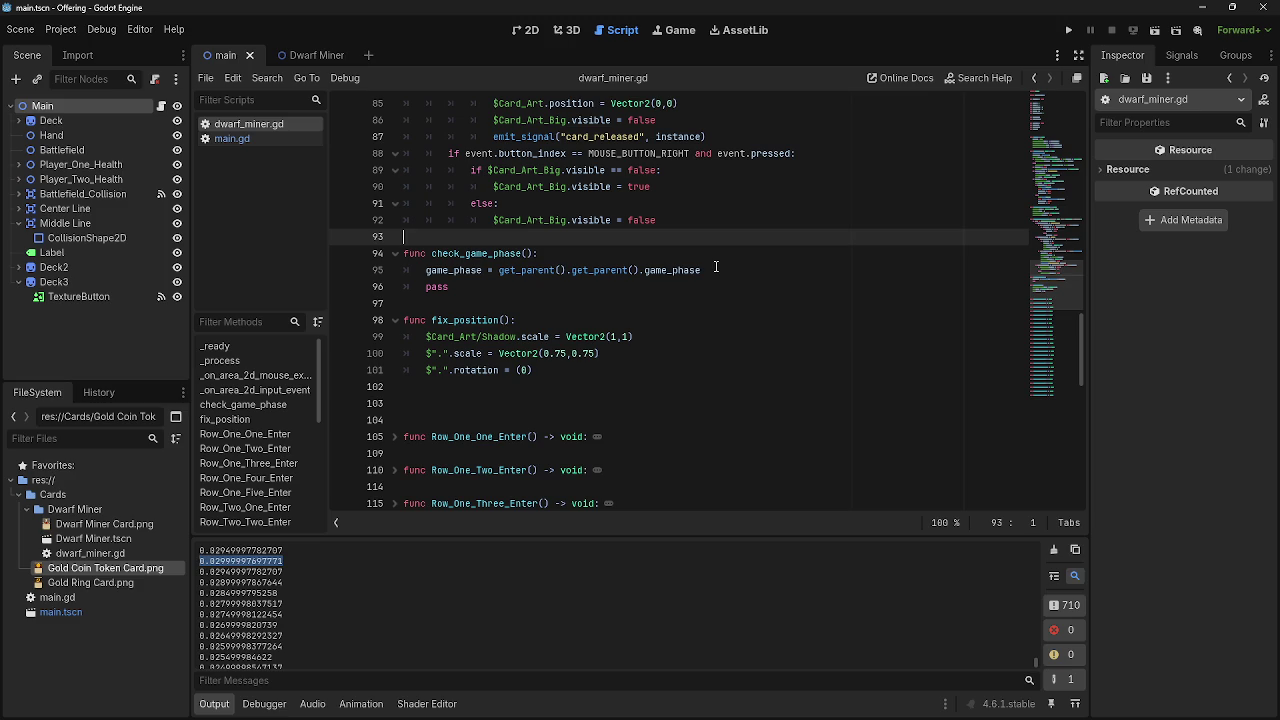
pyautogui.scroll(6, 716, 268)
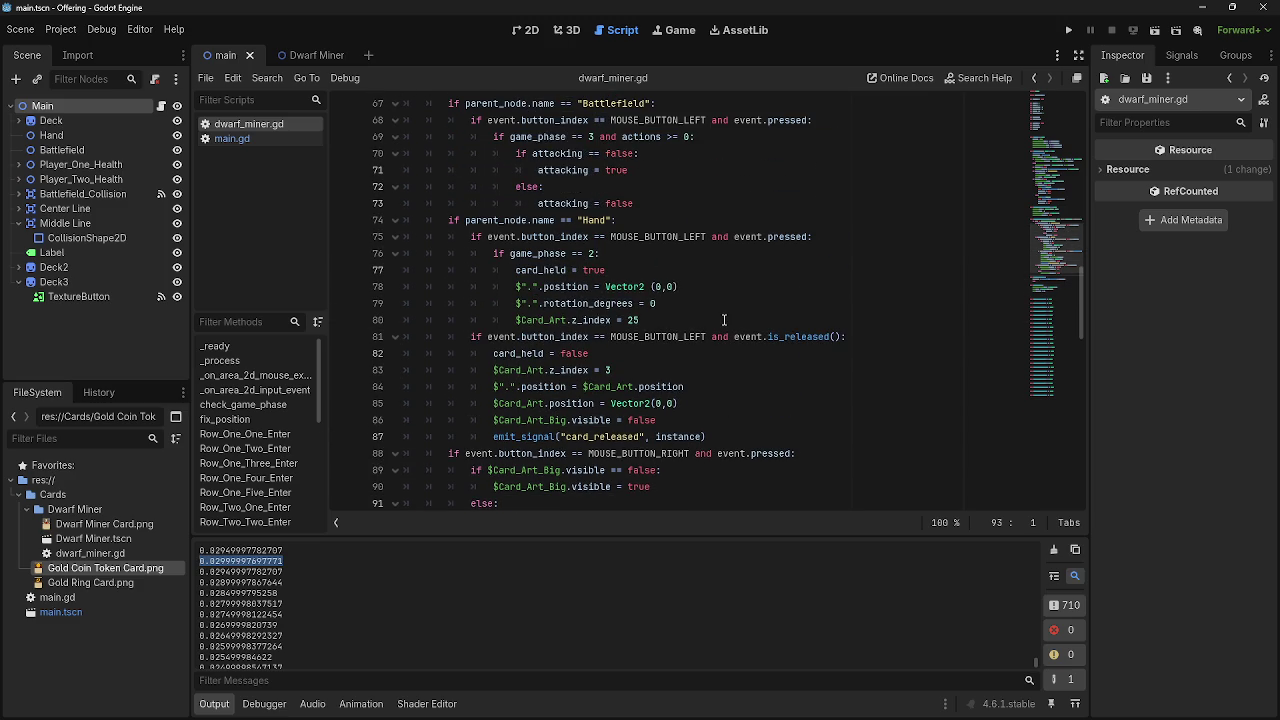
pyautogui.scroll(4, 724, 320)
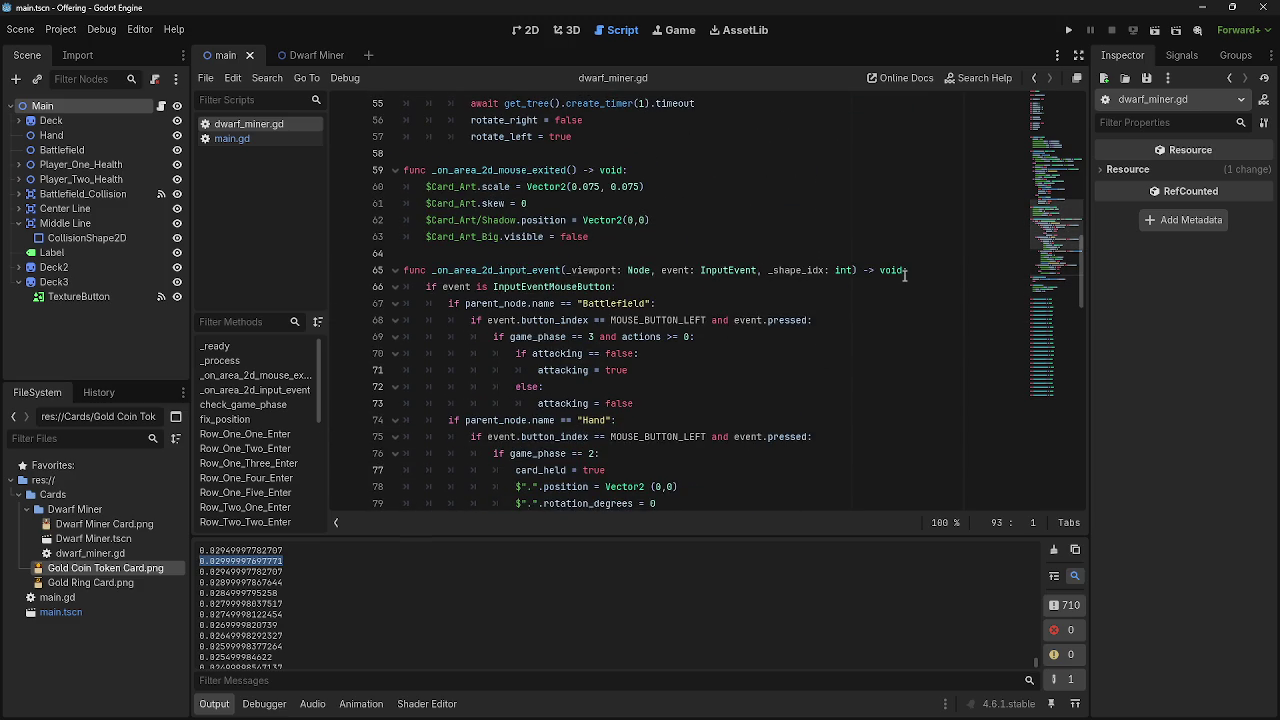
pyautogui.click(719, 255)
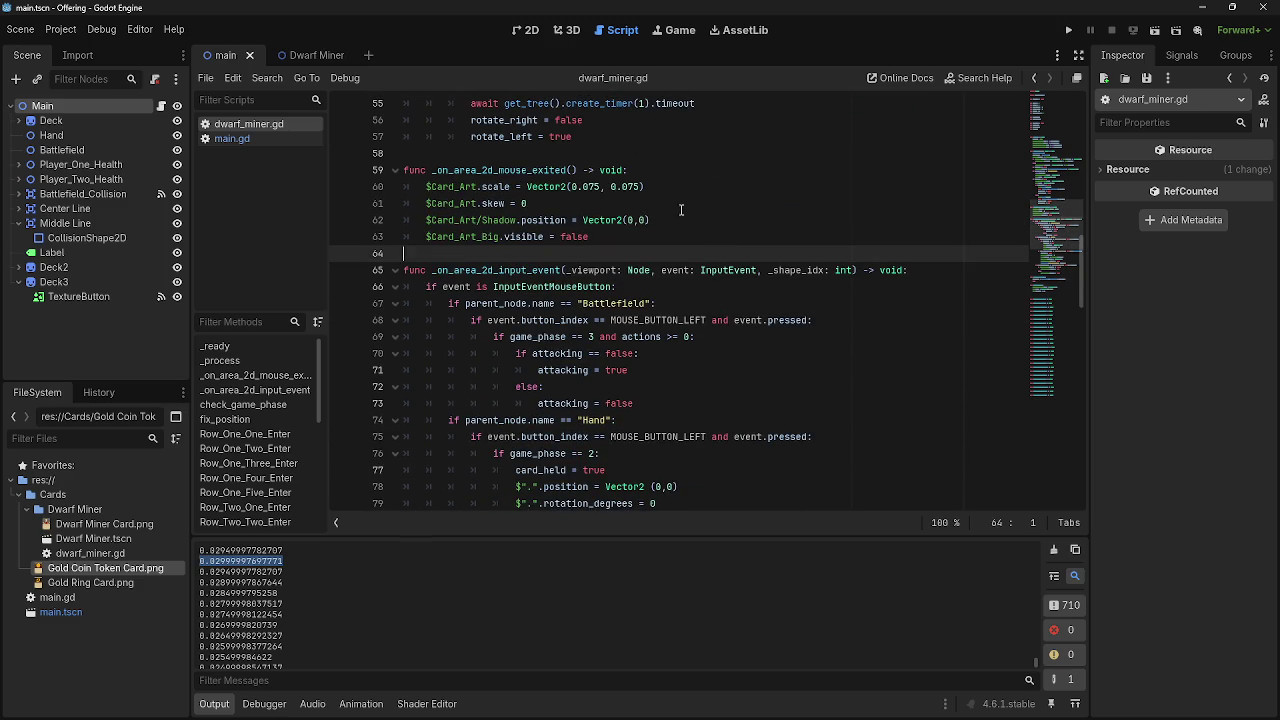
pyautogui.click(672, 153)
pyautogui.scroll(11, 672, 153)
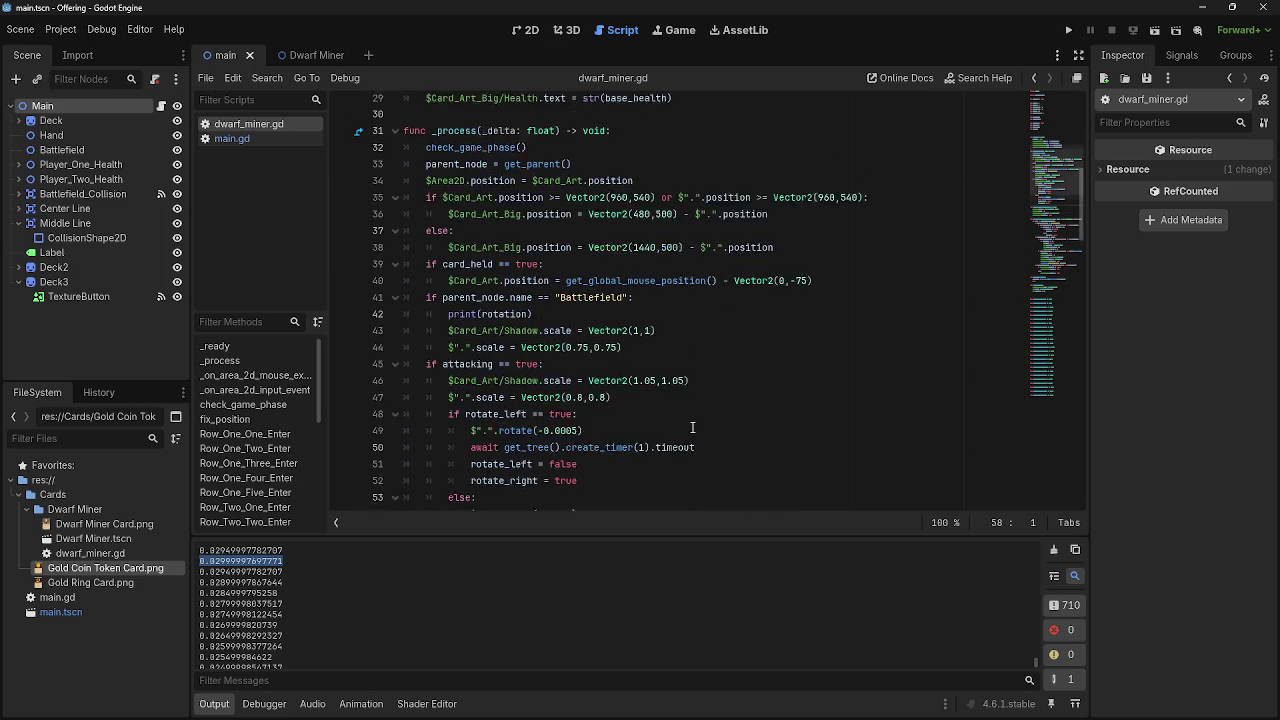
pyautogui.click(557, 237)
pyautogui.scroll(4, 576, 352)
pyautogui.click(540, 305)
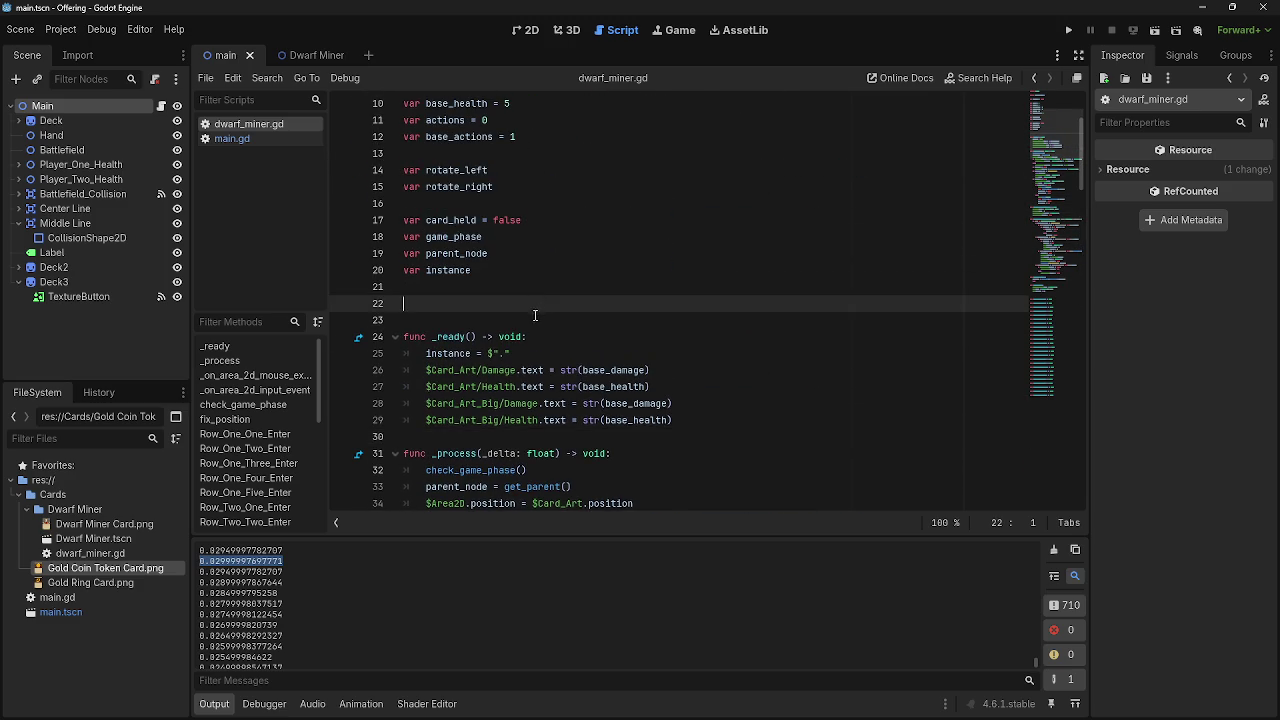
pyautogui.scroll(2, 549, 297)
pyautogui.click(549, 297)
pyautogui.click(546, 253)
pyautogui.click(530, 306)
pyautogui.click(528, 256)
pyautogui.click(530, 306)
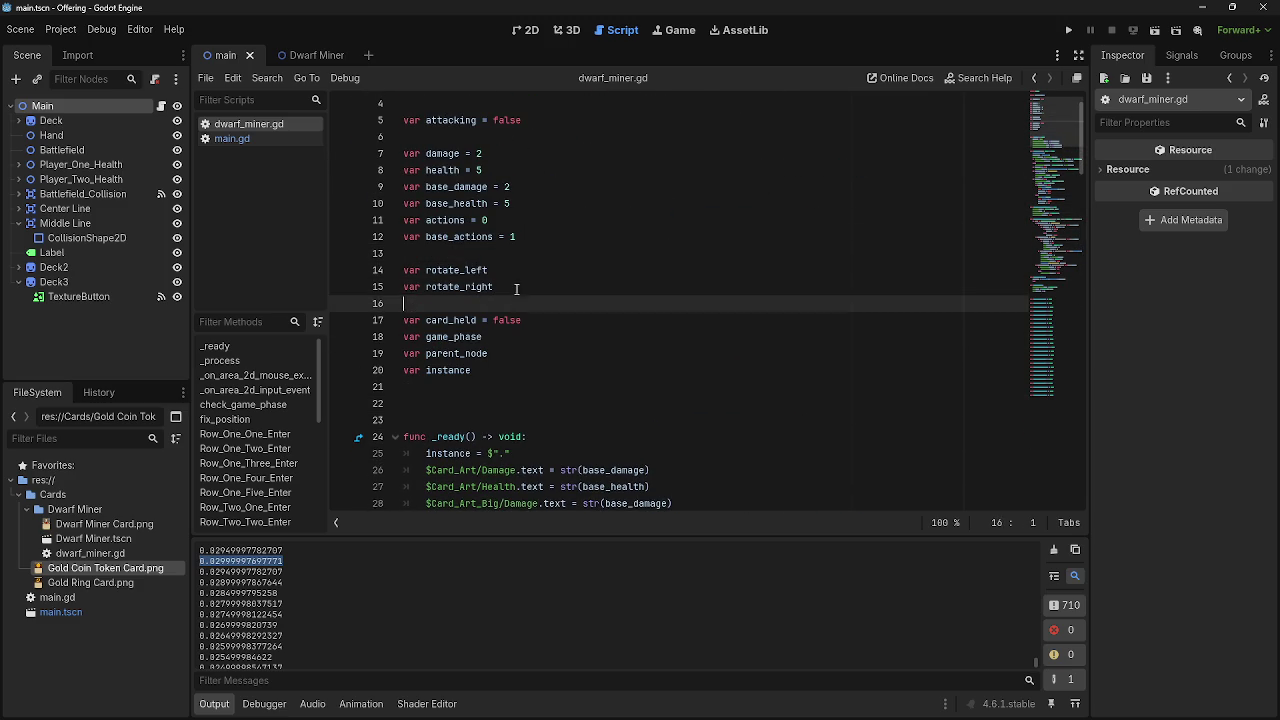
pyautogui.click(526, 258)
pyautogui.scroll(-3, 567, 406)
pyautogui.scroll(-3, 567, 406)
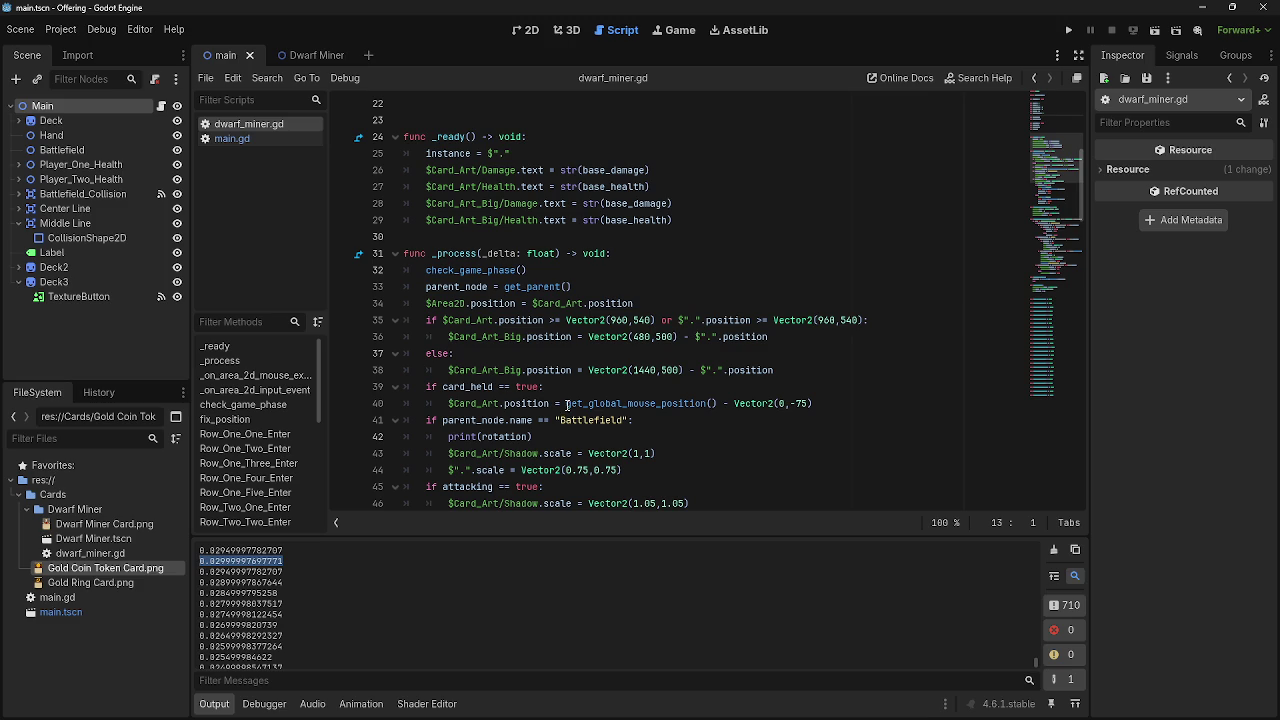
pyautogui.click(446, 237)
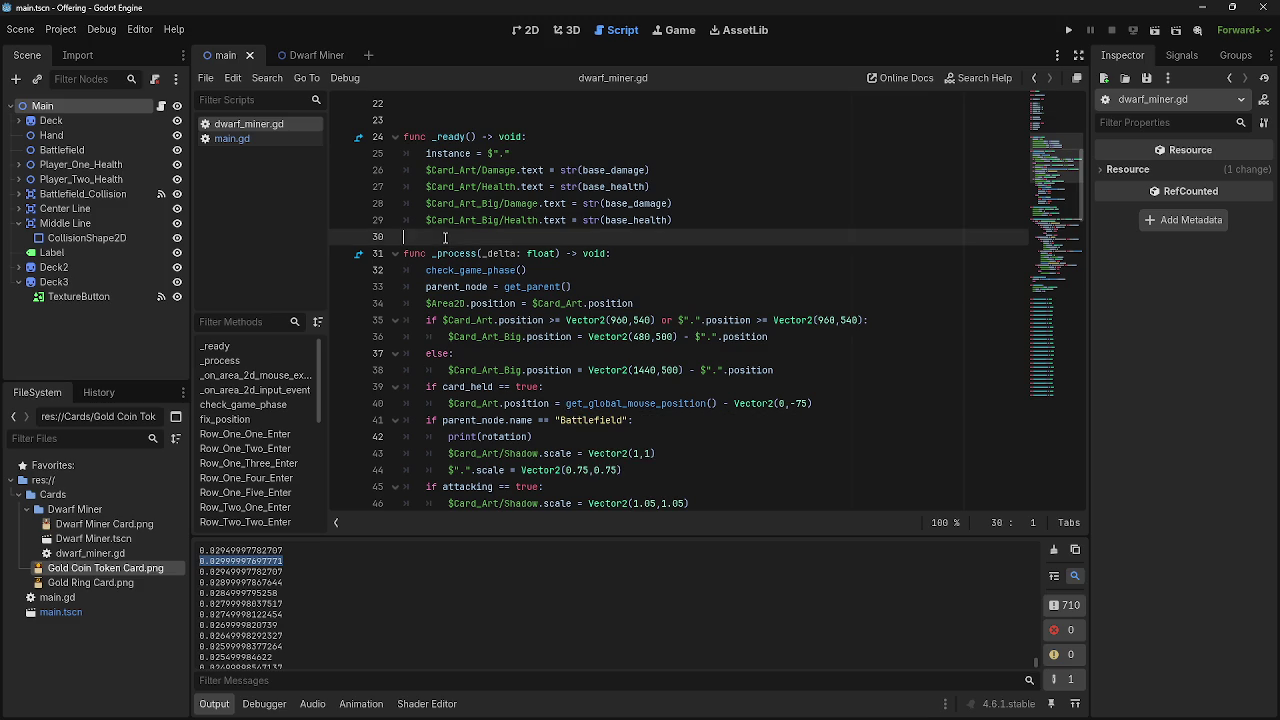
pyautogui.click(511, 150)
pyautogui.scroll(-3, 560, 345)
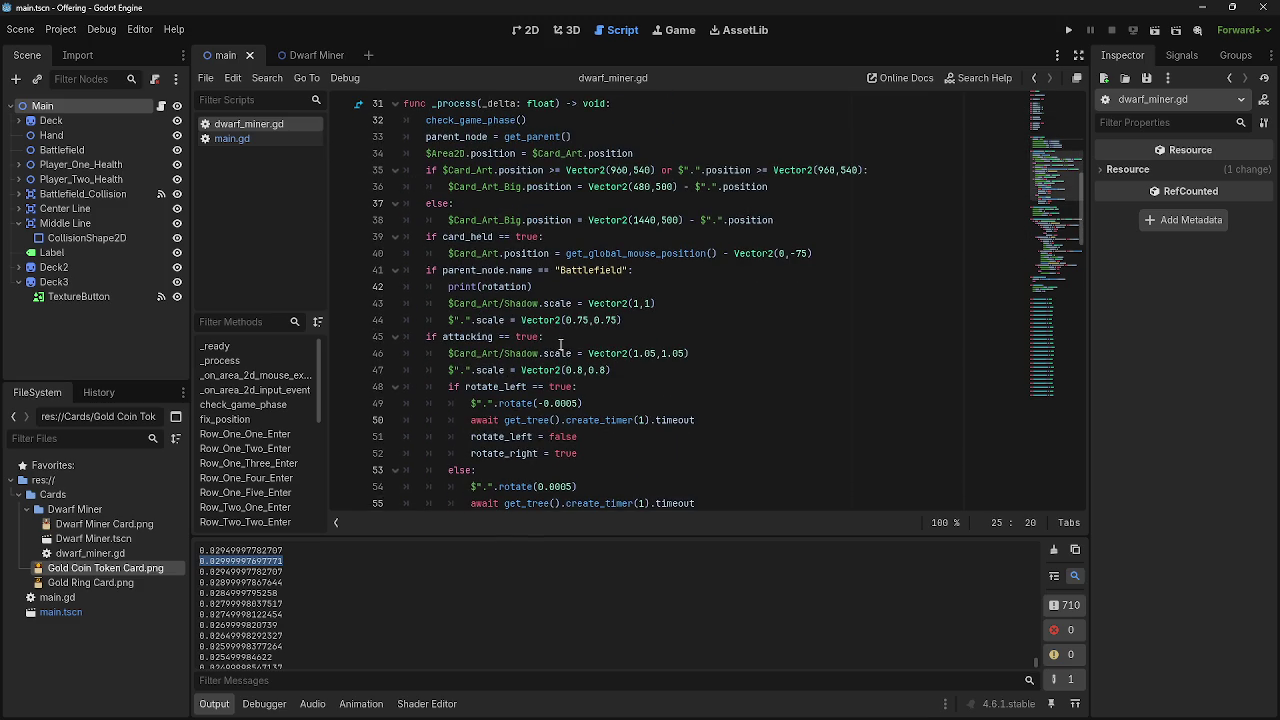
pyautogui.moveTo(705, 170); pyautogui.dragTo(678, 170)
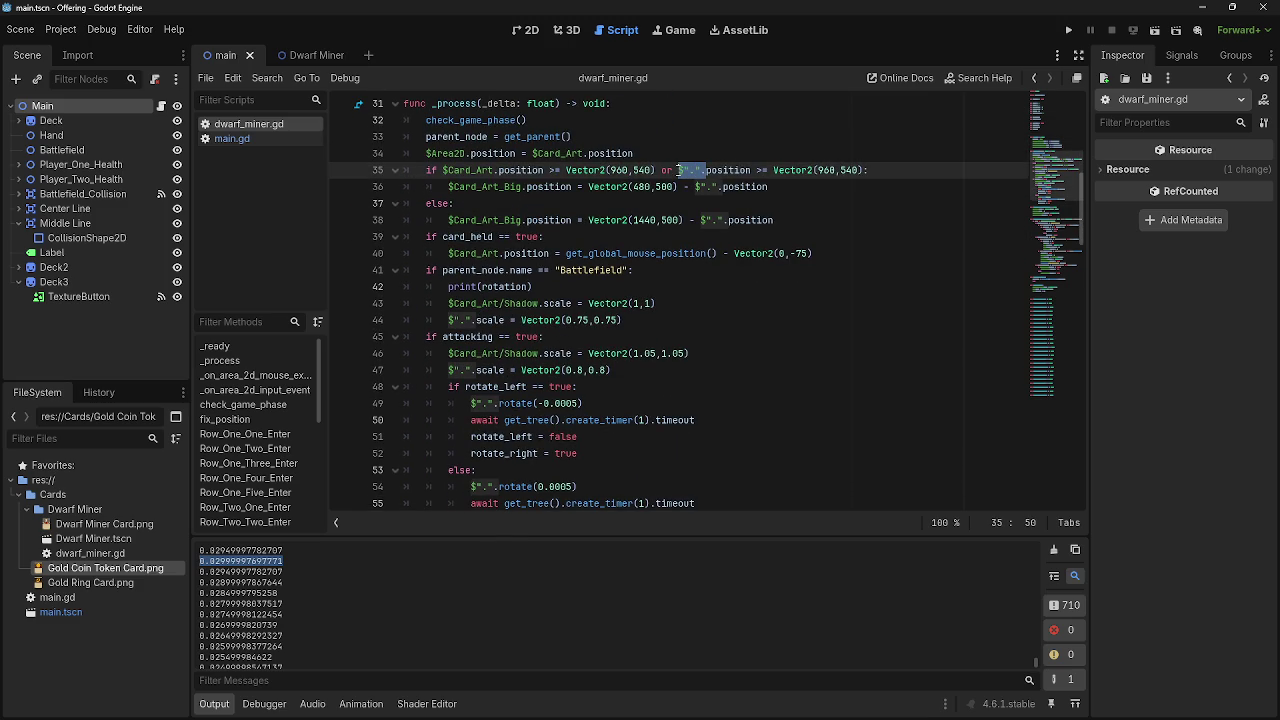
pyautogui.click(748, 202)
pyautogui.scroll(-7, 731, 260)
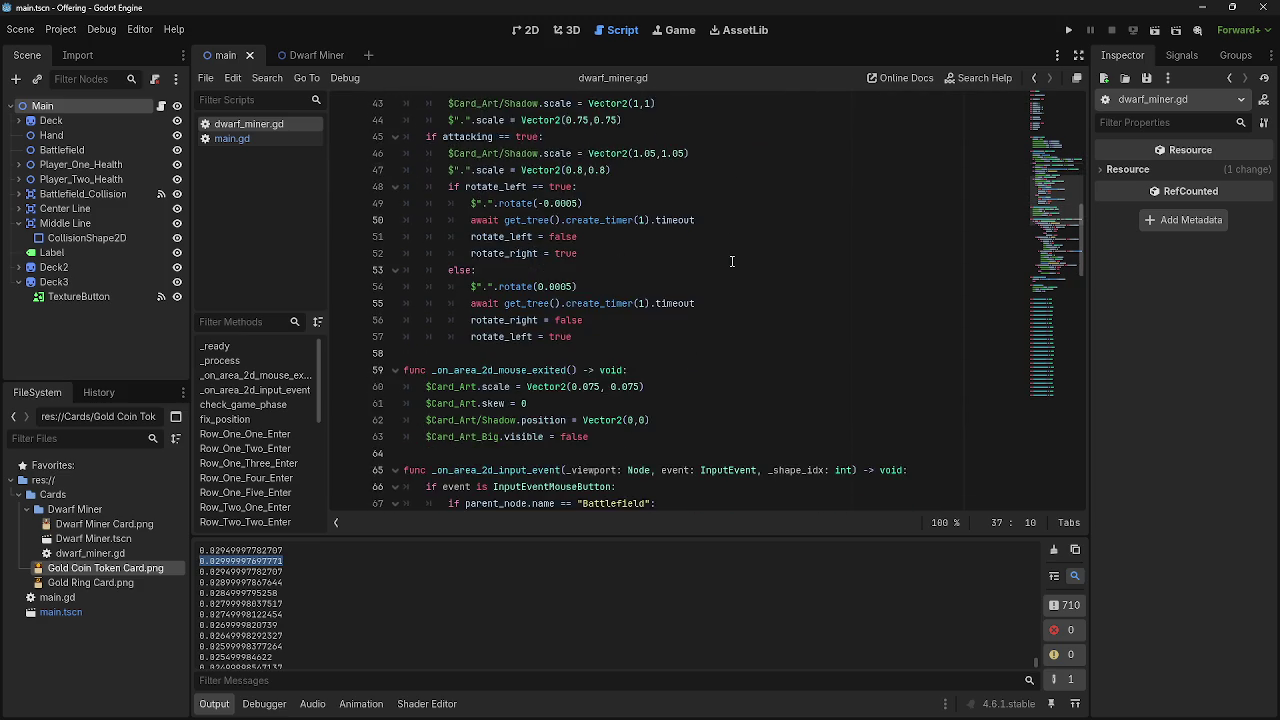
pyautogui.click(637, 288)
# Step: Review the mouse-exited handler, then add a colon after the Hand check on line 74
pyautogui.moveTo(637, 288); pyautogui.dragTo(425, 236)
pyautogui.click(618, 287)
pyautogui.moveTo(618, 287)
pyautogui.mouseDown()
pyautogui.moveTo(425, 238)
pyautogui.moveTo(436, 256)
pyautogui.mouseUp()
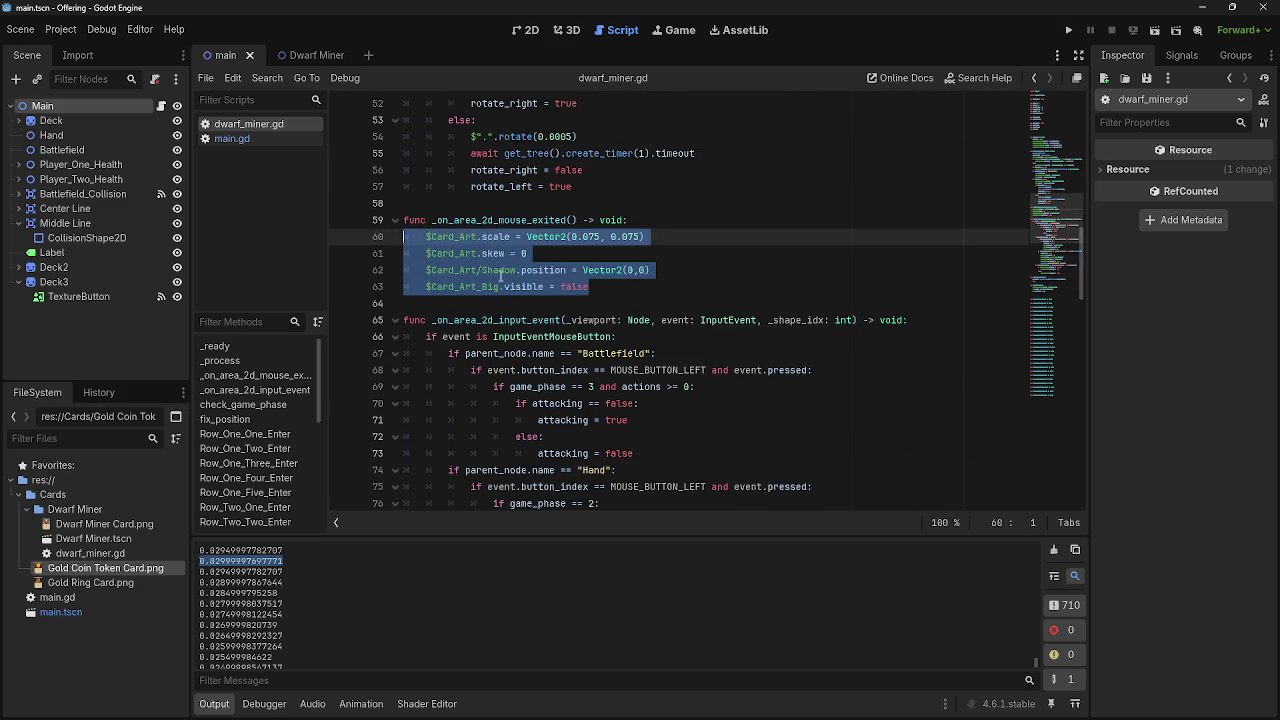
pyautogui.click(658, 292)
pyautogui.scroll(-3, 648, 316)
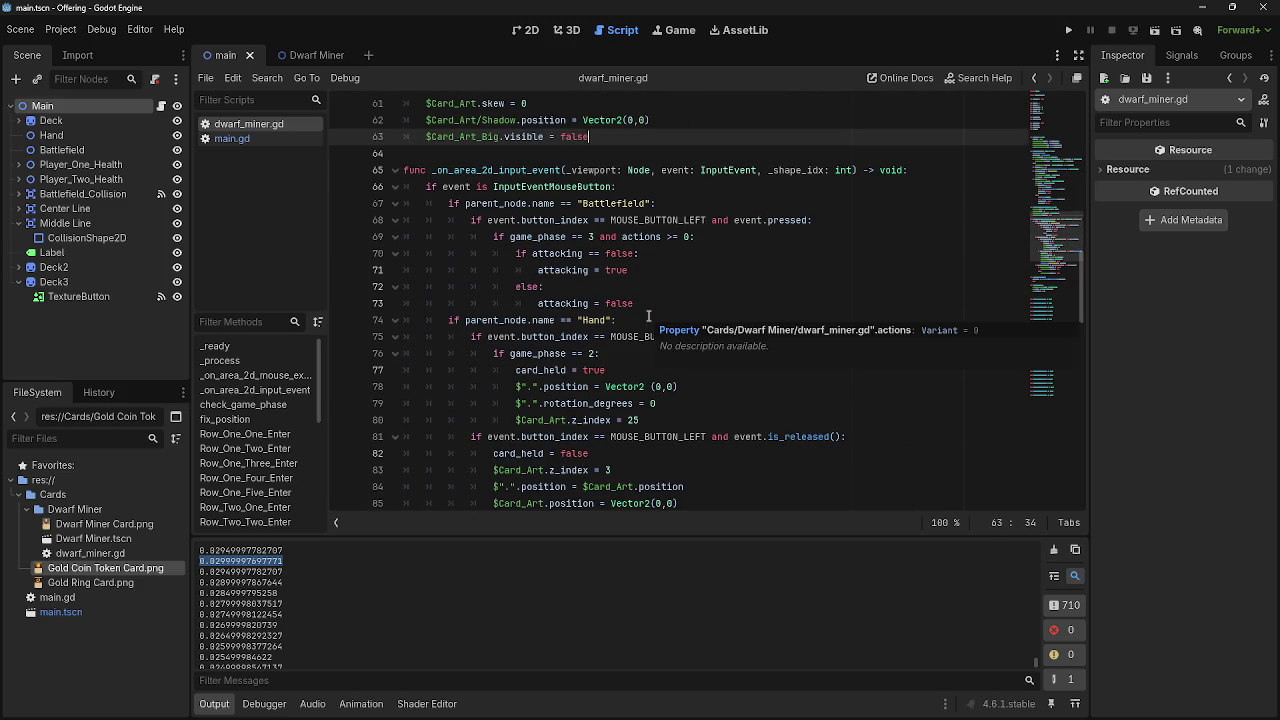
pyautogui.click(648, 316)
pyautogui.moveTo(648, 316); pyautogui.dragTo(426, 320)
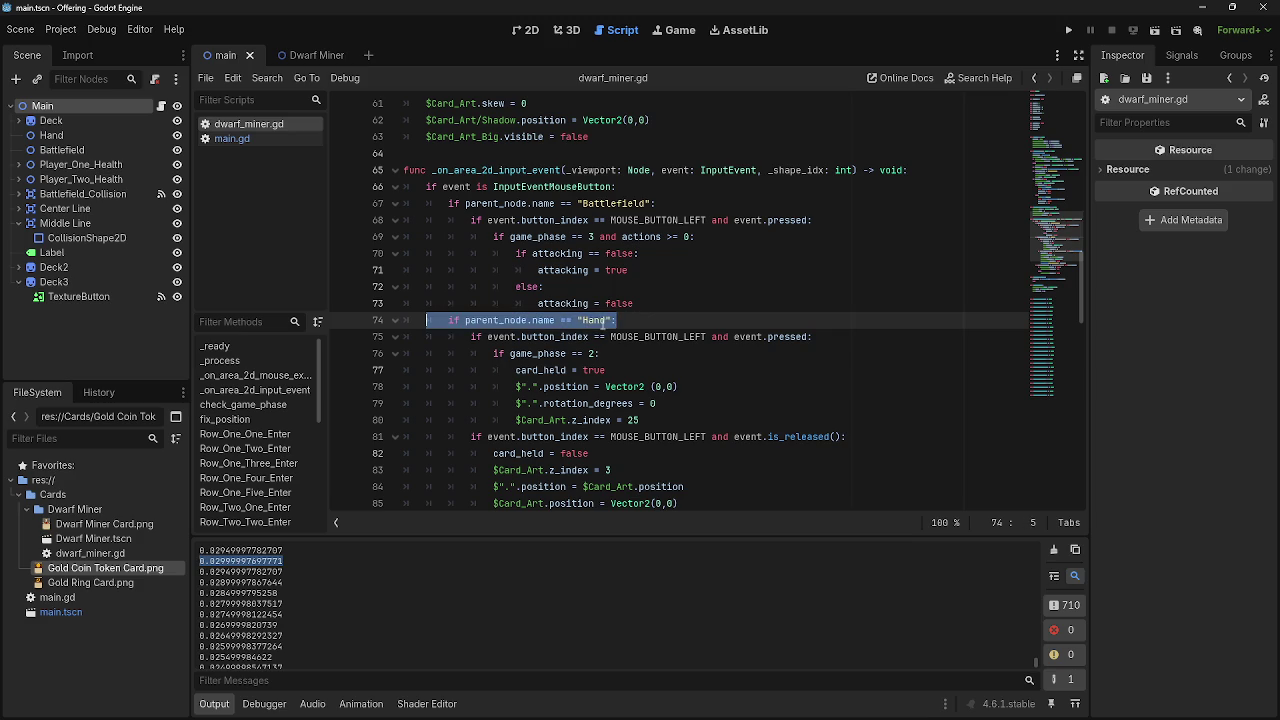
pyautogui.click(648, 319)
pyautogui.write(':')
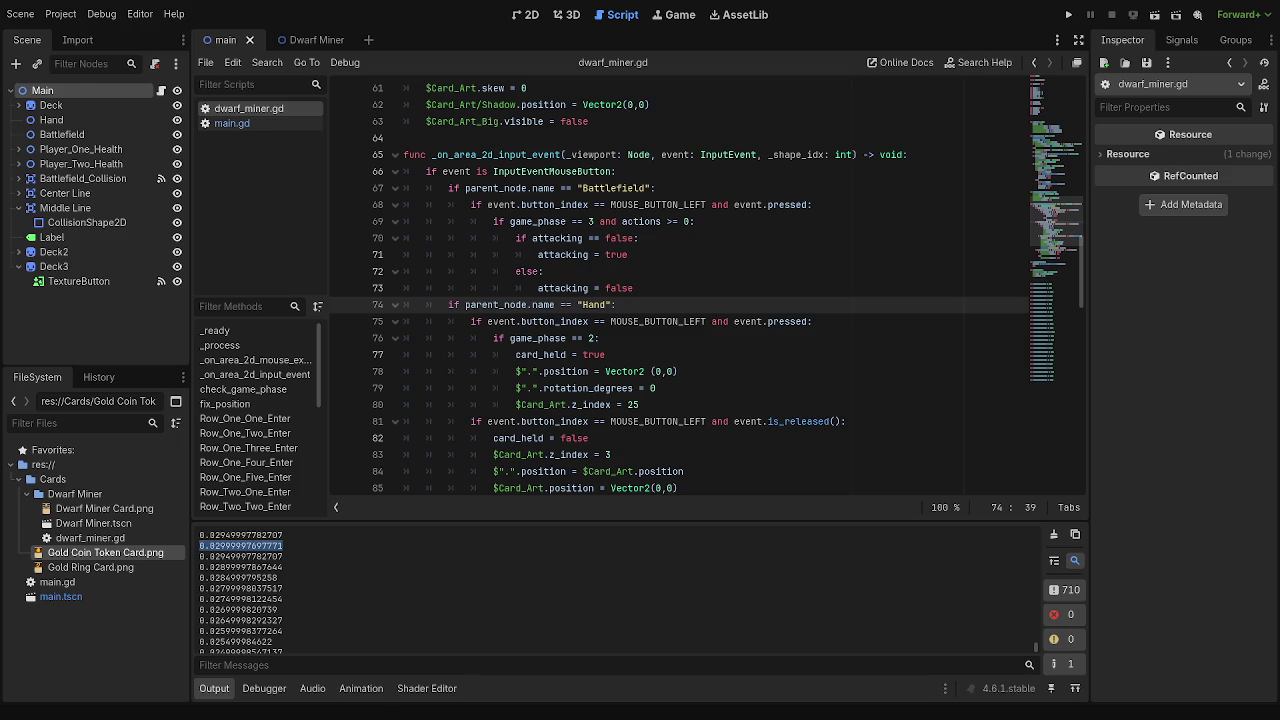
# Step: Paste the rotation value onto empty line 22, then undo the paste
pyautogui.scroll(-2, 779, 447)
pyautogui.scroll(-2, 779, 447)
pyautogui.scroll(-3, 779, 447)
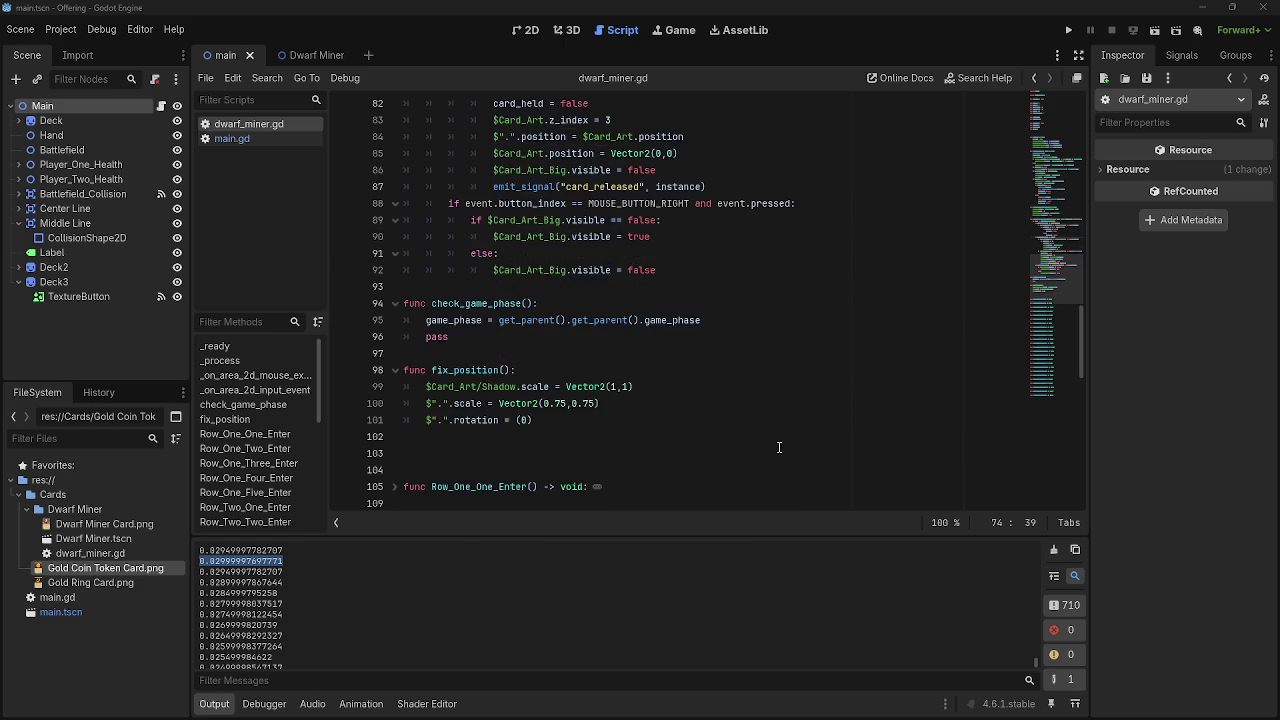
pyautogui.scroll(15, 723, 452)
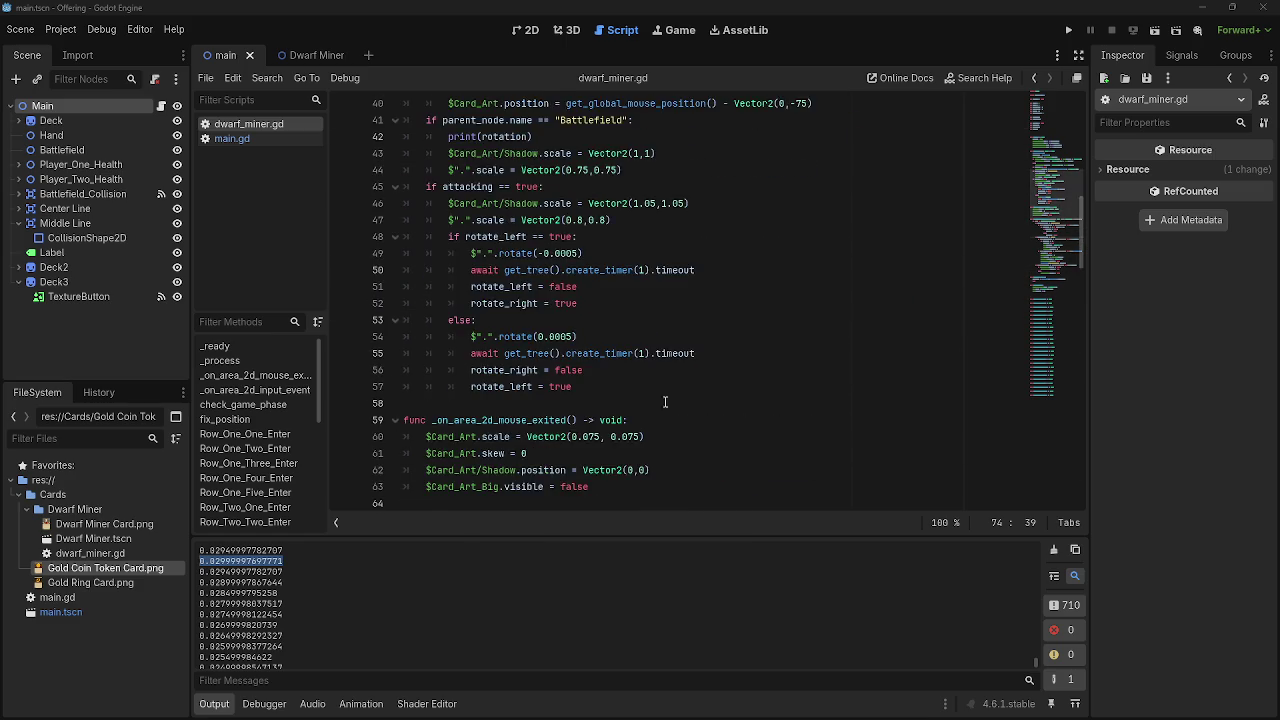
pyautogui.click(530, 251)
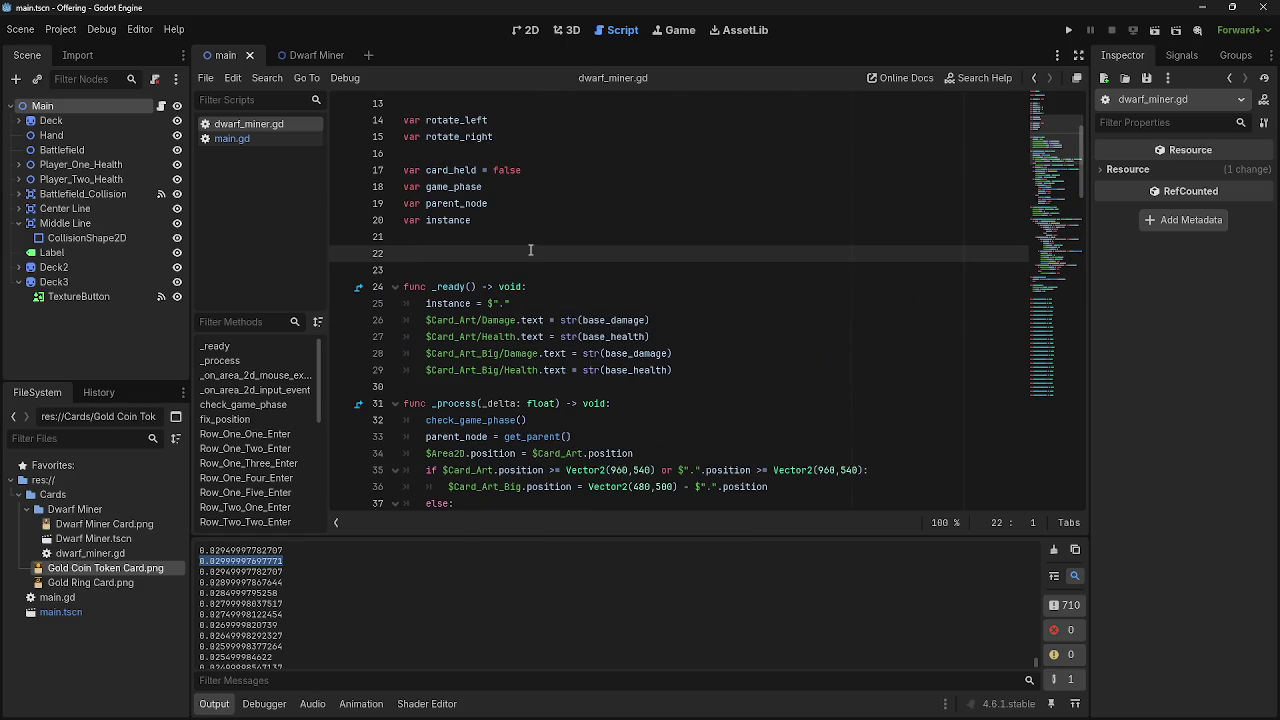
pyautogui.write('0.02999997697771')
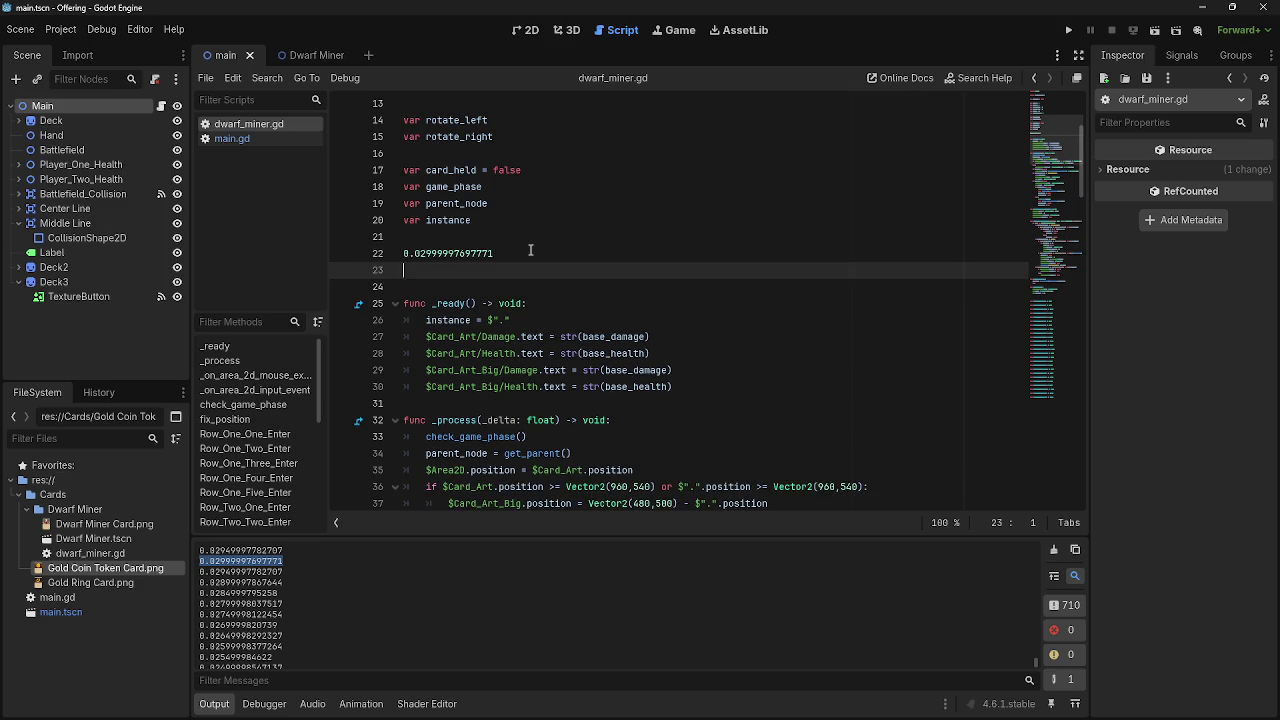
pyautogui.hotkey('ctrl', 'z')
pyautogui.scroll(-16, 600, 350)
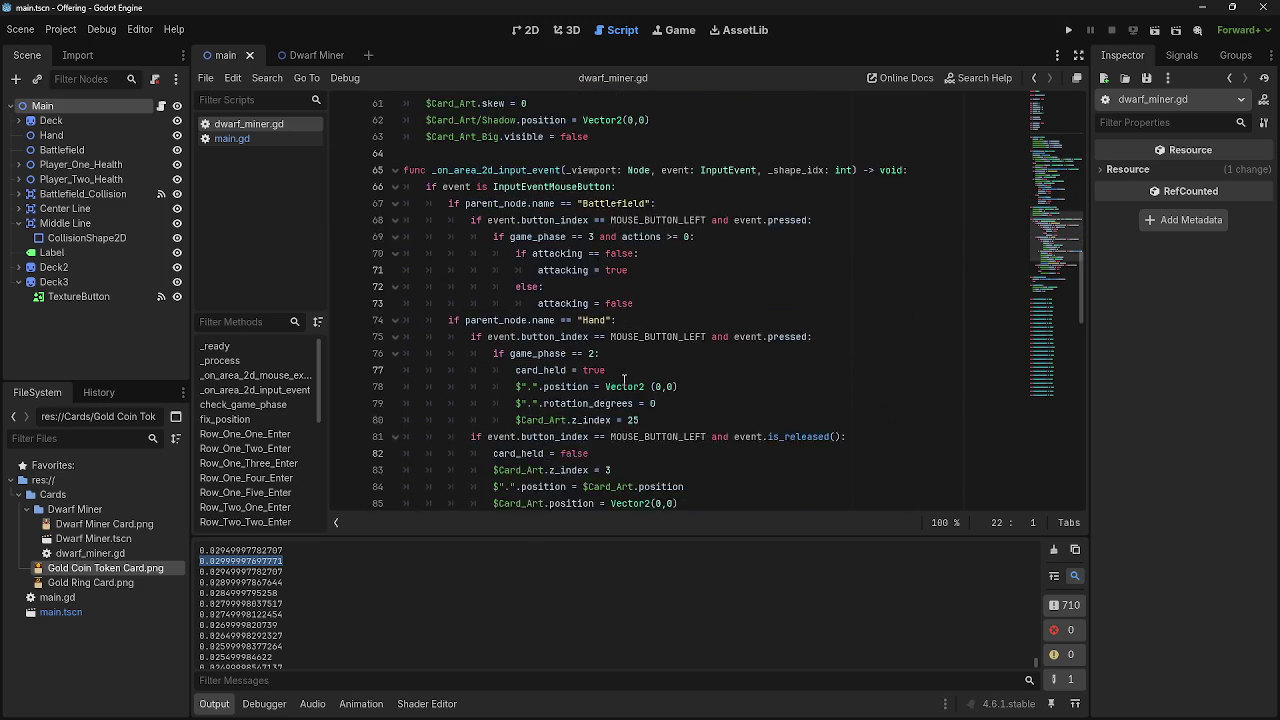
pyautogui.scroll(-10, 624, 379)
pyautogui.scroll(3, 624, 376)
pyautogui.scroll(9, 624, 379)
# Step: Switch between main.gd and dwarf_miner.gd, ending with main.gd open
pyautogui.click(232, 138)
pyautogui.click(252, 126)
pyautogui.scroll(-1, 645, 432)
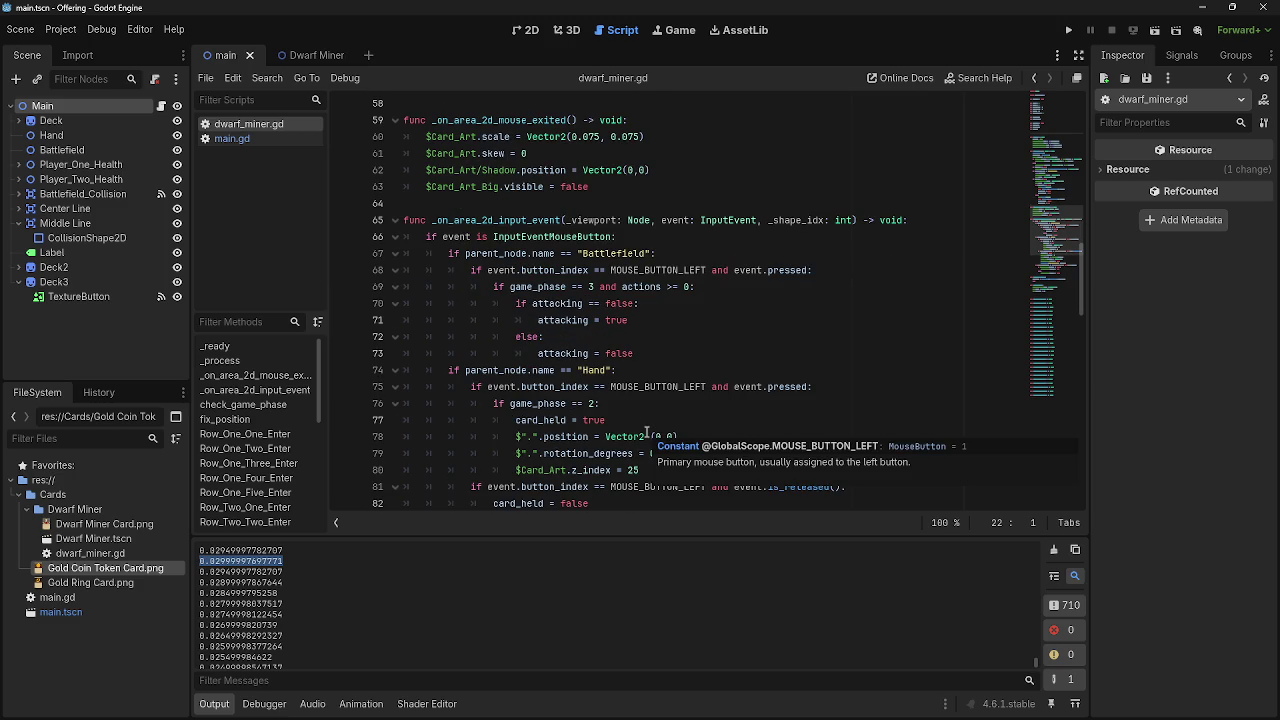
pyautogui.click(260, 136)
pyautogui.click(261, 120)
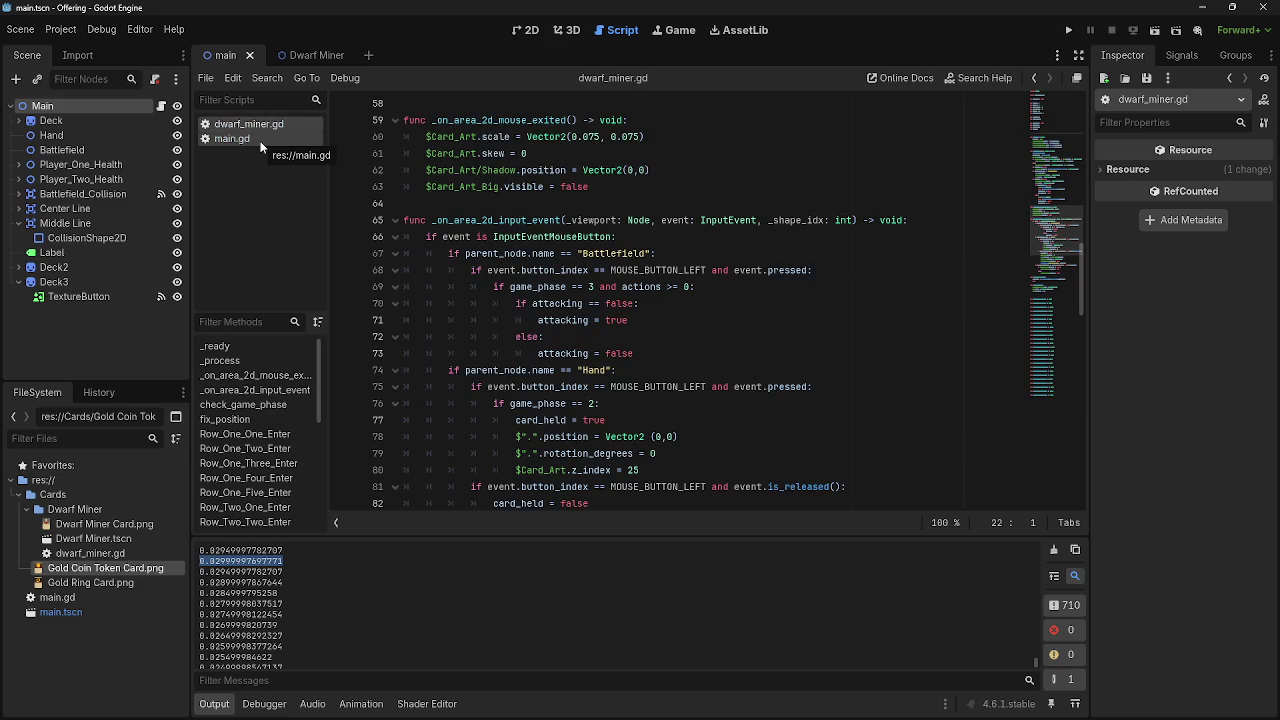
pyautogui.click(260, 140)
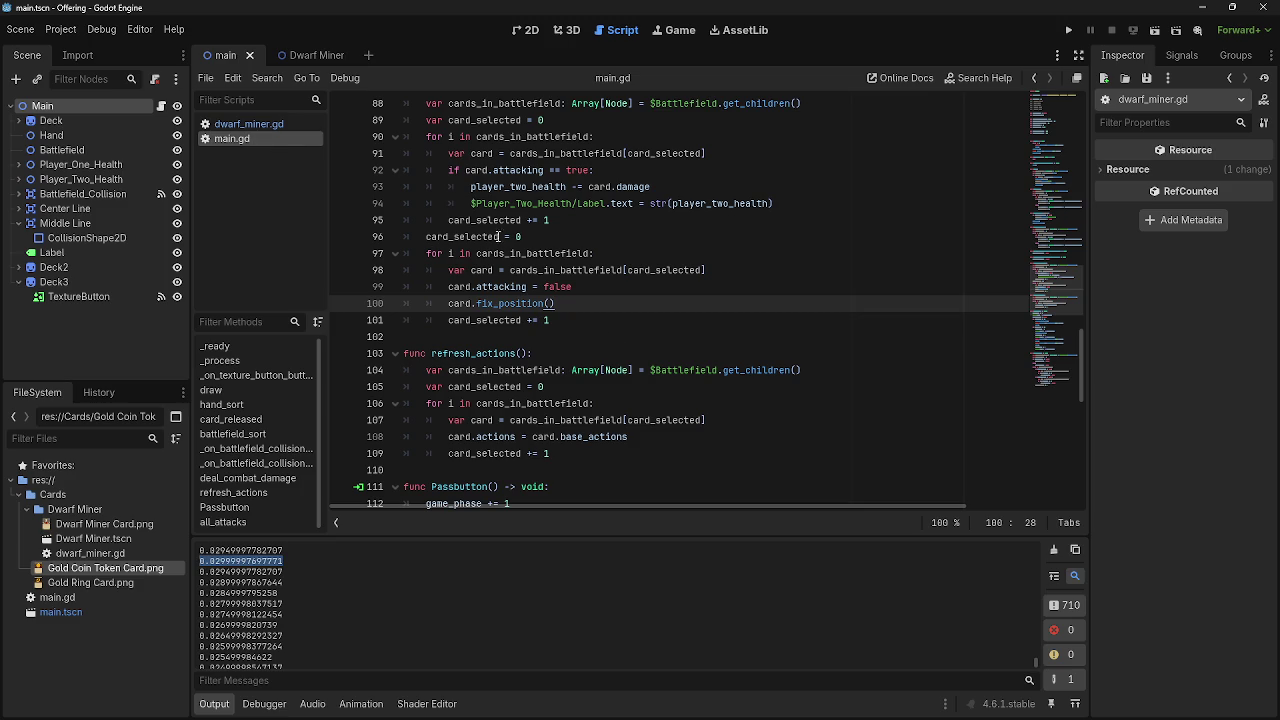
# Step: Return to dwarf_miner.gd and inspect the Hand check condition on line 74
pyautogui.click(246, 124)
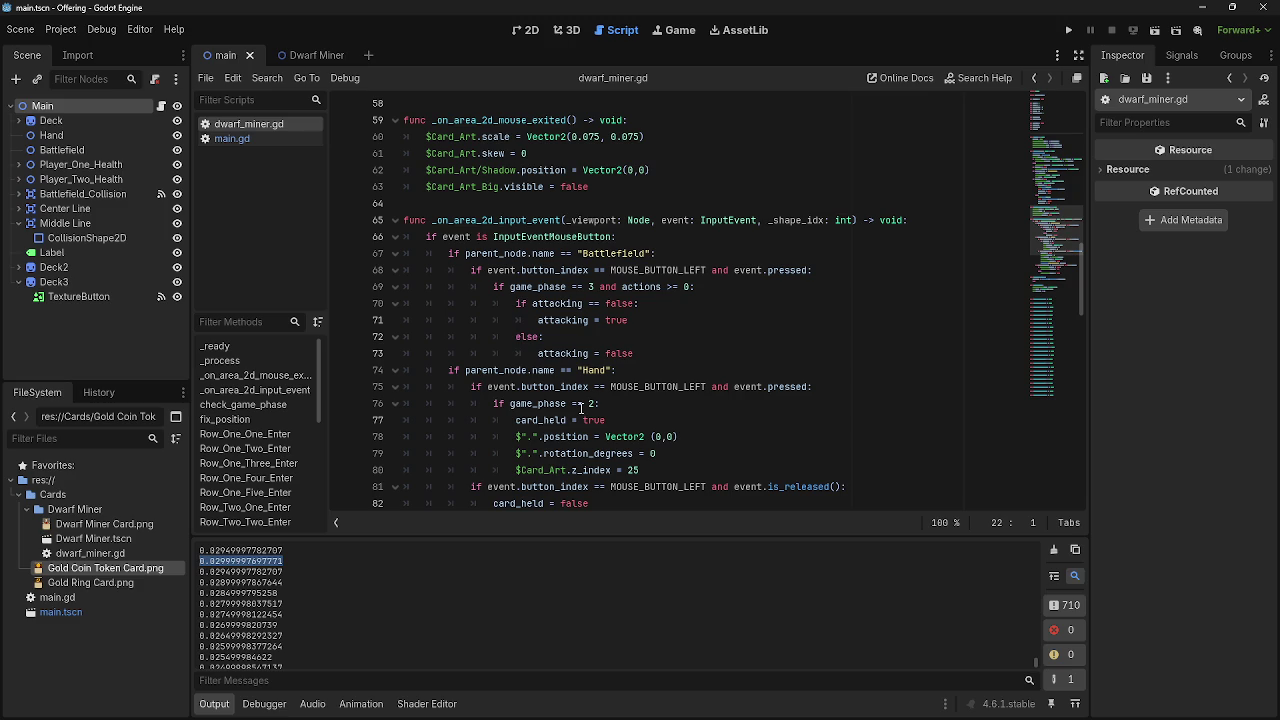
pyautogui.click(234, 139)
pyautogui.click(250, 125)
pyautogui.tripleClick(634, 369)
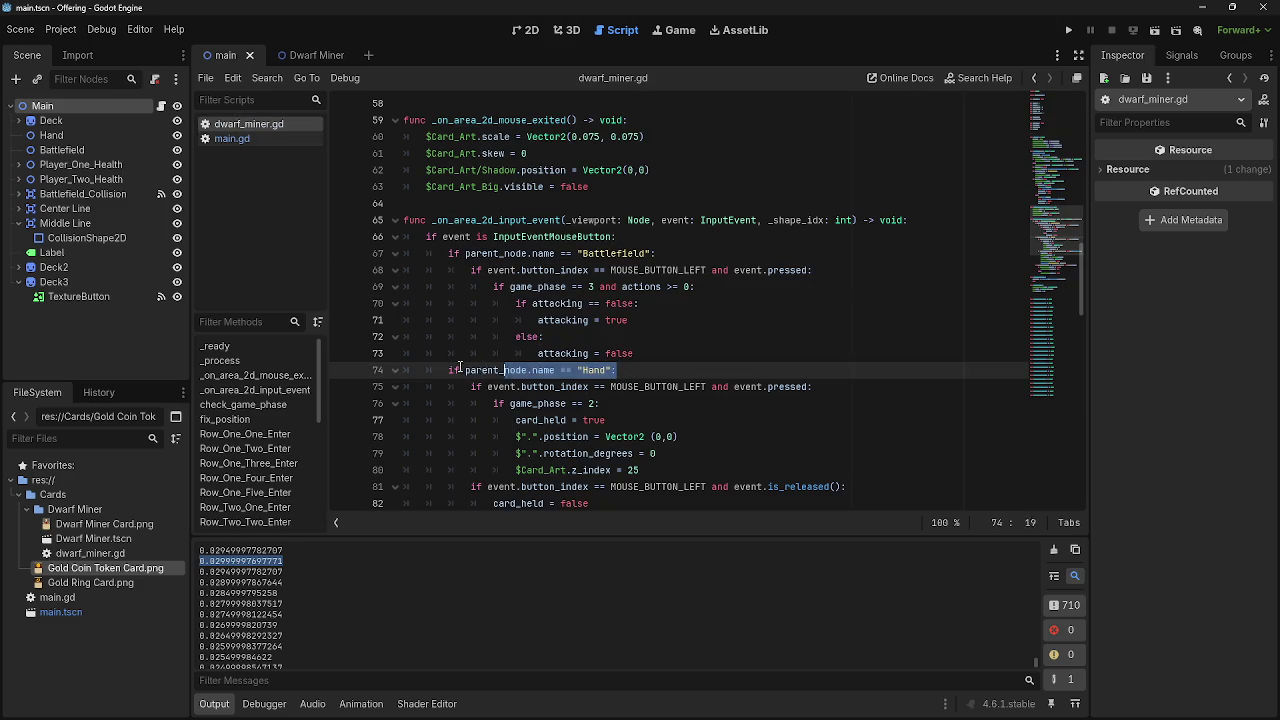
pyautogui.click(630, 377)
pyautogui.moveTo(618, 370); pyautogui.dragTo(458, 370)
pyautogui.click(452, 370)
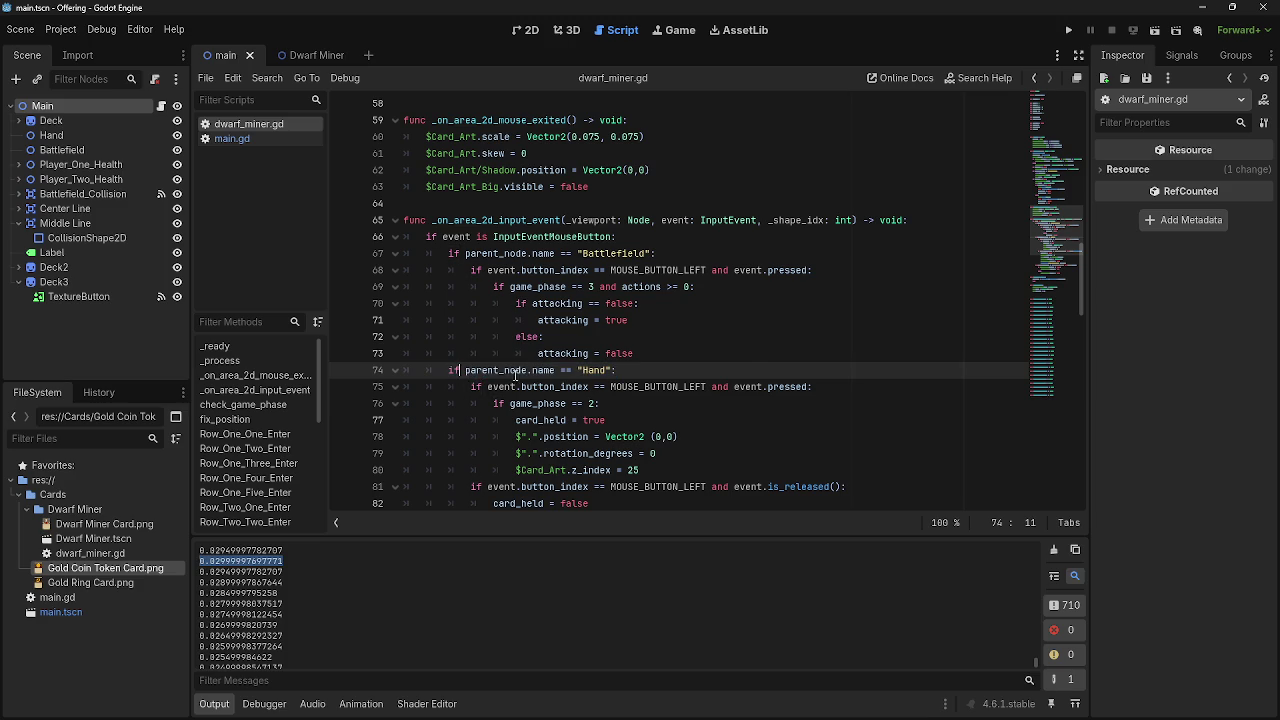
pyautogui.click(750, 386)
pyautogui.press('Up')
# Step: Step through the game phase check, card position reset, and card_held = false lines 76–81
pyautogui.click(844, 414)
pyautogui.press('Up')
pyautogui.click(844, 416)
pyautogui.click(843, 439)
pyautogui.click(834, 469)
pyautogui.click(826, 444)
pyautogui.scroll(-1, 898, 470)
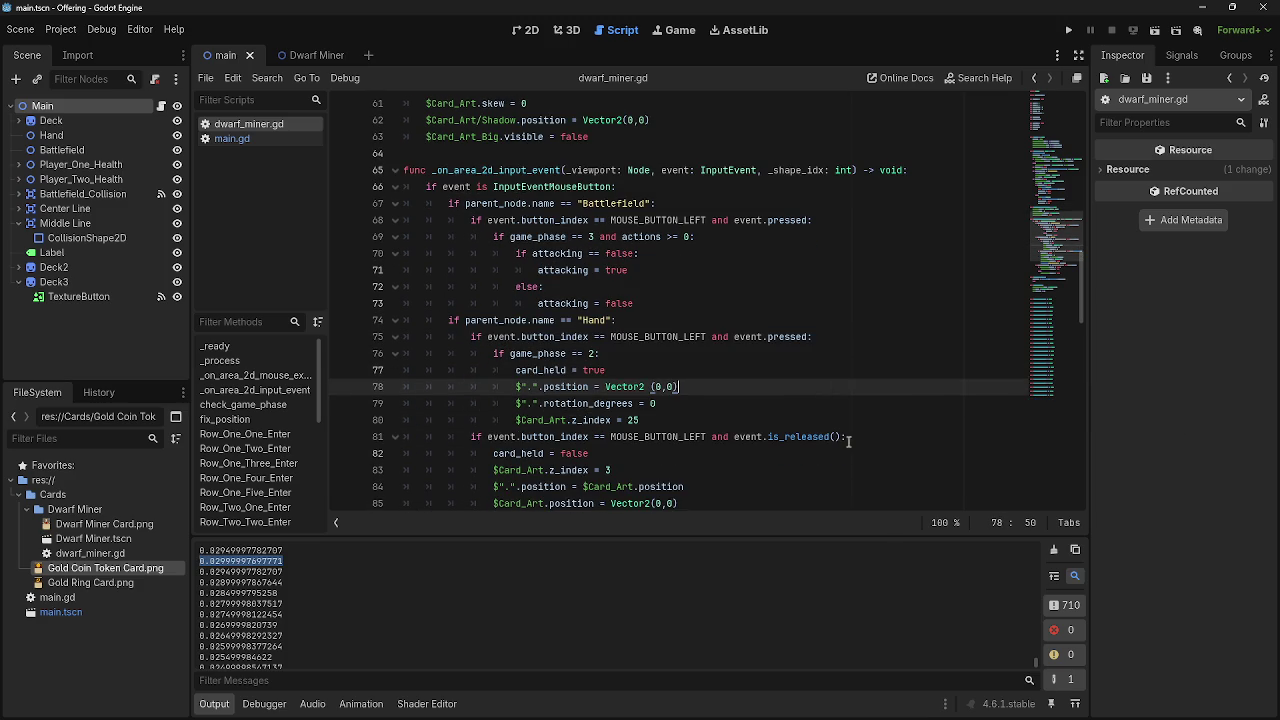
pyautogui.click(848, 442)
pyautogui.click(856, 452)
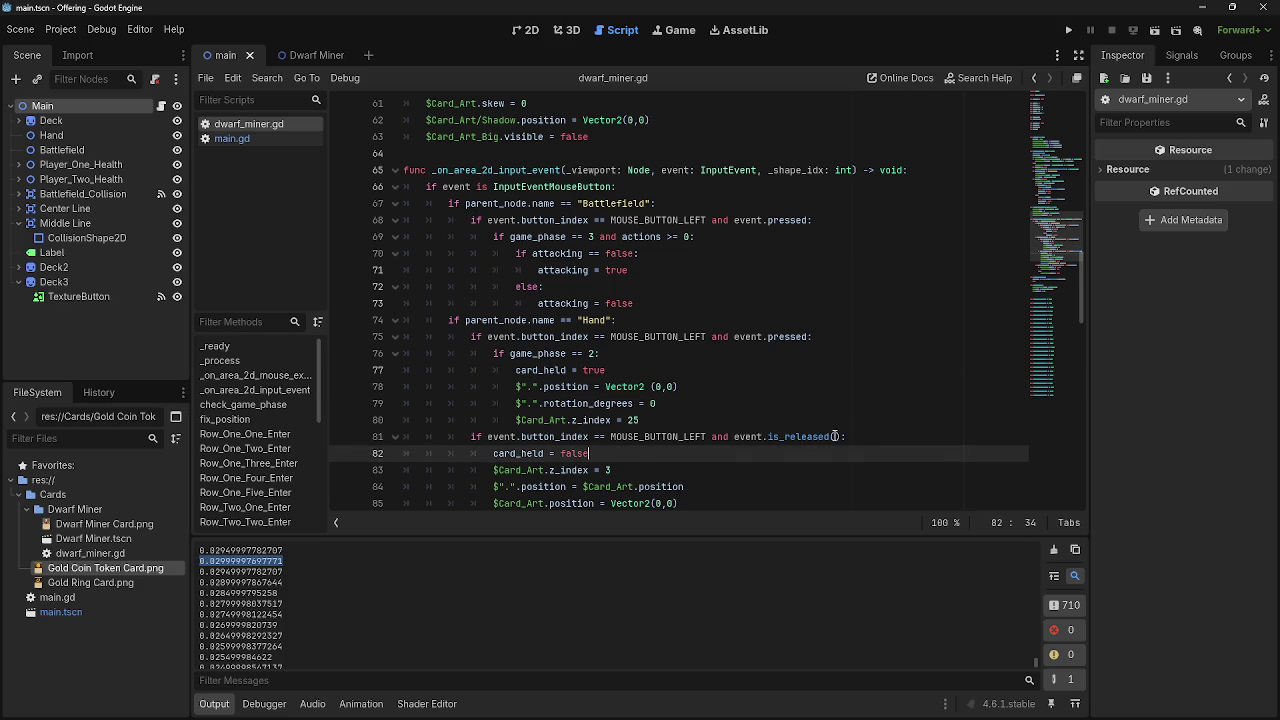
pyautogui.scroll(-3, 850, 436)
# Step: Review the card release block on lines 82–87, then the skew line 61 of the mouse-exited handler
pyautogui.moveTo(731, 395)
pyautogui.mouseDown()
pyautogui.moveTo(690, 372)
pyautogui.moveTo(409, 300)
pyautogui.mouseUp()
pyautogui.click(760, 388)
pyautogui.moveTo(762, 387); pyautogui.dragTo(400, 302)
pyautogui.click(762, 358)
pyautogui.moveTo(787, 384)
pyautogui.mouseDown()
pyautogui.moveTo(500, 352)
pyautogui.moveTo(440, 317)
pyautogui.mouseUp()
pyautogui.click(767, 348)
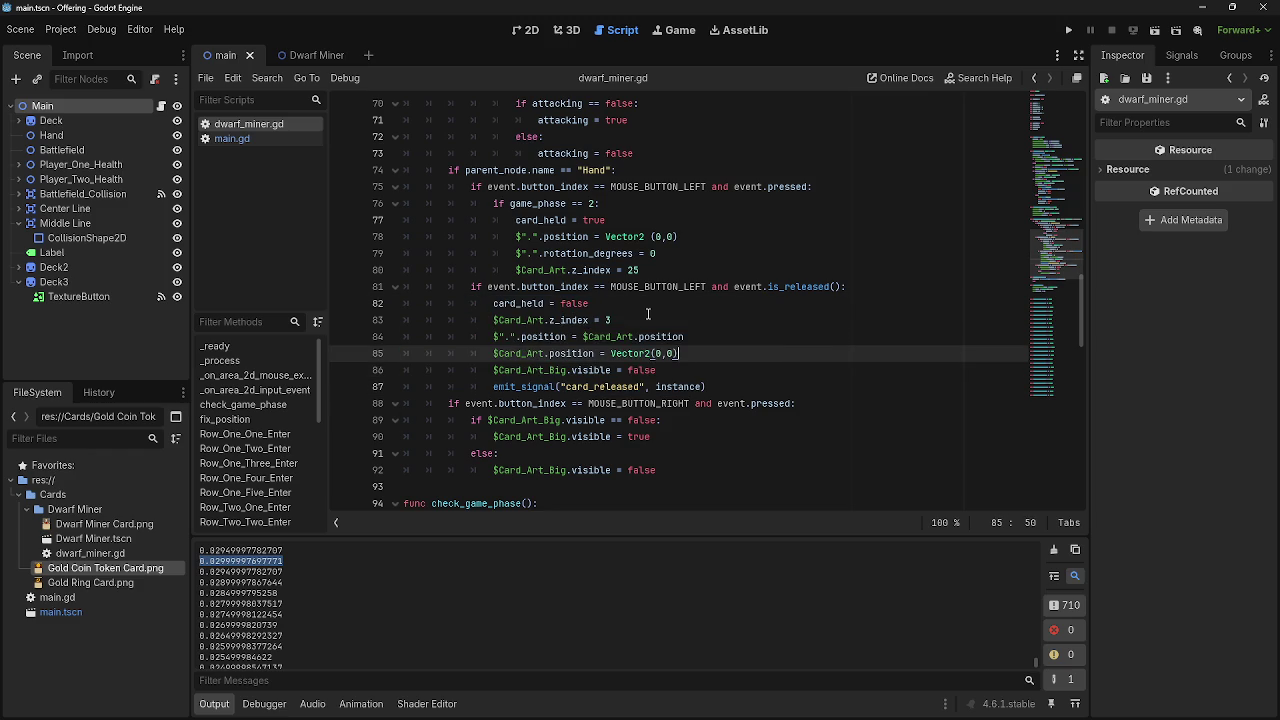
pyautogui.scroll(6, 648, 314)
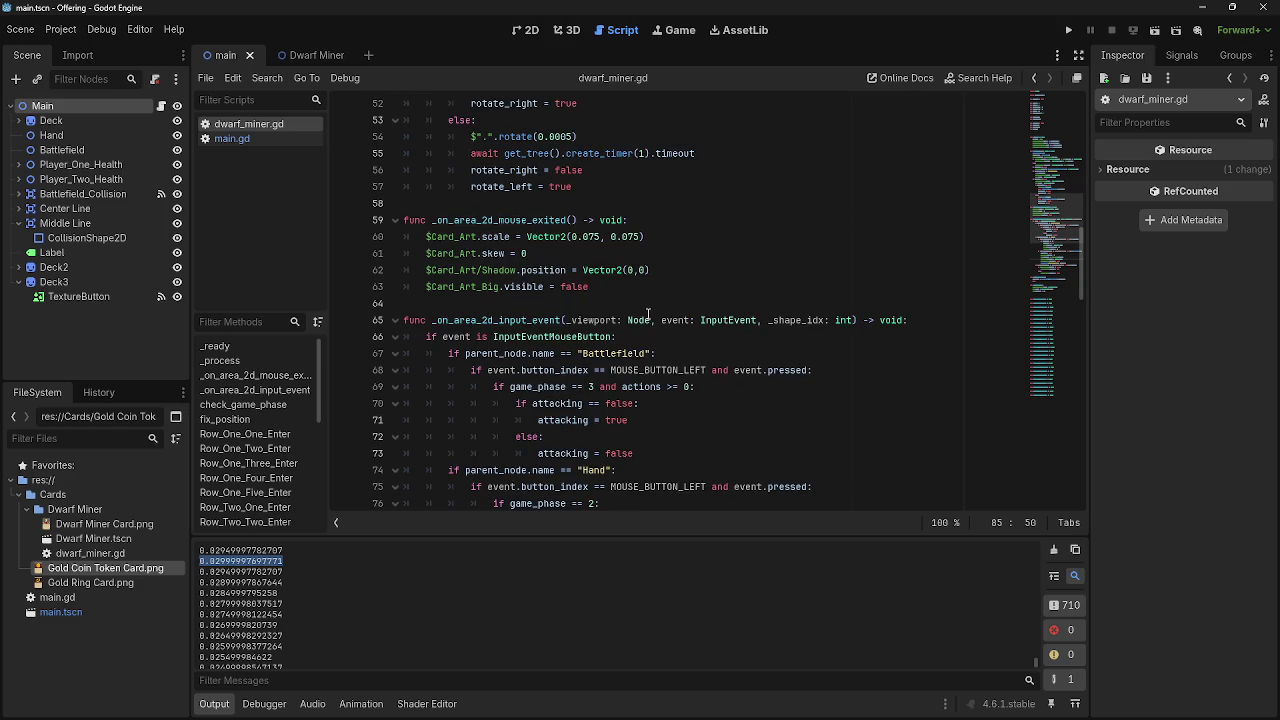
pyautogui.click(598, 305)
pyautogui.click(638, 253)
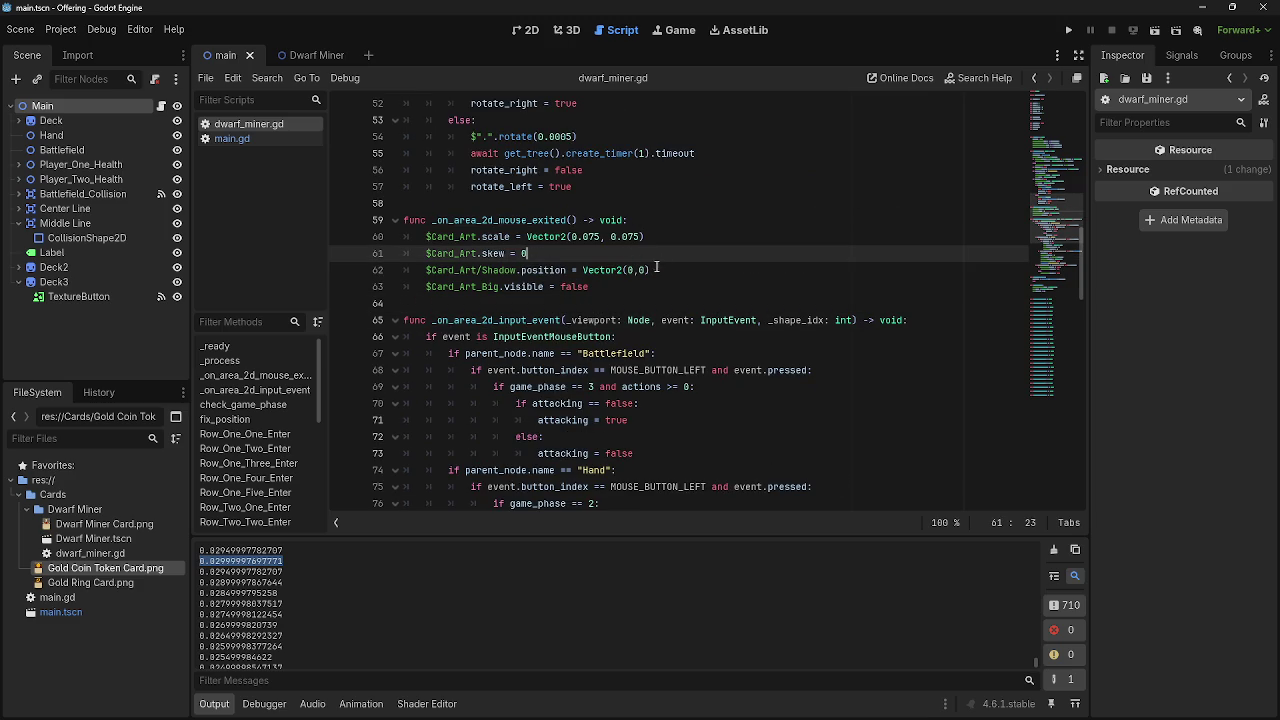
pyautogui.moveTo(388, 705)
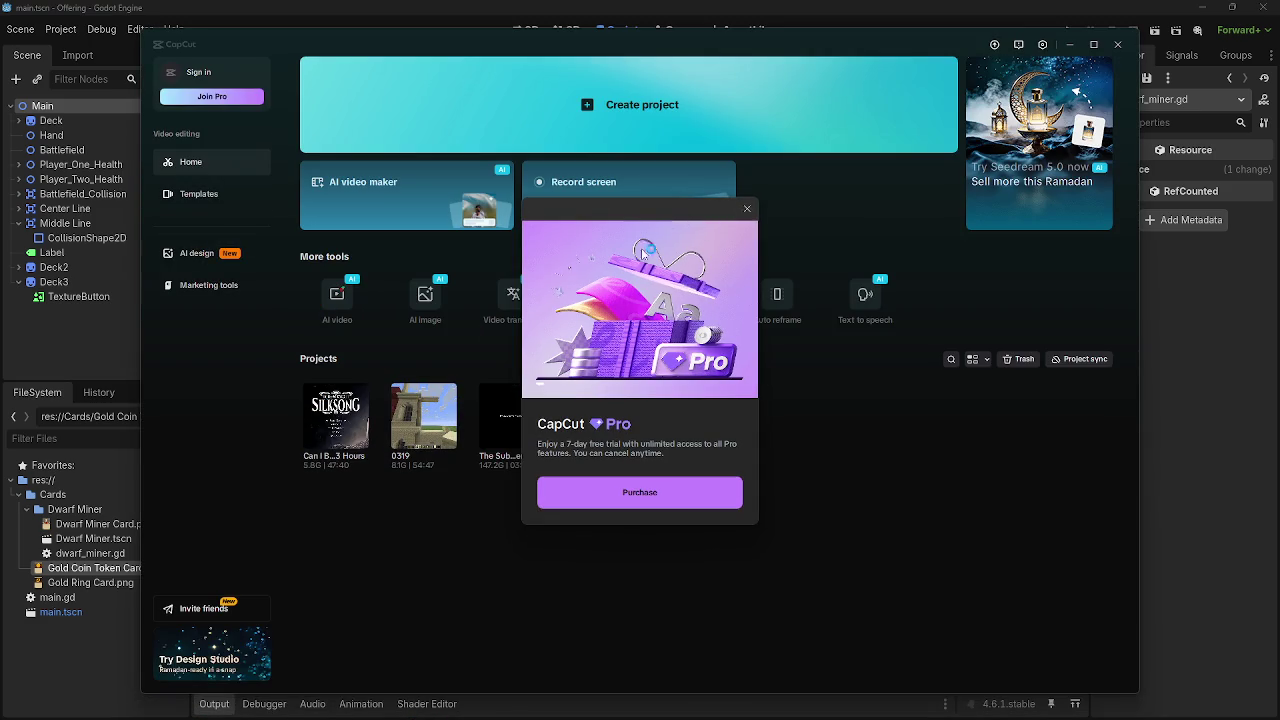
# Step: Dismiss the CapCut Pro promotion, open the Silksong project and jump to a gameplay moment
pyautogui.click(745, 210)
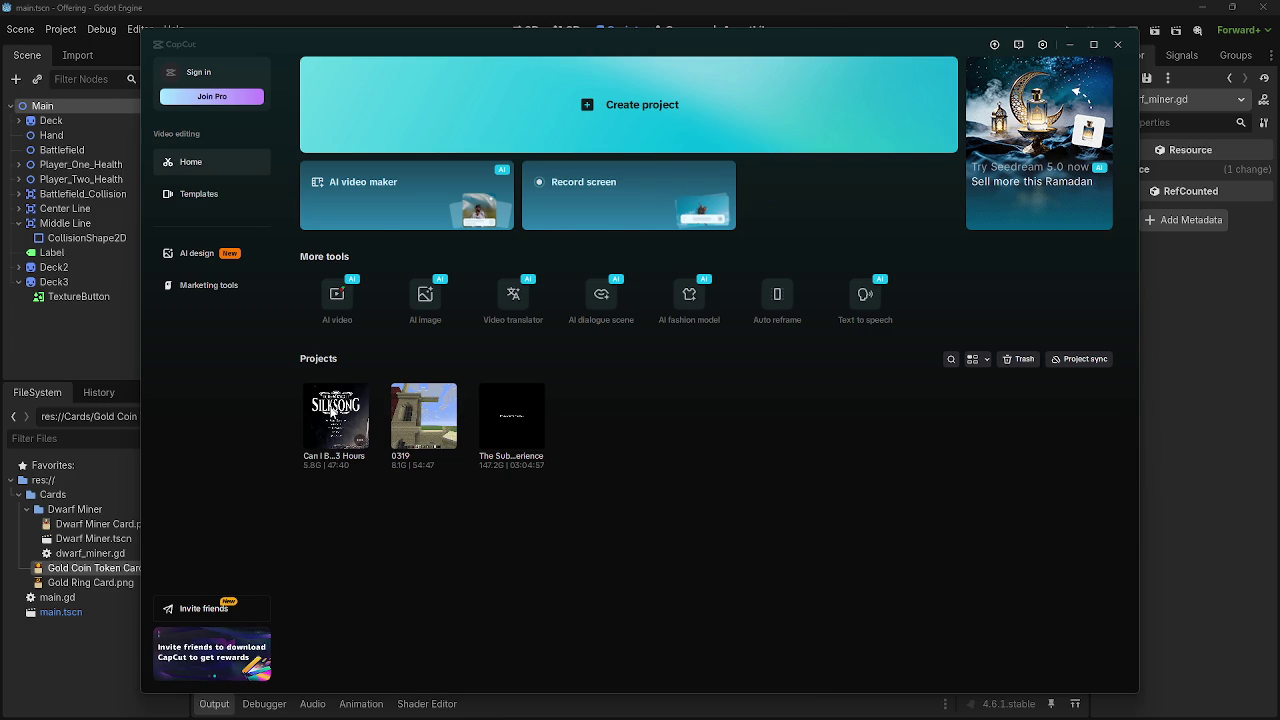
pyautogui.click(332, 410)
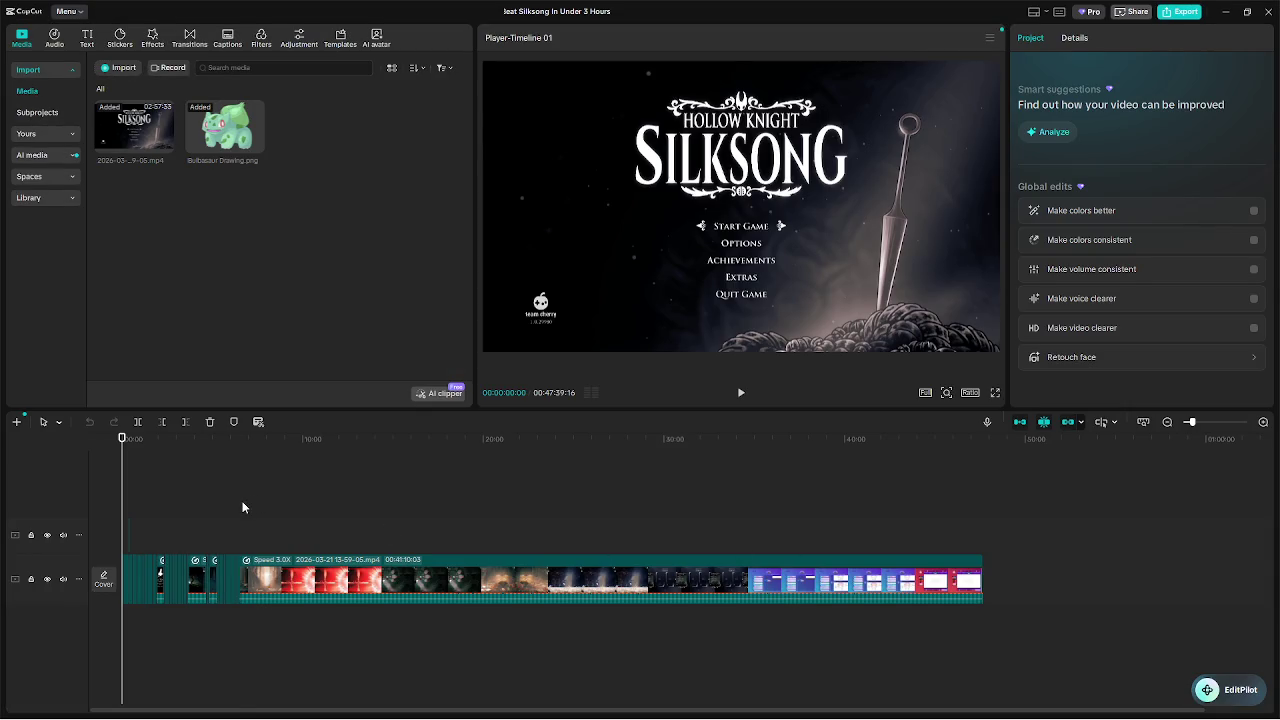
pyautogui.click(240, 508)
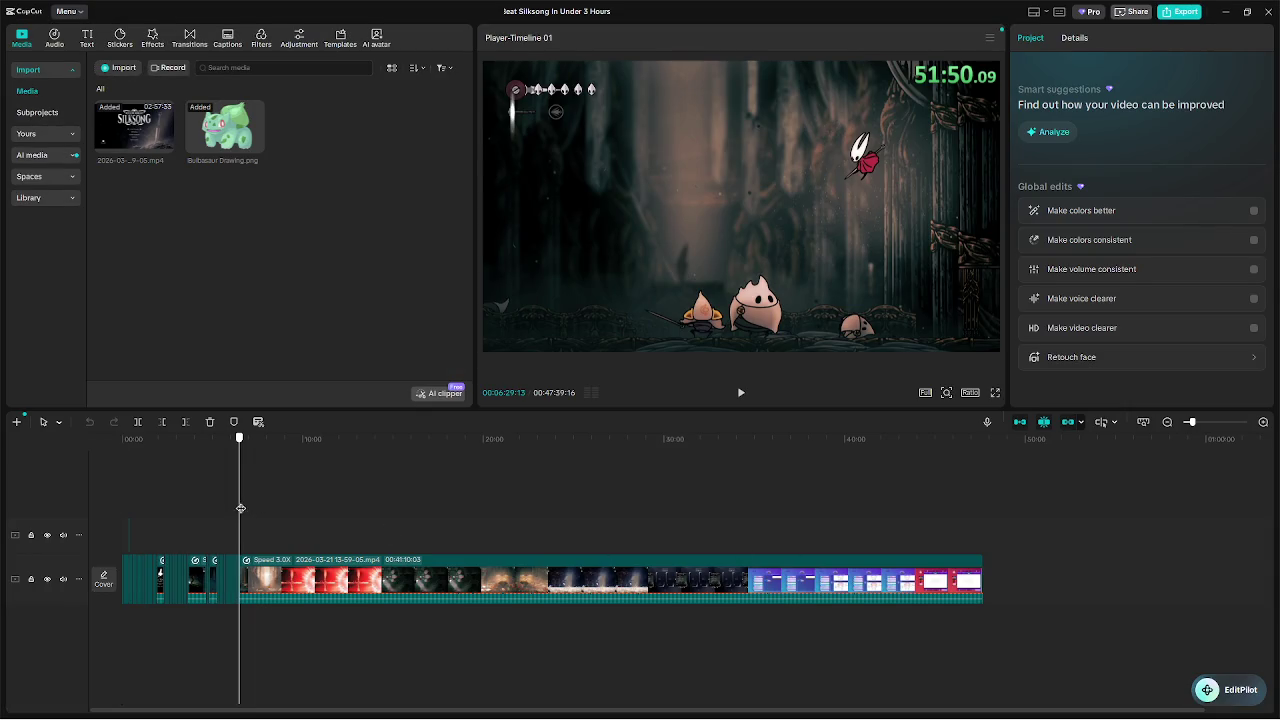
# Step: Zoom the timeline in and out, move the playhead to the credits near 27:18, then close CapCut
pyautogui.click(1263, 421)
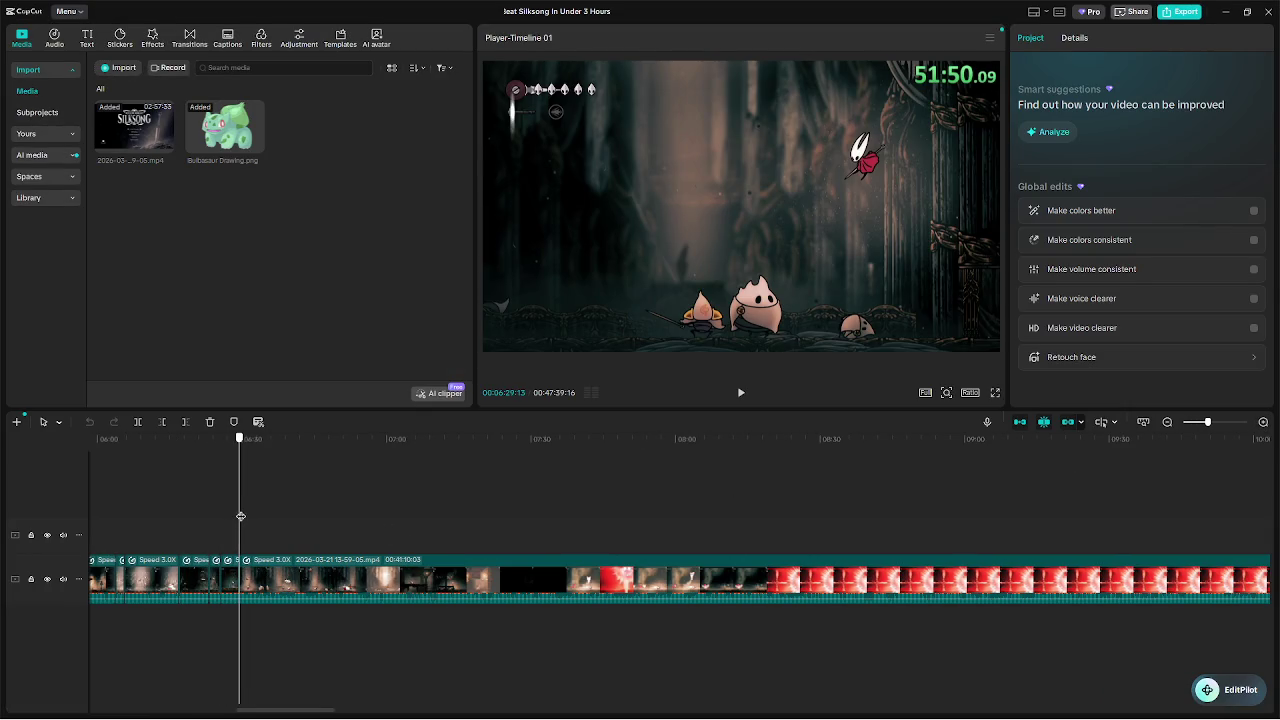
pyautogui.click(1167, 422)
pyautogui.click(1167, 422)
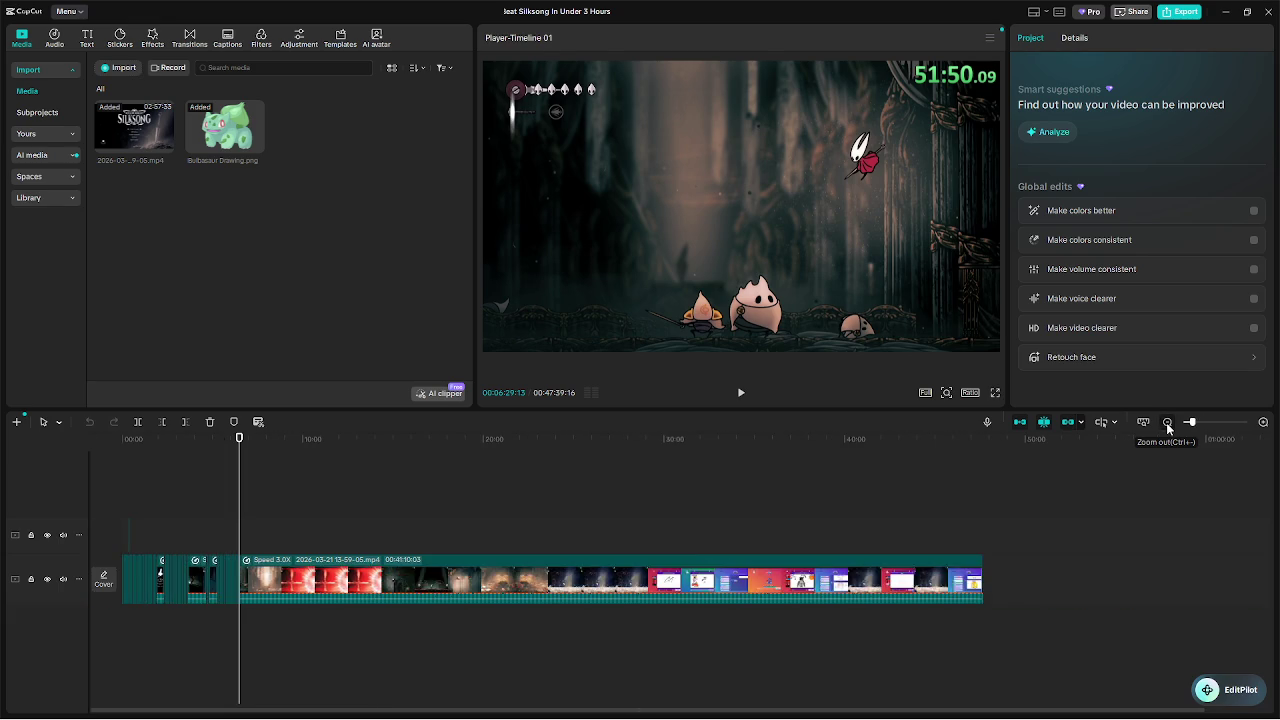
pyautogui.click(1167, 422)
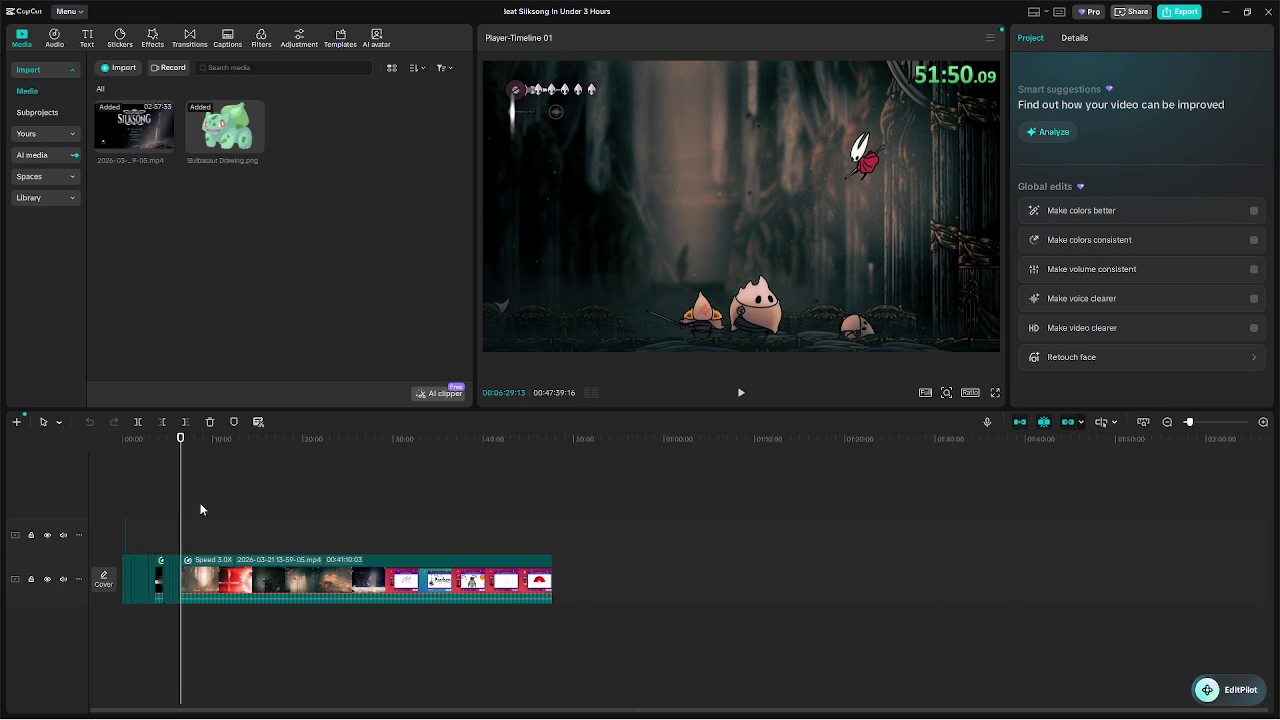
pyautogui.moveTo(430, 503); pyautogui.dragTo(372, 503)
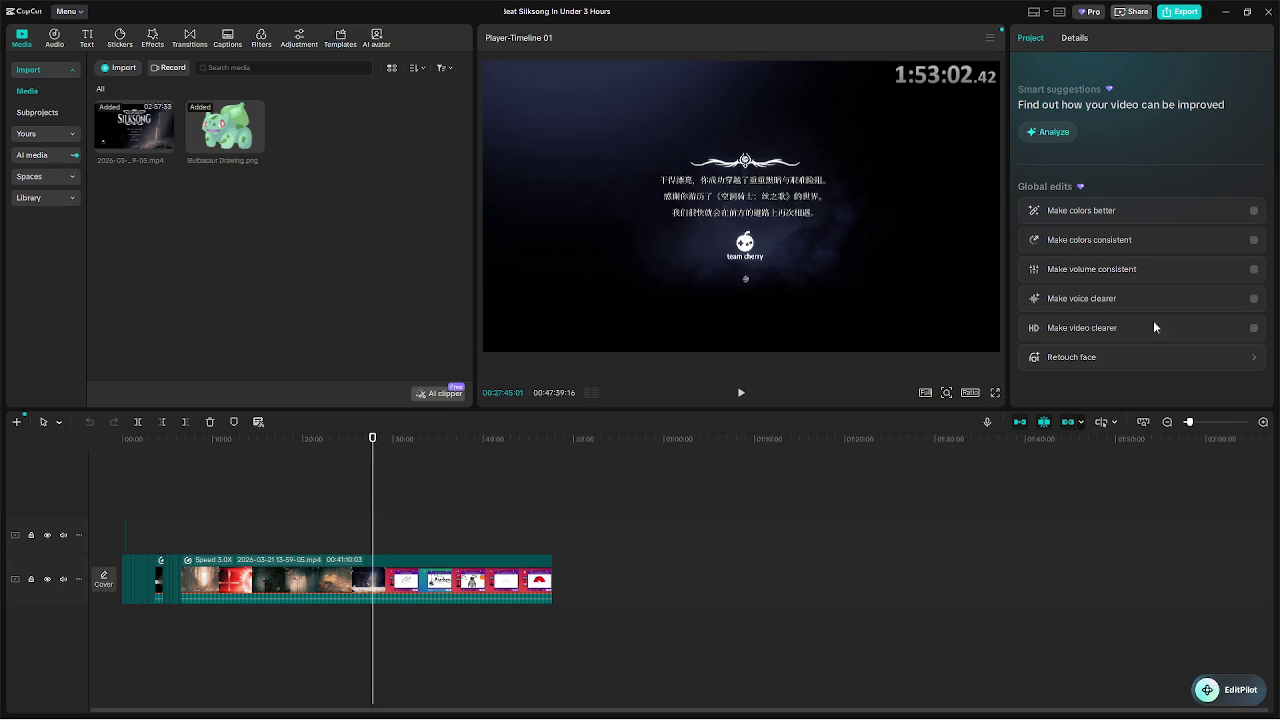
pyautogui.click(1270, 12)
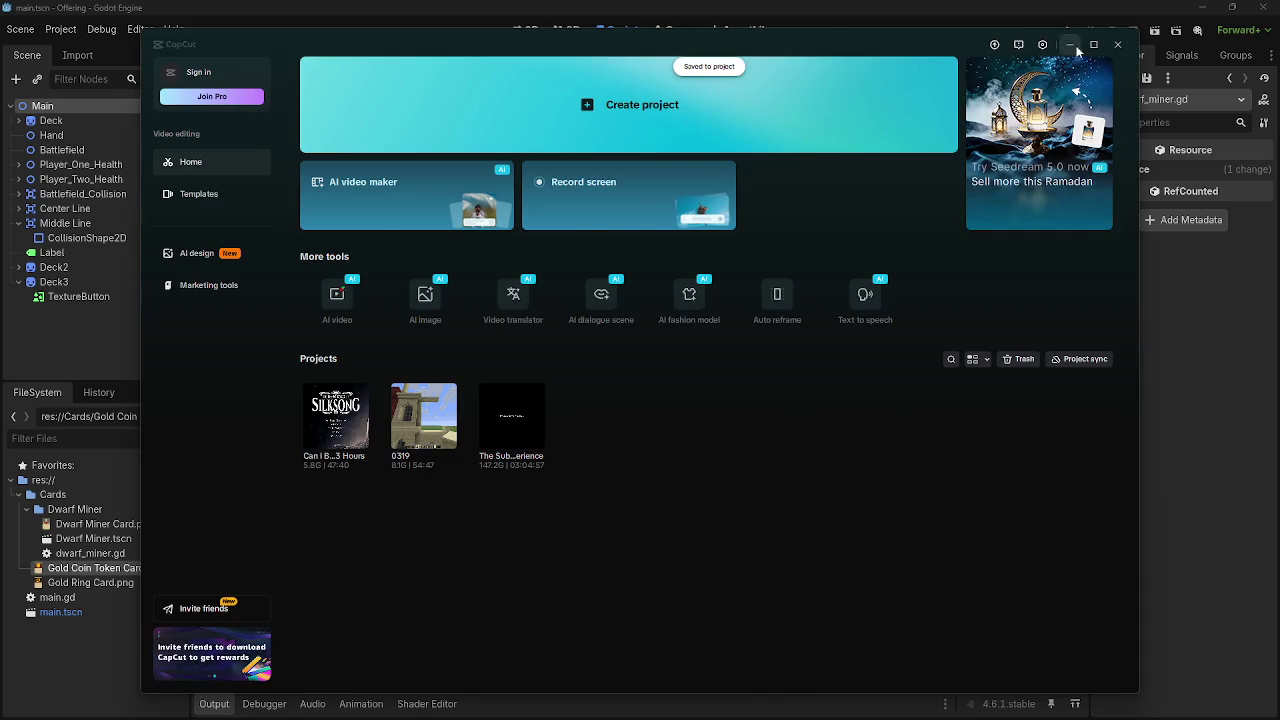
pyautogui.click(1115, 45)
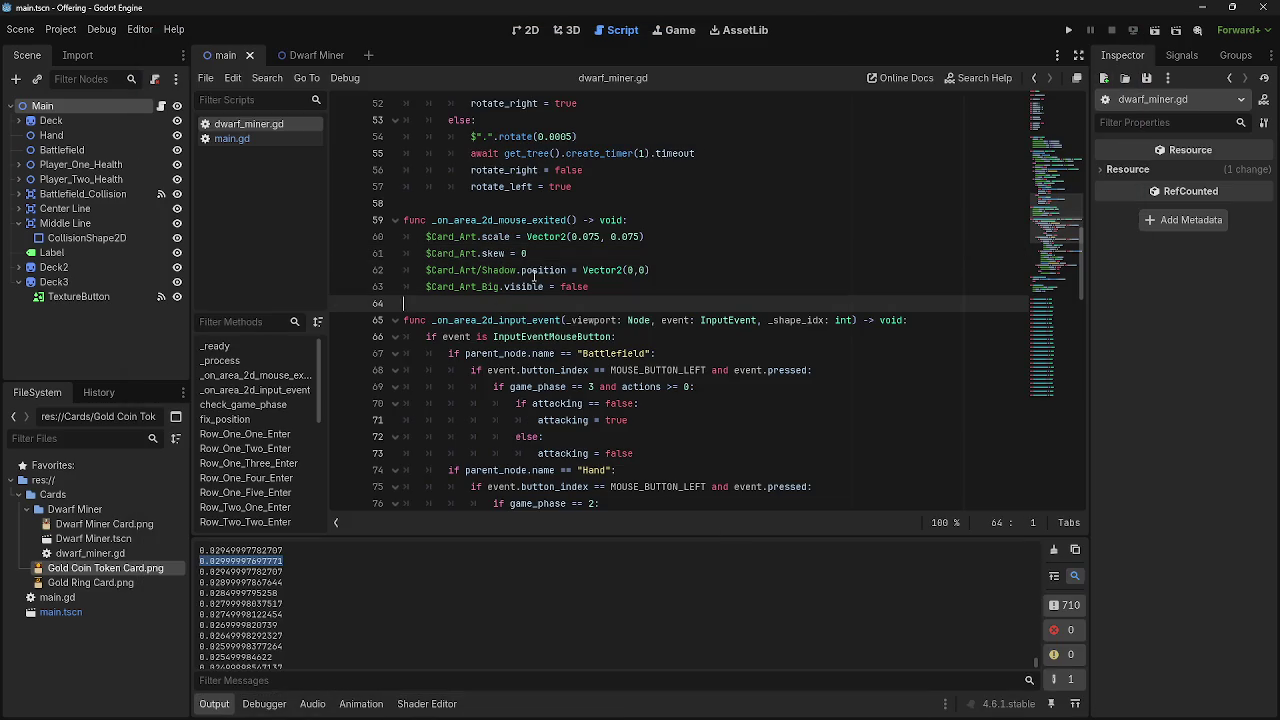
pyautogui.click(668, 242)
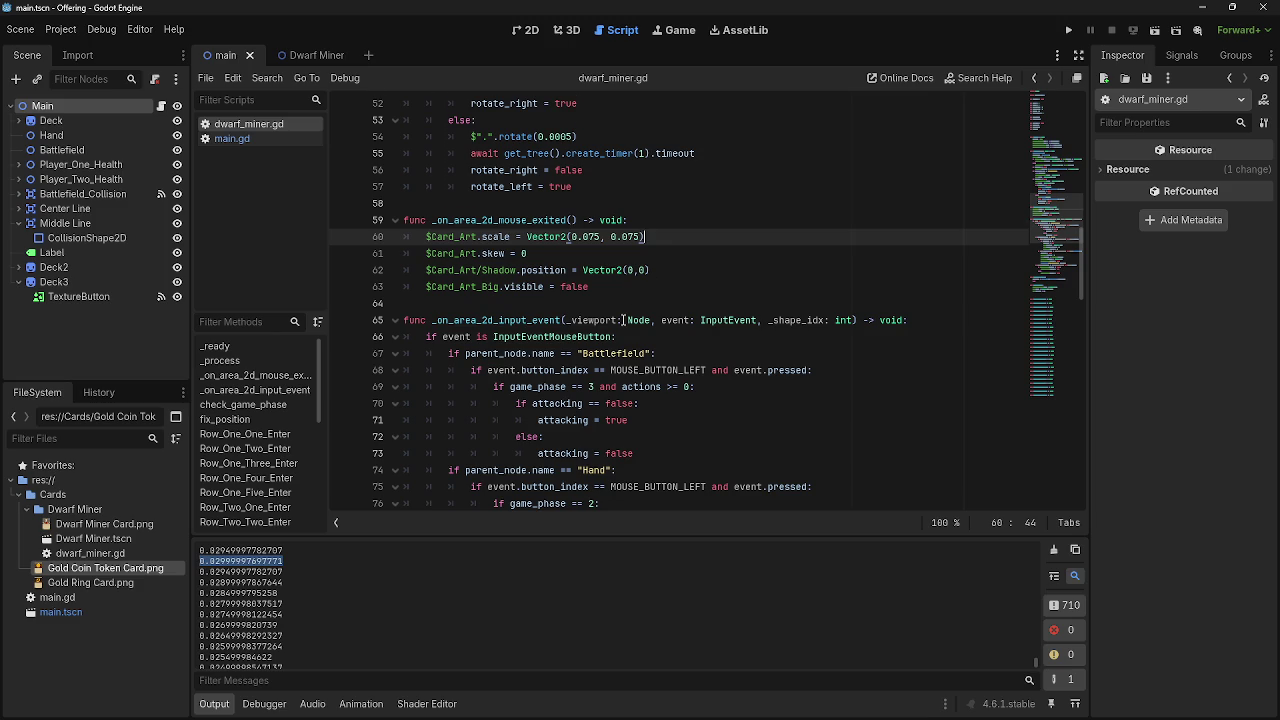
pyautogui.scroll(-1, 624, 320)
pyautogui.click(527, 30)
pyautogui.click(618, 30)
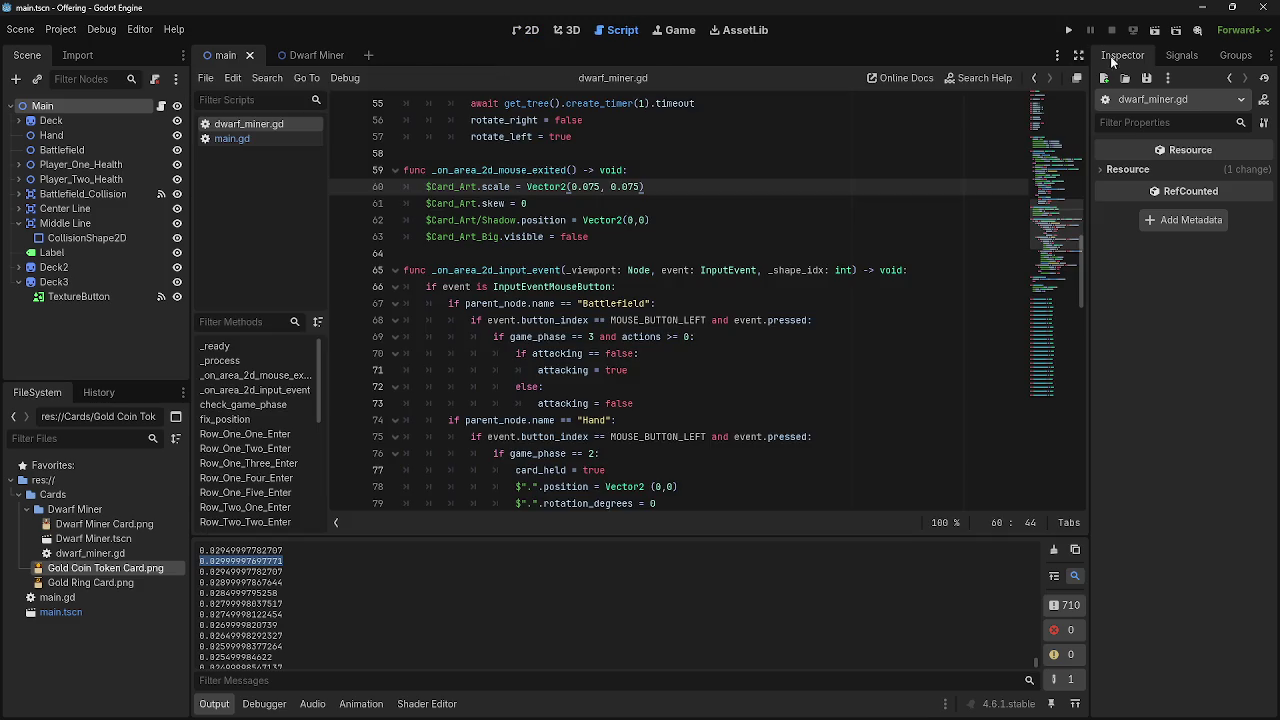
pyautogui.click(1068, 30)
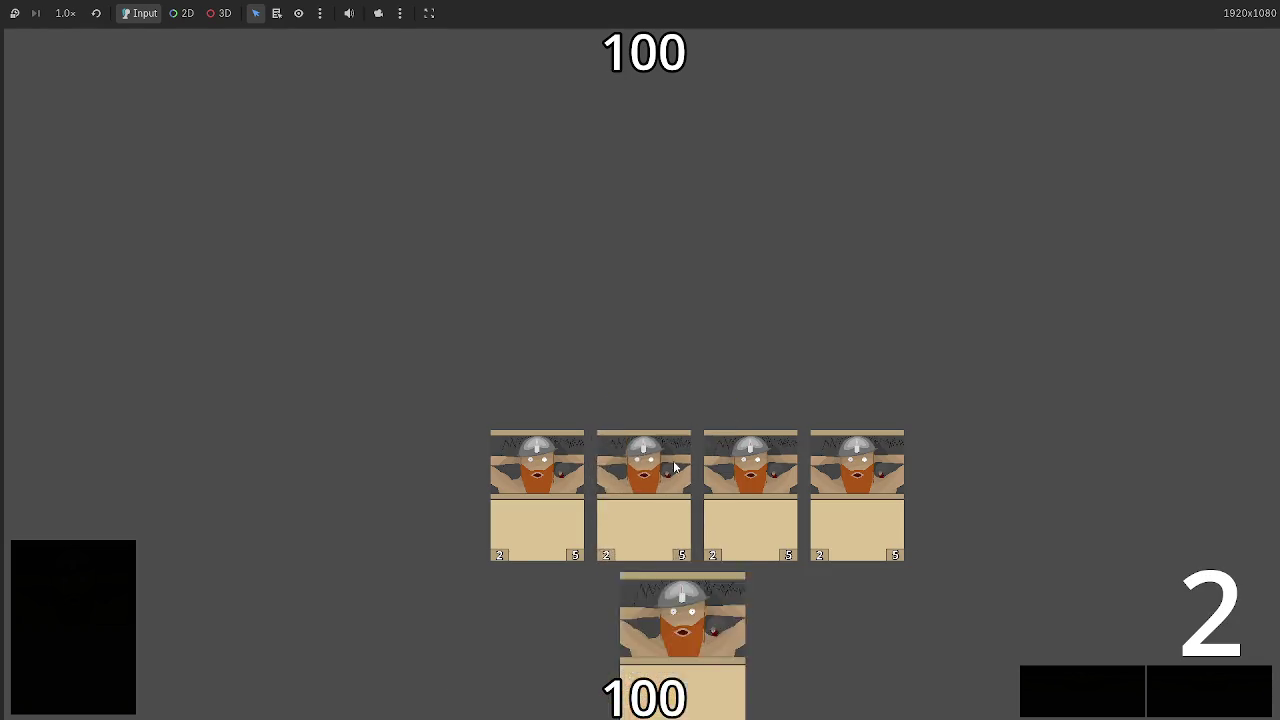
pyautogui.click(1181, 692)
pyautogui.click(1194, 692)
pyautogui.click(1194, 692)
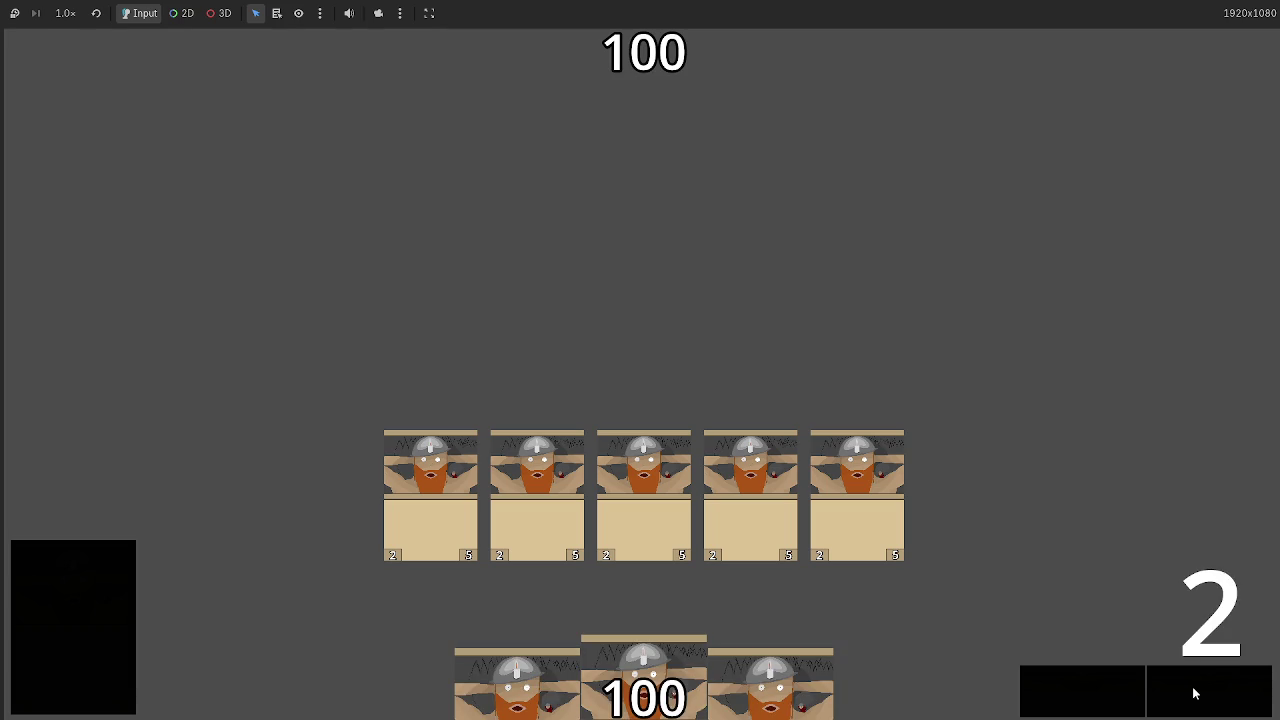
pyautogui.click(1185, 692)
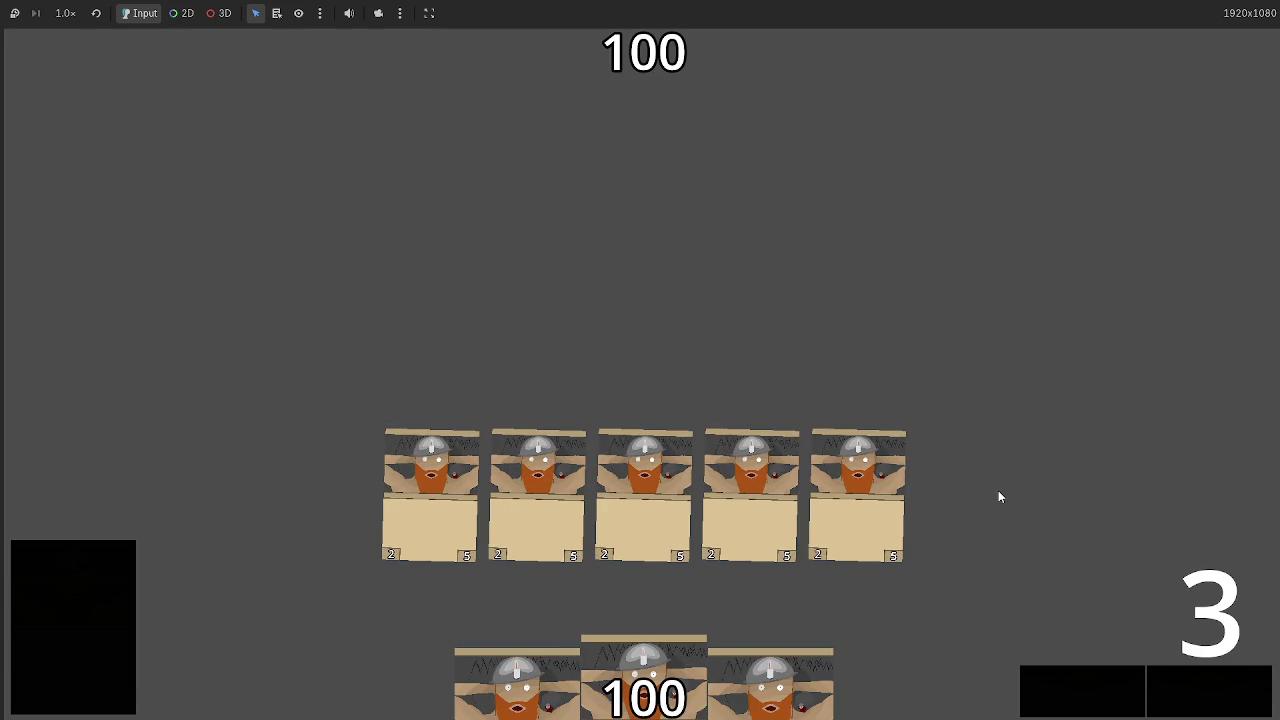
pyautogui.press('F8')
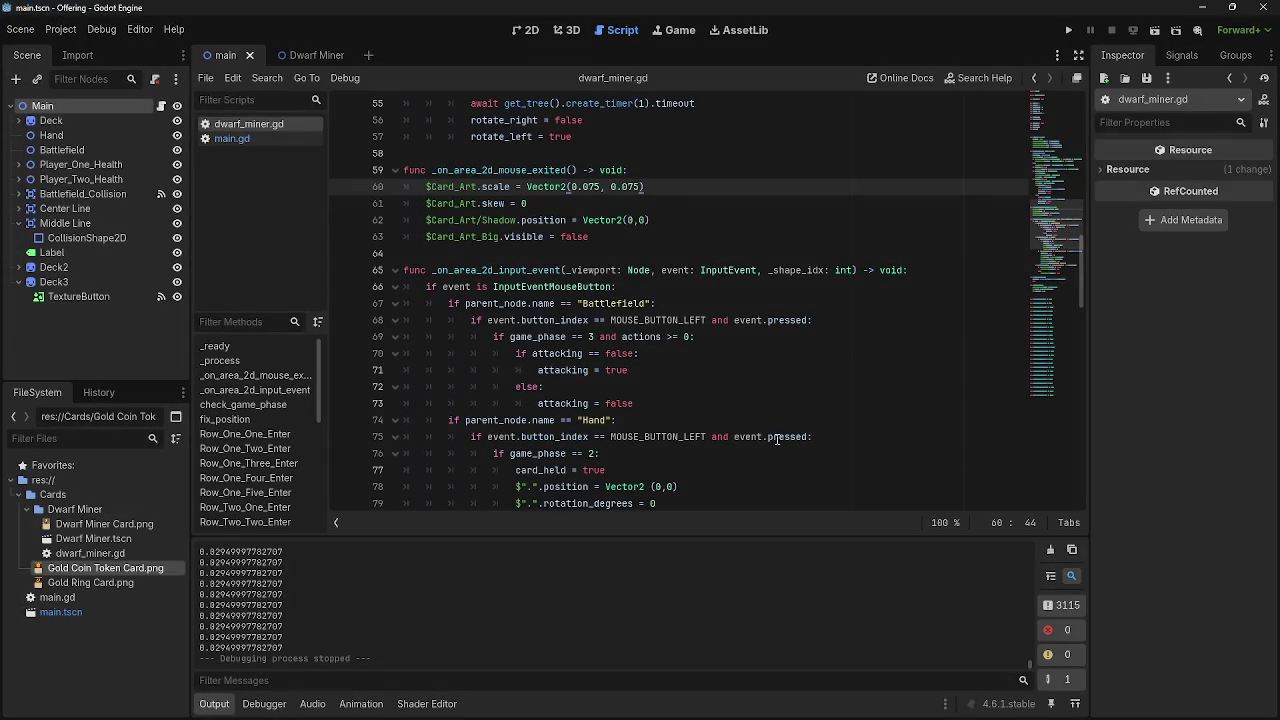
# Step: Check the card.fix_position() call on line 100 of main.gd, briefly glancing at dwarf_miner.gd
pyautogui.click(231, 138)
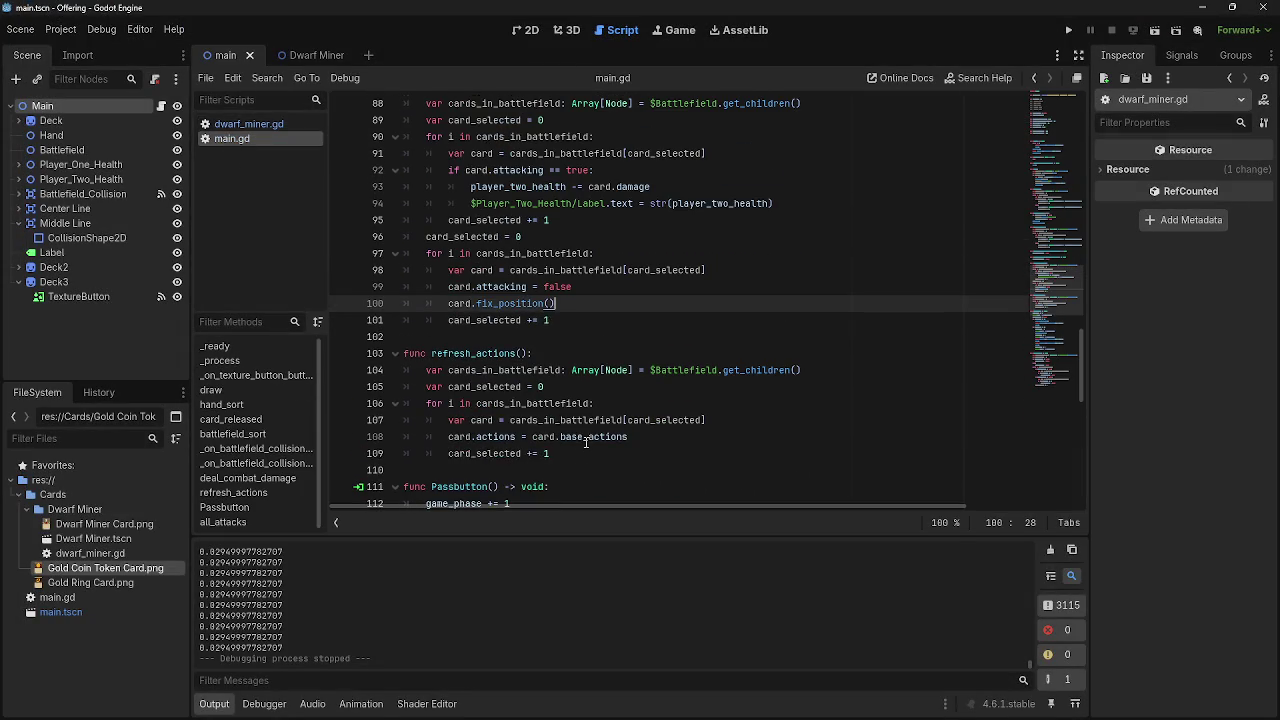
pyautogui.moveTo(555, 303); pyautogui.dragTo(476, 303)
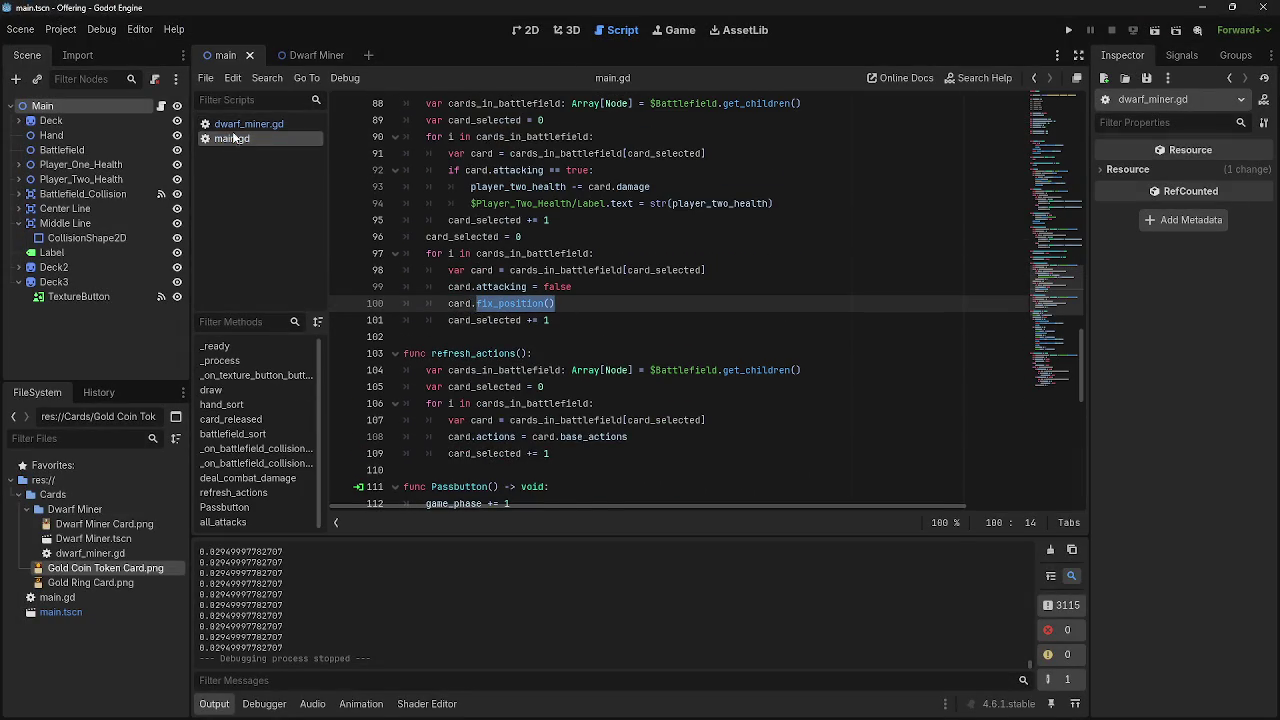
pyautogui.click(240, 125)
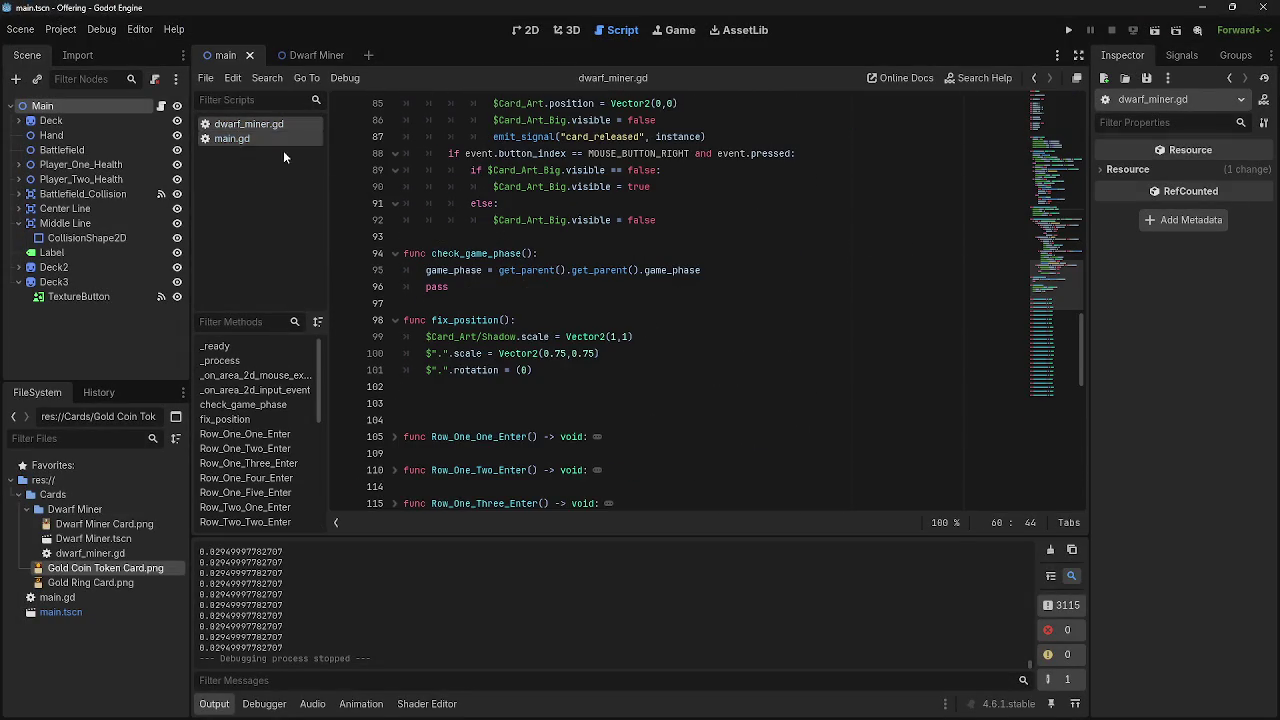
pyautogui.scroll(3, 566, 447)
pyautogui.scroll(6, 566, 447)
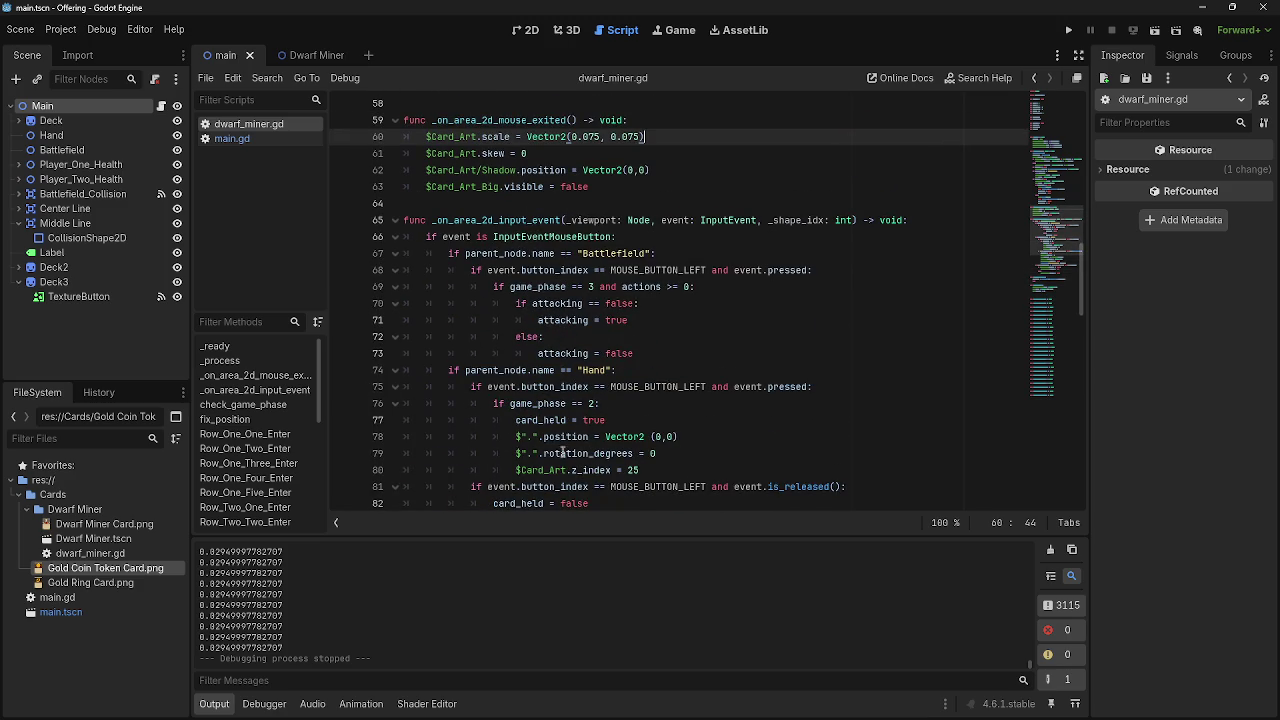
pyautogui.click(231, 139)
pyautogui.click(532, 305)
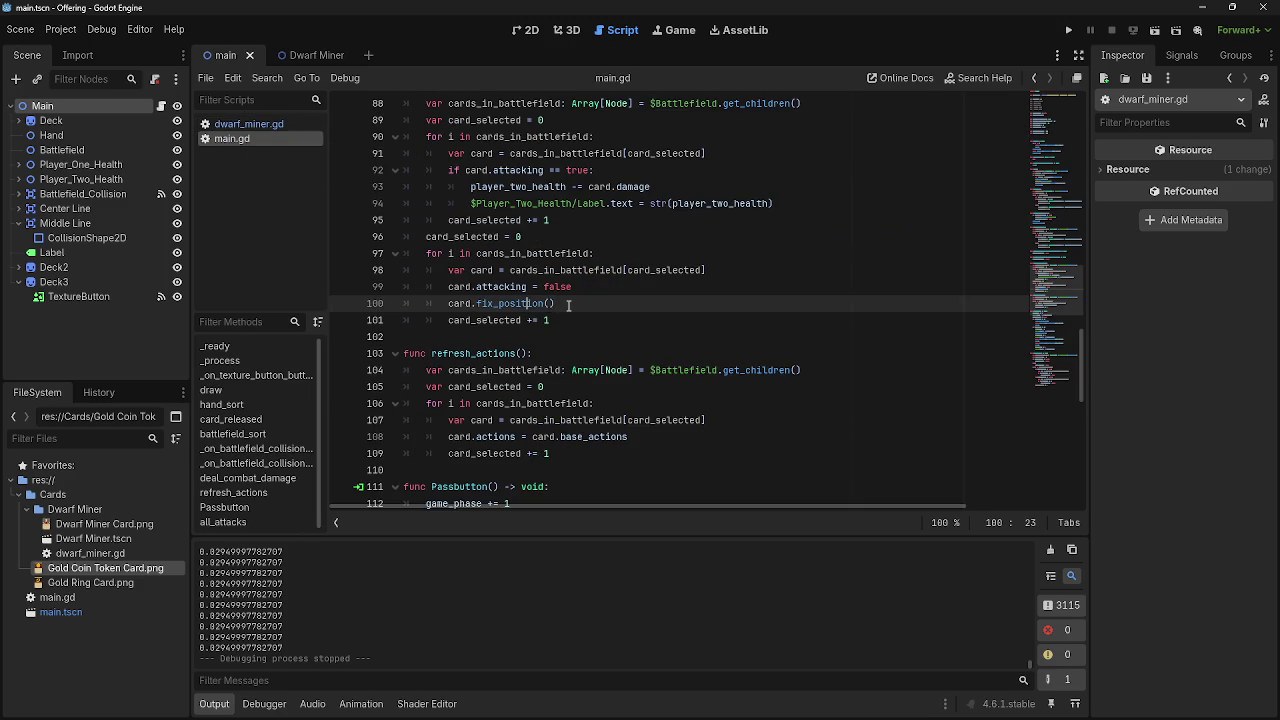
pyautogui.hotkey('ctrl', 'shift', 'Left')
pyautogui.hotkey('ctrl', 'shift', 'Left')
pyautogui.hotkey('ctrl', 'shift', 'Left')
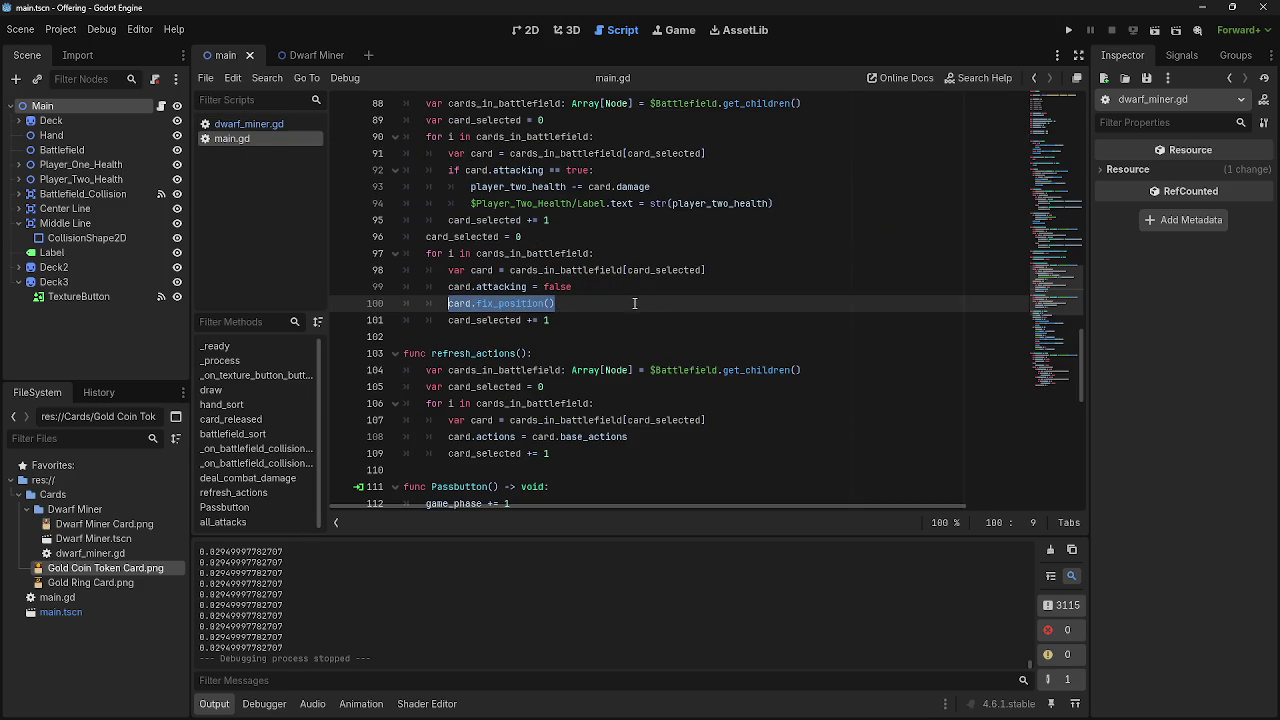
pyautogui.click(634, 303)
# Step: Scroll down main.gd to the all_attacks function
pyautogui.scroll(2, 636, 310)
pyautogui.scroll(-8, 640, 350)
pyautogui.scroll(-4, 642, 360)
pyautogui.scroll(12, 642, 360)
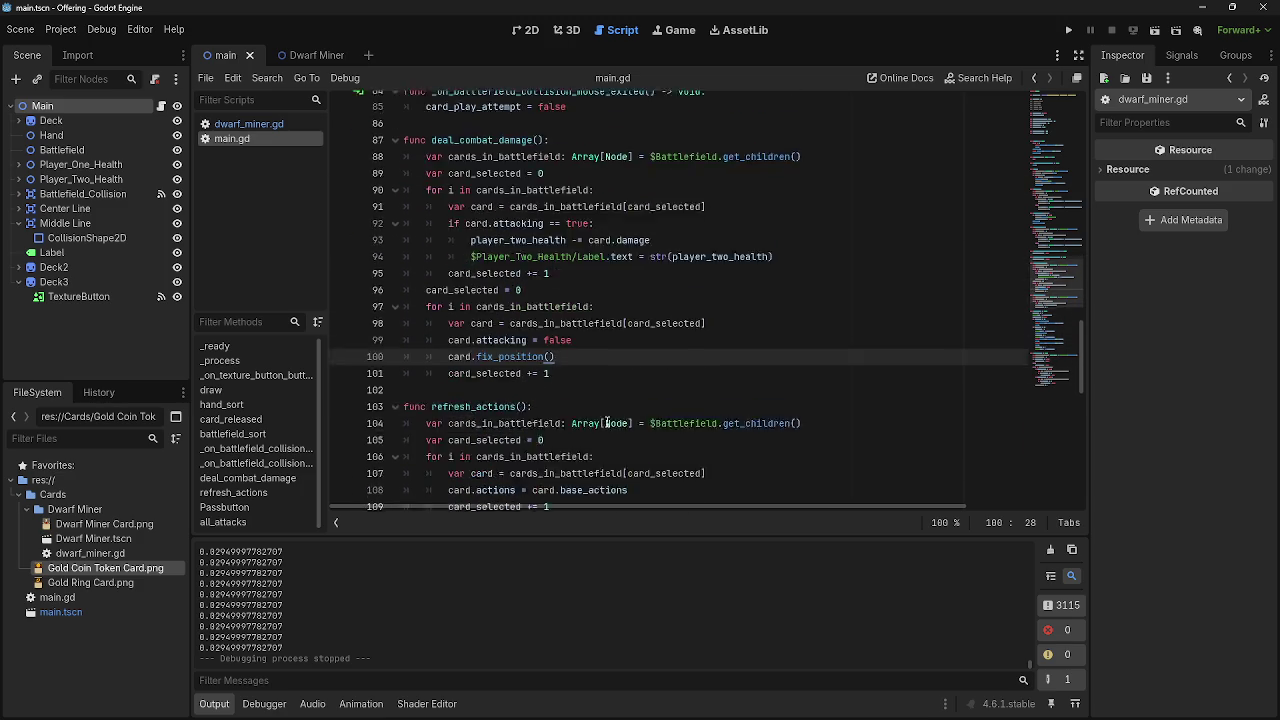
pyautogui.scroll(-6, 600, 422)
pyautogui.scroll(-9, 607, 422)
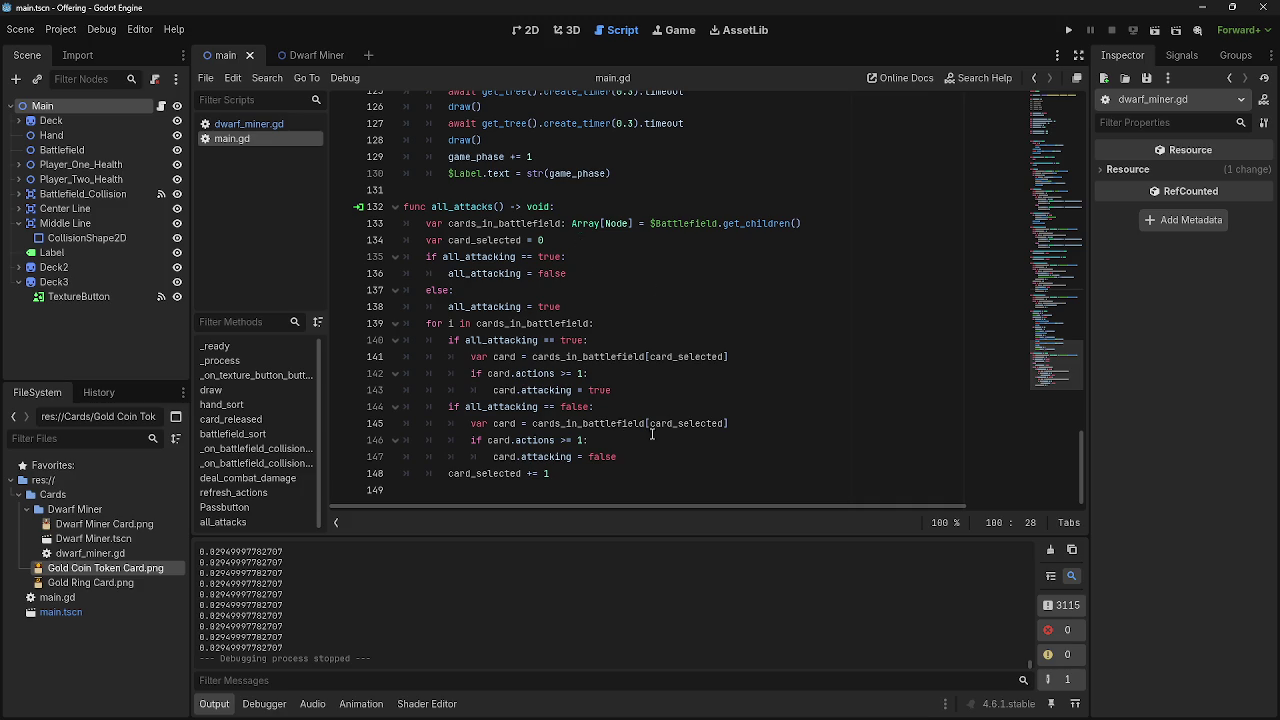
# Step: Repeatedly select and deselect the card assignment on line 141 of all_attacks to inspect it
pyautogui.moveTo(467, 359)
pyautogui.mouseDown()
pyautogui.moveTo(745, 362)
pyautogui.moveTo(765, 375)
pyautogui.mouseUp()
pyautogui.click(752, 375)
pyautogui.moveTo(467, 359)
pyautogui.mouseDown()
pyautogui.moveTo(771, 355)
pyautogui.moveTo(472, 356)
pyautogui.mouseUp()
pyautogui.click(774, 355)
pyautogui.click(472, 356)
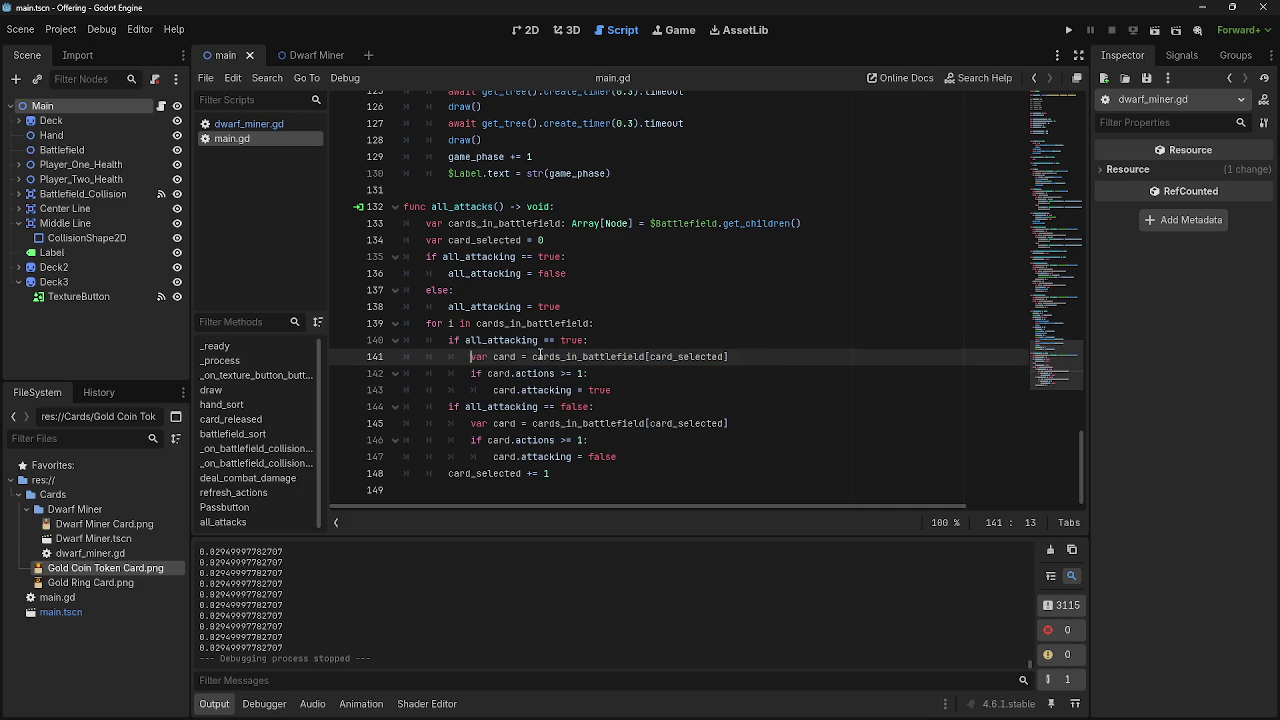
pyautogui.moveTo(743, 357); pyautogui.dragTo(470, 357)
pyautogui.click(470, 357)
pyautogui.click(742, 358)
pyautogui.moveTo(738, 356); pyautogui.dragTo(456, 366)
pyautogui.click(470, 357)
pyautogui.moveTo(738, 357); pyautogui.dragTo(468, 357)
pyautogui.click(738, 357)
pyautogui.moveTo(738, 357); pyautogui.dragTo(468, 357)
pyautogui.click(738, 357)
pyautogui.moveTo(738, 357)
pyautogui.mouseDown()
pyautogui.moveTo(466, 358)
pyautogui.moveTo(777, 363)
pyautogui.mouseUp()
pyautogui.click(466, 358)
pyautogui.click(756, 372)
# Step: Try adding card.fix_position() after the attacking = true line, then undo it
pyautogui.click(650, 395)
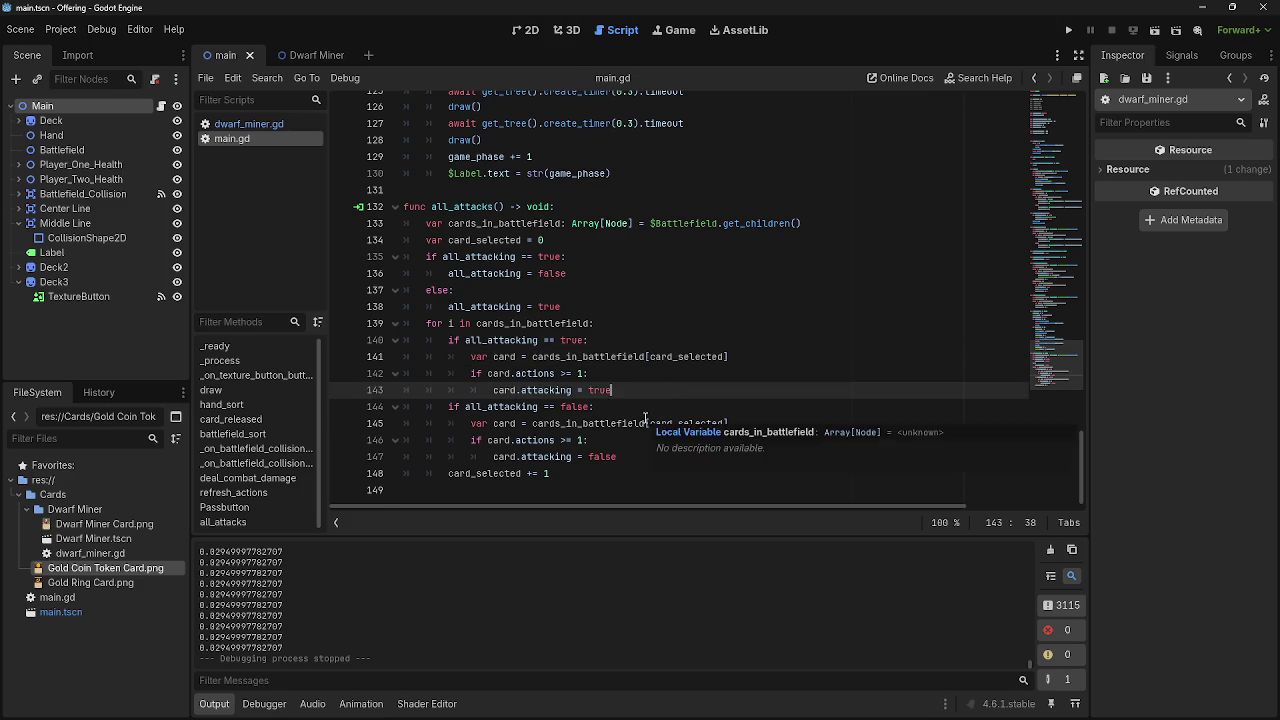
pyautogui.press('Return')
pyautogui.press('BackSpace')
pyautogui.press('BackSpace')
pyautogui.press('BackSpace')
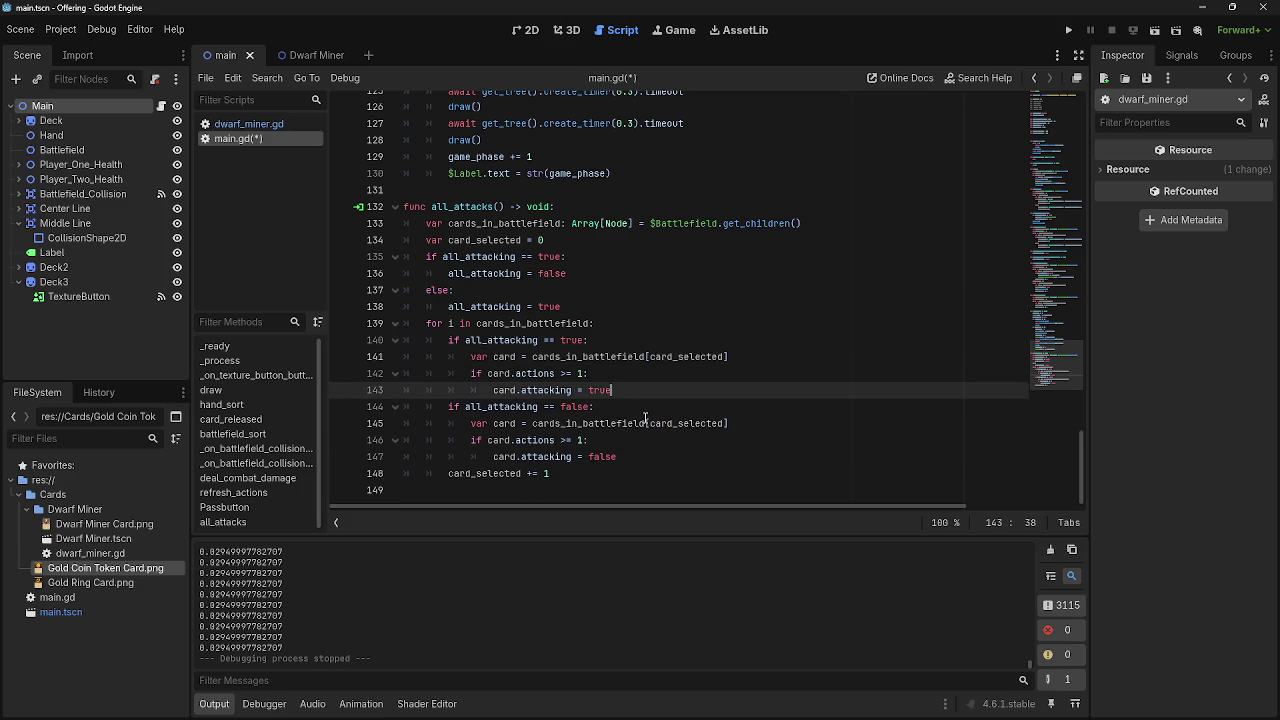
pyautogui.hotkey('ctrl', 's')
pyautogui.press('Return')
pyautogui.write('card.fix_position()')
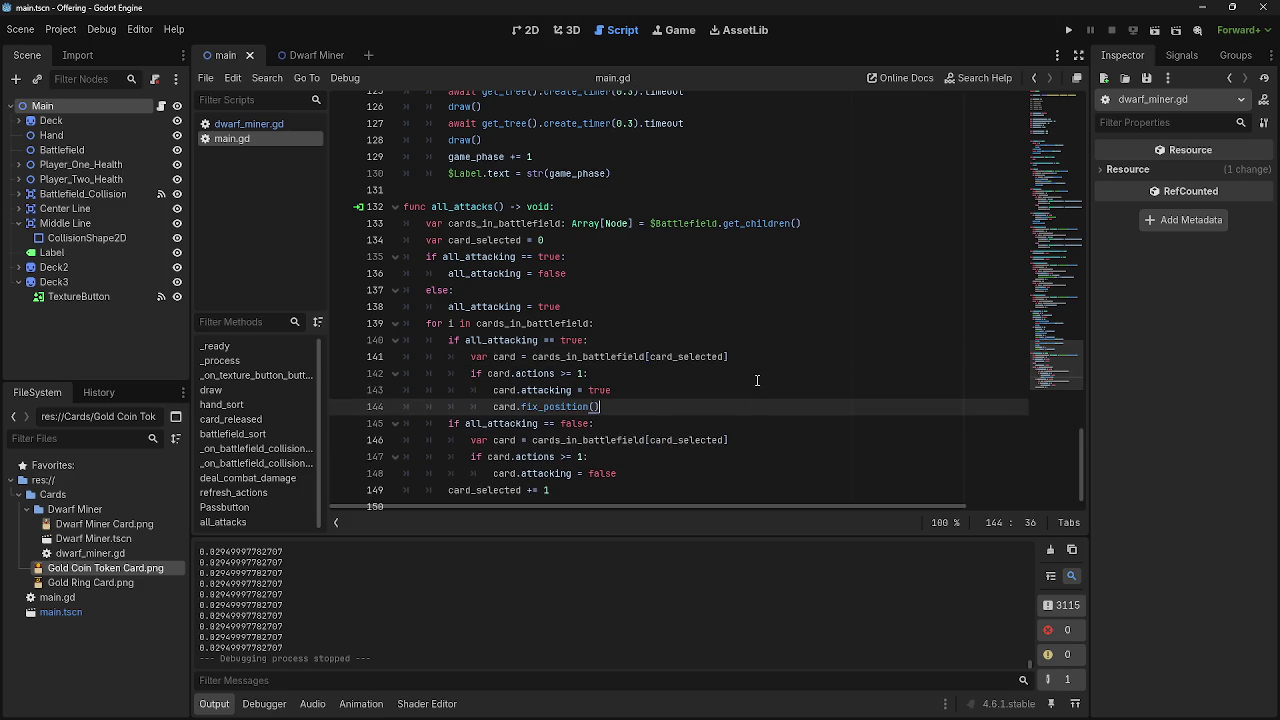
pyautogui.hotkey('ctrl', 'z')
pyautogui.hotkey('ctrl', 'z')
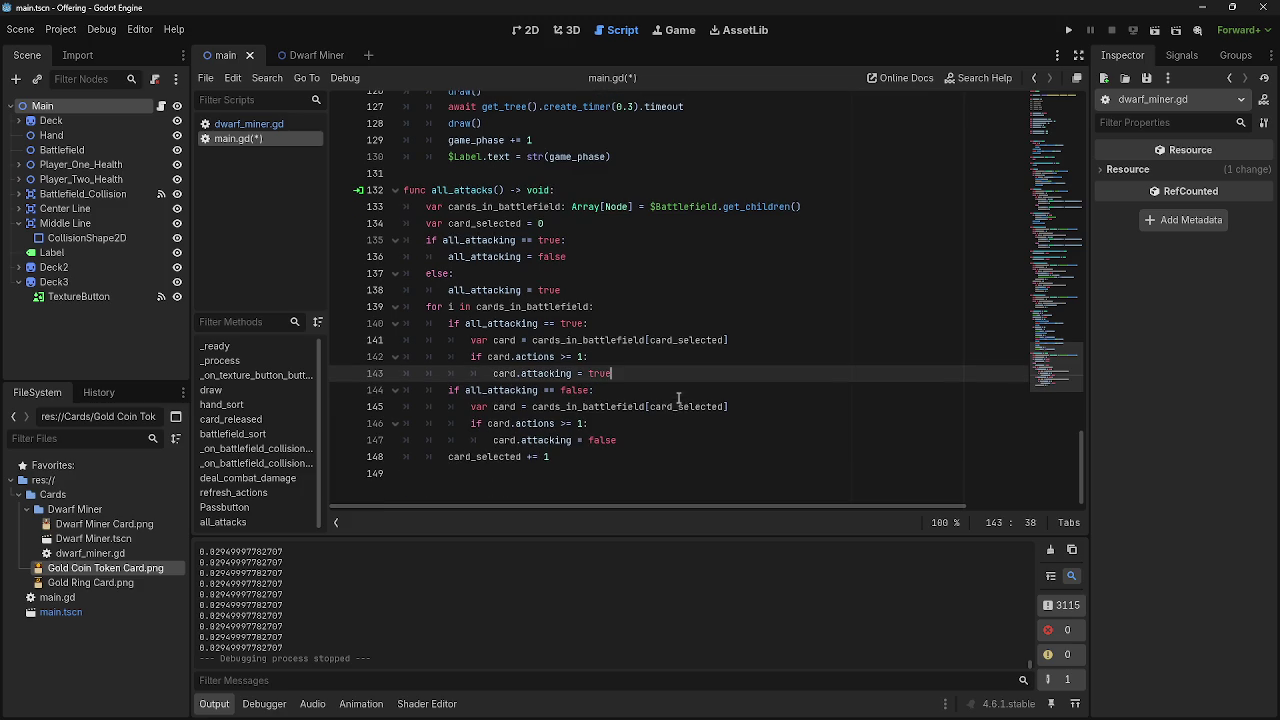
# Step: Add card.fix_position() on a new line after the attacking = false line 147
pyautogui.click(652, 441)
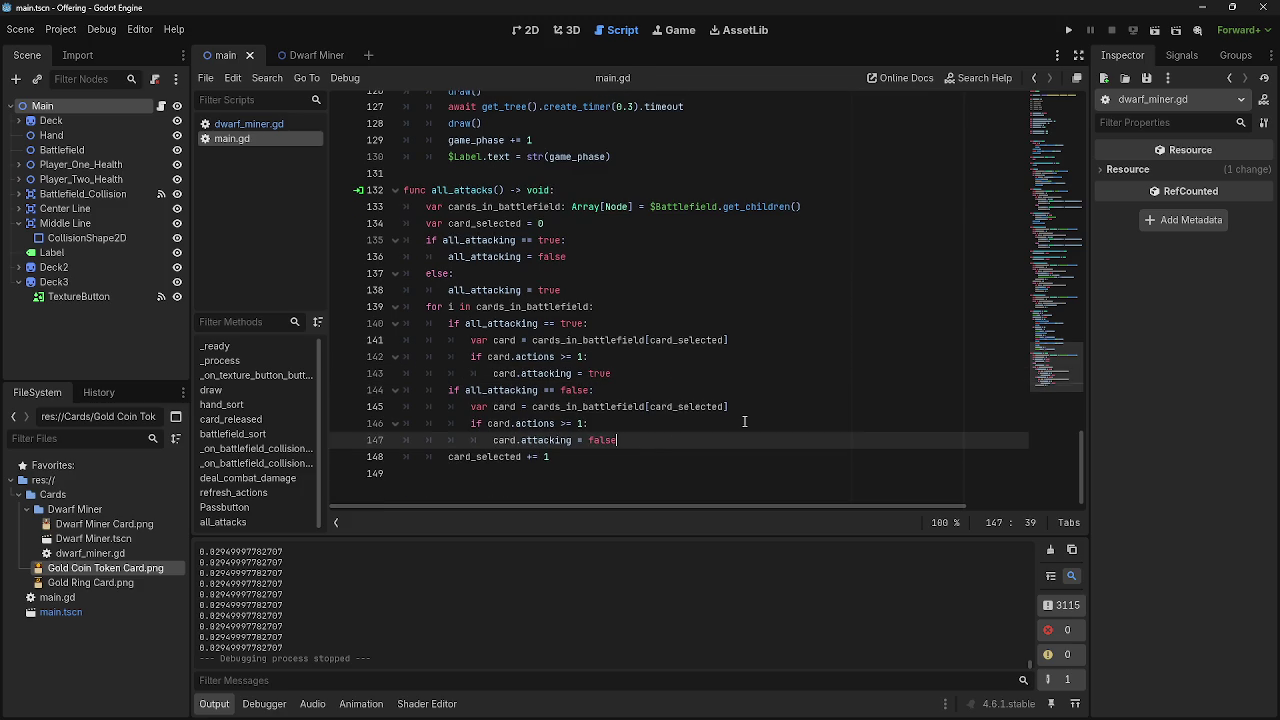
pyautogui.press('Return')
pyautogui.write('card.fix_position()')
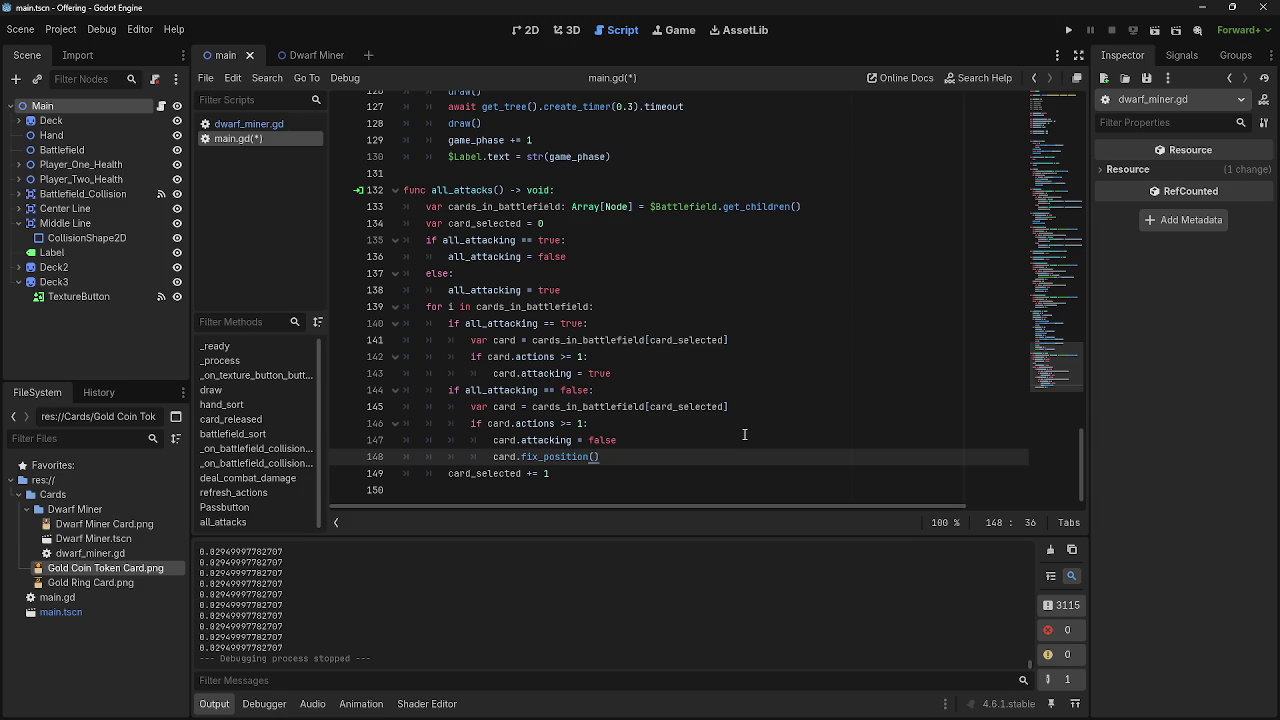
pyautogui.click(255, 124)
pyautogui.click(258, 140)
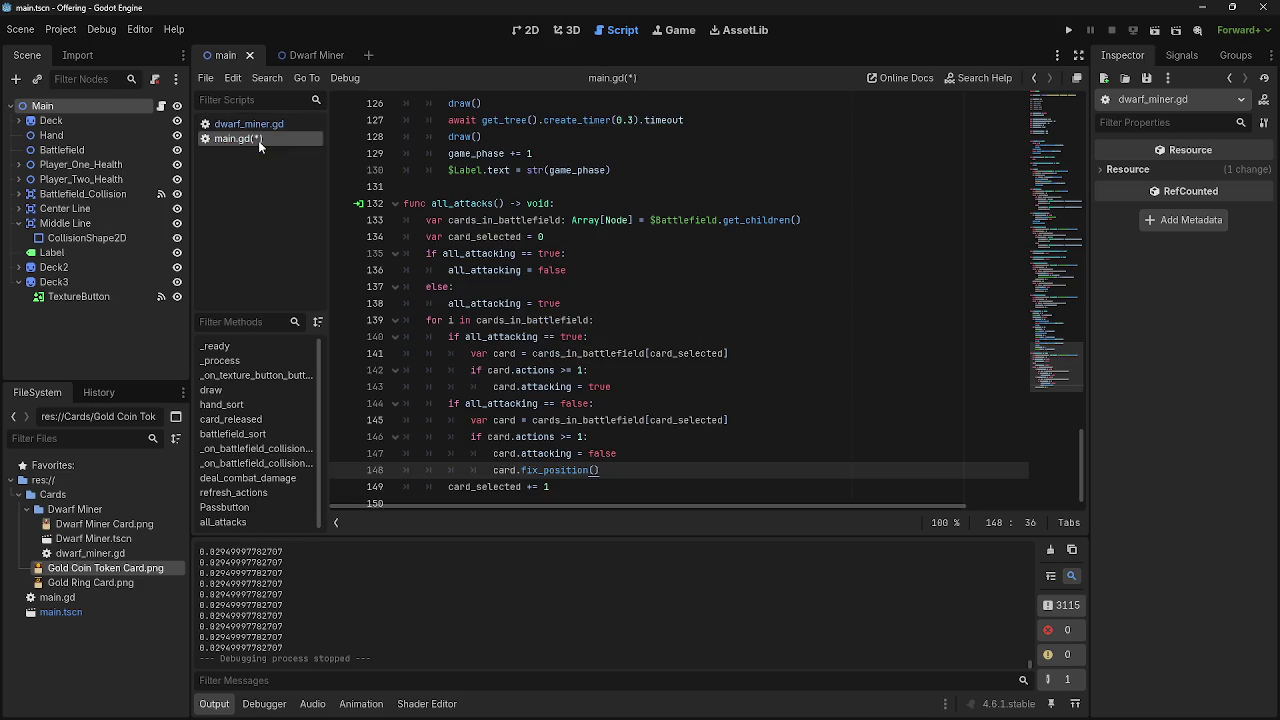
# Step: In dwarf_miner.gd, add card.fix_position() after line 73 and run the game with F5
pyautogui.click(258, 125)
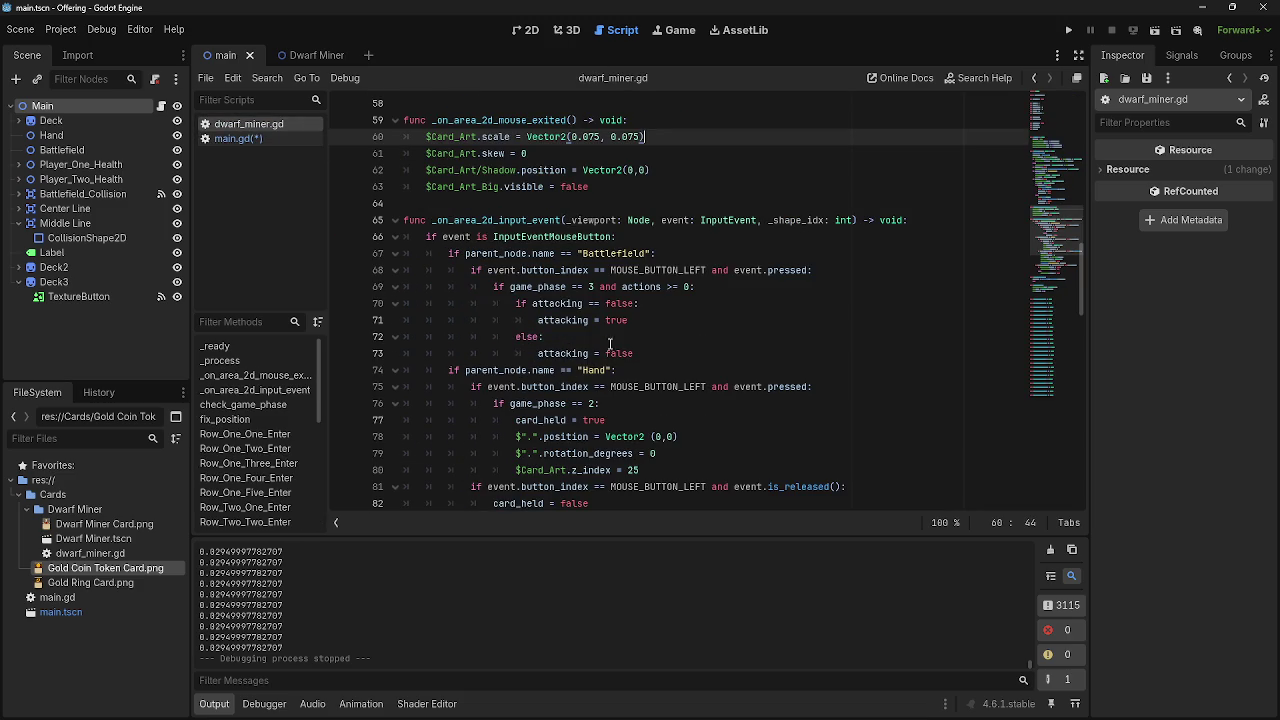
pyautogui.click(669, 358)
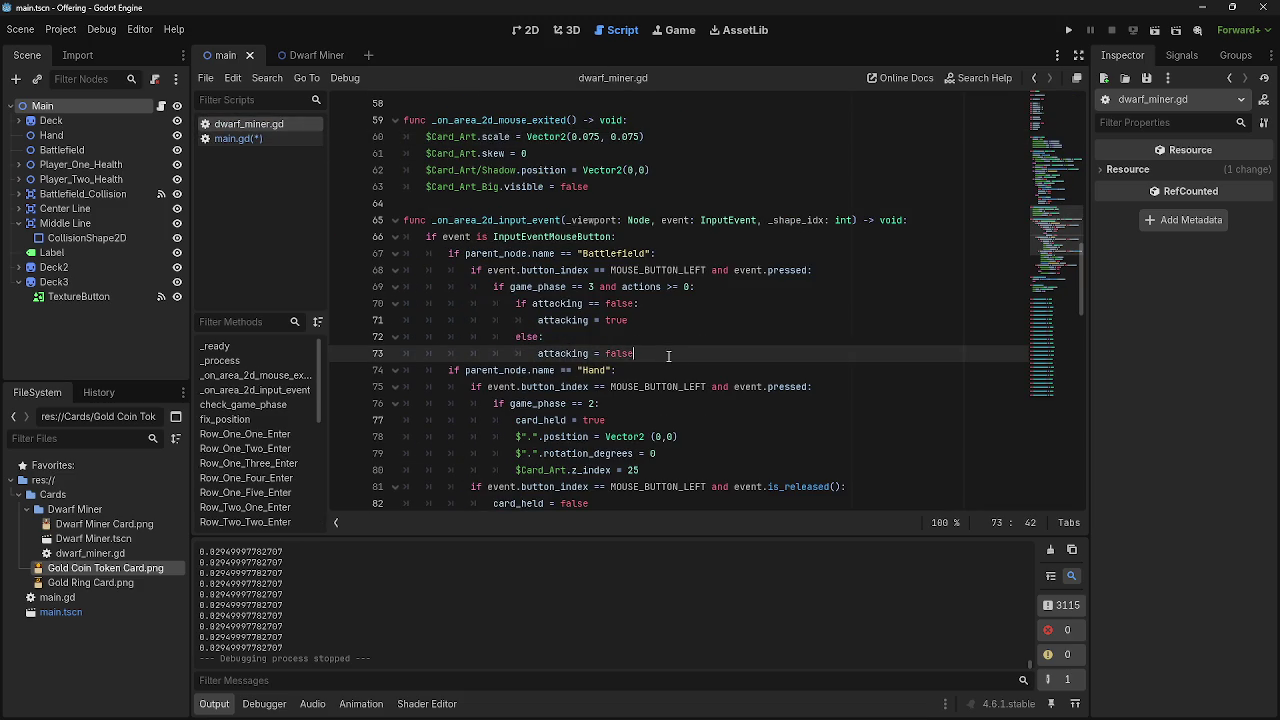
pyautogui.press('Return')
pyautogui.write('card.fix_position()')
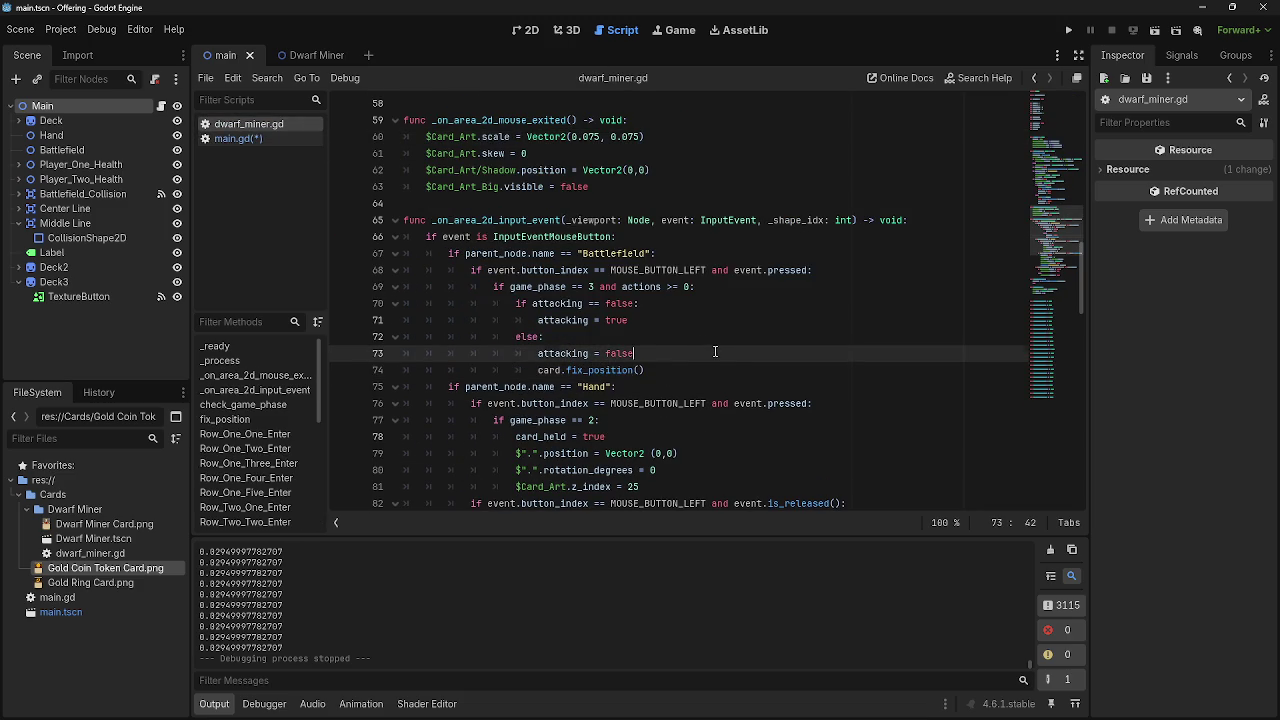
pyautogui.press('F5')
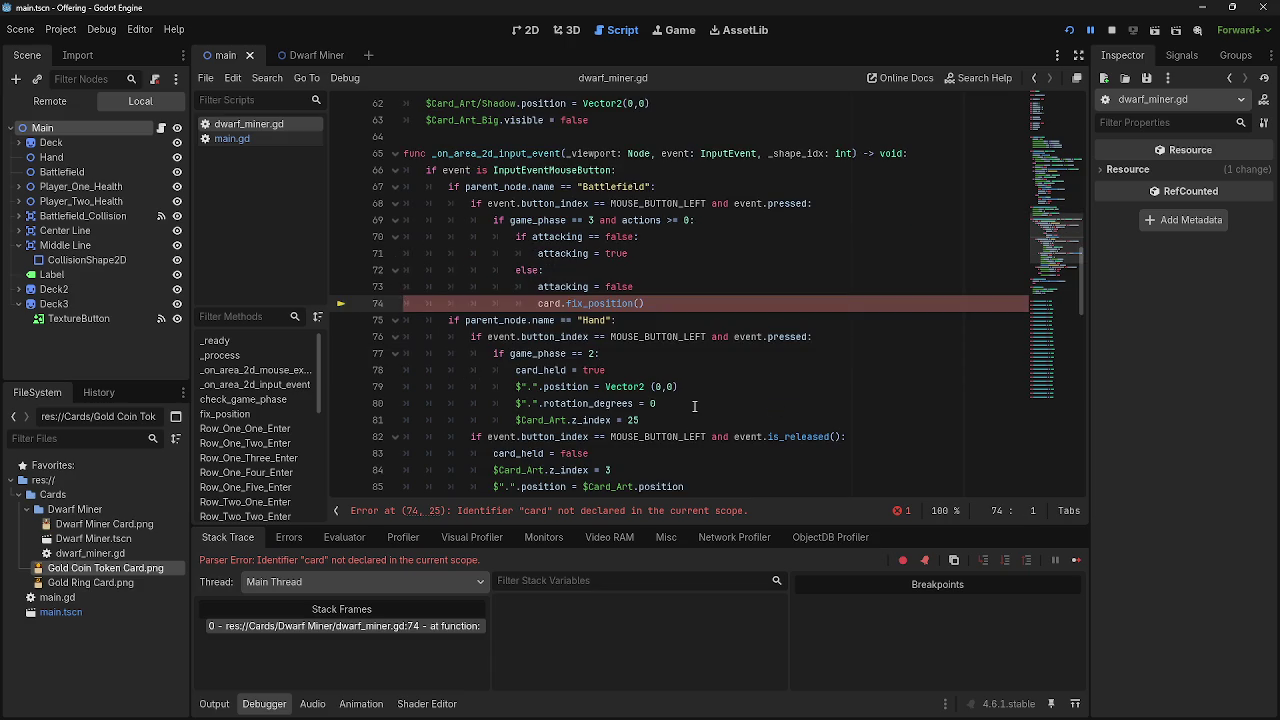
# Step: Fix line 74 to read fix_position() without the card. prefix, then rerun the game
pyautogui.click(645, 303)
pyautogui.press('BackSpace')
pyautogui.press('BackSpace')
pyautogui.click(559, 303)
pyautogui.doubleClick(559, 303)
pyautogui.press('Delete')
pyautogui.press('Delete')
pyautogui.click(611, 303)
pyautogui.write('(')
pyautogui.click(1074, 32)
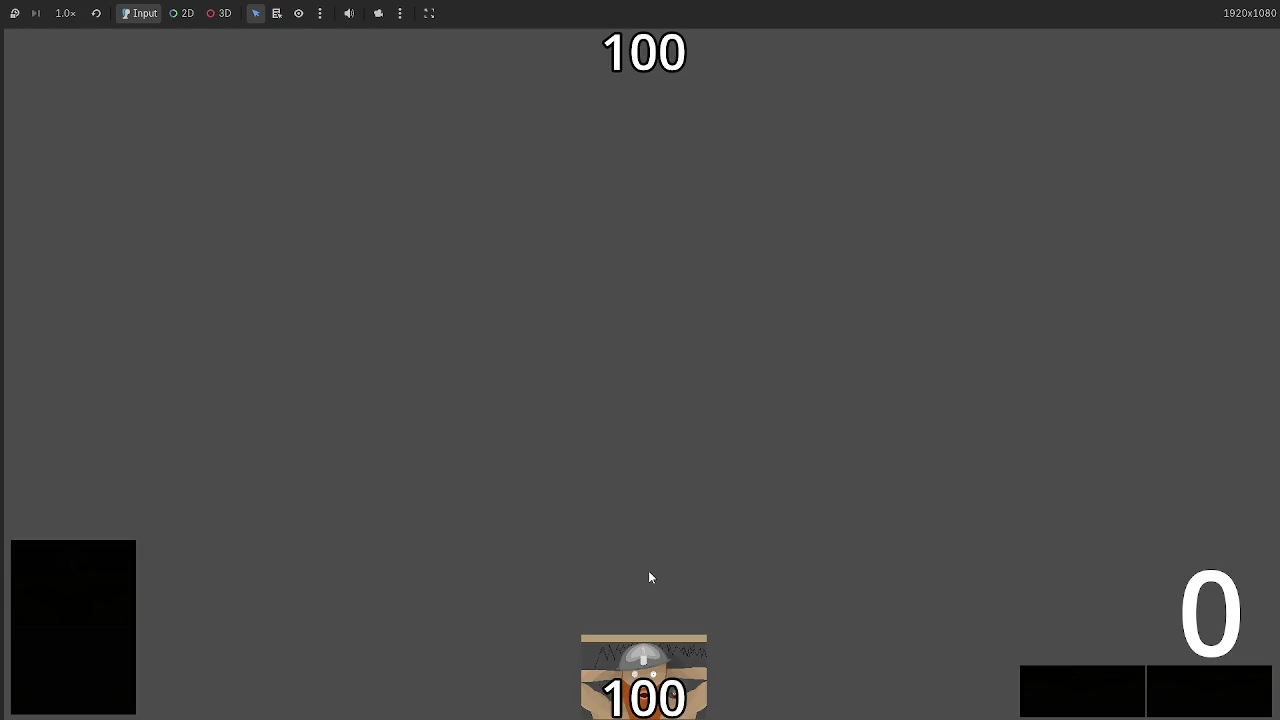
# Step: Play hand cards onto the battlefield, advance to the attack phase so the dwarves attack, then stop the game
pyautogui.moveTo(640, 655); pyautogui.dragTo(585, 259)
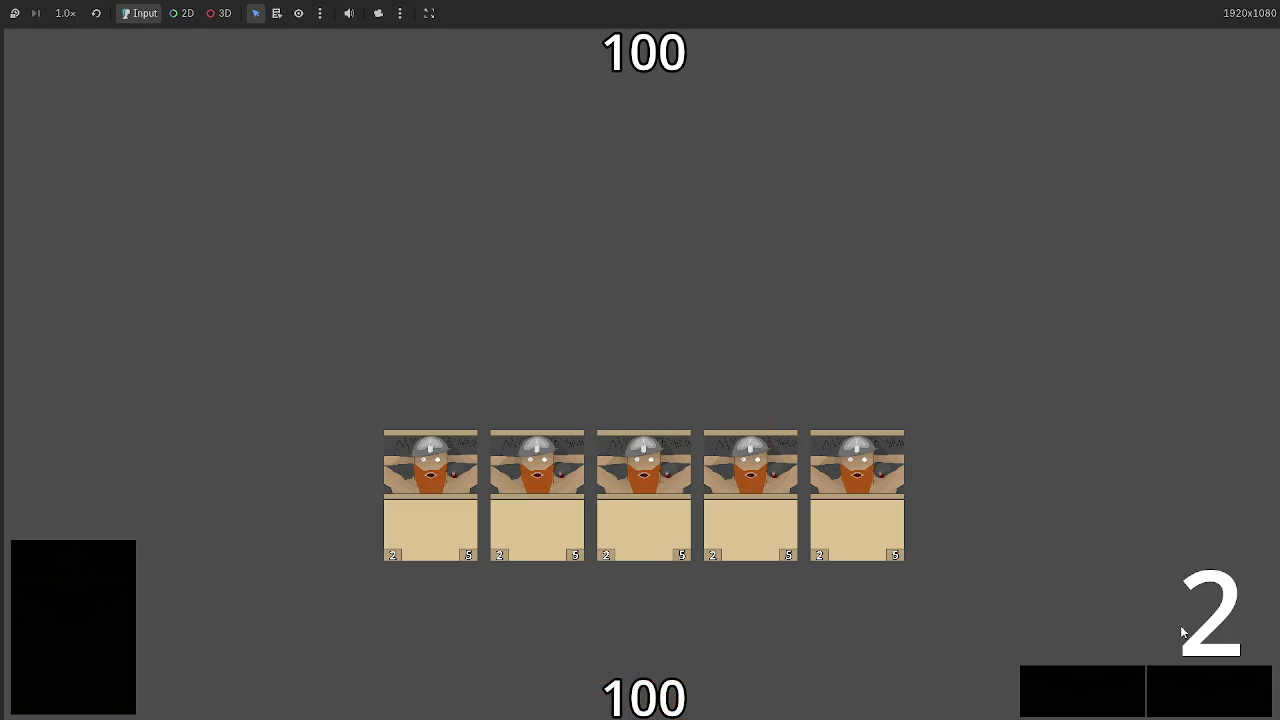
pyautogui.click(1201, 692)
pyautogui.moveTo(645, 670); pyautogui.dragTo(705, 325)
pyautogui.click(1206, 683)
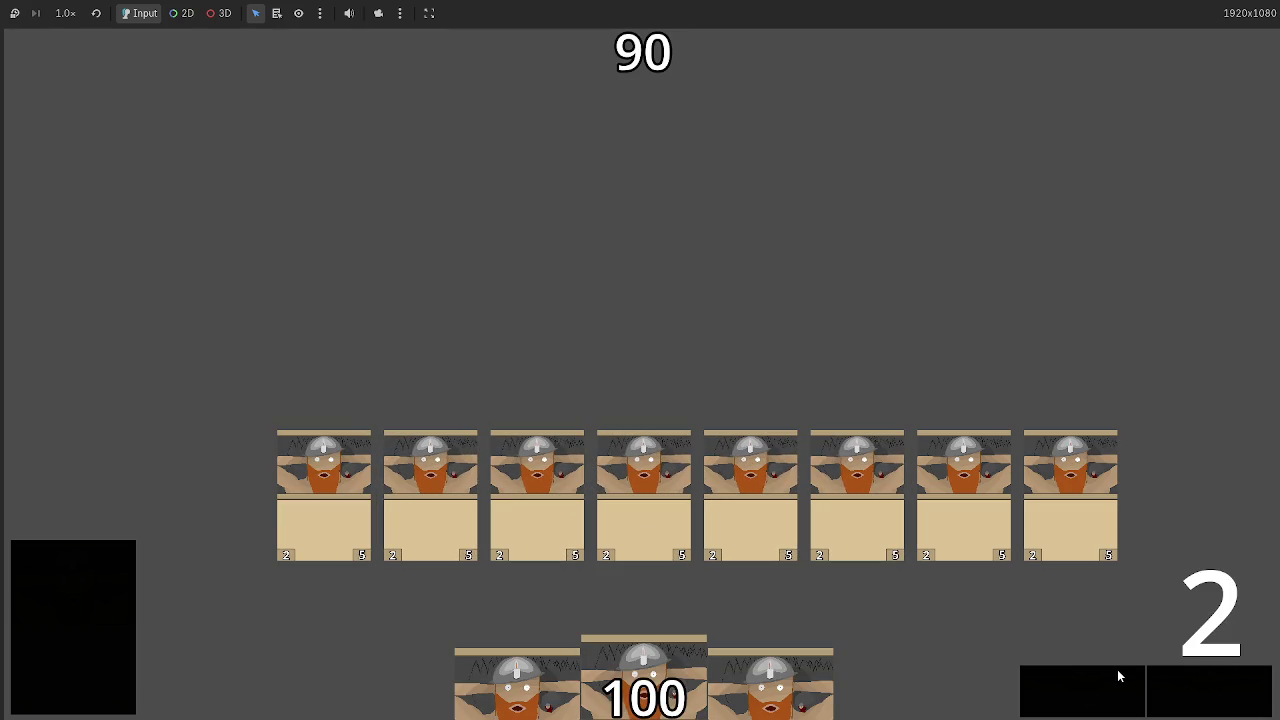
pyautogui.click(1188, 686)
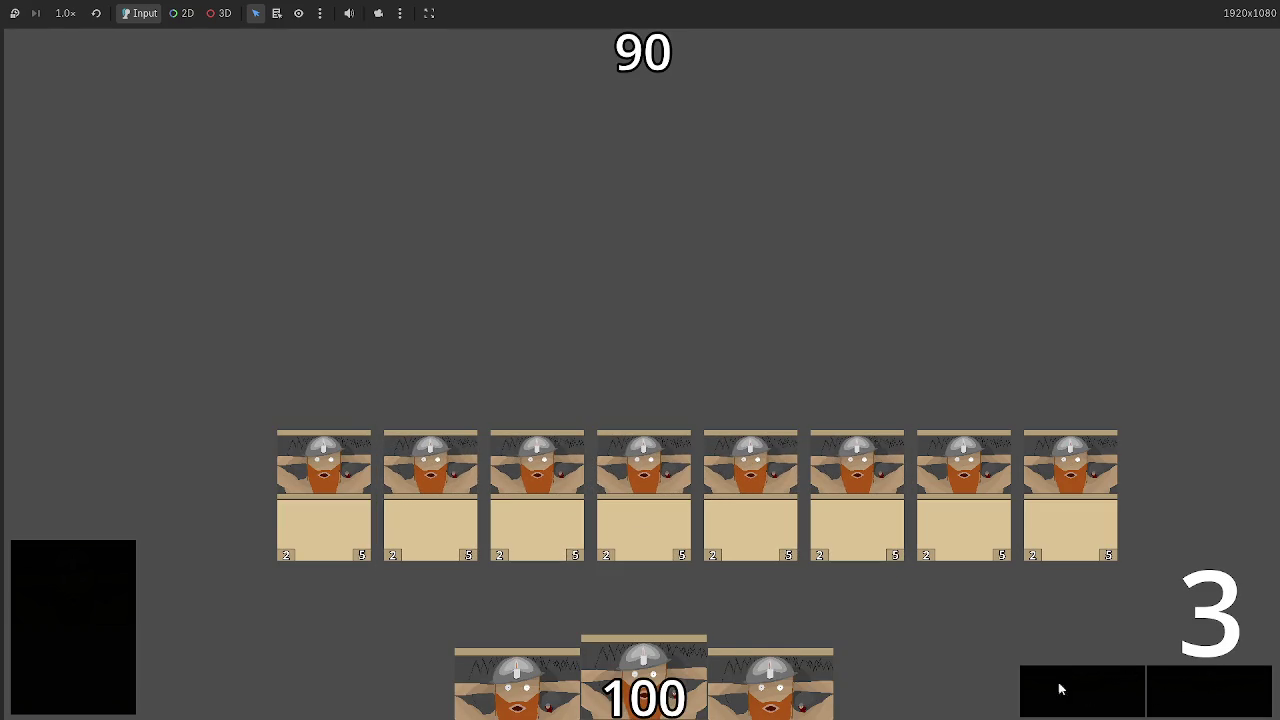
pyautogui.click(1197, 694)
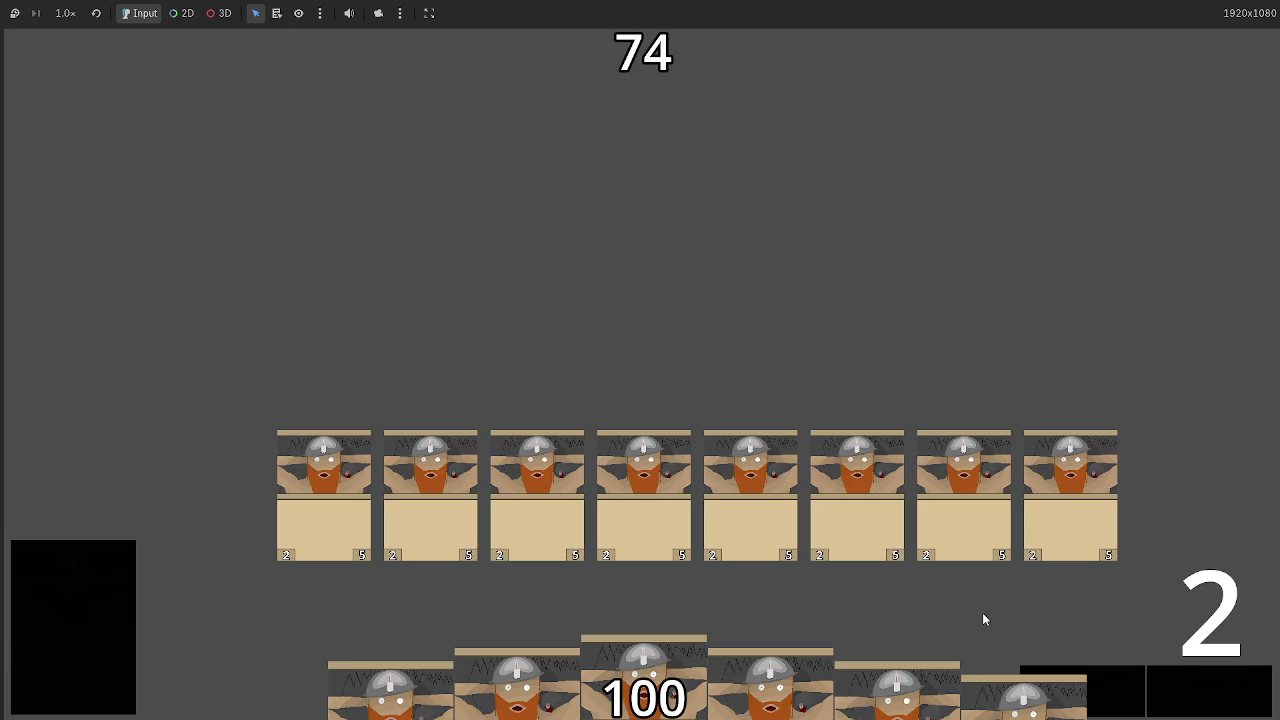
pyautogui.press('F8')
pyautogui.scroll(5, 628, 374)
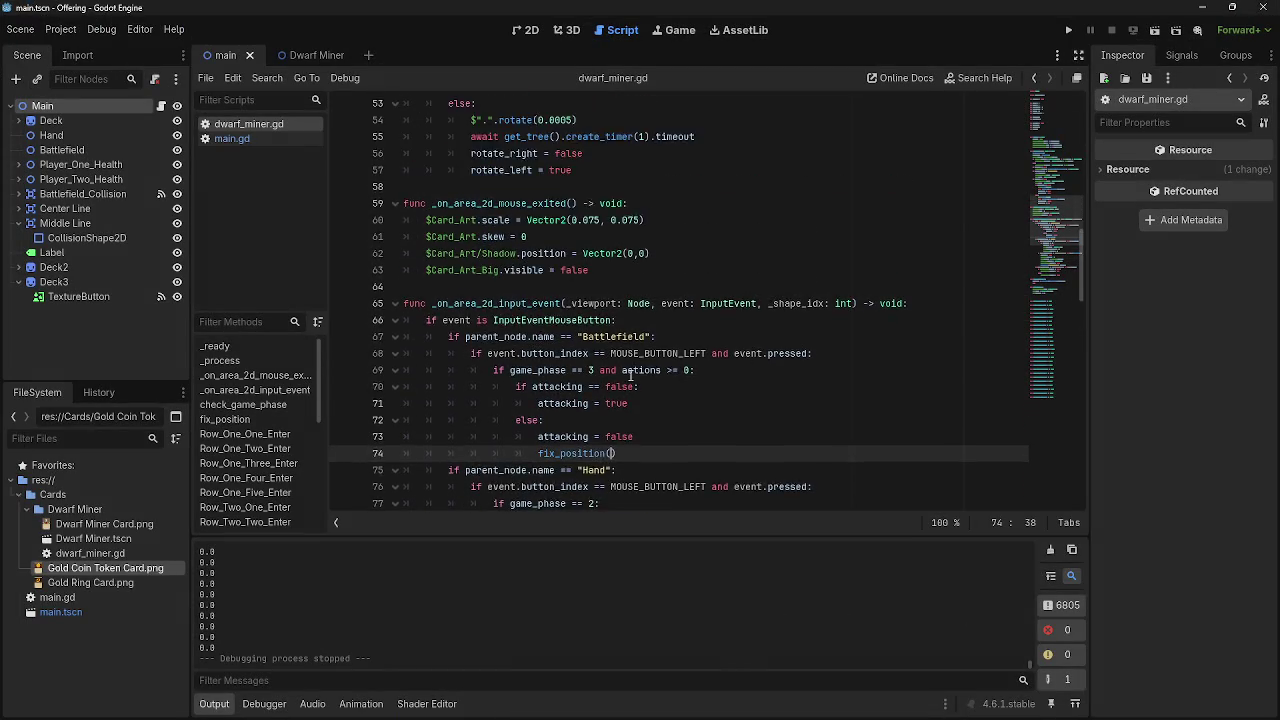
pyautogui.scroll(13, 628, 374)
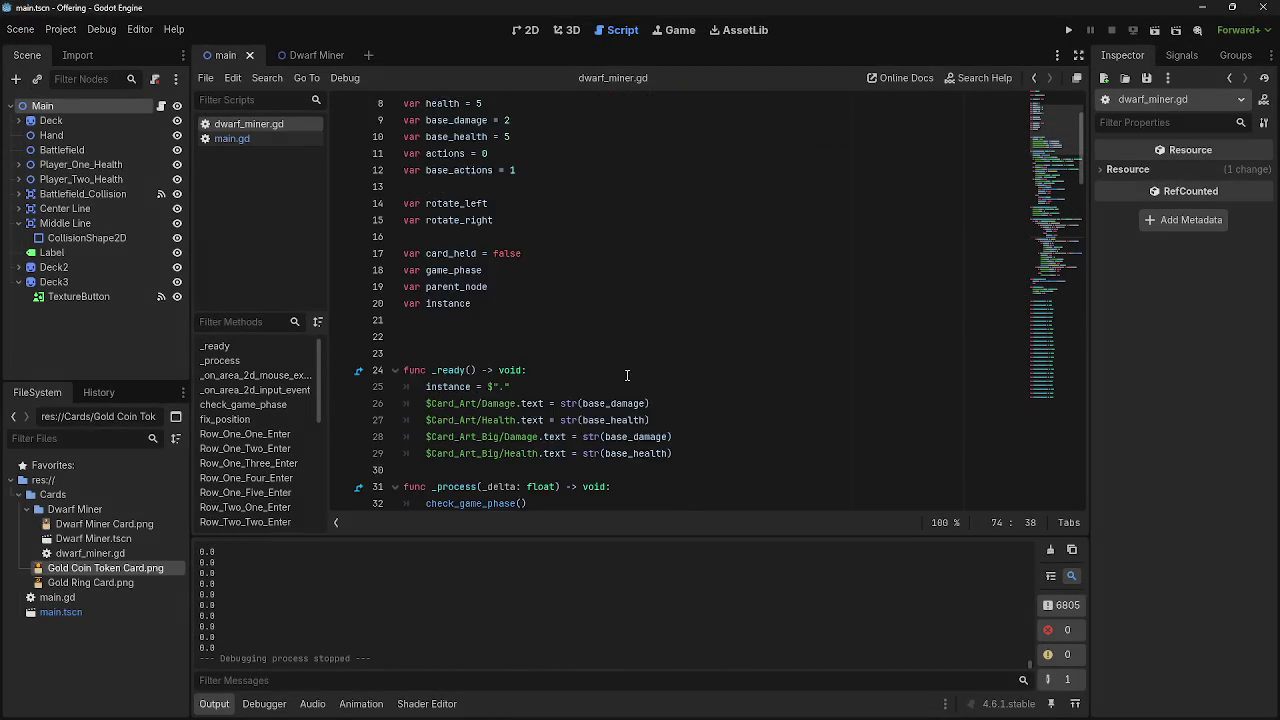
pyautogui.scroll(-12, 627, 375)
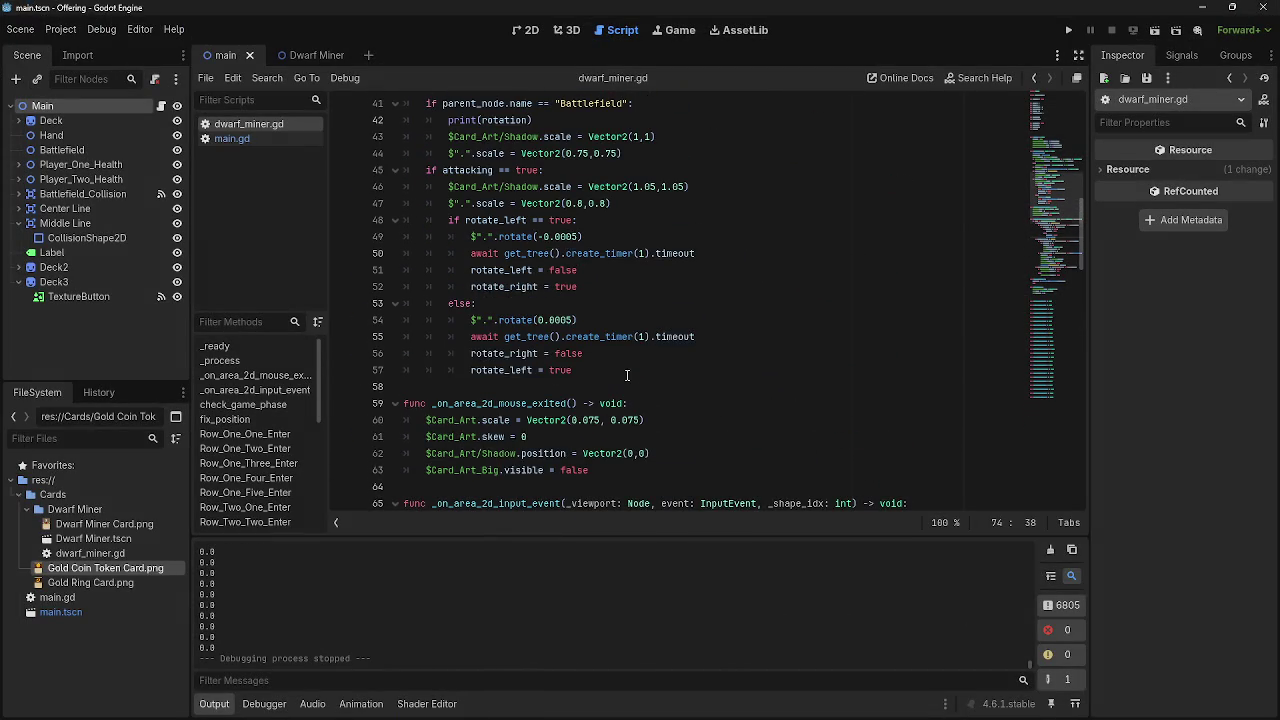
pyautogui.moveTo(612, 364)
pyautogui.mouseDown()
pyautogui.moveTo(430, 253)
pyautogui.moveTo(404, 170)
pyautogui.mouseUp()
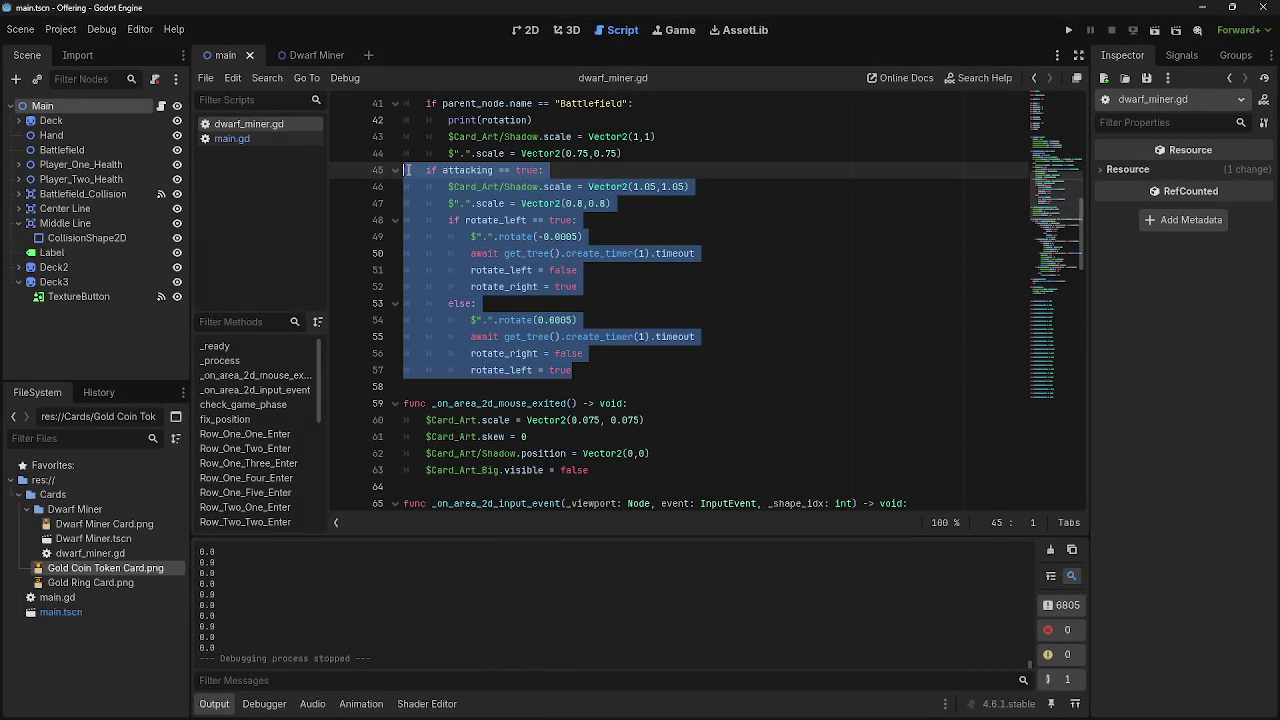
pyautogui.moveTo(615, 368)
pyautogui.mouseDown()
pyautogui.moveTo(470, 253)
pyautogui.moveTo(407, 170)
pyautogui.mouseUp()
pyautogui.moveTo(630, 368)
pyautogui.mouseDown()
pyautogui.moveTo(470, 336)
pyautogui.moveTo(400, 173)
pyautogui.mouseUp()
pyautogui.click(672, 376)
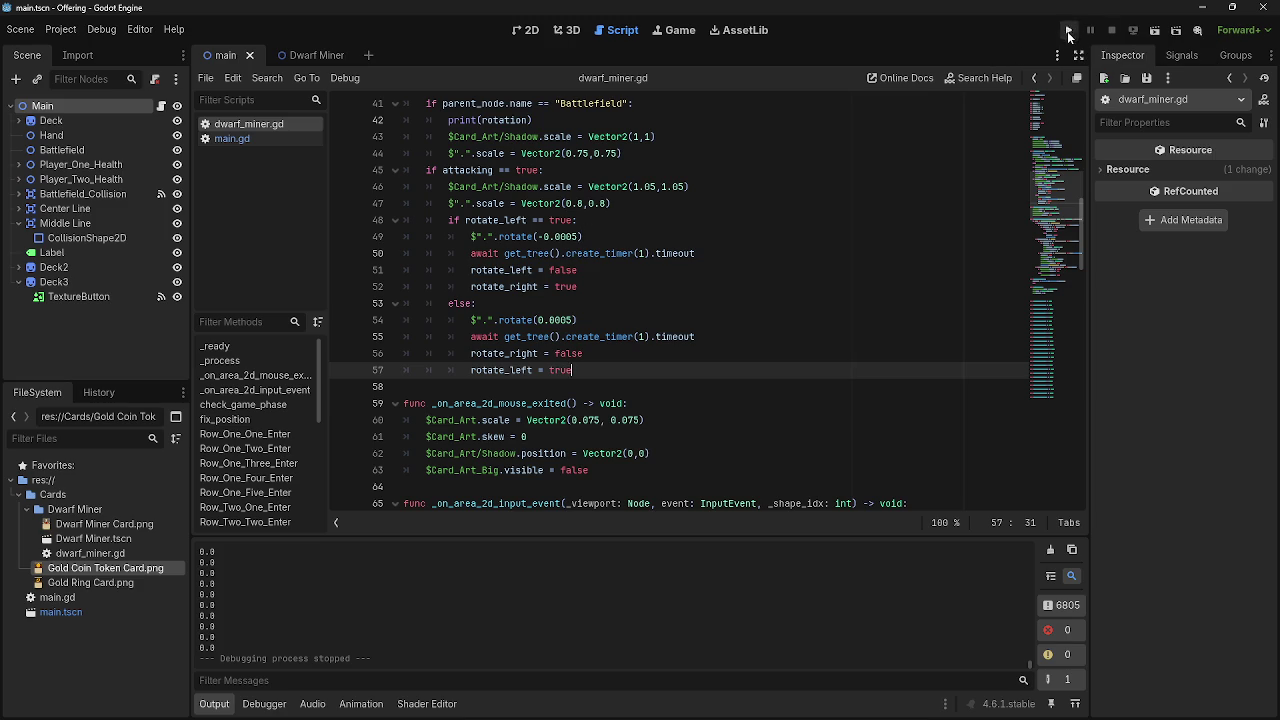
# Step: Run the project, play one card onto the battlefield, advance the phase counter several times, then stop
pyautogui.click(1069, 31)
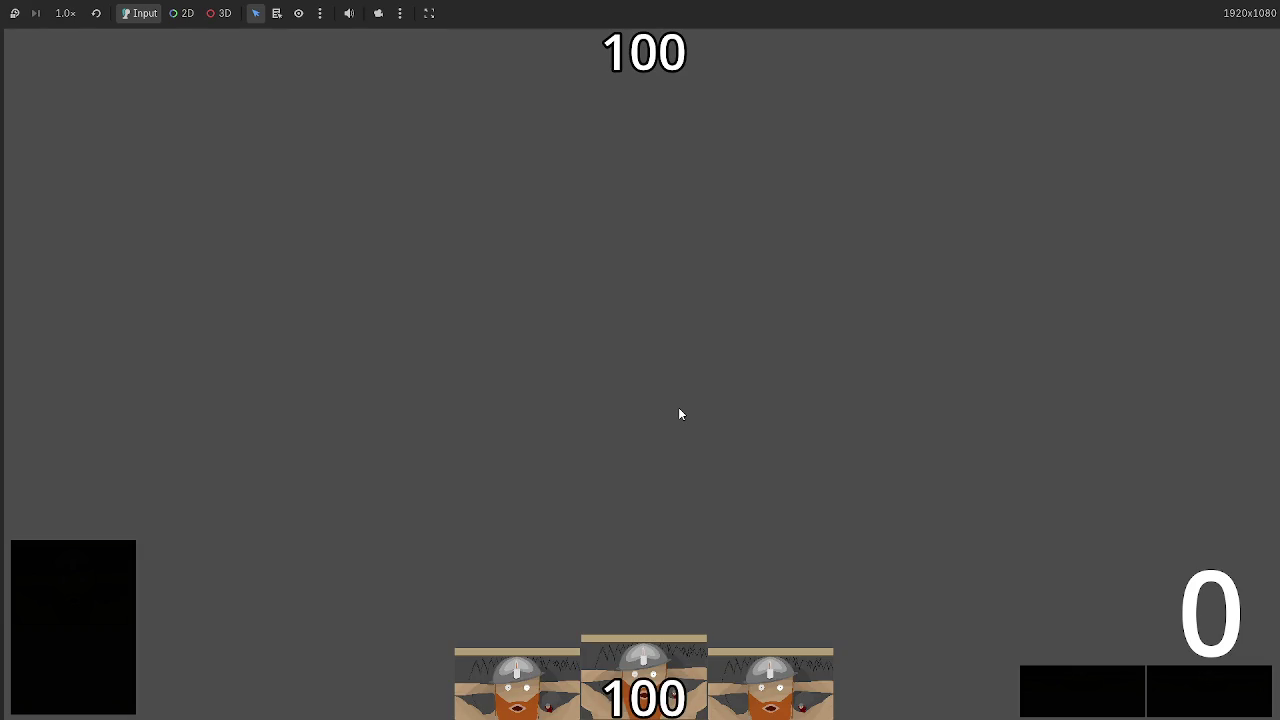
pyautogui.moveTo(657, 665); pyautogui.dragTo(690, 405)
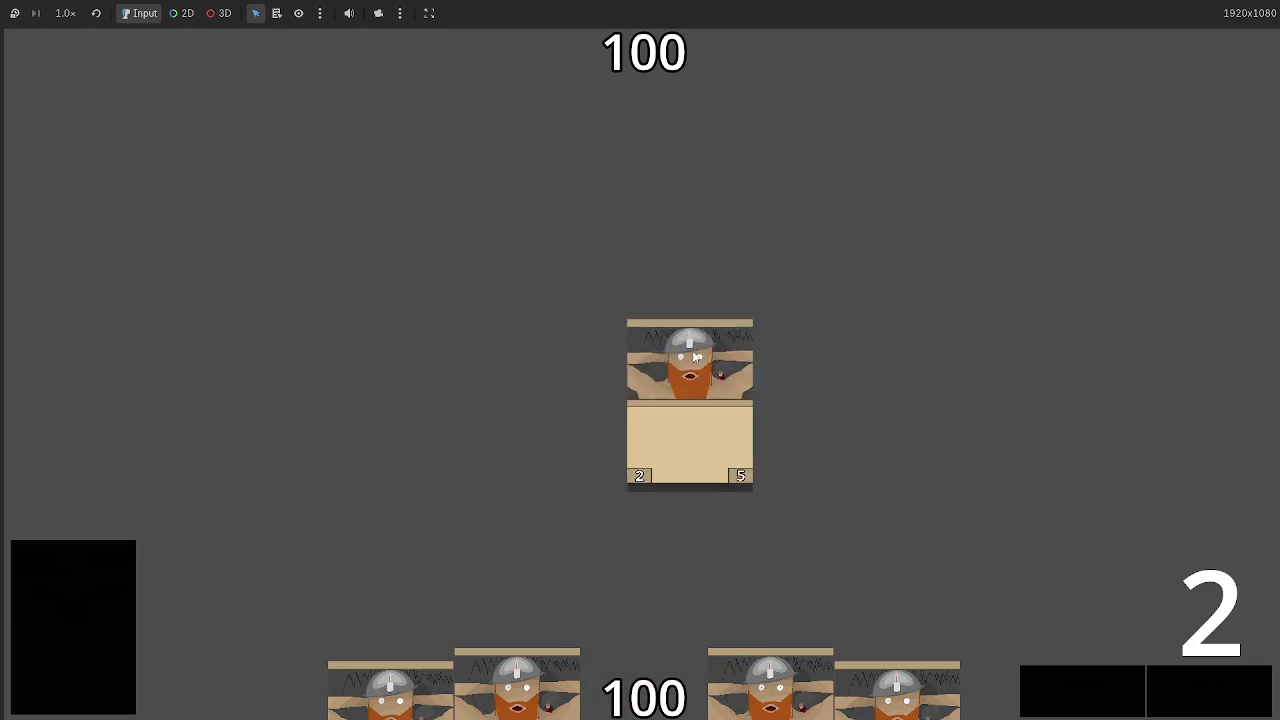
pyautogui.click(1230, 686)
pyautogui.click(1205, 690)
pyautogui.click(1210, 690)
pyautogui.click(1208, 688)
pyautogui.click(1190, 690)
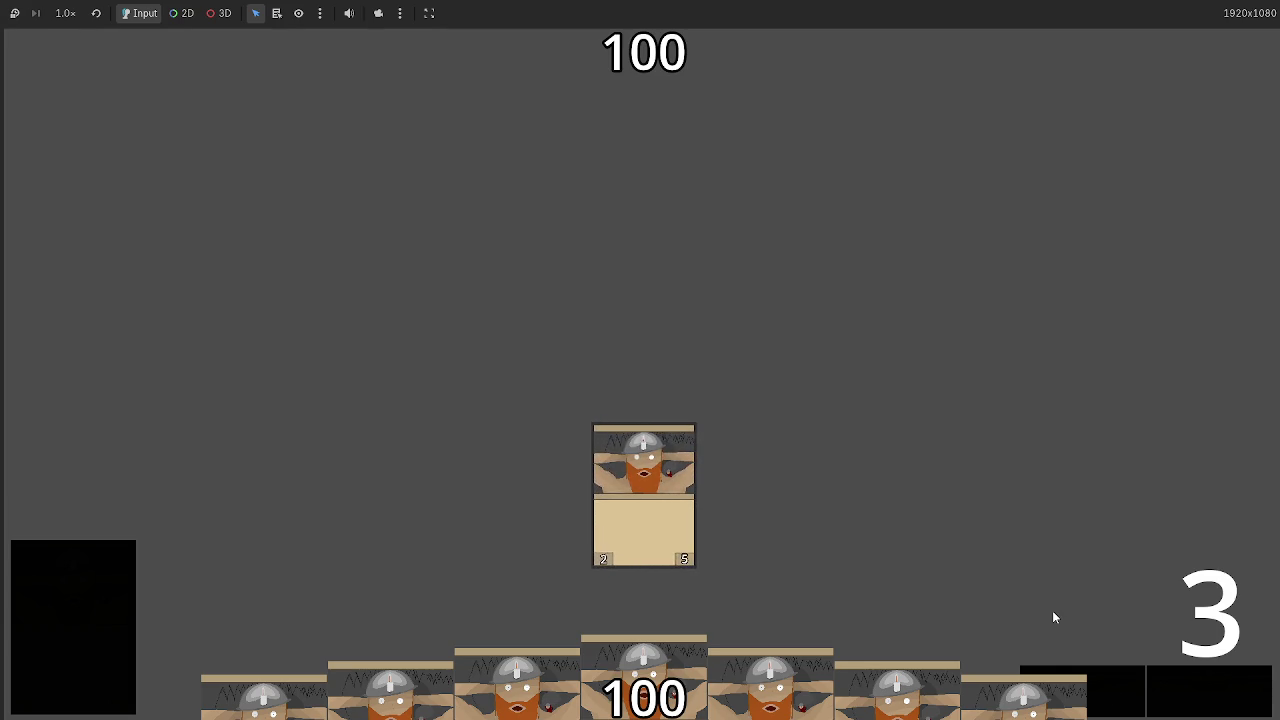
pyautogui.press('F8')
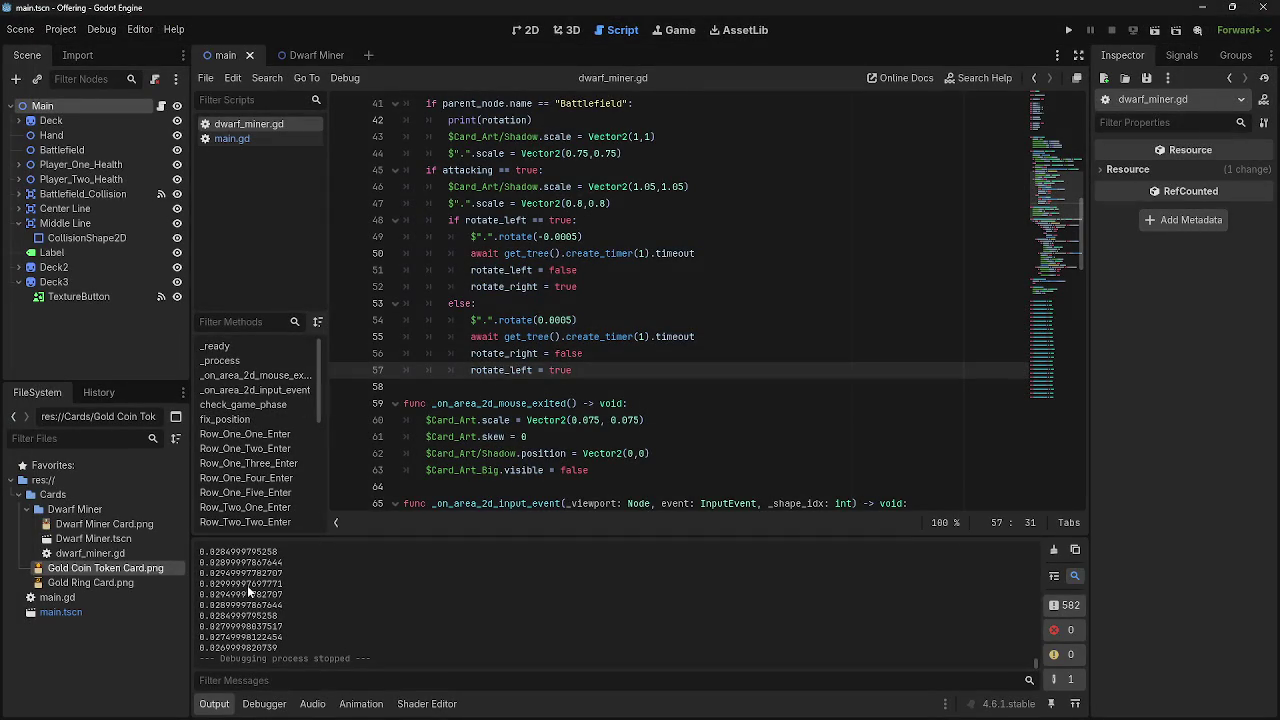
# Step: Copy the output value 0.02999997697771 and review the attacking rotation block on lines 45–57
pyautogui.doubleClick(283, 582)
pyautogui.hotkey('ctrl', 'c')
pyautogui.scroll(2, 567, 402)
pyautogui.scroll(-1, 500, 330)
pyautogui.scroll(1, 450, 290)
pyautogui.click(428, 269)
pyautogui.moveTo(428, 269)
pyautogui.mouseDown()
pyautogui.moveTo(694, 437)
pyautogui.moveTo(690, 474)
pyautogui.mouseUp()
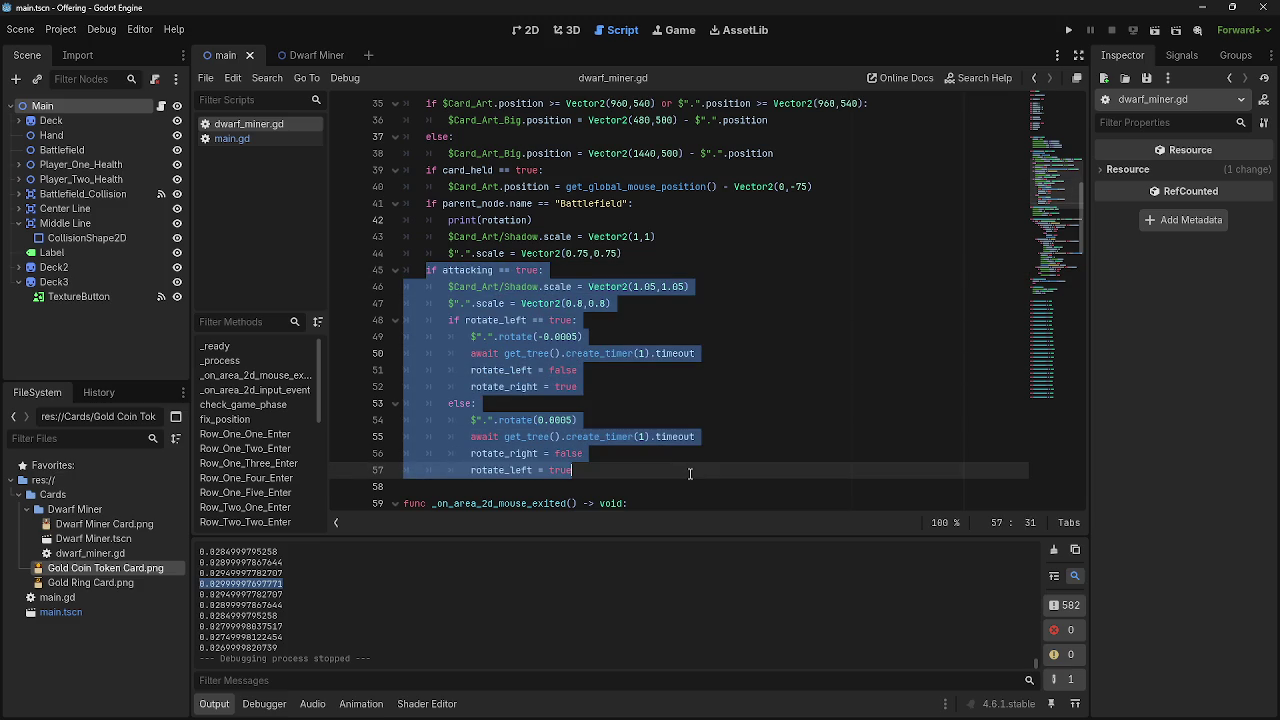
pyautogui.click(428, 269)
pyautogui.tripleClick(428, 269)
pyautogui.click(616, 267)
pyautogui.moveTo(448, 286); pyautogui.dragTo(504, 286)
pyautogui.click(726, 290)
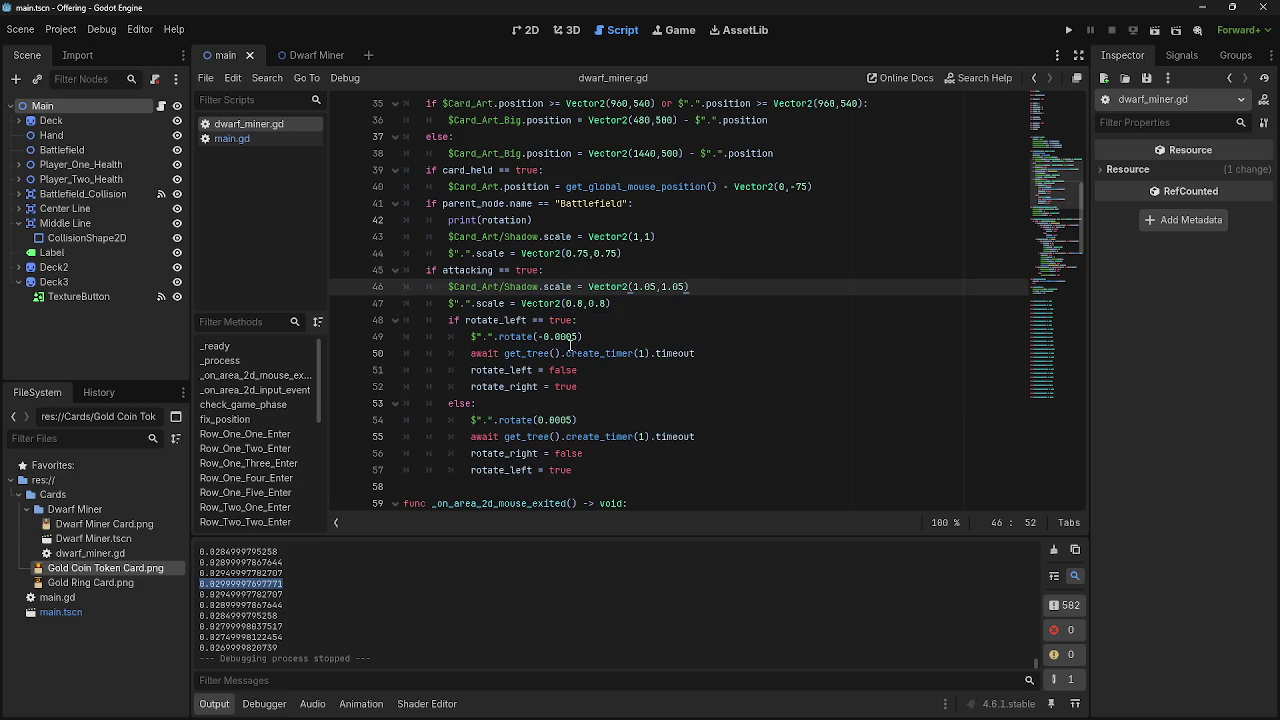
pyautogui.scroll(-20, 570, 343)
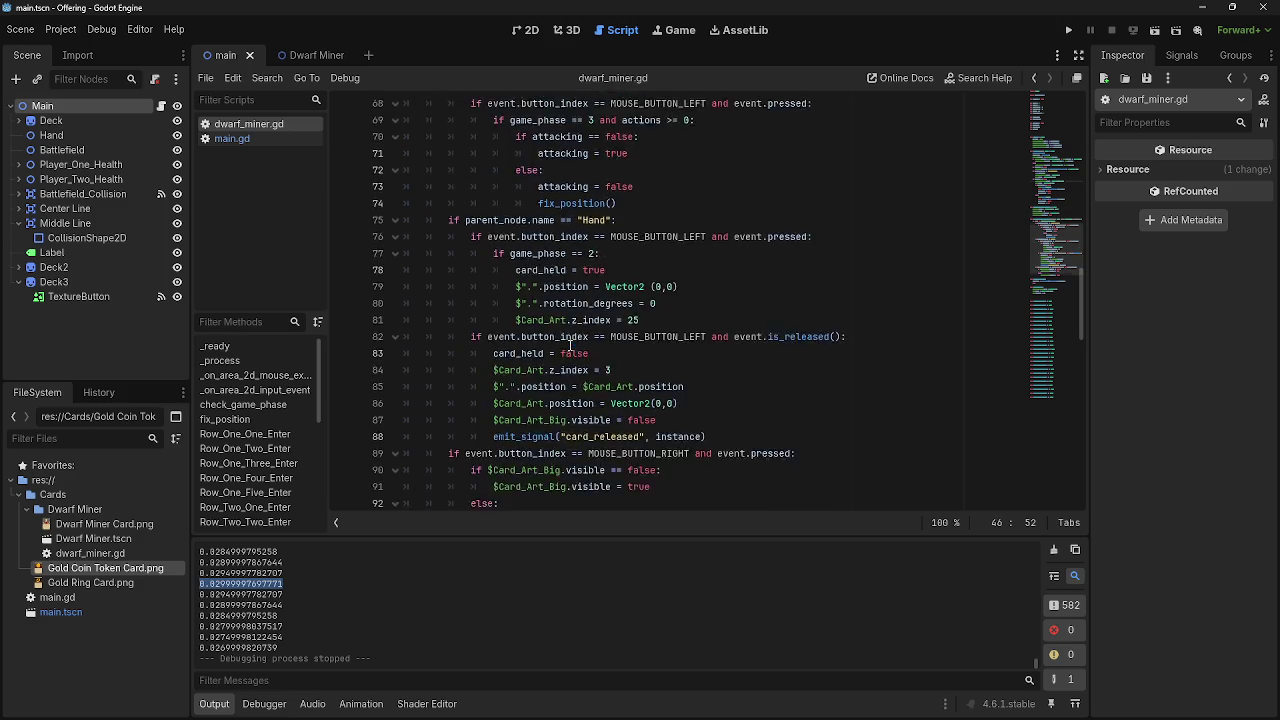
pyautogui.scroll(3, 570, 345)
# Step: Paste the value on line 104 as a comment, leaving a blank line above it
pyautogui.click(498, 353)
pyautogui.hotkey('ctrl', 'v')
pyautogui.hotkey('shift', 'Up')
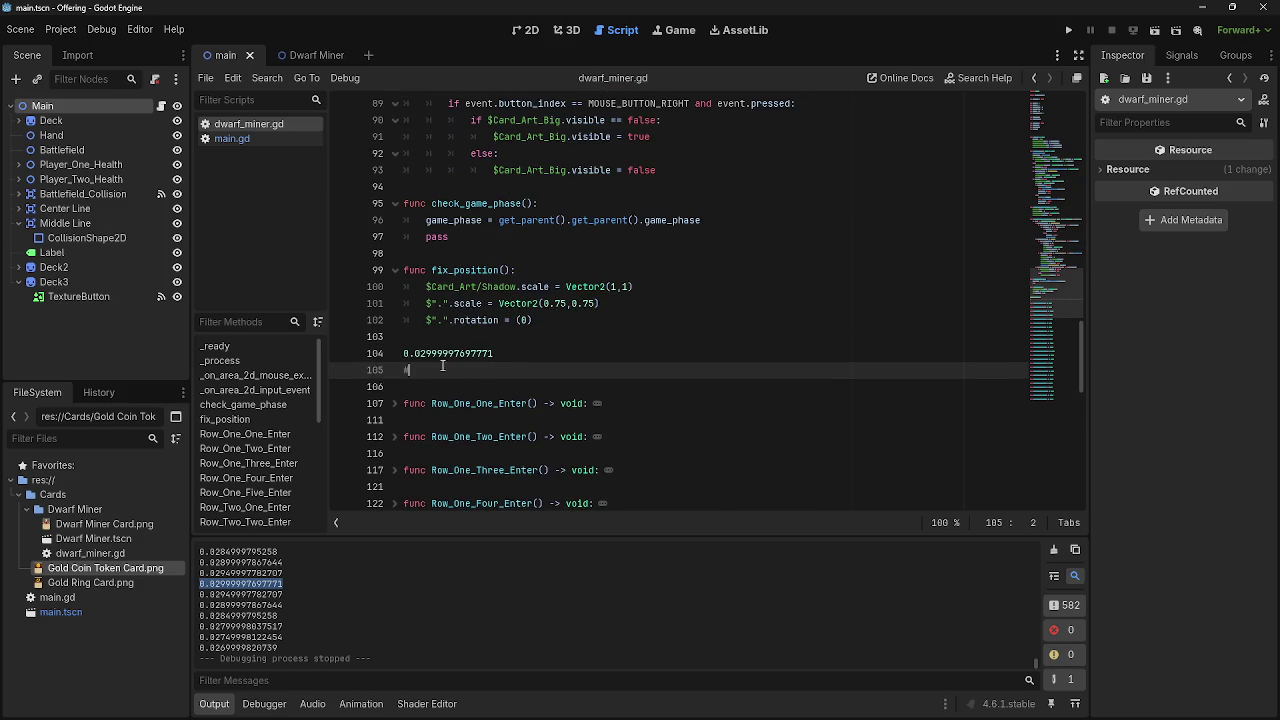
pyautogui.hotkey('ctrl', 'k')
pyautogui.press('Down')
pyautogui.press('BackSpace')
pyautogui.press('BackSpace')
pyautogui.press('Up')
pyautogui.press('Return')
pyautogui.press('Return')
# Step: Write a func card_rotate(): header on line 104 with a pass body
pyautogui.click(561, 354)
pyautogui.write('func')
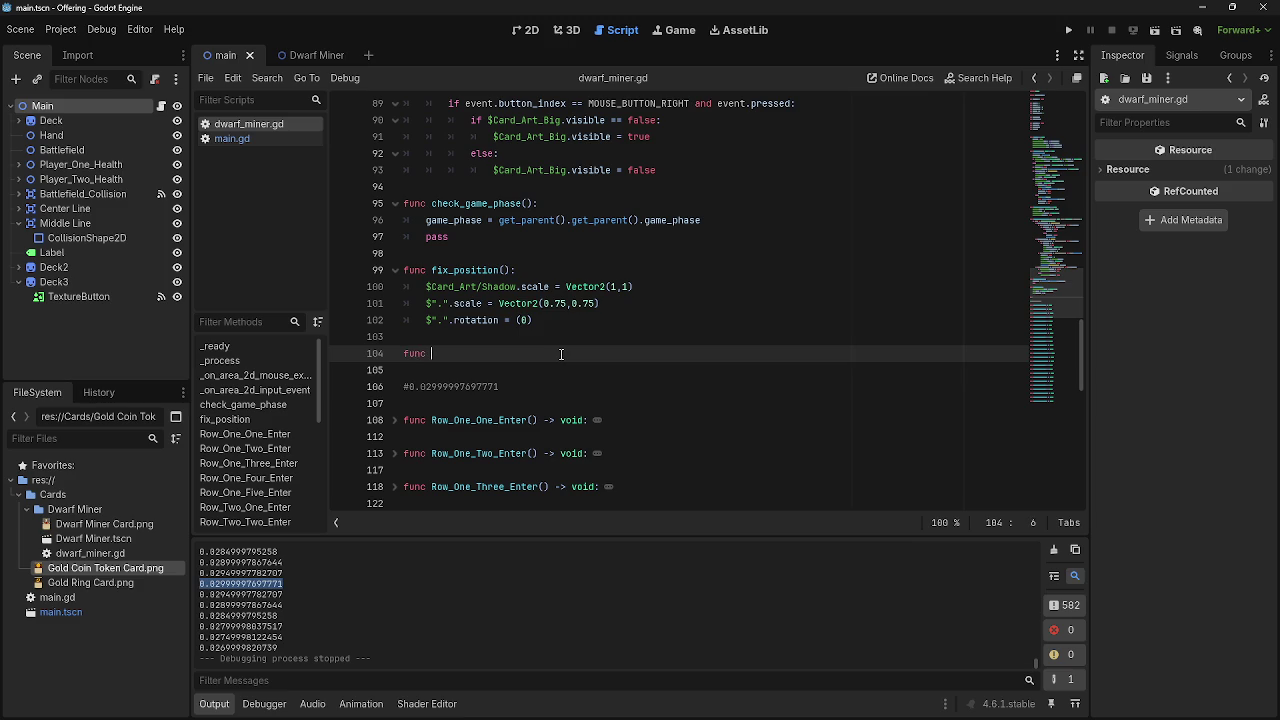
pyautogui.write(' make_')
pyautogui.press('BackSpace')
pyautogui.press('BackSpace')
pyautogui.press('BackSpace')
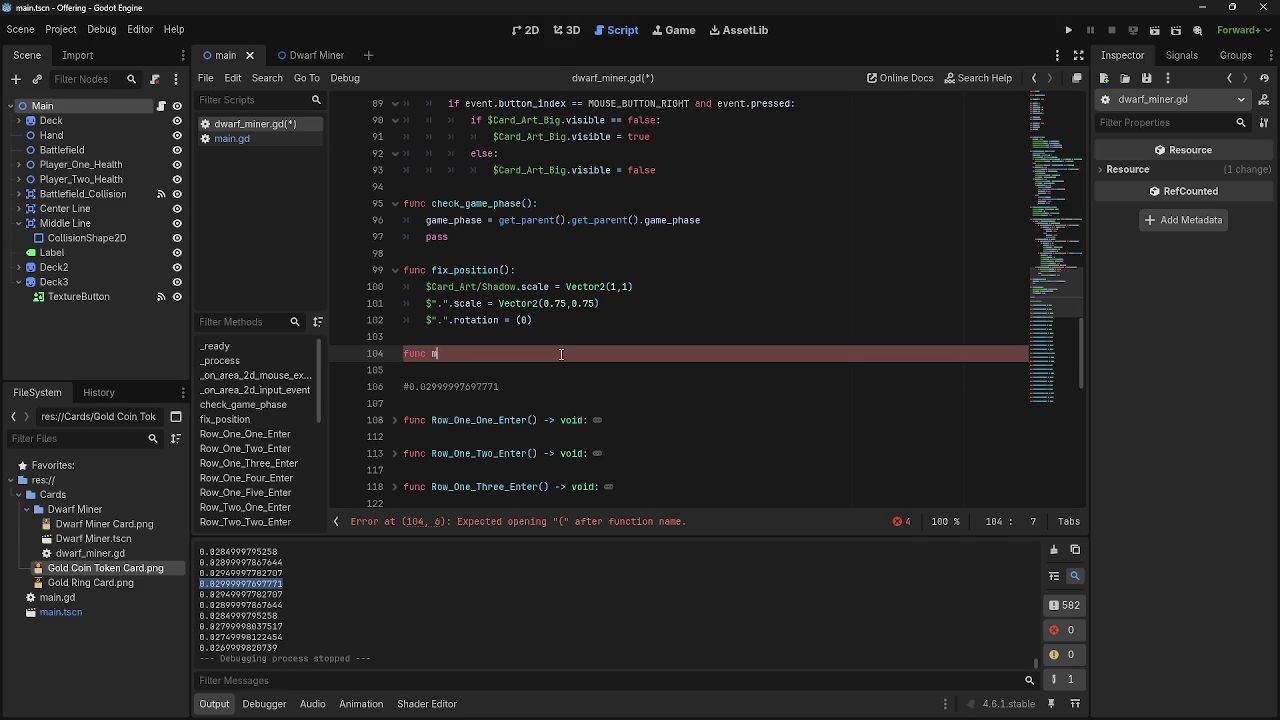
pyautogui.write('card_ro')
pyautogui.write('tate')
pyautogui.write('(L')
pyautogui.write('):')
pyautogui.press('Return')
pyautogui.write('pass')
pyautogui.press('Return')
pyautogui.hotkey('alt', 'Up')
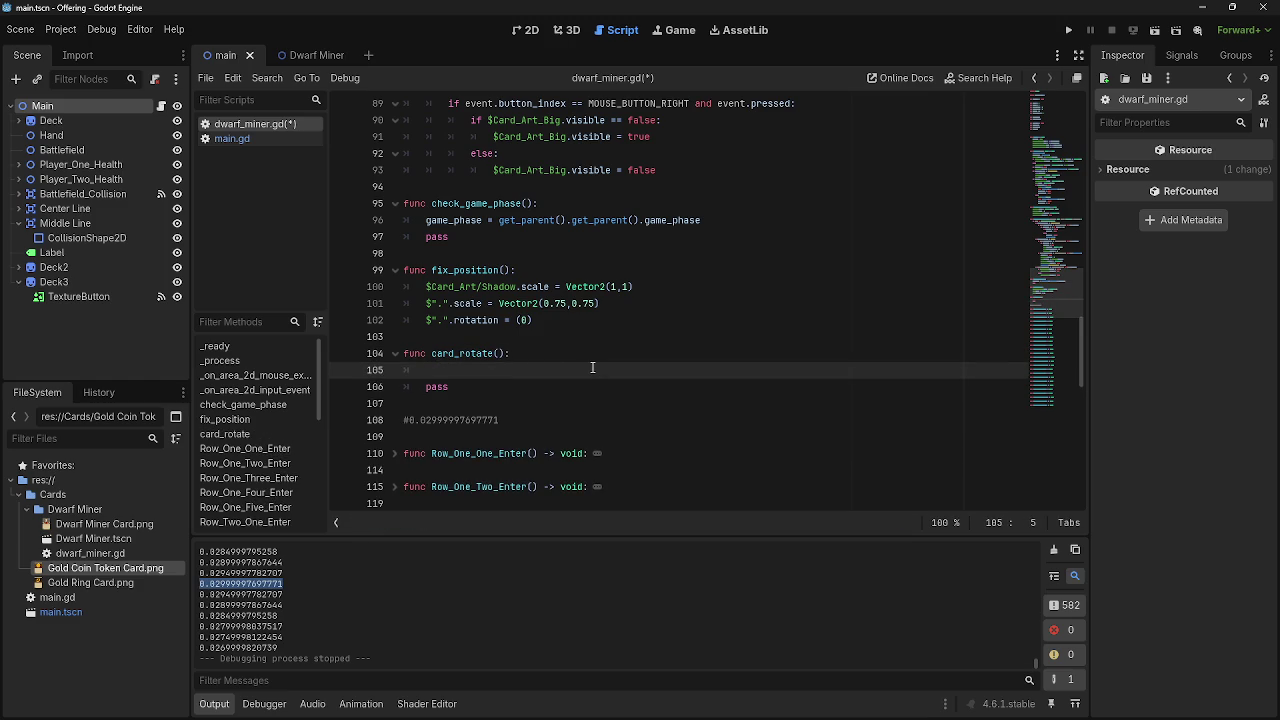
# Step: Copy the attacking rotation block (lines 45–57) and paste it into card_rotate
pyautogui.scroll(15, 592, 368)
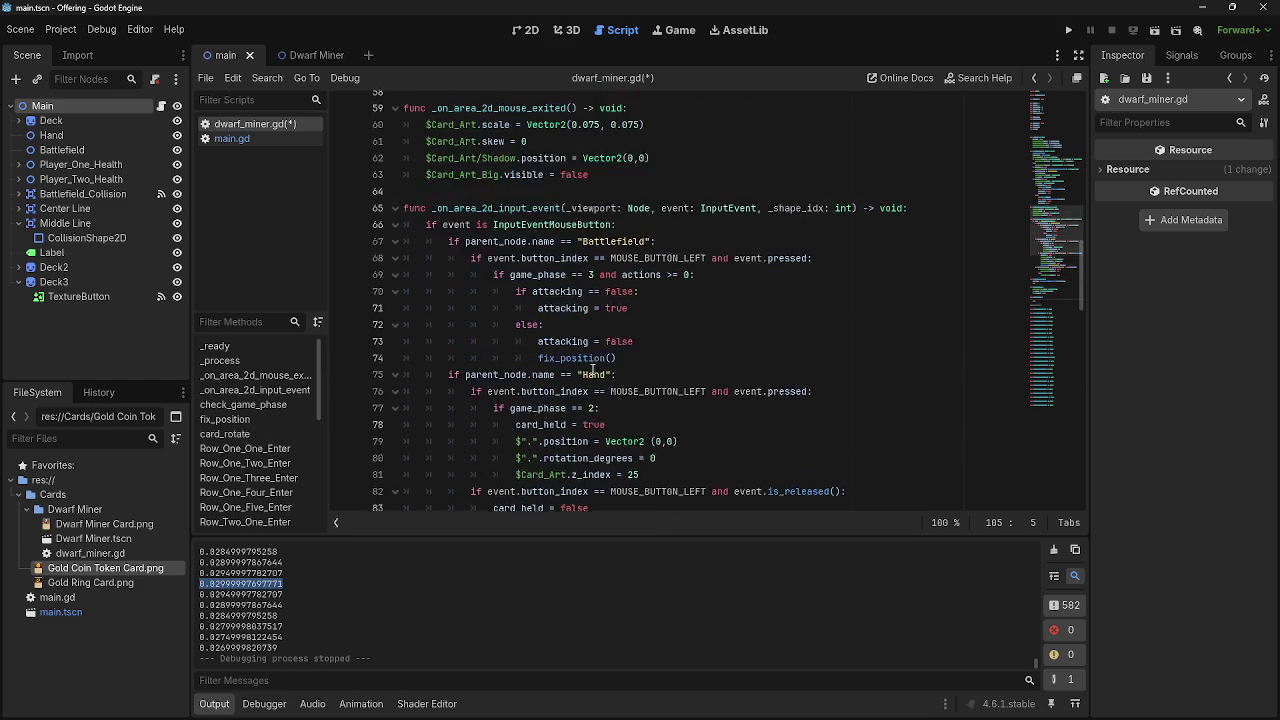
pyautogui.scroll(2, 592, 370)
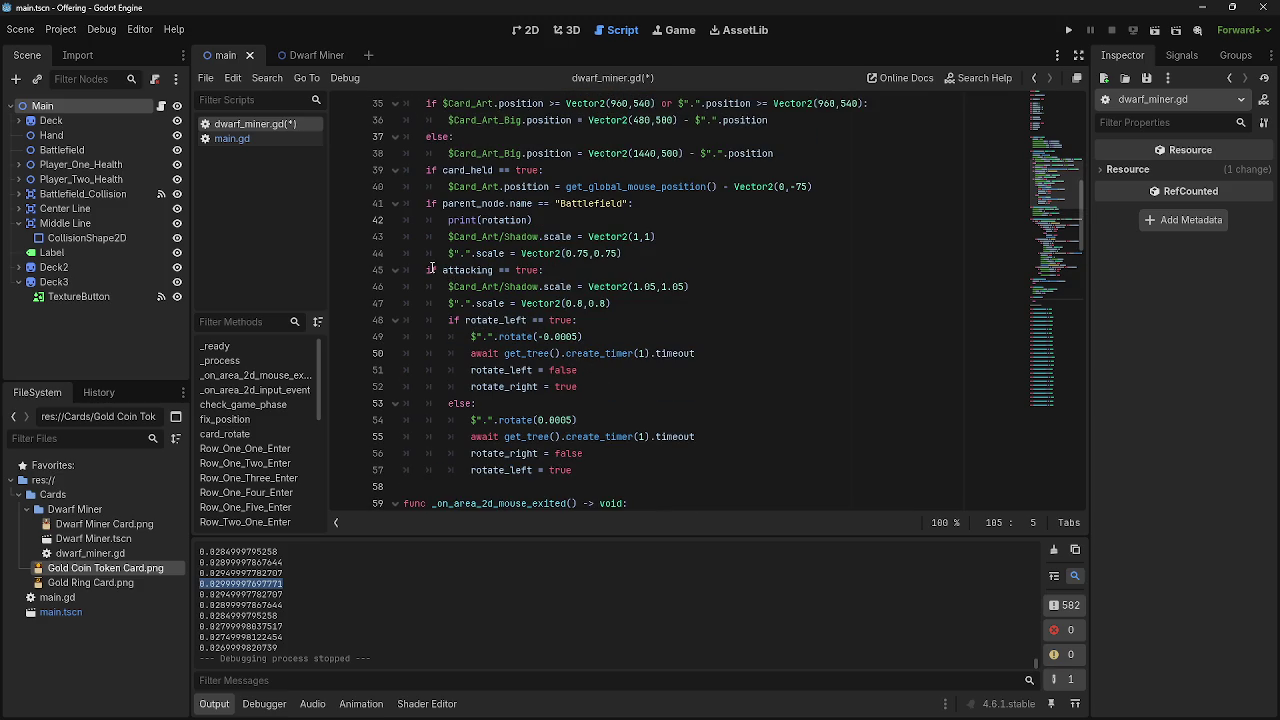
pyautogui.moveTo(428, 268); pyautogui.dragTo(643, 468)
pyautogui.hotkey('ctrl', 'c')
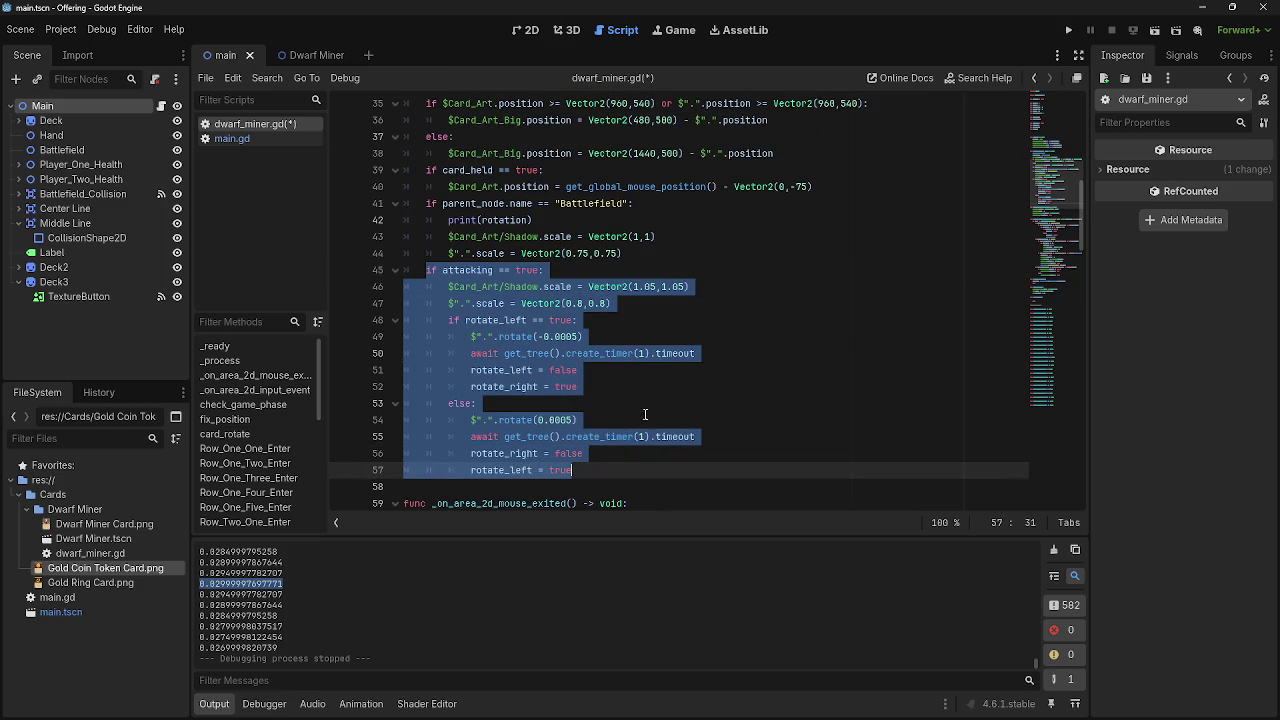
pyautogui.scroll(-20, 645, 436)
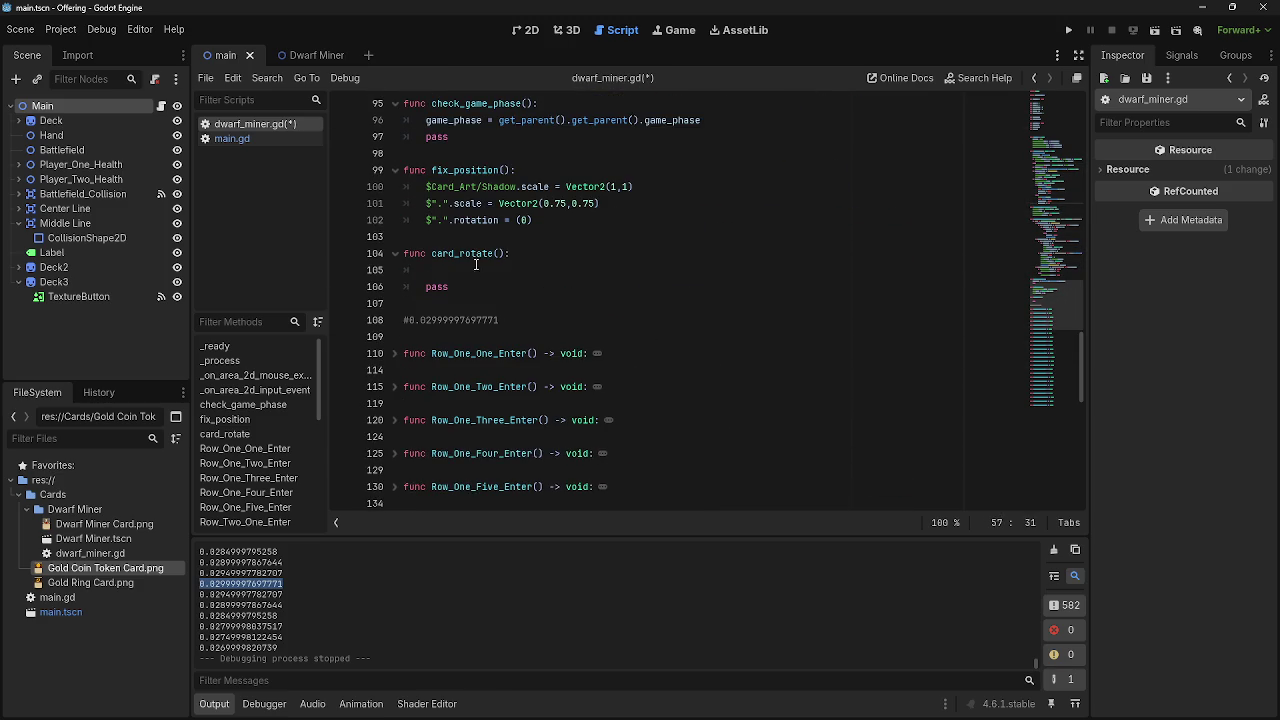
pyautogui.click(477, 264)
pyautogui.hotkey('ctrl', 'v')
# Step: Review the pasted rotate and timer lines and delete the leftover pass
pyautogui.moveTo(426, 272); pyautogui.dragTo(524, 272)
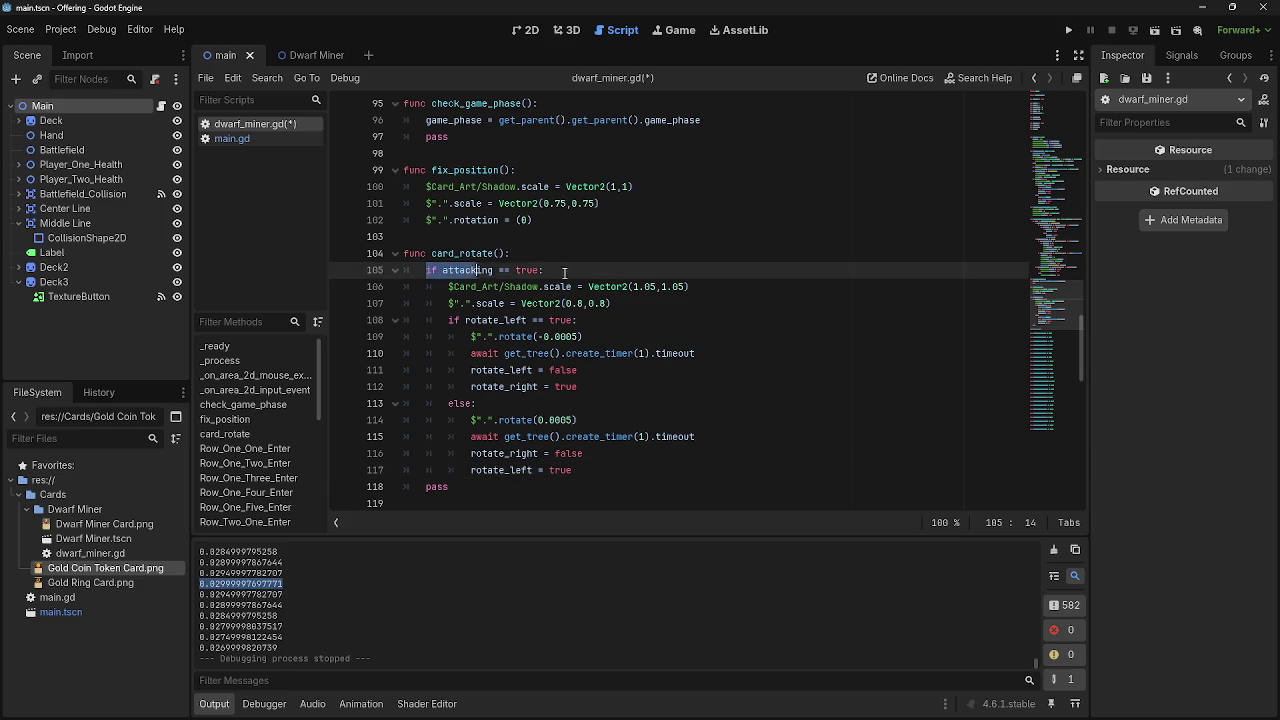
pyautogui.press('Down')
pyautogui.press('End')
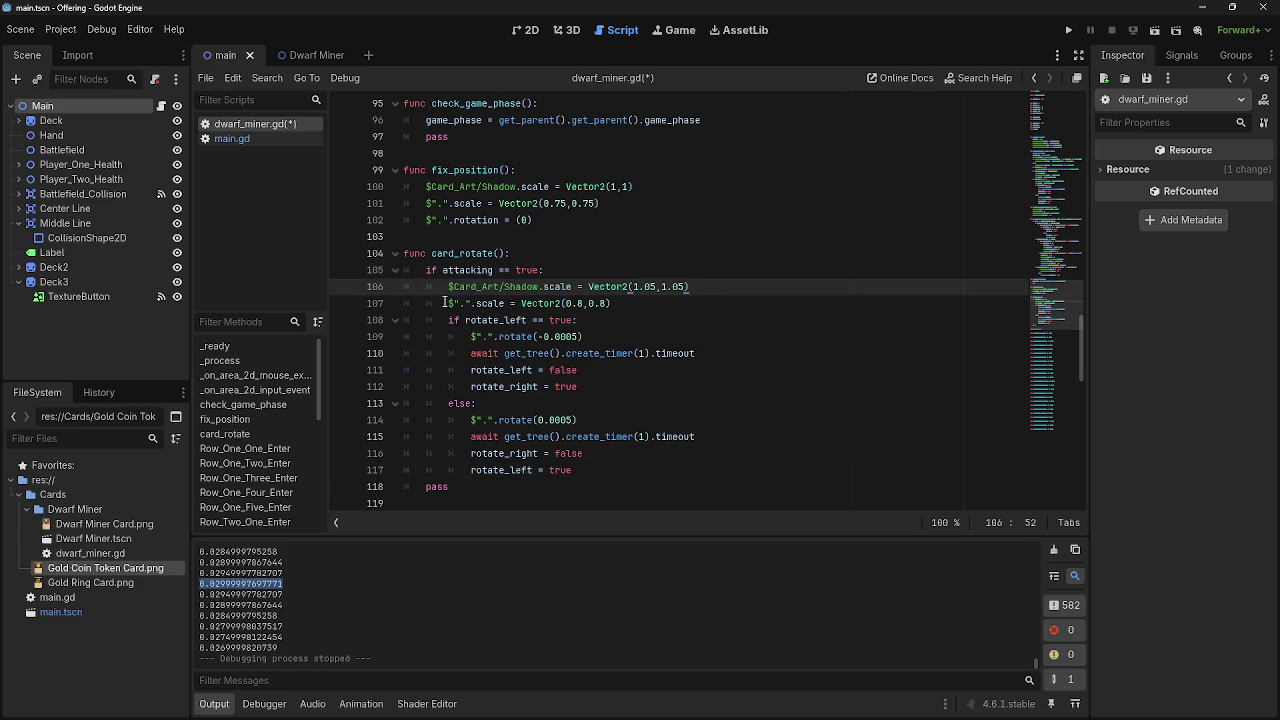
pyautogui.moveTo(470, 337); pyautogui.dragTo(538, 337)
pyautogui.click(606, 337)
pyautogui.moveTo(726, 353)
pyautogui.mouseDown()
pyautogui.moveTo(428, 353)
pyautogui.moveTo(471, 353)
pyautogui.mouseUp()
pyautogui.click(619, 372)
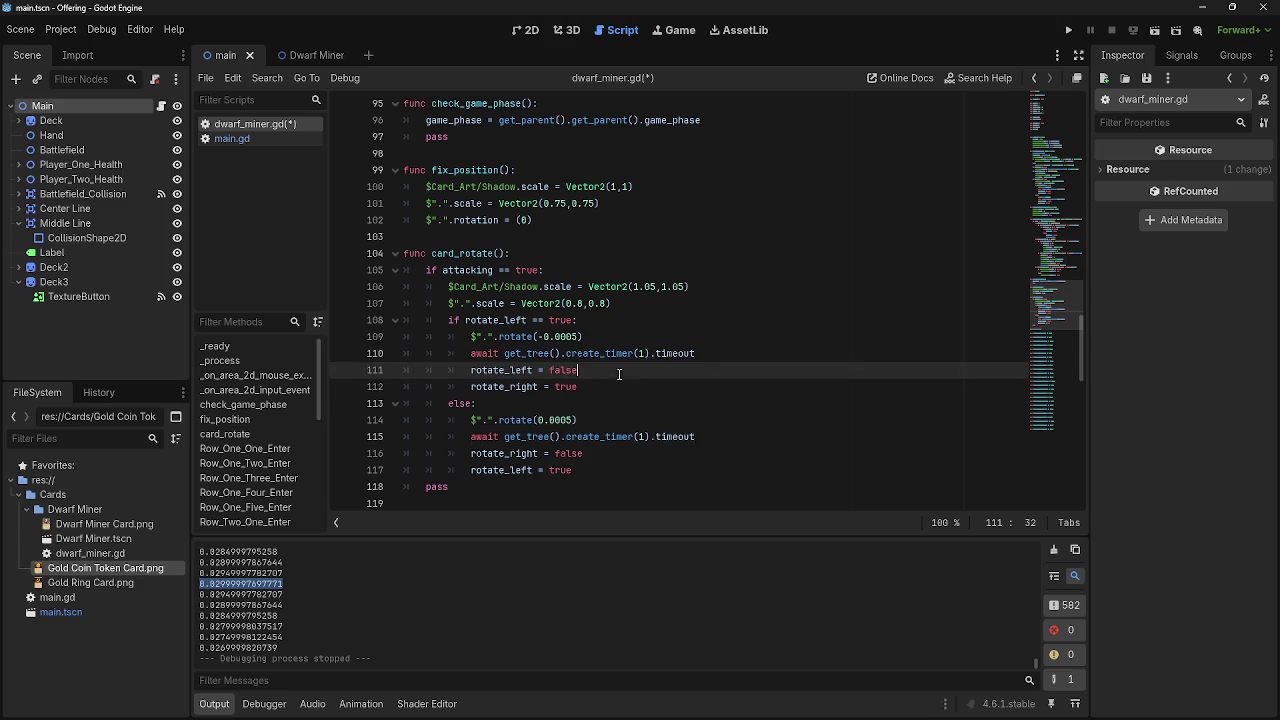
pyautogui.click(571, 403)
pyautogui.click(469, 498)
pyautogui.hotkey('ctrl', 'v')
pyautogui.doubleClick(437, 486)
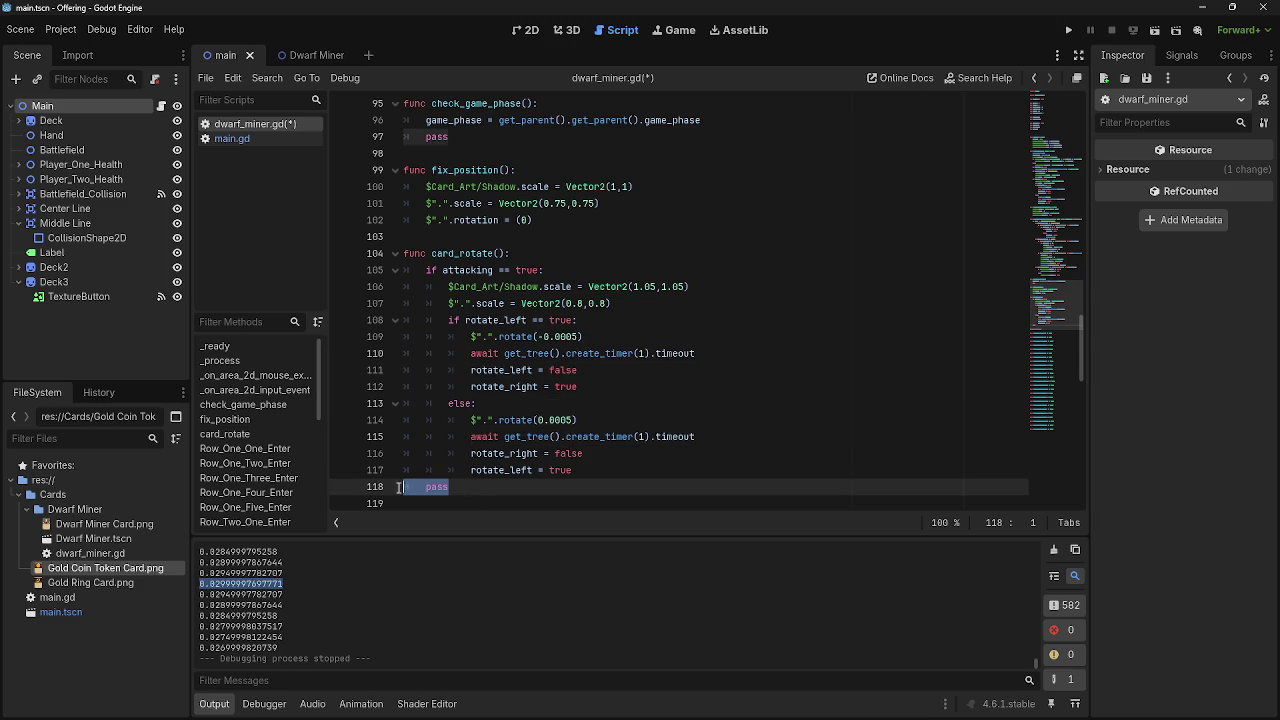
pyautogui.press('BackSpace')
pyautogui.click(661, 463)
# Step: Adjust the blank lines around the end of the pasted rotation block in card_rotate
pyautogui.click(604, 256)
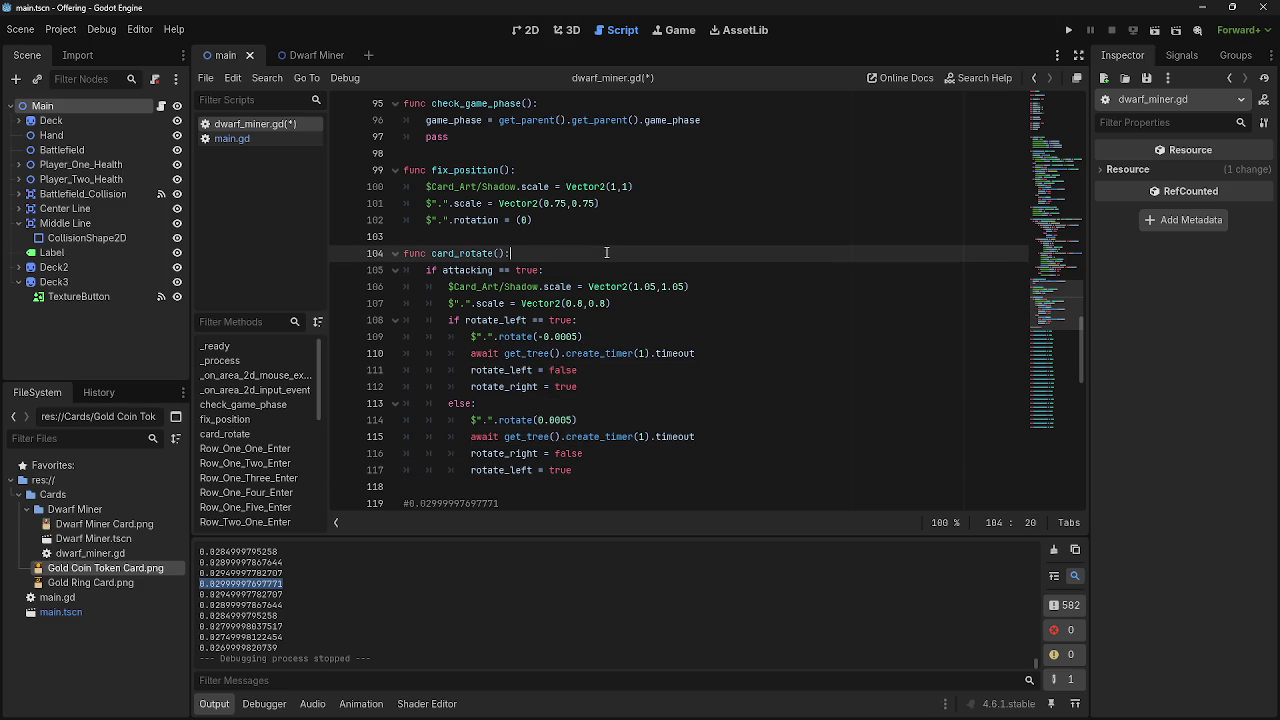
pyautogui.click(617, 470)
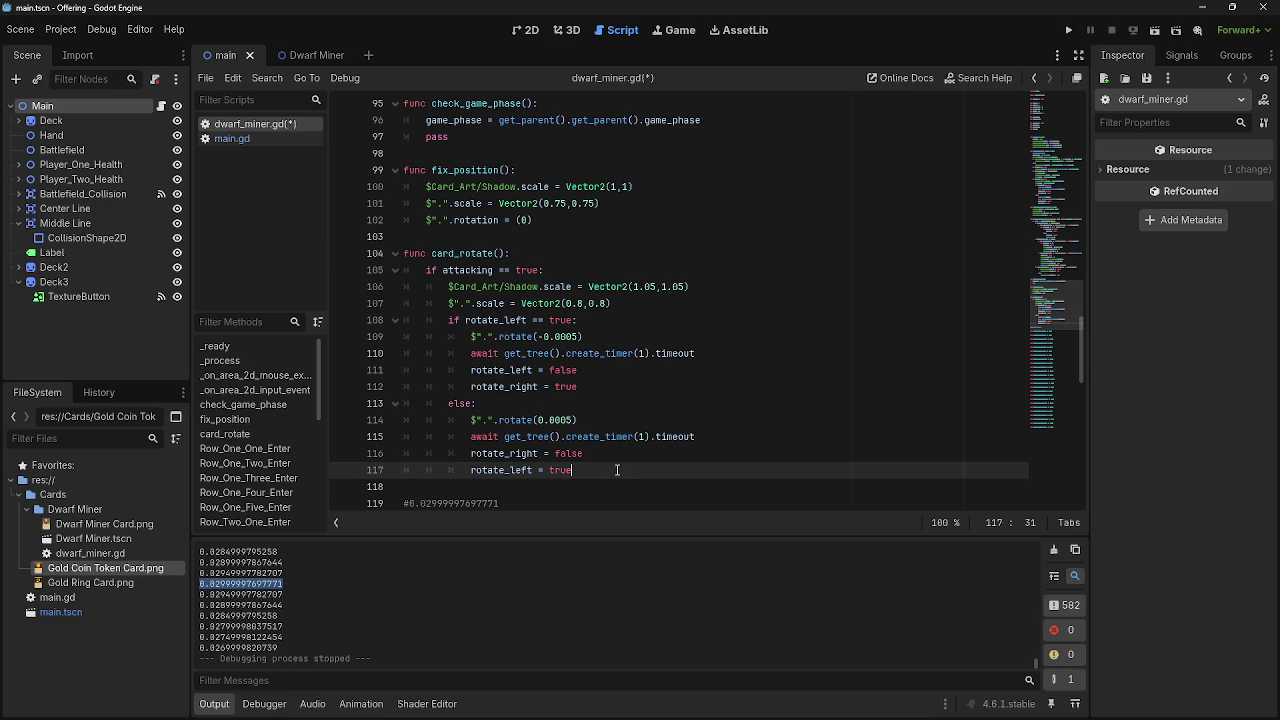
pyautogui.press('Return')
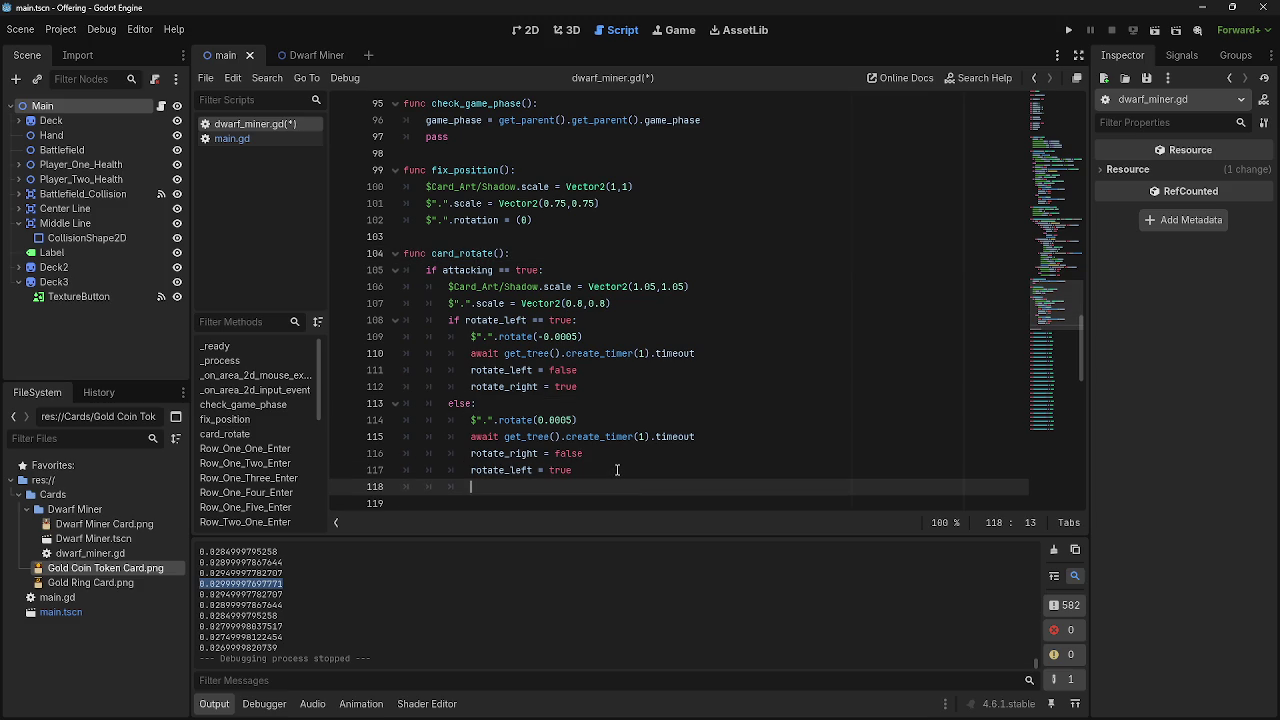
pyautogui.press('BackSpace')
pyautogui.press('BackSpace')
pyautogui.press('BackSpace')
pyautogui.click(541, 252)
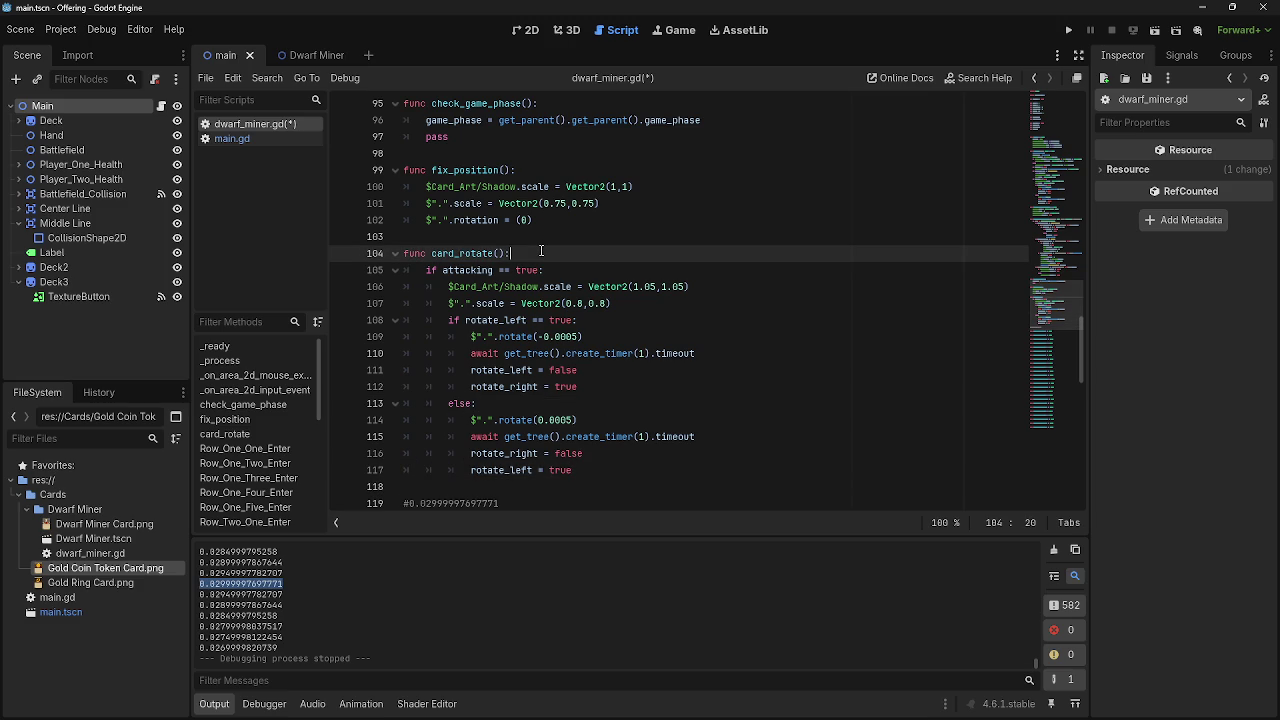
pyautogui.moveTo(407, 253)
pyautogui.mouseDown()
pyautogui.moveTo(620, 470)
pyautogui.moveTo(654, 457)
pyautogui.moveTo(434, 323)
pyautogui.moveTo(400, 257)
pyautogui.mouseUp()
pyautogui.doubleClick(654, 457)
pyautogui.click(592, 472)
# Step: Insert a new first line in card_rotate, type loop, then erase it
pyautogui.click(548, 257)
pyautogui.press('Return')
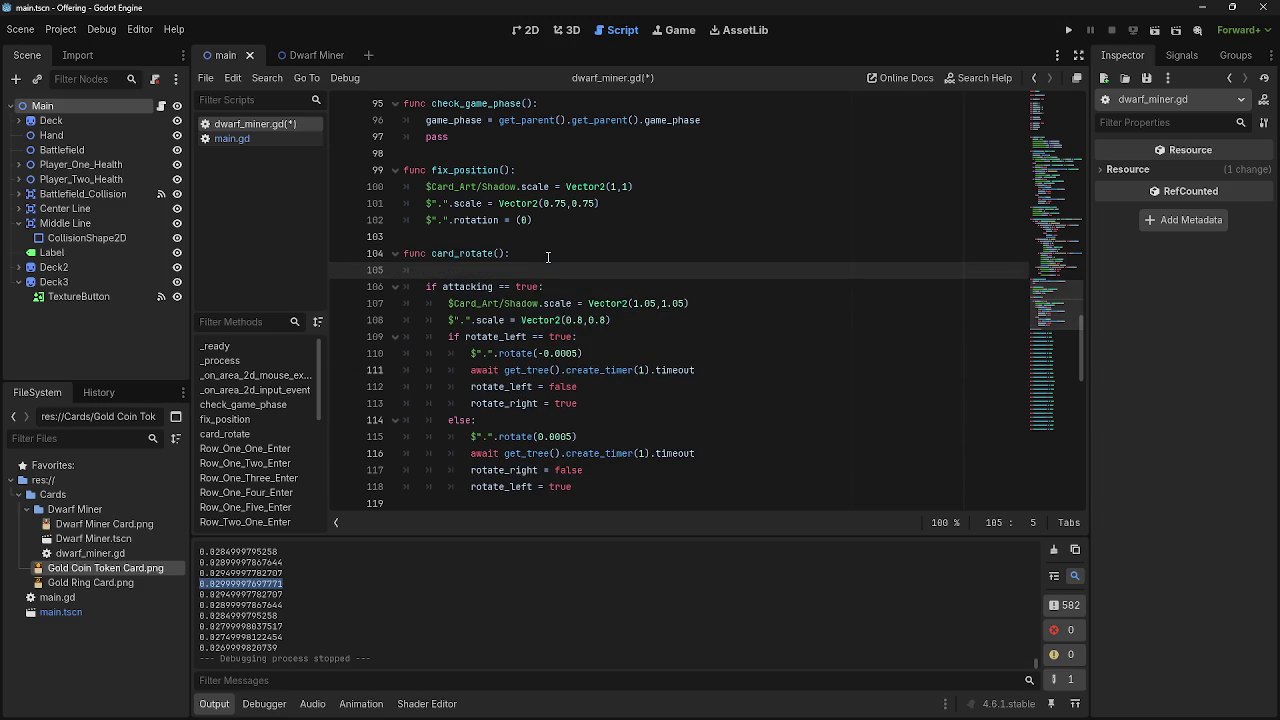
pyautogui.write('l')
pyautogui.press('BackSpace')
pyautogui.write('loop')
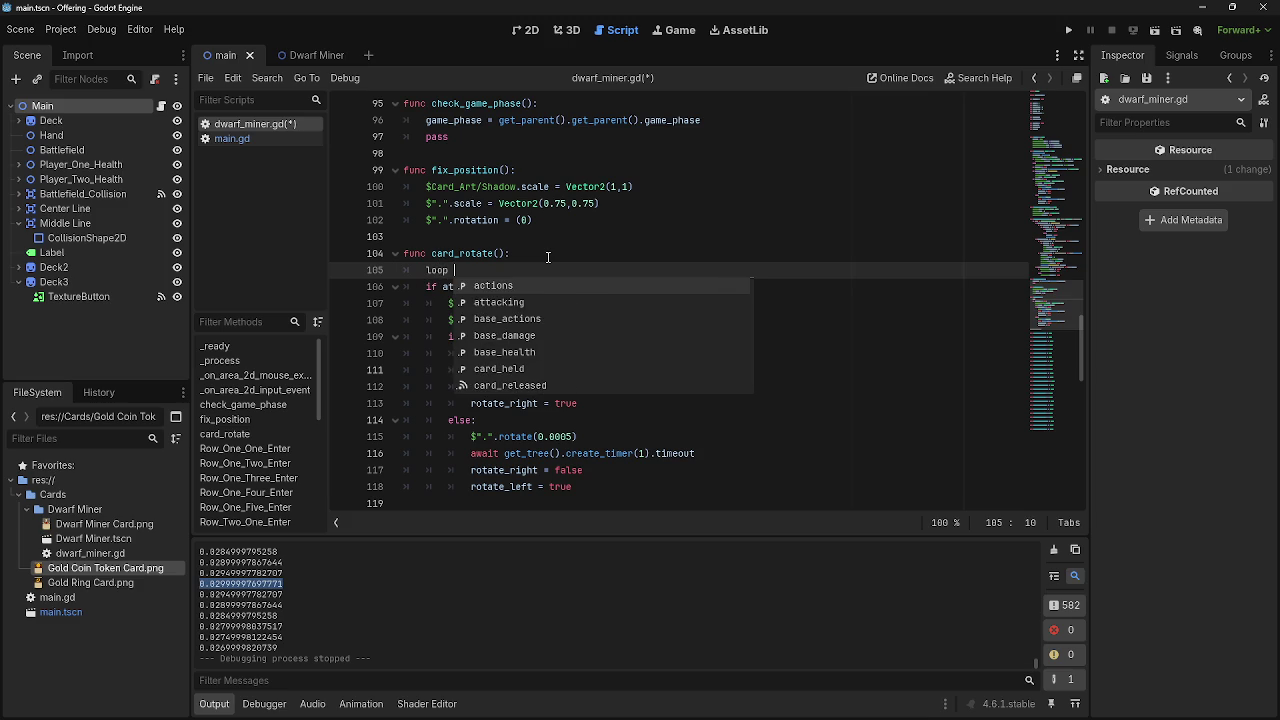
pyautogui.press('BackSpace')
pyautogui.press('BackSpace')
pyautogui.press('BackSpace')
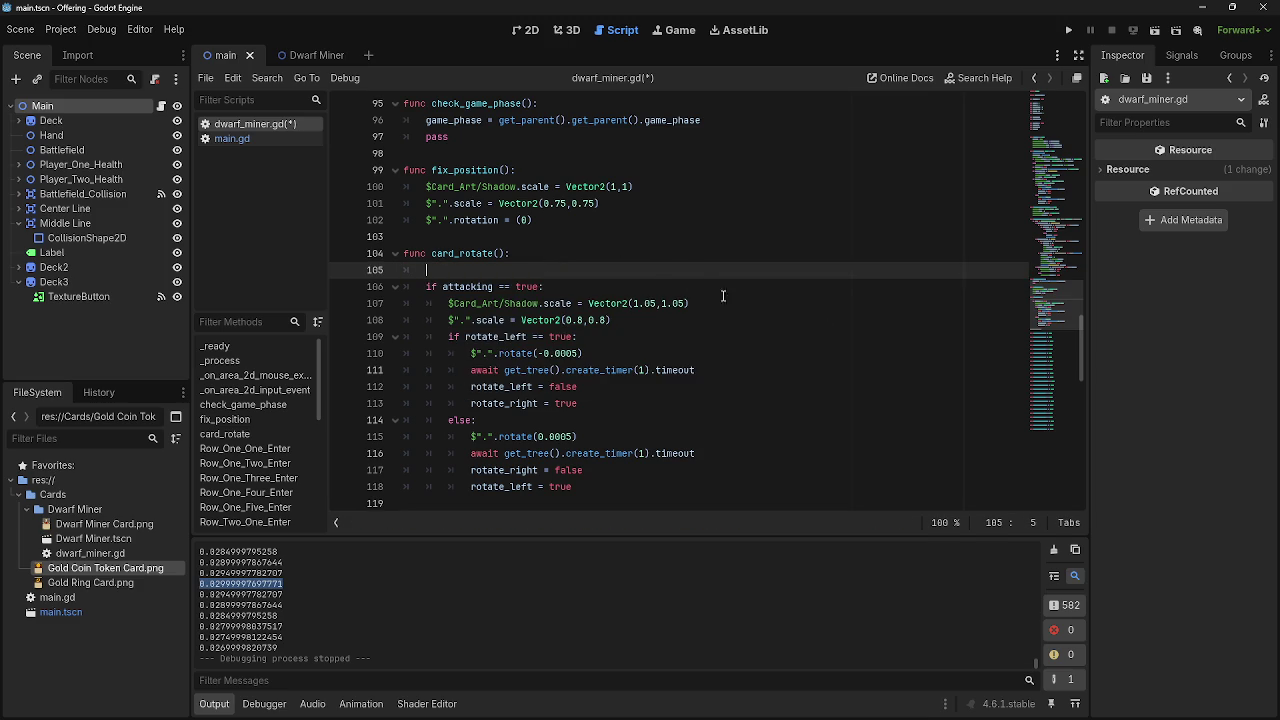
# Step: Review the attacking = false branch and the if statement at the top of card_rotate
pyautogui.hotkey('alt', 'Tab')
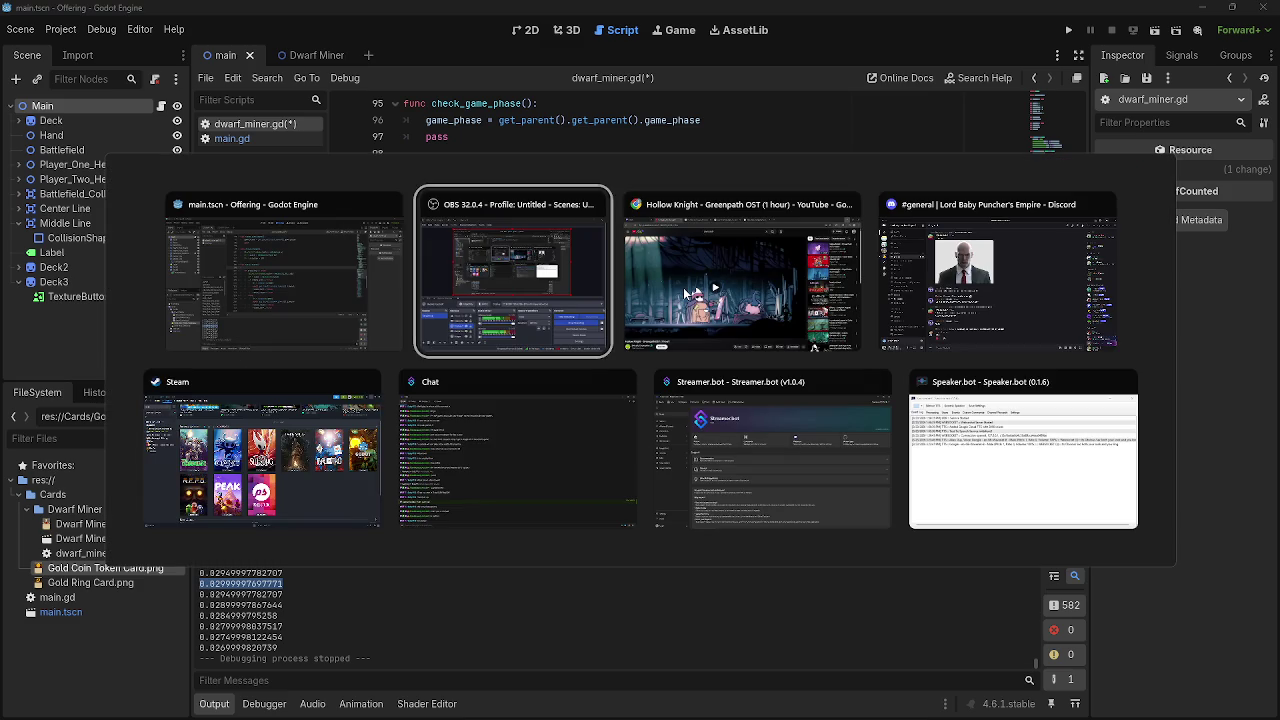
pyautogui.press('Escape')
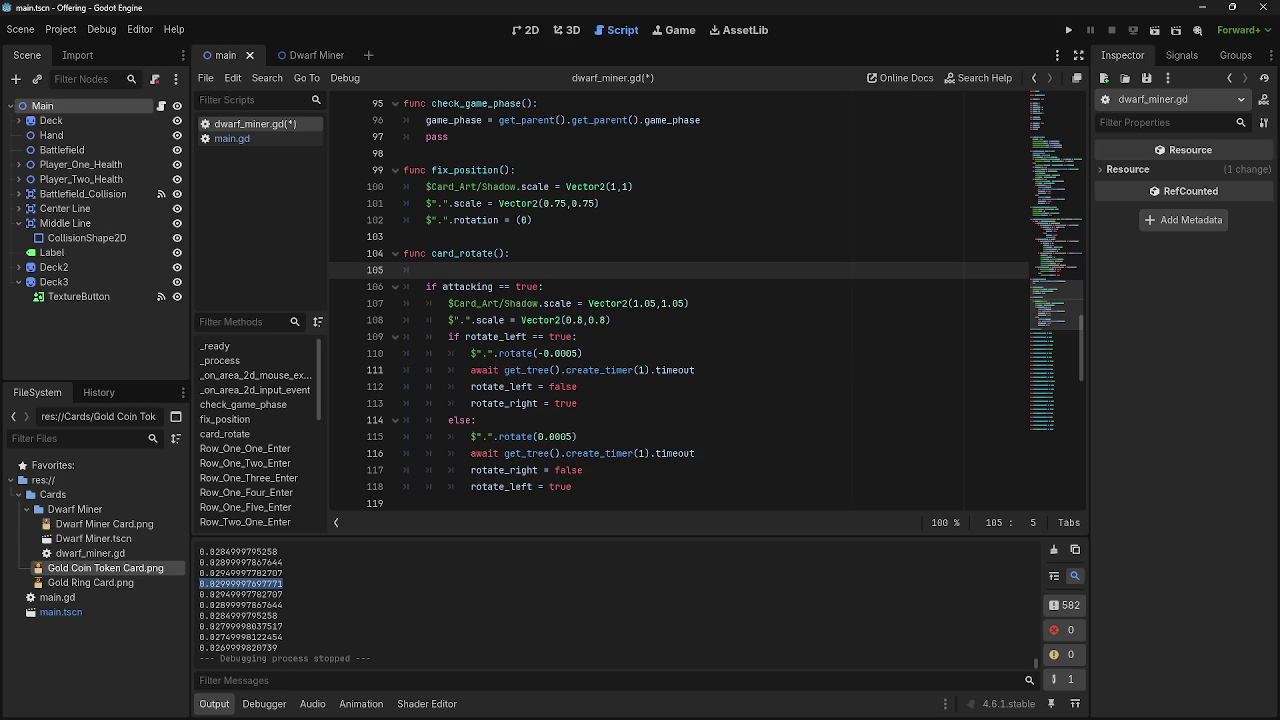
pyautogui.scroll(13, 605, 402)
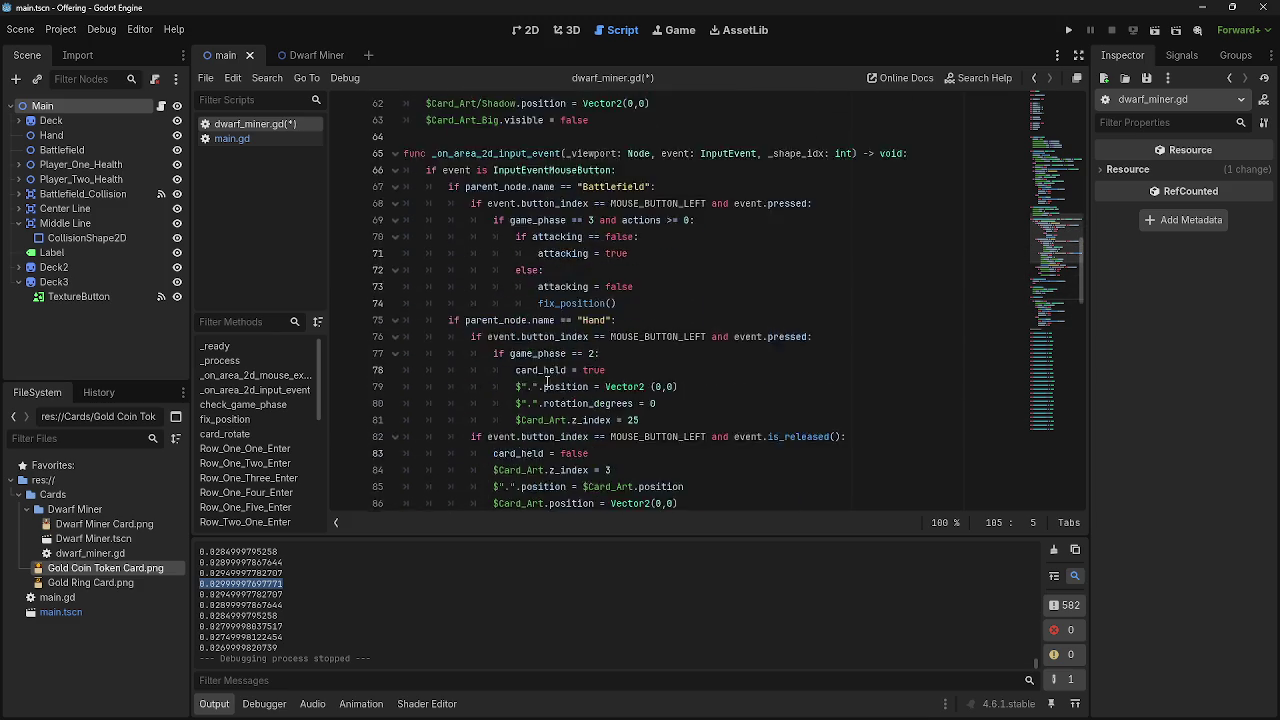
pyautogui.click(605, 402)
pyautogui.scroll(-11, 620, 403)
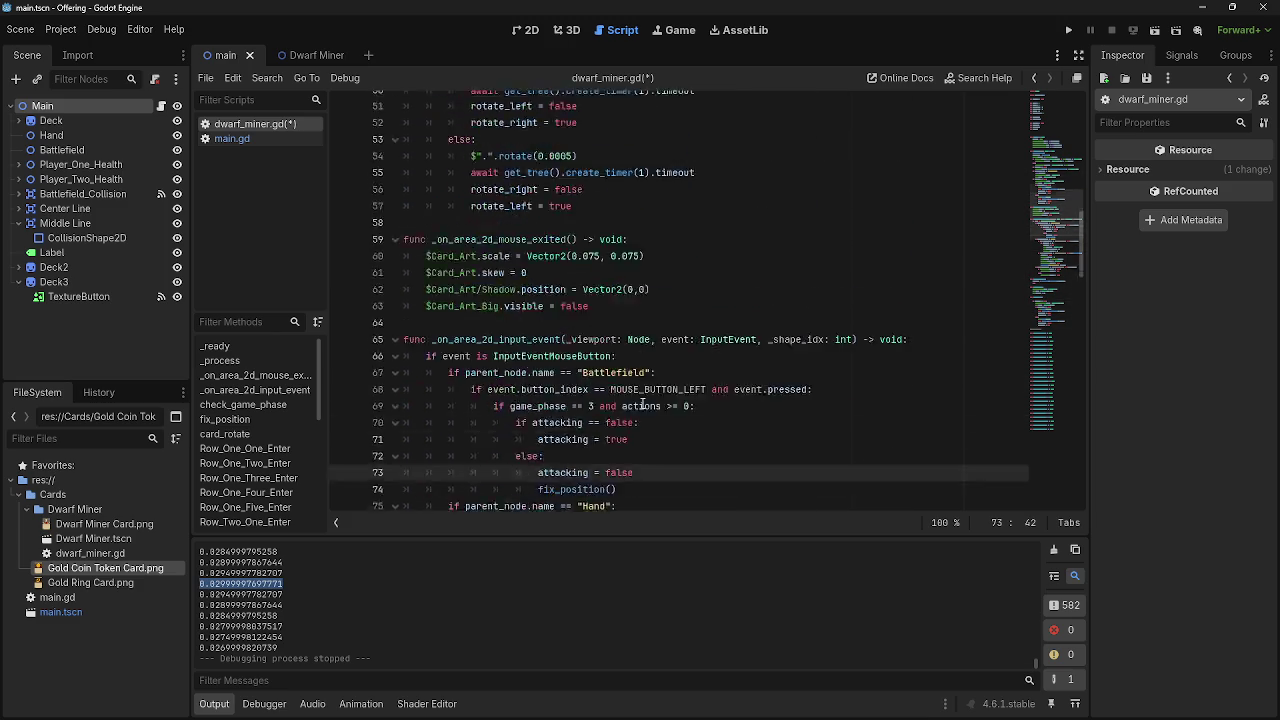
pyautogui.scroll(-9, 622, 403)
pyautogui.scroll(6, 568, 408)
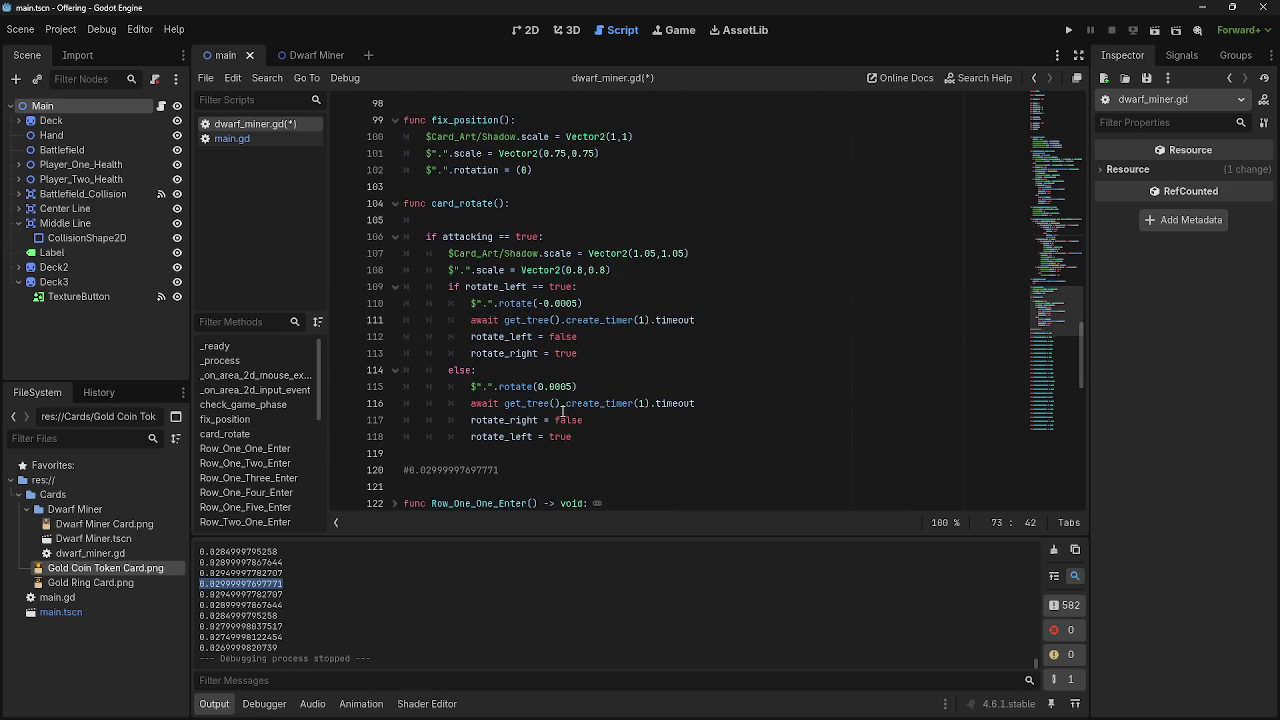
pyautogui.doubleClick(440, 236)
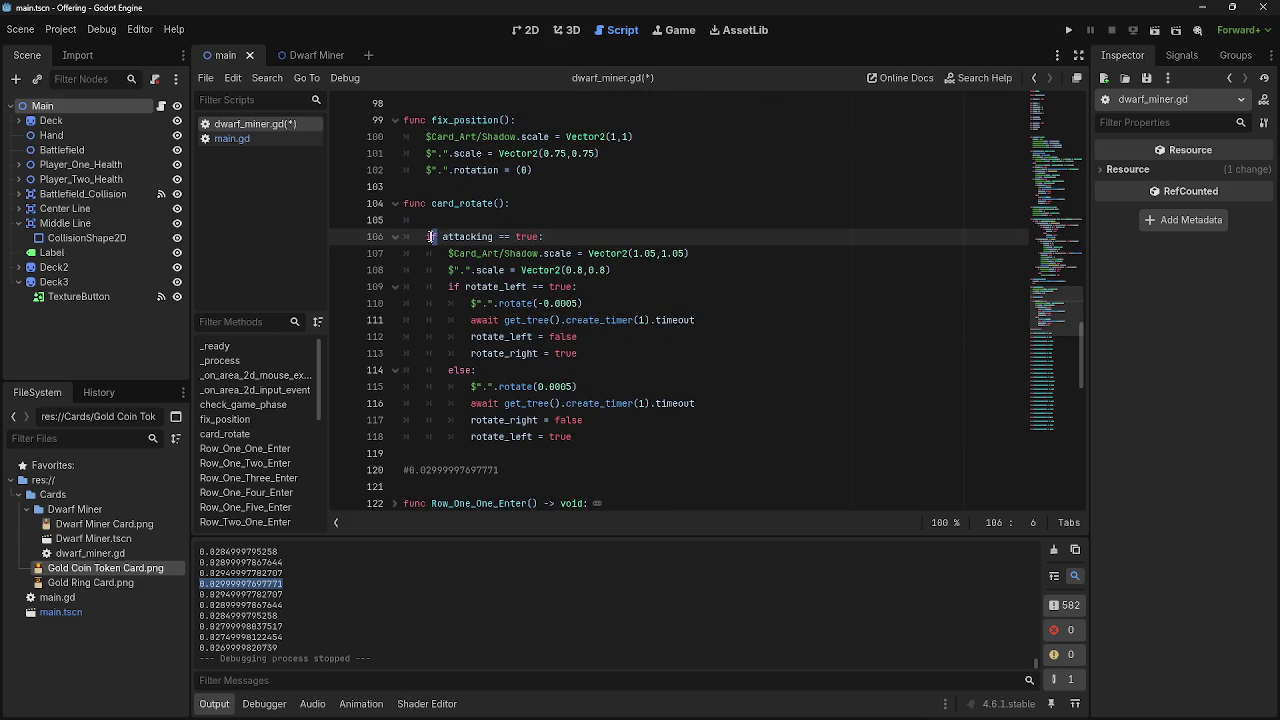
# Step: Change card_rotate's condition from 'if' to 'while attacking == true'
pyautogui.write('while')
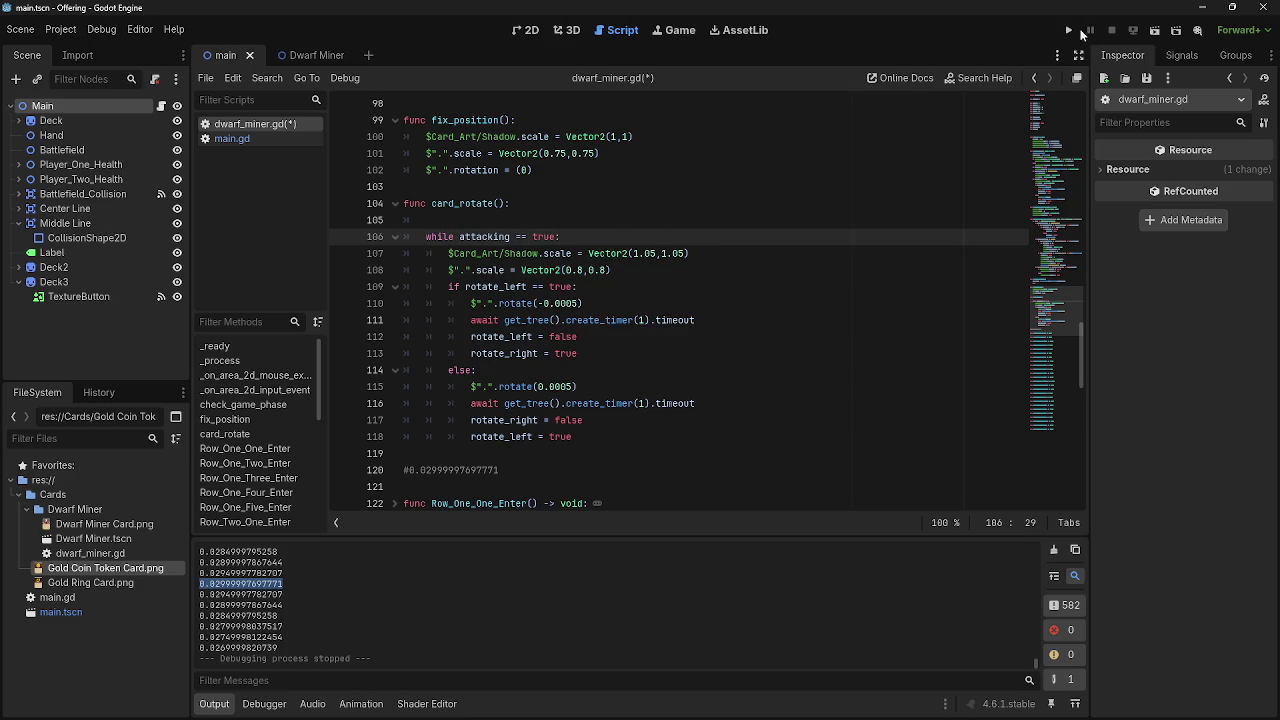
pyautogui.click(489, 224)
pyautogui.scroll(20, 520, 280)
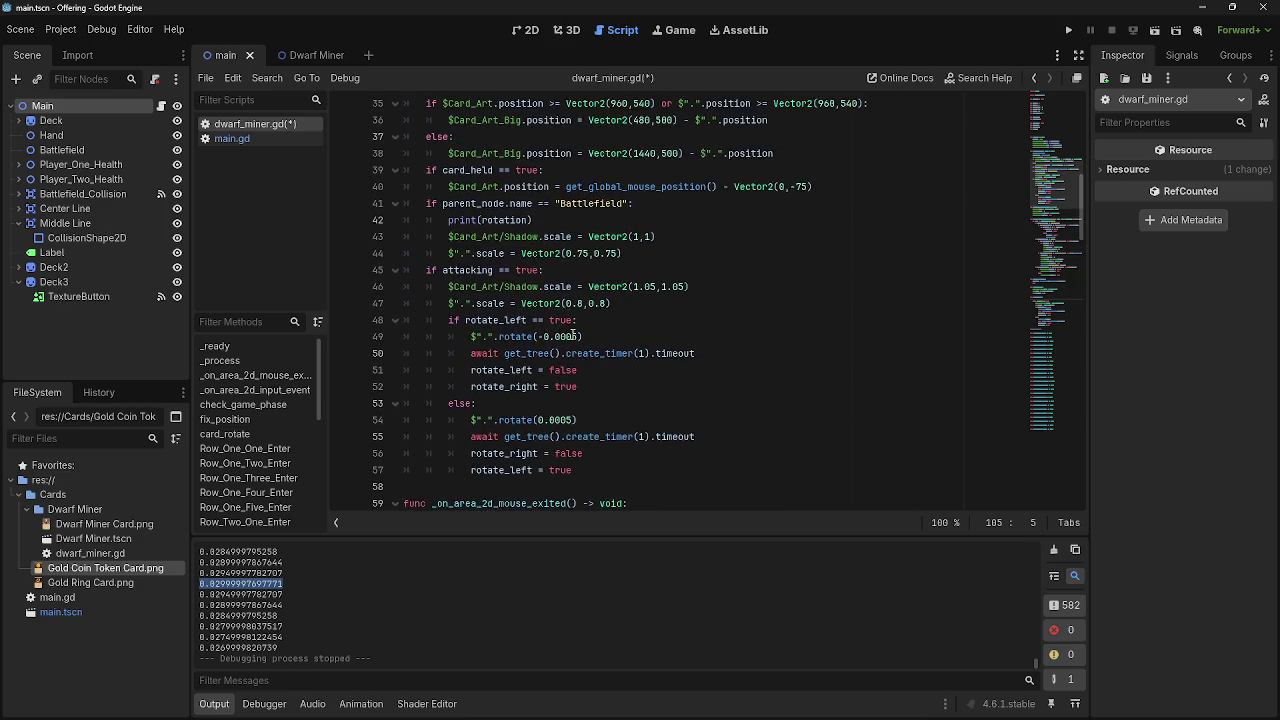
pyautogui.scroll(-8, 572, 335)
pyautogui.scroll(-10, 572, 335)
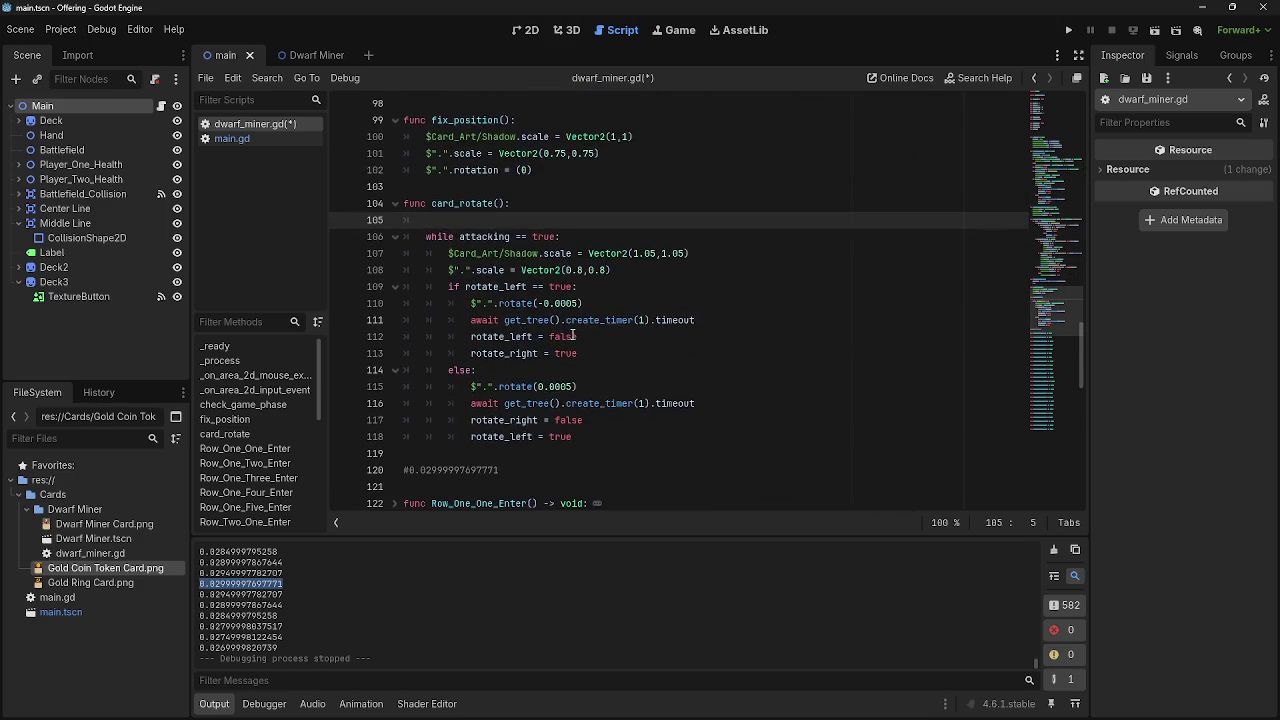
pyautogui.scroll(1, 540, 310)
pyautogui.scroll(10, 532, 304)
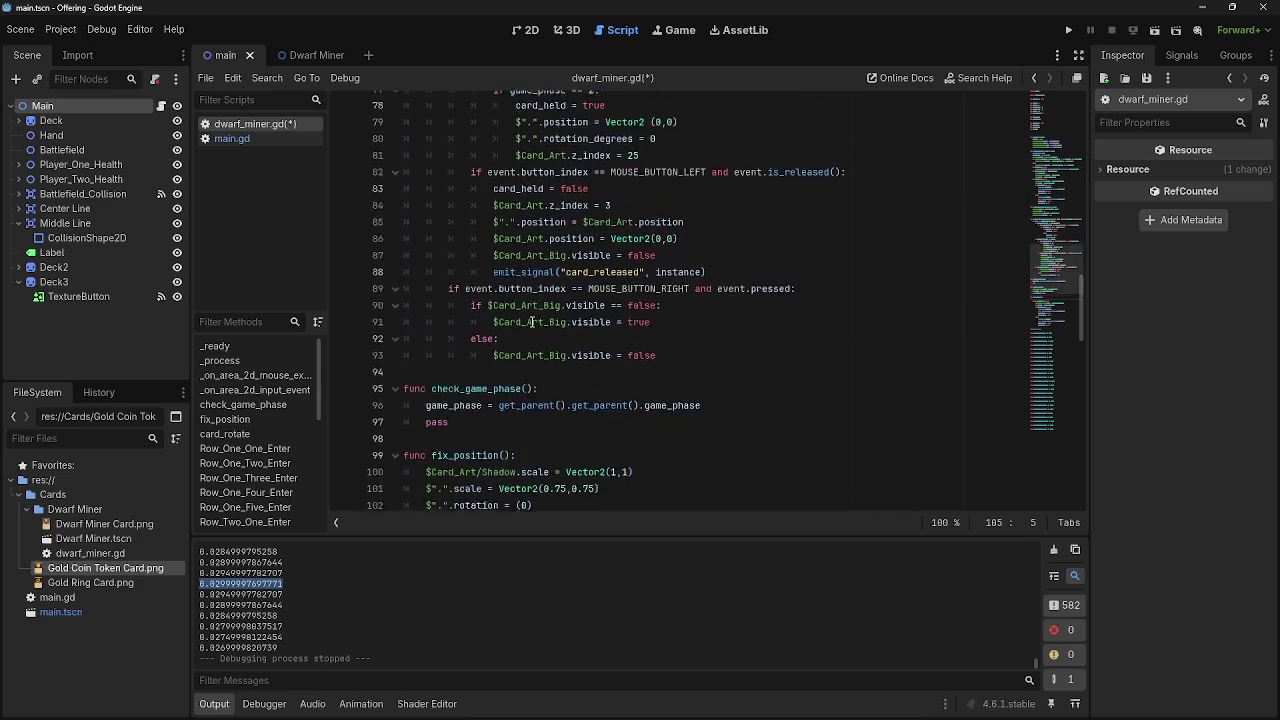
pyautogui.scroll(-6, 531, 321)
pyautogui.scroll(-4, 531, 321)
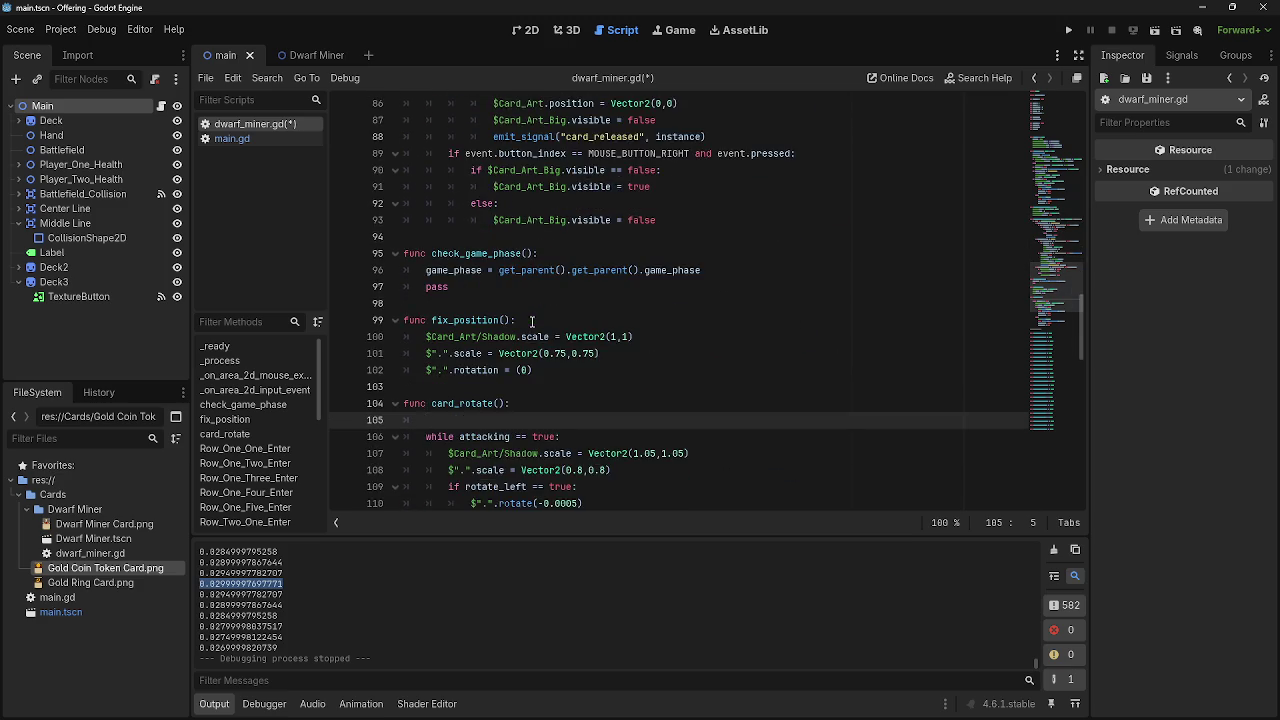
pyautogui.click(513, 305)
pyautogui.tripleClick(513, 308)
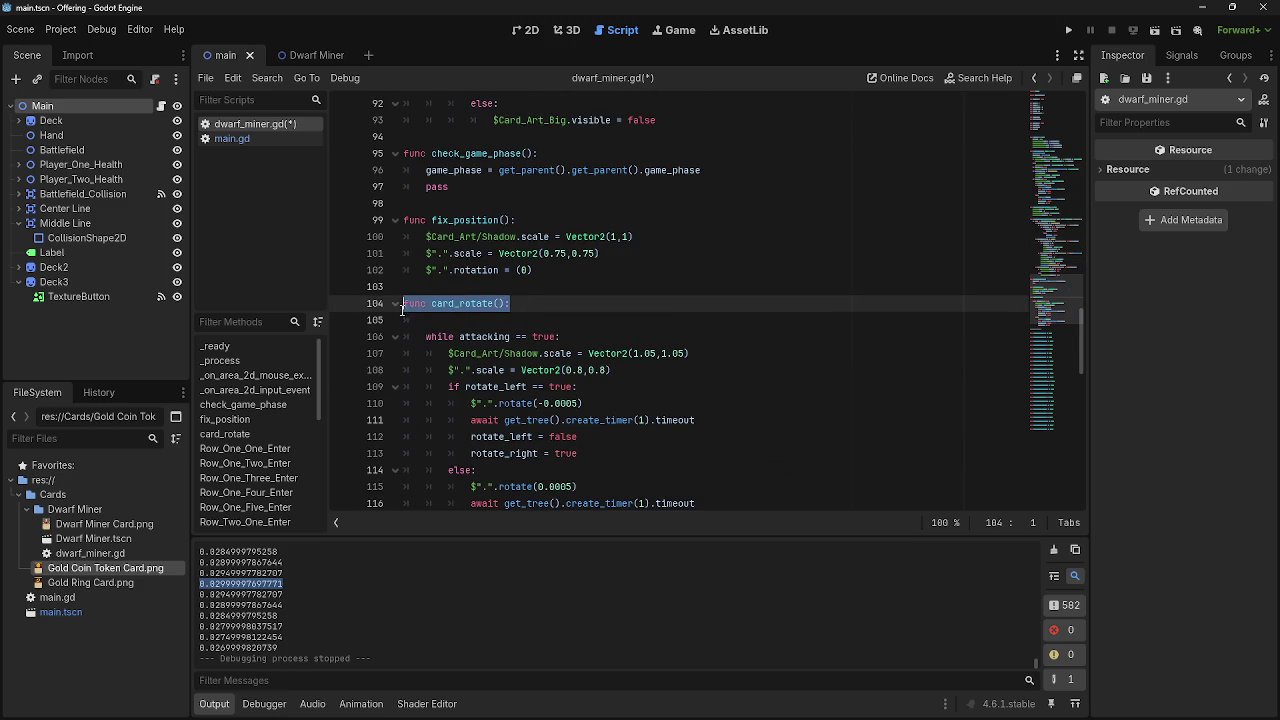
pyautogui.click(594, 306)
pyautogui.click(502, 310)
pyautogui.moveTo(505, 308); pyautogui.dragTo(431, 308)
pyautogui.scroll(2, 654, 331)
pyautogui.scroll(10, 654, 331)
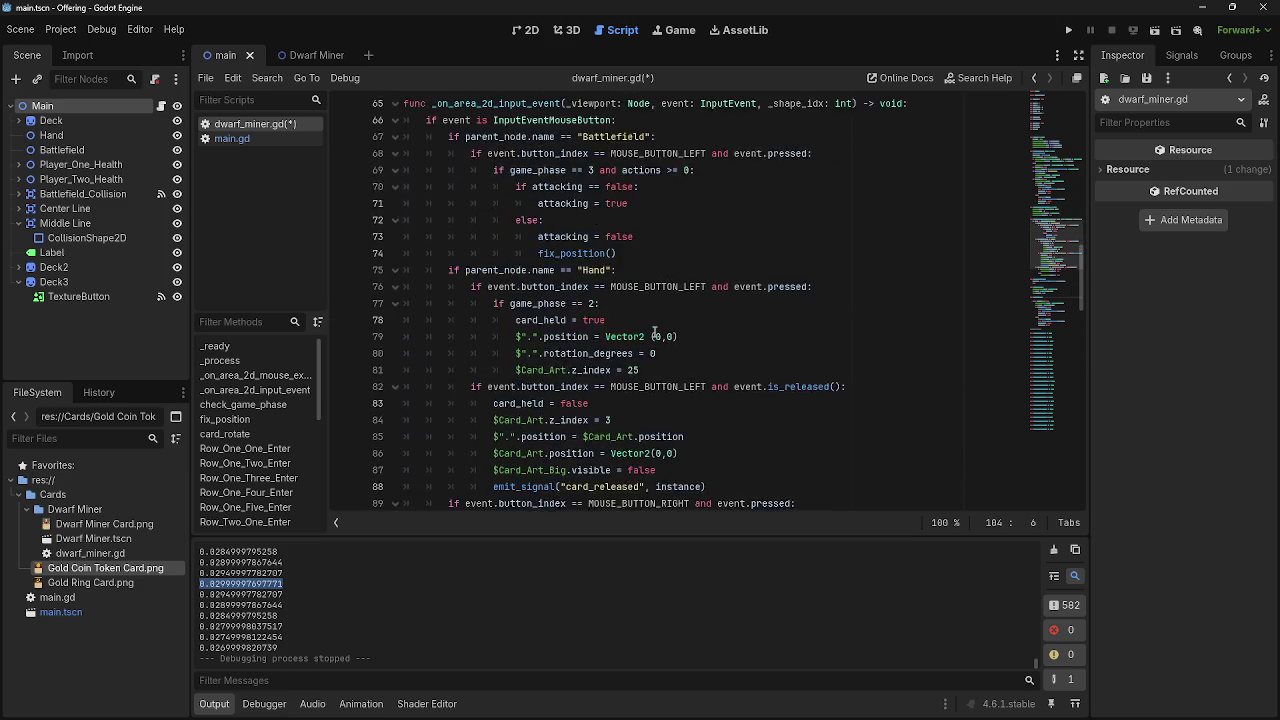
# Step: Delete the old duplicated attacking wobble block (lines 45–57) from _process
pyautogui.click(656, 334)
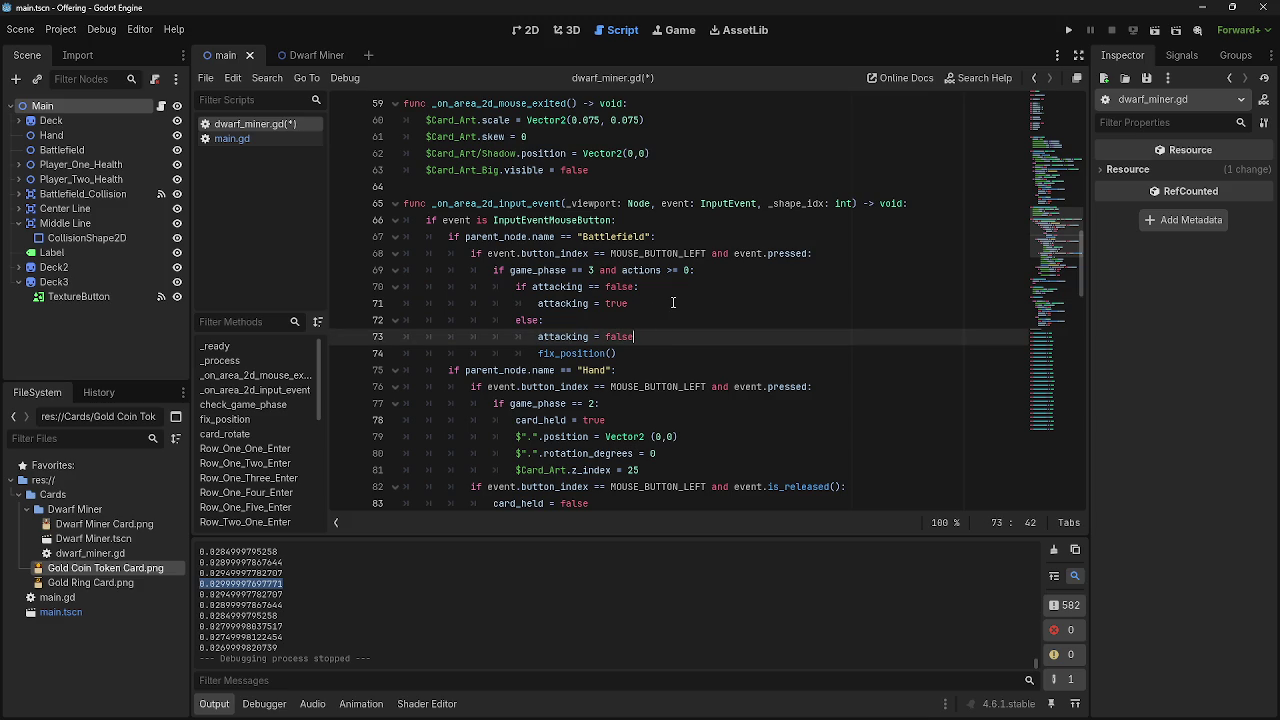
pyautogui.scroll(6, 673, 302)
pyautogui.click(633, 368)
pyautogui.press('Return')
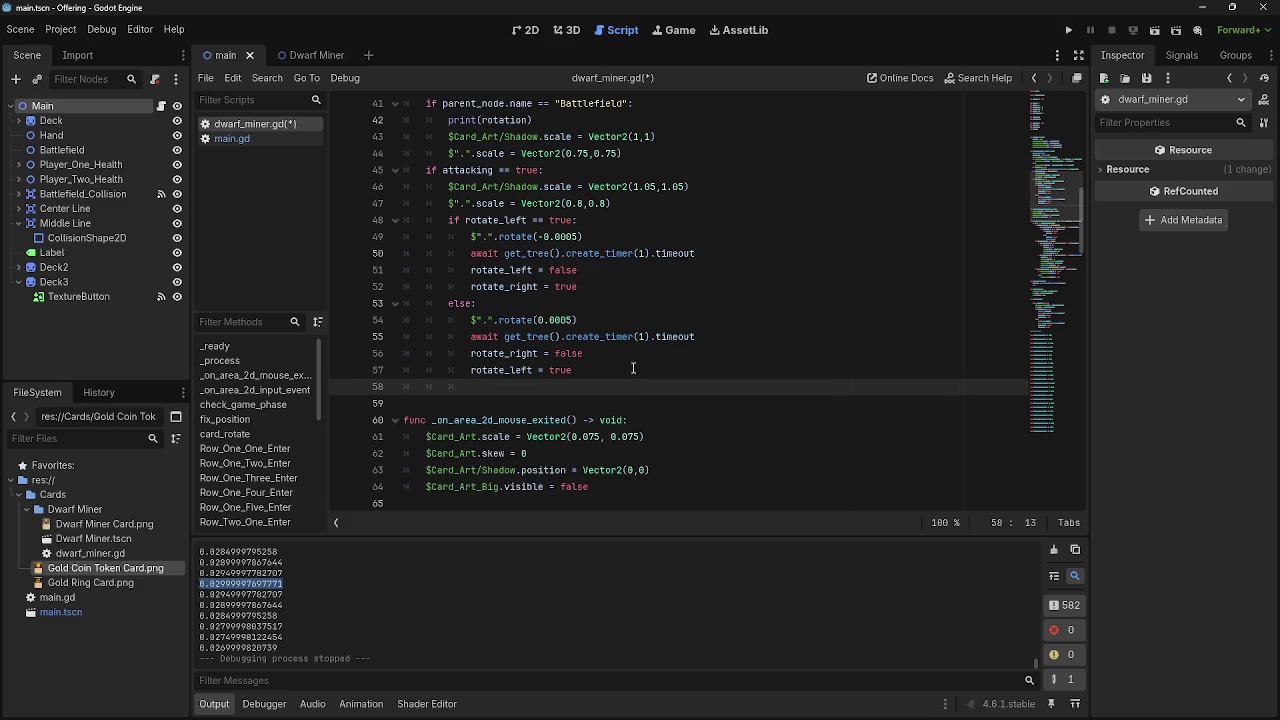
pyautogui.press('BackSpace')
pyautogui.press('BackSpace')
pyautogui.press('BackSpace')
pyautogui.press('BackSpace')
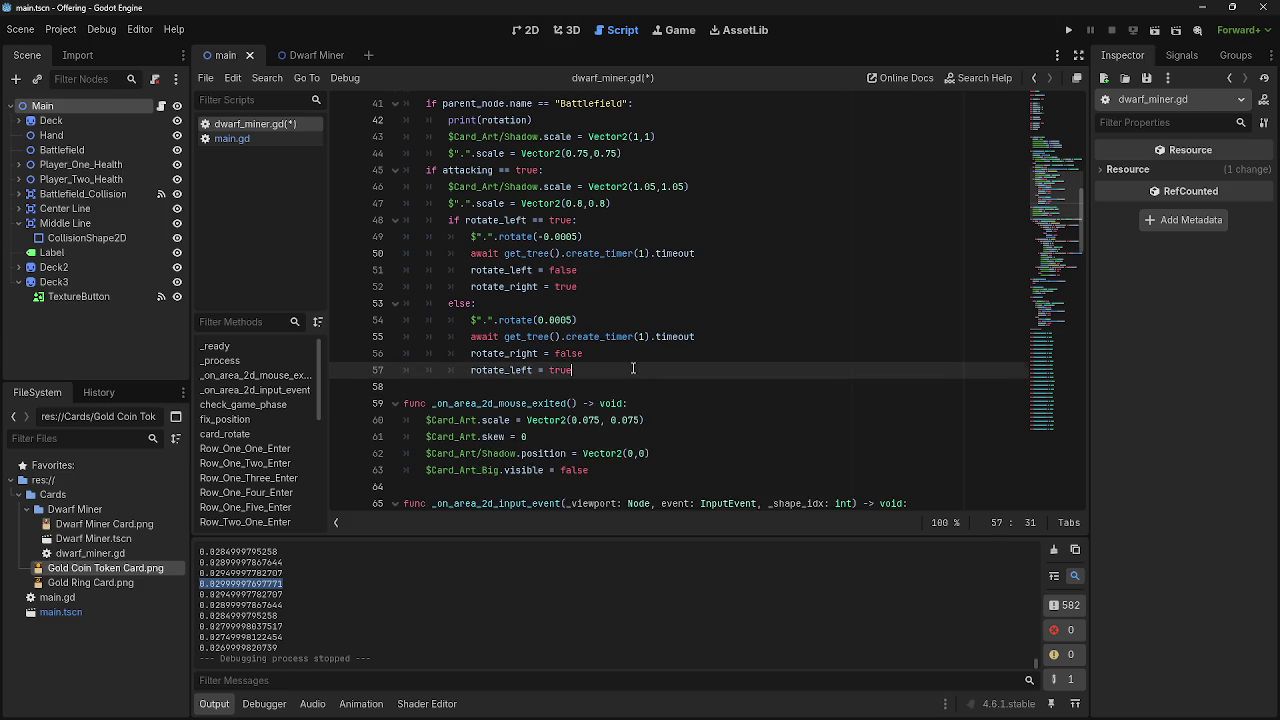
pyautogui.scroll(3, 633, 368)
pyautogui.scroll(-1, 629, 392)
pyautogui.moveTo(622, 468)
pyautogui.mouseDown()
pyautogui.moveTo(545, 398)
pyautogui.moveTo(520, 182)
pyautogui.moveTo(382, 277)
pyautogui.mouseUp()
pyautogui.press('BackSpace')
pyautogui.press('BackSpace')
pyautogui.scroll(3, 635, 327)
pyautogui.scroll(-5, 635, 327)
pyautogui.scroll(3, 635, 327)
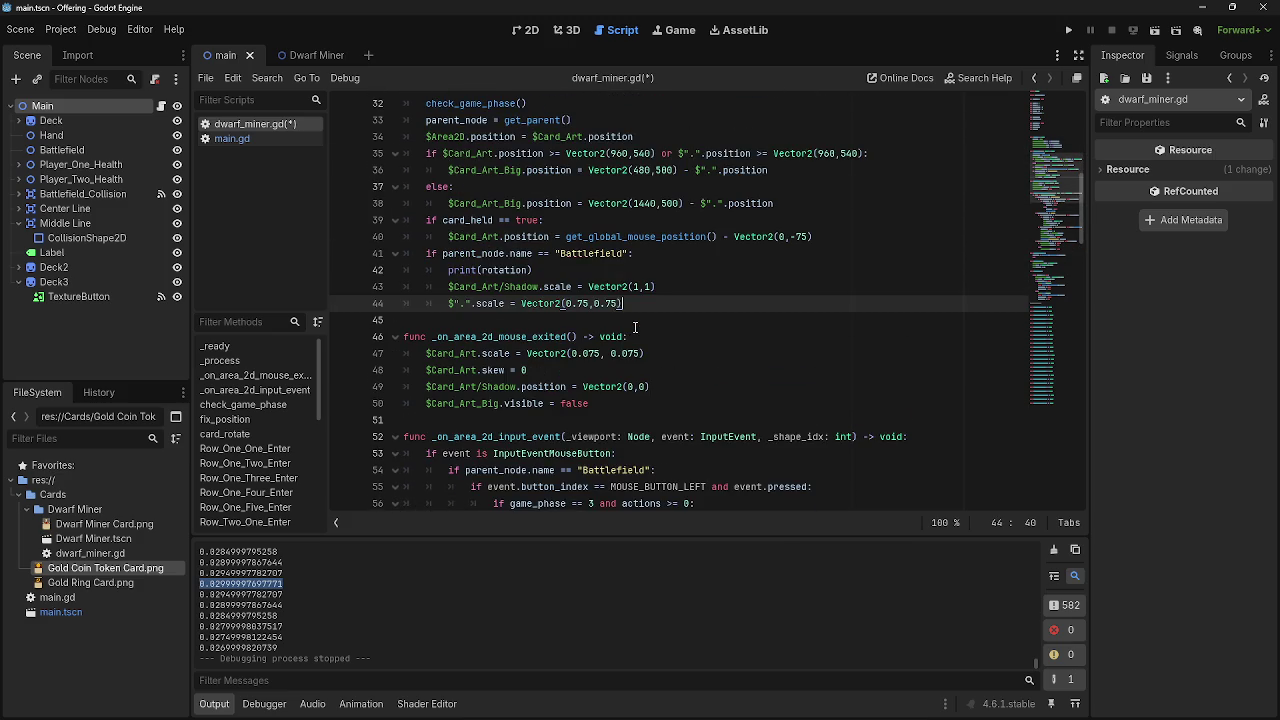
pyautogui.scroll(-3, 635, 327)
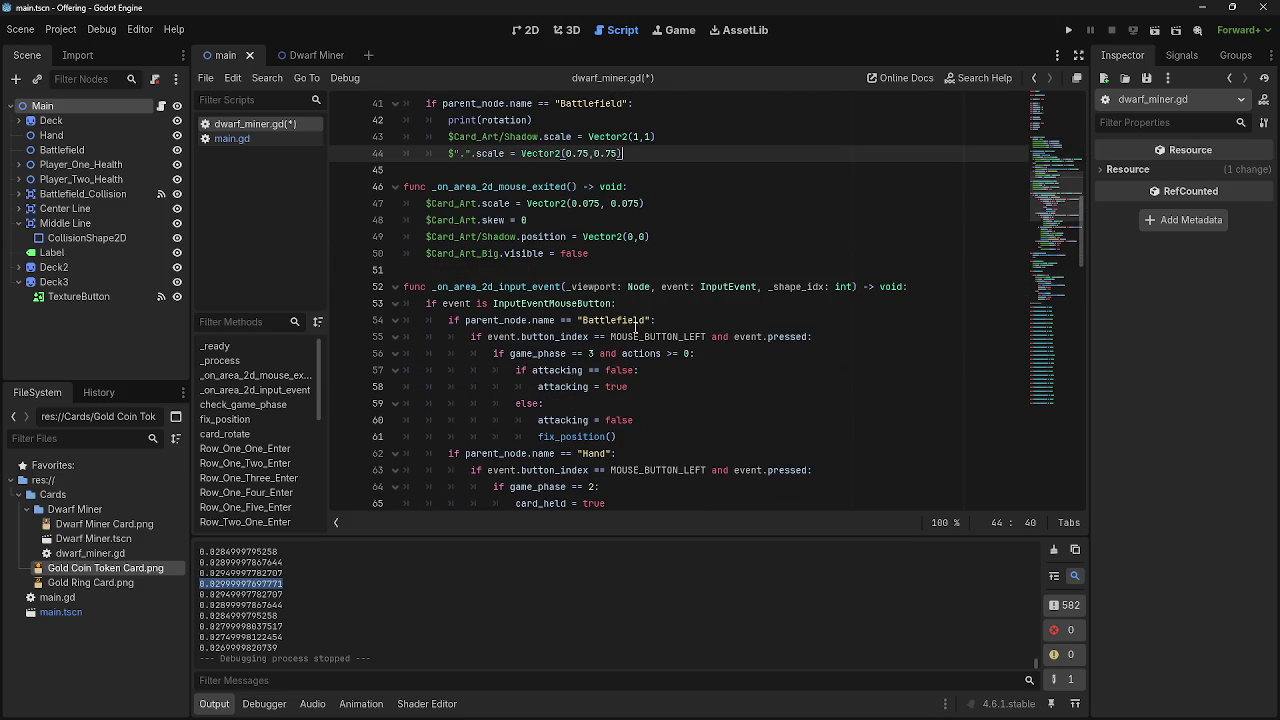
# Step: Add a card_rotate() call on a new line after attacking = true
pyautogui.click(672, 389)
pyautogui.press('Return')
pyautogui.write('card_rotate()')
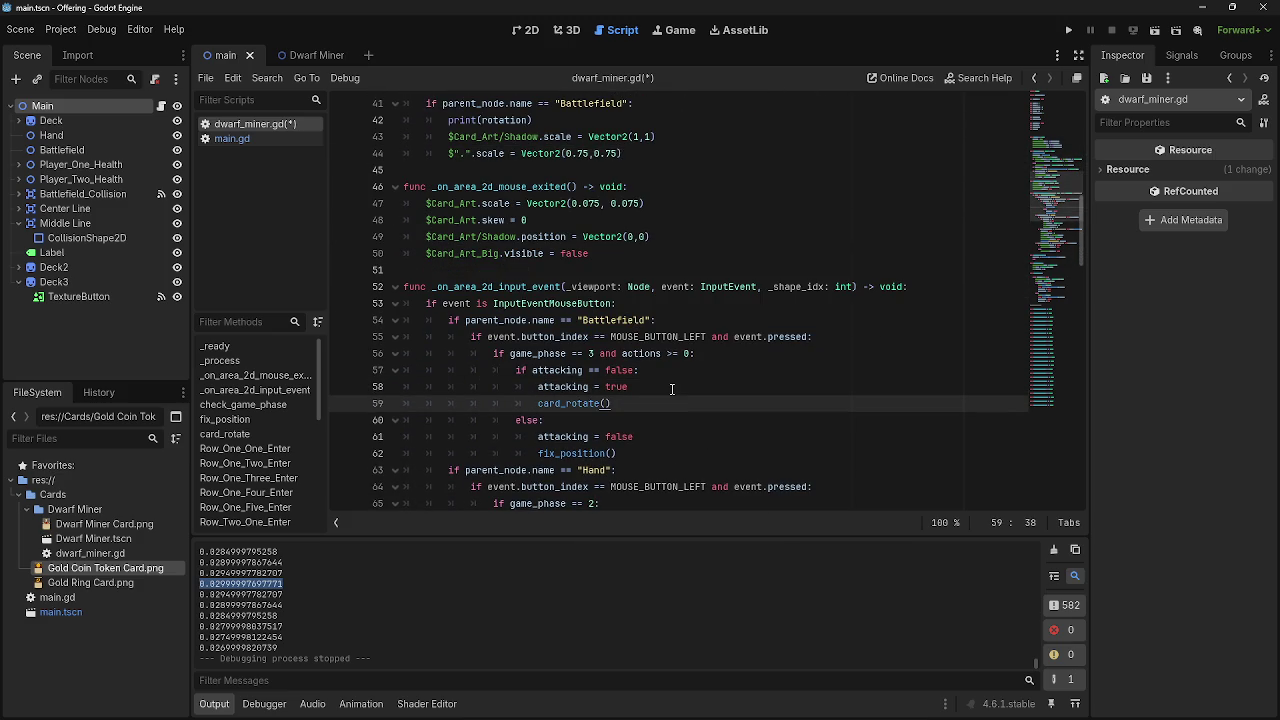
pyautogui.scroll(-15, 676, 393)
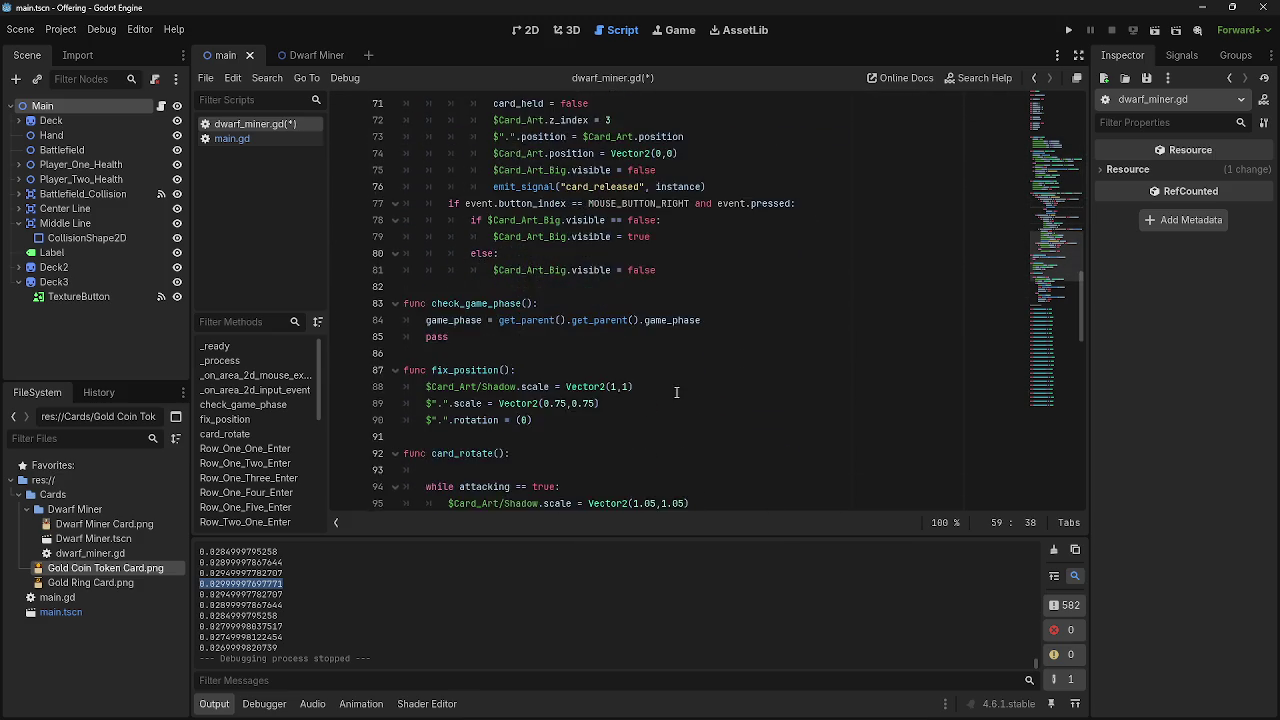
pyautogui.scroll(2, 590, 400)
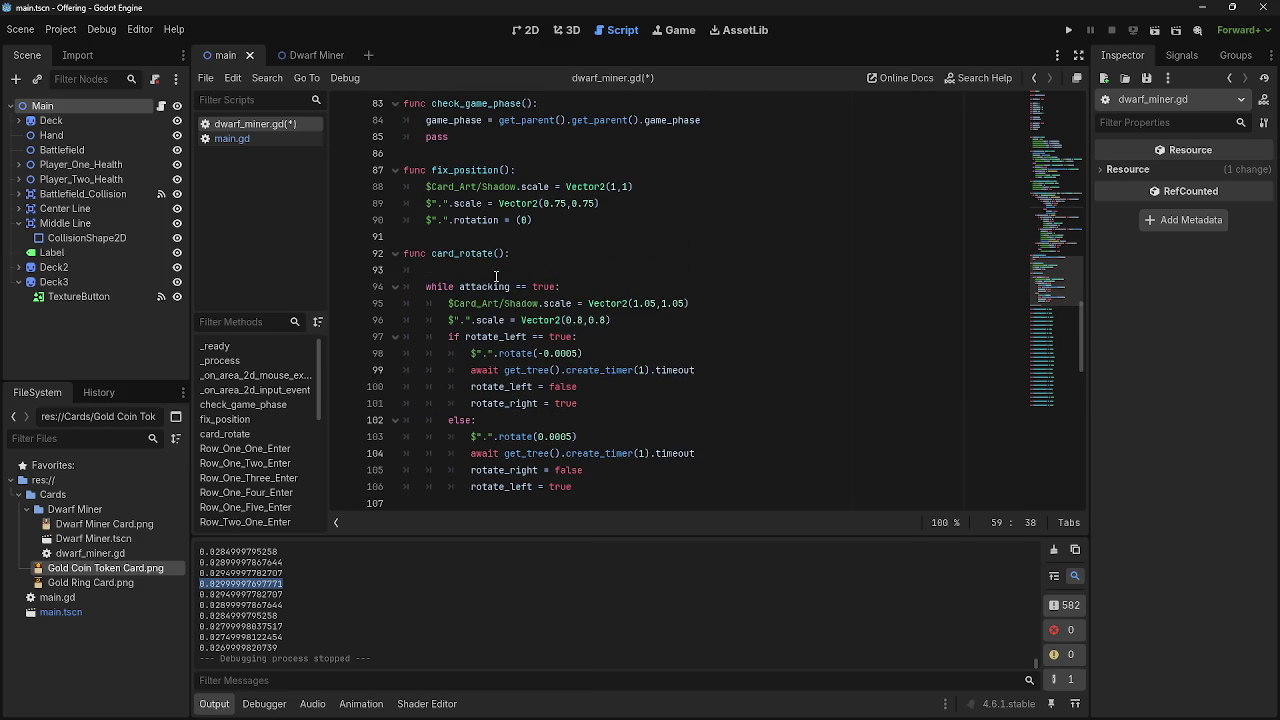
# Step: Start card_rotate's body with $".".rotation = Vector2(
pyautogui.click(503, 270)
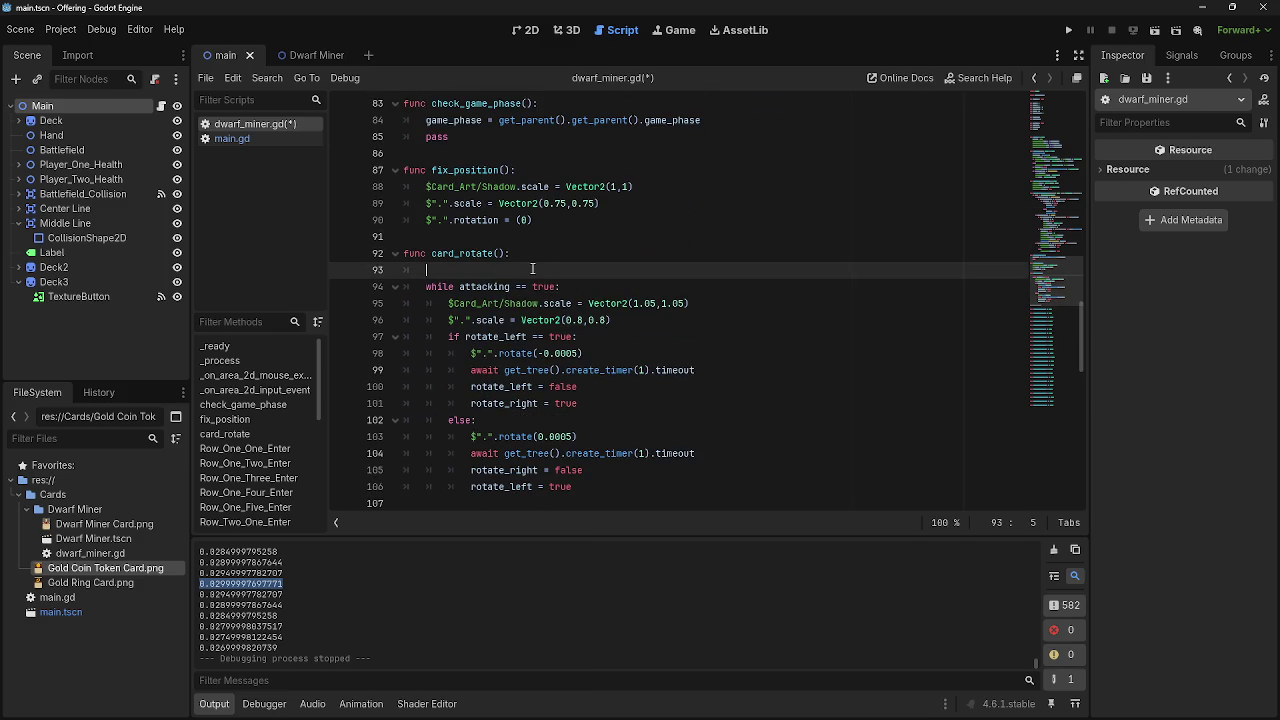
pyautogui.write('$"."')
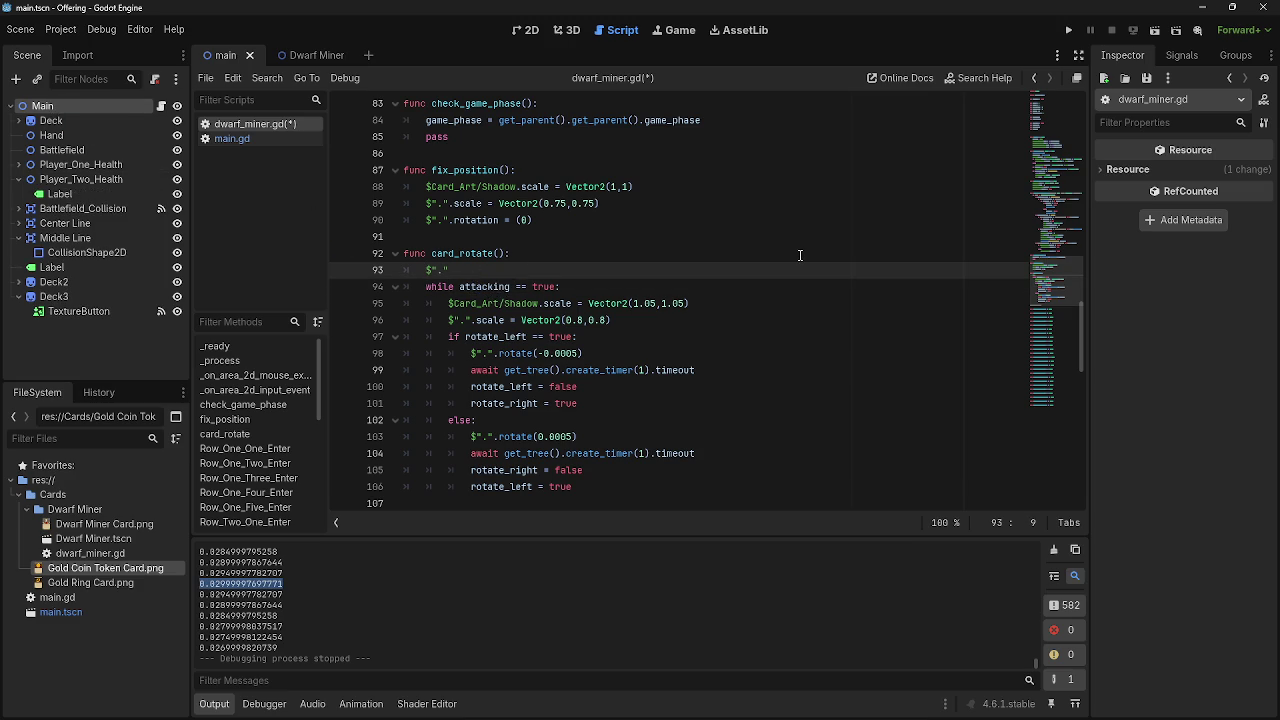
pyautogui.write('.roat')
pyautogui.press('BackSpace')
pyautogui.press('BackSpace')
pyautogui.write('tation')
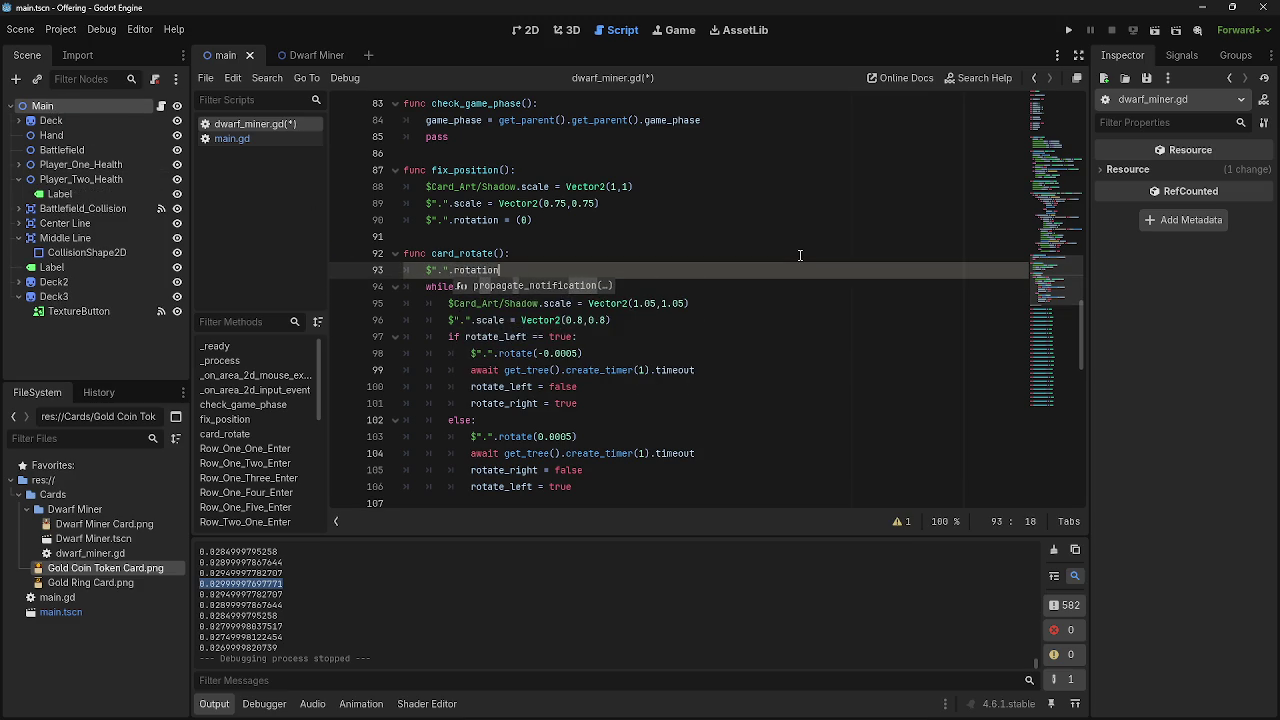
pyautogui.write(' = ')
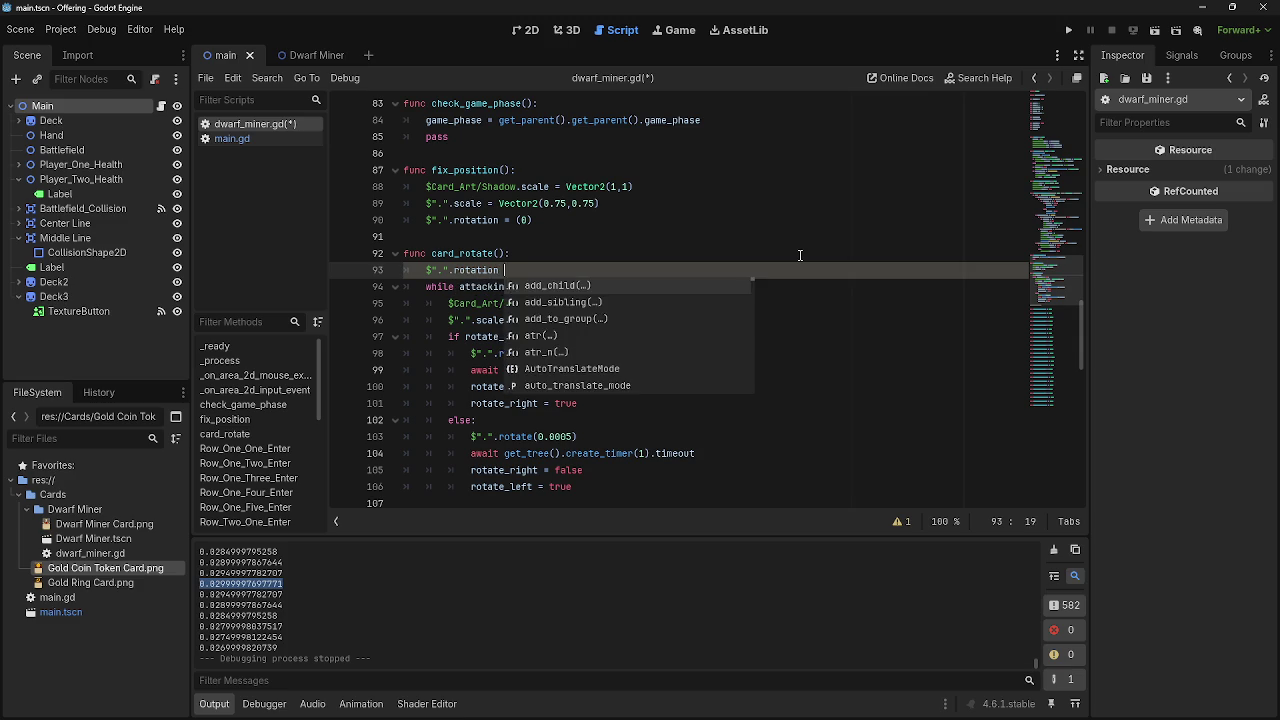
pyautogui.write('Vec')
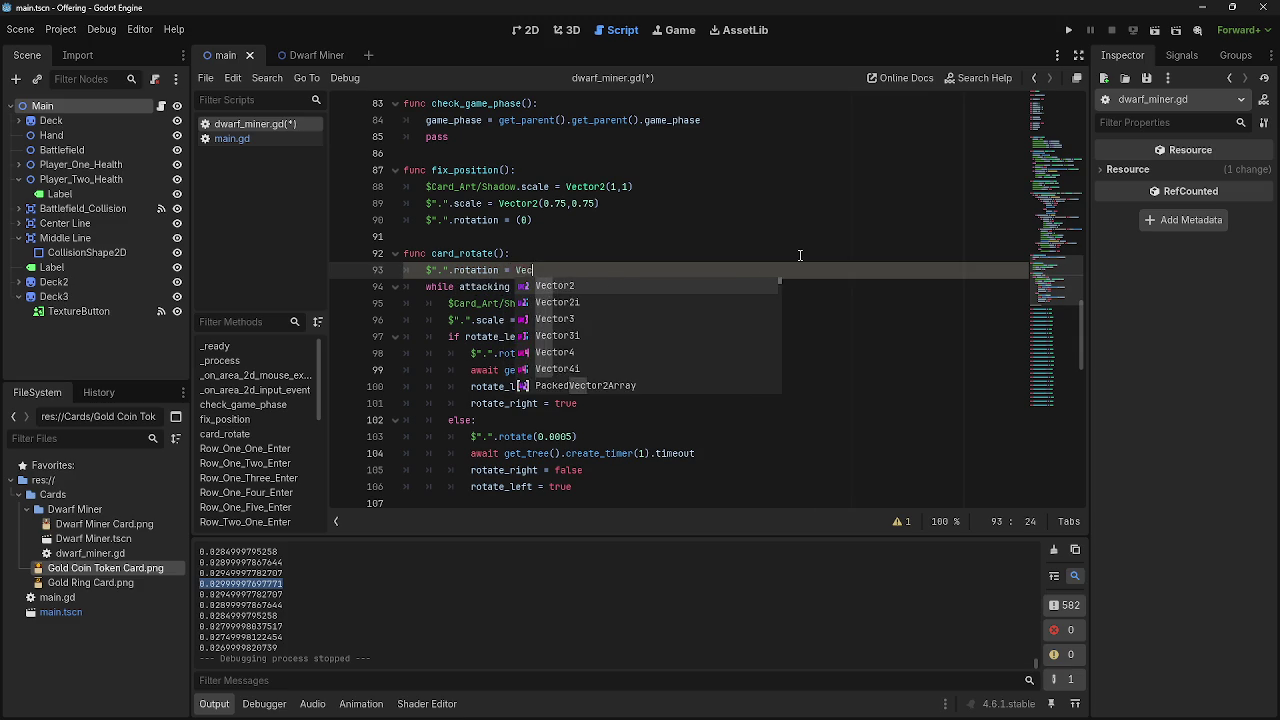
pyautogui.write('tor2(')
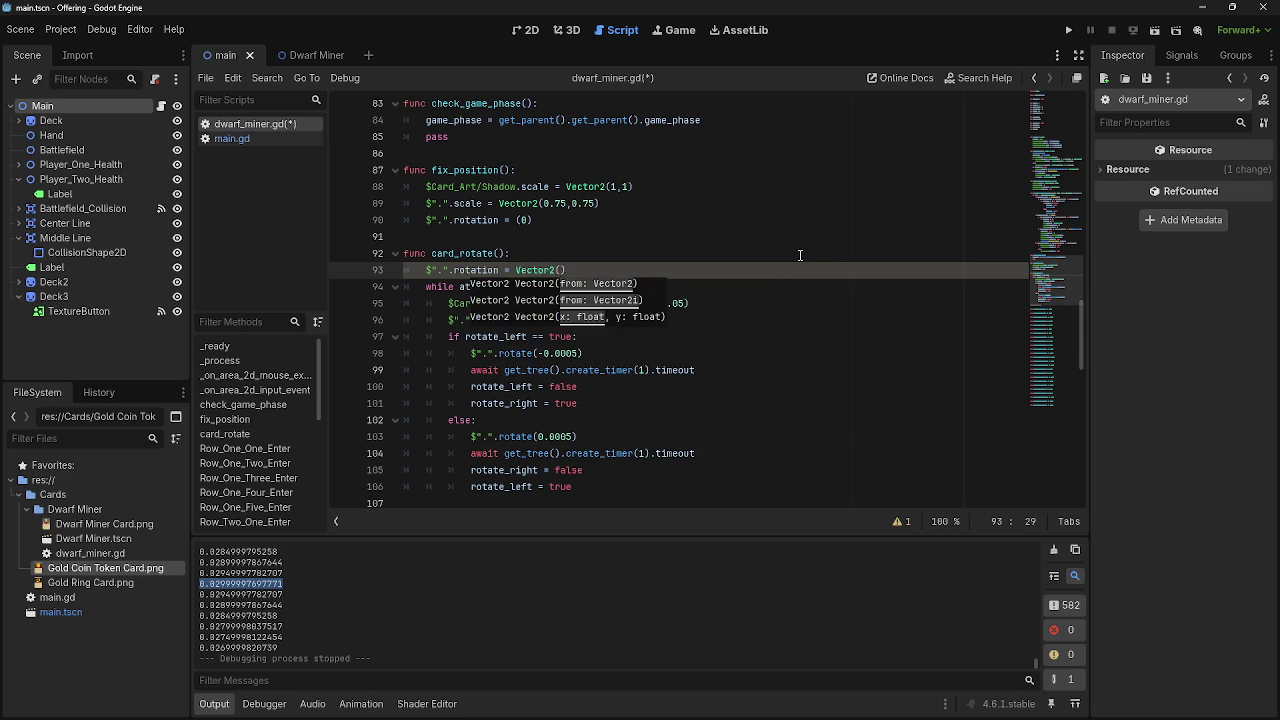
# Step: Fill Vector2 with the rotation value 0.02999997697771 copied from the comment, then delete the comment
pyautogui.scroll(-3, 800, 255)
pyautogui.rightClick(810, 256)
pyautogui.click(505, 369)
pyautogui.moveTo(505, 369); pyautogui.dragTo(417, 371)
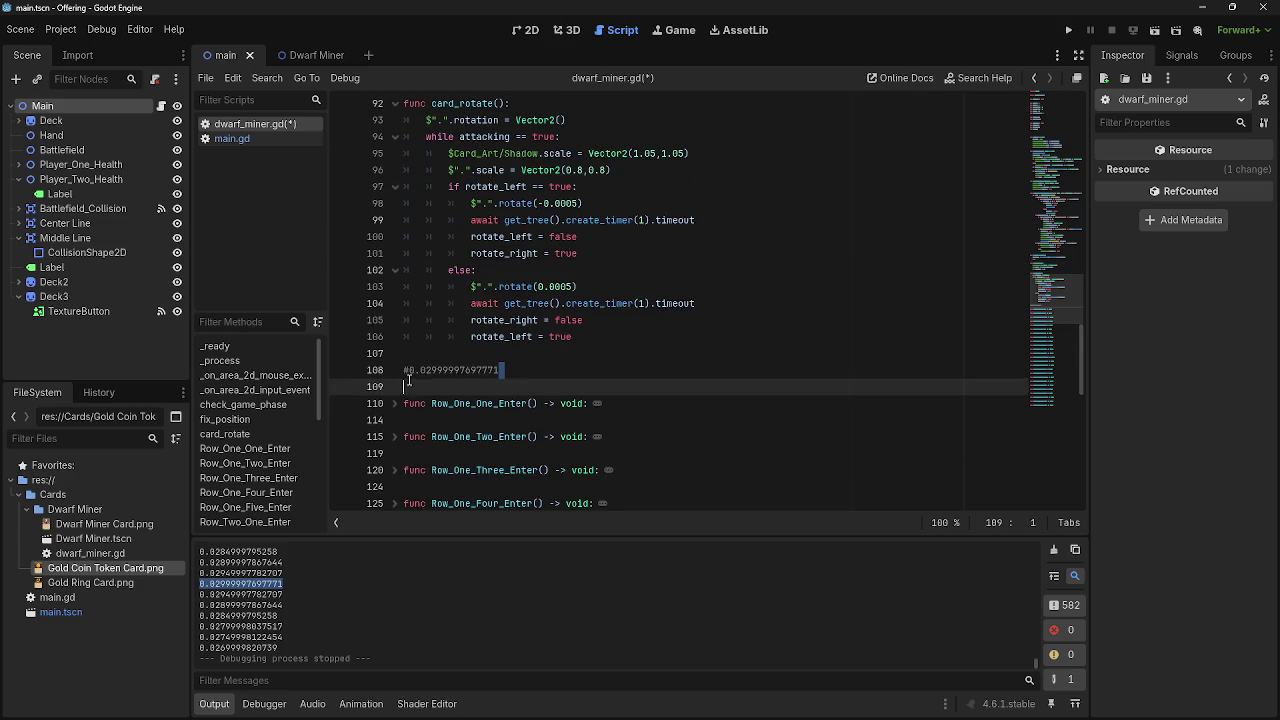
pyautogui.hotkey('ctrl', 'c')
pyautogui.click(563, 117)
pyautogui.write('0')
pyautogui.hotkey('ctrl', 'v')
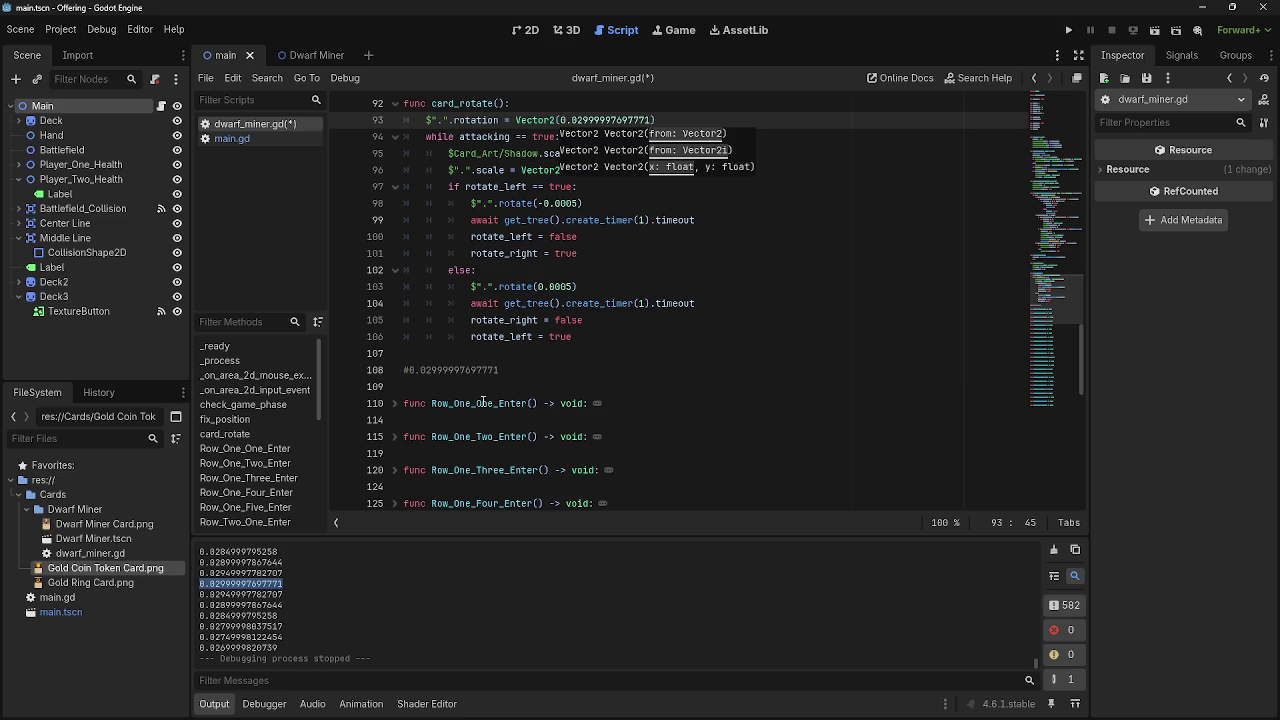
pyautogui.tripleClick(505, 369)
pyautogui.press('BackSpace')
pyautogui.scroll(1, 699, 383)
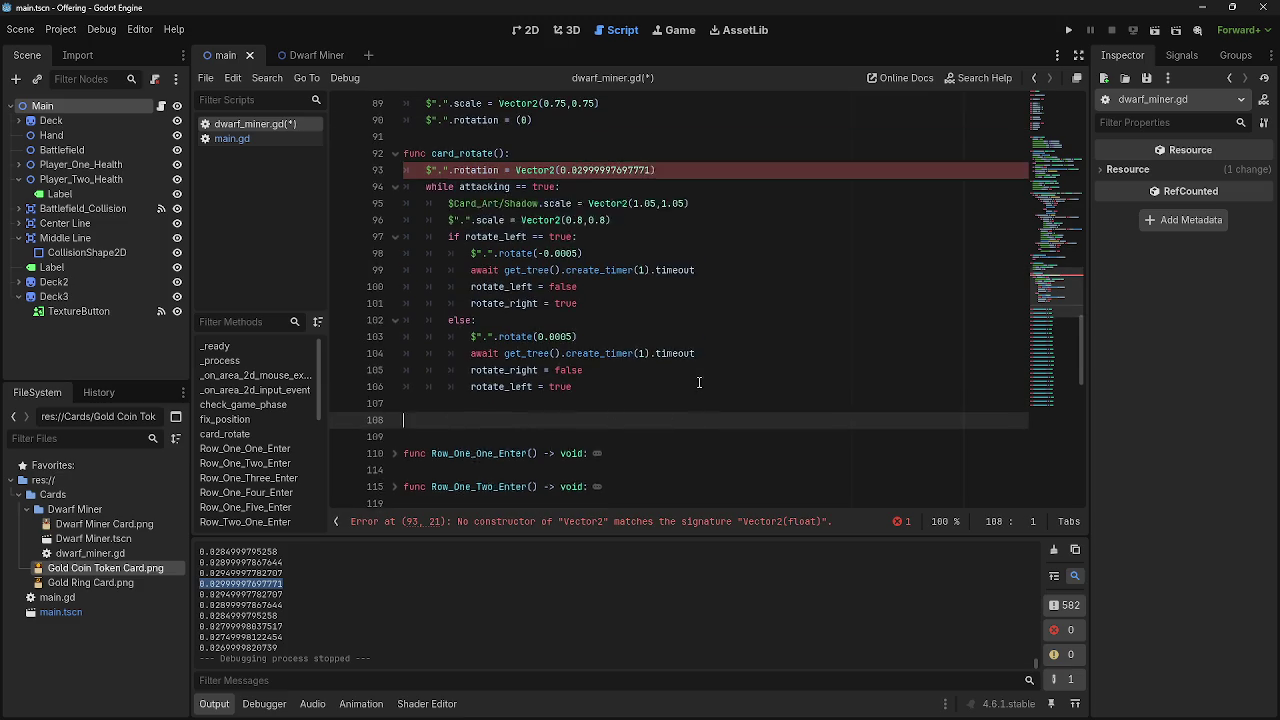
# Step: Re-enter the decimal point in the rotation value 0.02999997697771 on line 93
pyautogui.scroll(1, 699, 383)
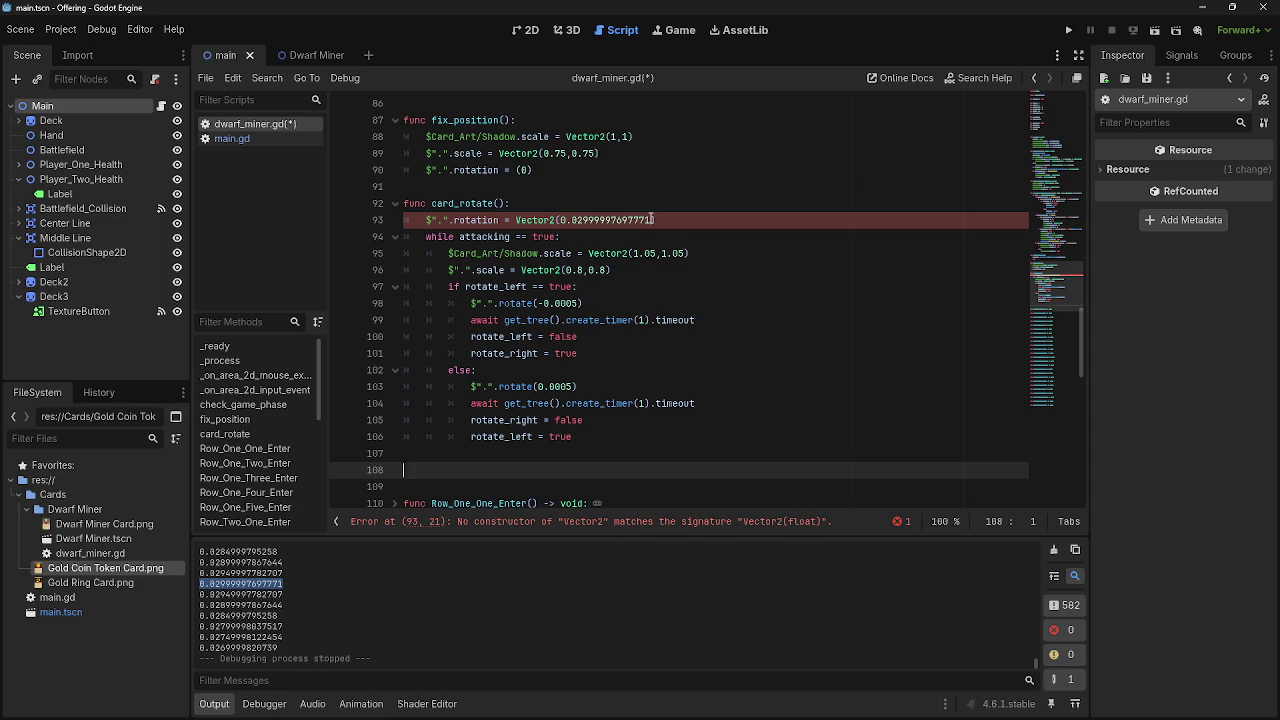
pyautogui.click(724, 225)
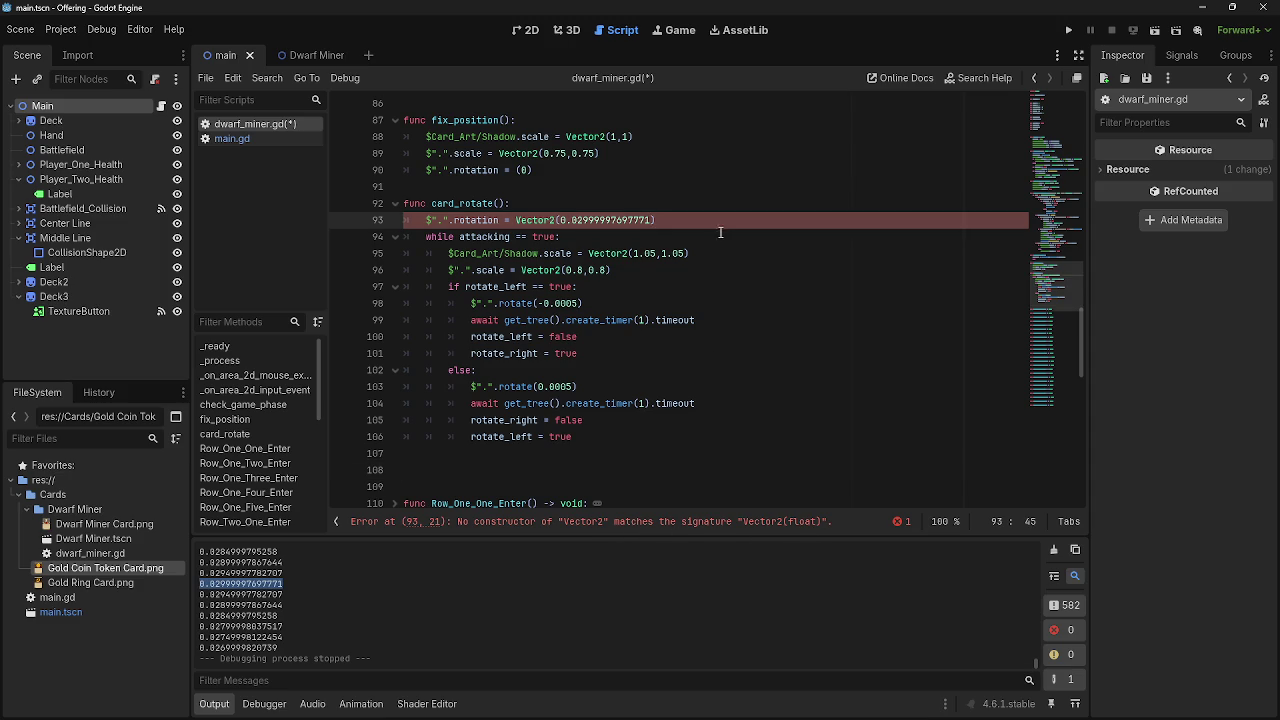
pyautogui.click(1175, 58)
pyautogui.click(1117, 57)
pyautogui.moveTo(557, 221)
pyautogui.mouseDown()
pyautogui.moveTo(583, 221)
pyautogui.moveTo(567, 222)
pyautogui.mouseUp()
pyautogui.click(572, 221)
pyautogui.press('BackSpace')
pyautogui.write('.')
pyautogui.click(662, 220)
# Step: Remove Vector2 from line 93 so it reads rotation = (0.02999997697771)
pyautogui.click(512, 390)
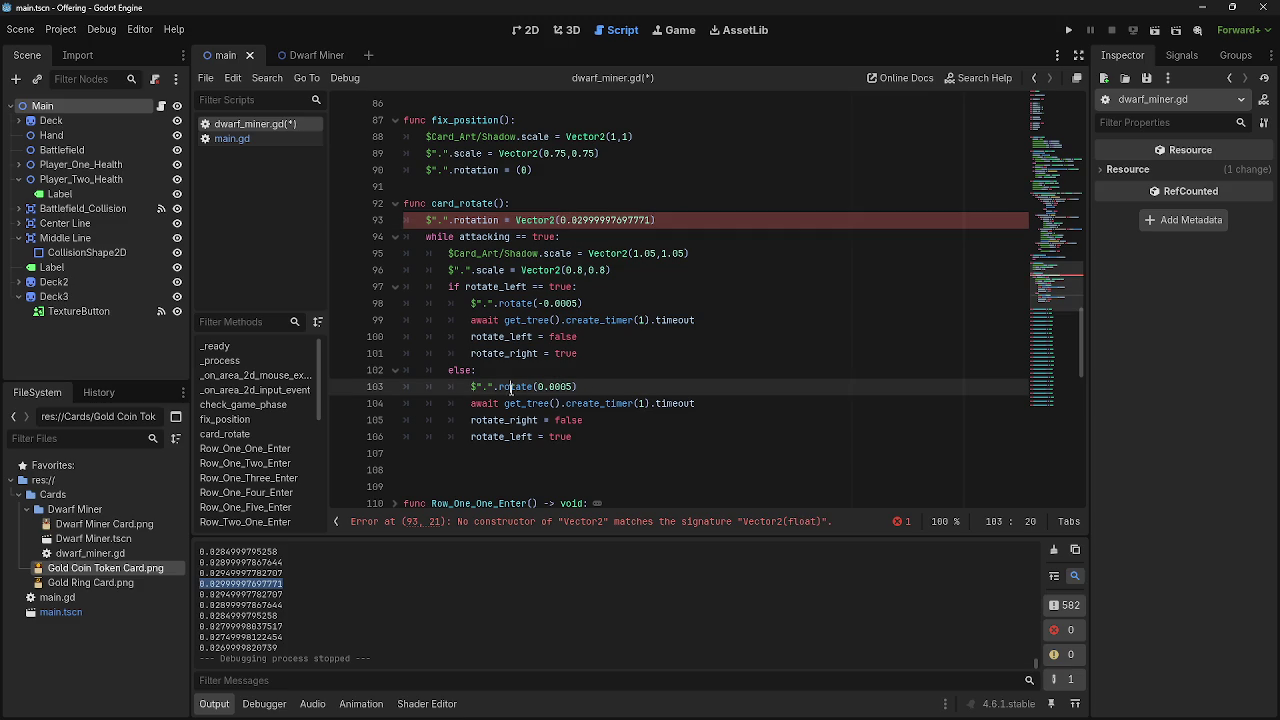
pyautogui.doubleClick(481, 220)
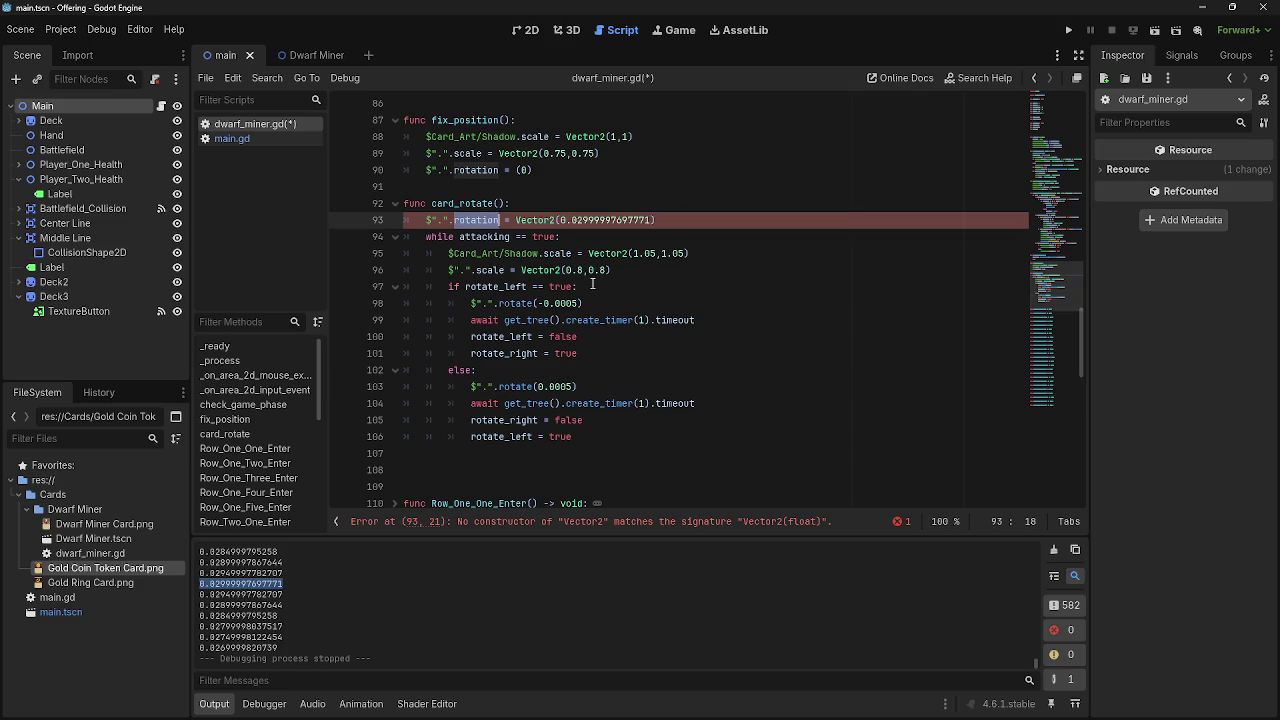
pyautogui.doubleClick(535, 220)
pyautogui.press('BackSpace')
pyautogui.click(682, 220)
pyautogui.click(1176, 32)
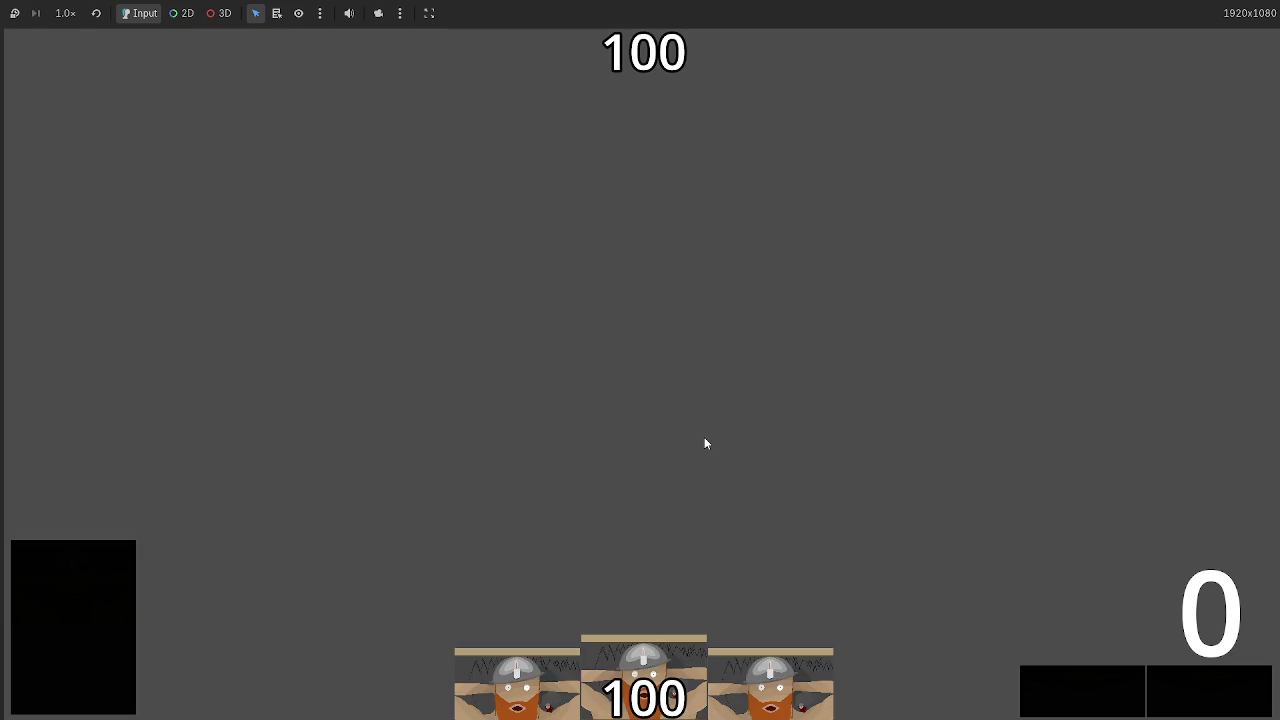
# Step: Make the hand's dwarf cards attack in the running game, then stop it with F8
pyautogui.click(630, 700)
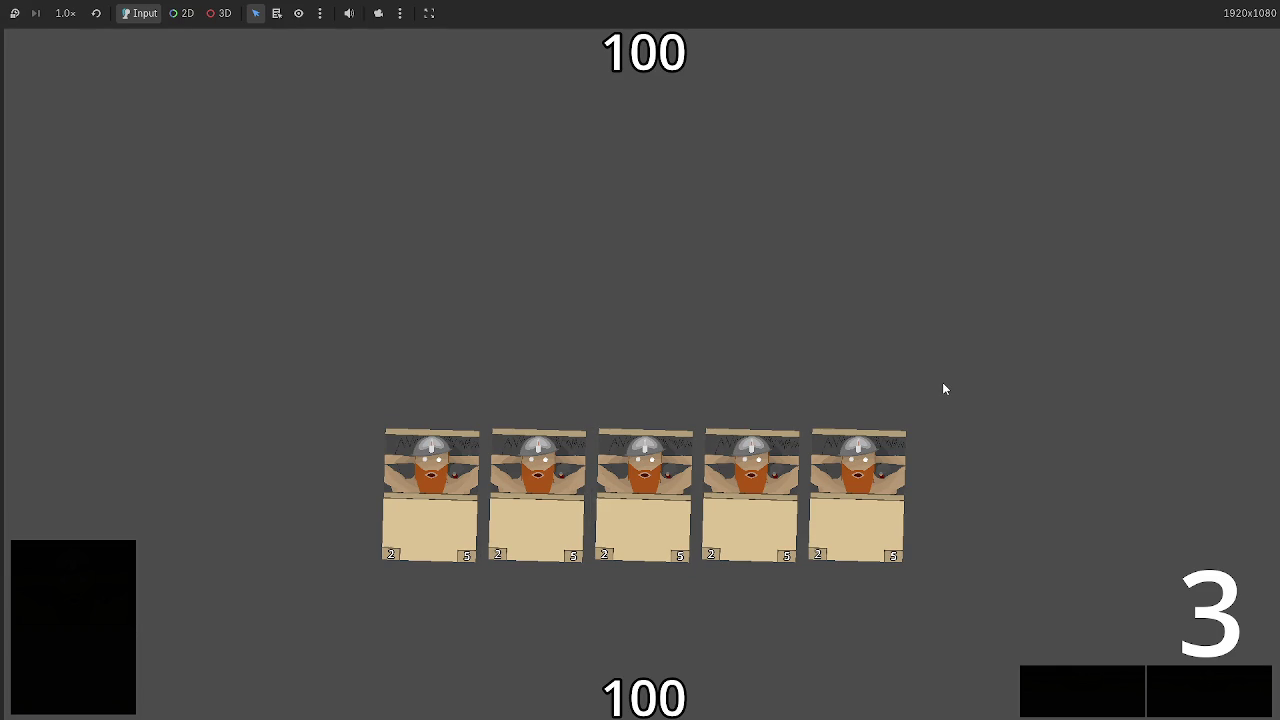
pyautogui.press('F8')
pyautogui.scroll(-3, 587, 441)
pyautogui.scroll(6, 587, 441)
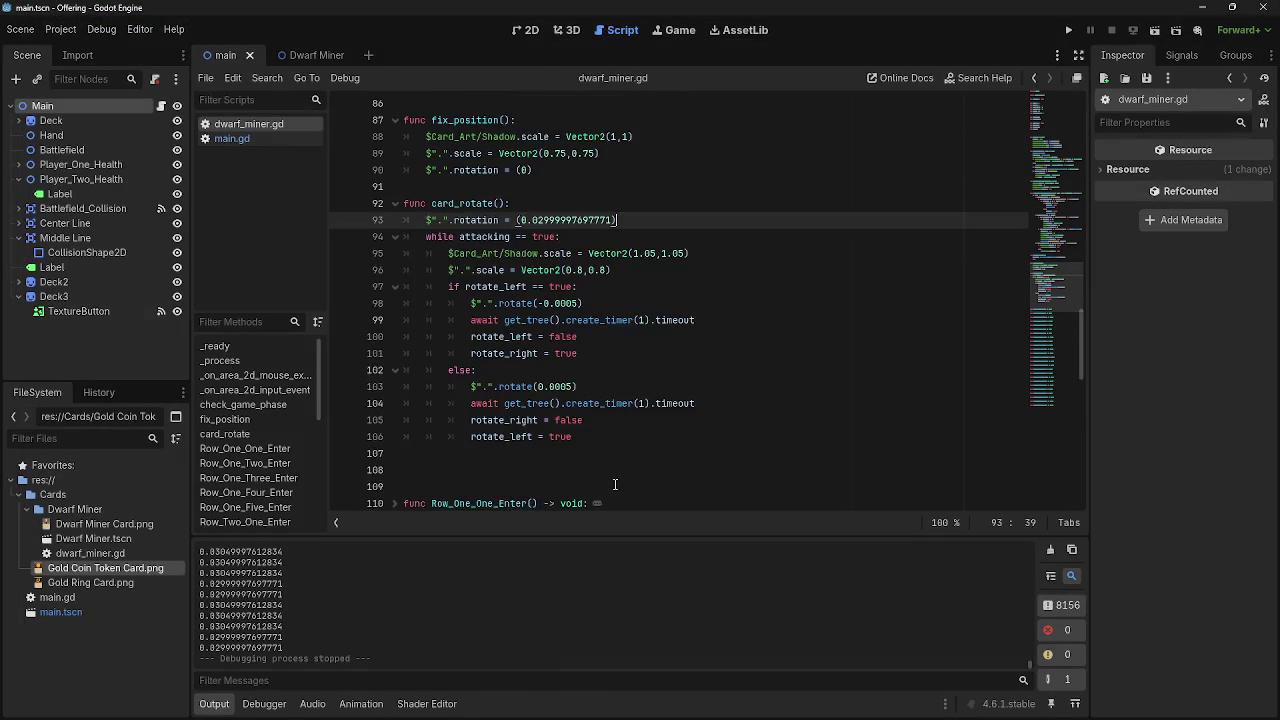
# Step: Review the while attacking loop and the shadow and card scale lines 94–96
pyautogui.tripleClick(446, 294)
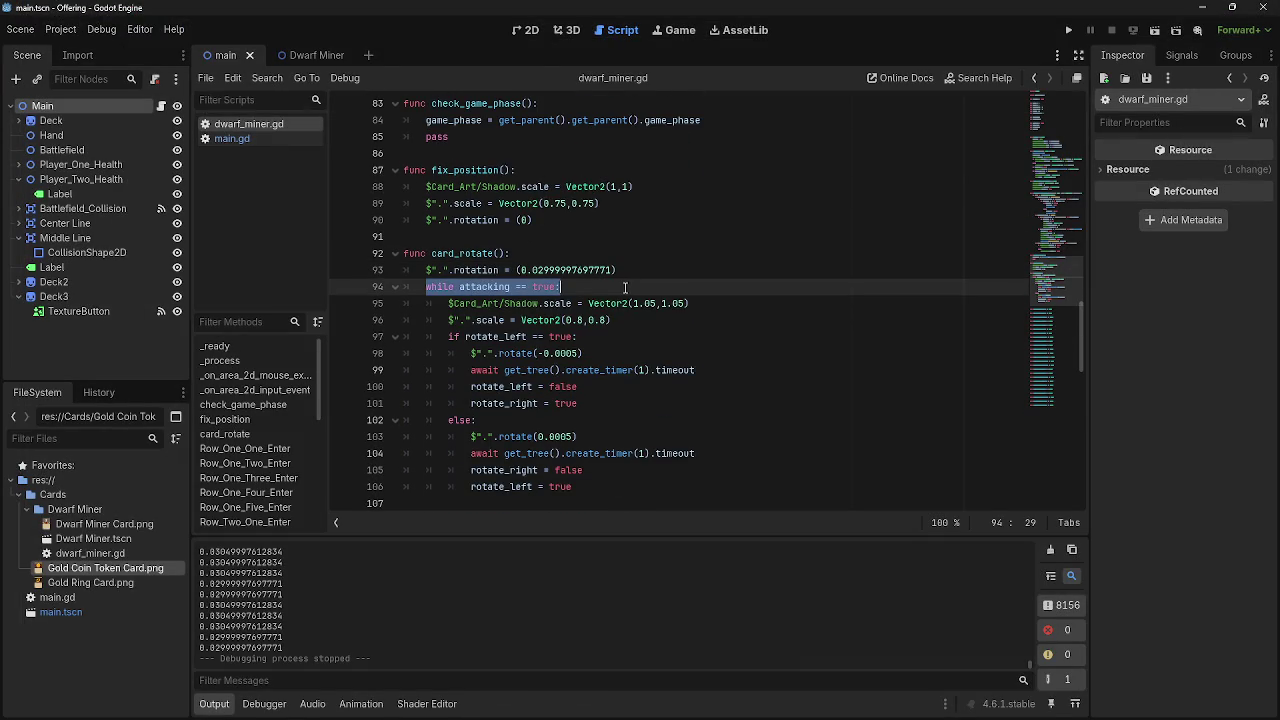
pyautogui.click(451, 304)
pyautogui.moveTo(451, 304); pyautogui.dragTo(740, 300)
pyautogui.click(740, 300)
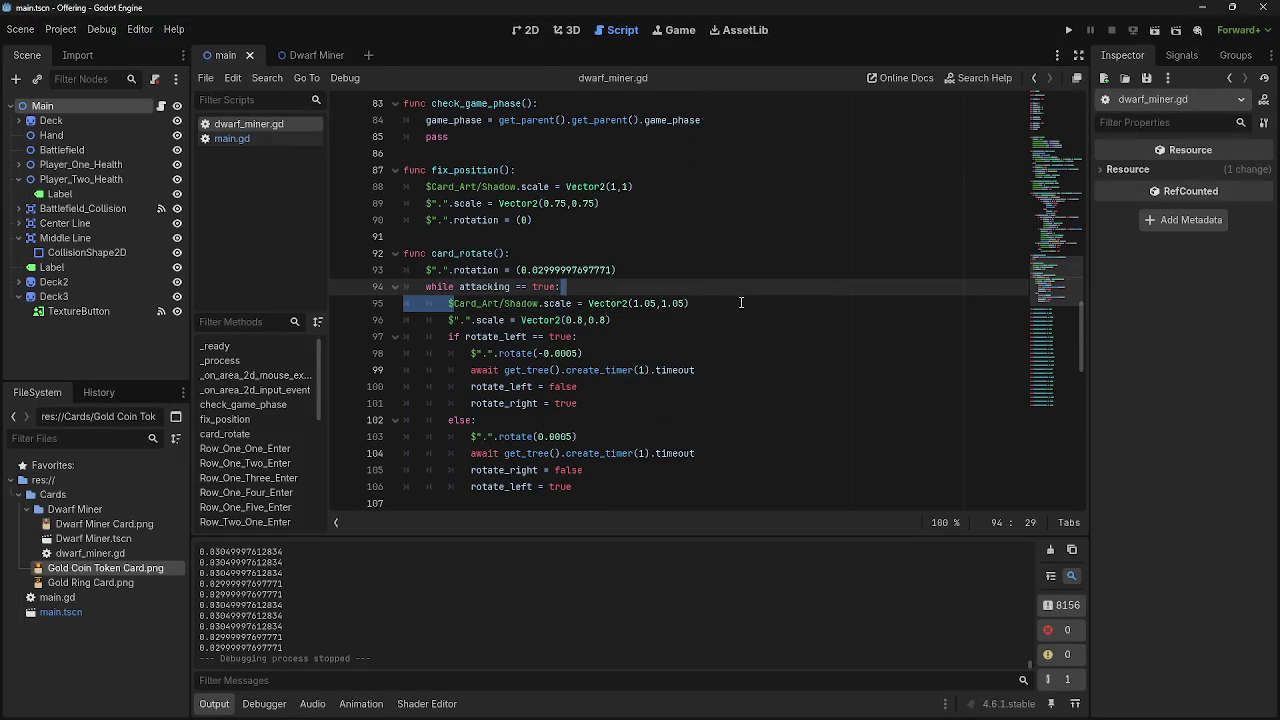
pyautogui.hotkey('shift', 'Left')
pyautogui.hotkey('shift', 'Left')
pyautogui.tripleClick(595, 303)
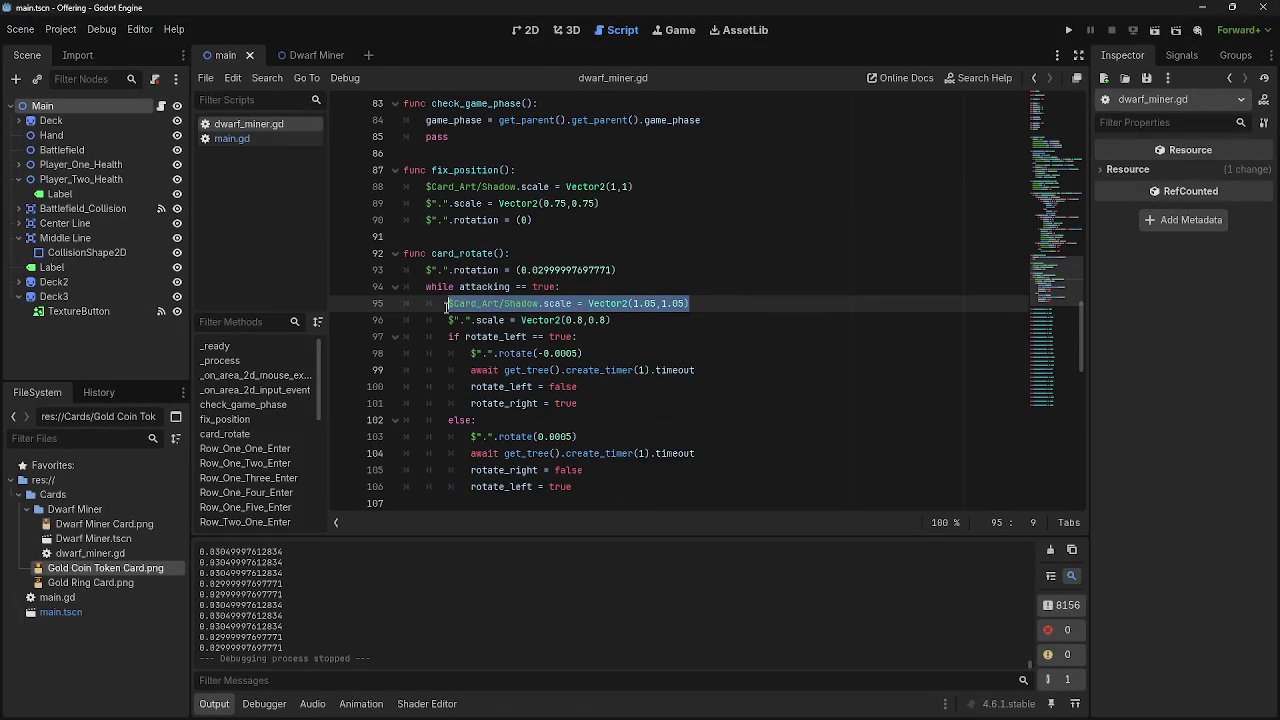
pyautogui.press('Home')
pyautogui.click(644, 322)
pyautogui.moveTo(644, 322); pyautogui.dragTo(460, 304)
pyautogui.click(669, 321)
# Step: Run the game, play a dwarf card onto the board, and stop it with F8
pyautogui.click(1070, 31)
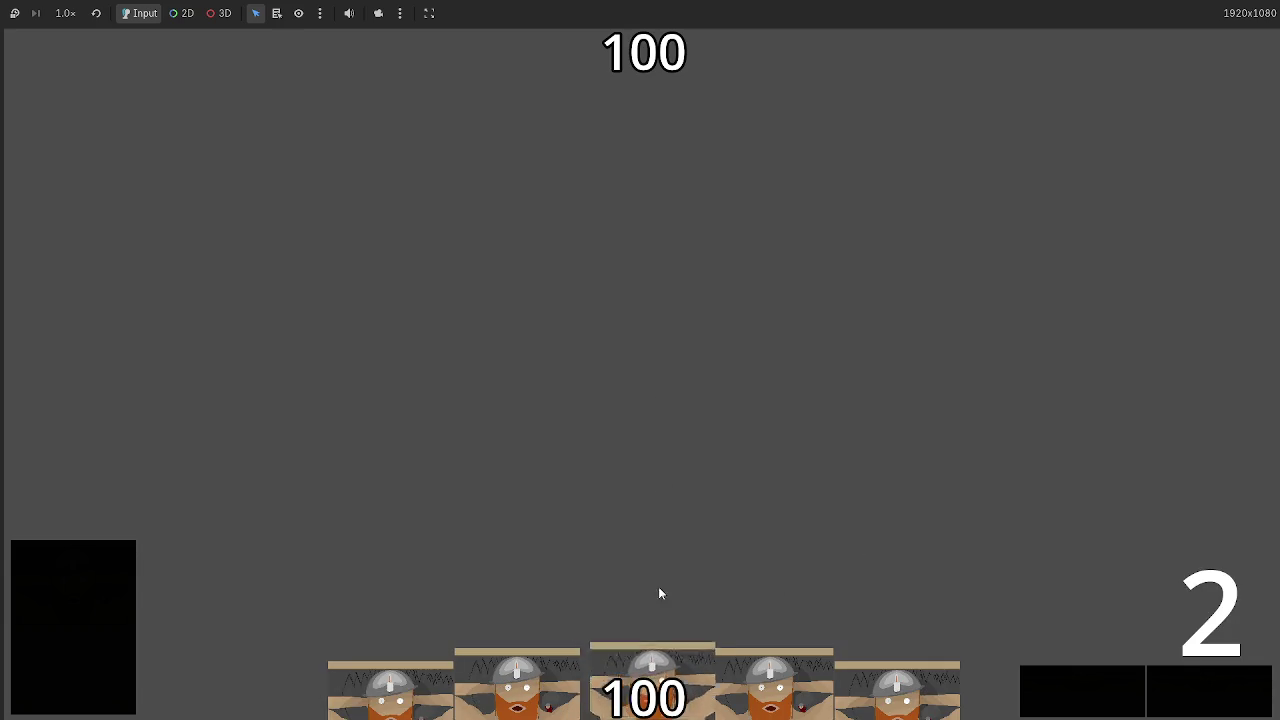
pyautogui.moveTo(657, 640); pyautogui.dragTo(653, 497)
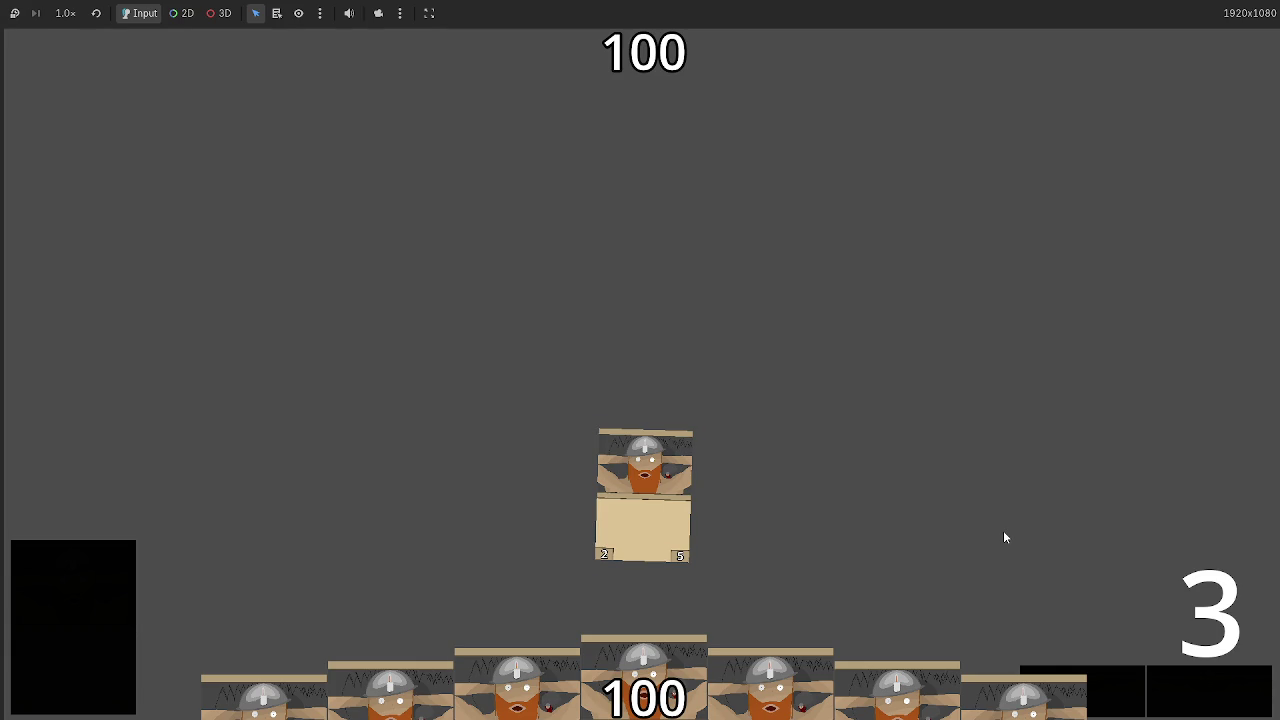
pyautogui.press('F8')
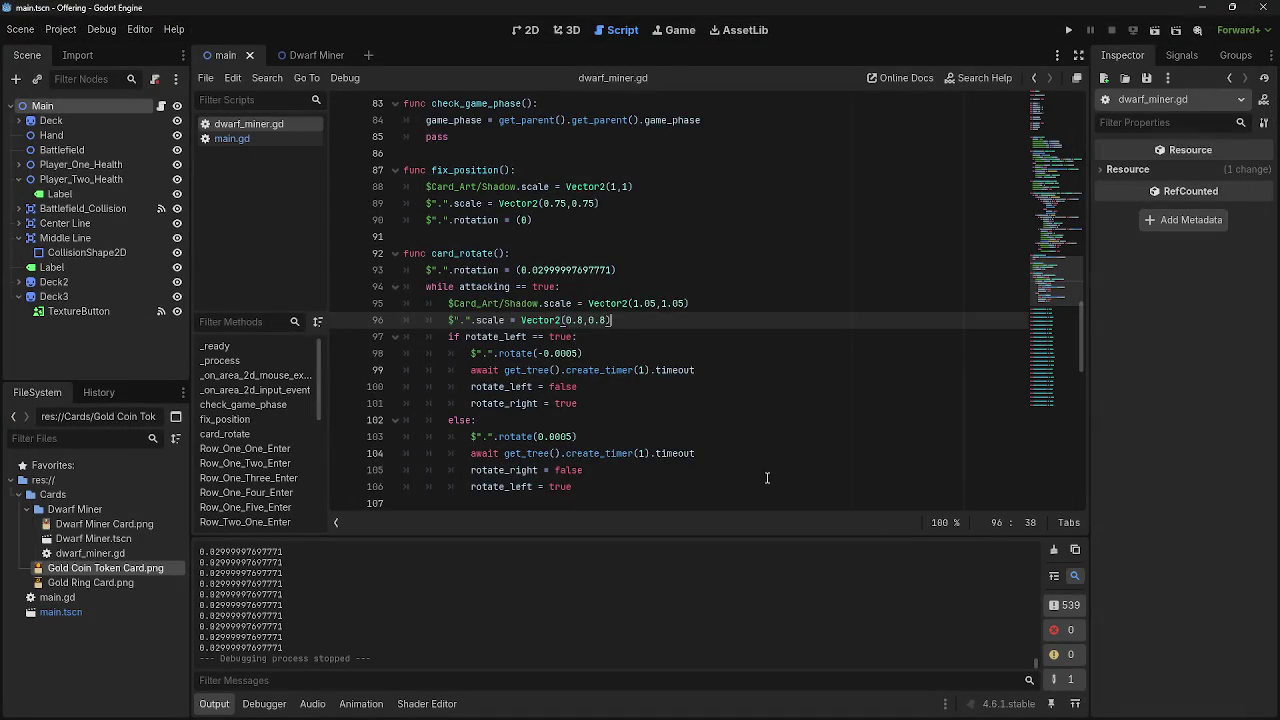
# Step: Delete the print(rotation) debug line from the Battlefield branch of _process
pyautogui.scroll(10, 636, 403)
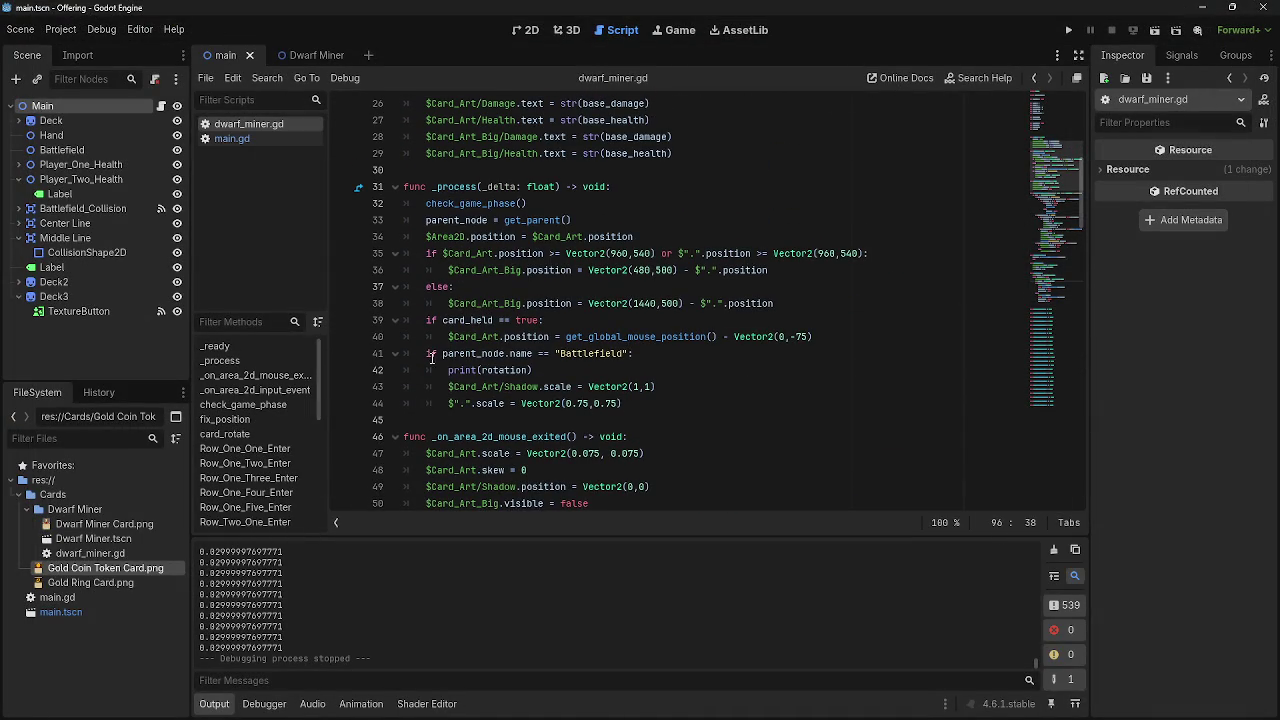
pyautogui.moveTo(422, 353)
pyautogui.mouseDown()
pyautogui.moveTo(630, 403)
pyautogui.moveTo(452, 371)
pyautogui.mouseUp()
pyautogui.click(636, 403)
pyautogui.moveTo(545, 371); pyautogui.dragTo(440, 372)
pyautogui.press('BackSpace')
pyautogui.press('BackSpace')
pyautogui.press('BackSpace')
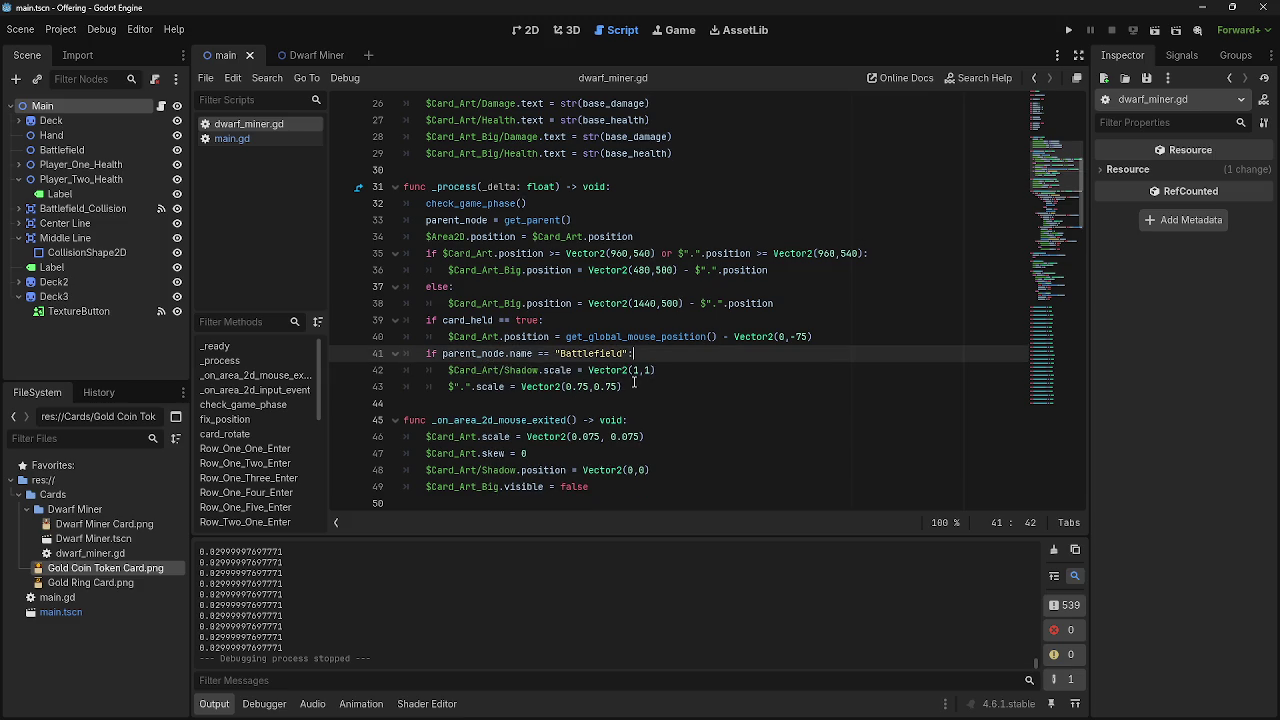
pyautogui.moveTo(638, 392); pyautogui.dragTo(404, 374)
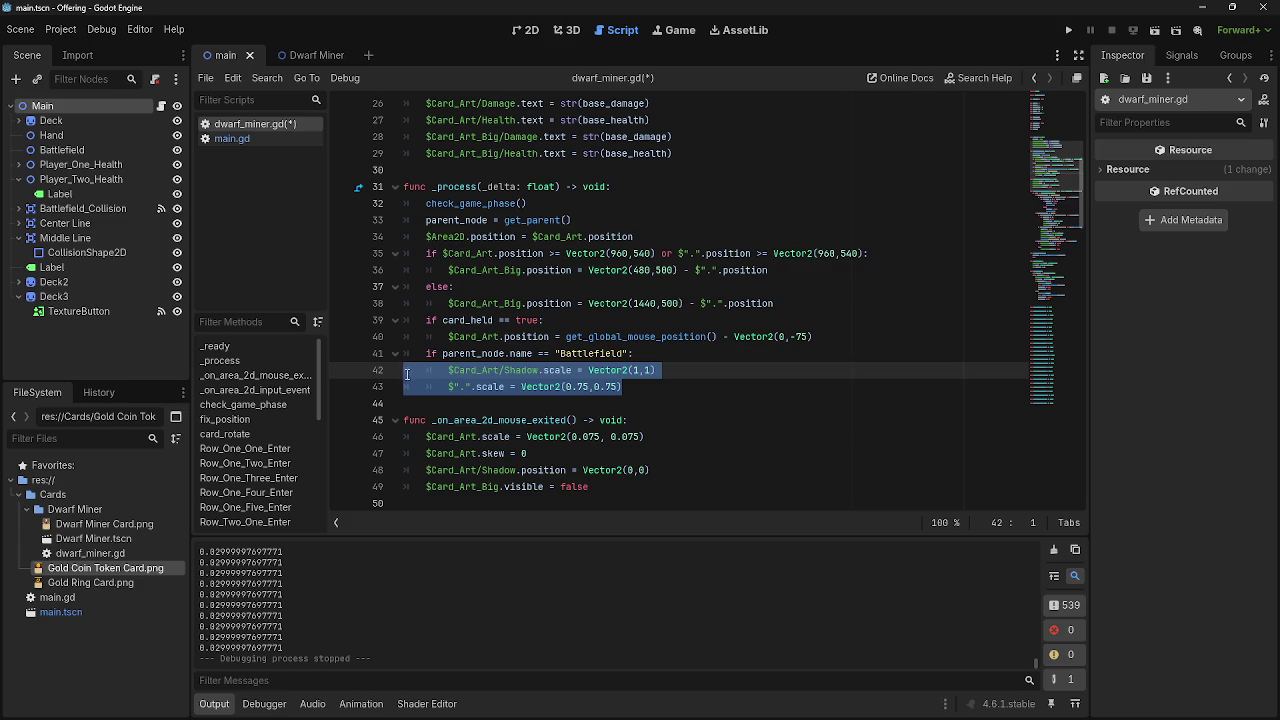
pyautogui.click(656, 376)
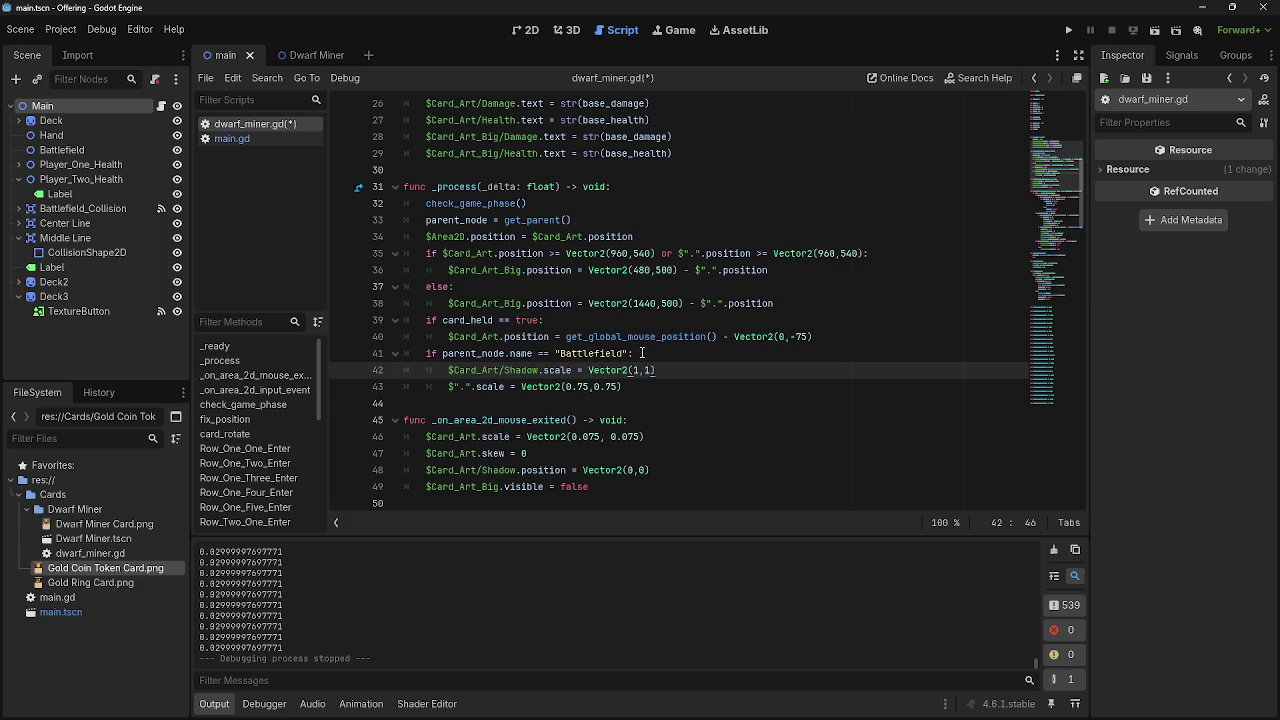
pyautogui.keyDown('shift'); pyautogui.click(409, 353); pyautogui.keyUp('shift')
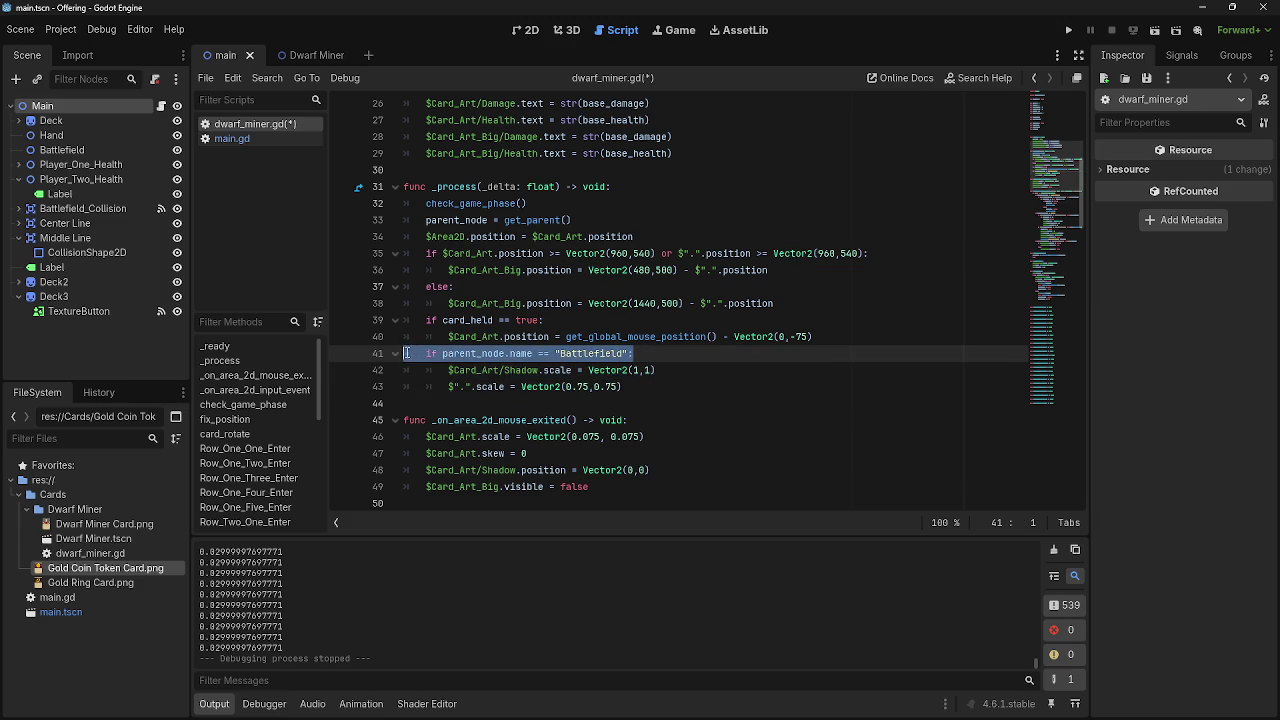
pyautogui.click(657, 370)
# Step: Scroll through the script to review fix_position and card_rotate
pyautogui.scroll(-1, 667, 420)
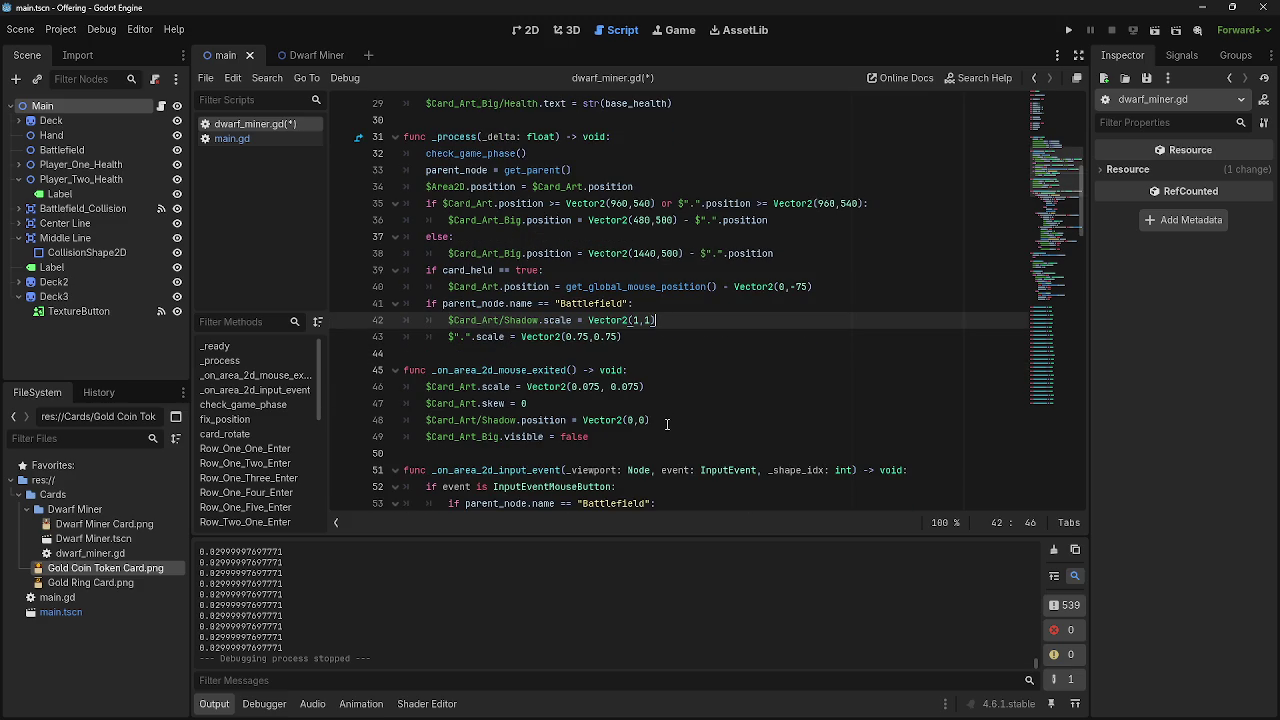
pyautogui.scroll(-20, 667, 424)
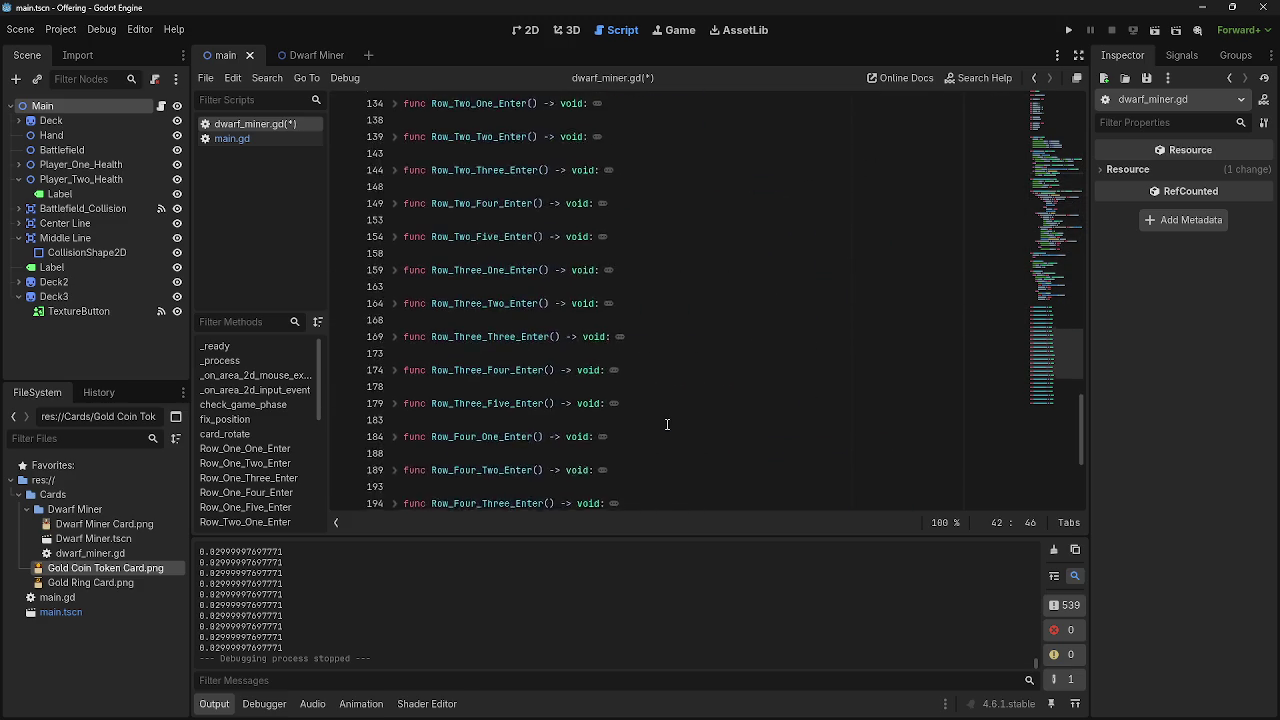
pyautogui.scroll(-5, 667, 424)
pyautogui.scroll(12, 667, 424)
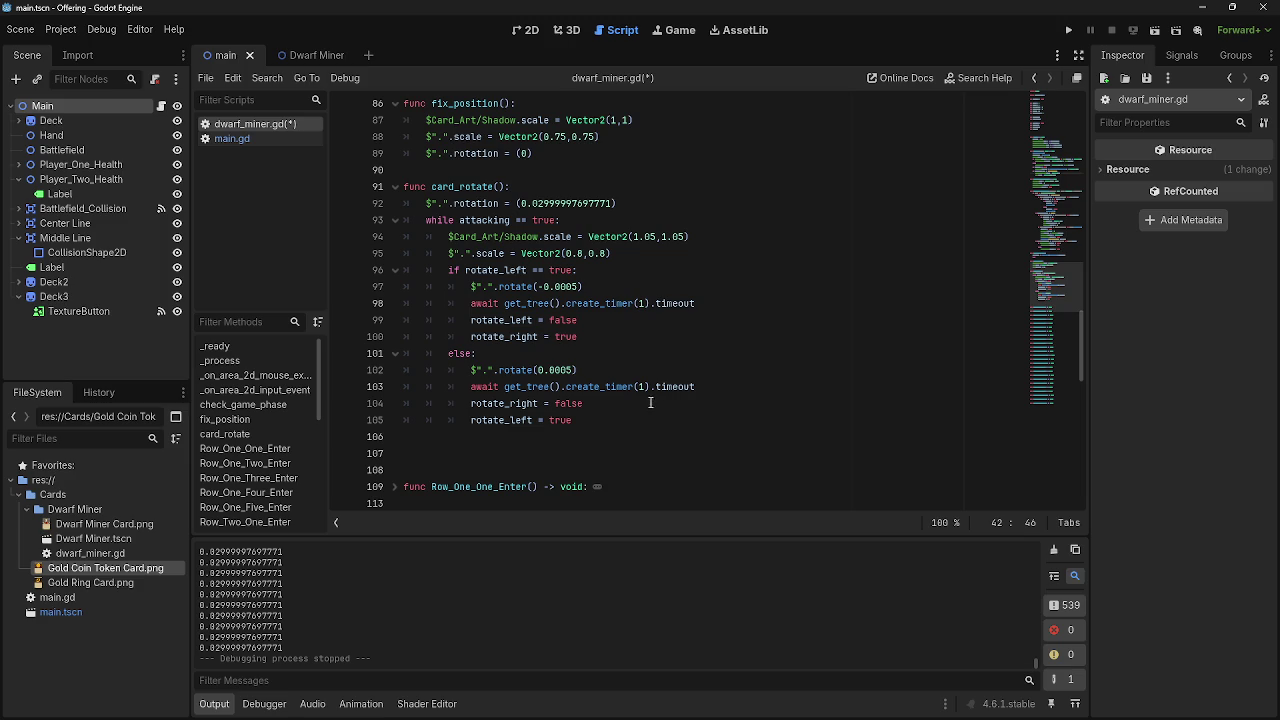
pyautogui.scroll(8, 650, 405)
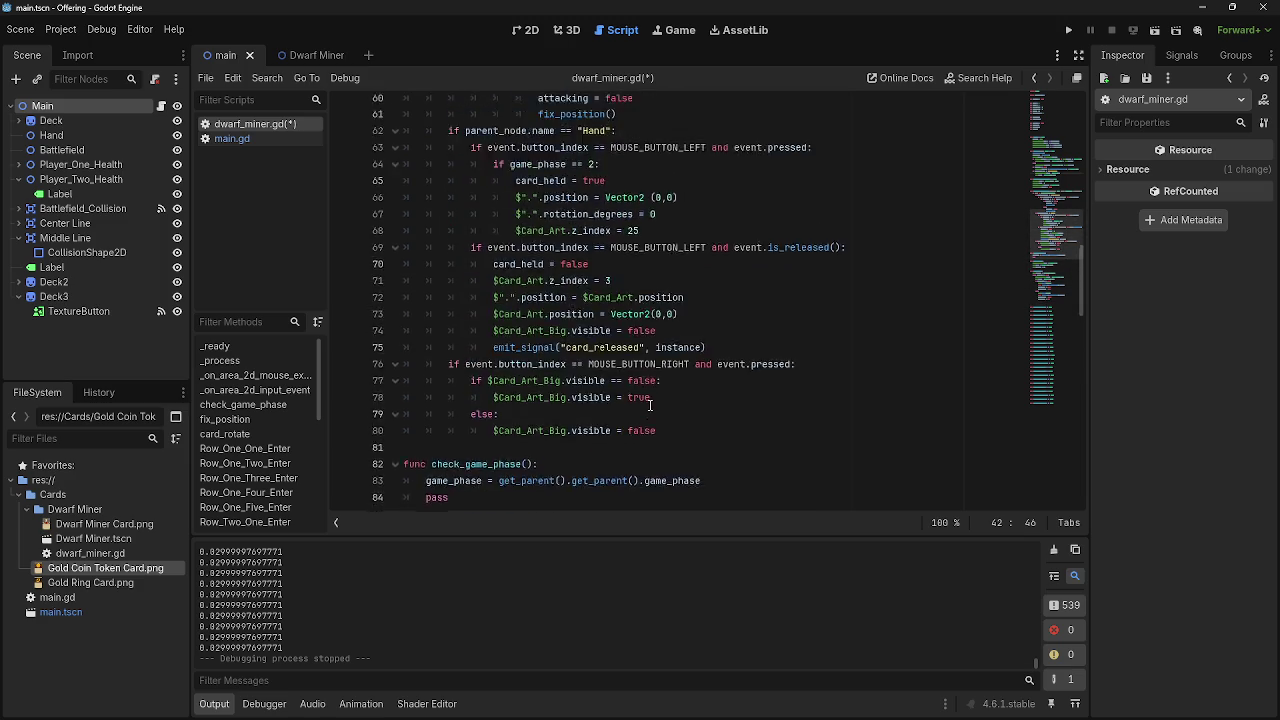
pyautogui.scroll(-8, 650, 405)
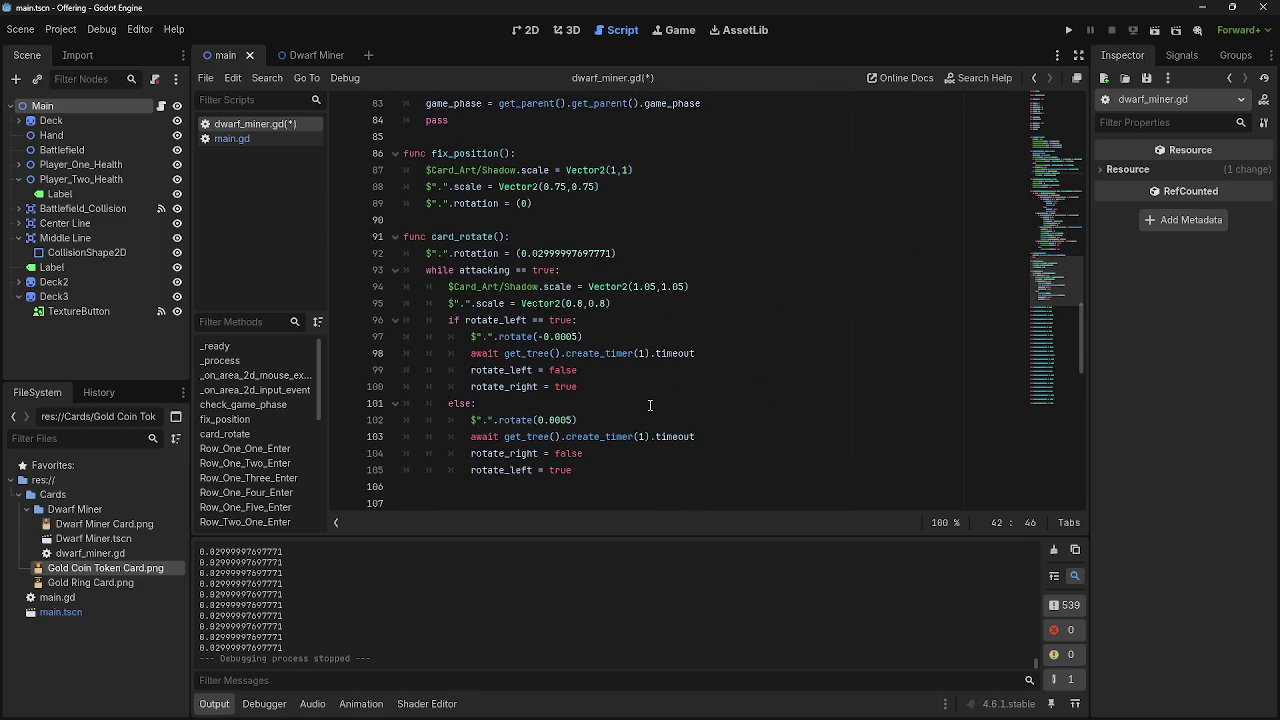
pyautogui.scroll(5, 650, 405)
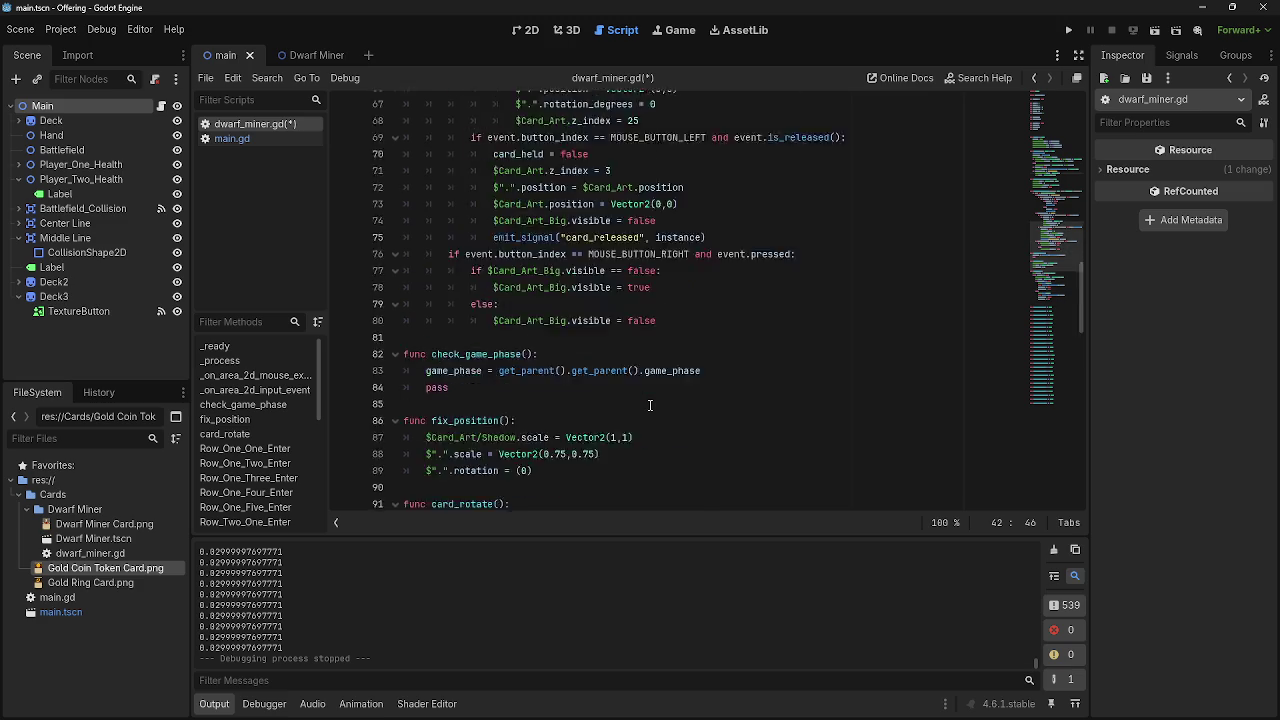
pyautogui.scroll(-3, 650, 405)
pyautogui.scroll(4, 650, 405)
pyautogui.scroll(-3, 650, 405)
pyautogui.scroll(-3, 650, 405)
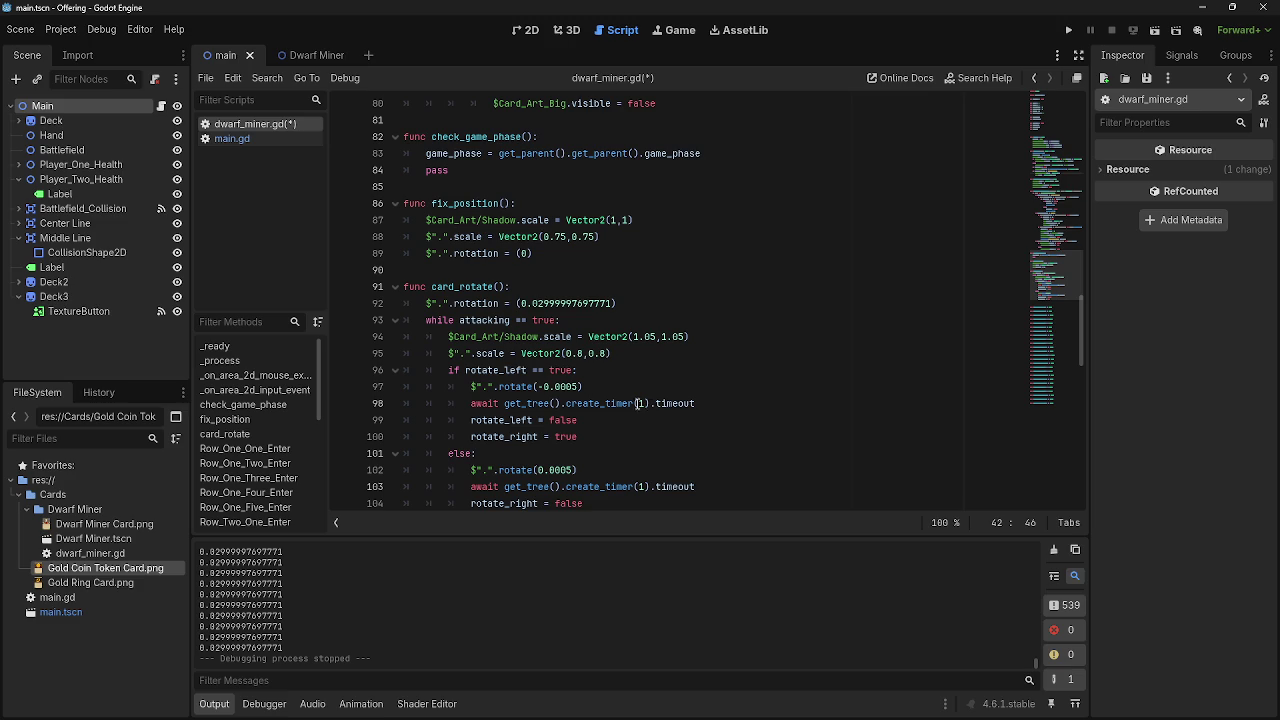
pyautogui.click(450, 371)
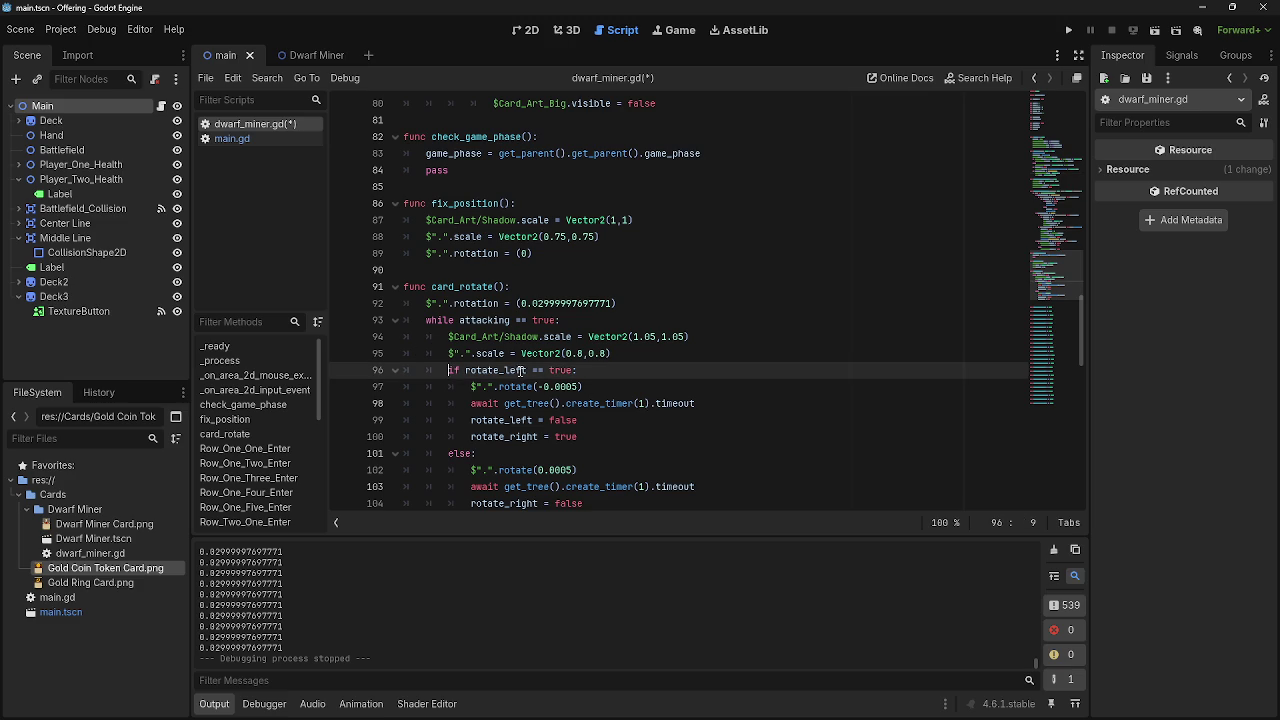
pyautogui.moveTo(549, 371); pyautogui.dragTo(572, 371)
pyautogui.click(646, 369)
pyautogui.scroll(20, 641, 386)
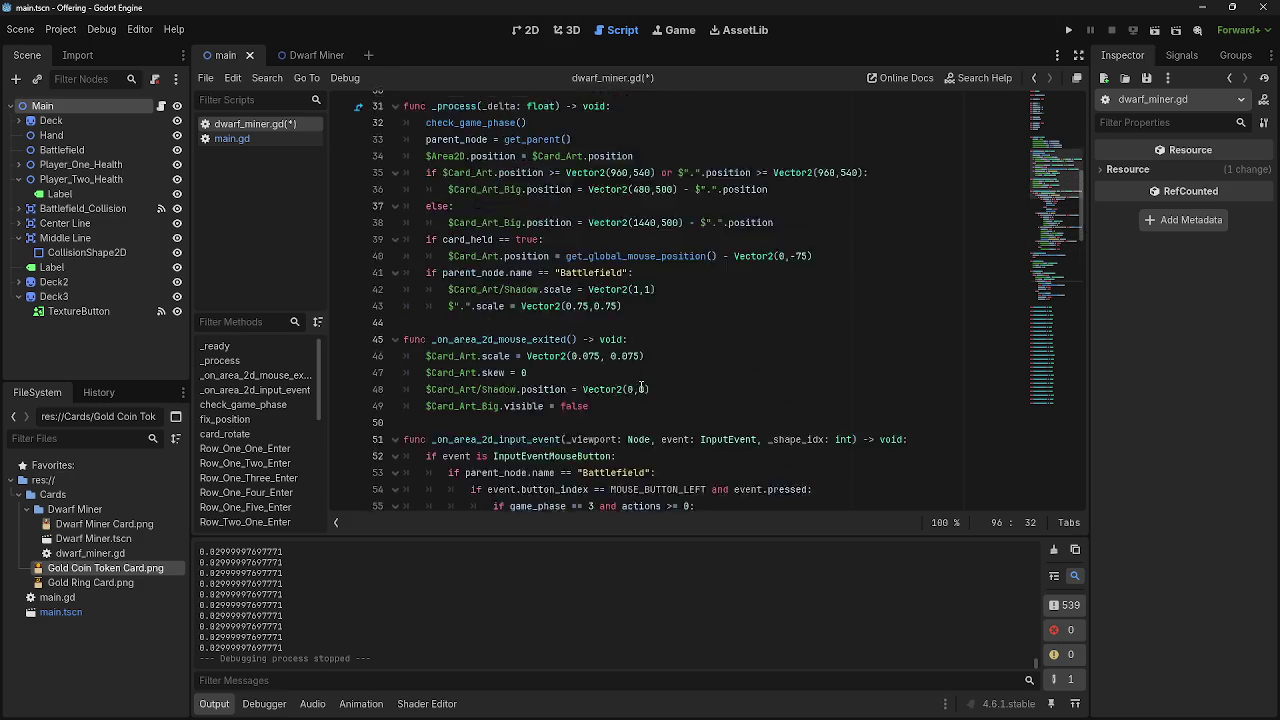
pyautogui.scroll(3, 641, 386)
pyautogui.scroll(-20, 641, 386)
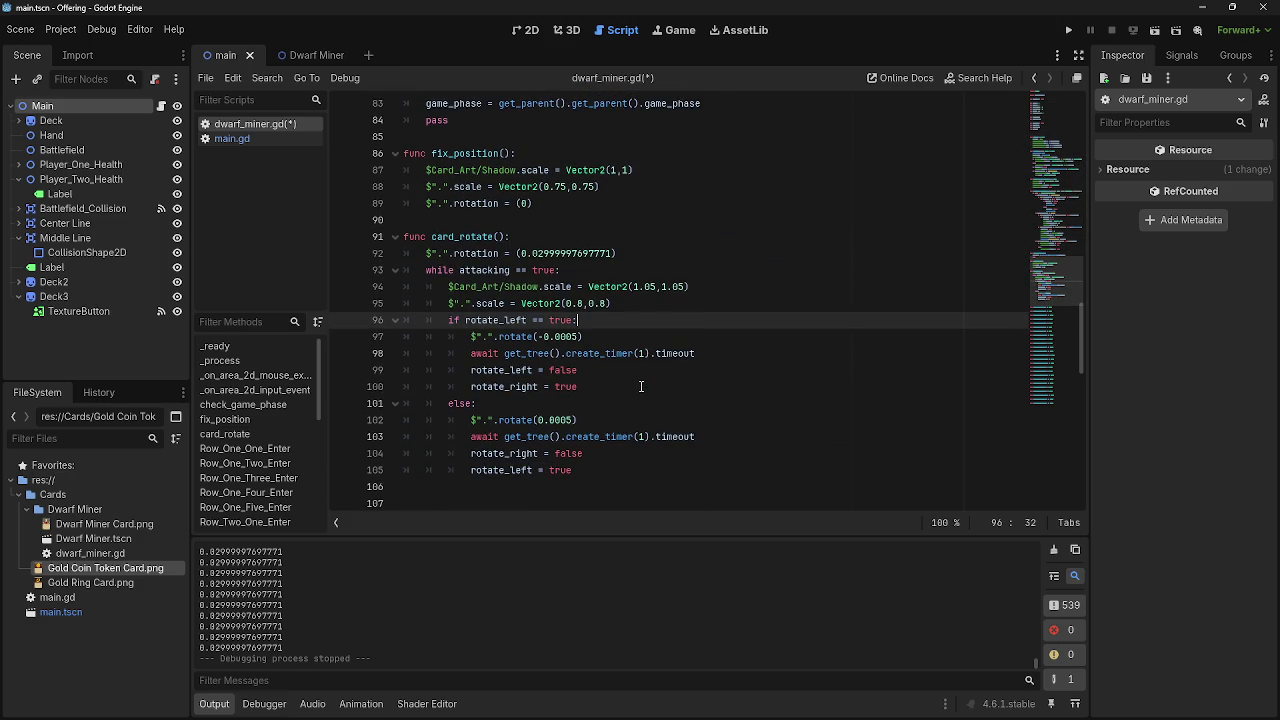
pyautogui.moveTo(426, 253); pyautogui.dragTo(682, 253)
pyautogui.click(682, 253)
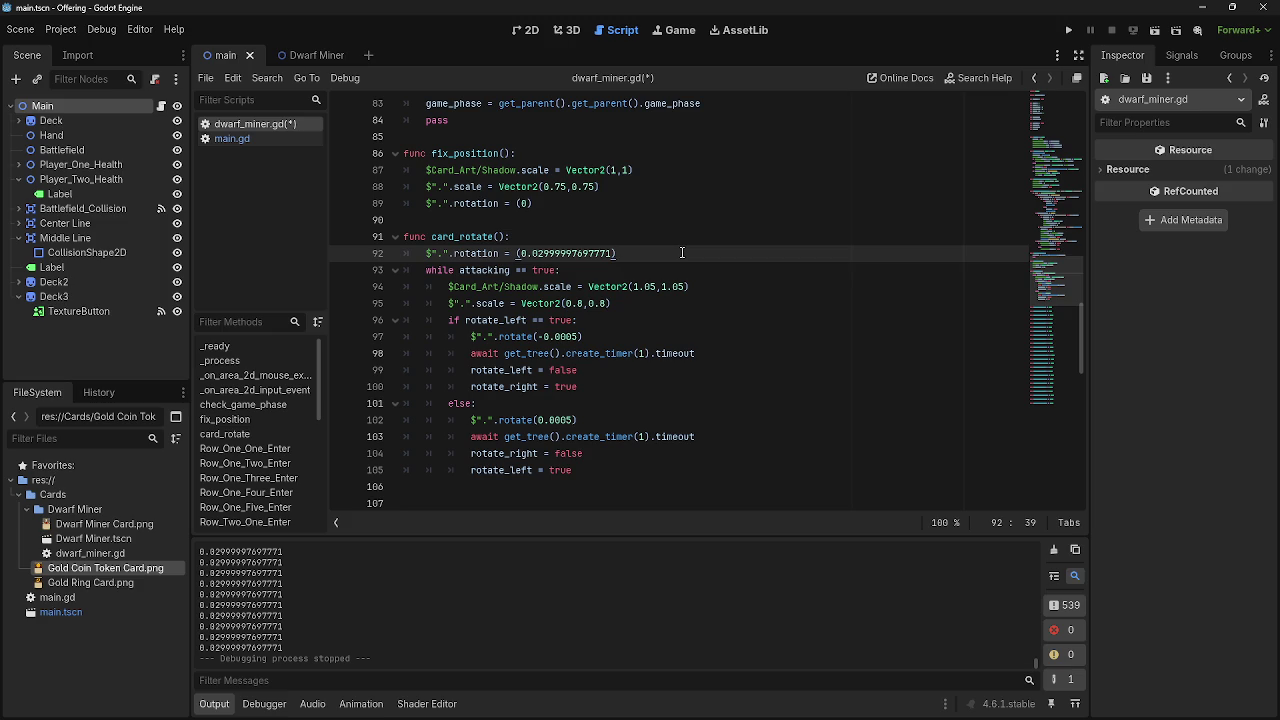
pyautogui.moveTo(705, 288)
pyautogui.mouseDown()
pyautogui.moveTo(430, 300)
pyautogui.moveTo(452, 288)
pyautogui.mouseUp()
pyautogui.click(696, 287)
pyautogui.press('Down')
pyautogui.press('Down')
pyautogui.press('Down')
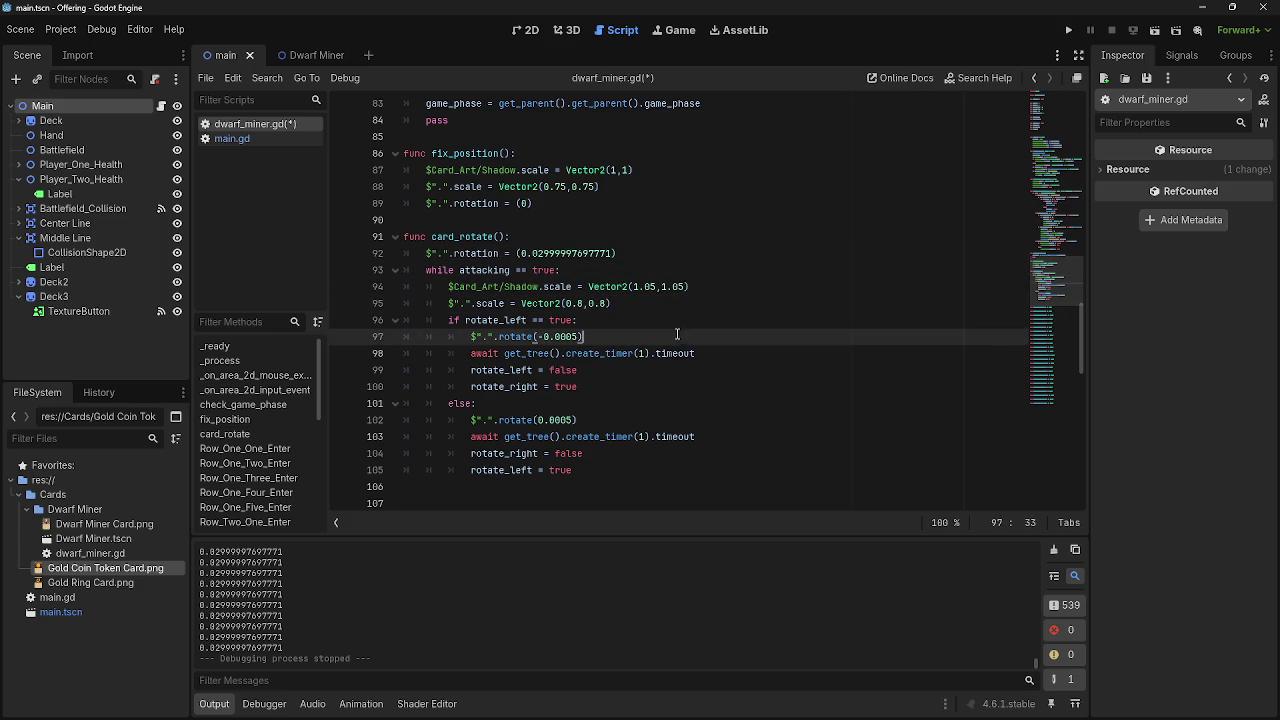
pyautogui.scroll(-2, 626, 476)
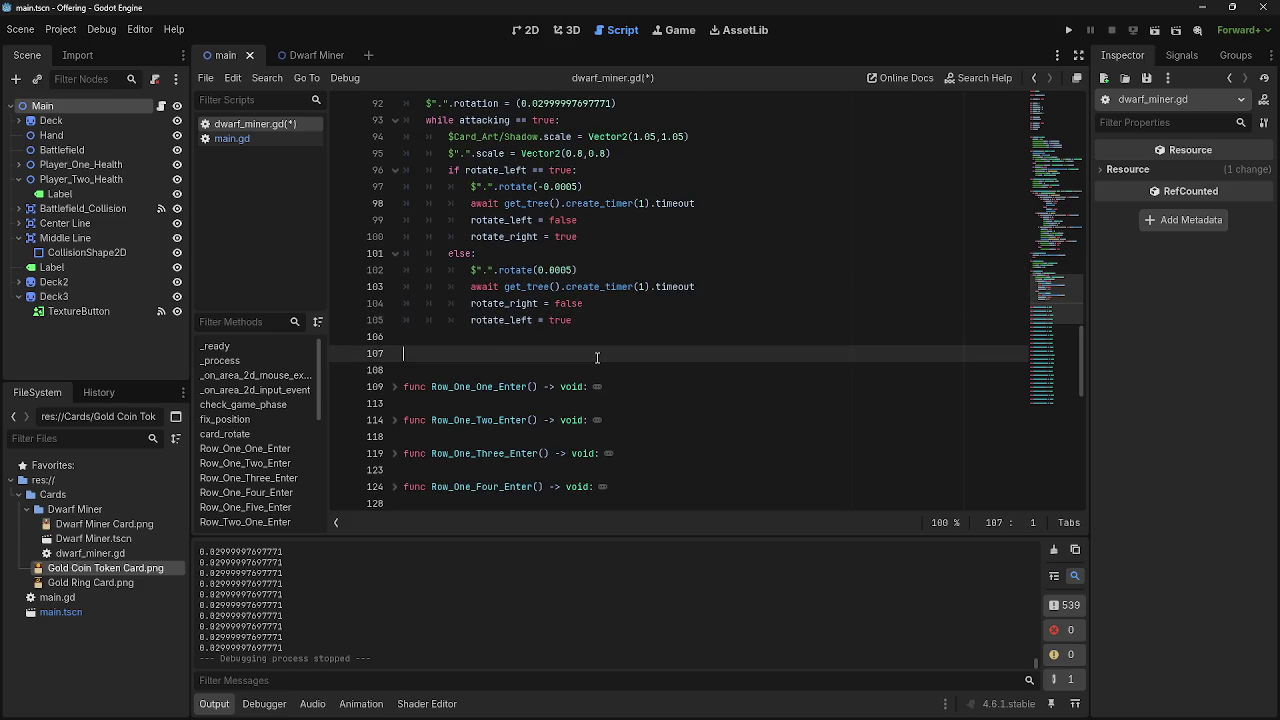
pyautogui.press('Down')
pyautogui.press('Down')
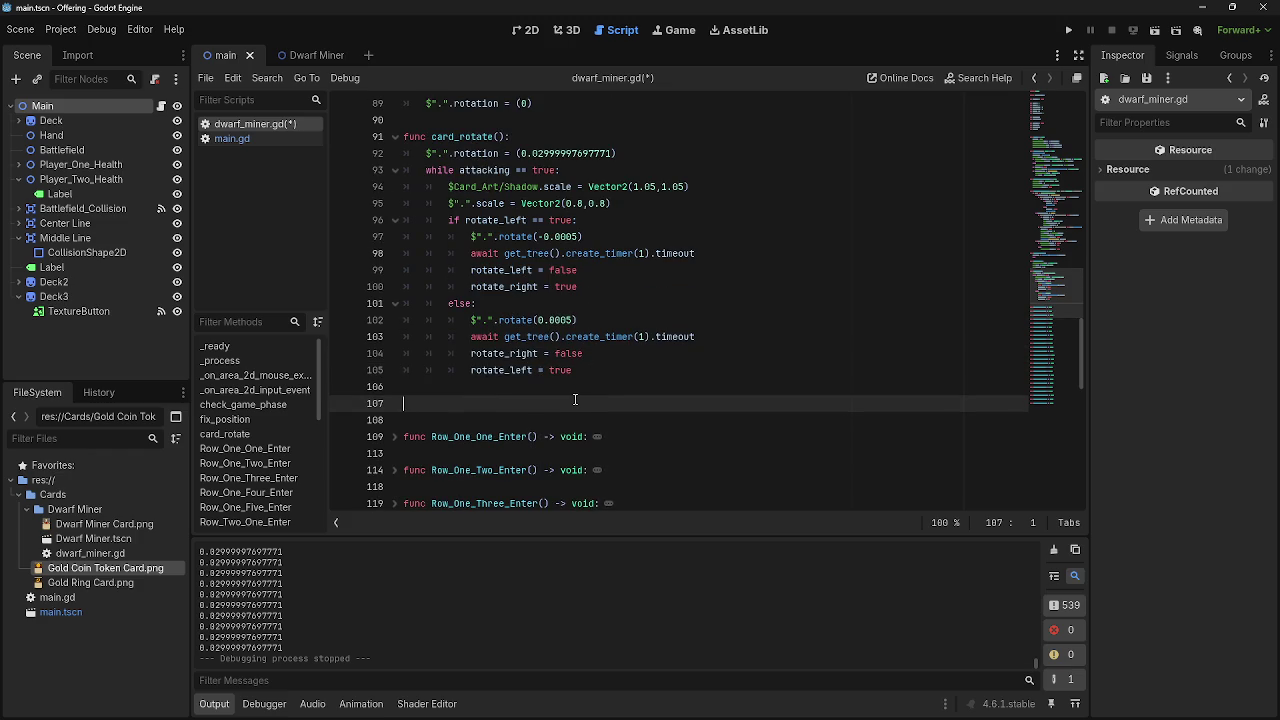
pyautogui.write('$Card_Art/Shadow.scale = Vector2(1,1) \t\t$".".scale = Vector2(0.75,0.75)')
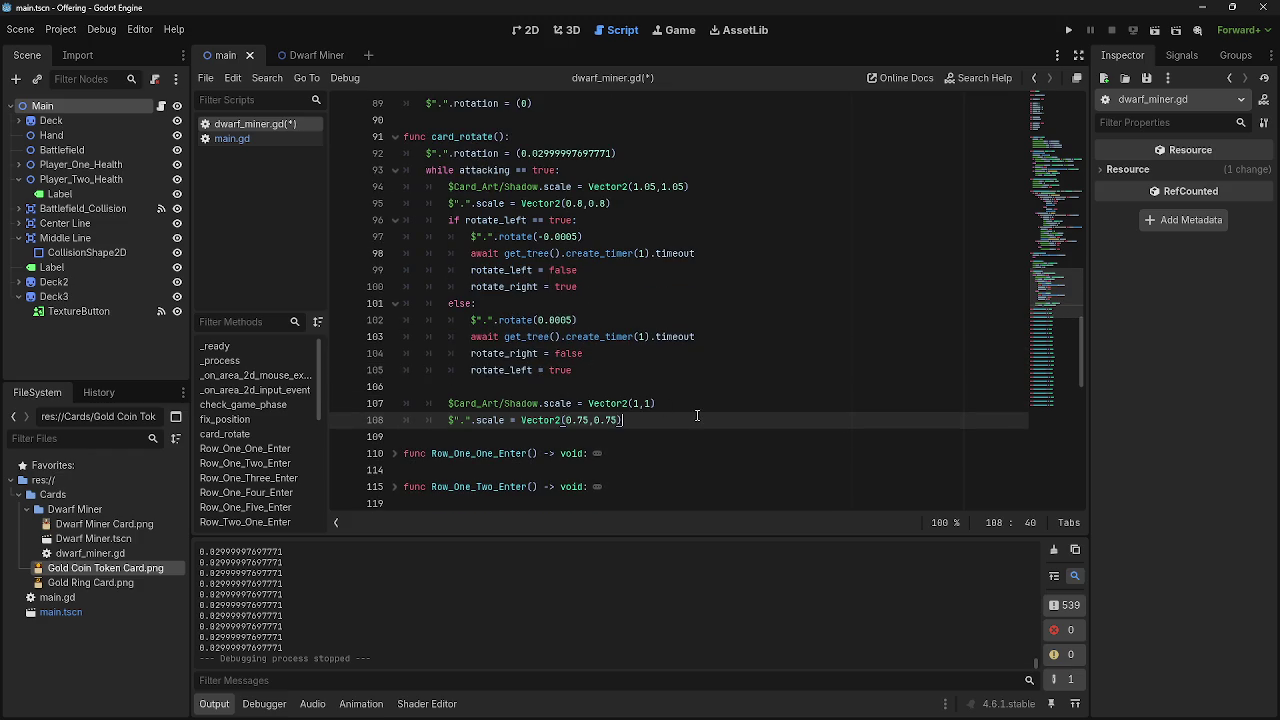
pyautogui.hotkey('ctrl', 'z')
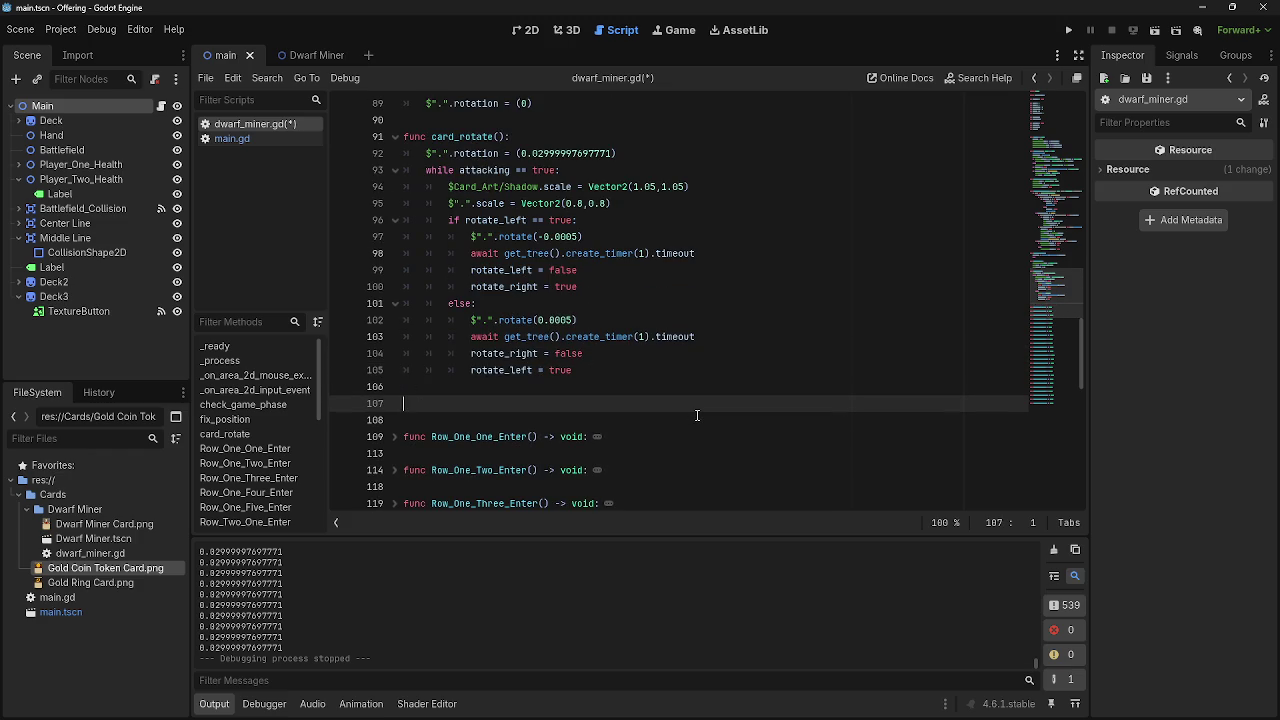
pyautogui.scroll(2, 697, 415)
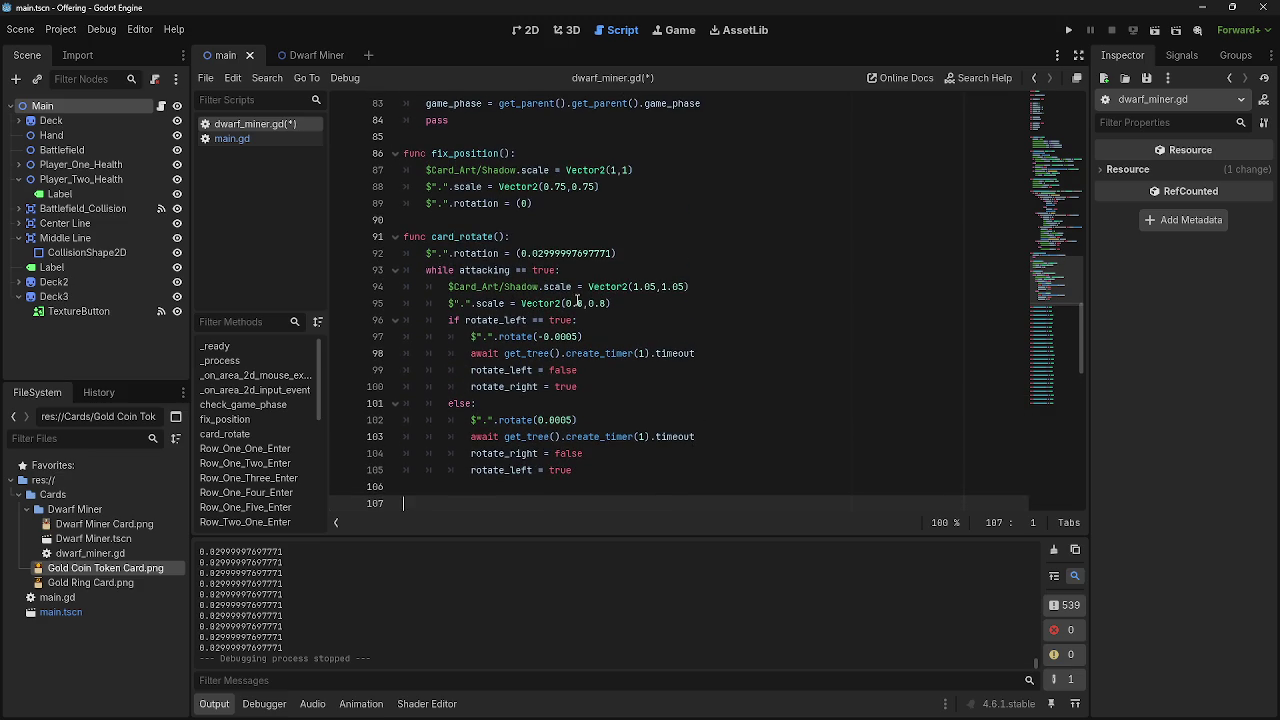
pyautogui.scroll(5, 563, 313)
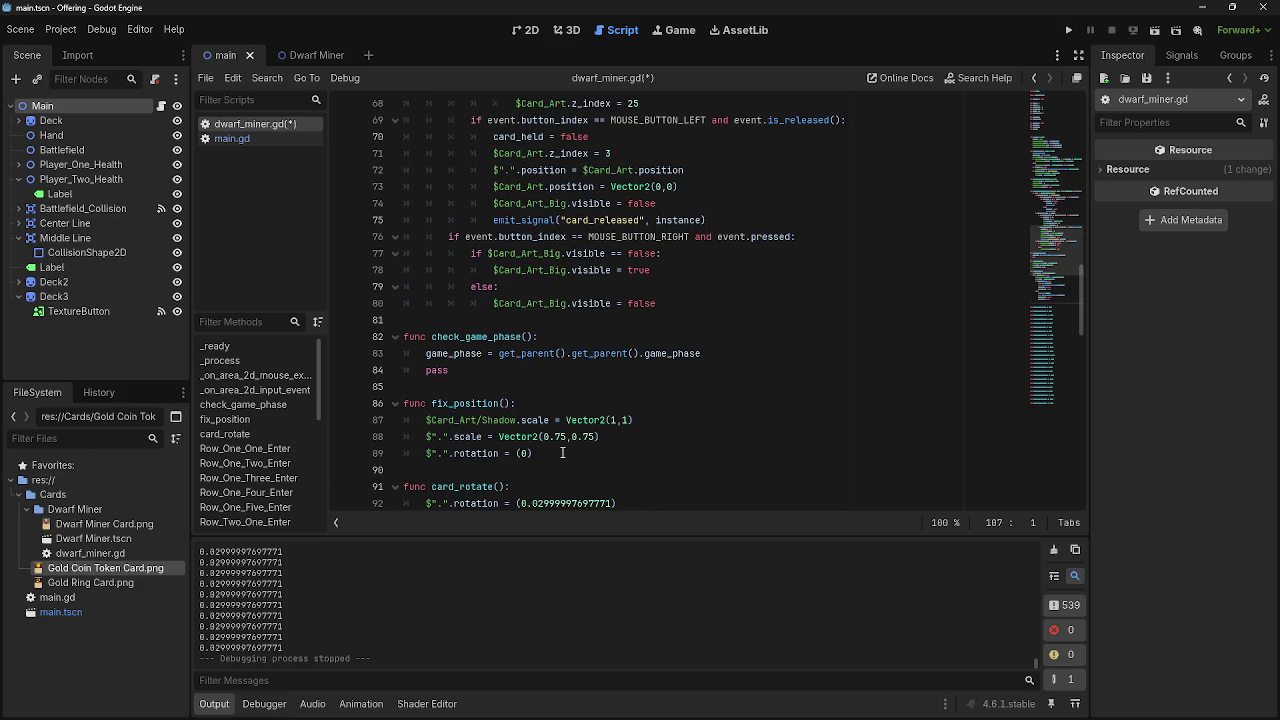
pyautogui.doubleClick(484, 405)
pyautogui.click(513, 403)
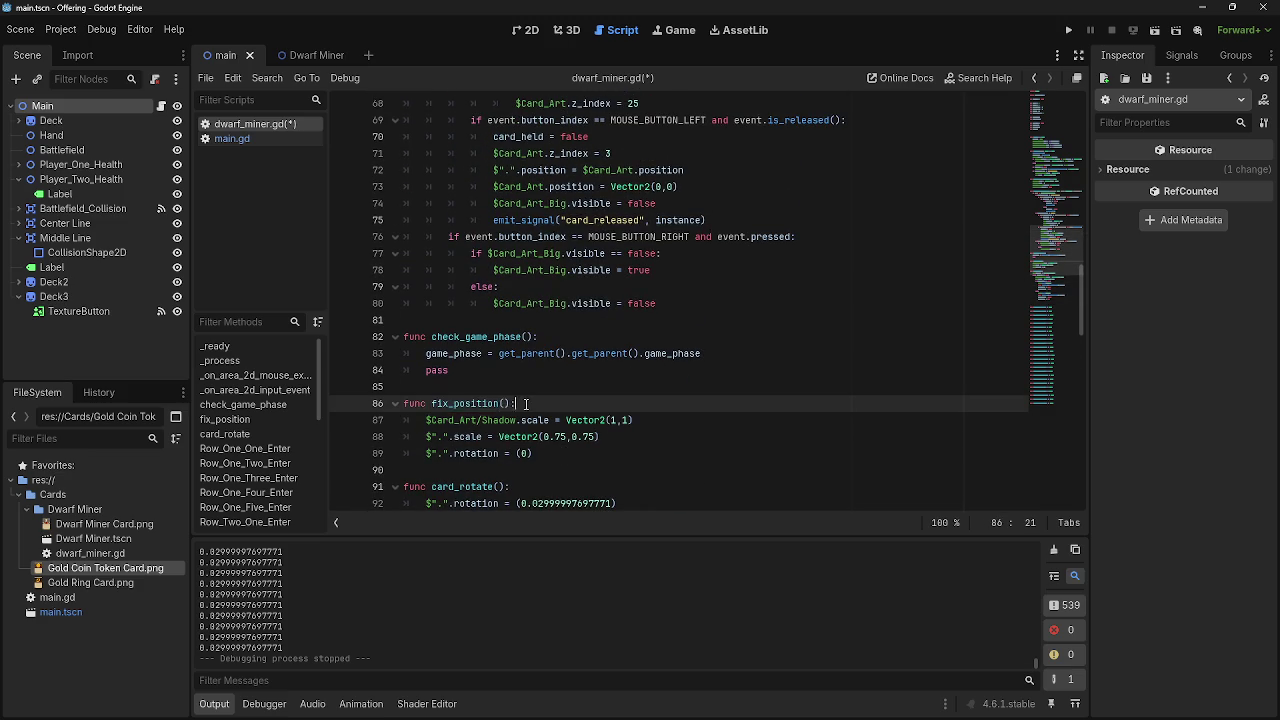
pyautogui.scroll(6, 605, 410)
pyautogui.scroll(-6, 605, 410)
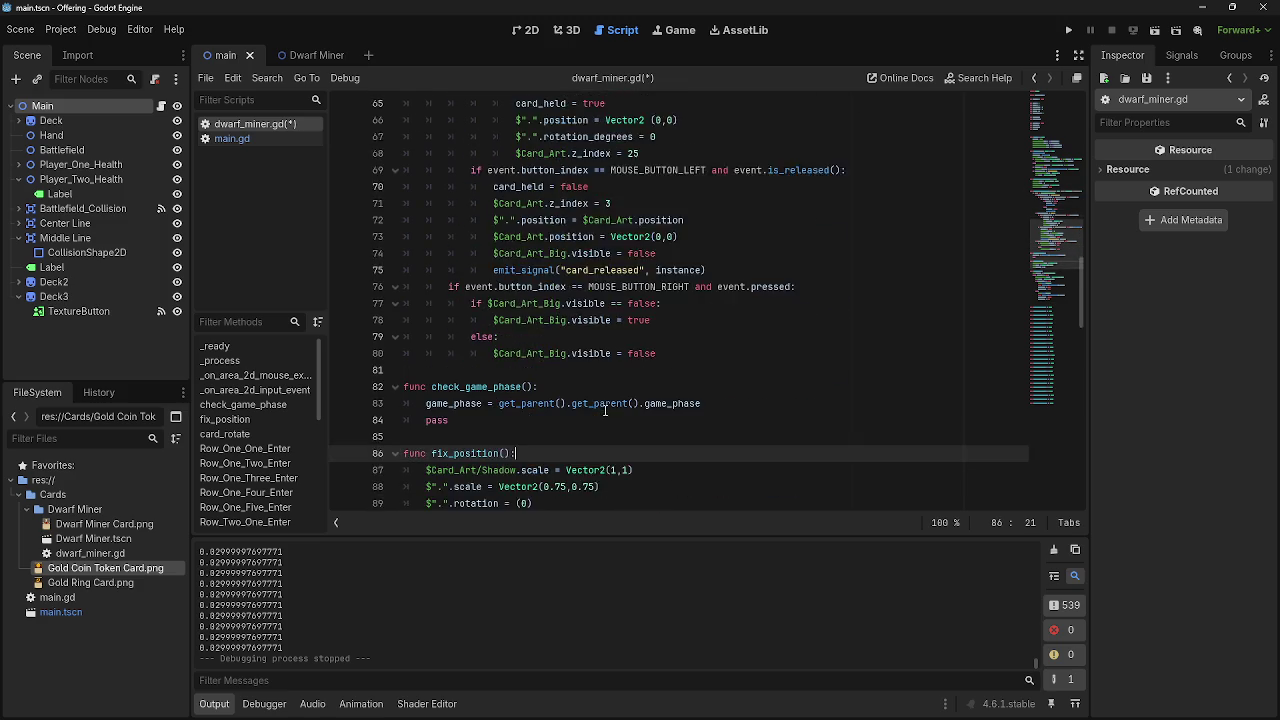
pyautogui.scroll(14, 765, 328)
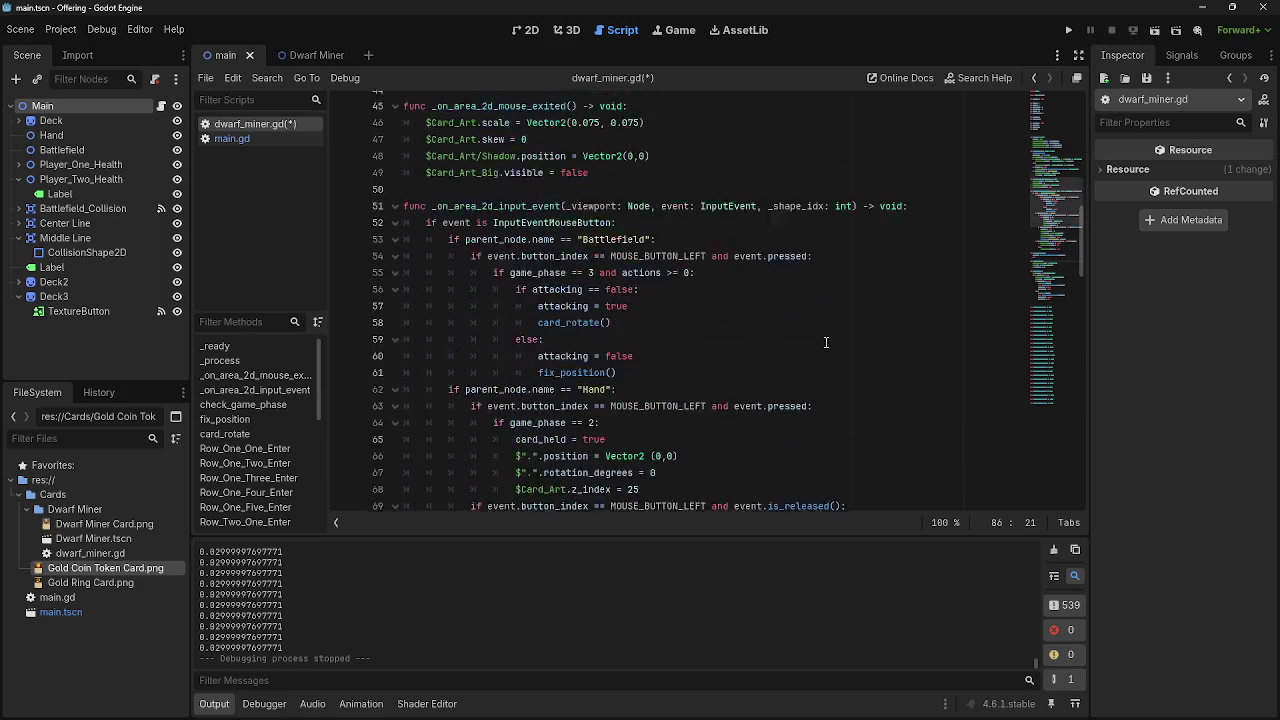
pyautogui.moveTo(640, 388); pyautogui.dragTo(405, 370)
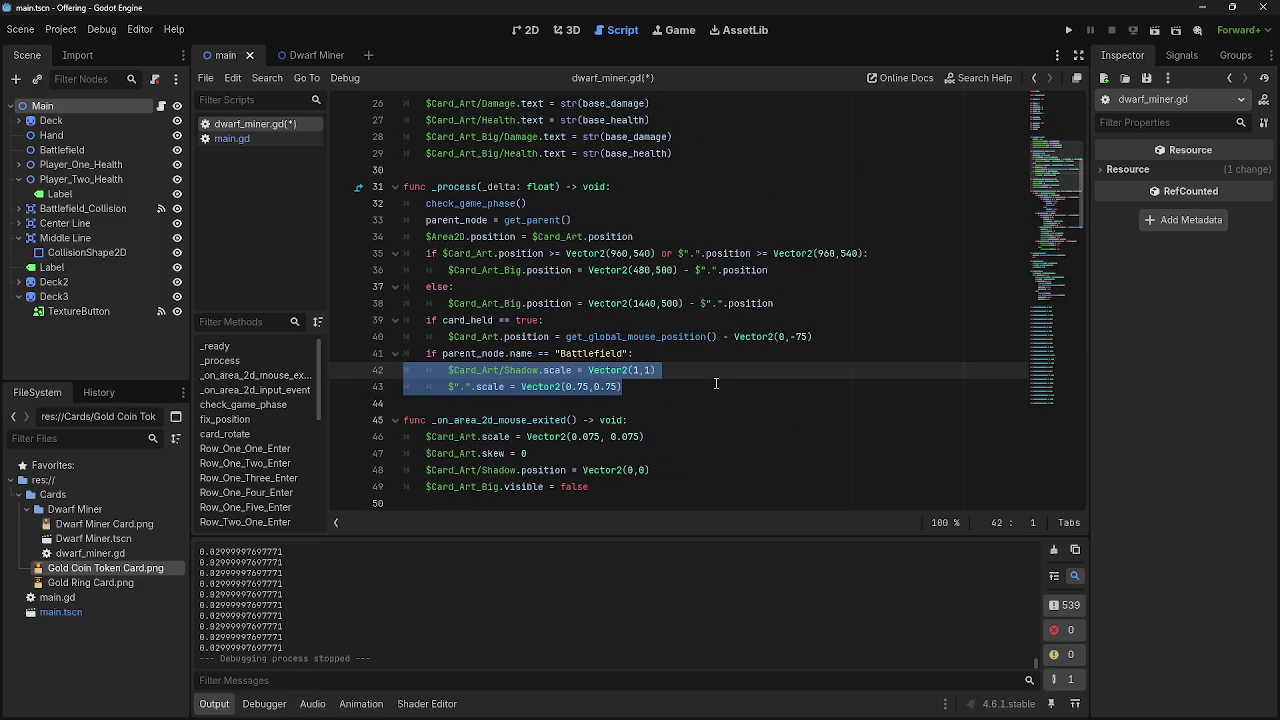
# Step: Paste the Battlefield shadow-and-scale block after the rotation line in fix_position()
pyautogui.moveTo(652, 384); pyautogui.dragTo(400, 360)
pyautogui.hotkey('ctrl', 'c')
pyautogui.scroll(-15, 693, 407)
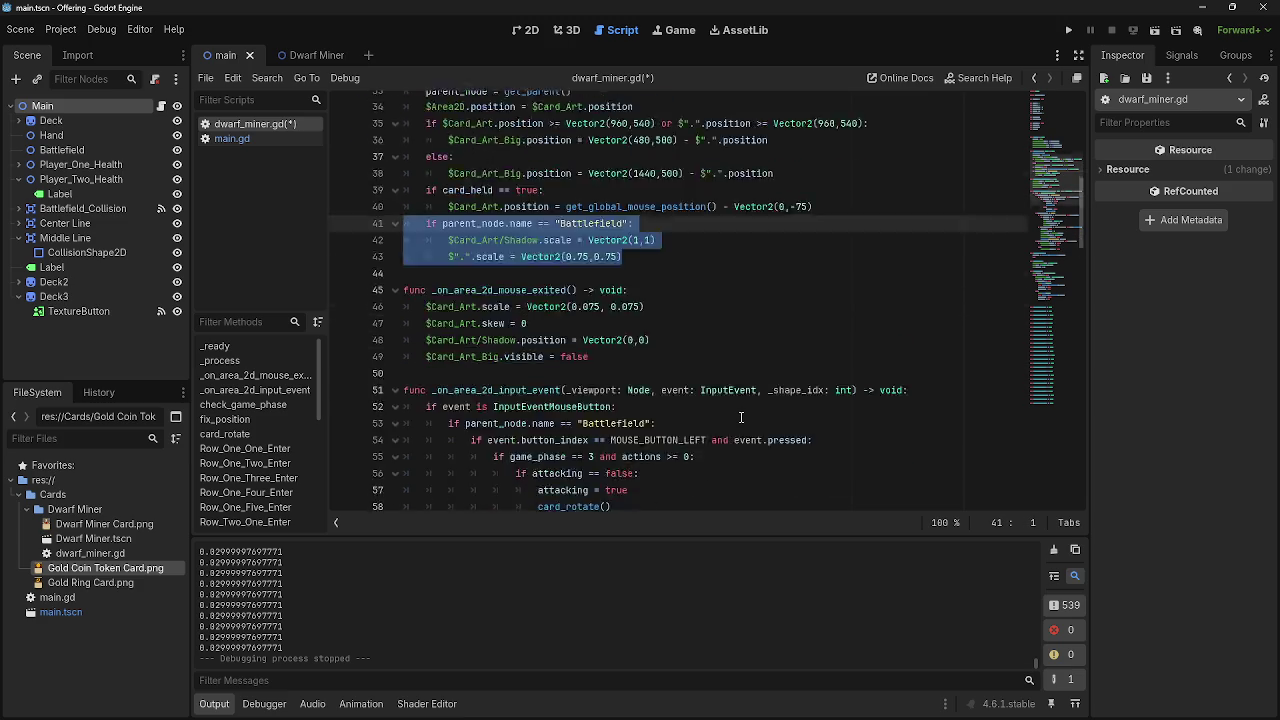
pyautogui.scroll(-1, 693, 407)
pyautogui.click(566, 356)
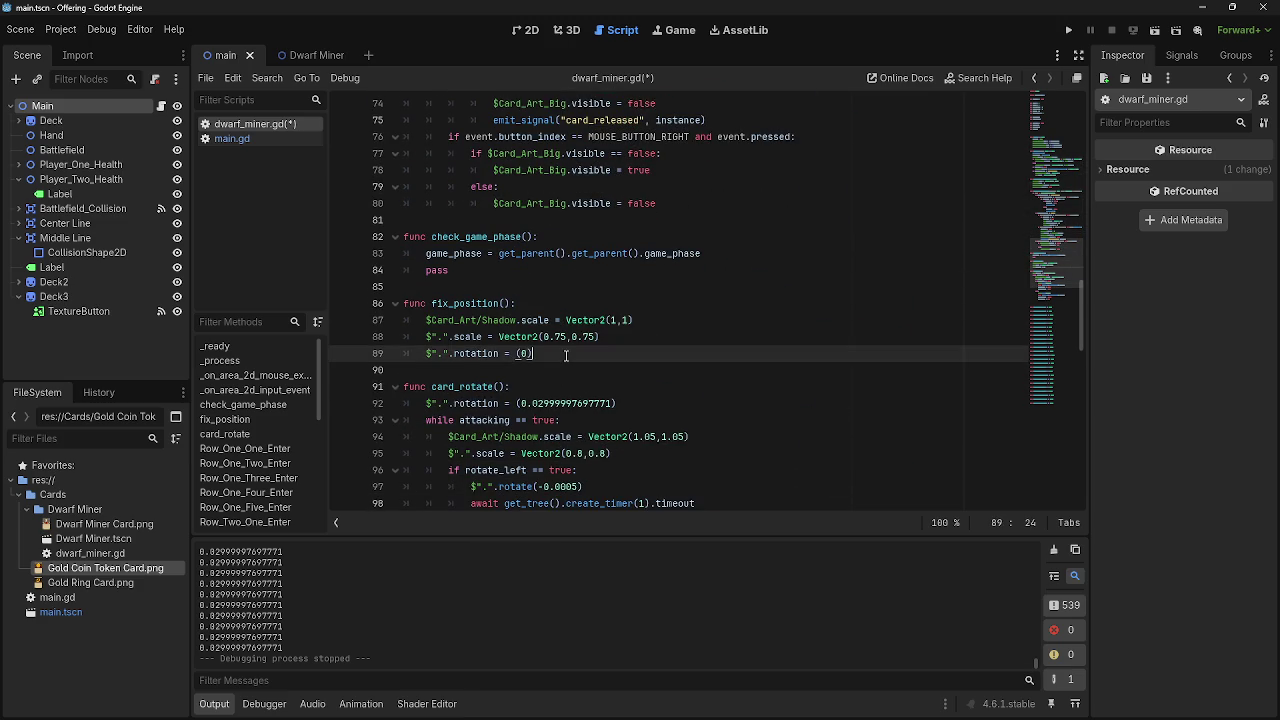
pyautogui.press('Return')
pyautogui.hotkey('ctrl', 'v')
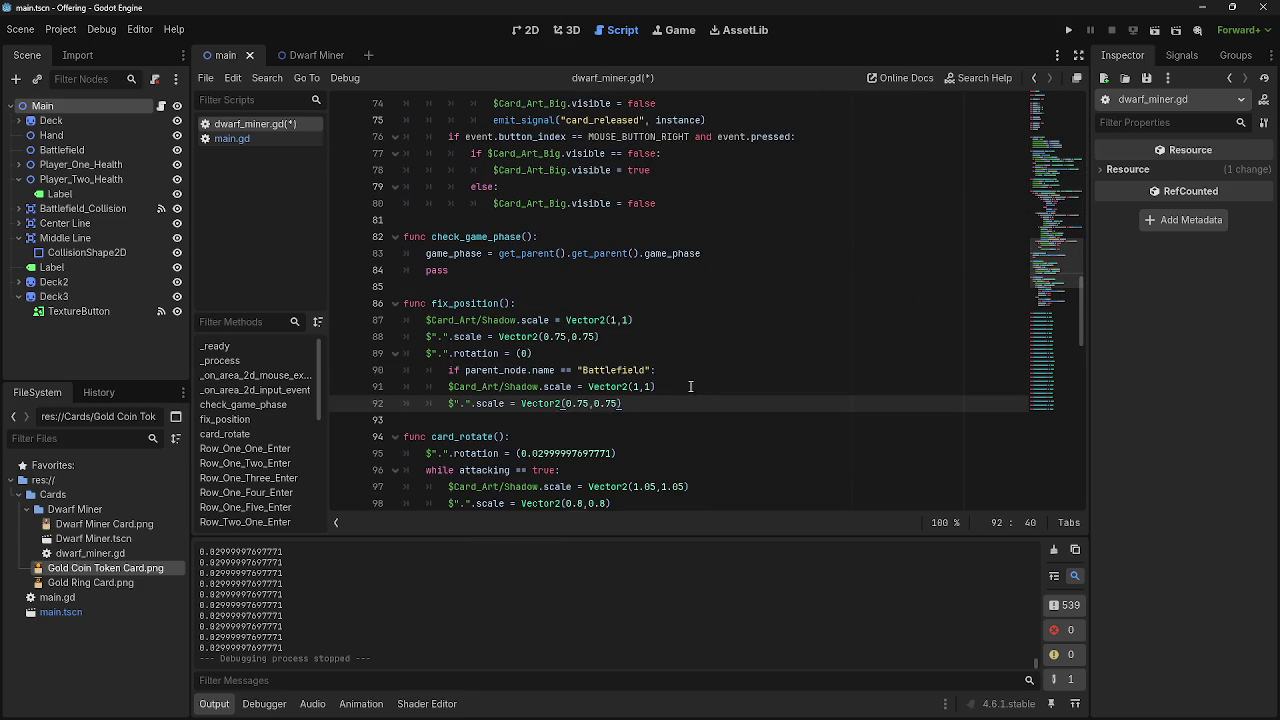
# Step: Fix the pasted block's indentation so the scale lines sit under the Battlefield if
pyautogui.click(713, 371)
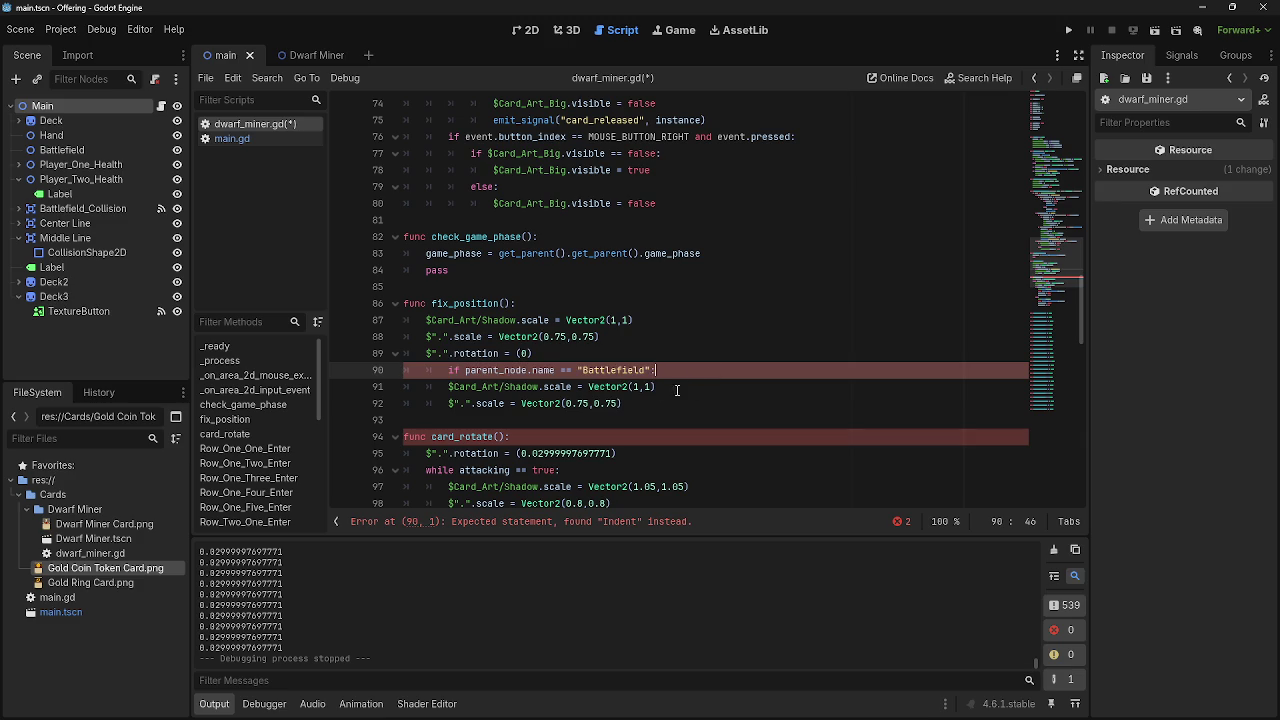
pyautogui.press('Home')
pyautogui.press('BackSpace')
pyautogui.click(435, 400)
pyautogui.hotkey('shift', 'Tab')
pyautogui.click(423, 393)
pyautogui.press('Tab')
pyautogui.press('Down')
pyautogui.press('Tab')
pyautogui.click(676, 392)
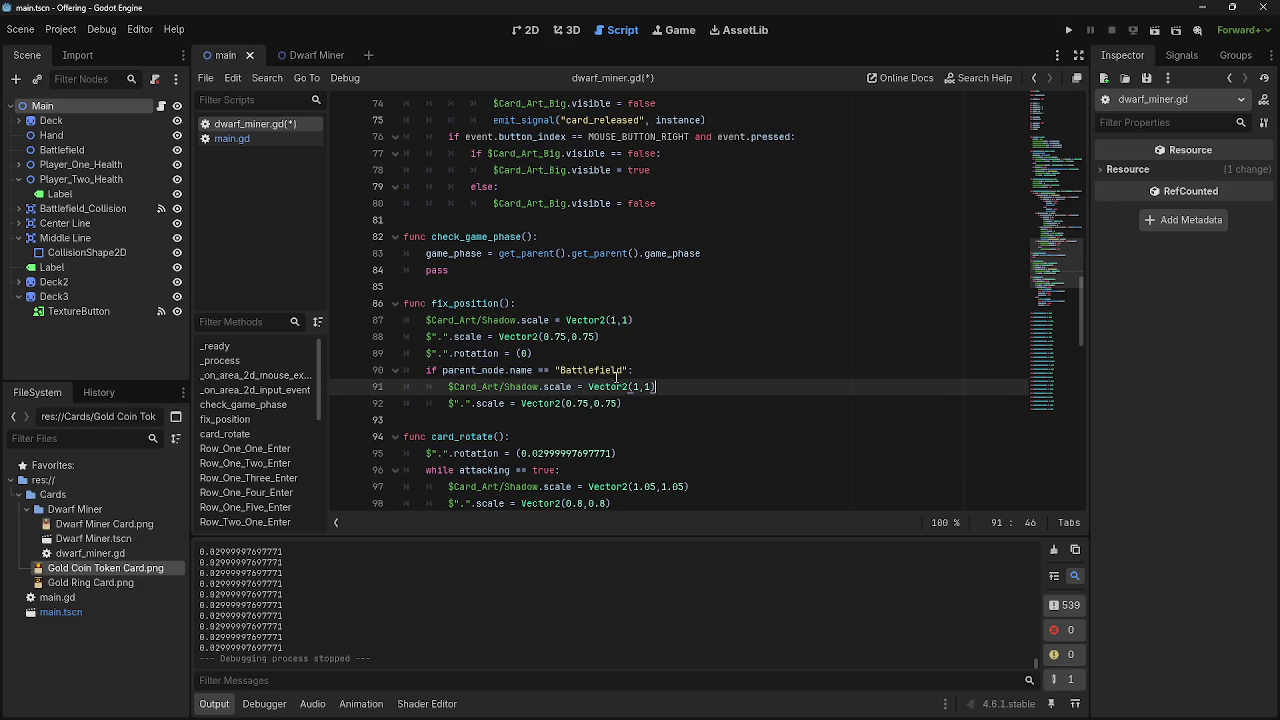
pyautogui.moveTo(548, 374); pyautogui.dragTo(672, 370)
pyautogui.click(672, 370)
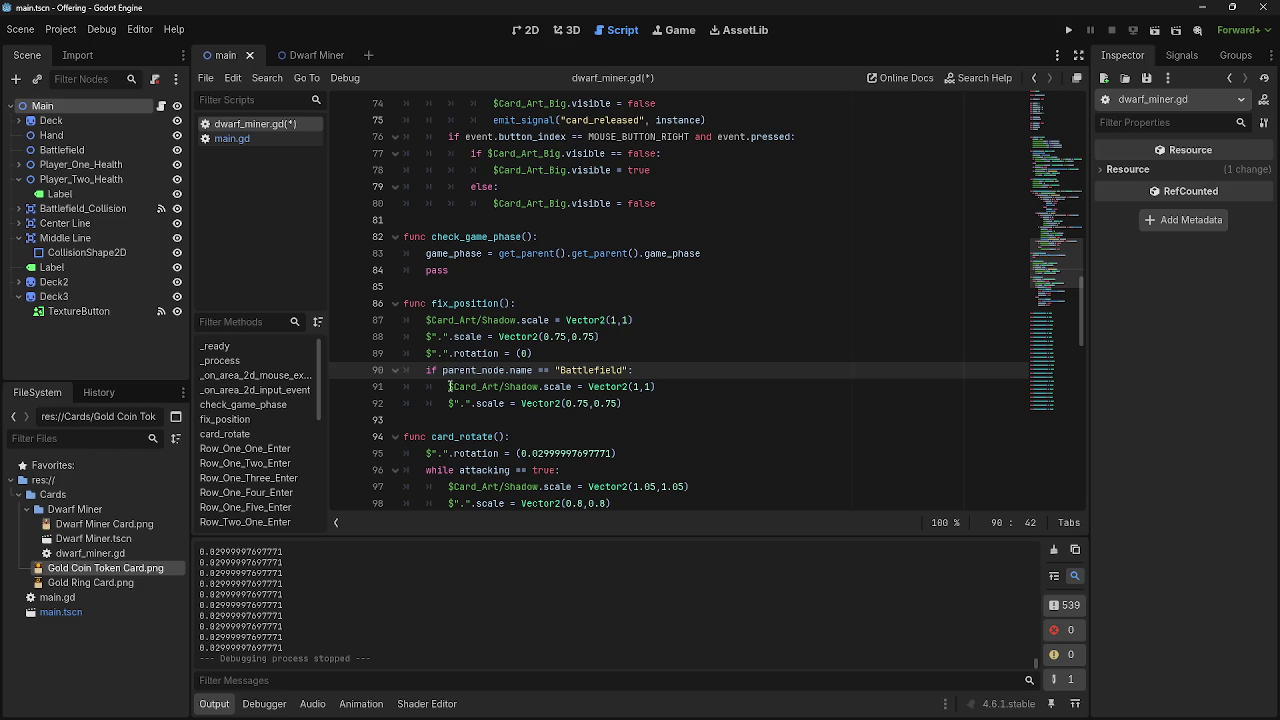
pyautogui.moveTo(423, 370); pyautogui.dragTo(654, 405)
pyautogui.click(654, 405)
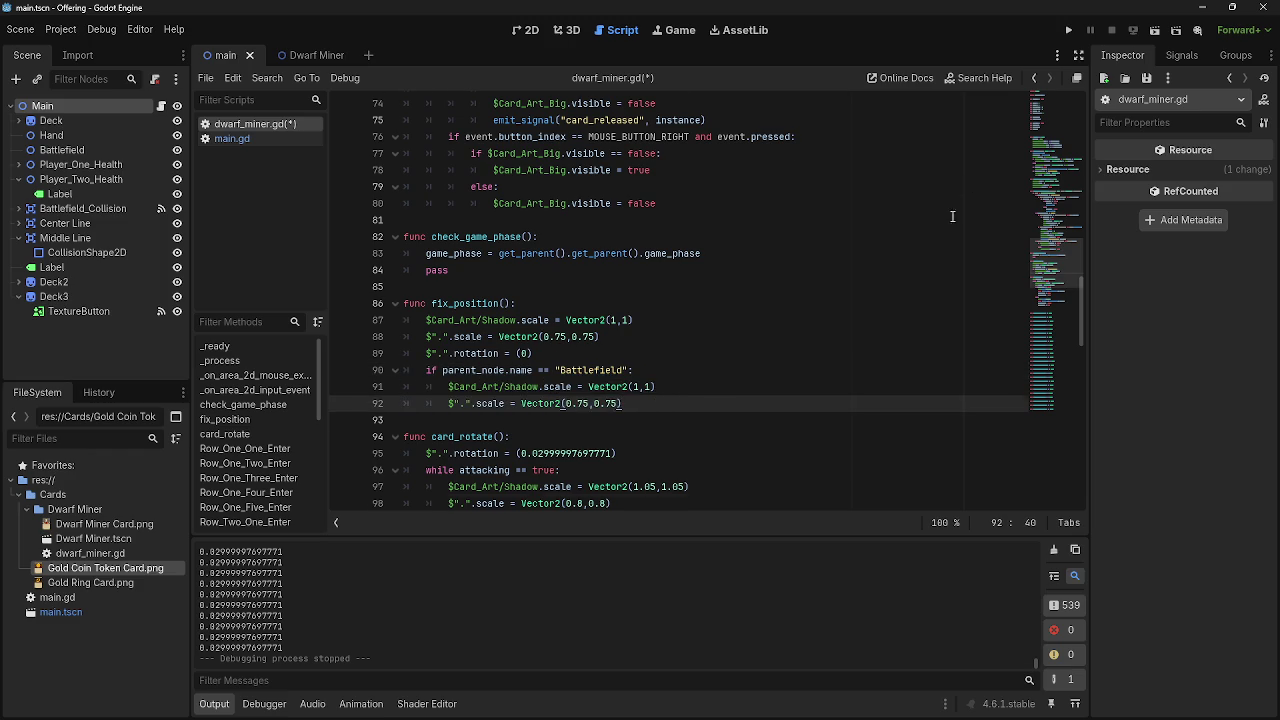
# Step: Delete the original Battlefield block from _process
pyautogui.scroll(14, 968, 195)
pyautogui.moveTo(630, 287); pyautogui.dragTo(391, 258)
pyautogui.press('BackSpace')
pyautogui.scroll(3, 731, 368)
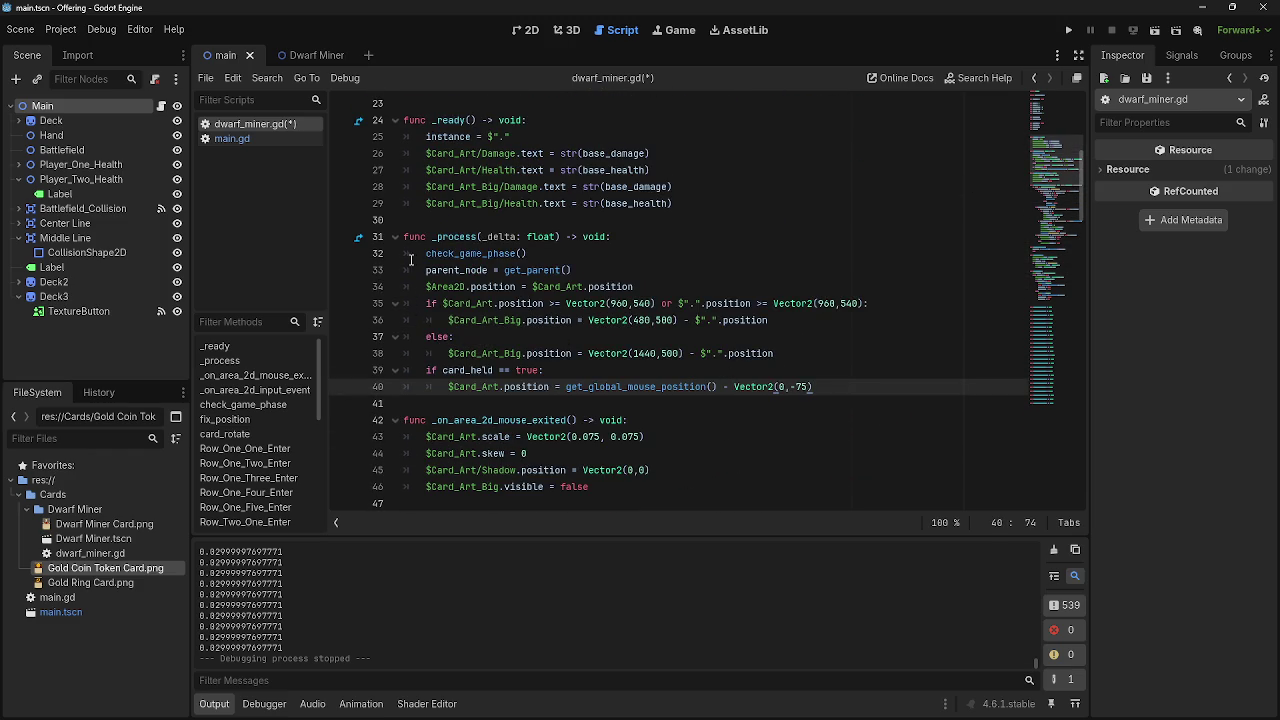
# Step: Review the trimmed _process, then test-run the game with cards on the board and stop it with F8
pyautogui.moveTo(842, 392)
pyautogui.mouseDown()
pyautogui.moveTo(400, 338)
pyautogui.moveTo(400, 238)
pyautogui.mouseUp()
pyautogui.click(850, 403)
pyautogui.scroll(-15, 786, 330)
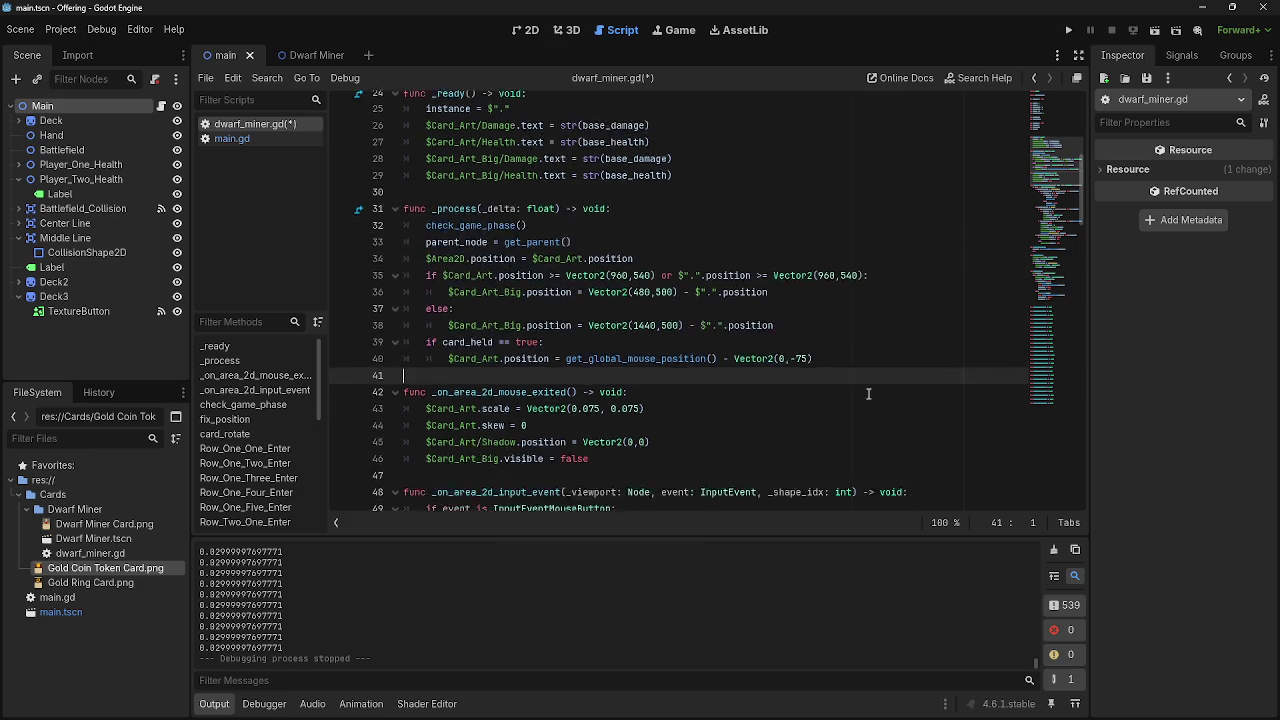
pyautogui.scroll(-10, 786, 322)
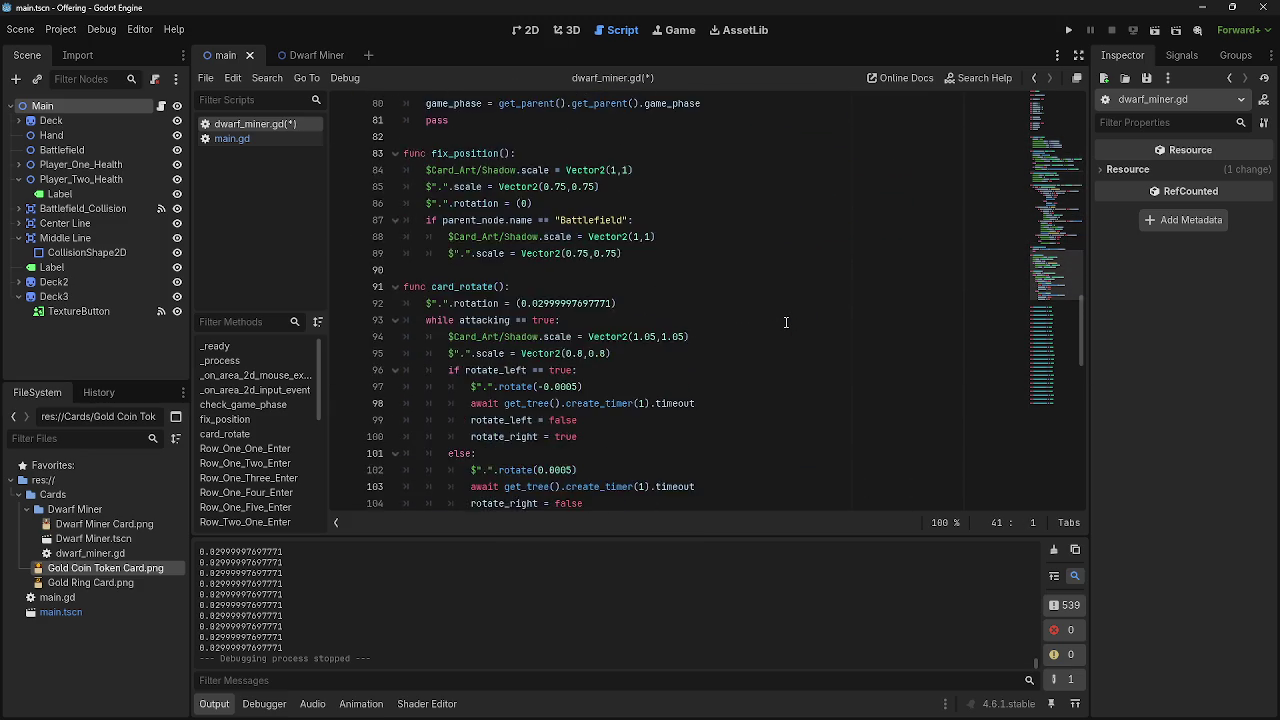
pyautogui.scroll(7, 786, 322)
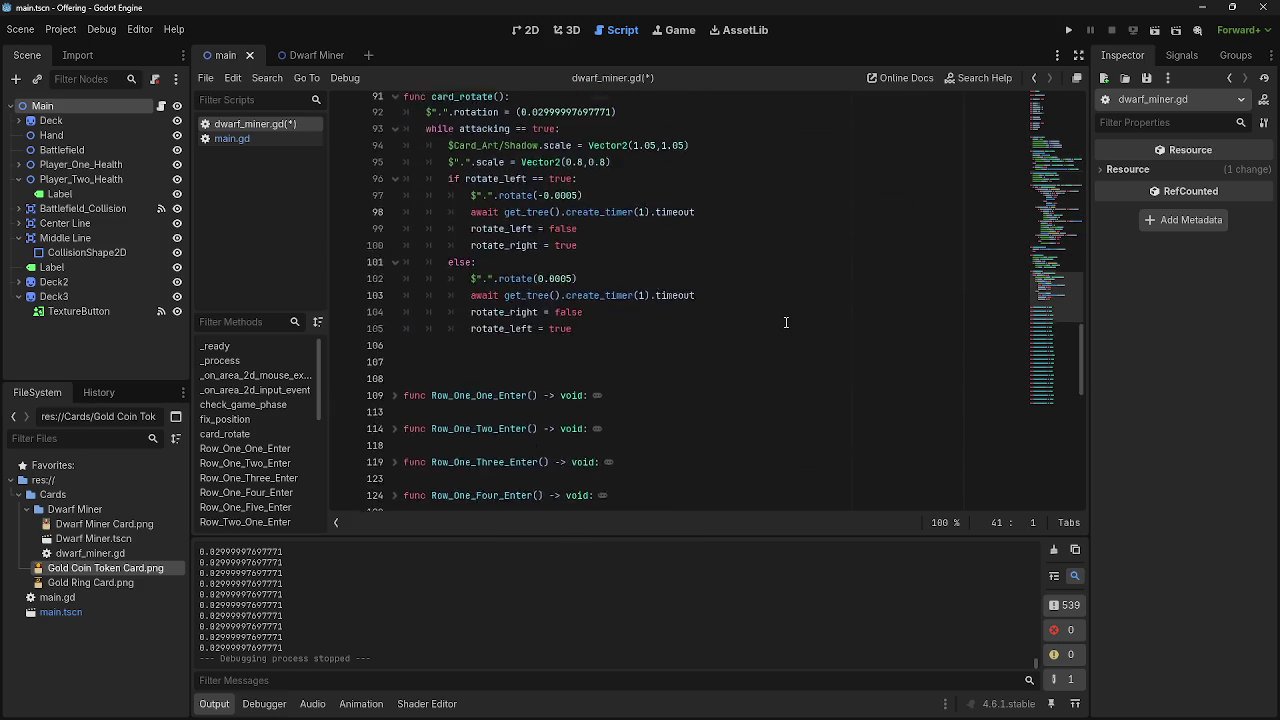
pyautogui.click(1070, 34)
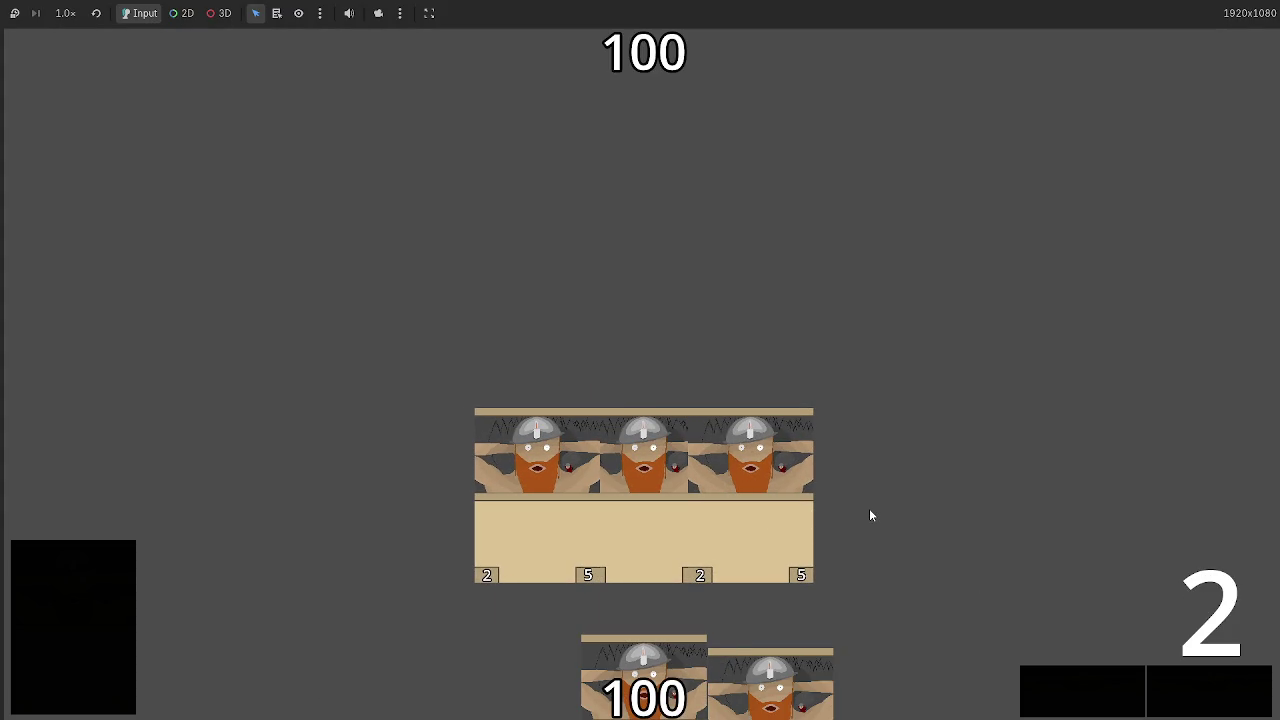
pyautogui.press('F8')
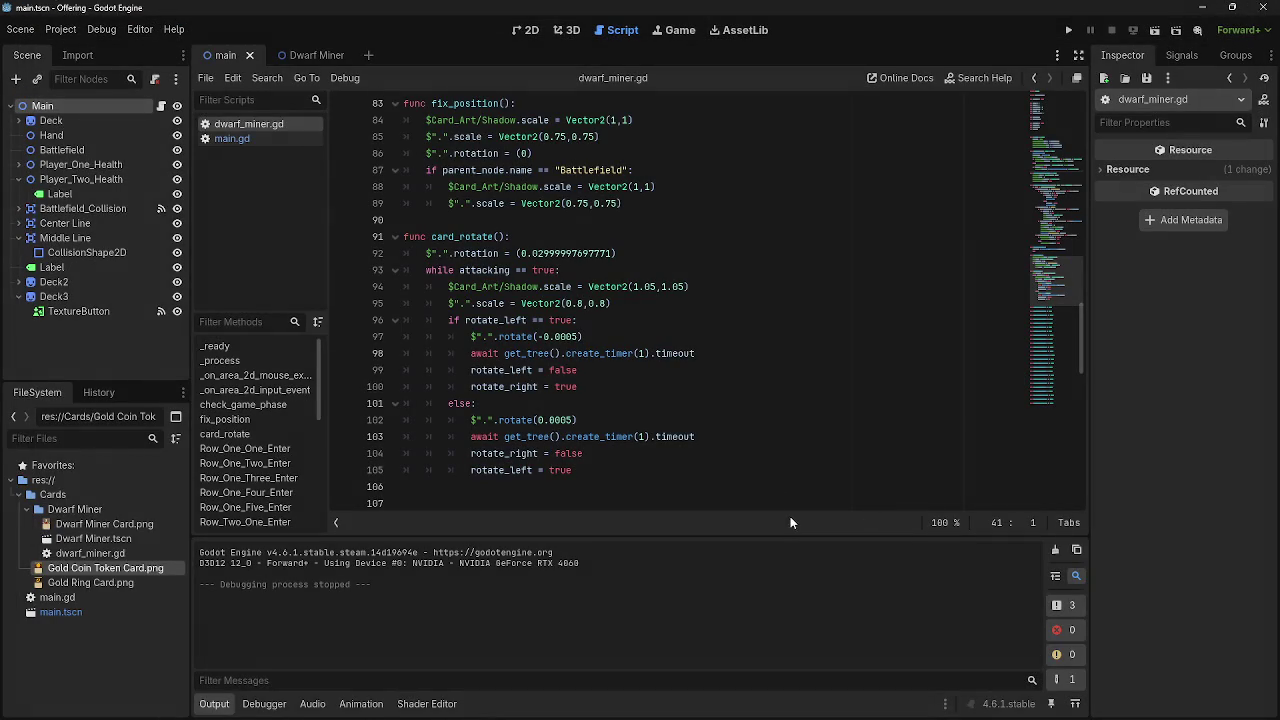
pyautogui.scroll(-7, 632, 354)
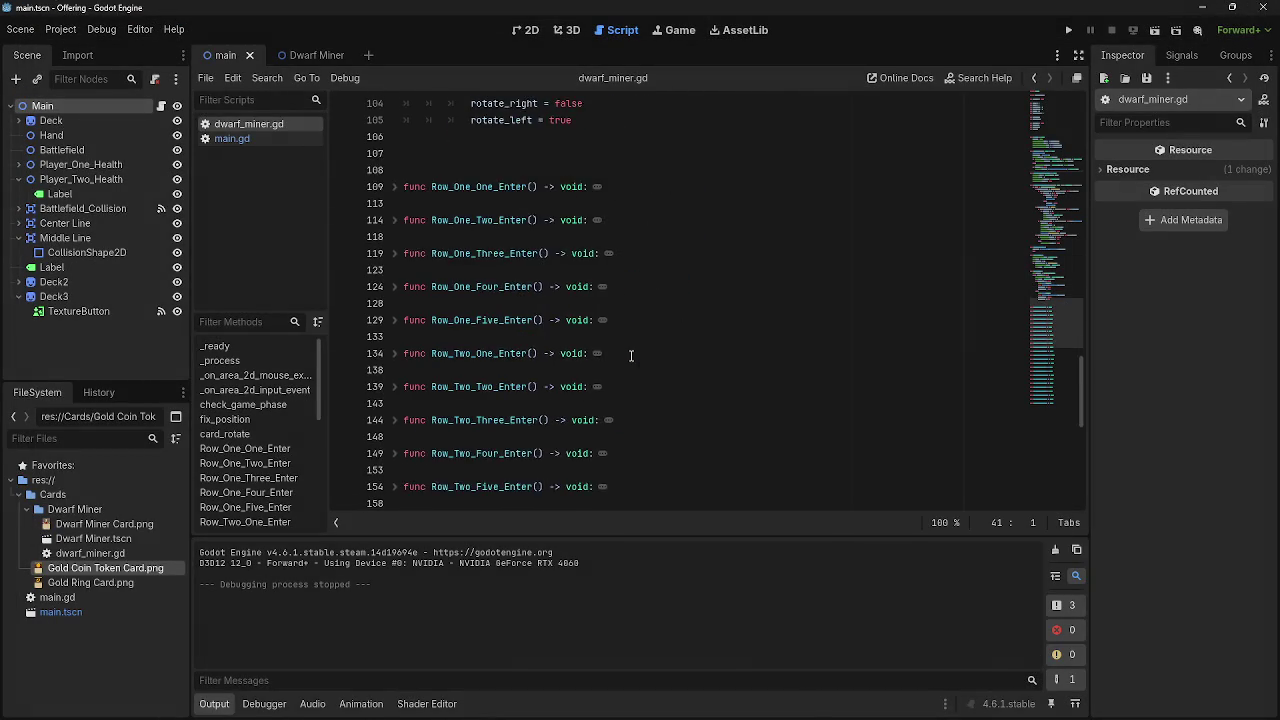
# Step: Copy the fix_position function header from further down in dwarf_miner.gd
pyautogui.scroll(6, 651, 443)
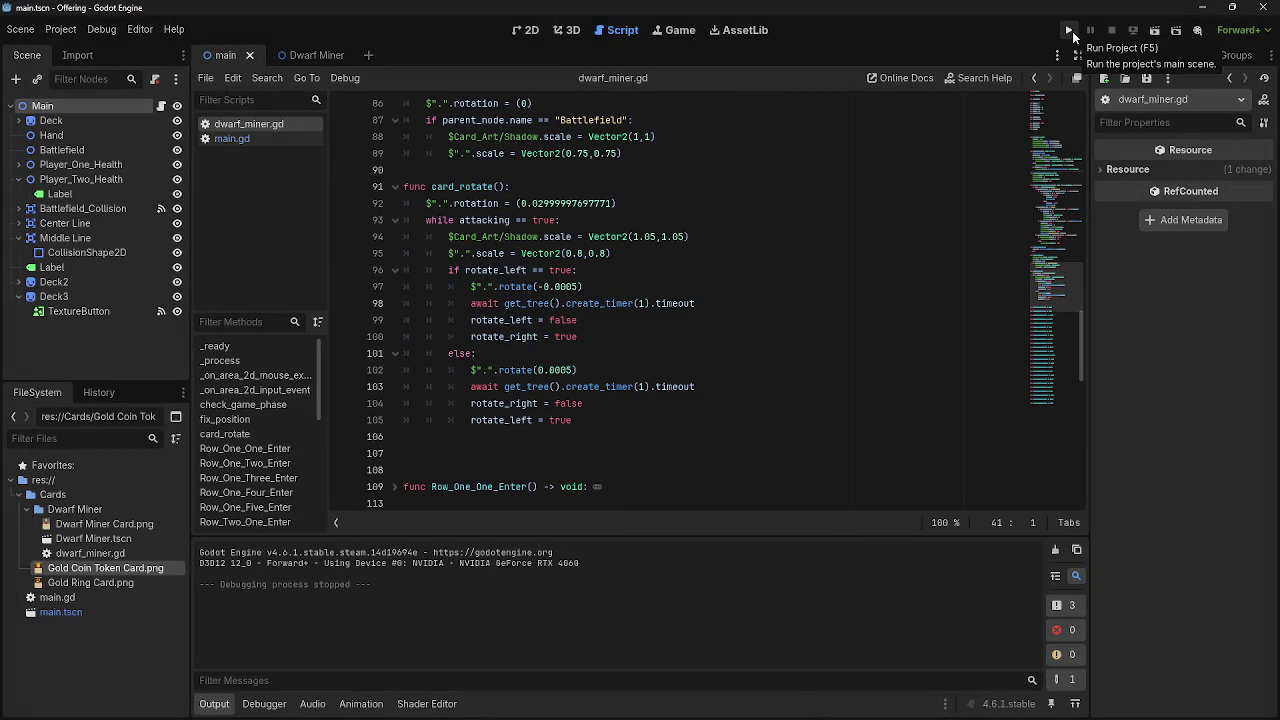
pyautogui.scroll(4, 700, 300)
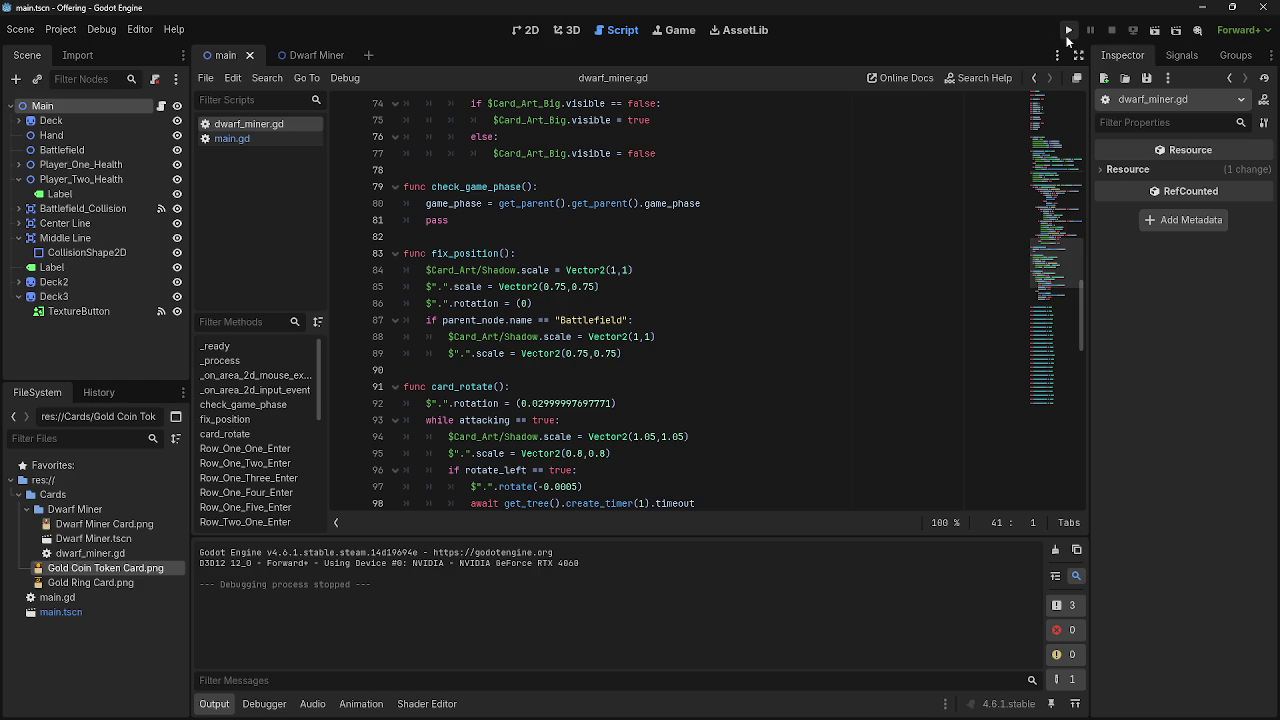
pyautogui.scroll(6, 740, 354)
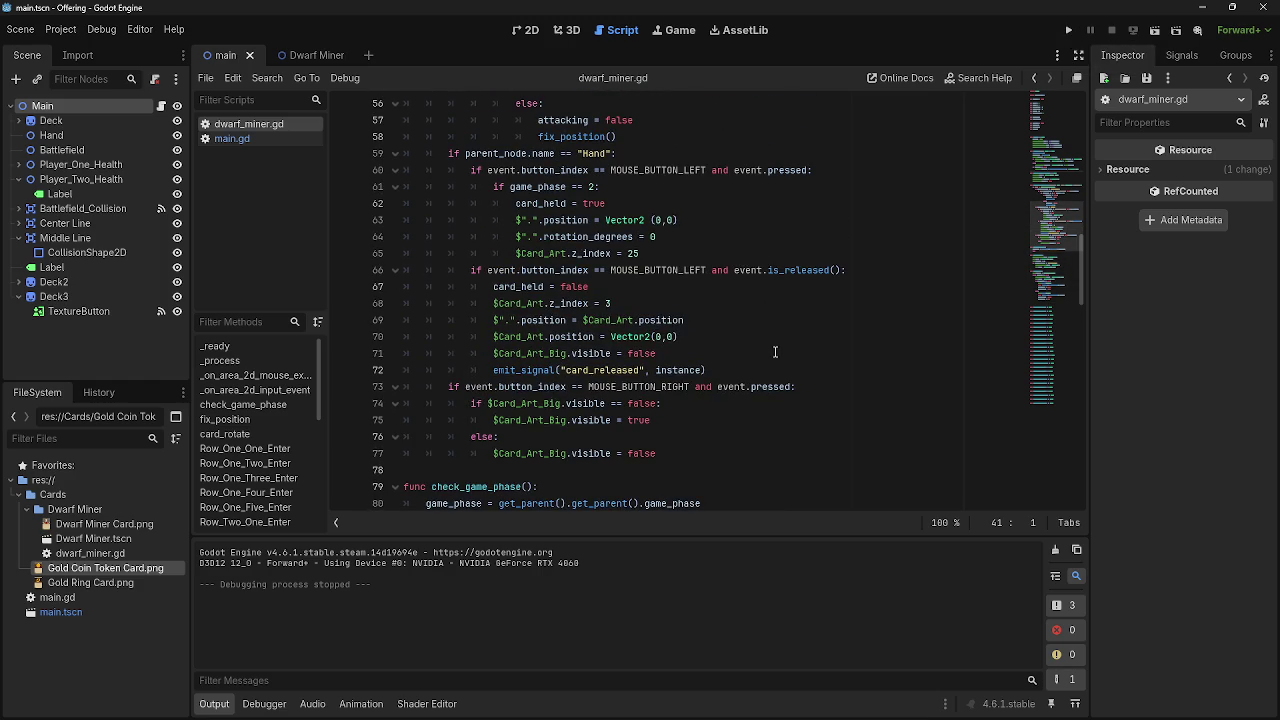
pyautogui.click(776, 369)
pyautogui.click(773, 355)
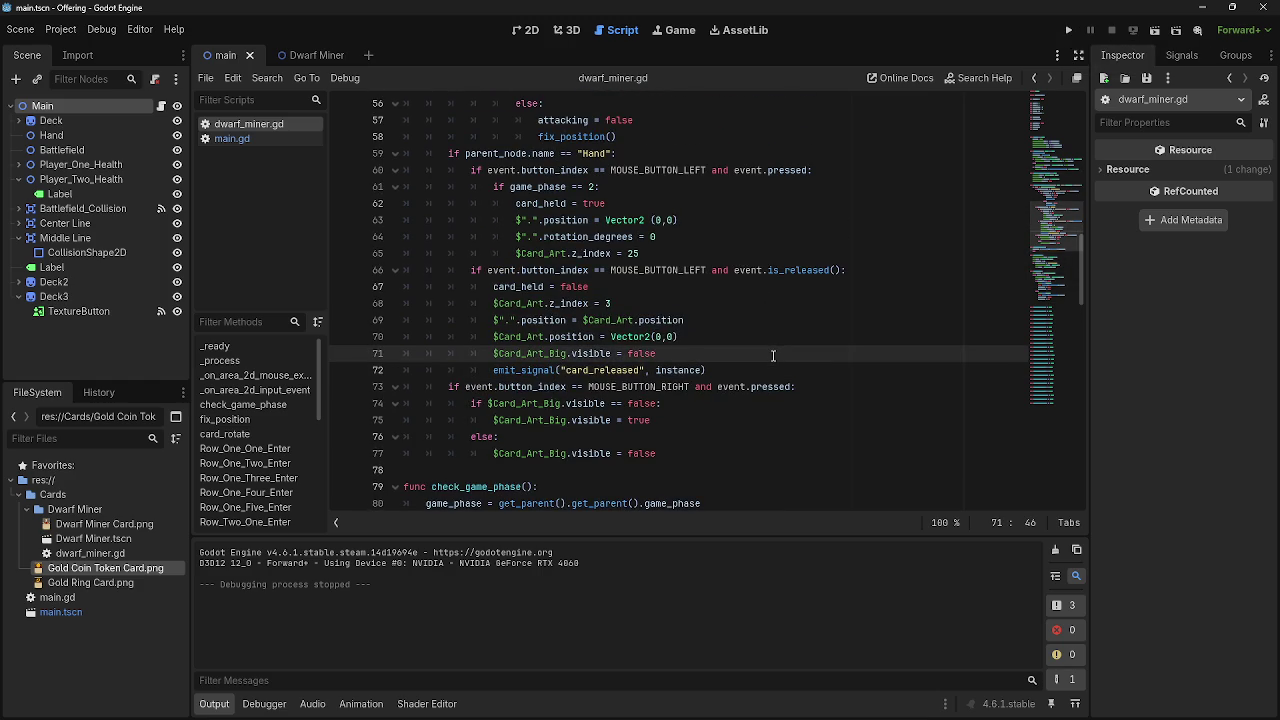
pyautogui.press('Return')
pyautogui.scroll(-5, 685, 357)
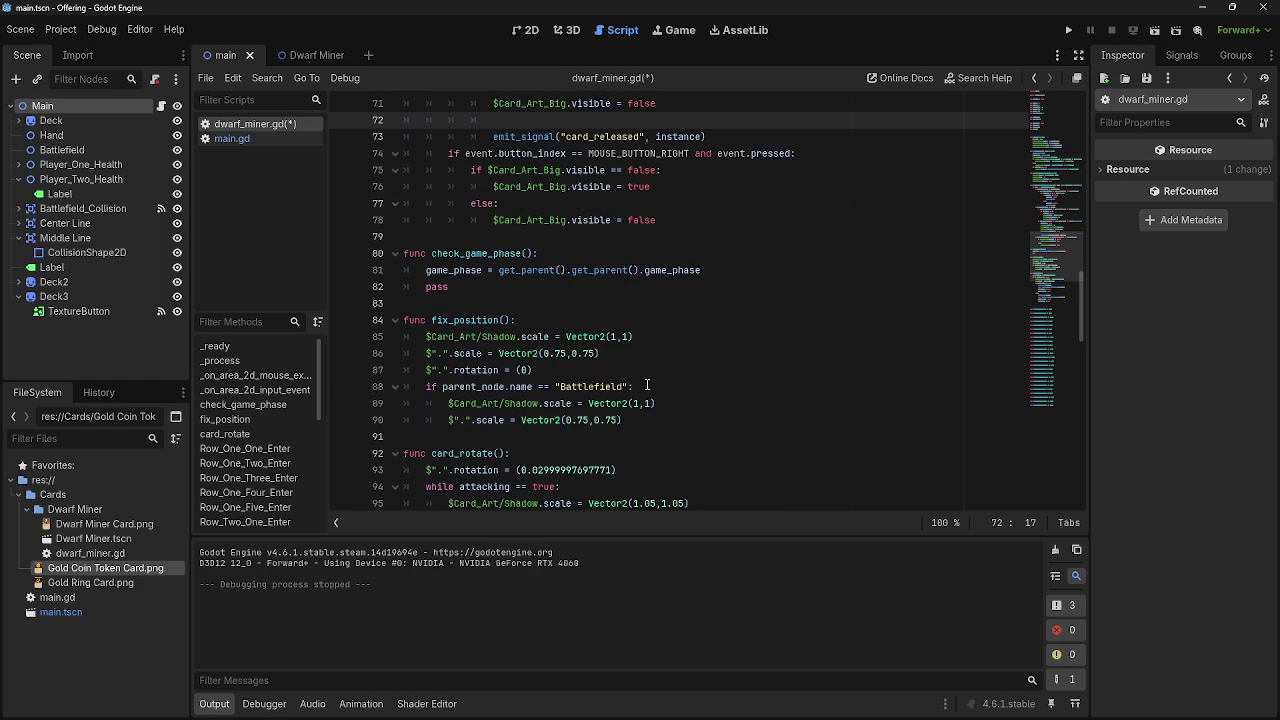
pyautogui.scroll(-1, 600, 380)
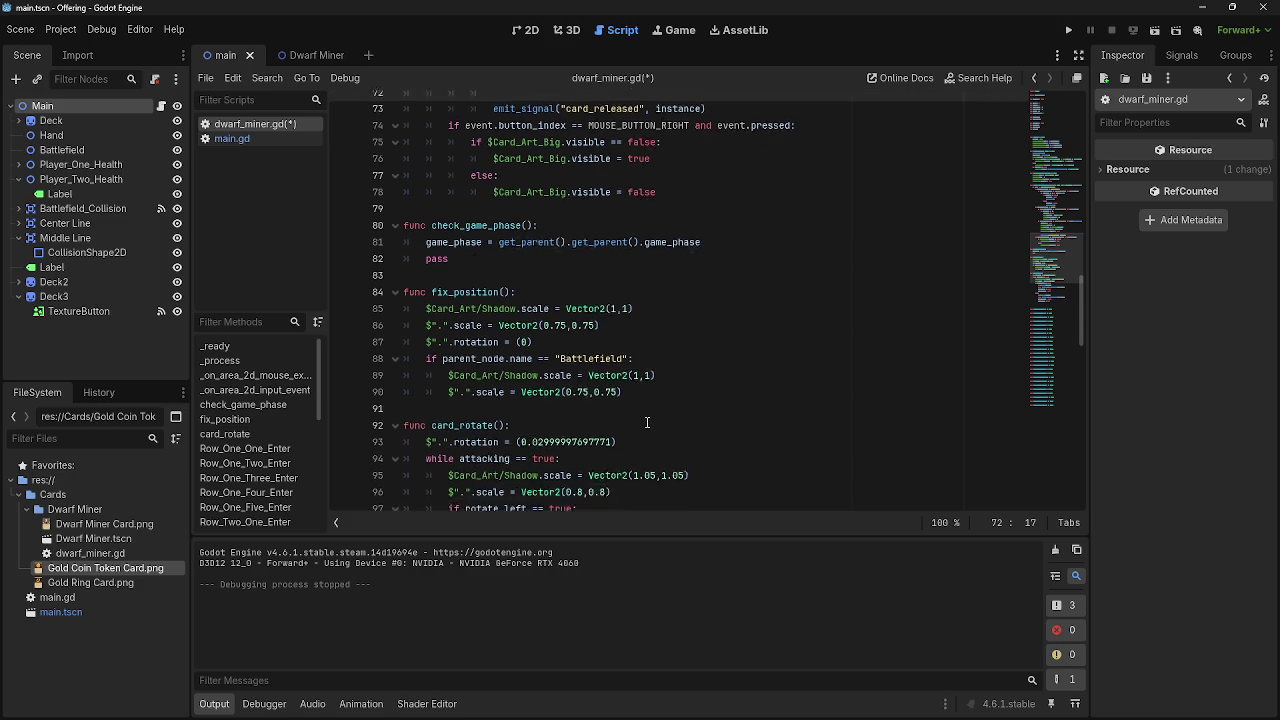
pyautogui.moveTo(515, 272); pyautogui.dragTo(404, 270)
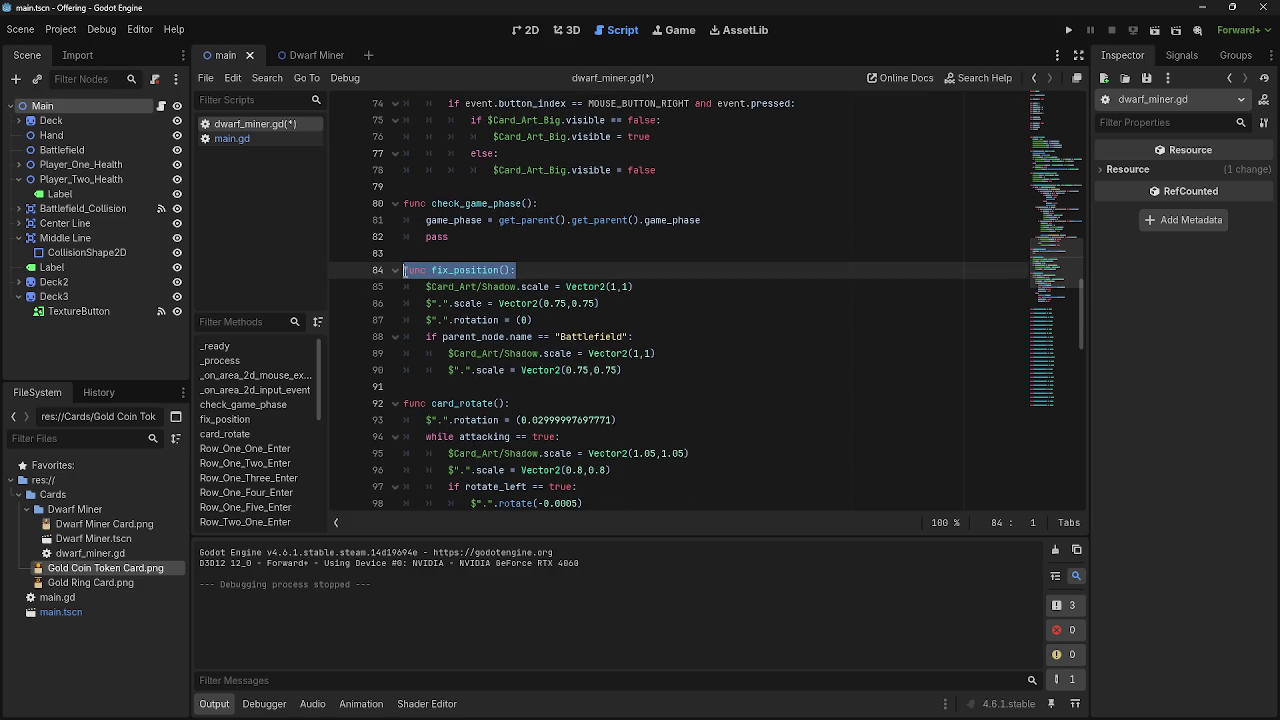
pyautogui.scroll(7, 700, 380)
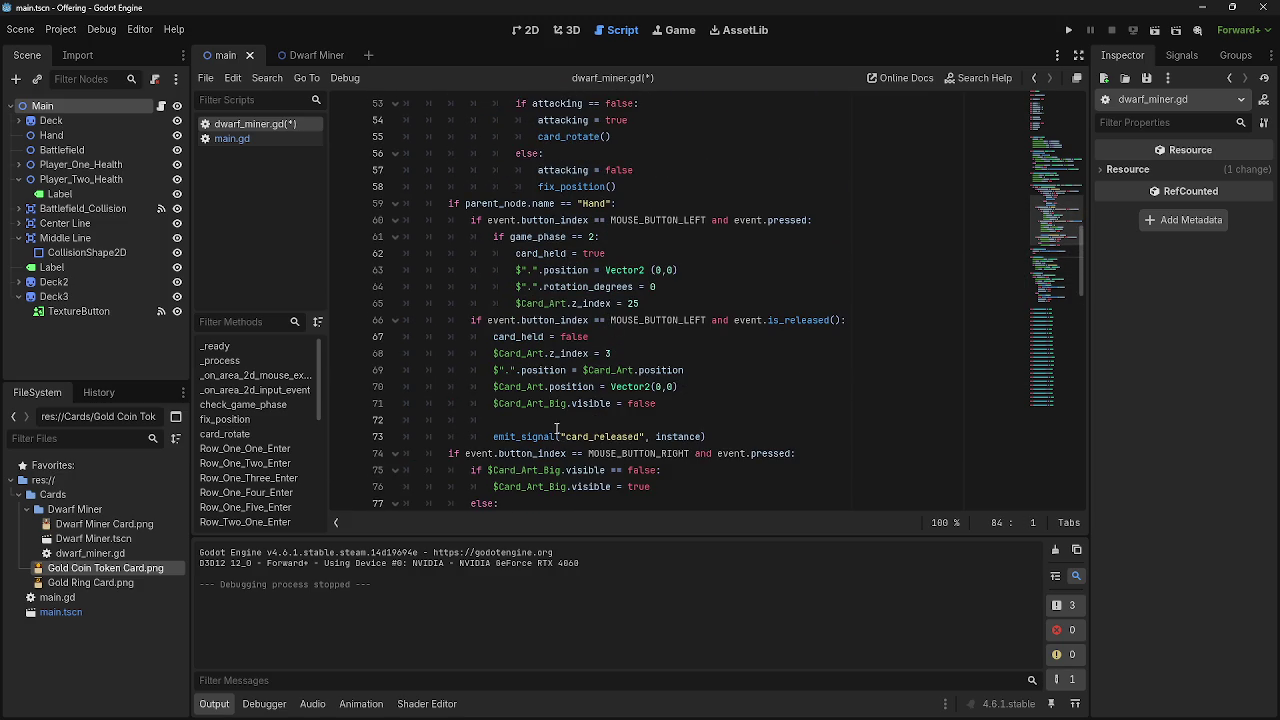
# Step: Paste it as a fix_position() call after emit_signal("card_released", instance), then run the project
pyautogui.click(555, 421)
pyautogui.press('BackSpace')
pyautogui.press('BackSpace')
pyautogui.press('BackSpace')
pyautogui.click(749, 420)
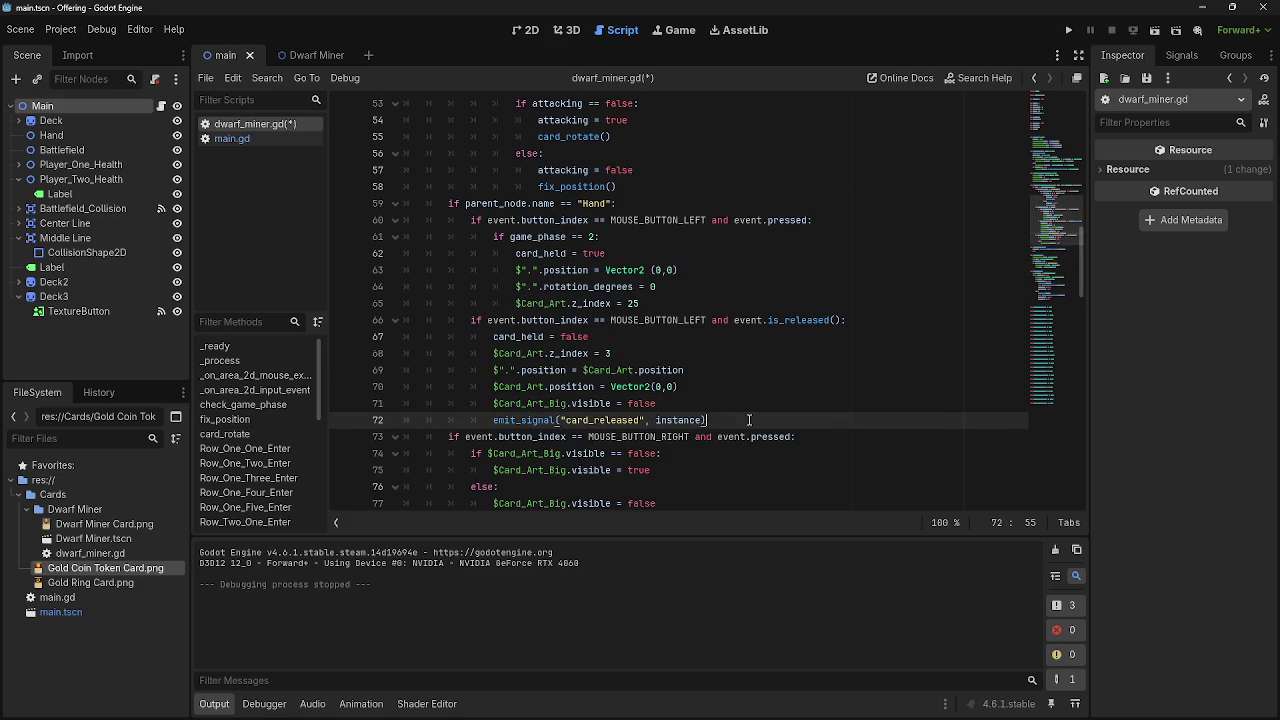
pyautogui.press('Return')
pyautogui.write('func fix_position():')
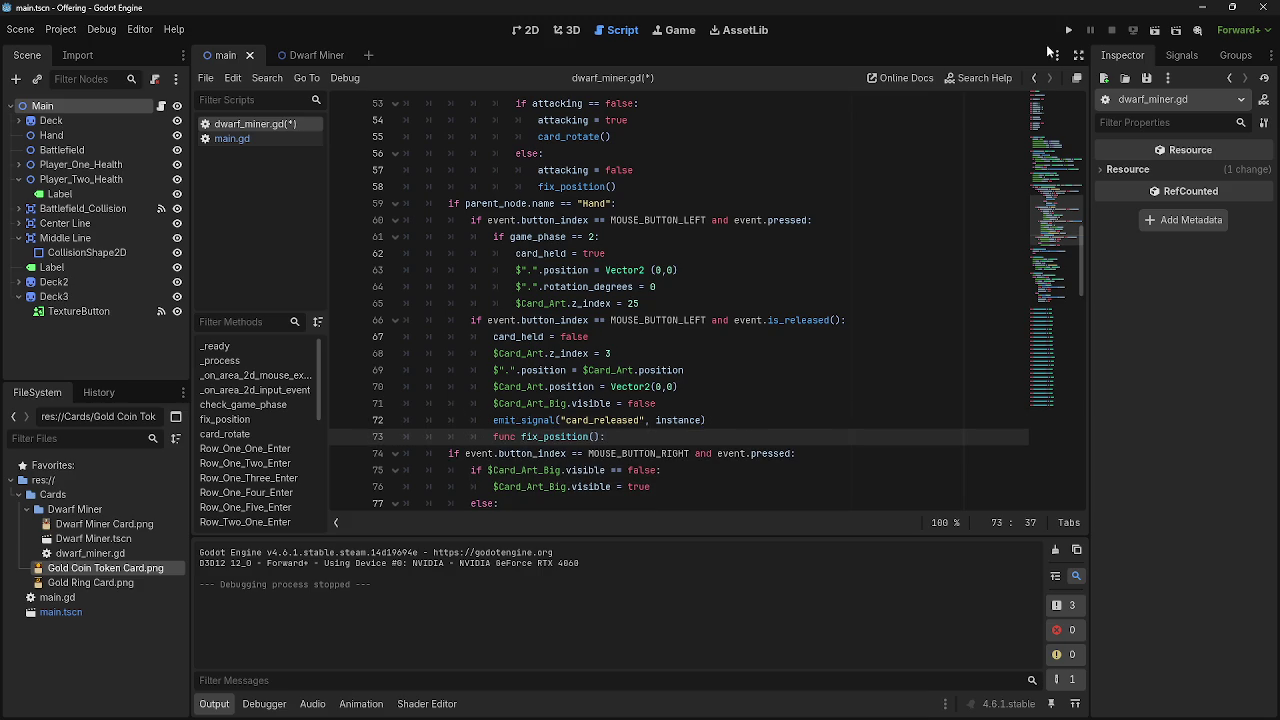
pyautogui.doubleClick(504, 437)
pyautogui.press('Delete')
pyautogui.press('Delete')
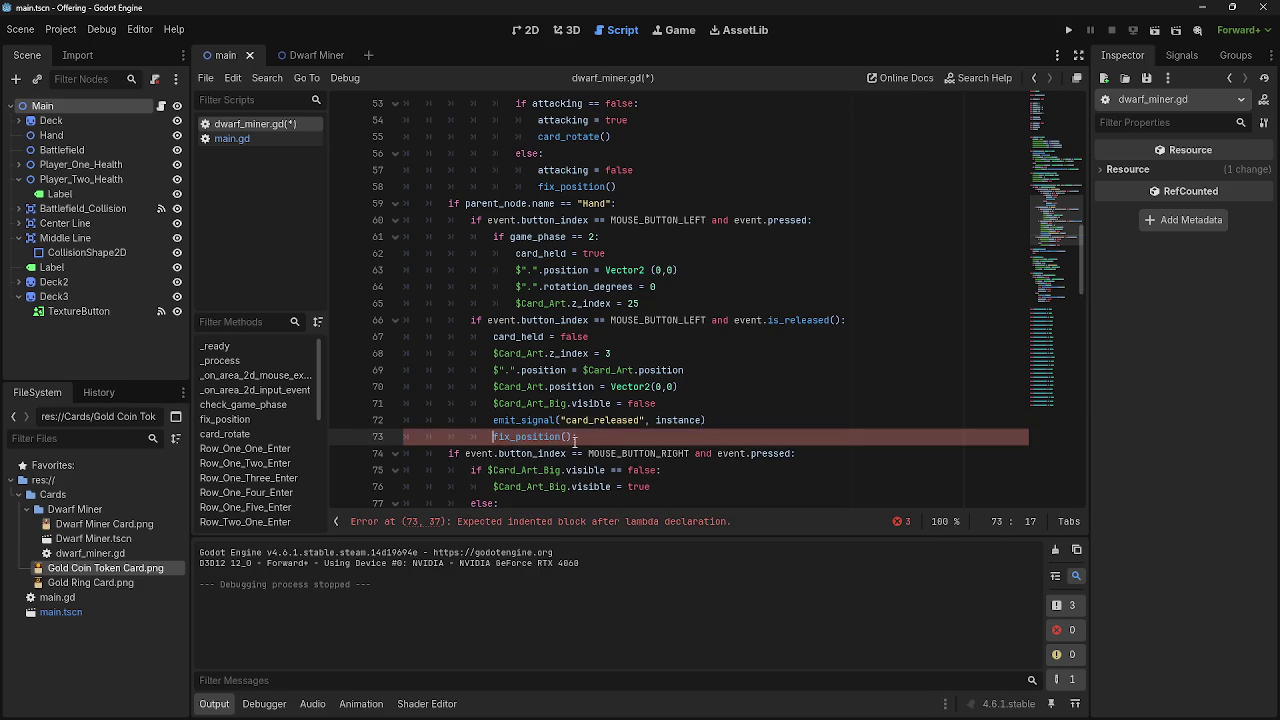
pyautogui.press('BackSpace')
pyautogui.moveTo(572, 437); pyautogui.dragTo(499, 438)
pyautogui.click(574, 438)
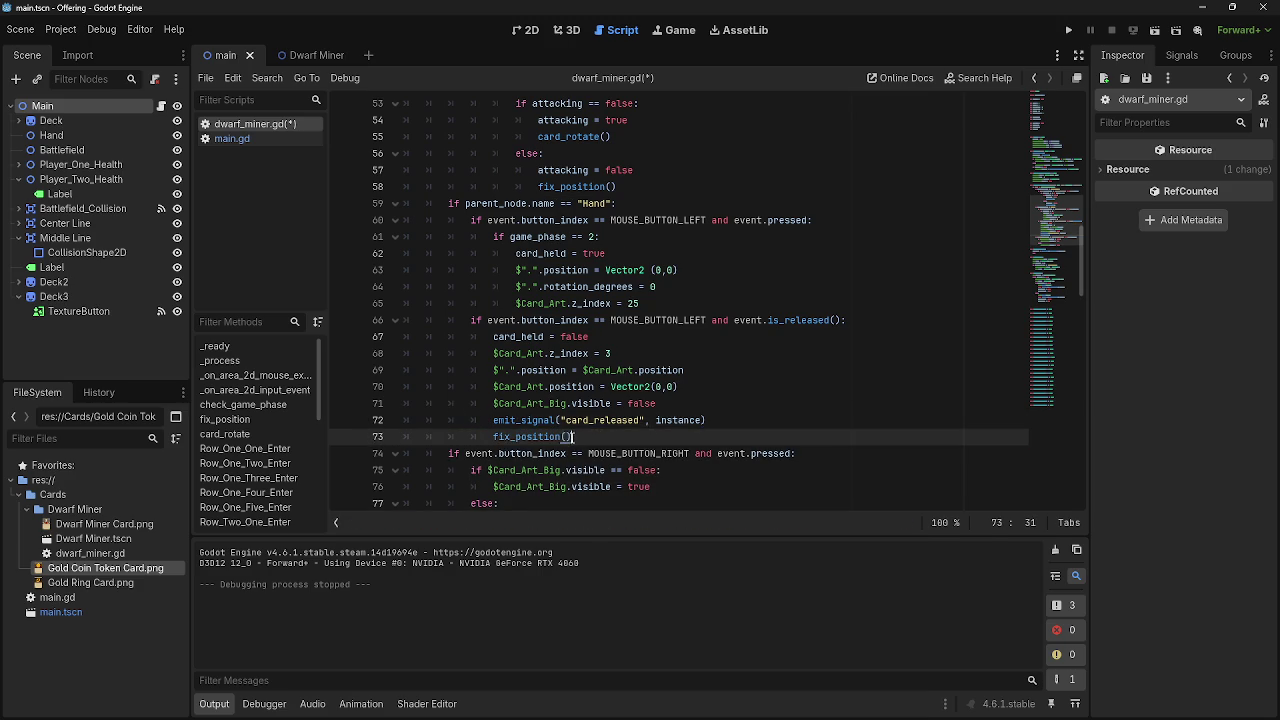
pyautogui.click(1068, 30)
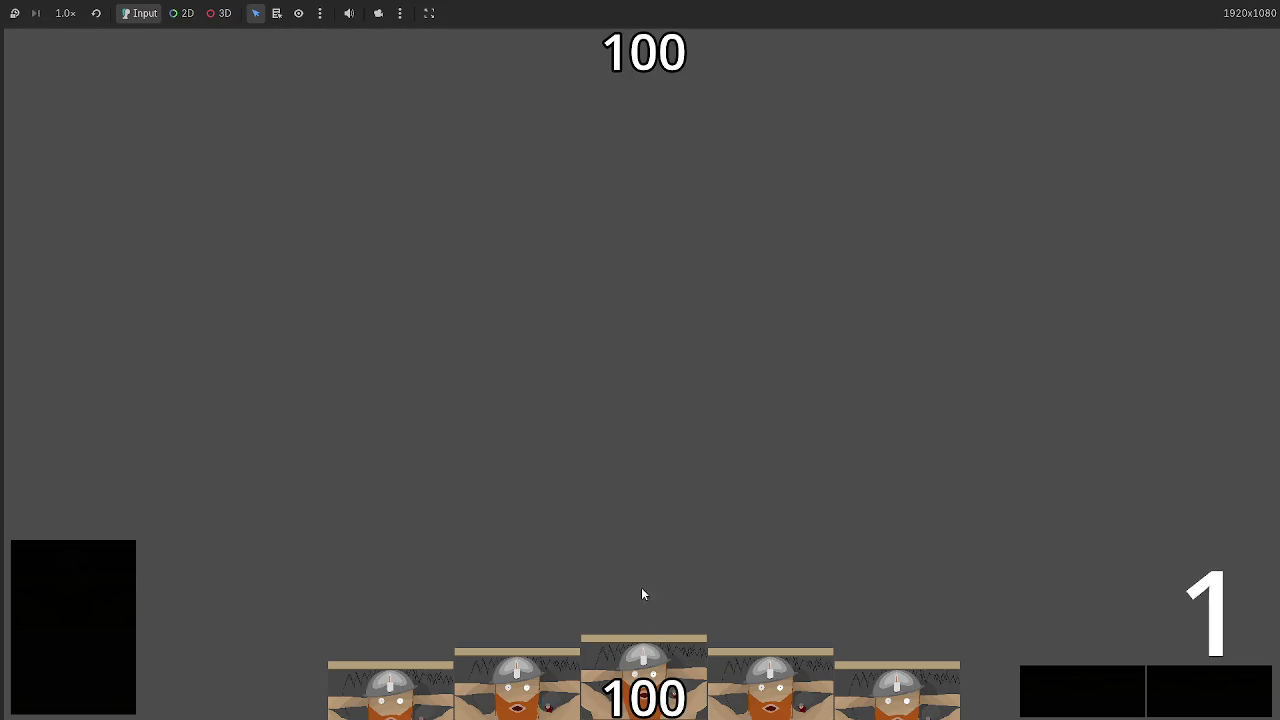
# Step: Play the hand cards onto the board and advance phases until the top player drops to 90
pyautogui.click(642, 594)
pyautogui.click(680, 665)
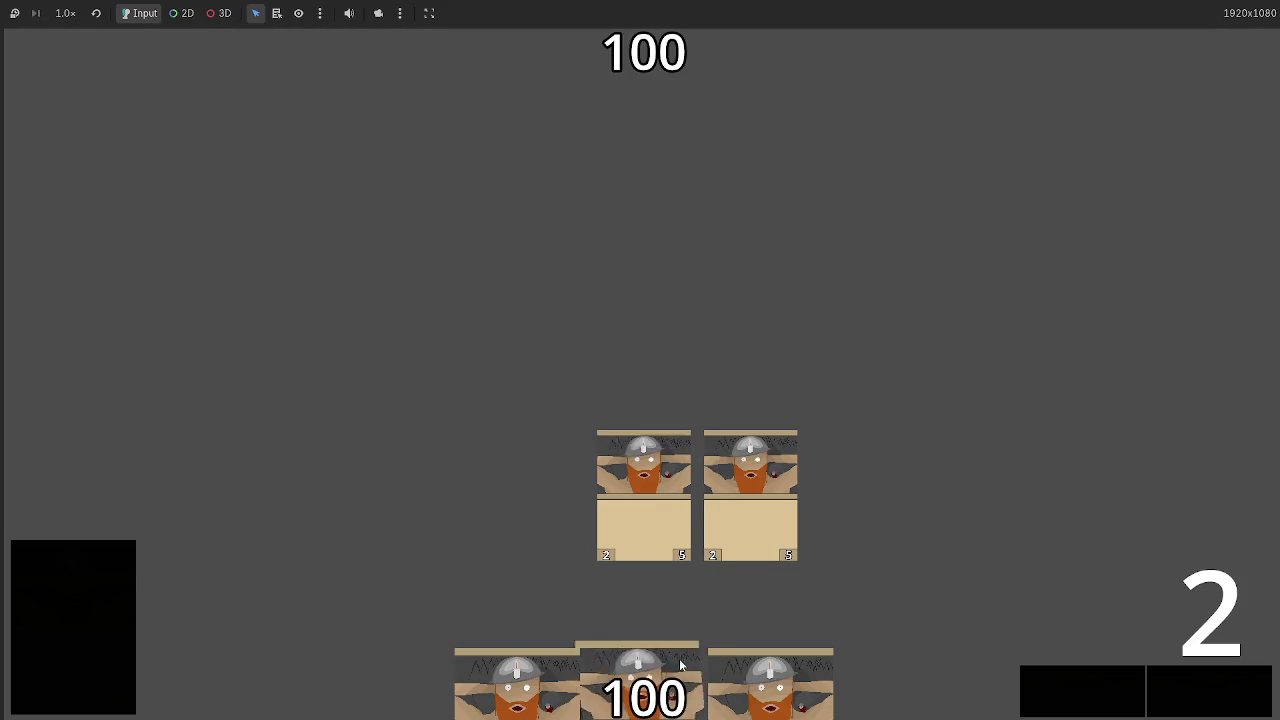
pyautogui.click(680, 665)
pyautogui.click(675, 662)
pyautogui.click(666, 645)
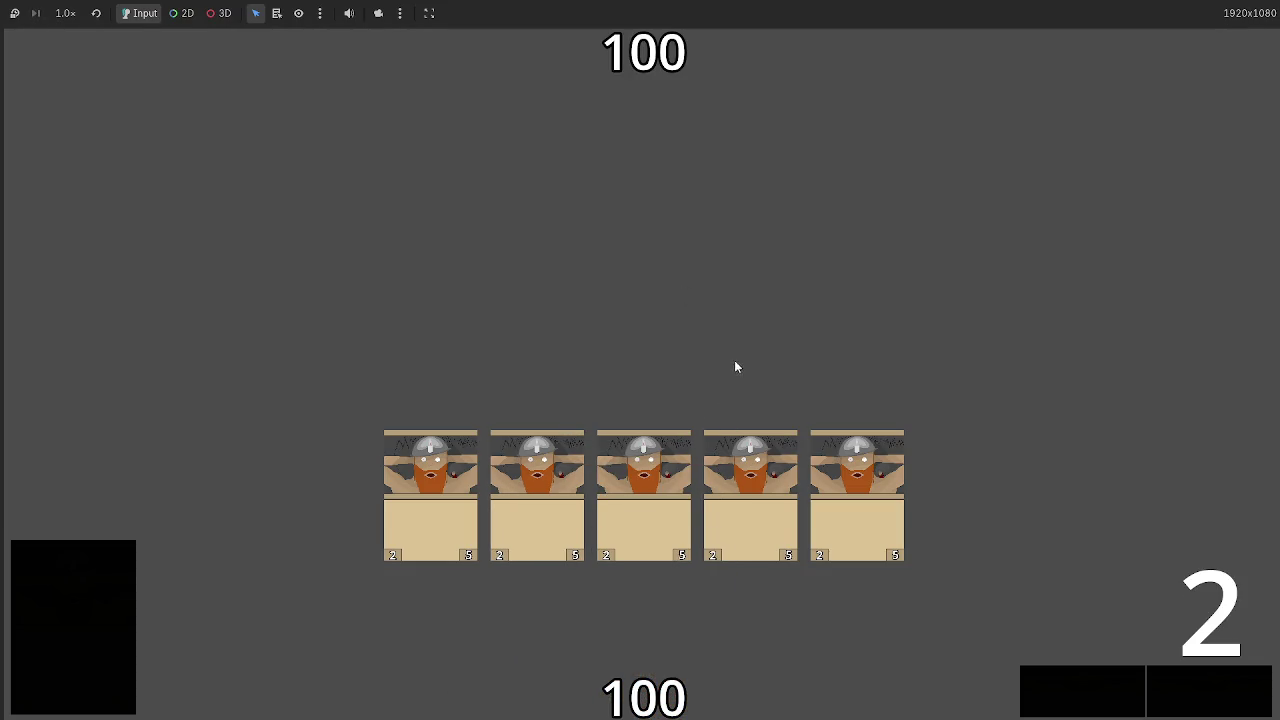
pyautogui.click(1173, 692)
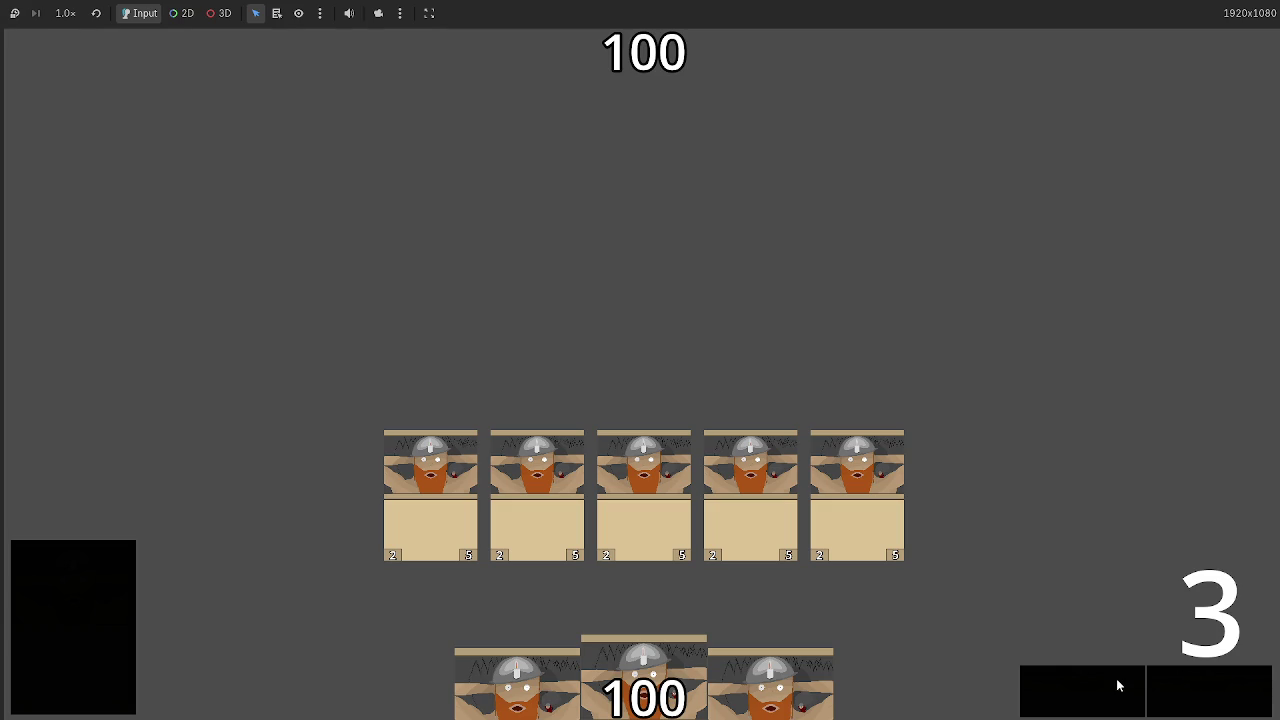
pyautogui.click(1183, 694)
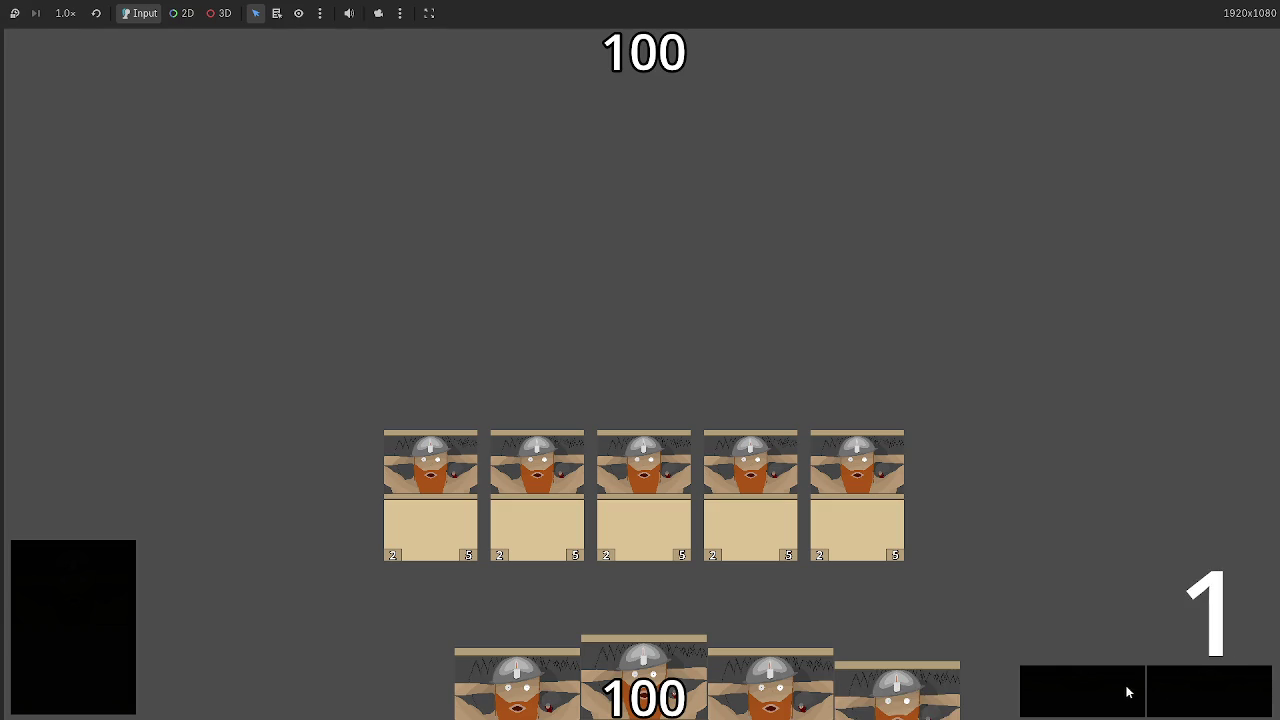
pyautogui.click(1190, 695)
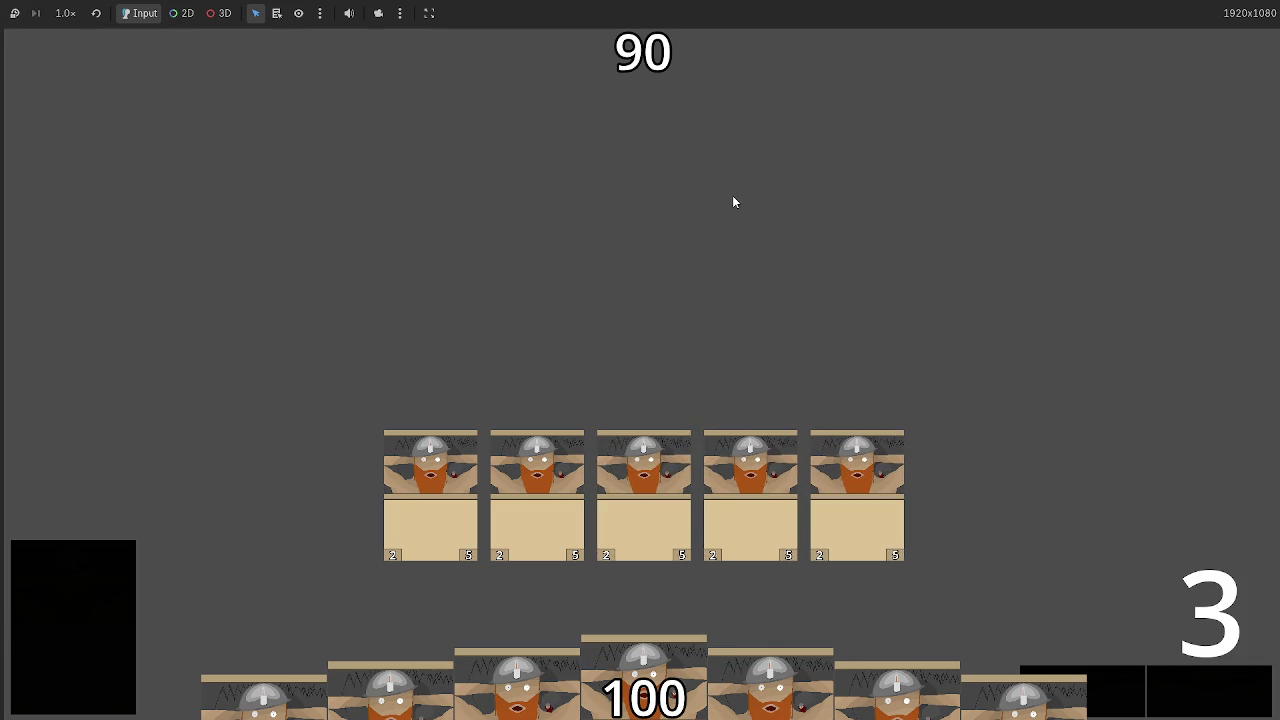
# Step: Stop the game with F8 and return to the script after the fix_position call
pyautogui.press('F8')
pyautogui.scroll(-8, 668, 236)
pyautogui.click(668, 236)
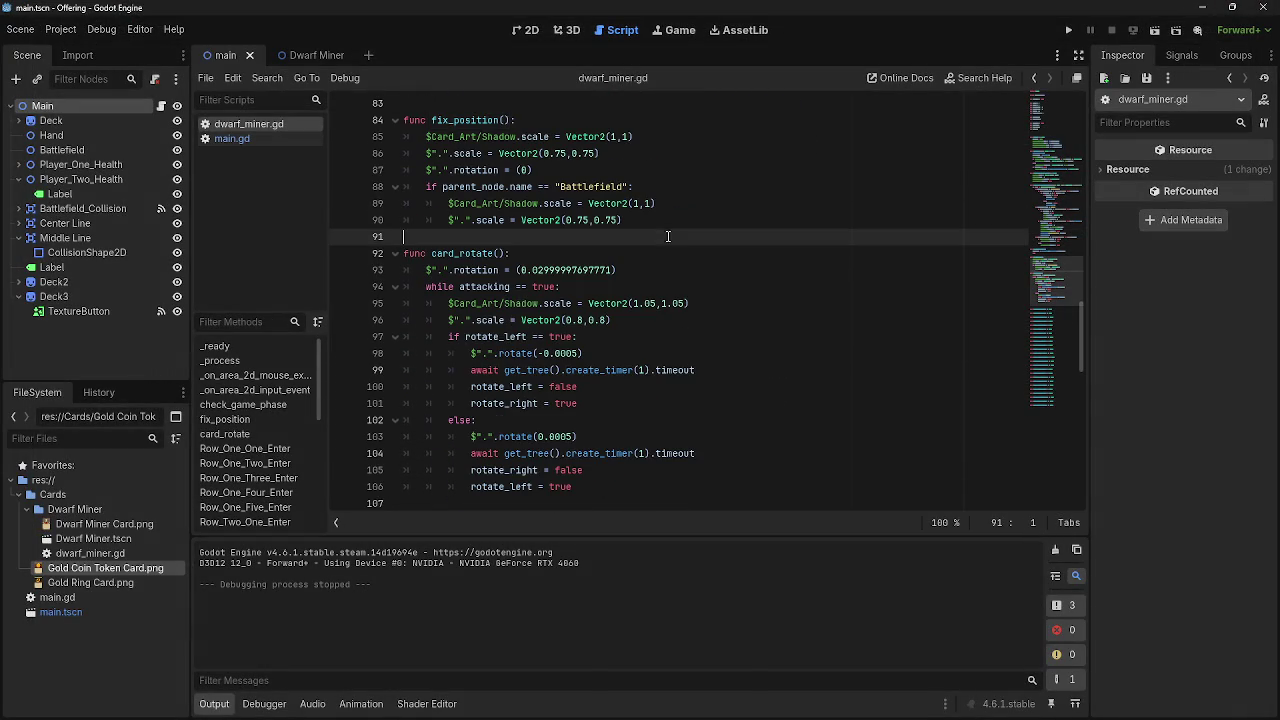
# Step: Scroll through dwarf_miner.gd and locate the card_rotate() function definition
pyautogui.scroll(-2, 699, 390)
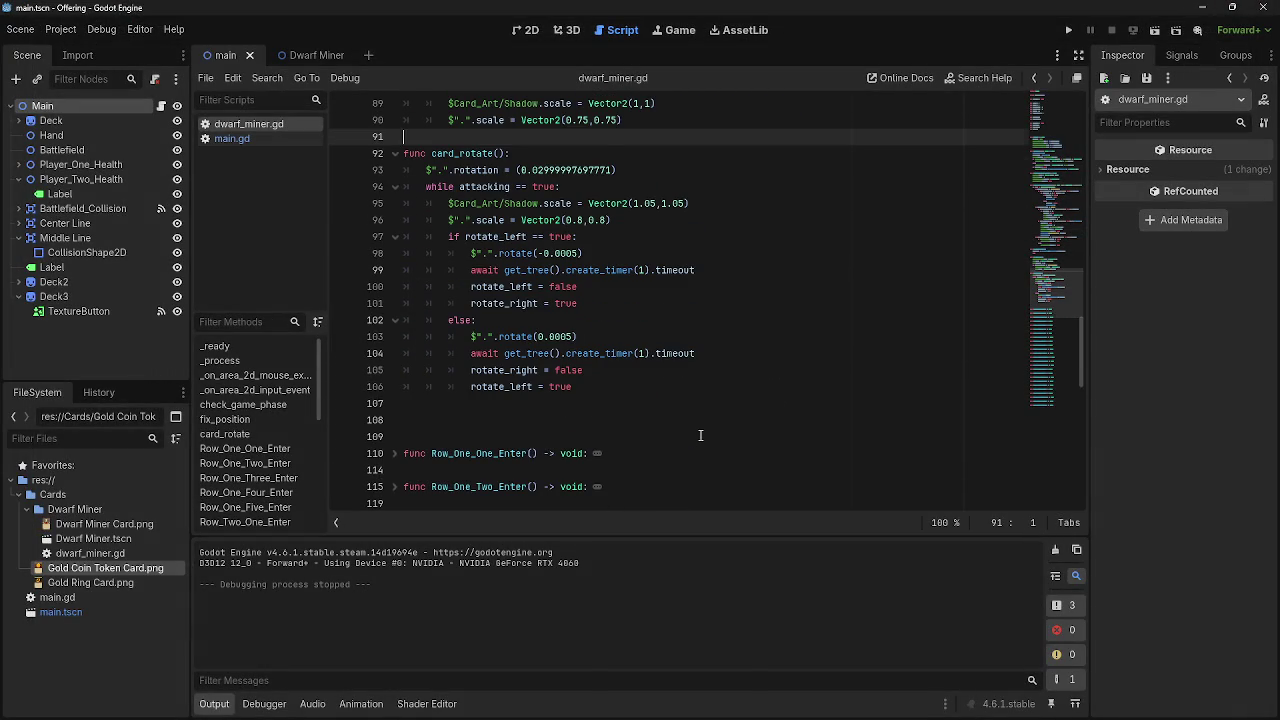
pyautogui.scroll(15, 700, 435)
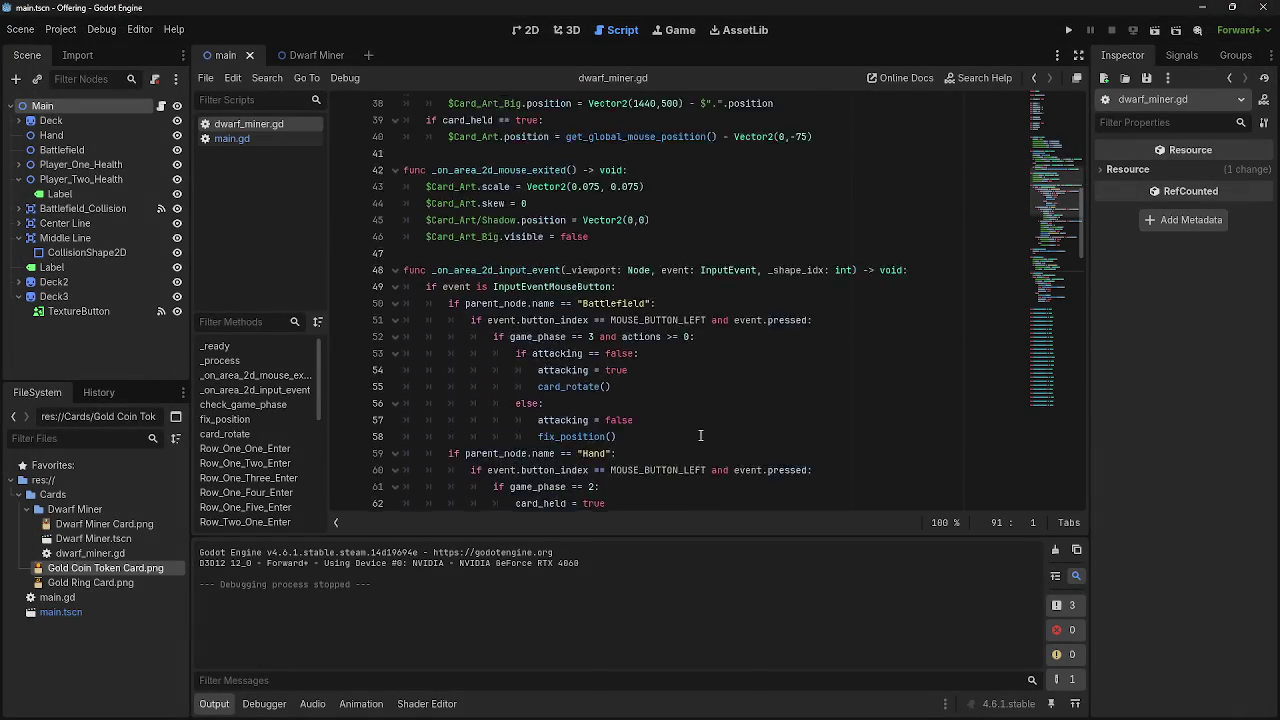
pyautogui.scroll(6, 700, 435)
pyautogui.scroll(-13, 700, 435)
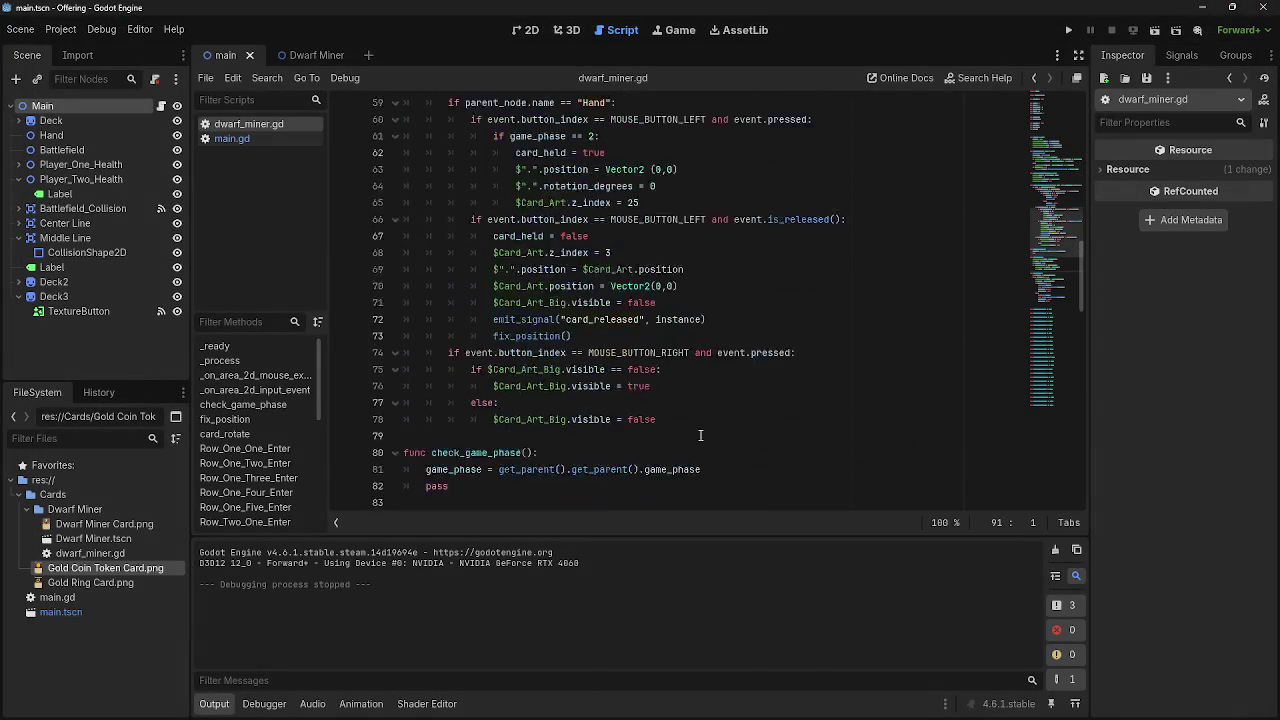
pyautogui.scroll(-10, 700, 435)
pyautogui.scroll(2, 700, 435)
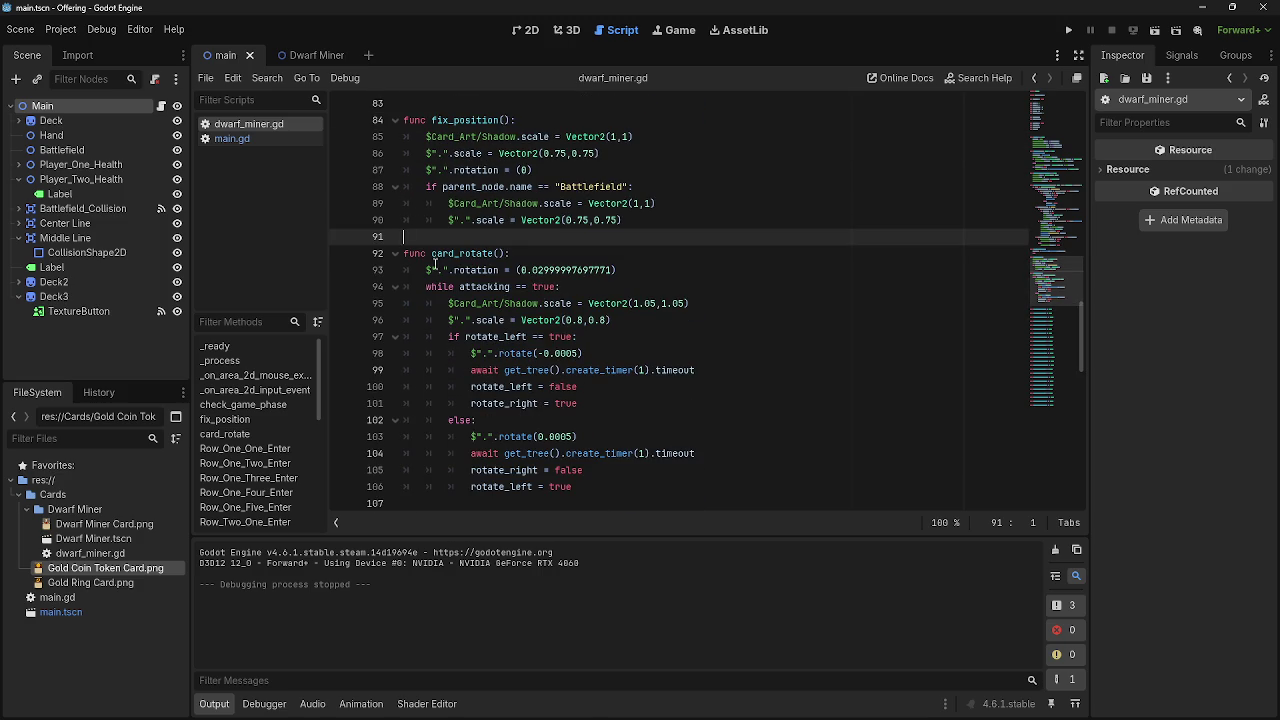
pyautogui.moveTo(432, 253); pyautogui.dragTo(555, 247)
pyautogui.click(555, 249)
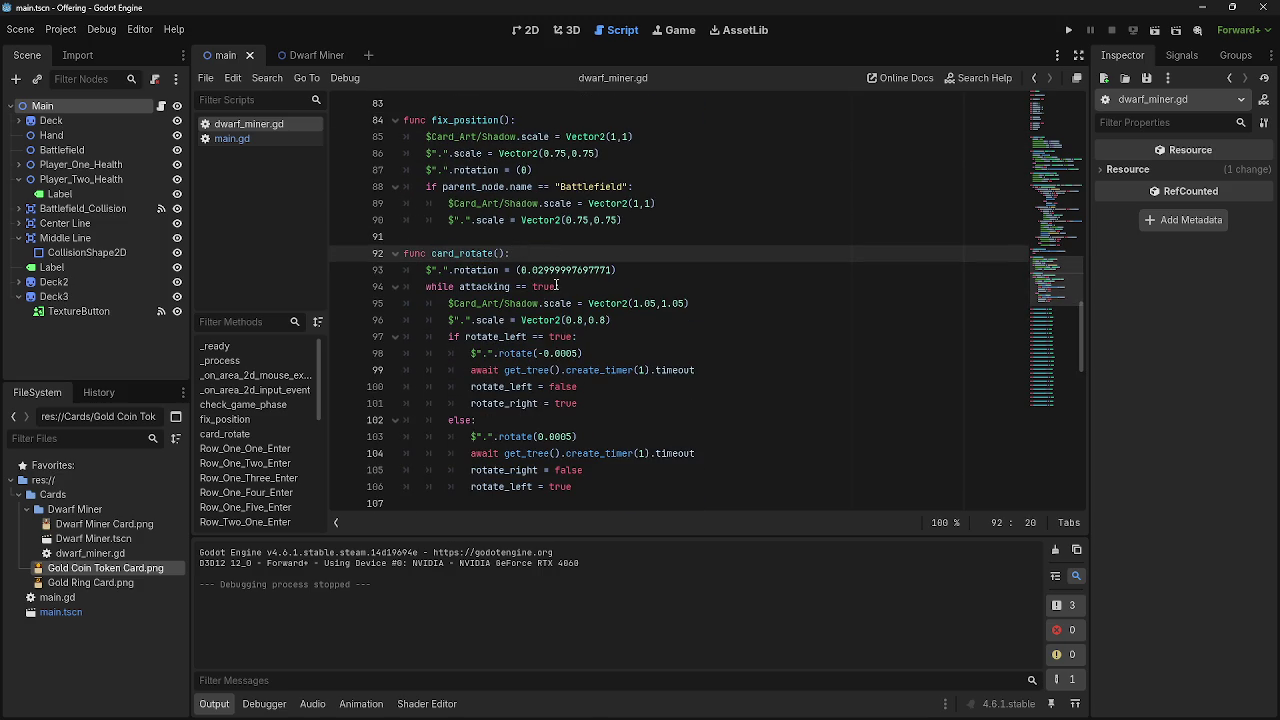
# Step: Check the while attacking loop and the card_rotate() call on line 55, then open main.gd
pyautogui.moveTo(410, 286); pyautogui.dragTo(562, 287)
pyautogui.click(562, 287)
pyautogui.scroll(11, 658, 438)
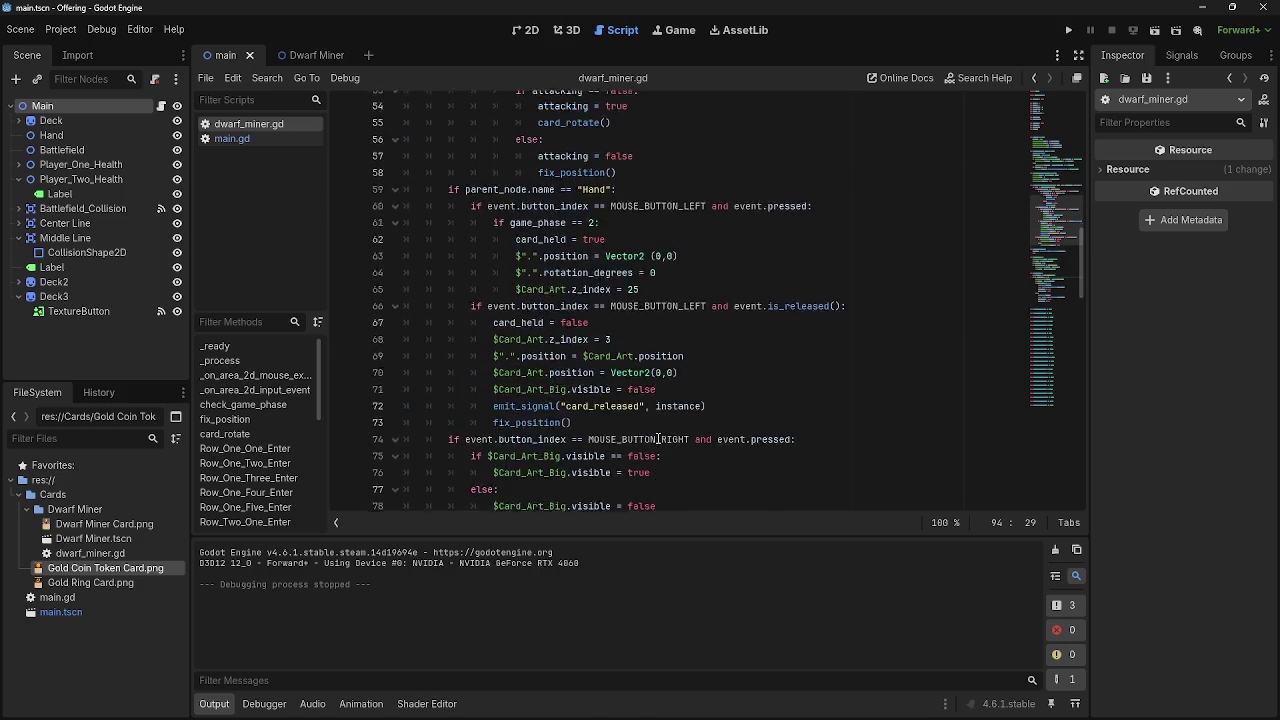
pyautogui.scroll(1, 658, 438)
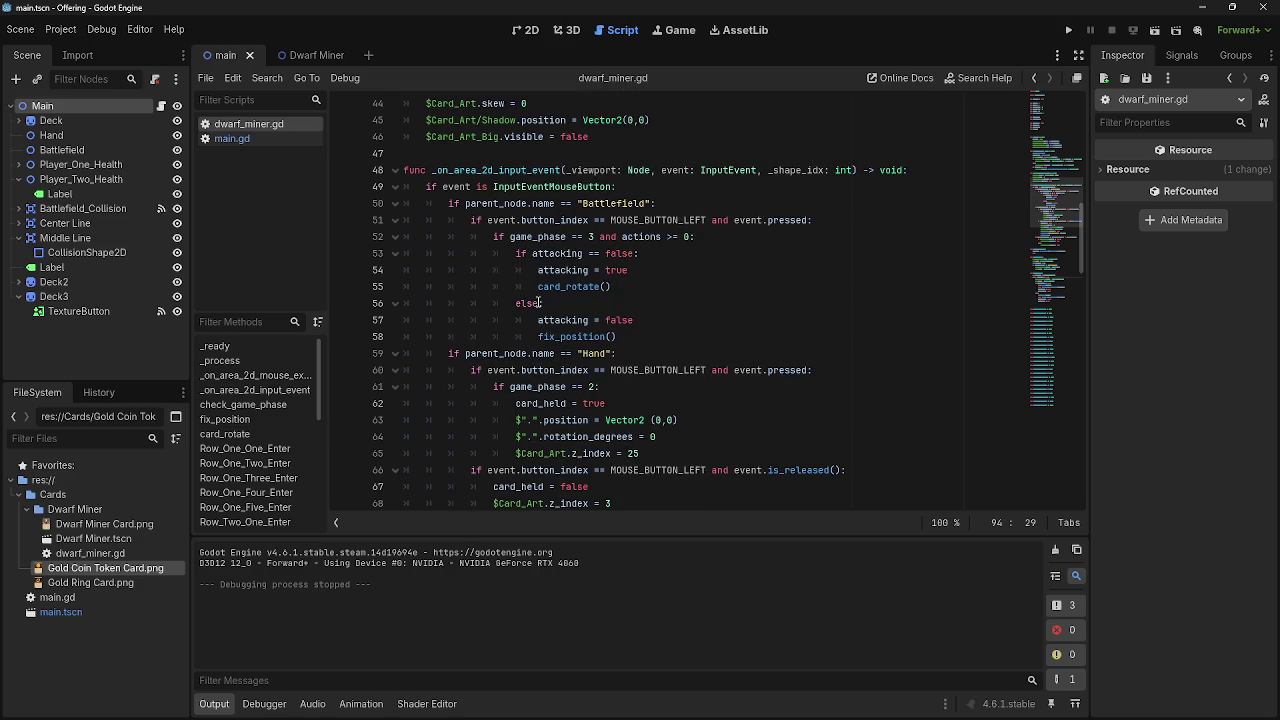
pyautogui.moveTo(405, 286); pyautogui.dragTo(614, 287)
pyautogui.click(625, 289)
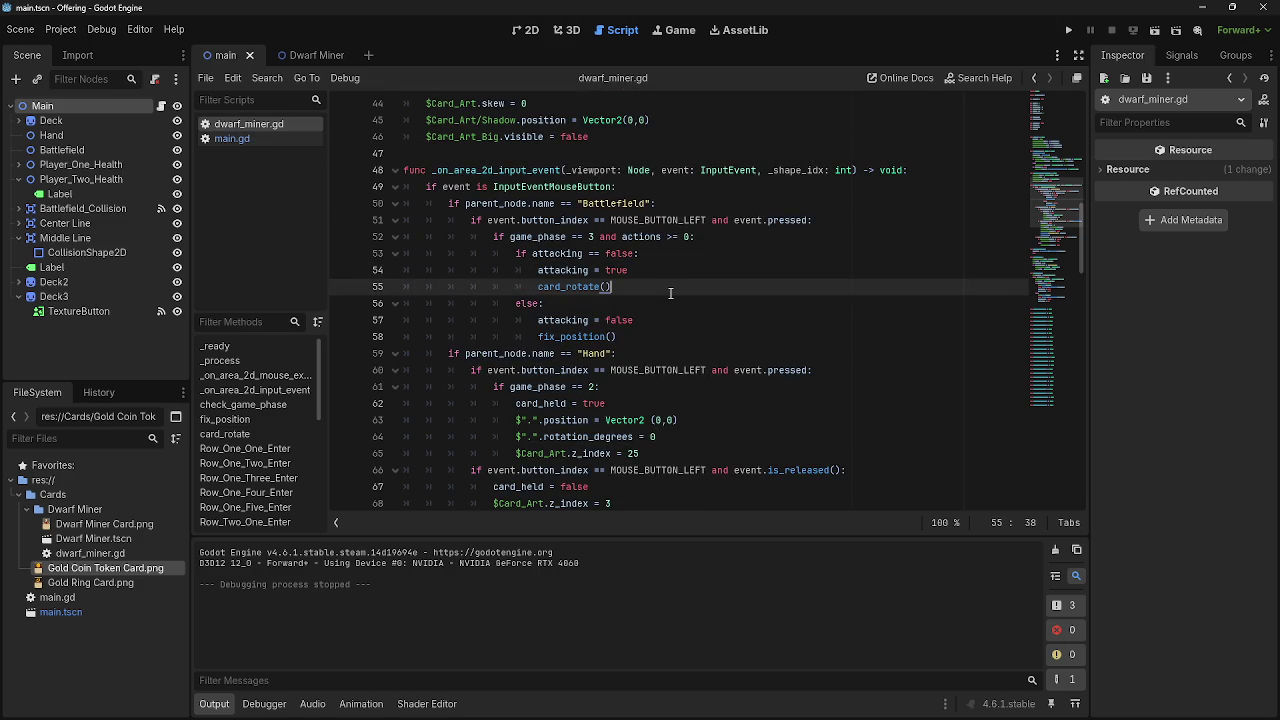
pyautogui.click(235, 139)
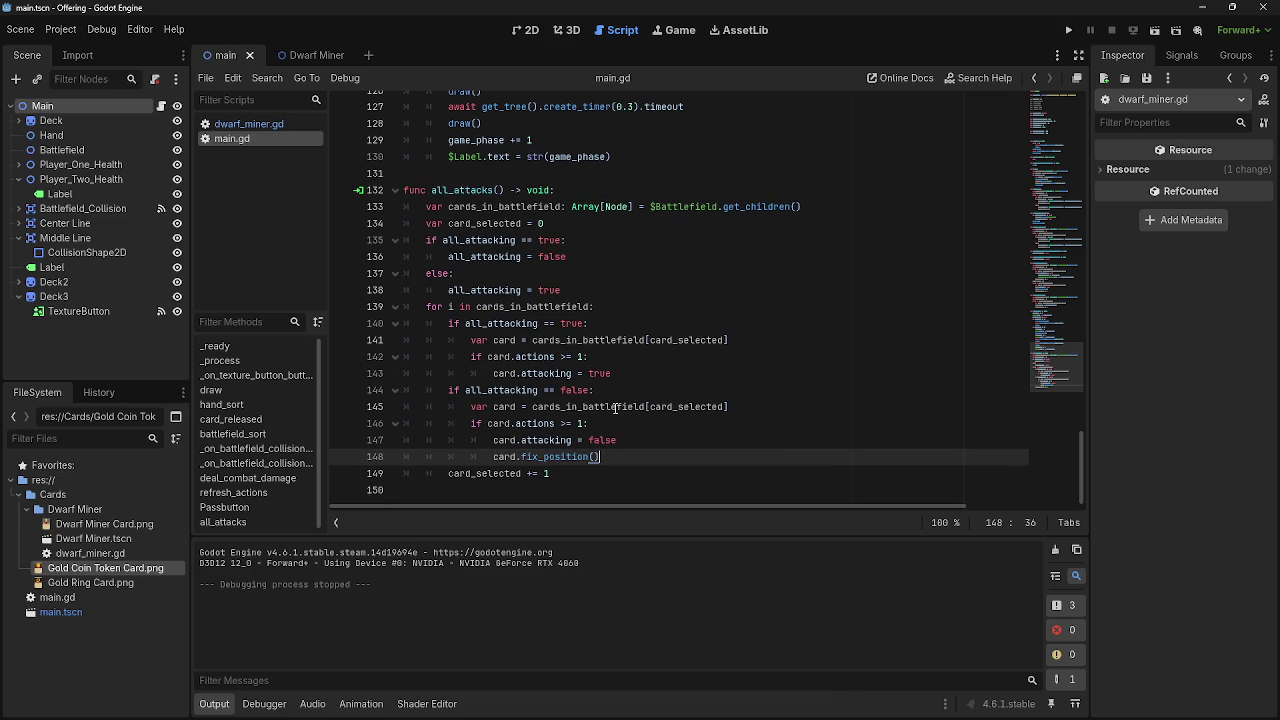
# Step: Insert card.card_rotate() as line 144, right after card.attacking = true in all_attacks
pyautogui.scroll(1, 616, 408)
pyautogui.scroll(-1, 616, 408)
pyautogui.click(632, 372)
pyautogui.press('Return')
pyautogui.write('c')
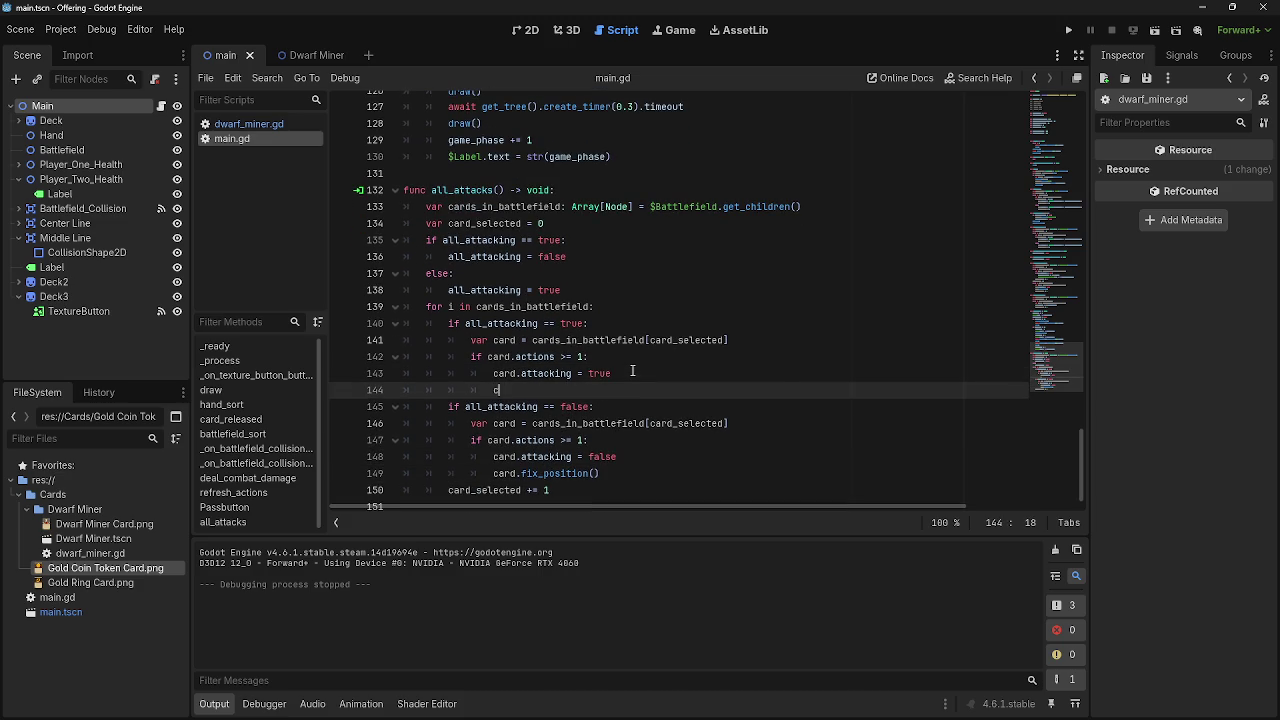
pyautogui.write('ard.')
pyautogui.write('rotate(')
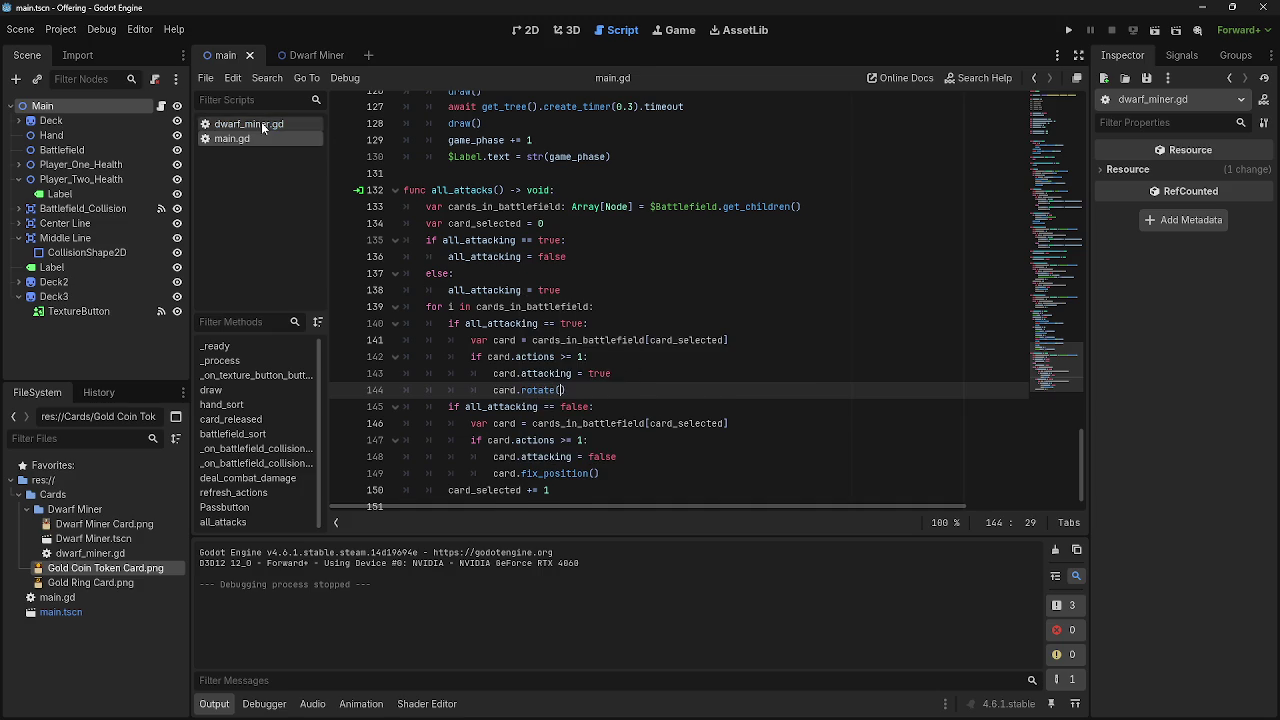
pyautogui.click(258, 123)
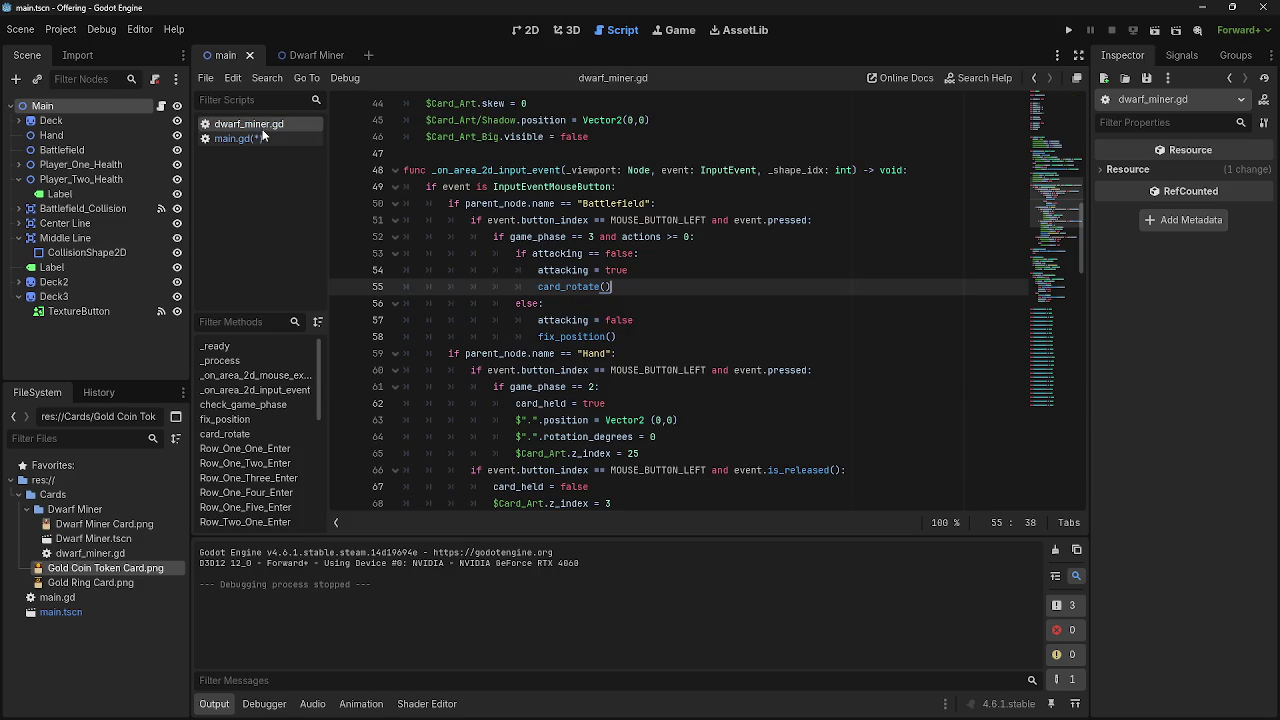
pyautogui.scroll(-10, 462, 282)
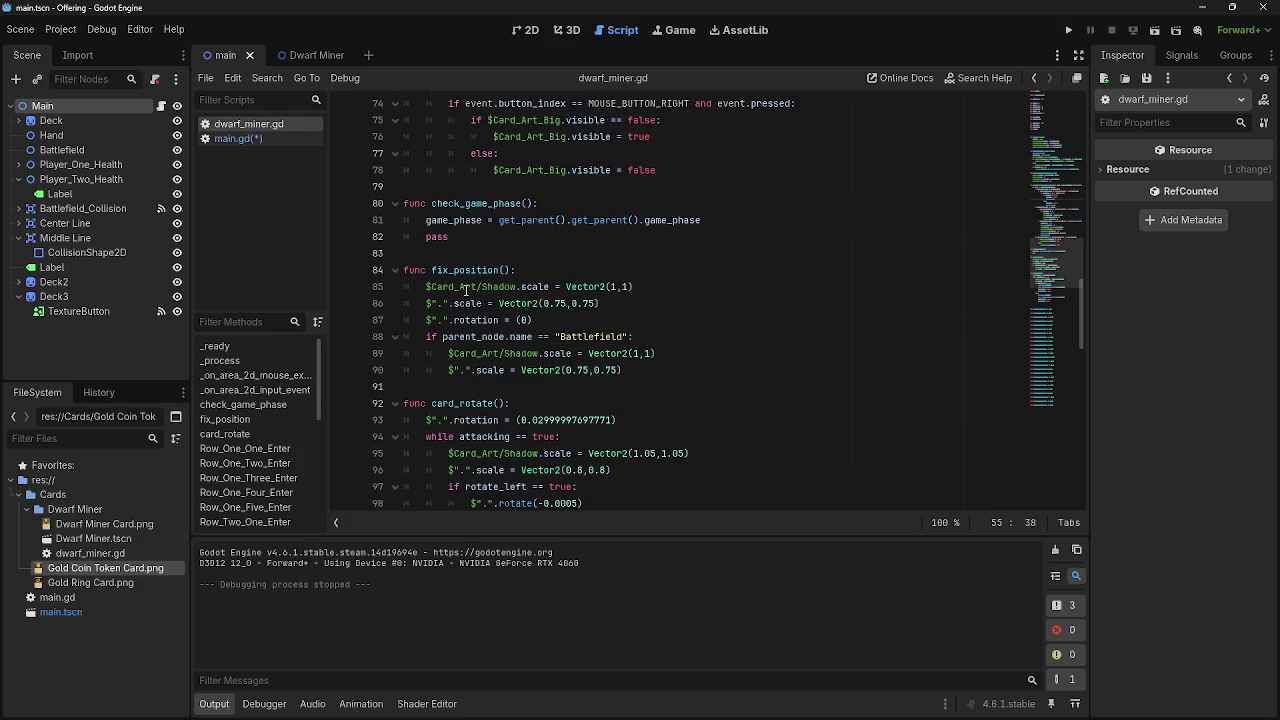
pyautogui.click(254, 140)
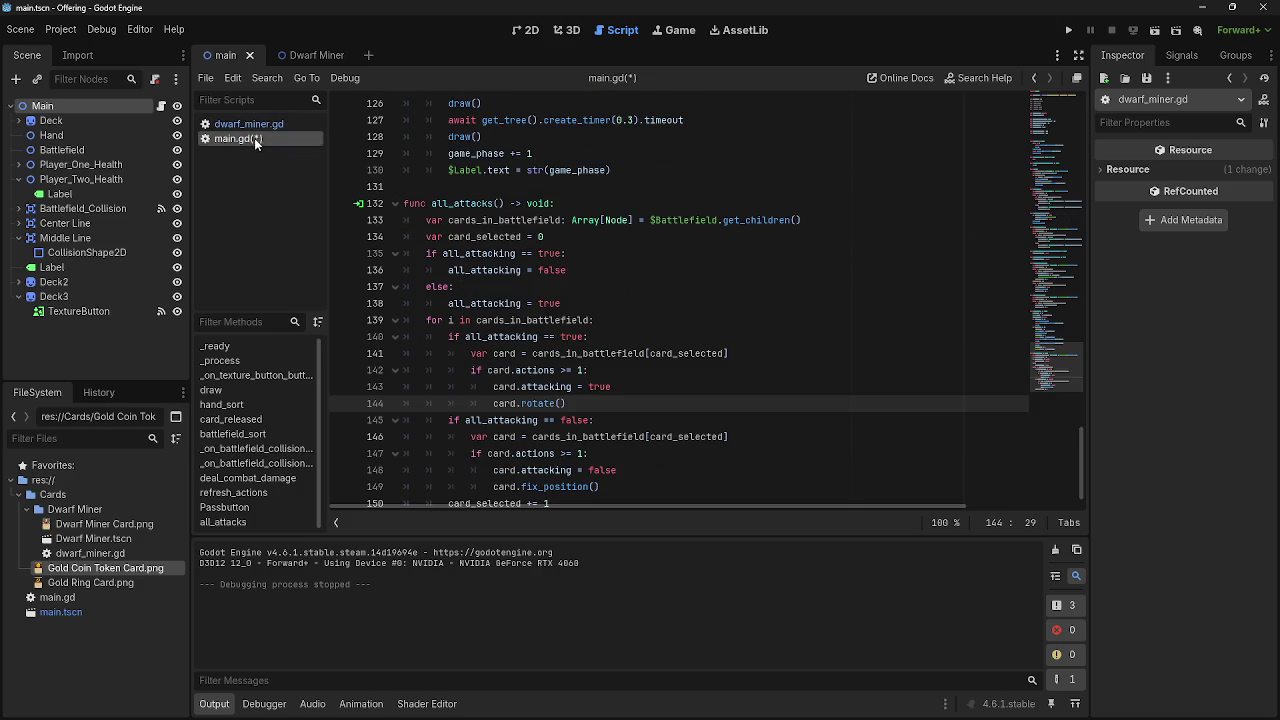
pyautogui.click(520, 403)
pyautogui.write('card')
pyautogui.write('_')
pyautogui.click(700, 386)
# Step: Run the project, play the centre card, advance to phase 3, and make all board cards attack
pyautogui.click(1068, 30)
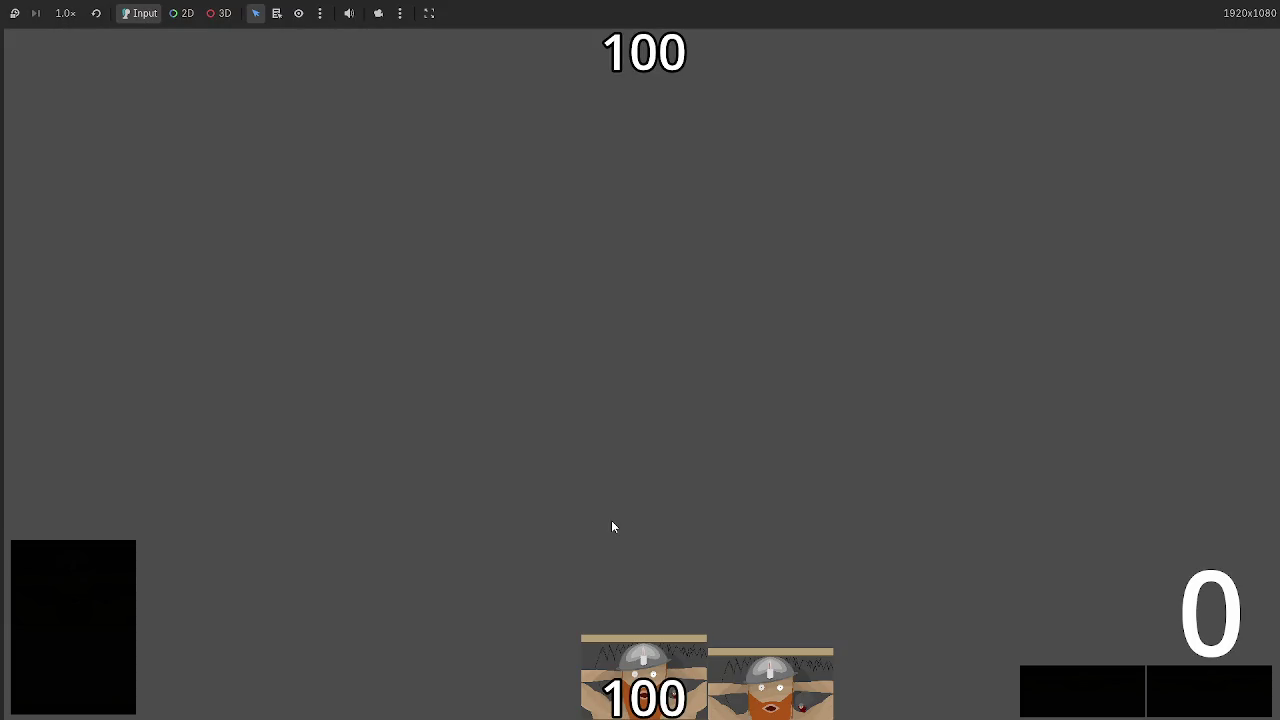
pyautogui.click(645, 707)
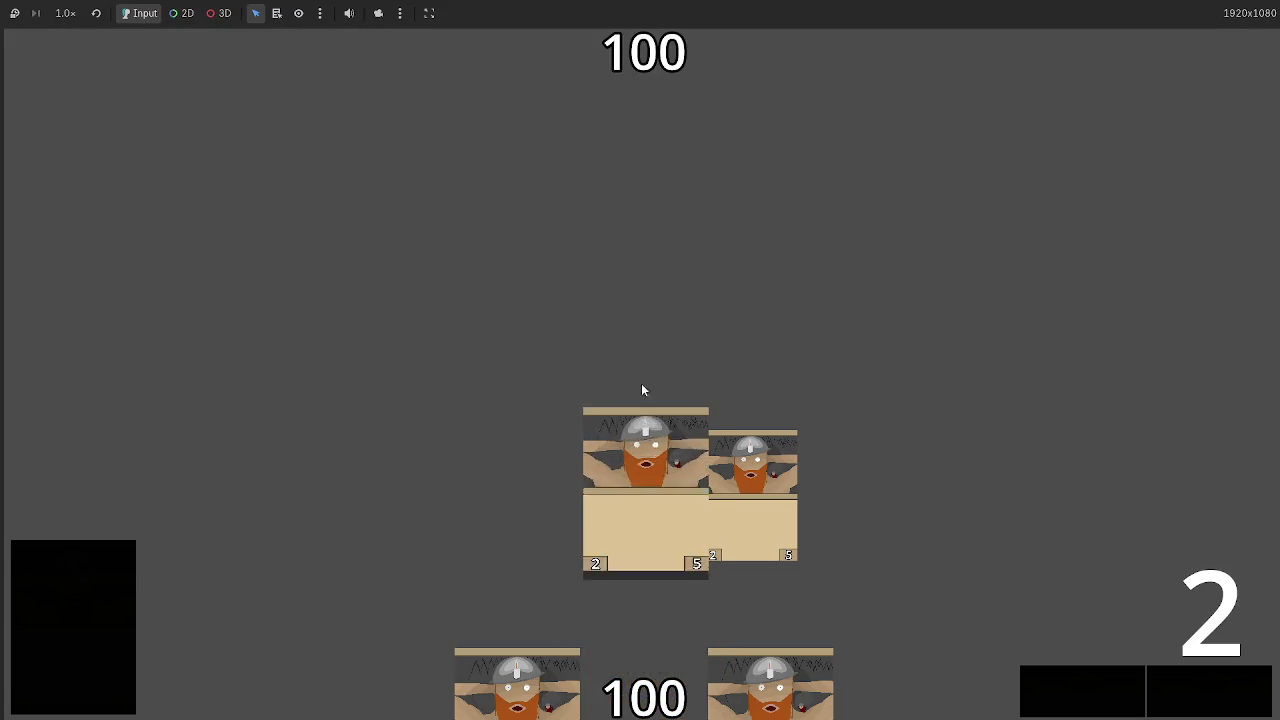
pyautogui.click(1214, 690)
pyautogui.click(1182, 690)
pyautogui.click(1186, 689)
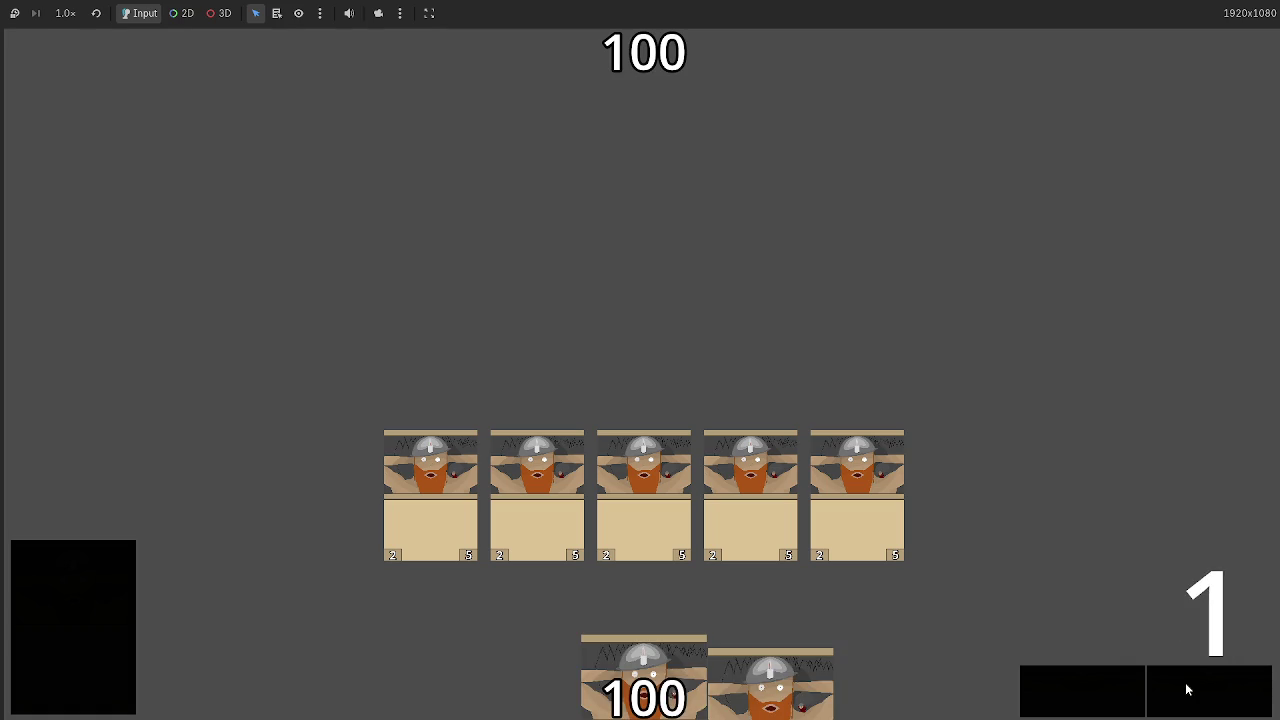
pyautogui.click(1187, 690)
pyautogui.click(1187, 690)
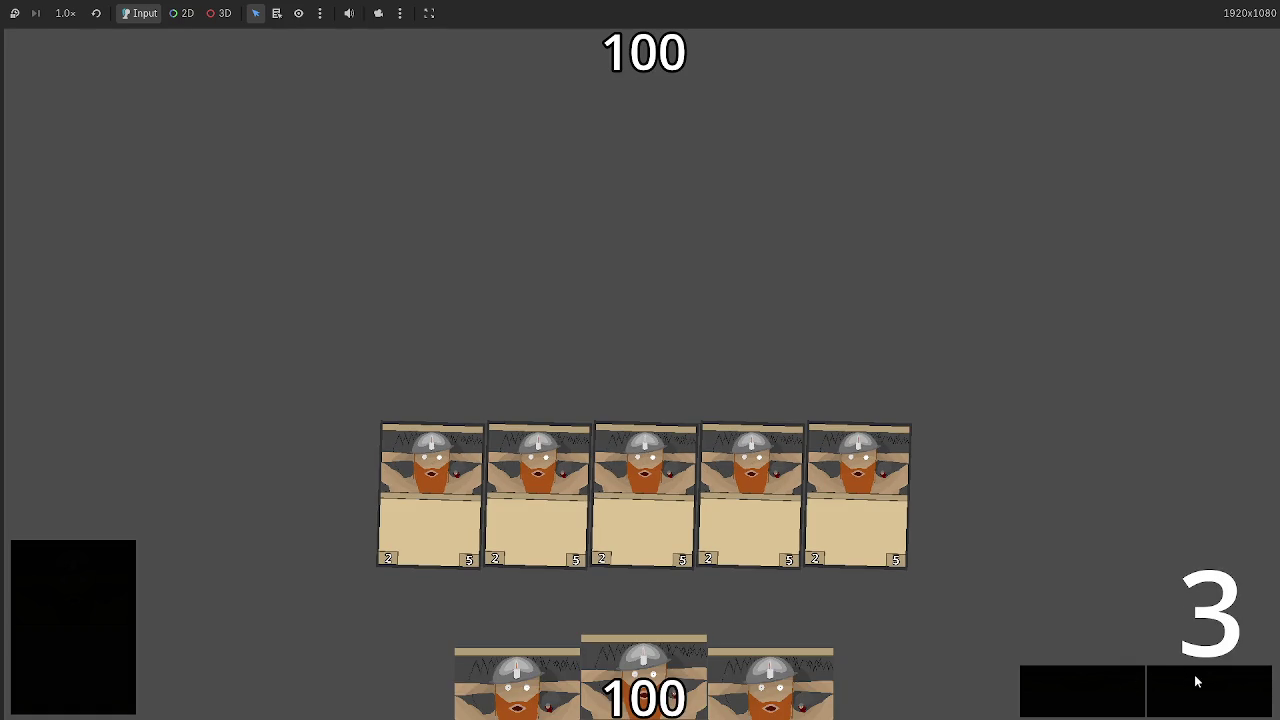
pyautogui.click(1091, 680)
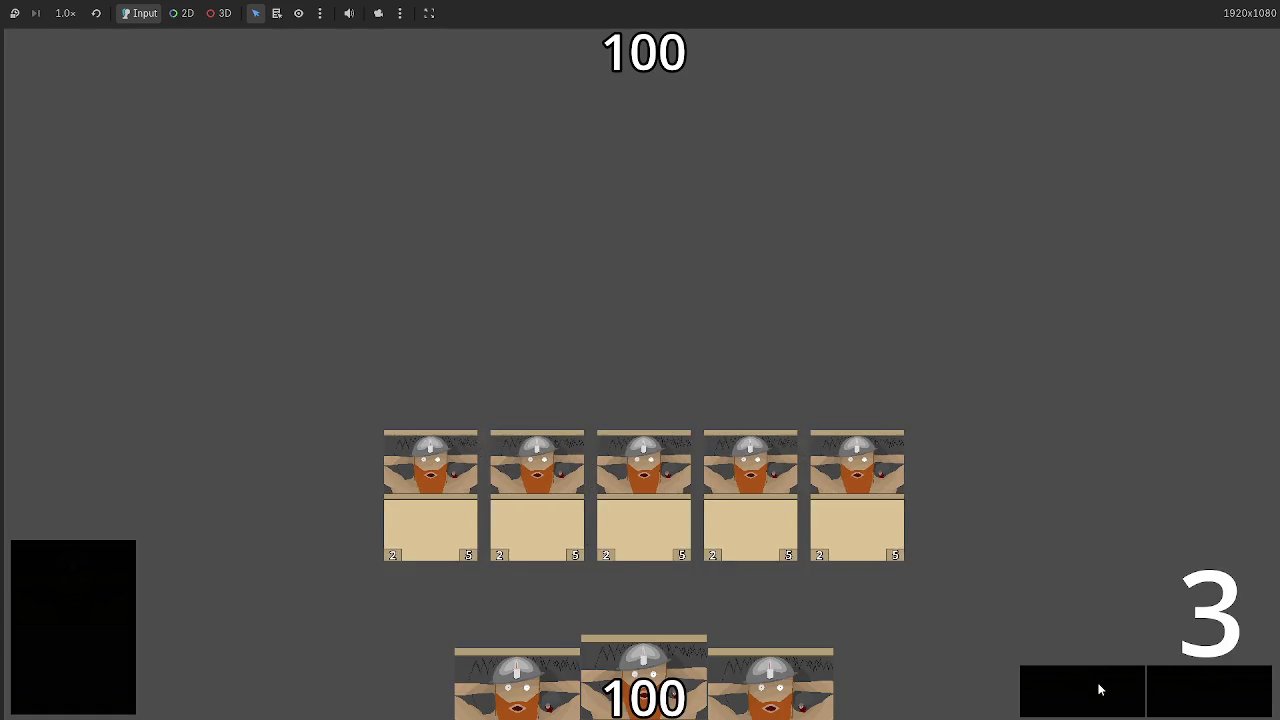
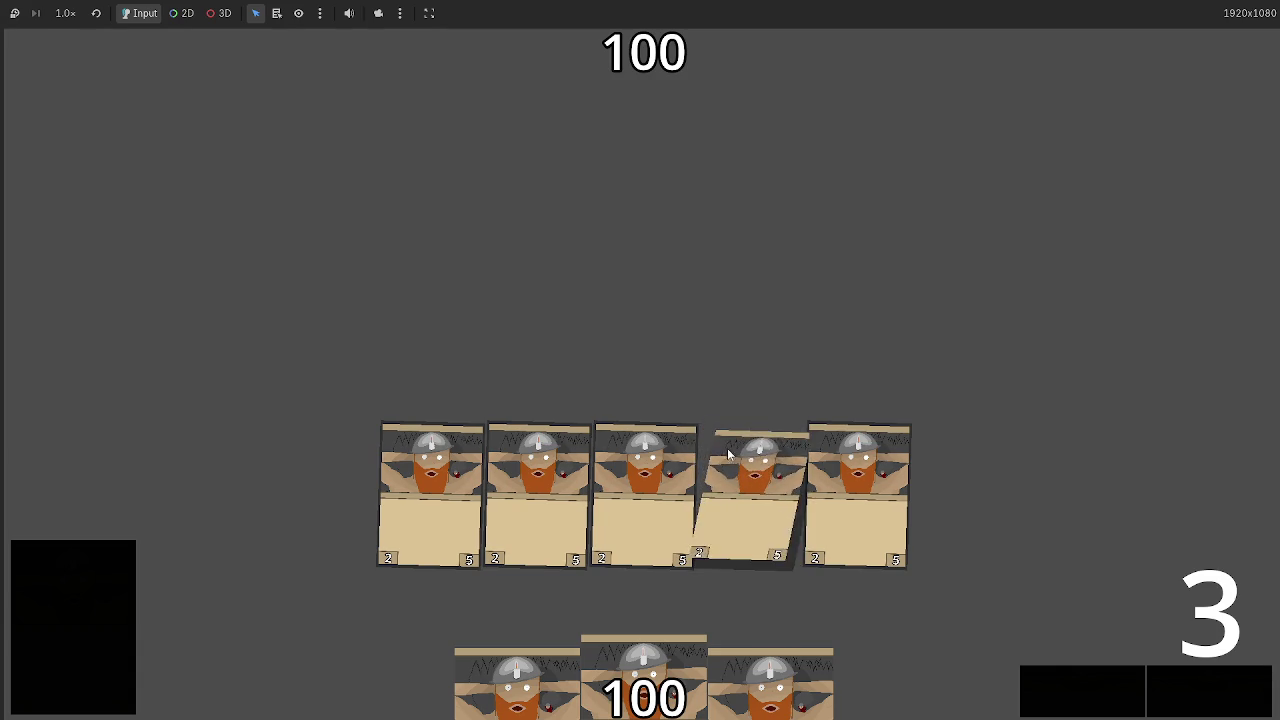
# Step: Add 'in 5:' to the loop header on line 98 and indent the -0.0005 rotate line beneath it
pyautogui.click(731, 510)
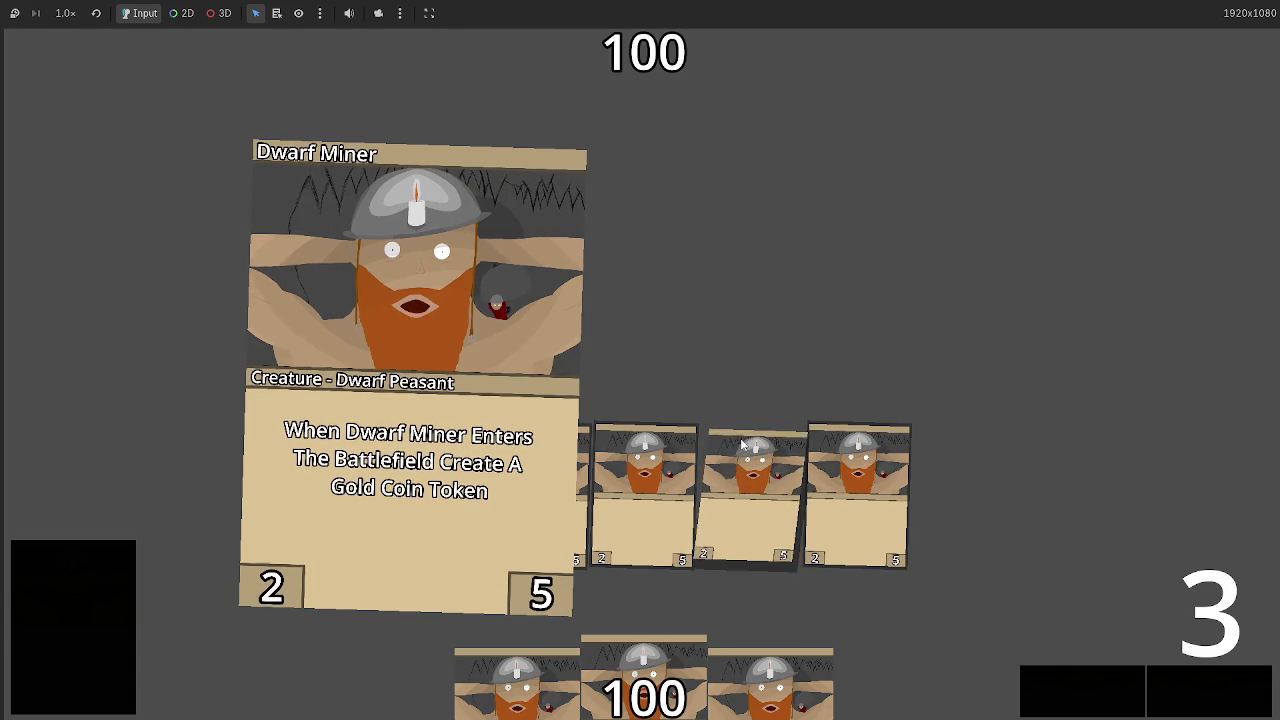
pyautogui.click(740, 508)
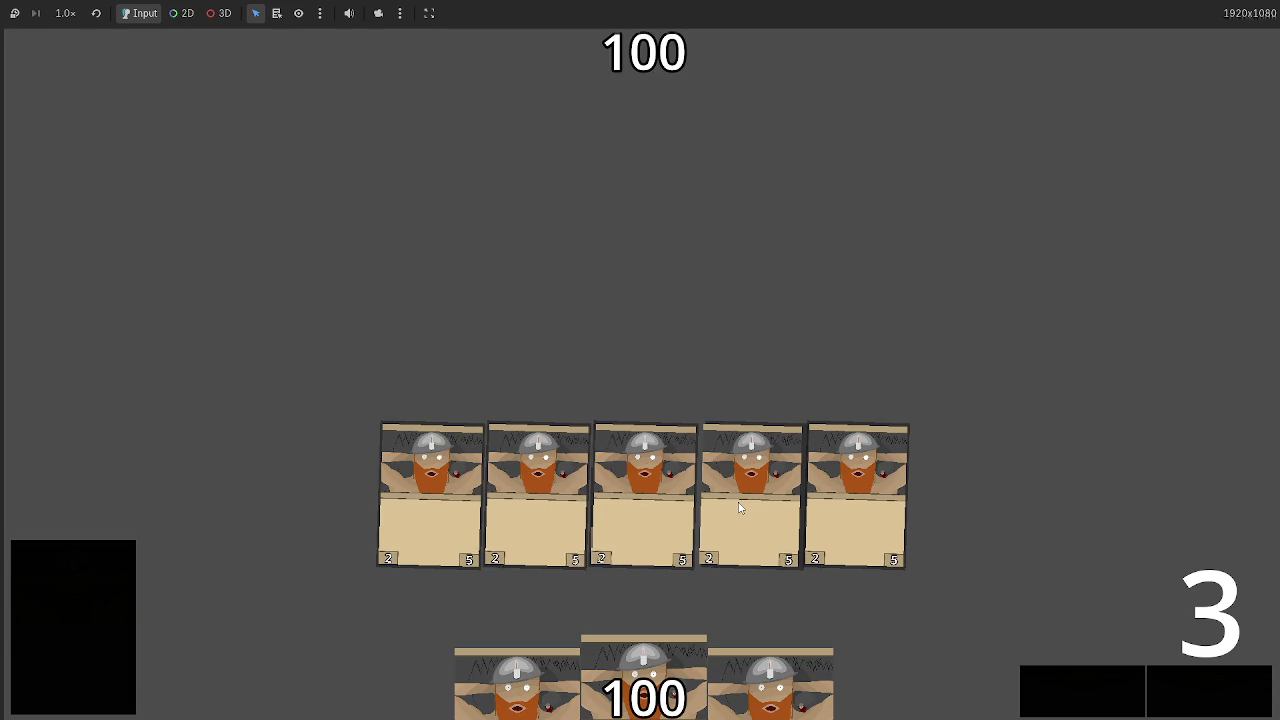
pyautogui.write('in ')
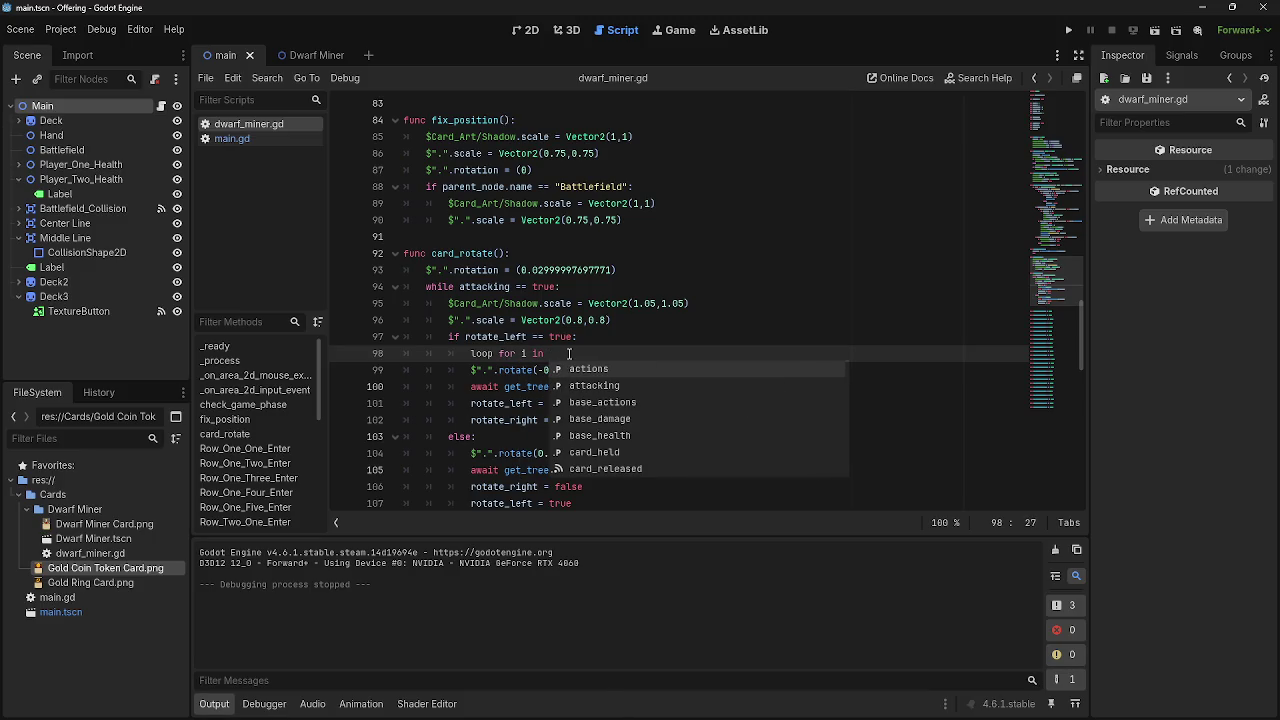
pyautogui.write('50')
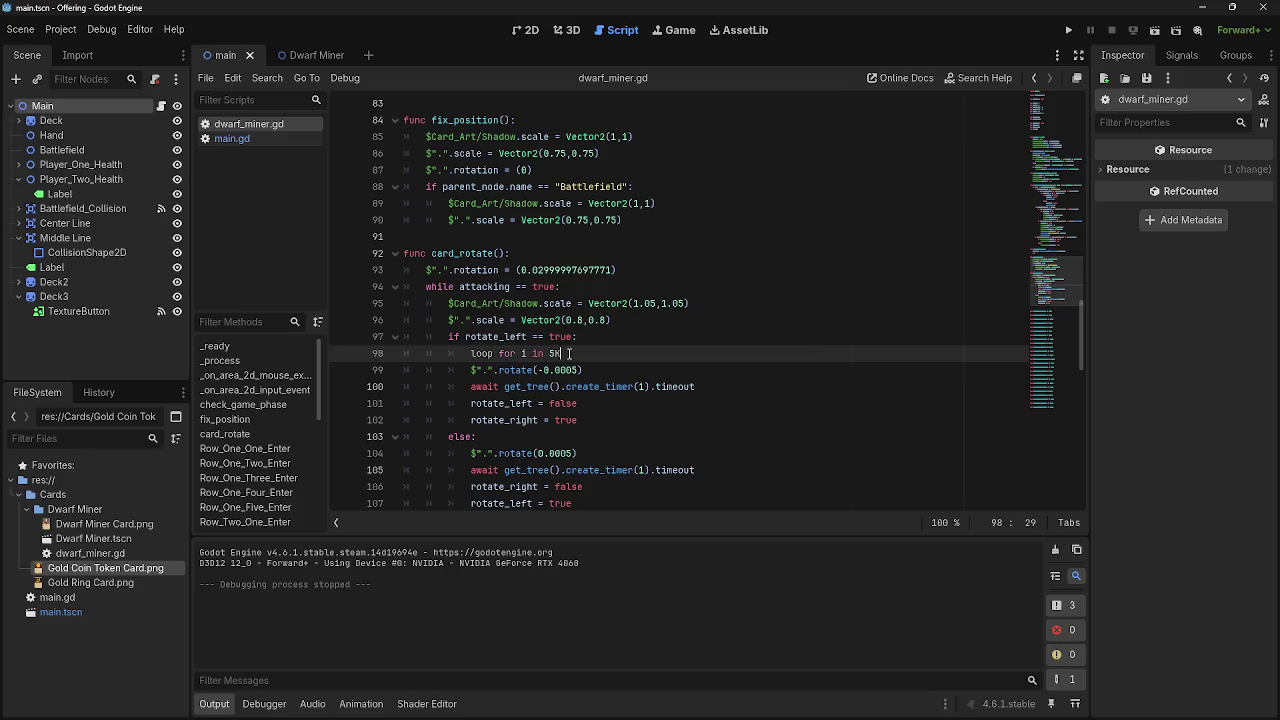
pyautogui.write(':')
pyautogui.write(':')
pyautogui.click(470, 370)
pyautogui.press('Tab')
# Step: Remove the stray word 'loop' so line 98 reads 'for i in 5:', then run the project
pyautogui.doubleClick(484, 354)
pyautogui.press('BackSpace')
pyautogui.press('Delete')
pyautogui.click(600, 354)
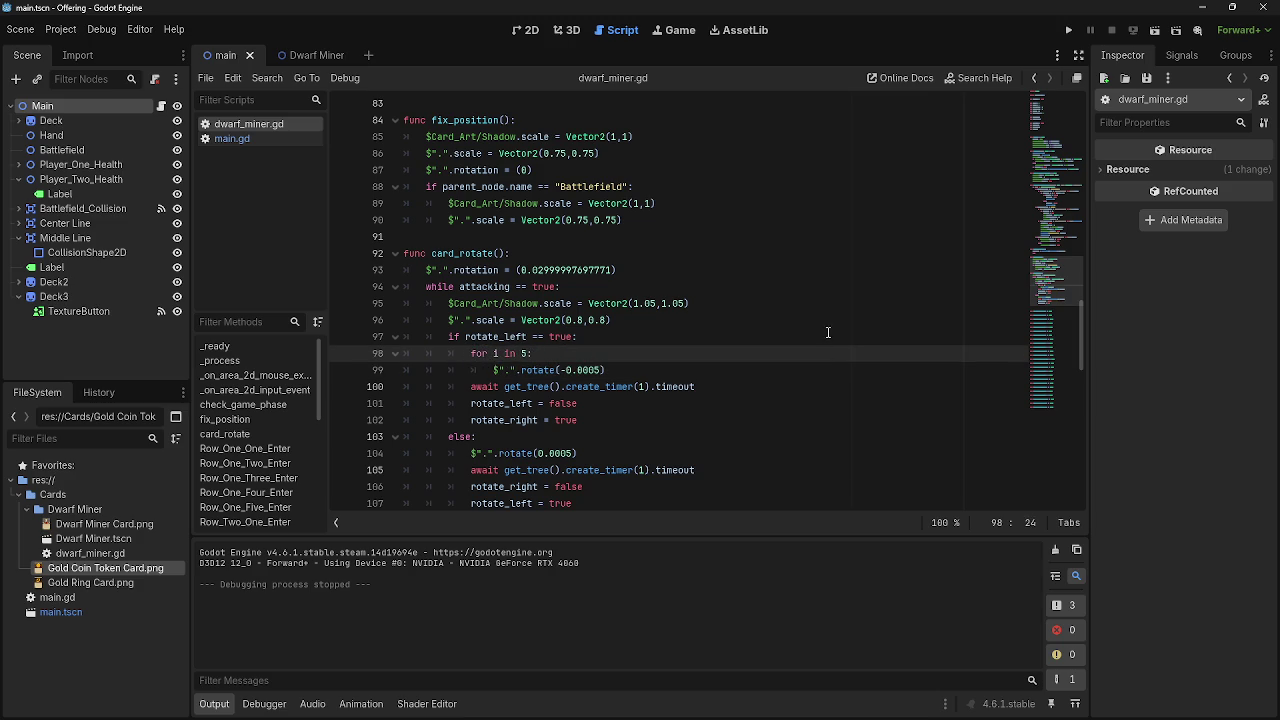
pyautogui.click(1069, 30)
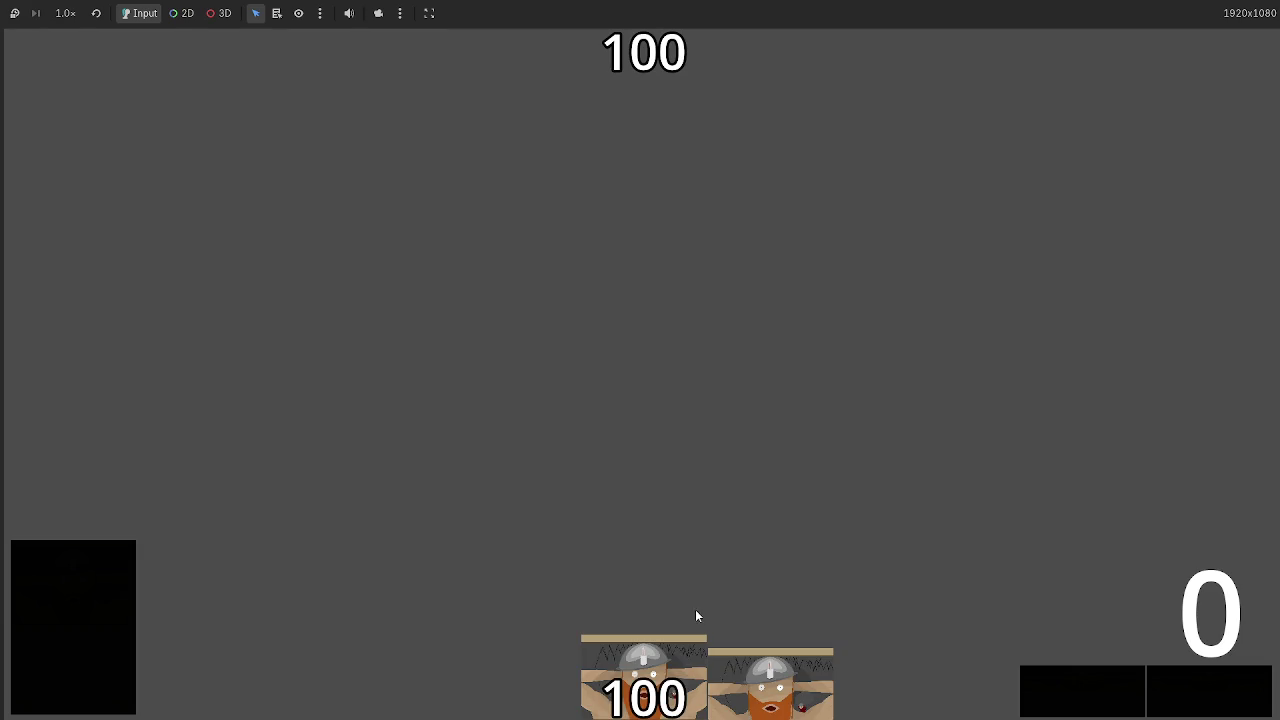
# Step: Draw dwarf cards, play one onto the battlefield centre, deal more cards, then stop the game
pyautogui.click(663, 634)
pyautogui.click(640, 690)
pyautogui.click(628, 711)
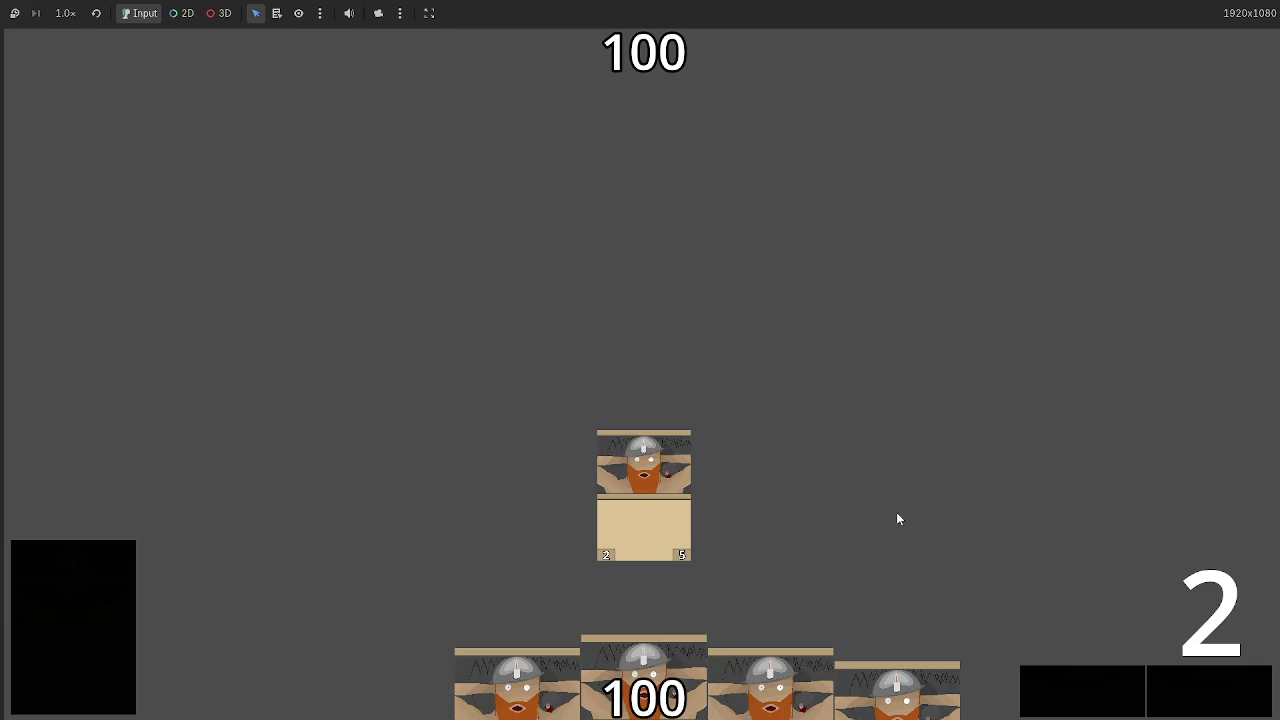
pyautogui.click(1176, 699)
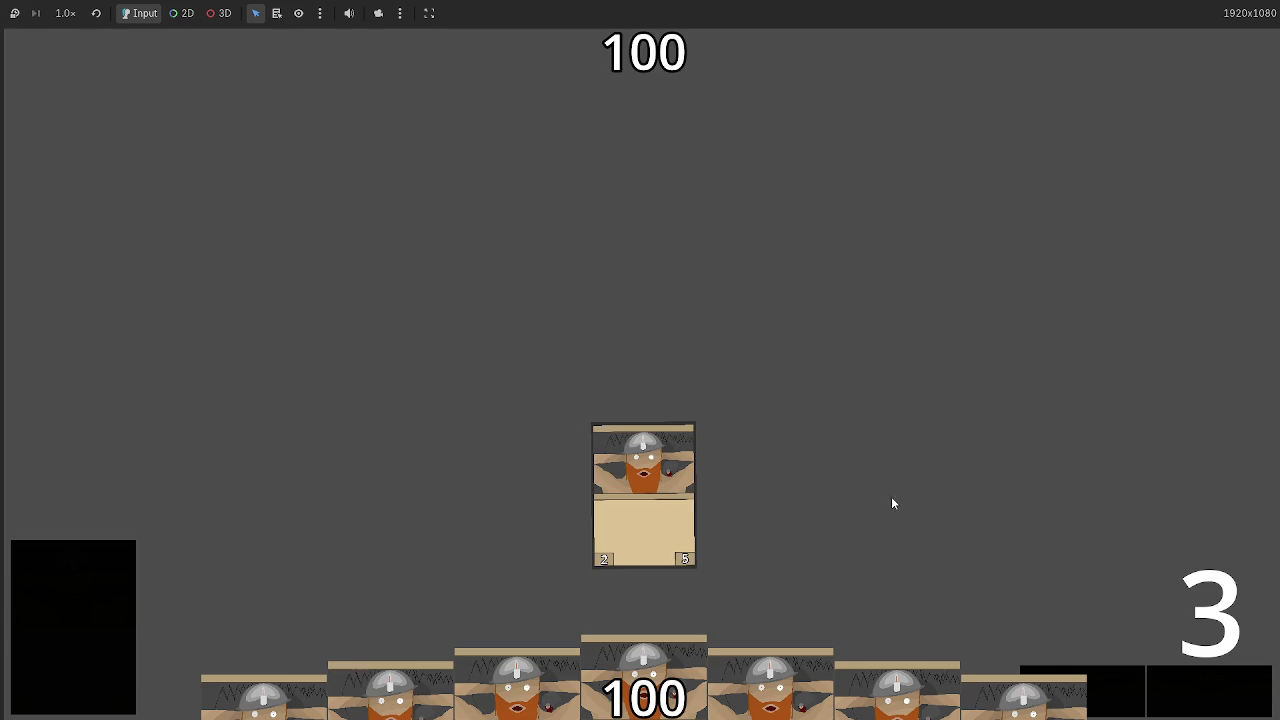
pyautogui.press('F8')
# Step: Delete the await get_tree().create_timer(1).timeout lines from both the left and else branches
pyautogui.click(698, 386)
pyautogui.hotkey('shift', 'Home')
pyautogui.hotkey('shift', 'Left')
pyautogui.hotkey('shift', 'Left')
pyautogui.hotkey('shift', 'Left')
pyautogui.hotkey('ctrl', 'c')
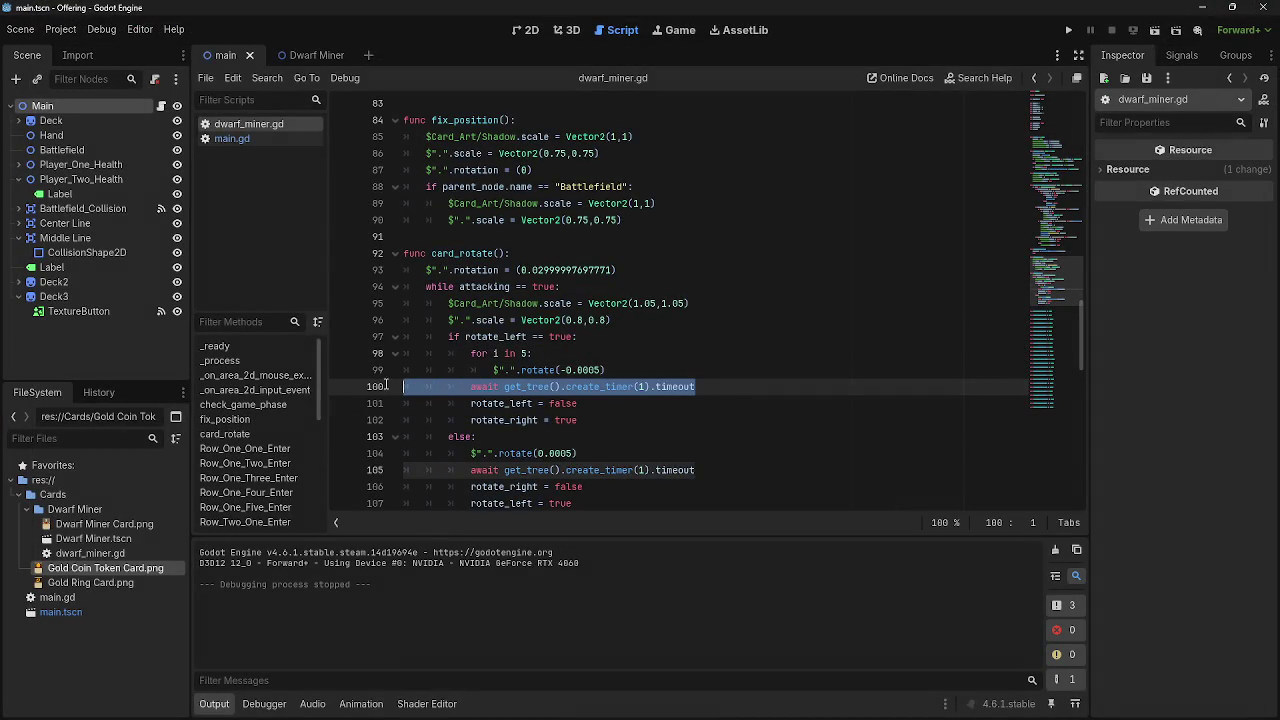
pyautogui.press('BackSpace')
pyautogui.press('BackSpace')
pyautogui.click(719, 453)
pyautogui.hotkey('shift', 'Home')
pyautogui.hotkey('shift', 'Left')
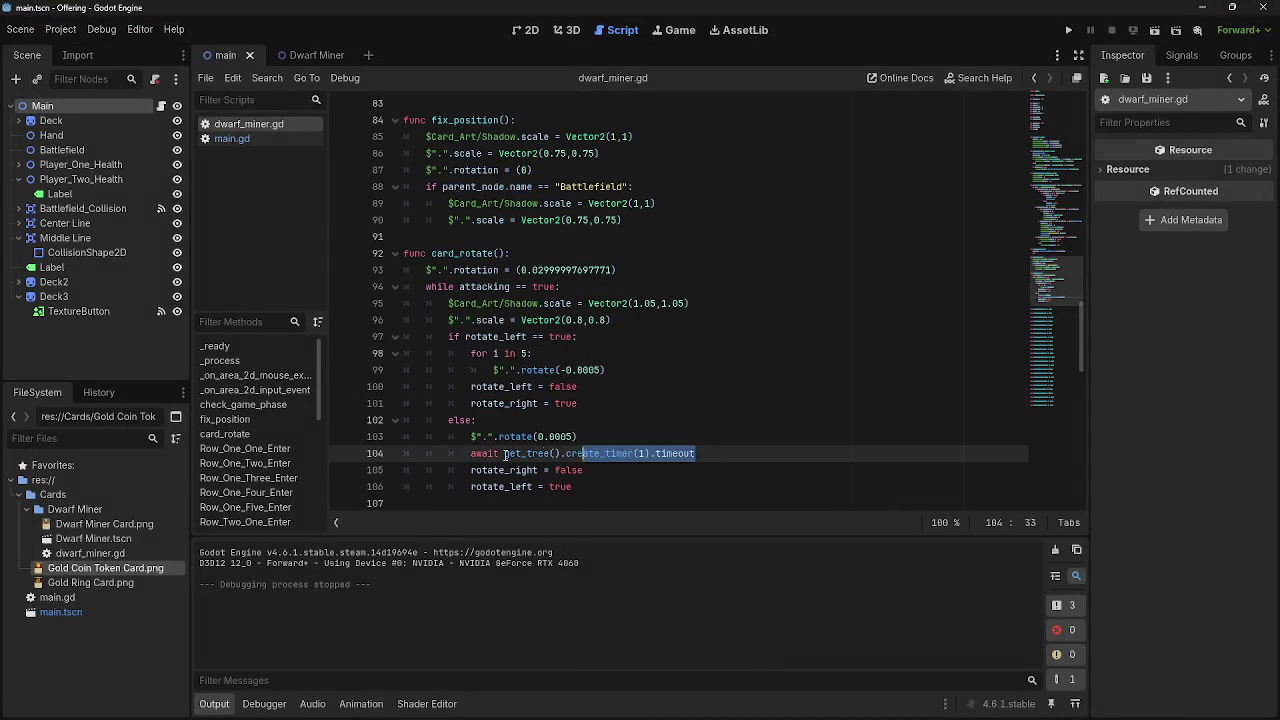
pyautogui.press('BackSpace')
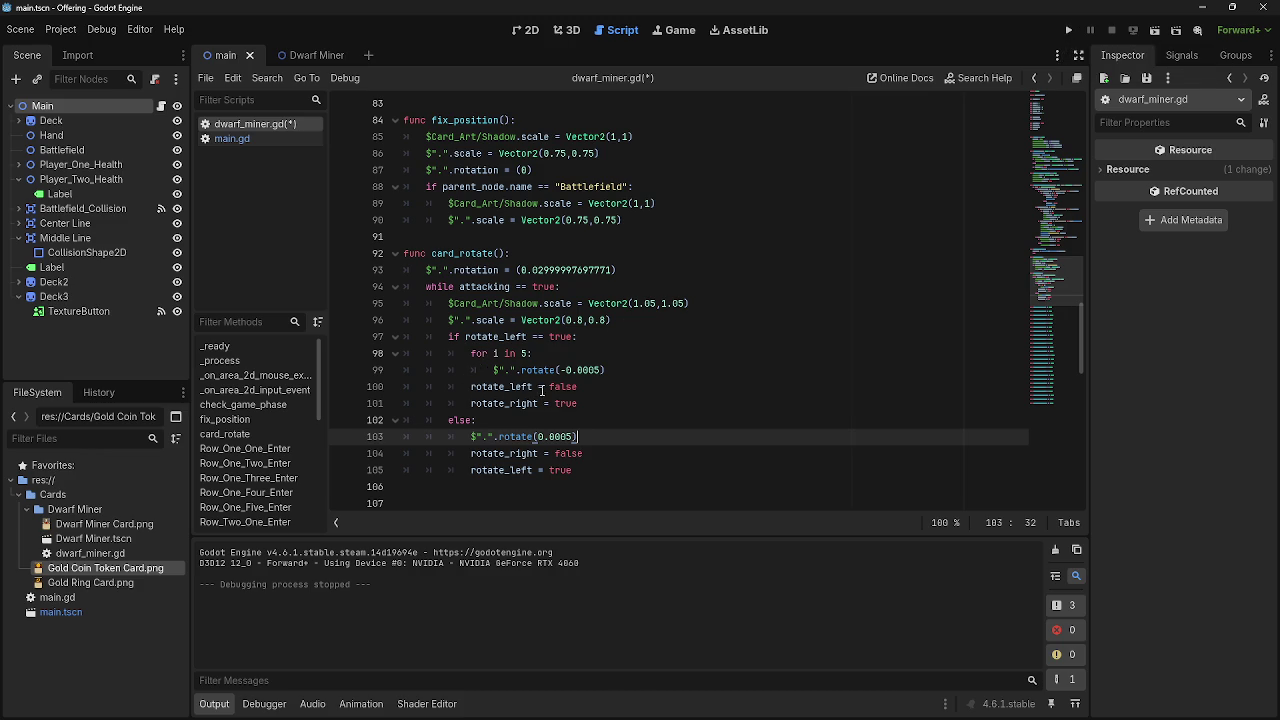
# Step: Inspect the initial rotation statement on line 93, then run the project without timers
pyautogui.moveTo(425, 270); pyautogui.dragTo(661, 267)
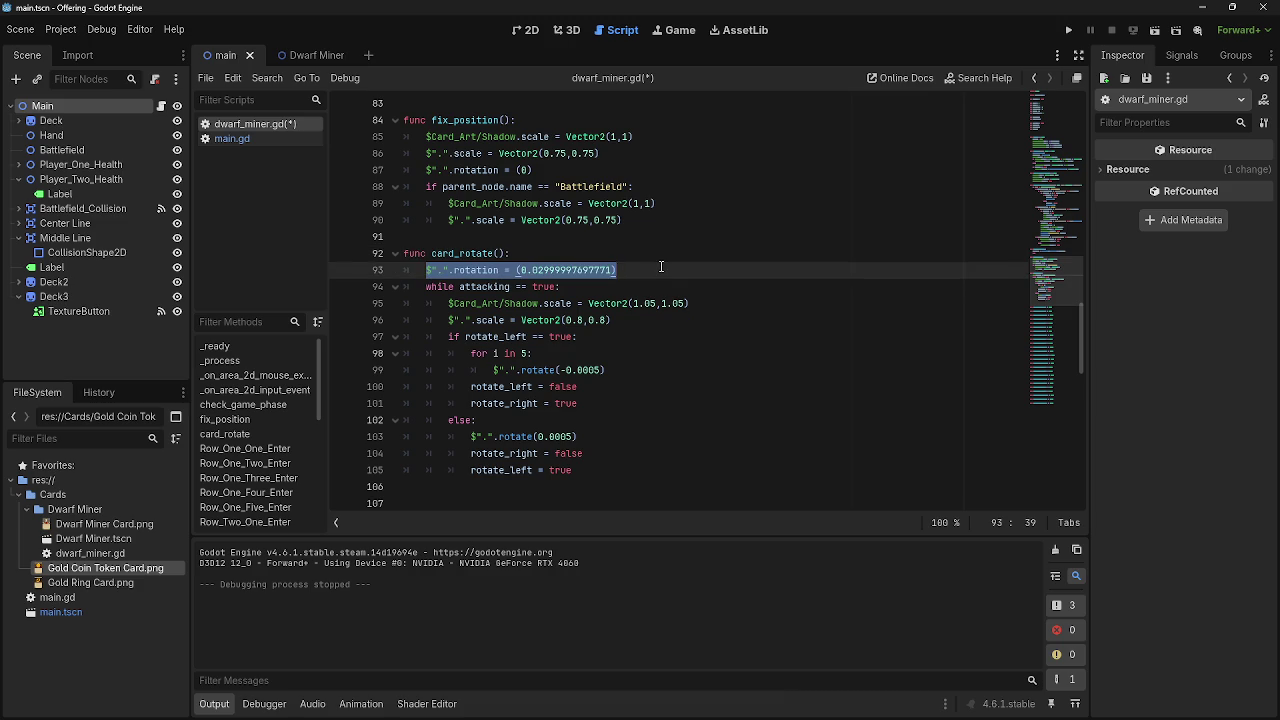
pyautogui.click(661, 267)
pyautogui.click(432, 270)
pyautogui.moveTo(432, 270)
pyautogui.mouseDown()
pyautogui.moveTo(664, 265)
pyautogui.moveTo(410, 270)
pyautogui.mouseUp()
pyautogui.click(664, 265)
pyautogui.click(624, 270)
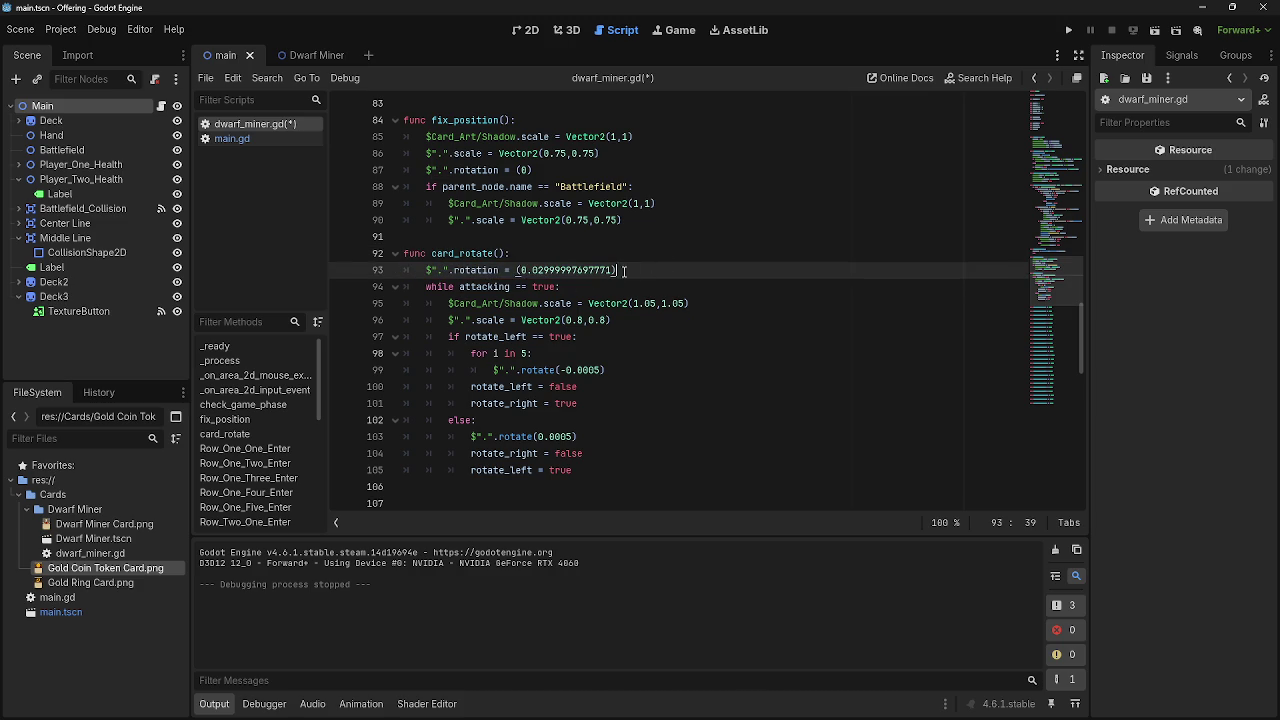
pyautogui.click(1068, 32)
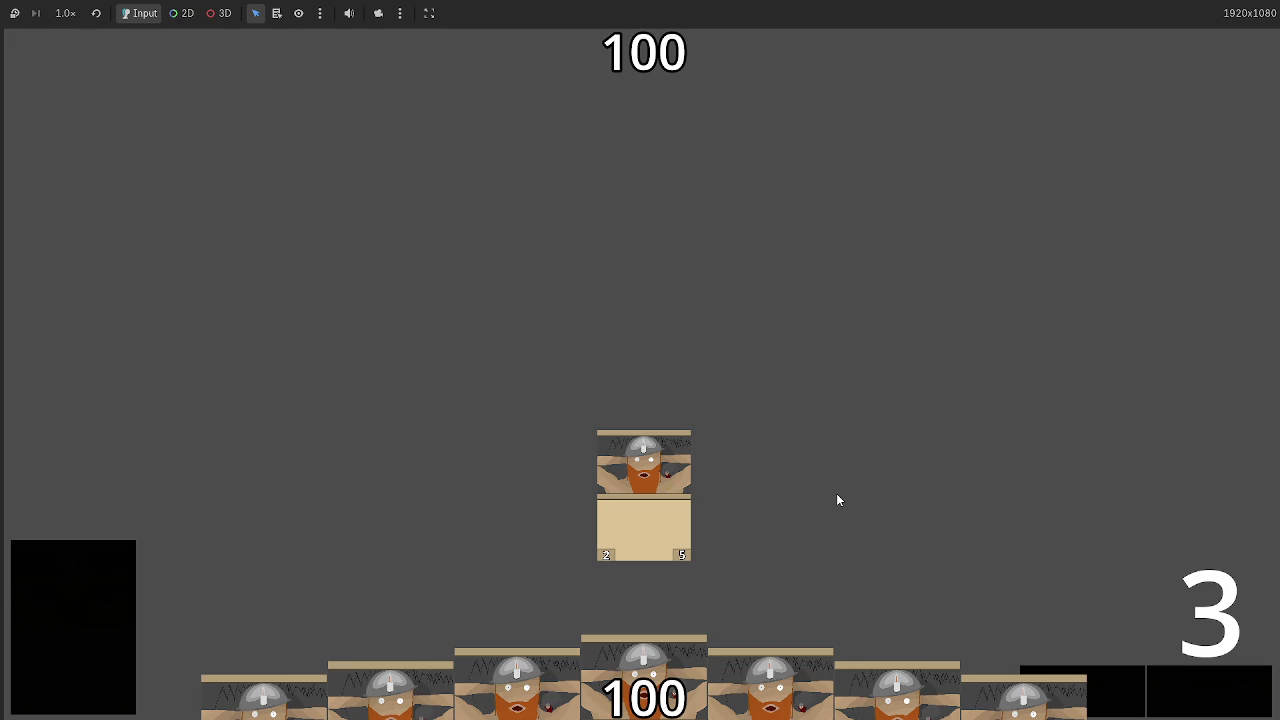
# Step: Wait on the unresponsive game, switch back to the Godot editor and stop the frozen run
pyautogui.hotkey('alt', 'Tab')
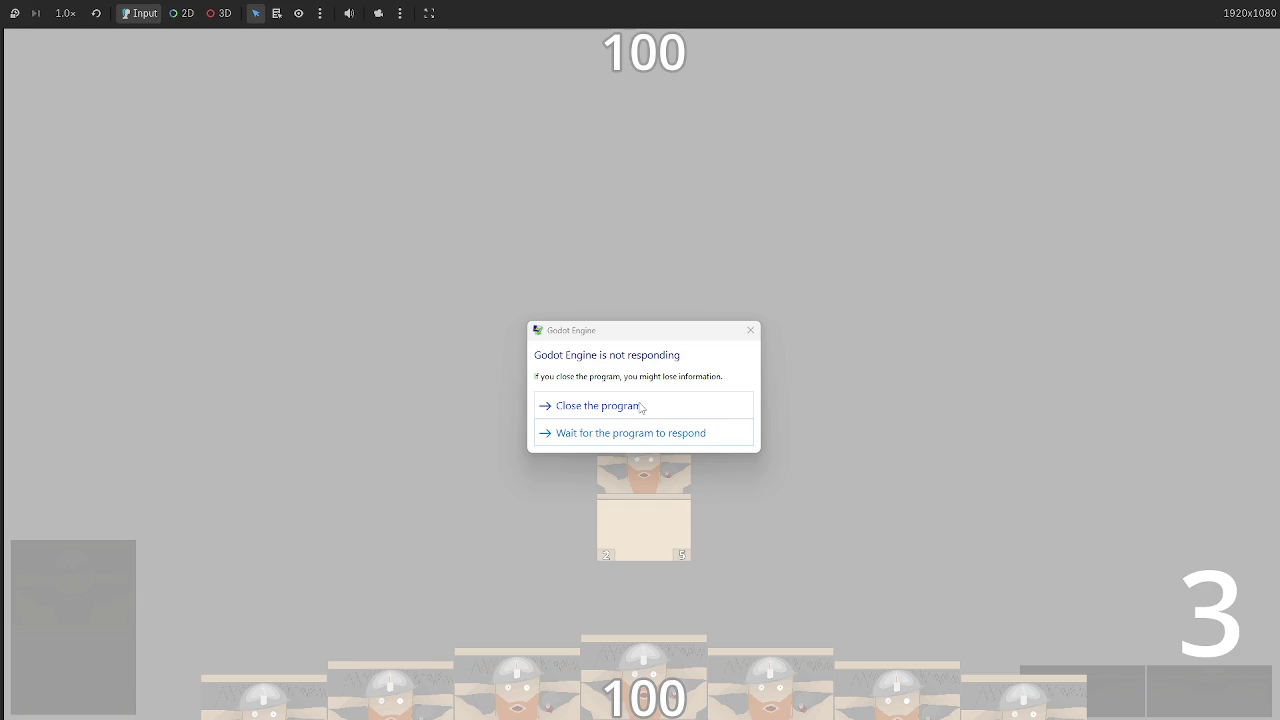
pyautogui.click(642, 434)
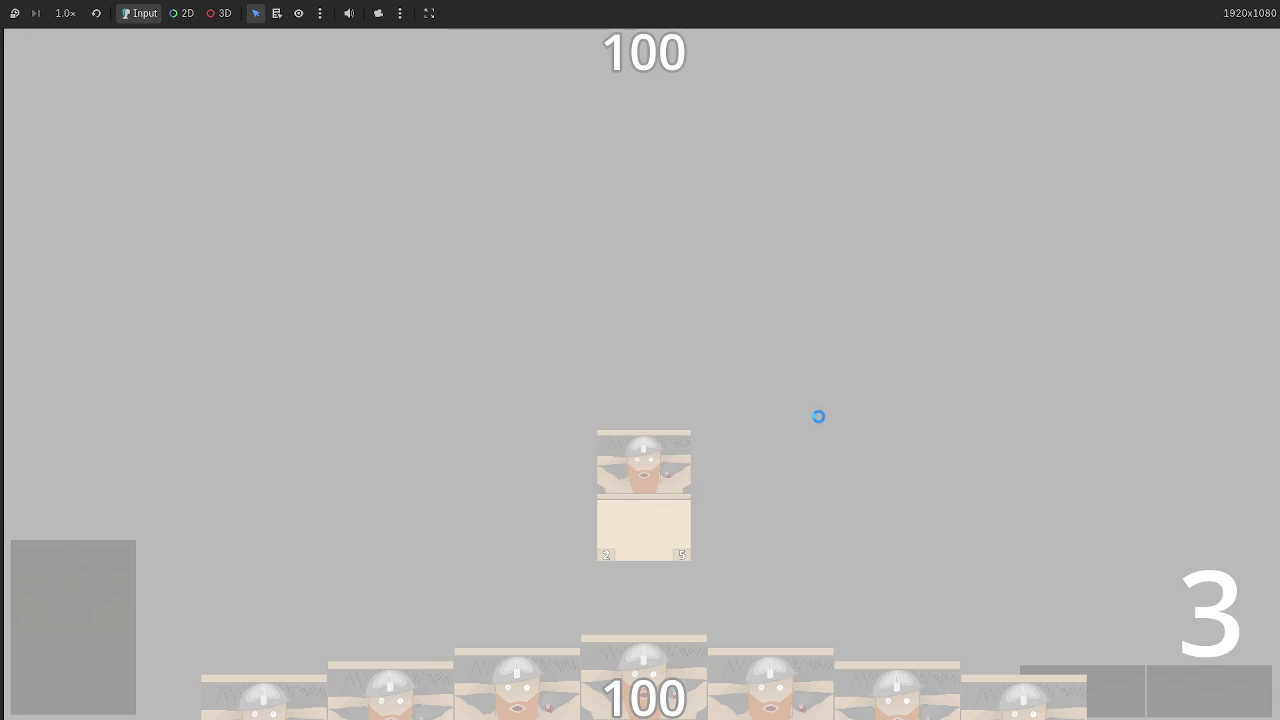
pyautogui.hotkey('alt', 'Tab')
pyautogui.click(432, 324)
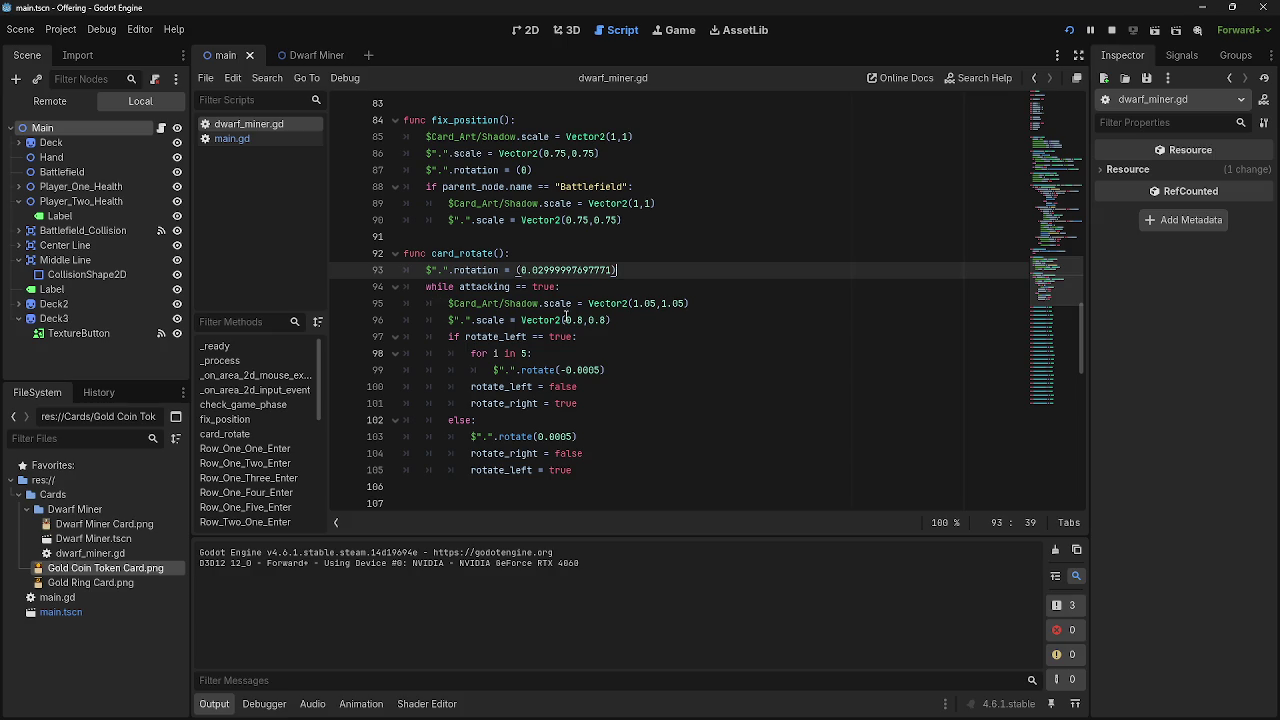
pyautogui.click(1111, 30)
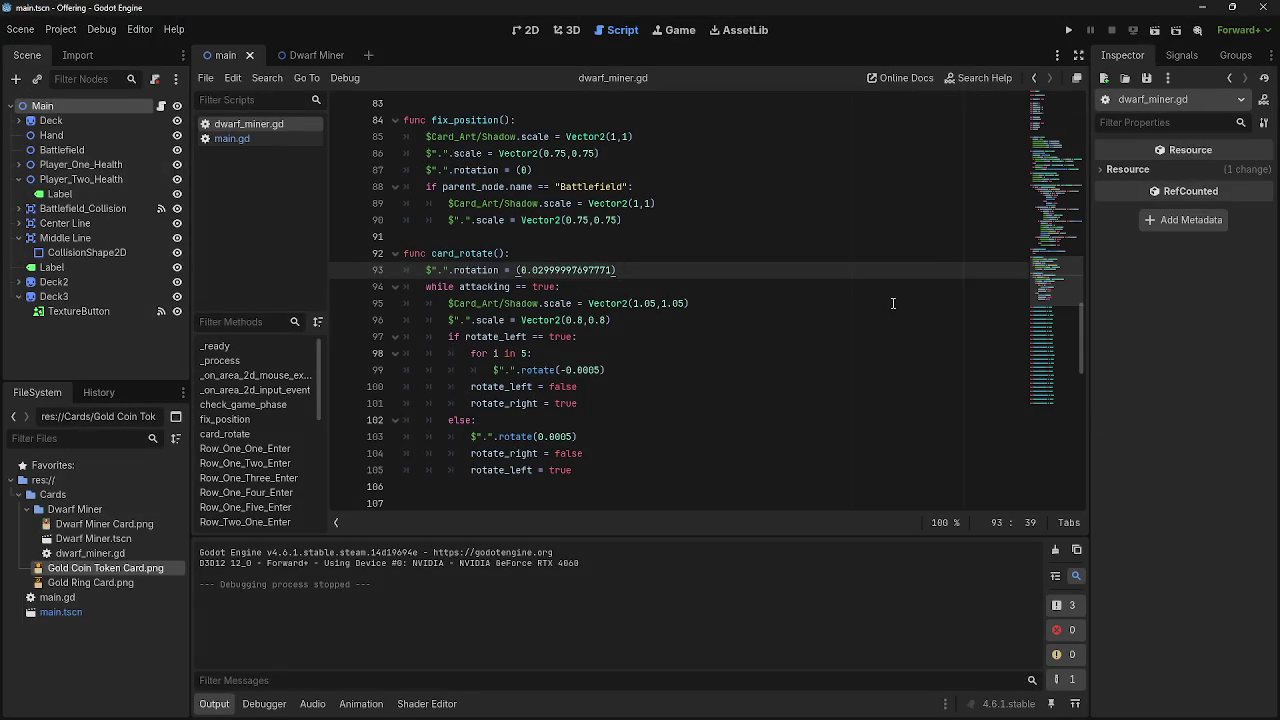
# Step: Paste the one-second await timer line back under the else branch
pyautogui.scroll(-1, 582, 278)
pyautogui.click(615, 376)
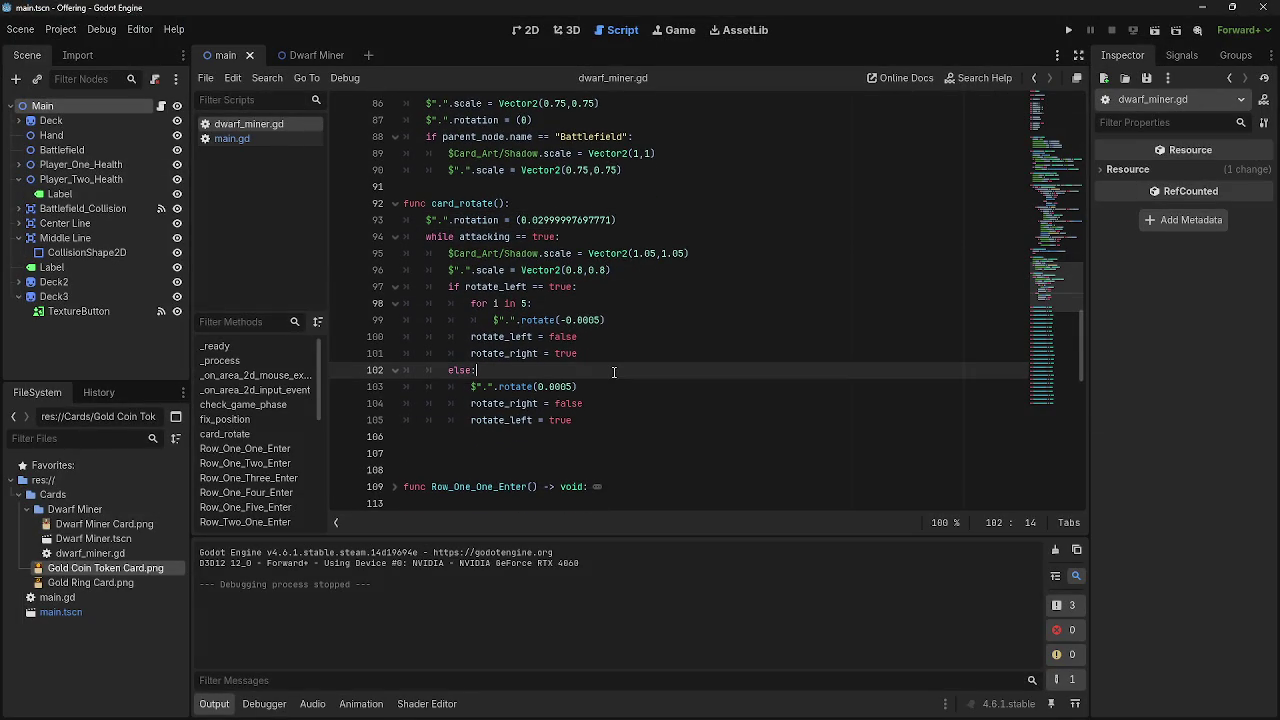
pyautogui.hotkey('ctrl', 'v')
# Step: Run the project, play the middle Dwarf Miner card, draw more cards, then stop the game
pyautogui.click(1068, 30)
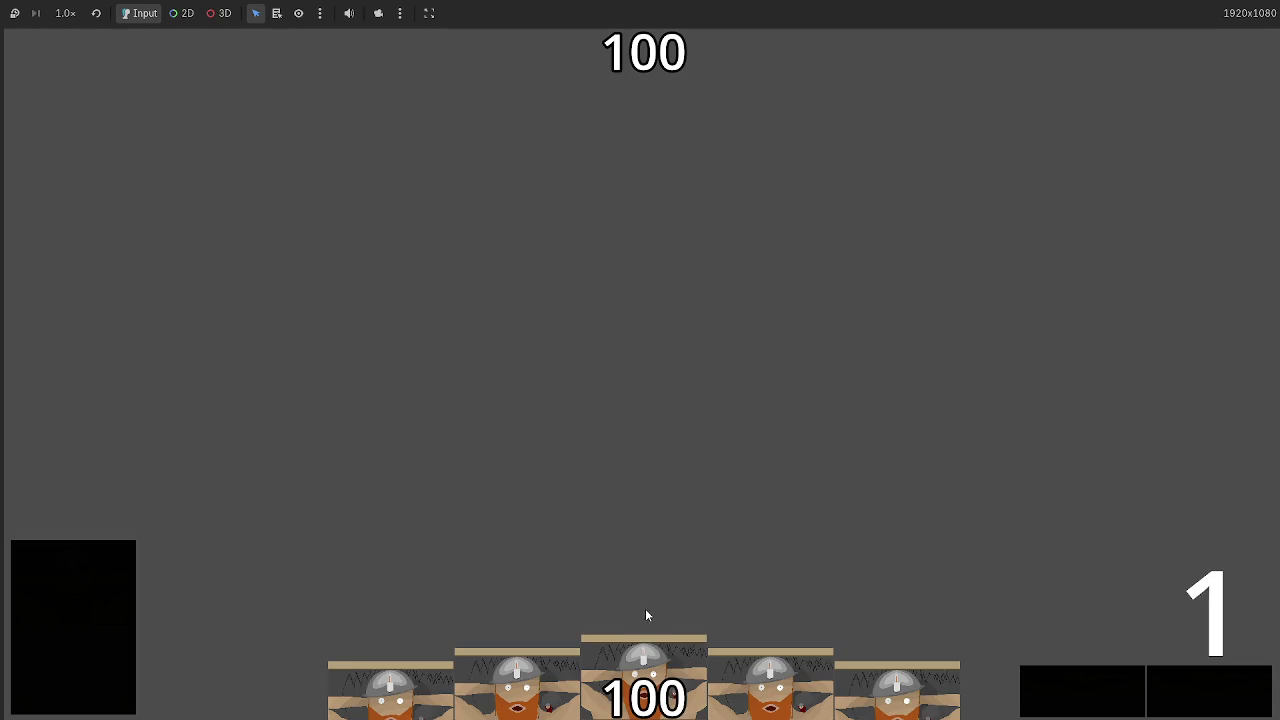
pyautogui.click(633, 678)
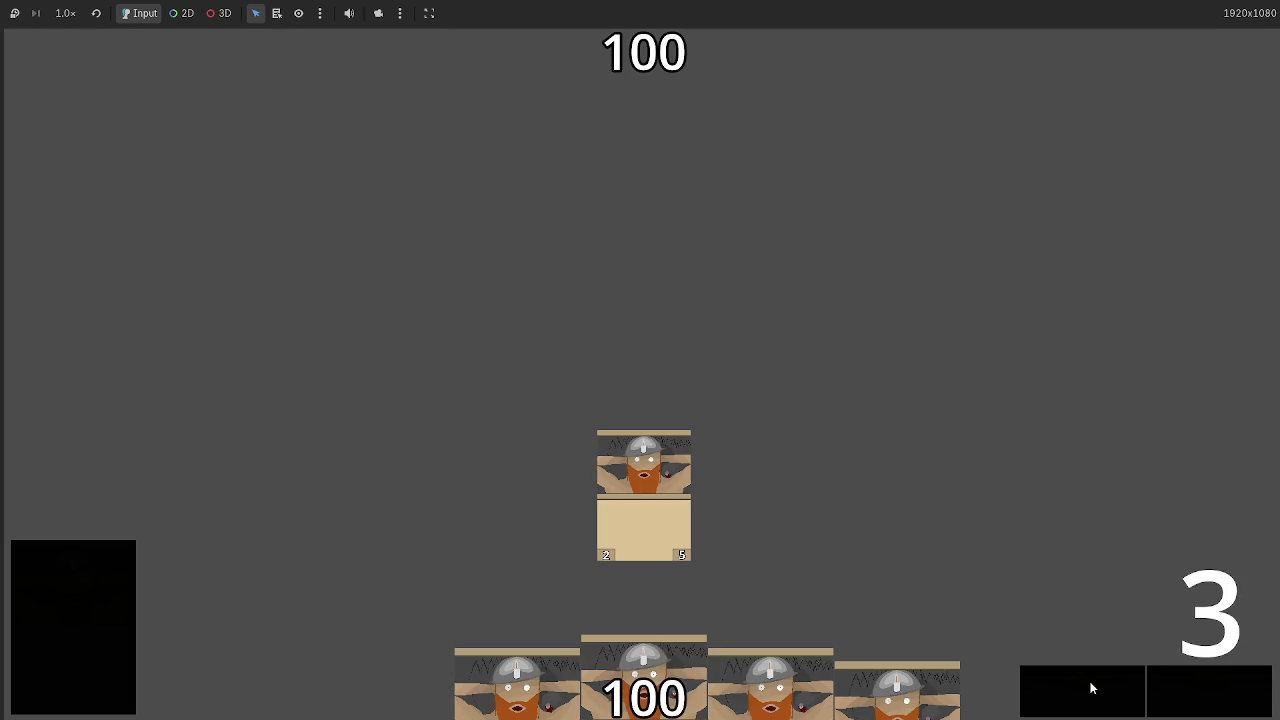
pyautogui.click(1204, 697)
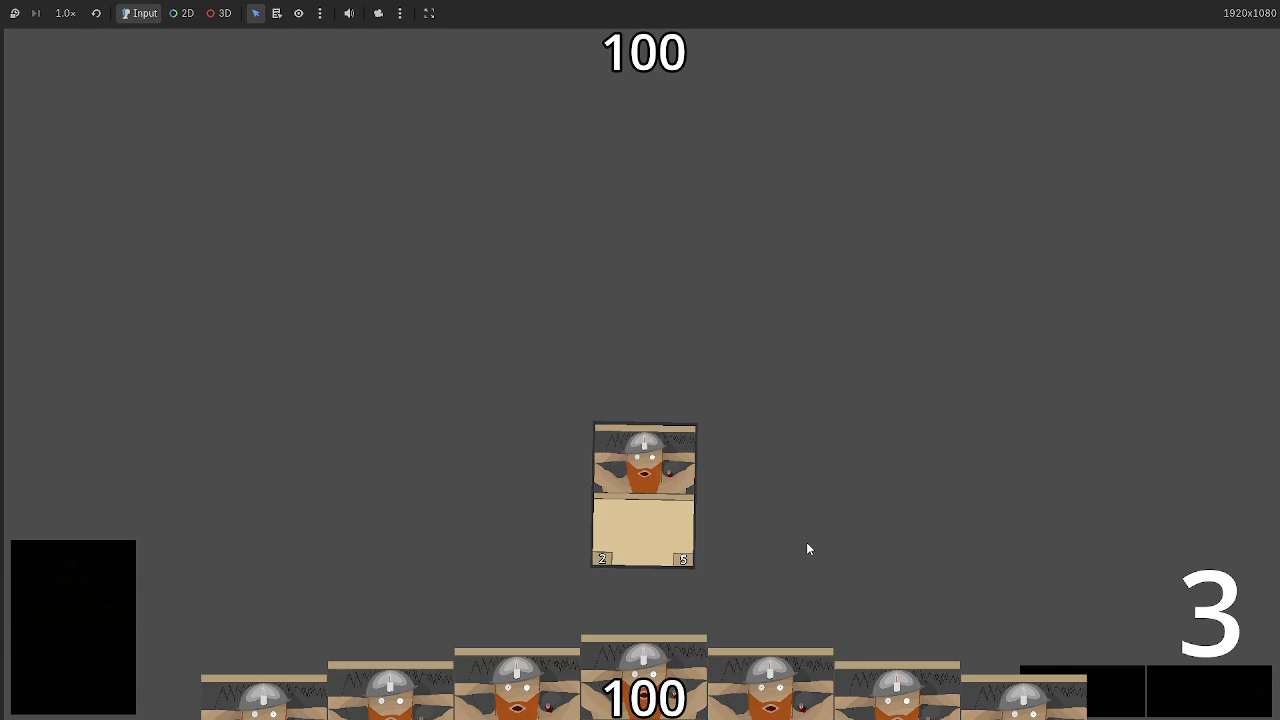
pyautogui.press('F8')
# Step: Paste a copy of the await timer line after the rotate loop in the left branch
pyautogui.hotkey('ctrl', 'c')
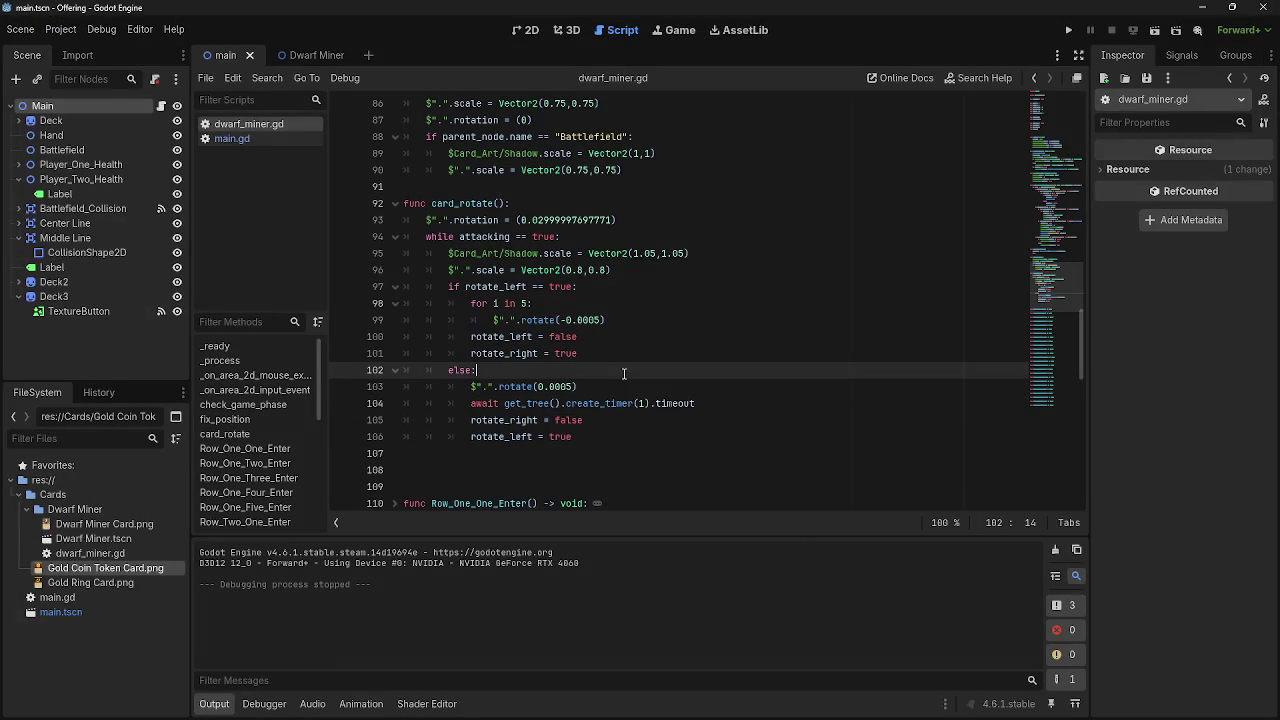
pyautogui.click(557, 342)
pyautogui.hotkey('ctrl', 'v')
pyautogui.click(534, 303)
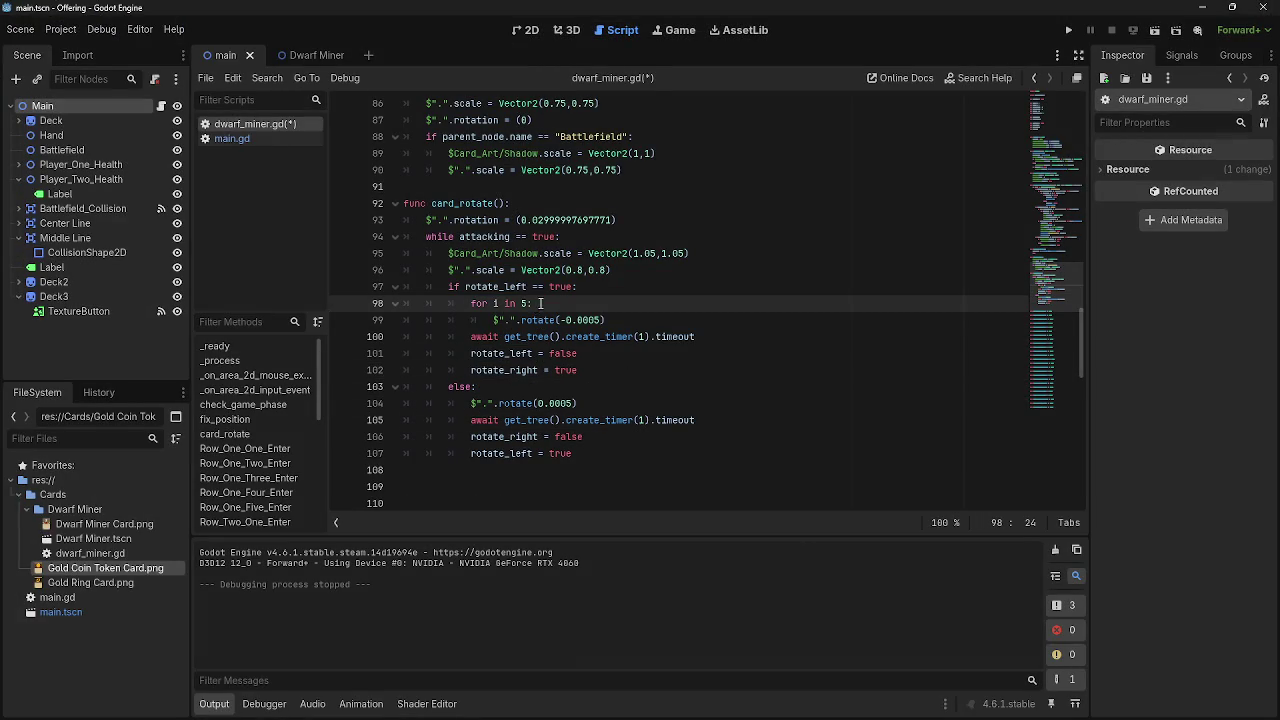
pyautogui.hotkey('shift', 'Home')
pyautogui.press('End')
pyautogui.hotkey('shift', 'Home')
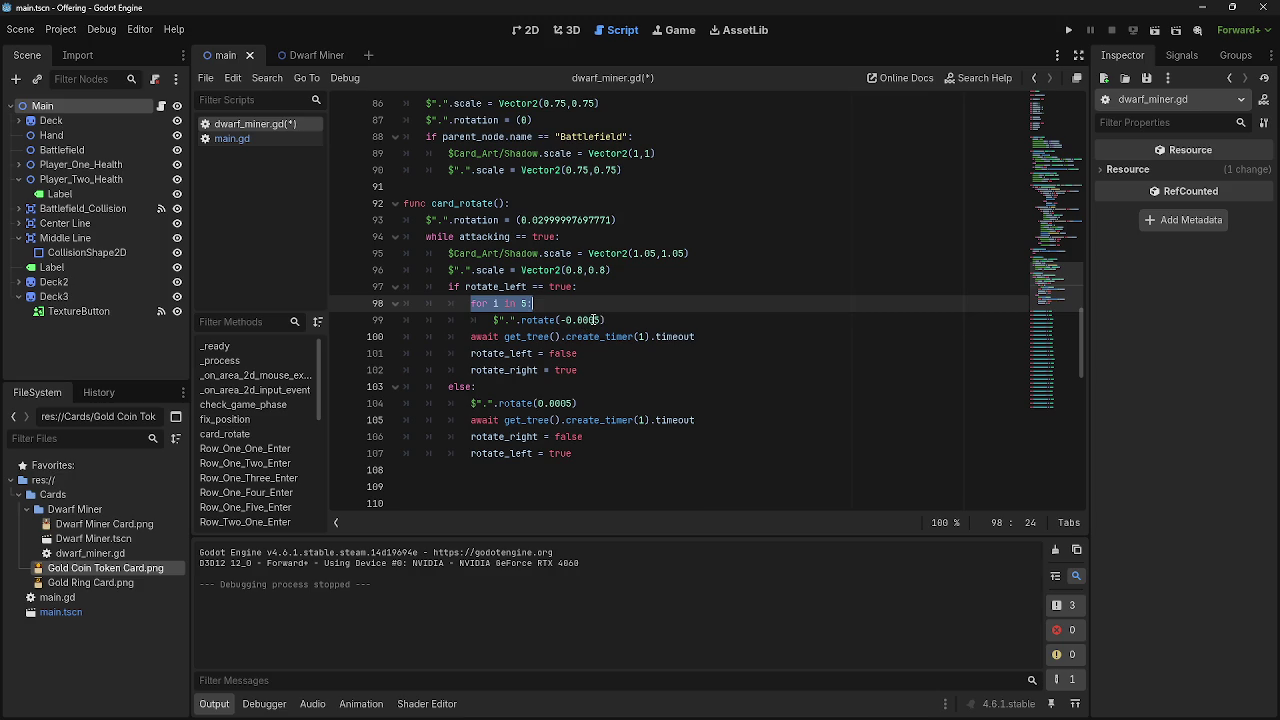
# Step: Change the rotate step from -0.0005 to -0.005 and the loop count from 5 to 50, then run
pyautogui.click(593, 320)
pyautogui.press('BackSpace')
pyautogui.press('End')
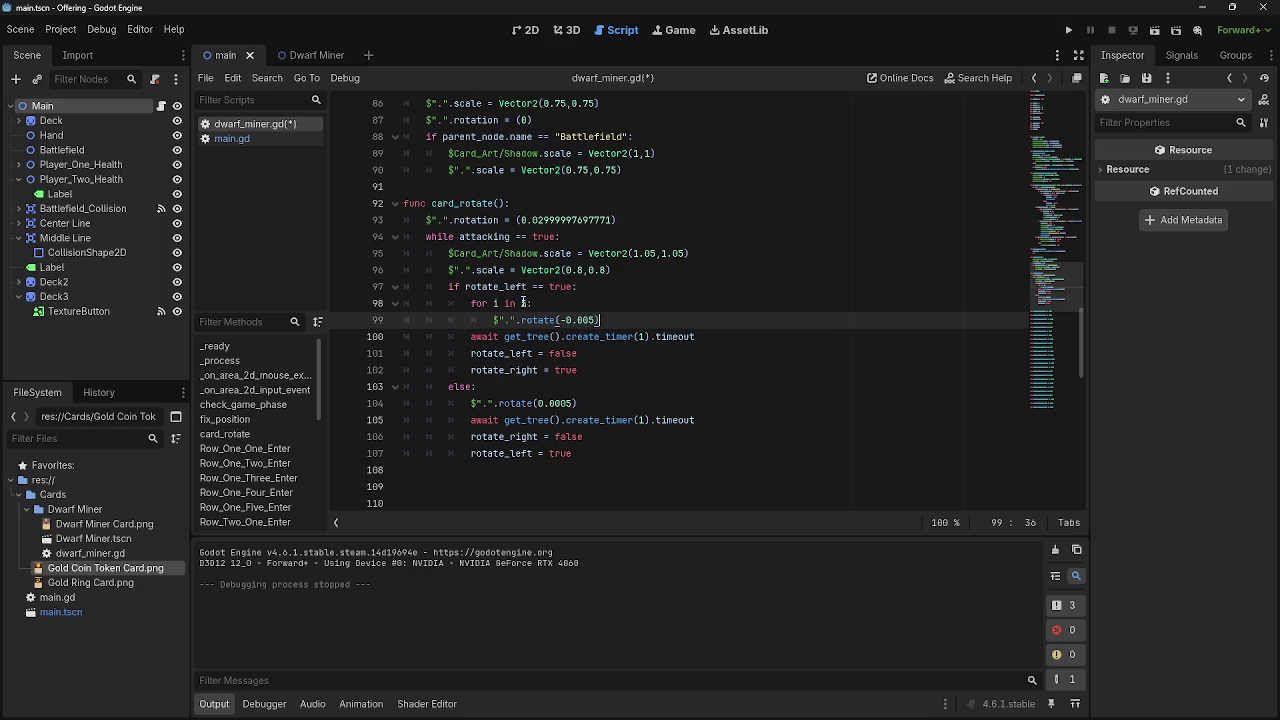
pyautogui.doubleClick(525, 303)
pyautogui.write('50')
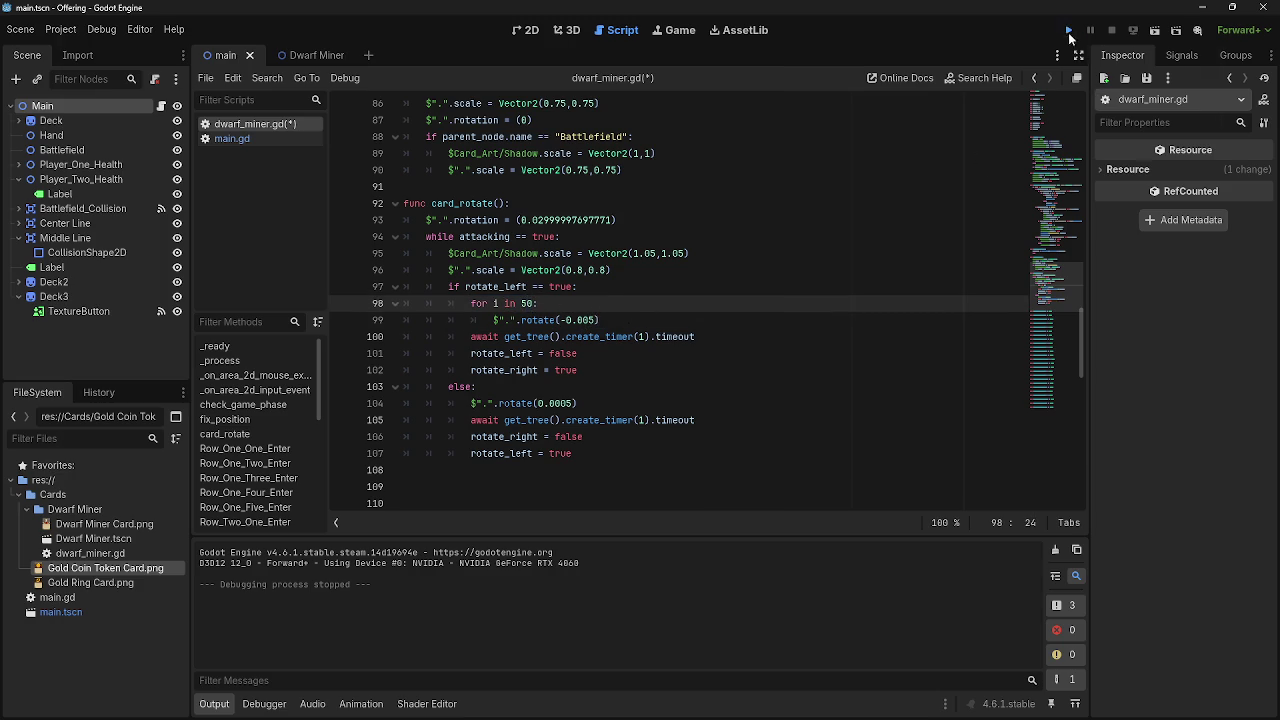
pyautogui.click(1068, 30)
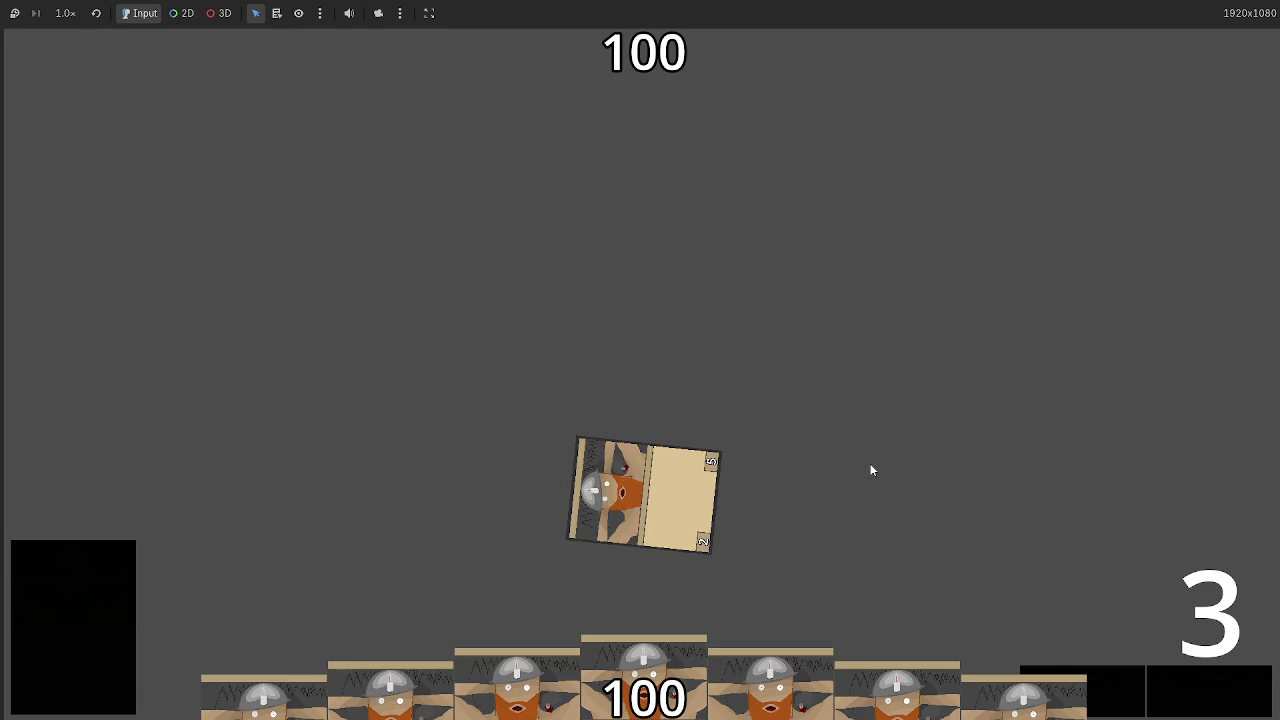
# Step: Stop the game, delete the 'for i in 50:' line and indent rotate(-0.005) directly under the if
pyautogui.press('F8')
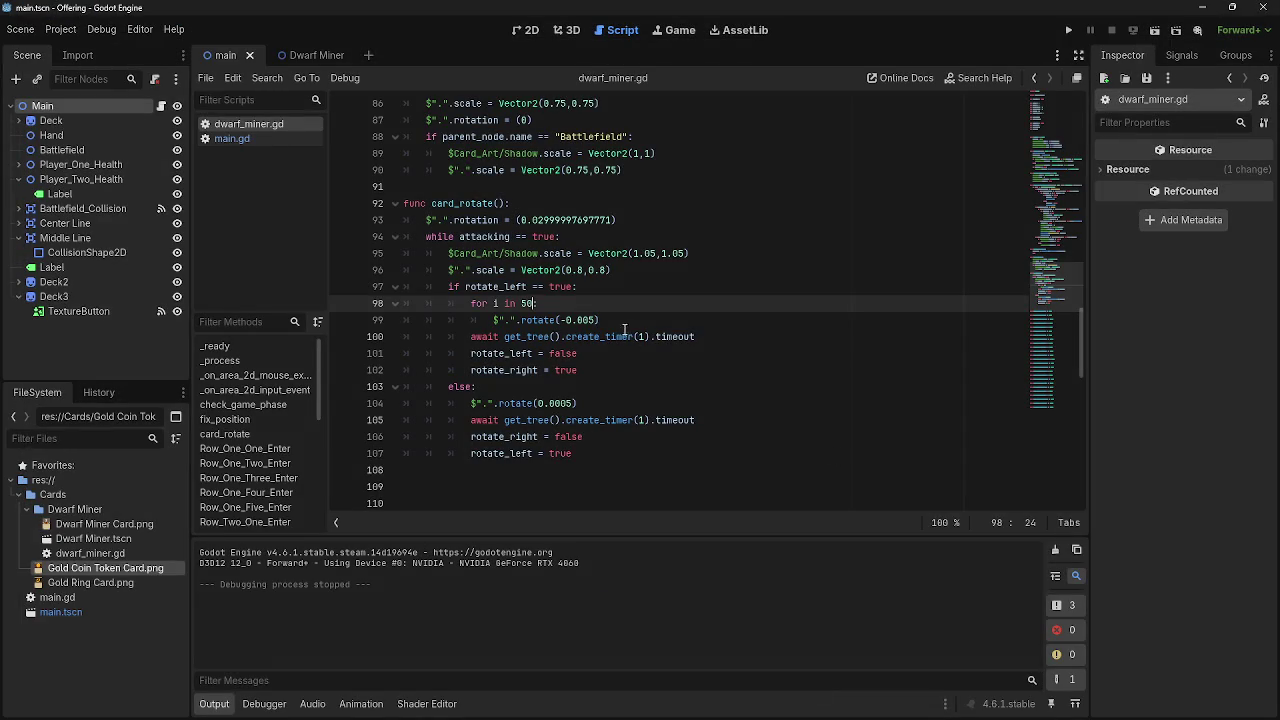
pyautogui.write(':')
pyautogui.moveTo(619, 318); pyautogui.dragTo(404, 303)
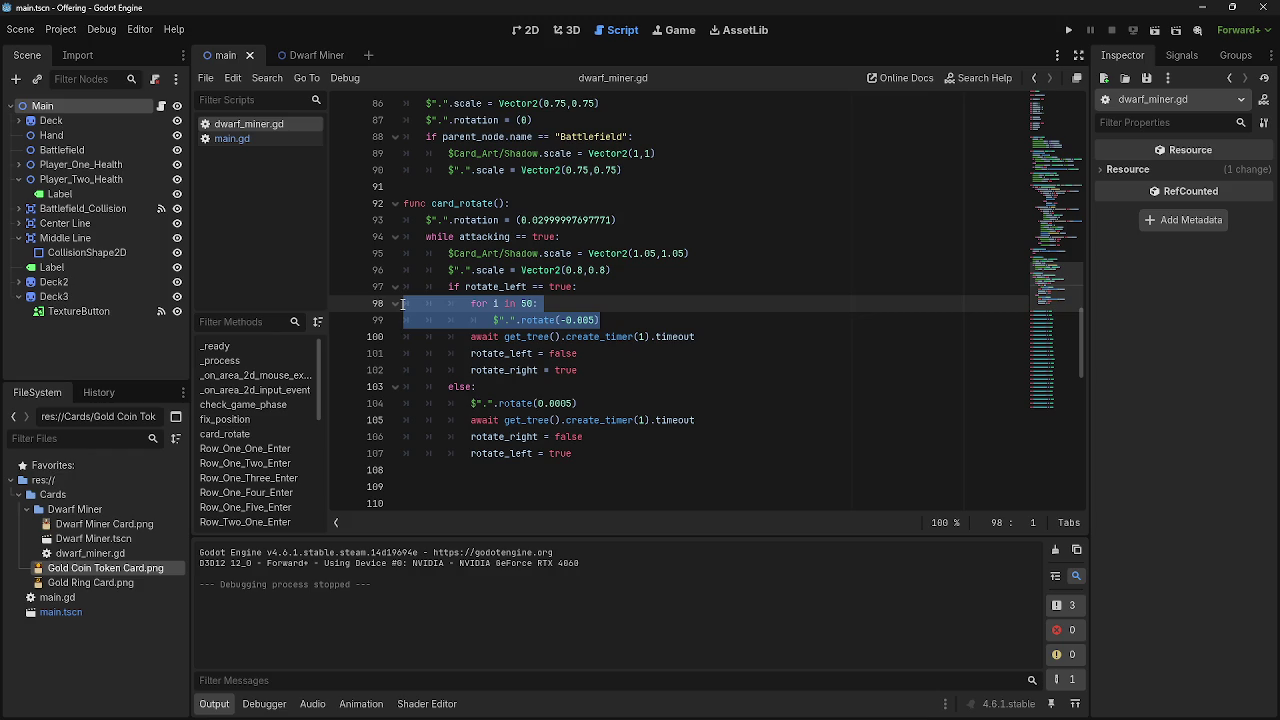
pyautogui.click(402, 303)
pyautogui.hotkey('shift', 'End')
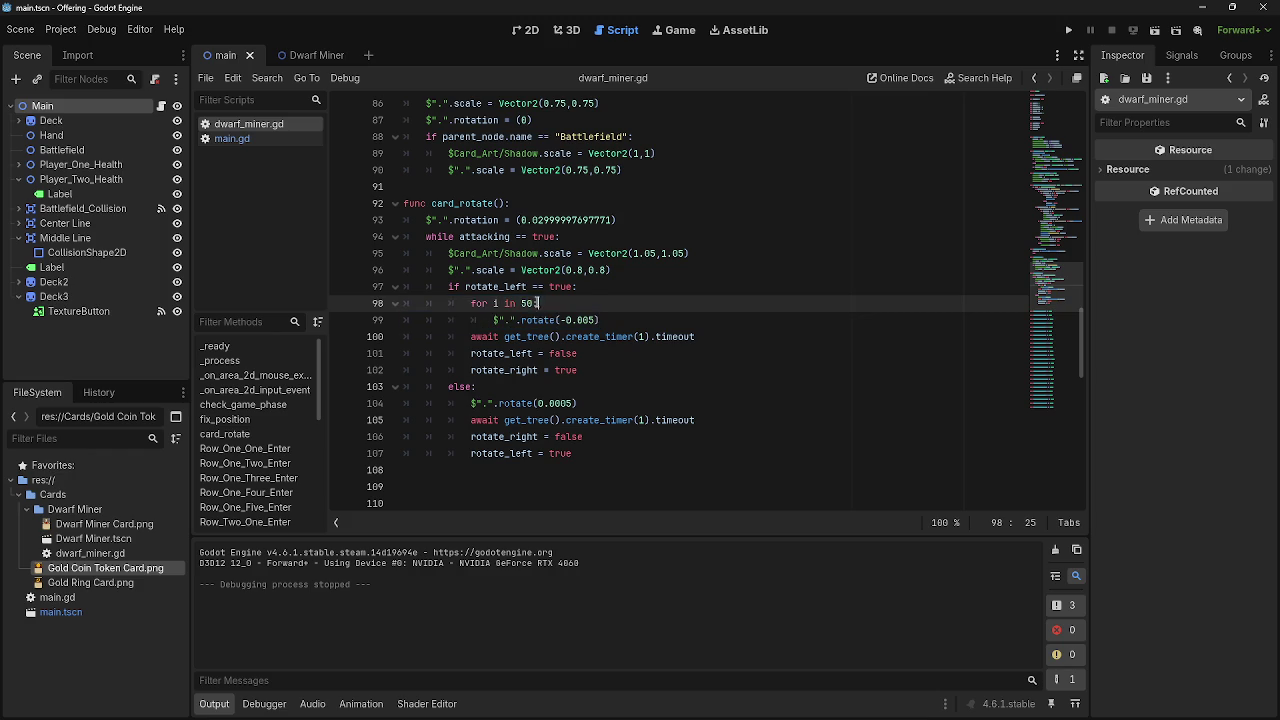
pyautogui.press('Delete')
pyautogui.press('Delete')
pyautogui.press('Delete')
pyautogui.press('Delete')
pyautogui.press('Right')
pyautogui.press('Tab')
pyautogui.press('End')
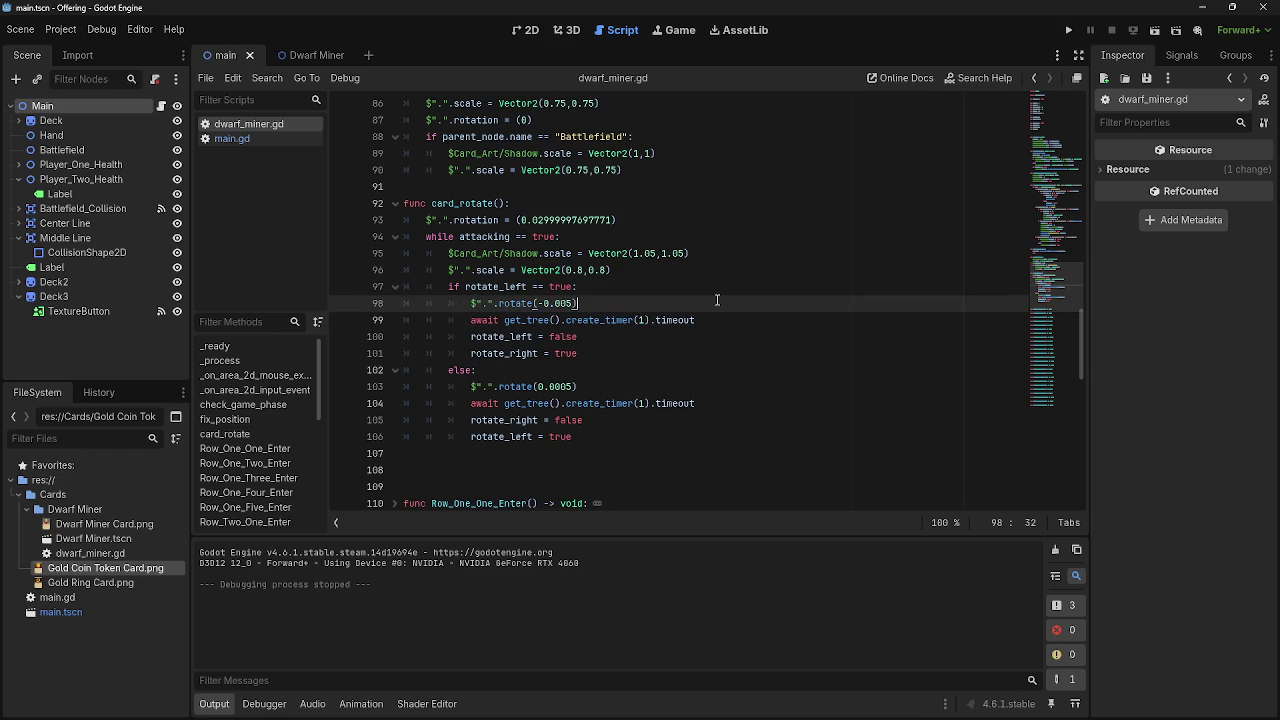
pyautogui.scroll(4, 712, 380)
pyautogui.scroll(-4, 707, 403)
# Step: Copy the rotate_left if/else block and paste it on a new line after the card_held check in _process
pyautogui.moveTo(449, 287)
pyautogui.mouseDown()
pyautogui.moveTo(580, 340)
pyautogui.moveTo(619, 433)
pyautogui.mouseUp()
pyautogui.hotkey('ctrl', 'c')
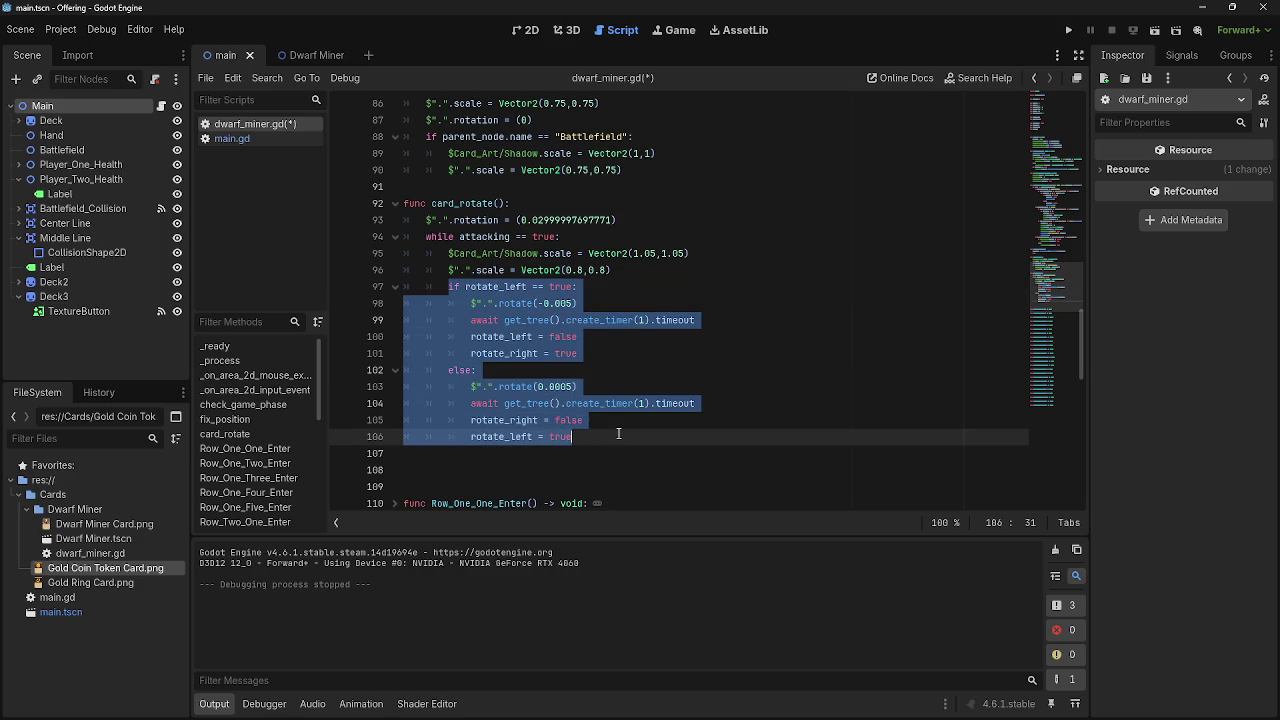
pyautogui.click(681, 284)
pyautogui.scroll(9, 689, 381)
pyautogui.scroll(10, 689, 381)
pyautogui.scroll(-7, 689, 381)
pyautogui.scroll(-3, 689, 381)
pyautogui.scroll(5, 689, 381)
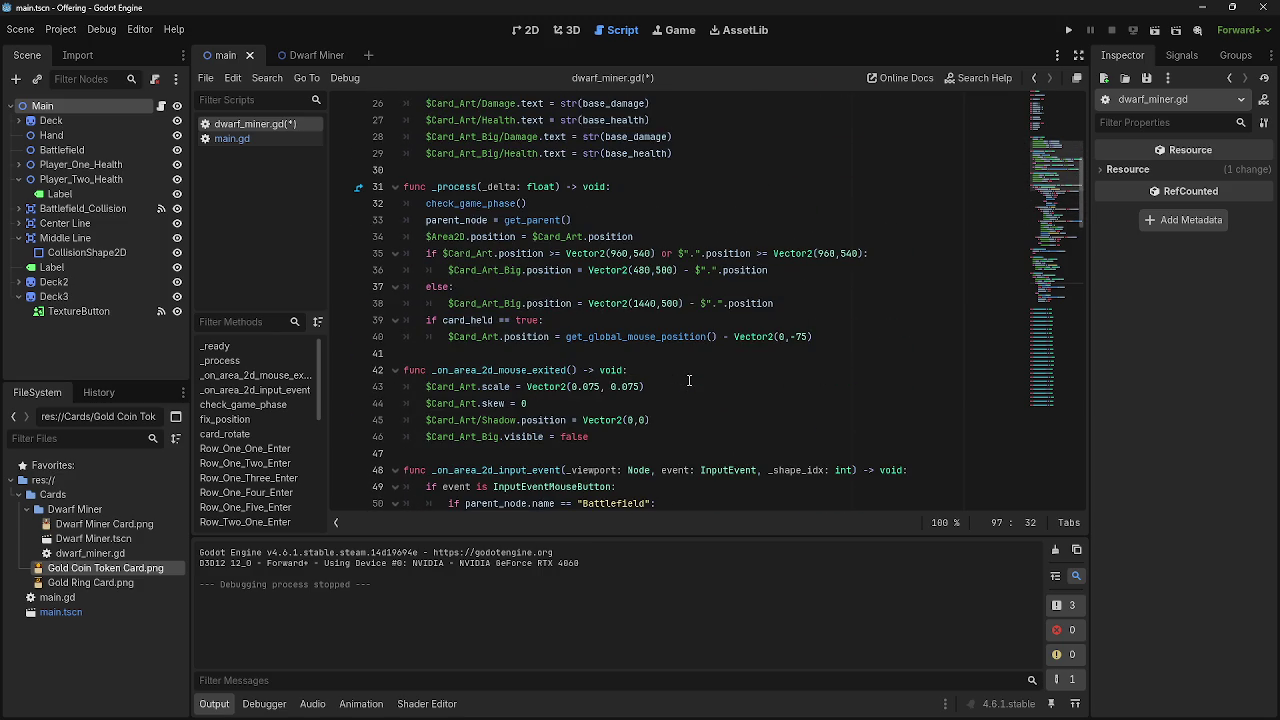
pyautogui.click(847, 338)
pyautogui.press('Return')
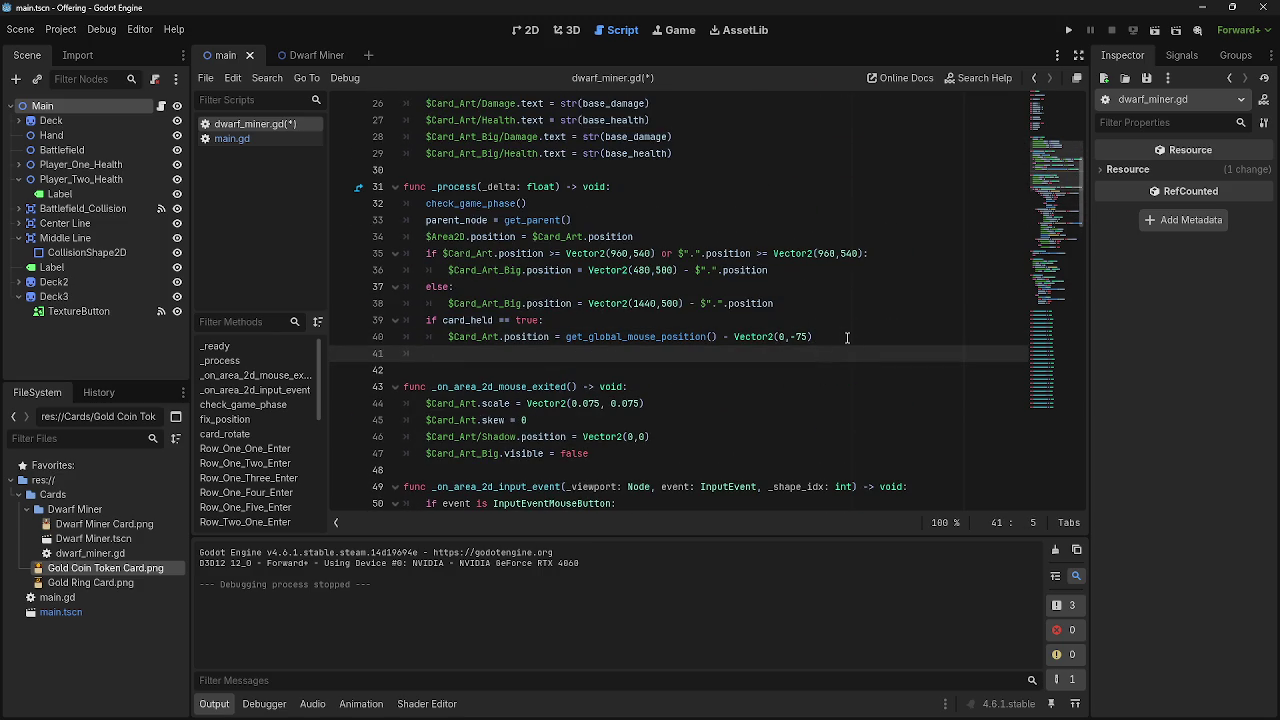
pyautogui.hotkey('ctrl', 'v')
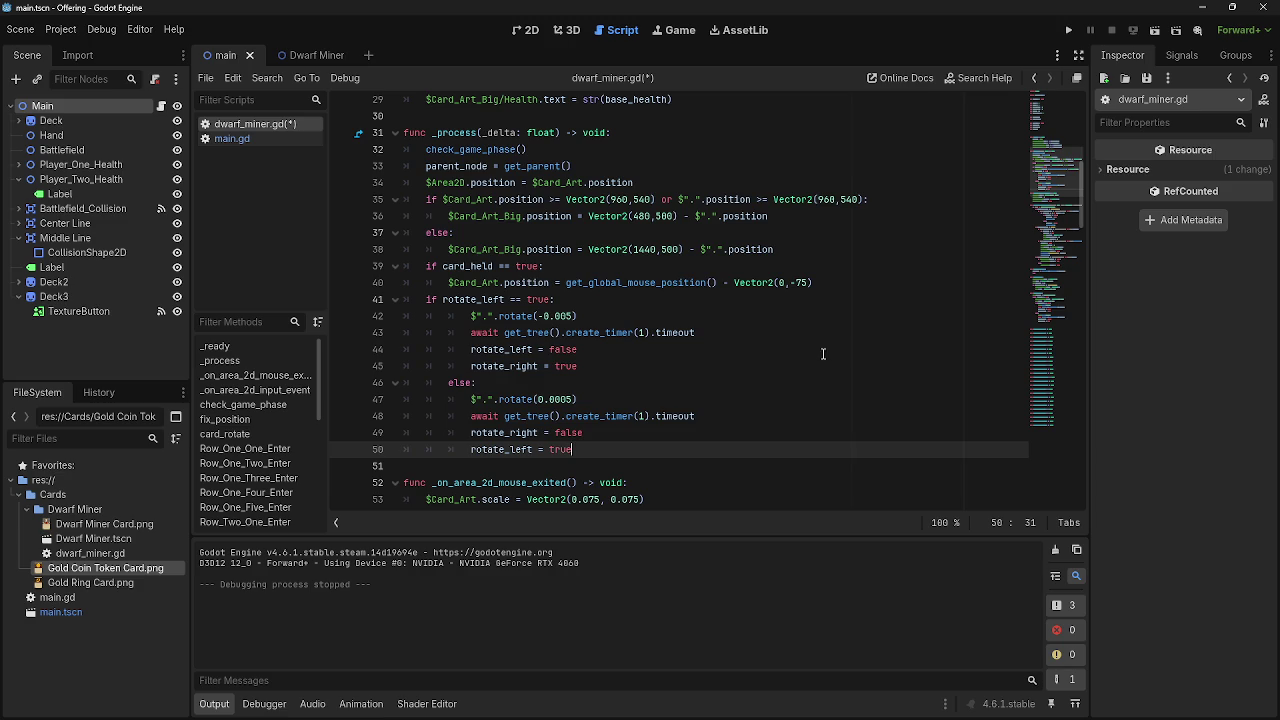
pyautogui.click(600, 302)
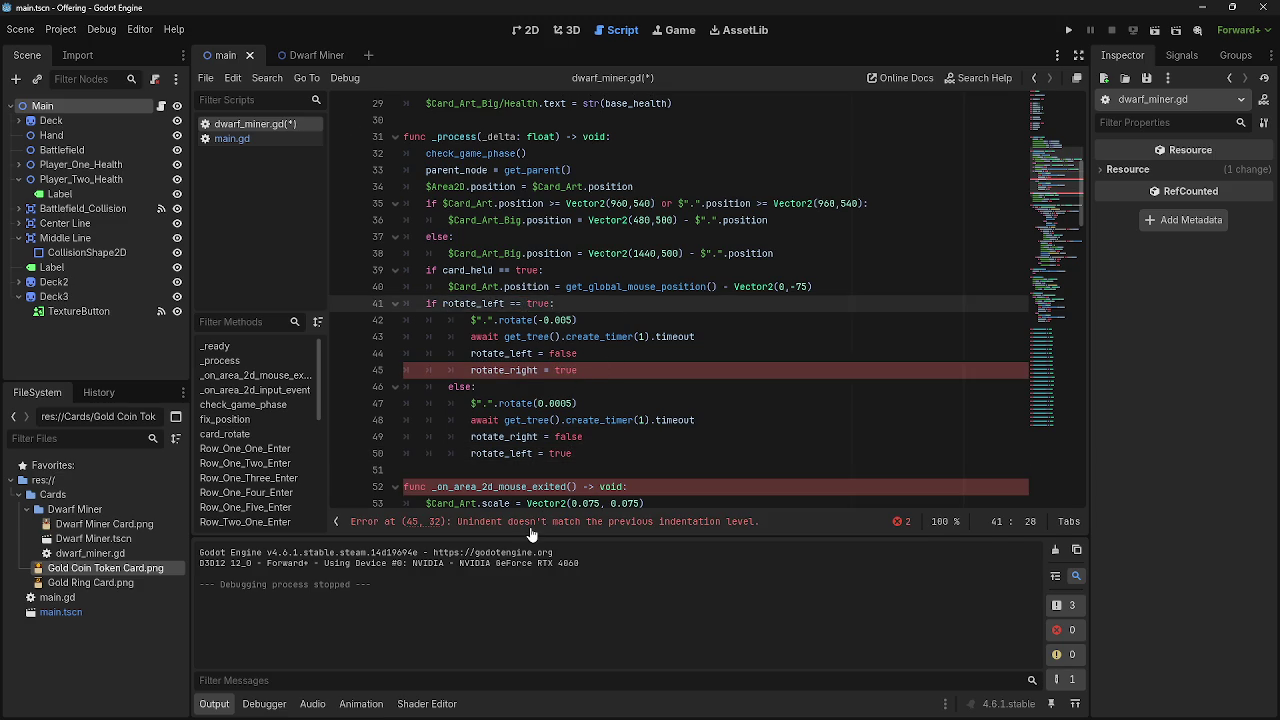
# Step: Remove one indent level from pasted lines 42–50 to fix the indentation error, then run the game
pyautogui.click(532, 525)
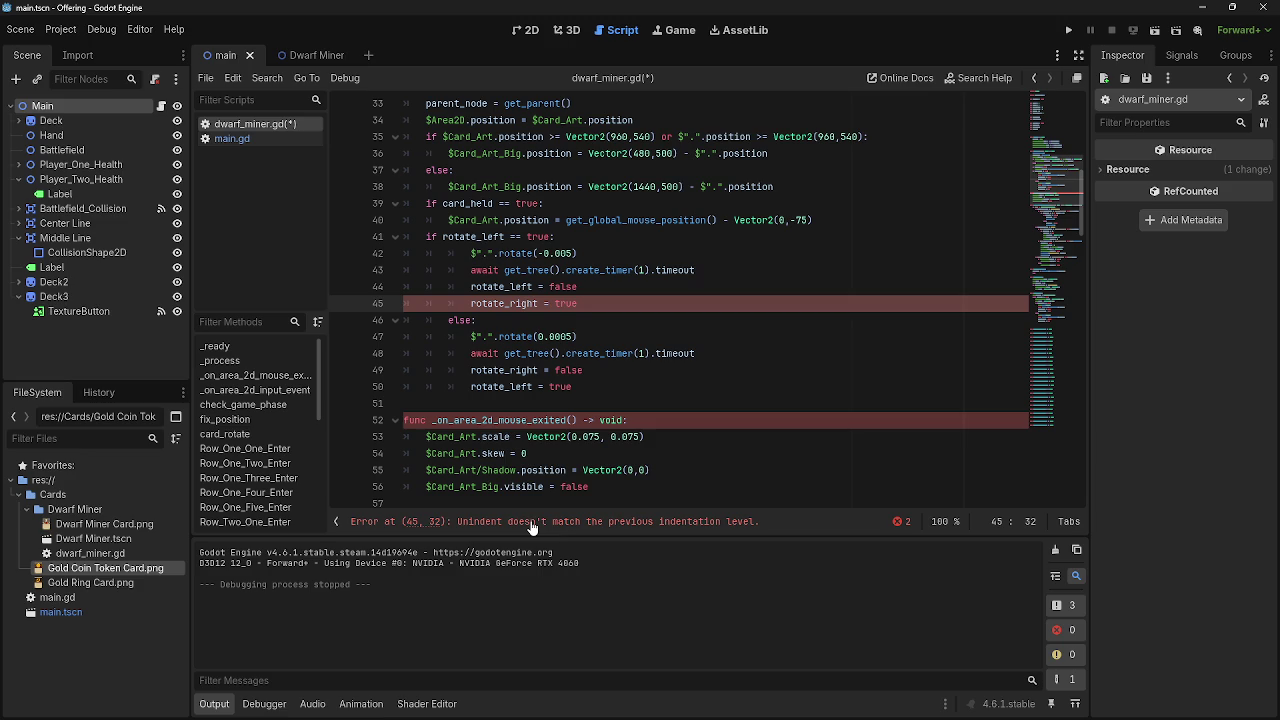
pyautogui.click(432, 257)
pyautogui.press('BackSpace')
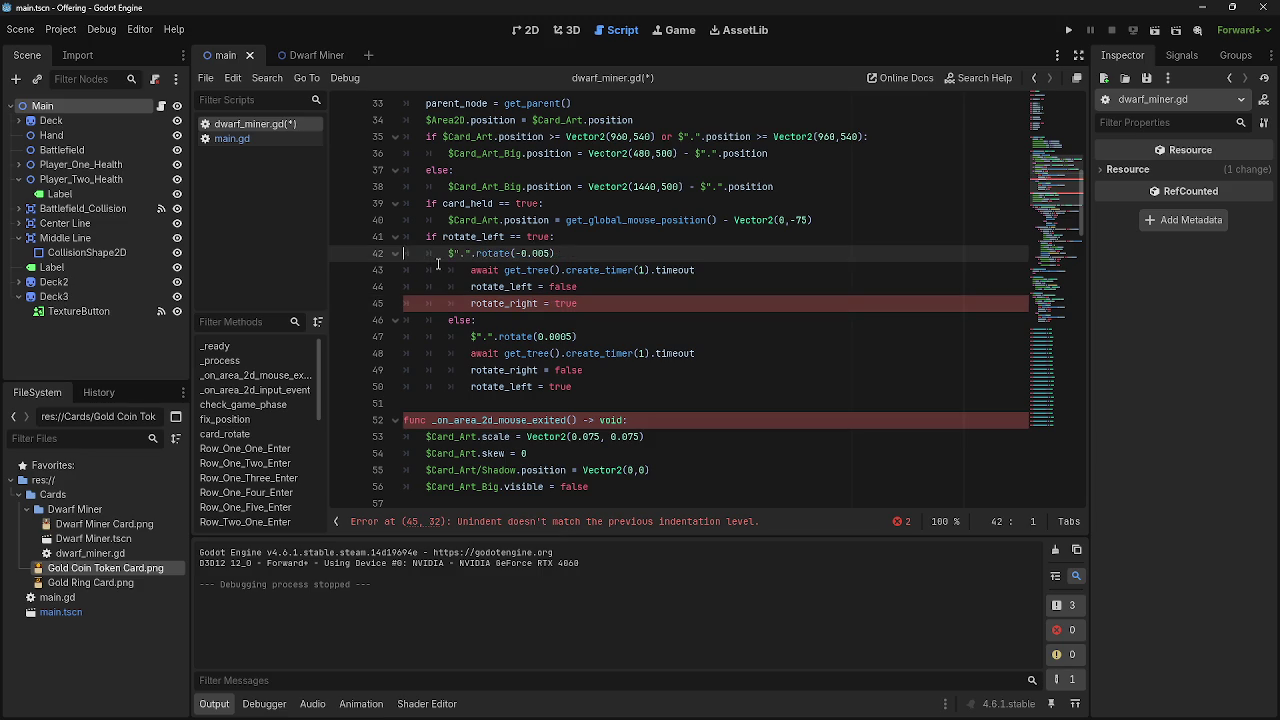
pyautogui.click(435, 270)
pyautogui.press('BackSpace')
pyautogui.click(430, 286)
pyautogui.press('BackSpace')
pyautogui.click(427, 303)
pyautogui.press('BackSpace')
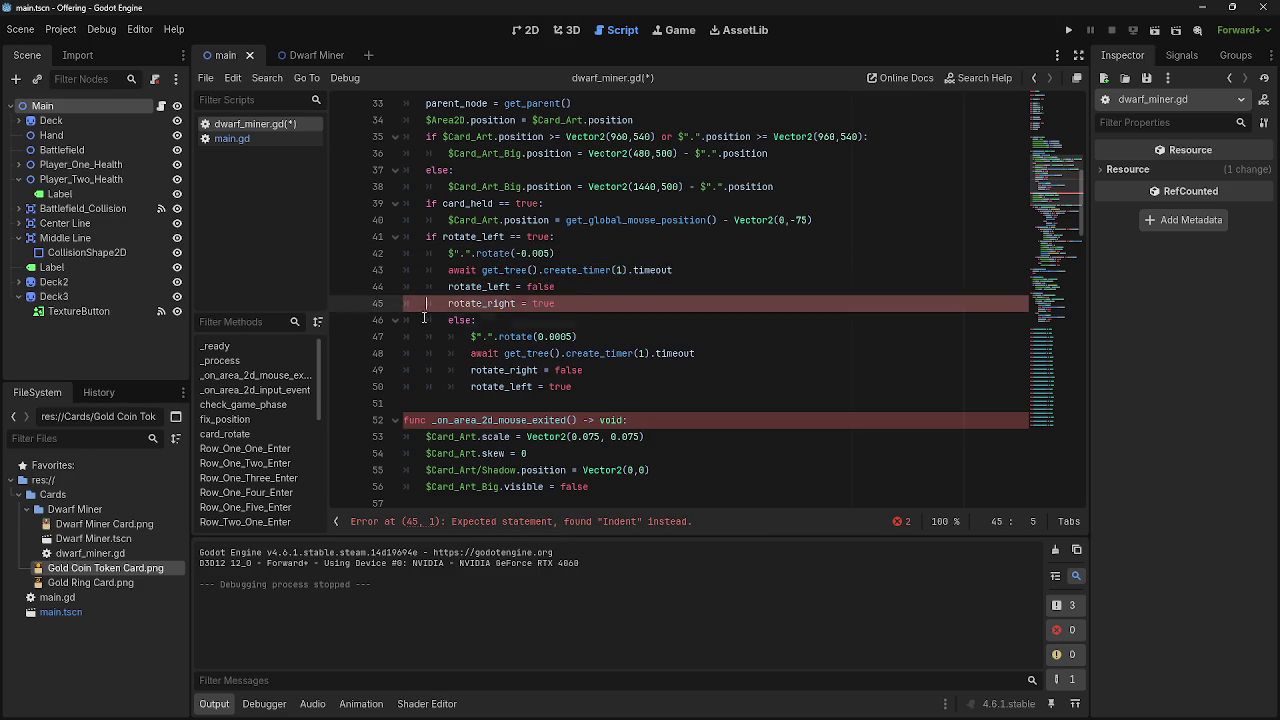
pyautogui.click(427, 320)
pyautogui.press('BackSpace')
pyautogui.click(430, 336)
pyautogui.press('BackSpace')
pyautogui.click(433, 353)
pyautogui.press('BackSpace')
pyautogui.click(436, 370)
pyautogui.press('BackSpace')
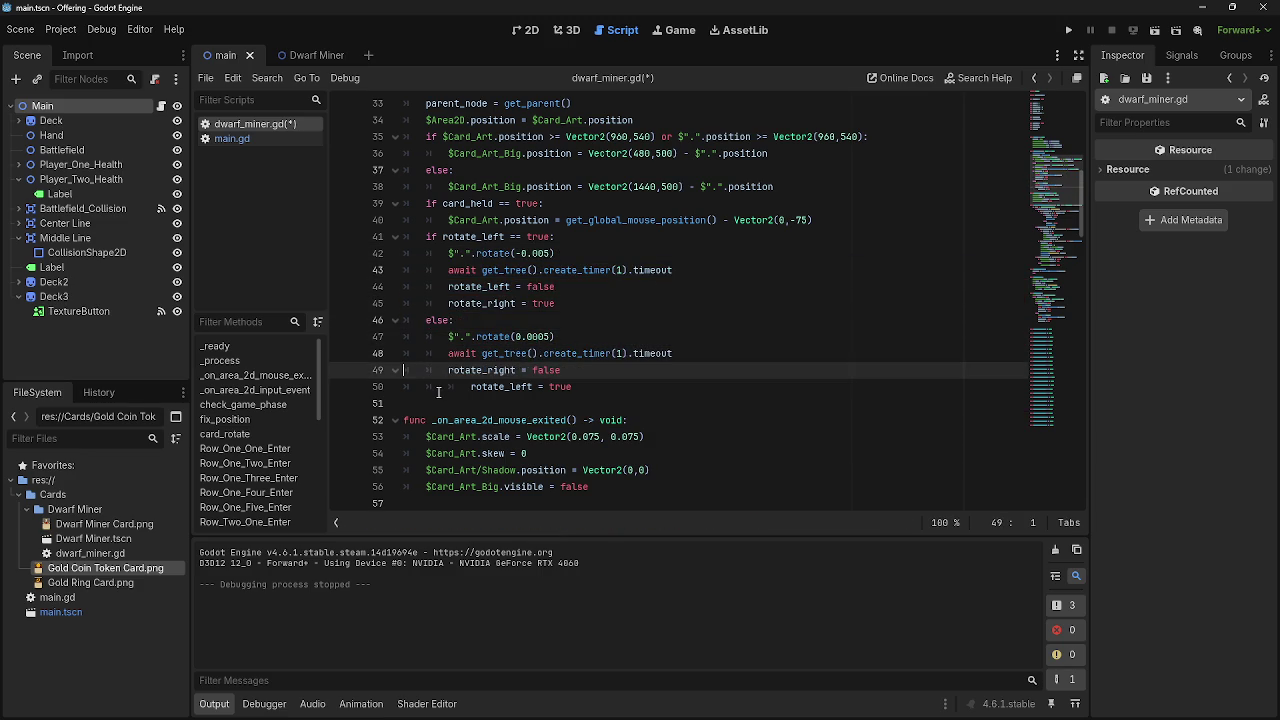
pyautogui.click(438, 388)
pyautogui.press('BackSpace')
pyautogui.click(736, 354)
pyautogui.click(1068, 31)
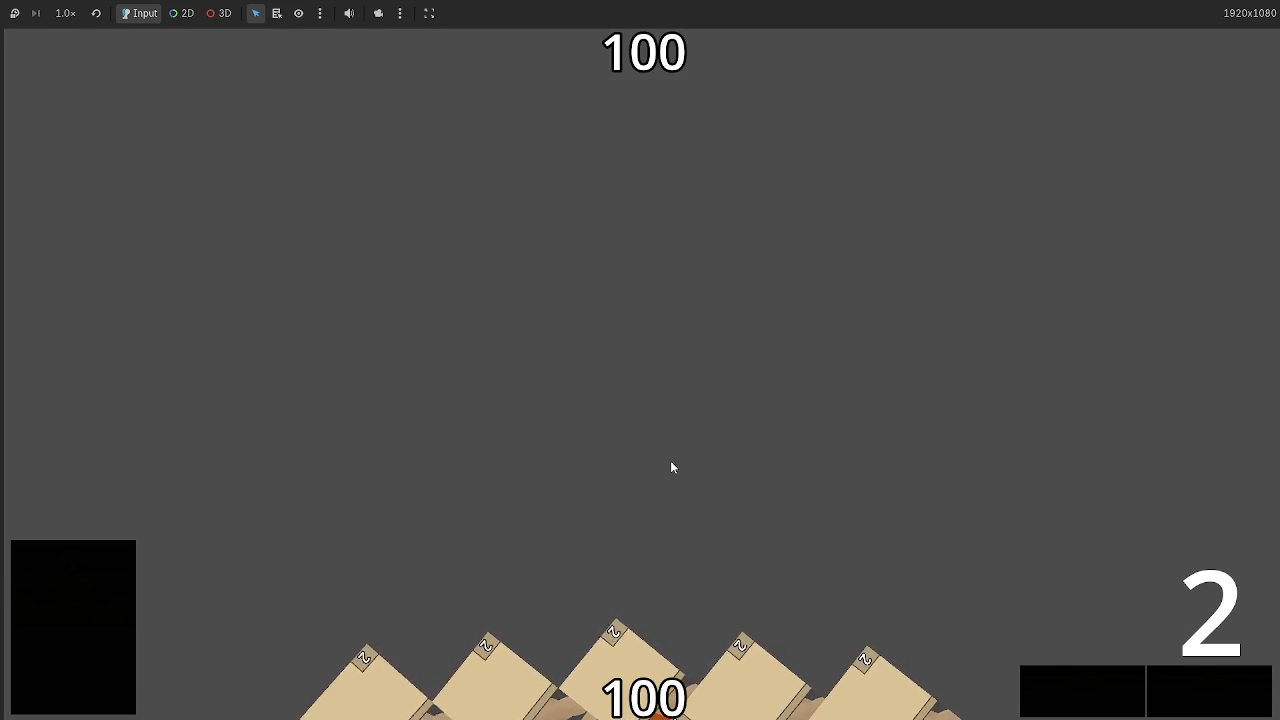
# Step: Drag several dwarf cards from the hand onto the board and reposition them to watch them rotate
pyautogui.moveTo(615, 672)
pyautogui.mouseDown()
pyautogui.moveTo(629, 389)
pyautogui.moveTo(648, 303)
pyautogui.moveTo(646, 400)
pyautogui.mouseUp()
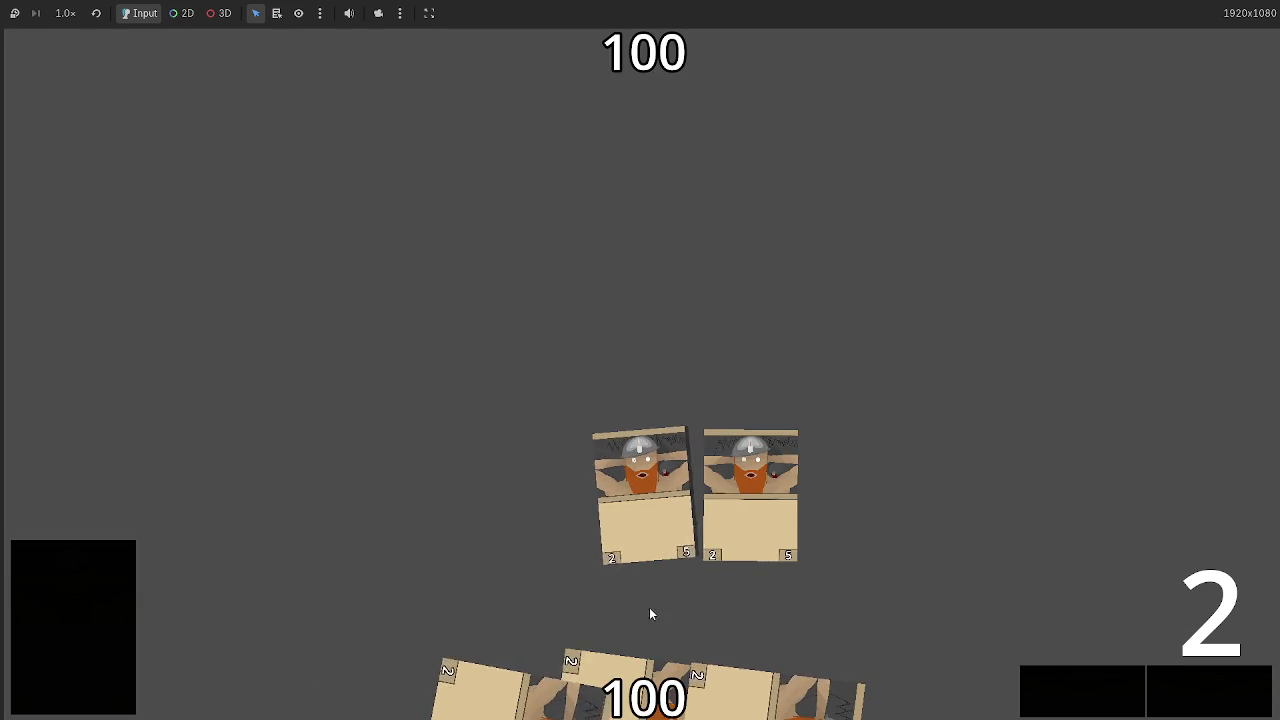
pyautogui.moveTo(657, 663)
pyautogui.mouseDown()
pyautogui.moveTo(658, 677)
pyautogui.moveTo(666, 663)
pyautogui.mouseUp()
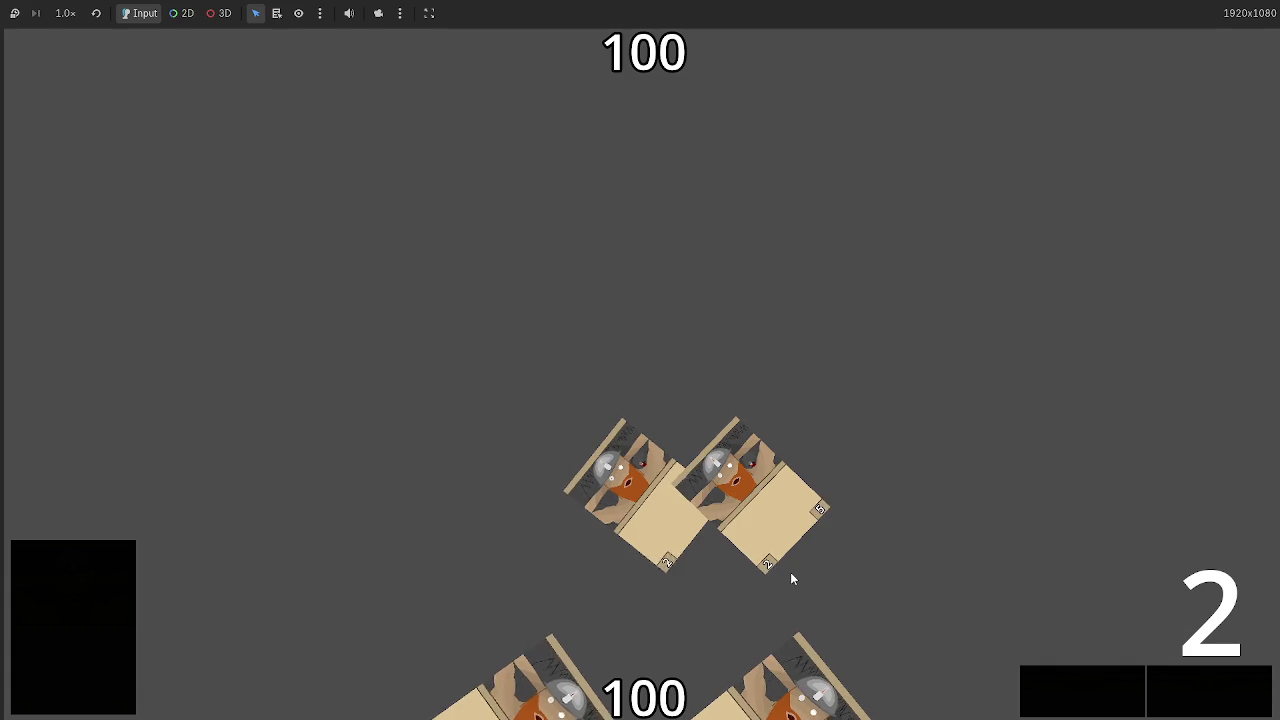
pyautogui.moveTo(540, 690); pyautogui.dragTo(606, 625)
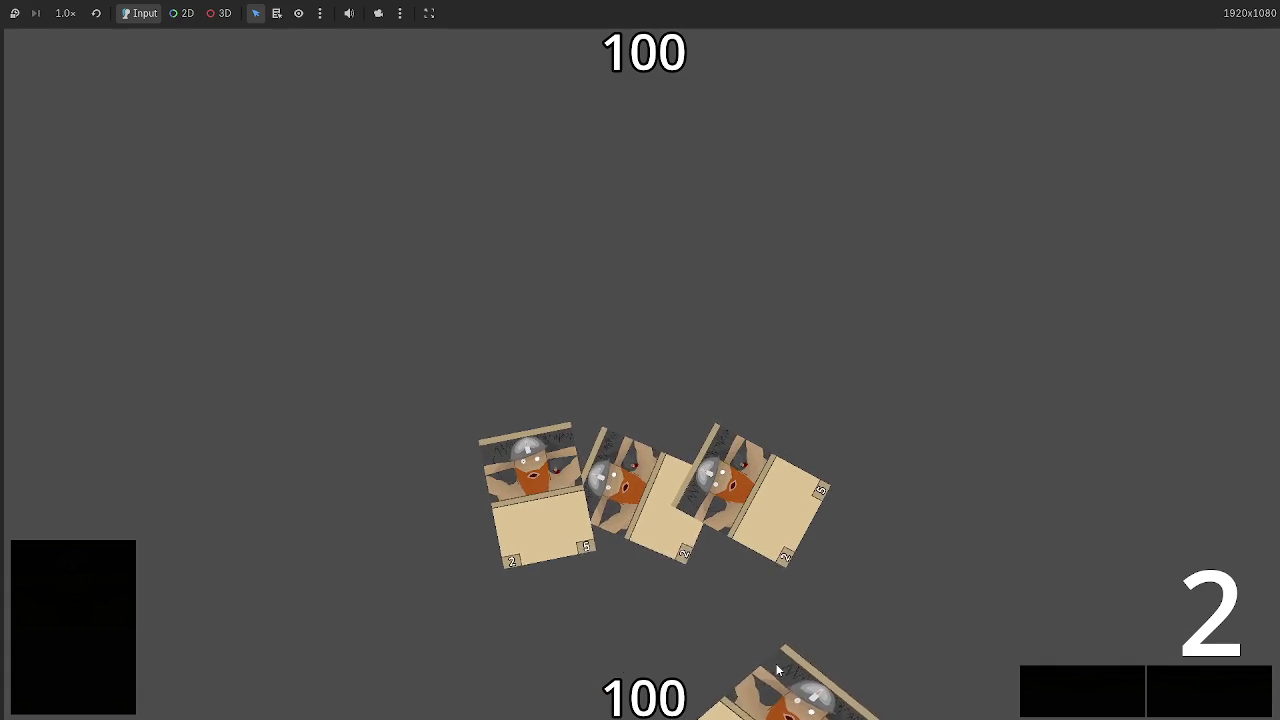
pyautogui.moveTo(795, 690); pyautogui.dragTo(662, 575)
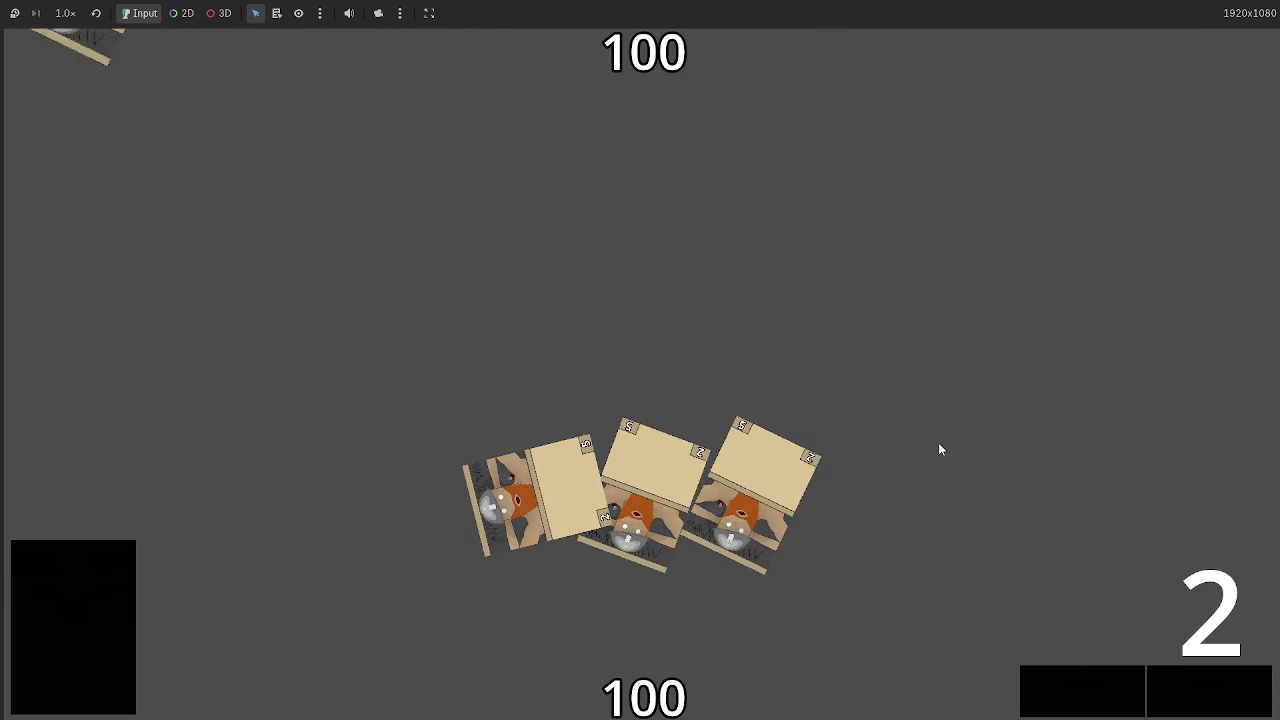
pyautogui.moveTo(257, 256)
pyautogui.mouseDown()
pyautogui.moveTo(491, 331)
pyautogui.moveTo(403, 343)
pyautogui.moveTo(334, 306)
pyautogui.moveTo(312, 342)
pyautogui.moveTo(330, 344)
pyautogui.mouseUp()
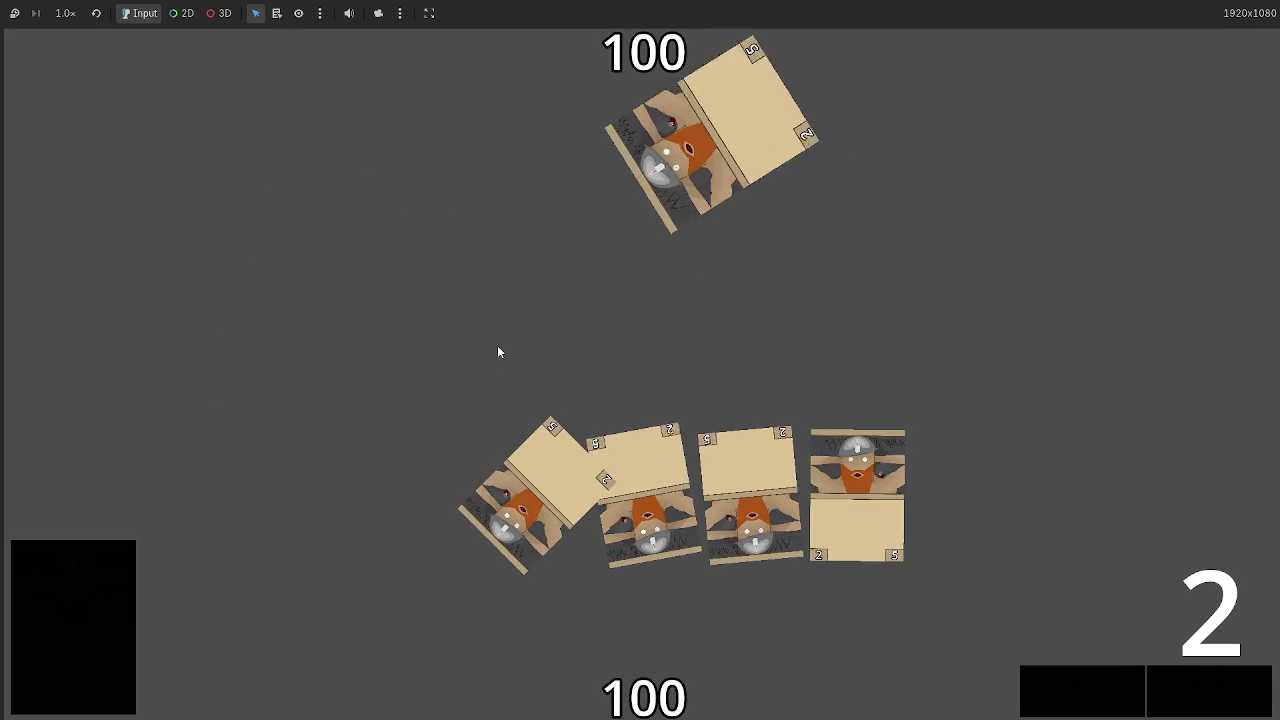
pyautogui.moveTo(640, 685)
pyautogui.mouseDown()
pyautogui.moveTo(646, 343)
pyautogui.moveTo(517, 333)
pyautogui.moveTo(360, 230)
pyautogui.moveTo(526, 209)
pyautogui.moveTo(347, 40)
pyautogui.moveTo(943, 368)
pyautogui.mouseUp()
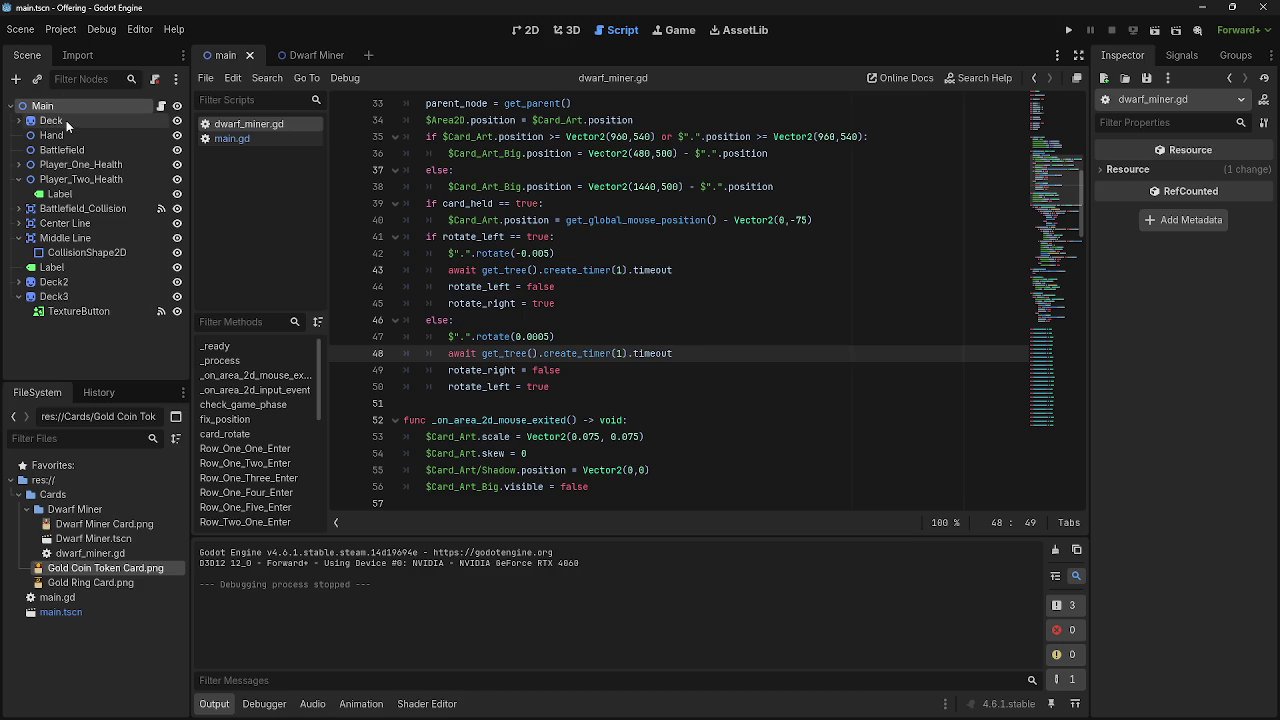
# Step: Switch to the Dwarf Miner scene tab, then select lines 41–50 in _process and delete them
pyautogui.click(288, 57)
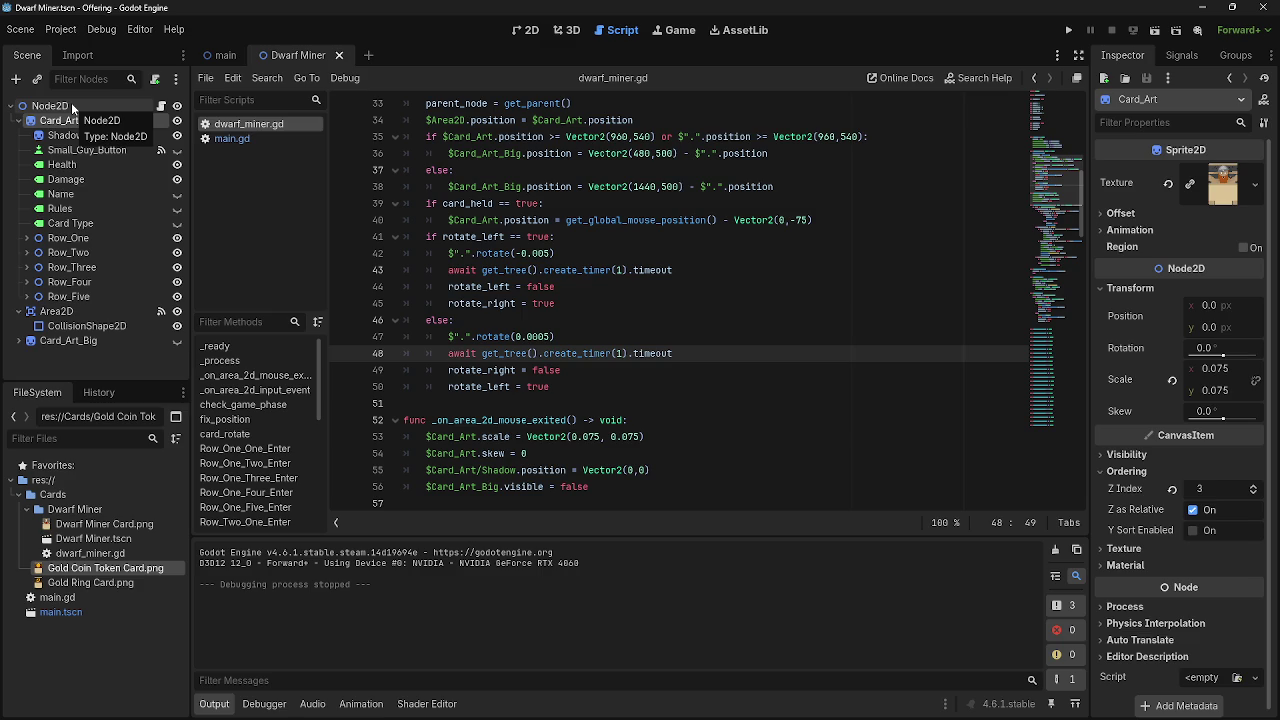
pyautogui.moveTo(447, 244)
pyautogui.mouseDown()
pyautogui.moveTo(632, 380)
pyautogui.moveTo(430, 322)
pyautogui.moveTo(404, 237)
pyautogui.mouseUp()
pyautogui.click(596, 374)
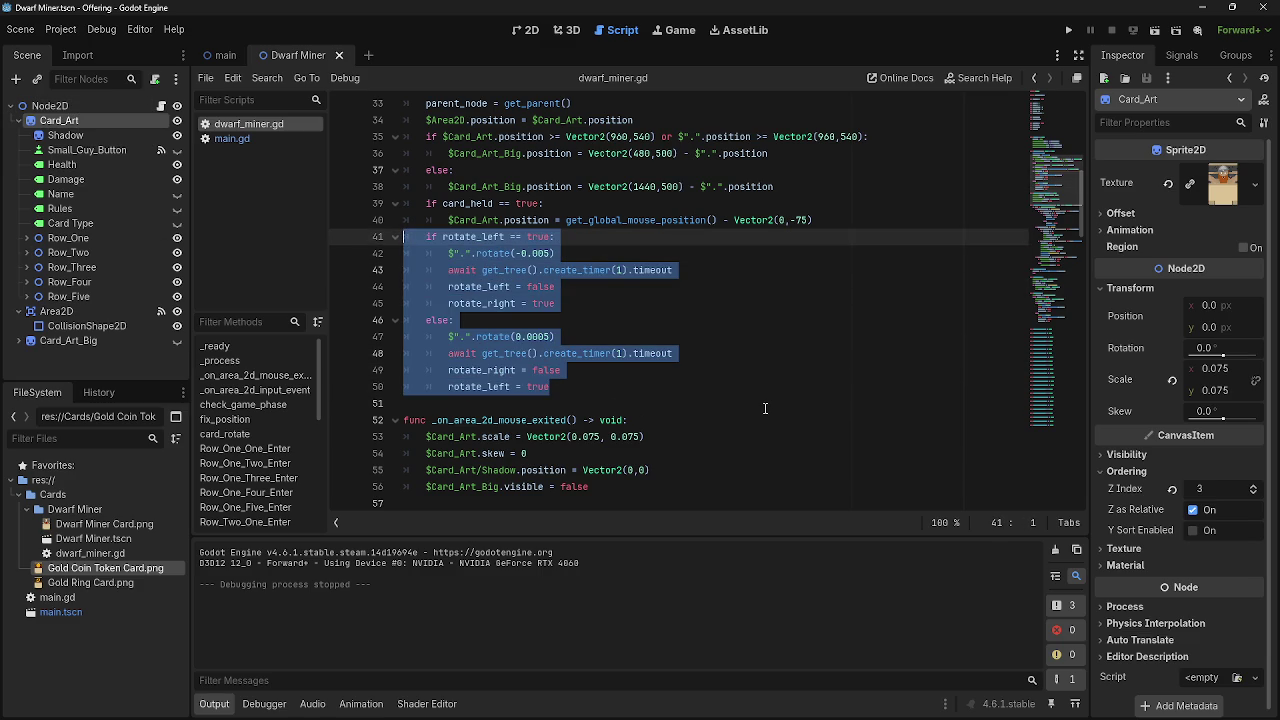
pyautogui.press('BackSpace')
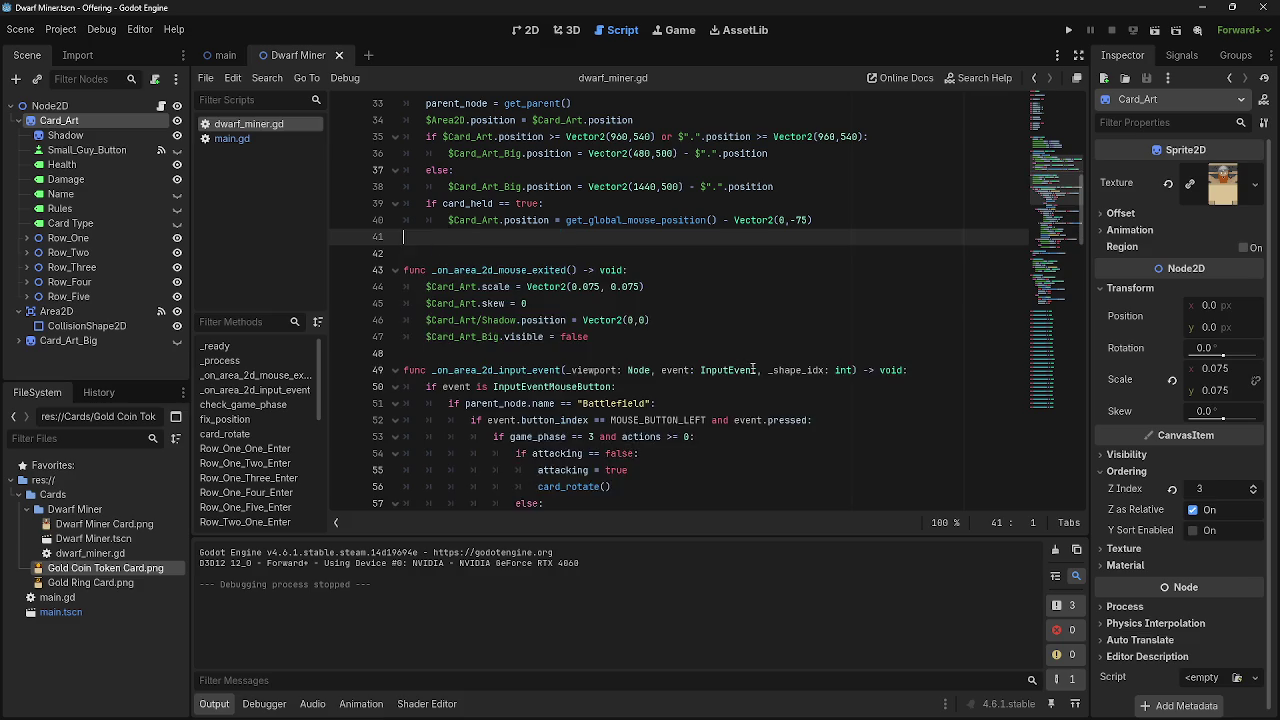
# Step: Delete the rotation block from _process and bring up the card_rotate function
pyautogui.press('BackSpace')
pyautogui.scroll(-15, 700, 366)
pyautogui.scroll(5, 681, 366)
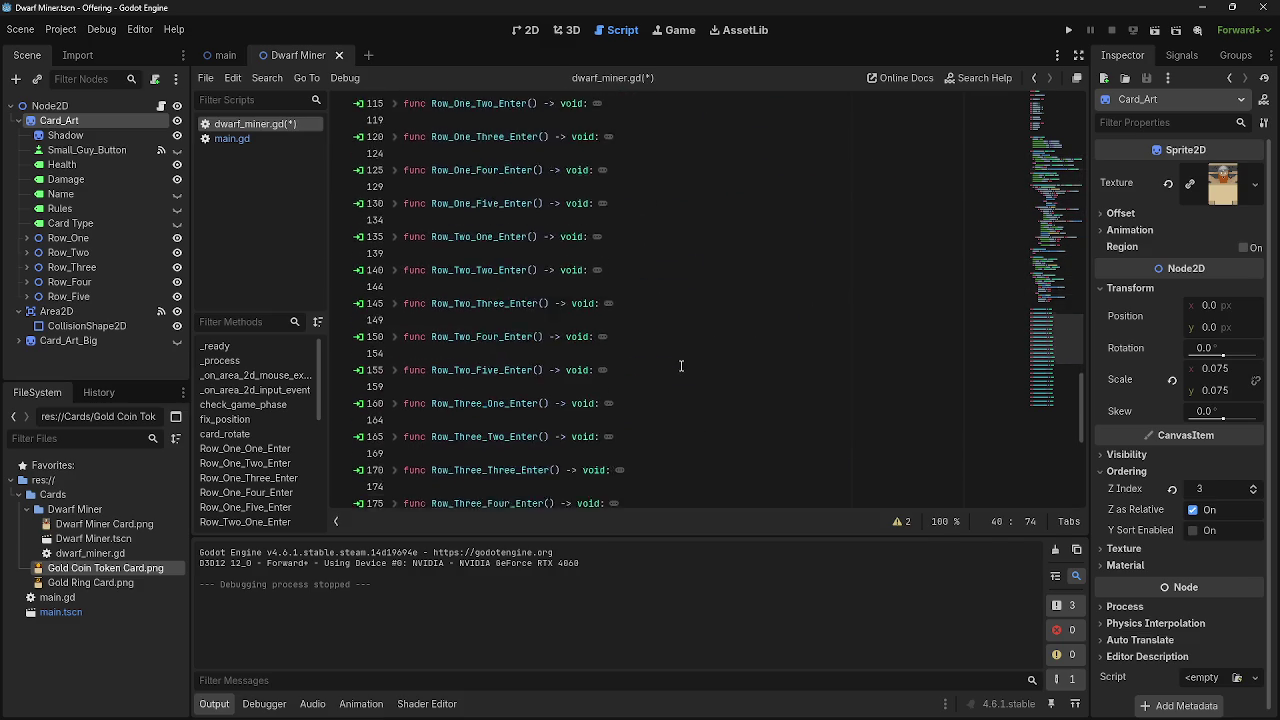
pyautogui.scroll(2, 659, 370)
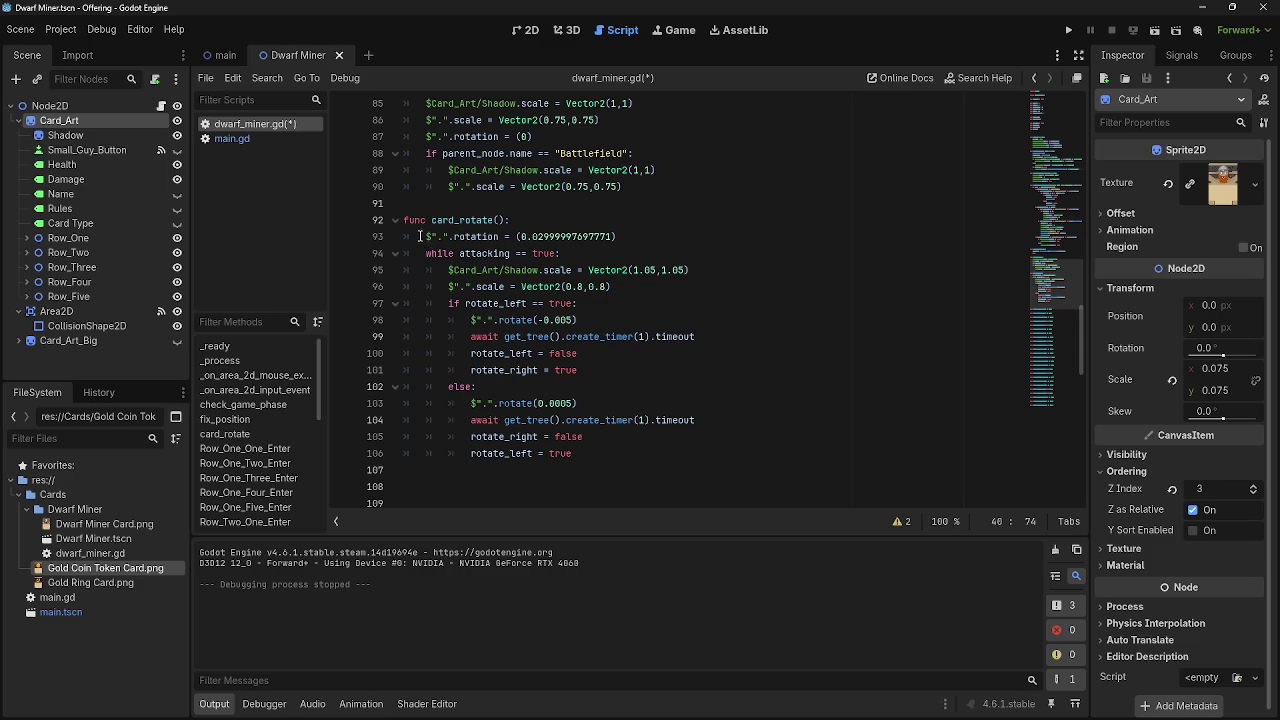
pyautogui.moveTo(405, 219)
pyautogui.mouseDown()
pyautogui.moveTo(600, 372)
pyautogui.moveTo(655, 451)
pyautogui.moveTo(404, 220)
pyautogui.mouseUp()
pyautogui.click(656, 453)
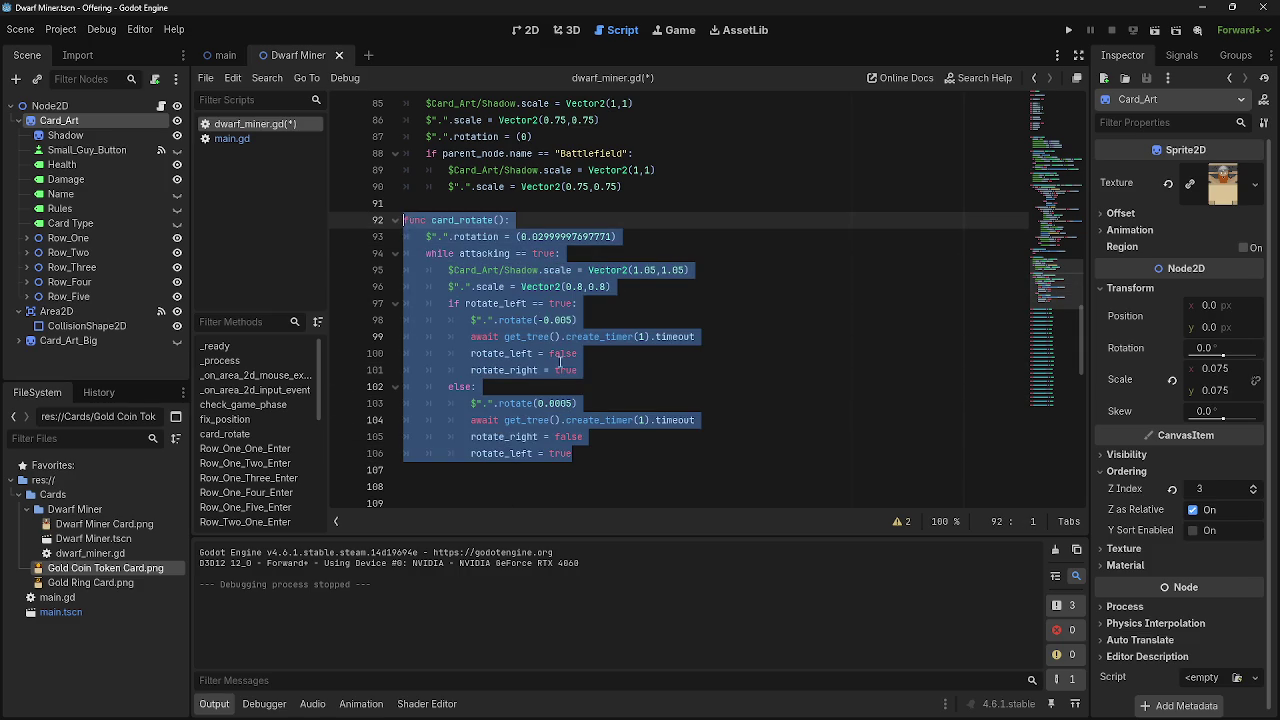
pyautogui.click(616, 395)
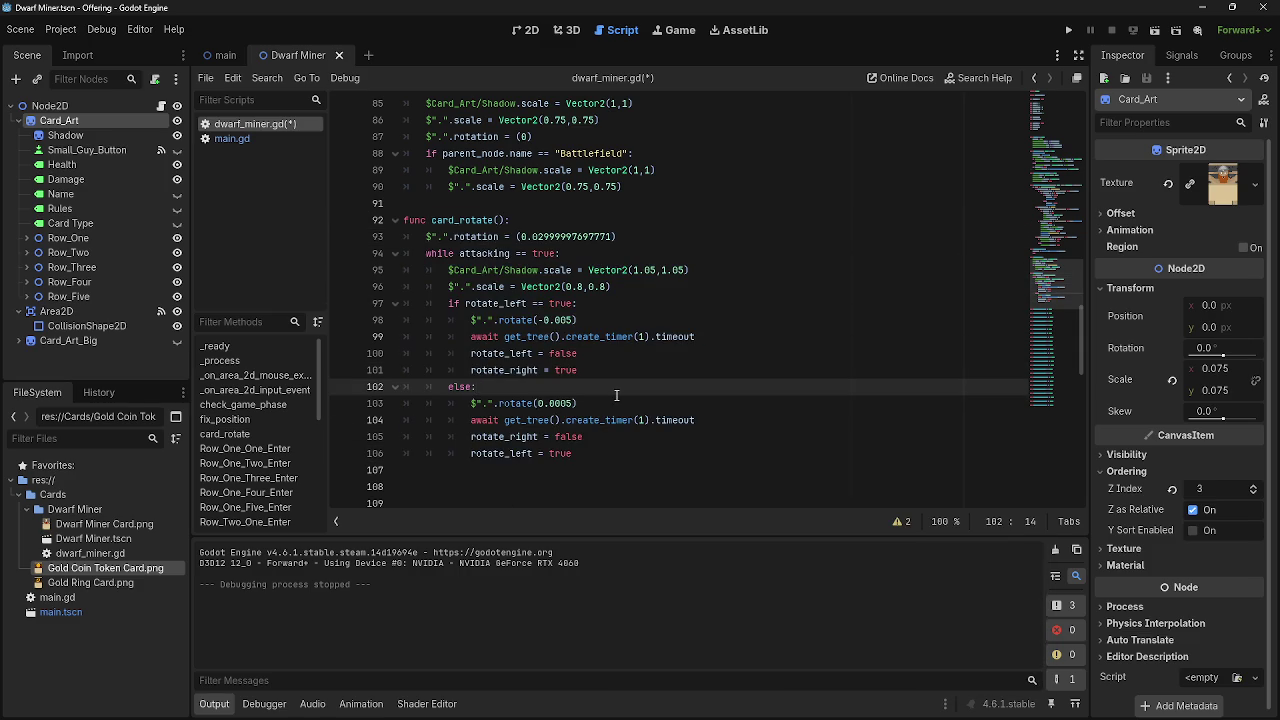
# Step: Remove the await create_timer lines from both branches of card_rotate
pyautogui.moveTo(695, 337); pyautogui.dragTo(404, 337)
pyautogui.press('BackSpace')
pyautogui.press('BackSpace')
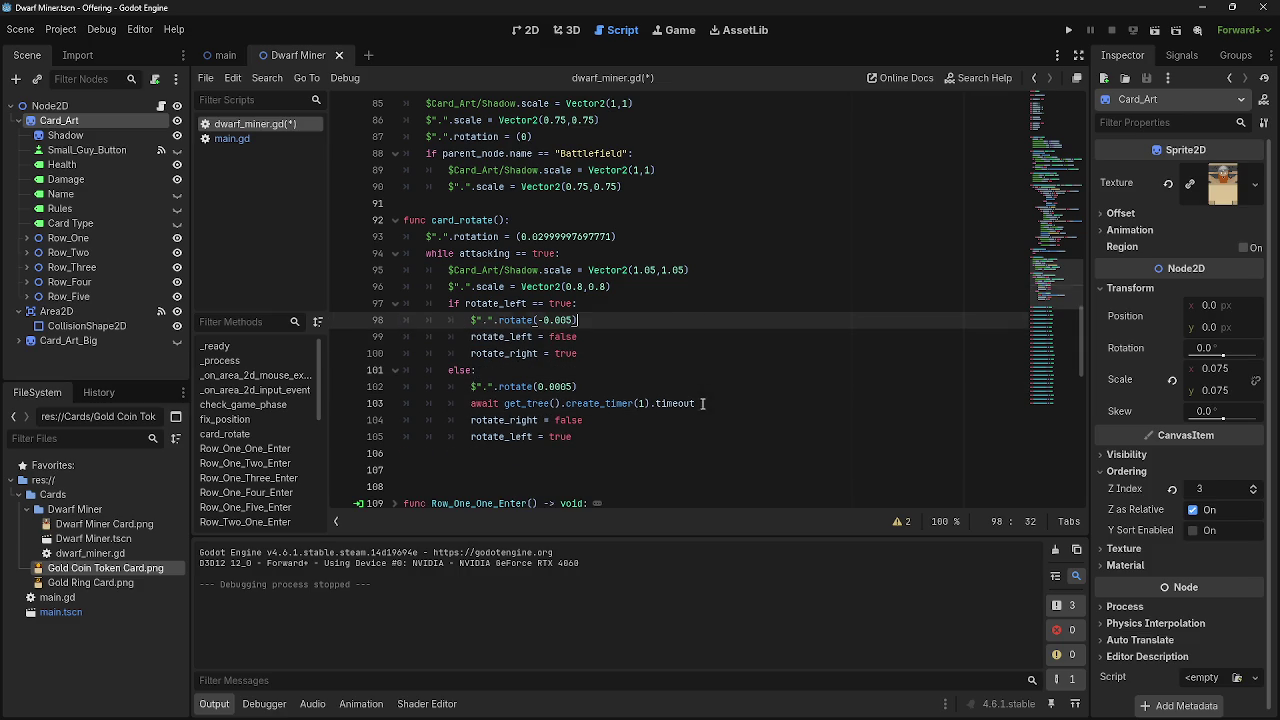
pyautogui.moveTo(724, 404); pyautogui.dragTo(404, 402)
pyautogui.press('BackSpace')
pyautogui.press('BackSpace')
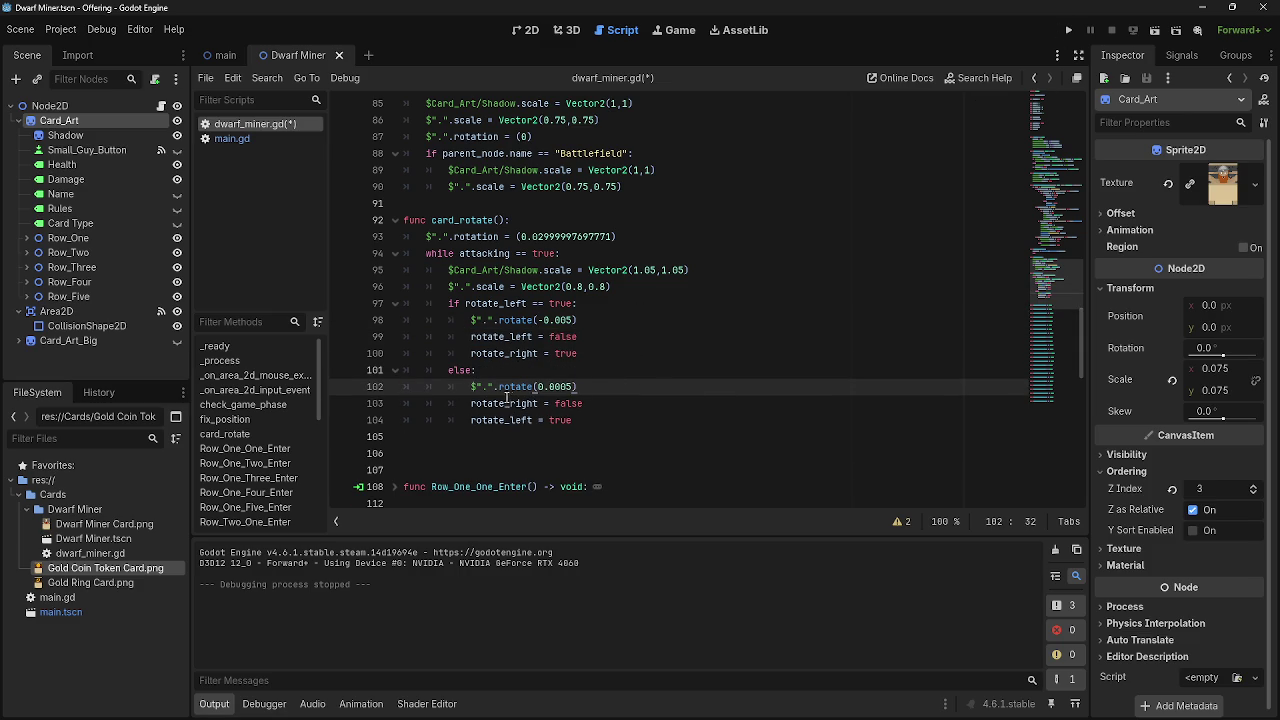
# Step: Comment out the else branch's rotate(0.0005) call and run the game
pyautogui.click(473, 388)
pyautogui.write('#')
pyautogui.click(1068, 30)
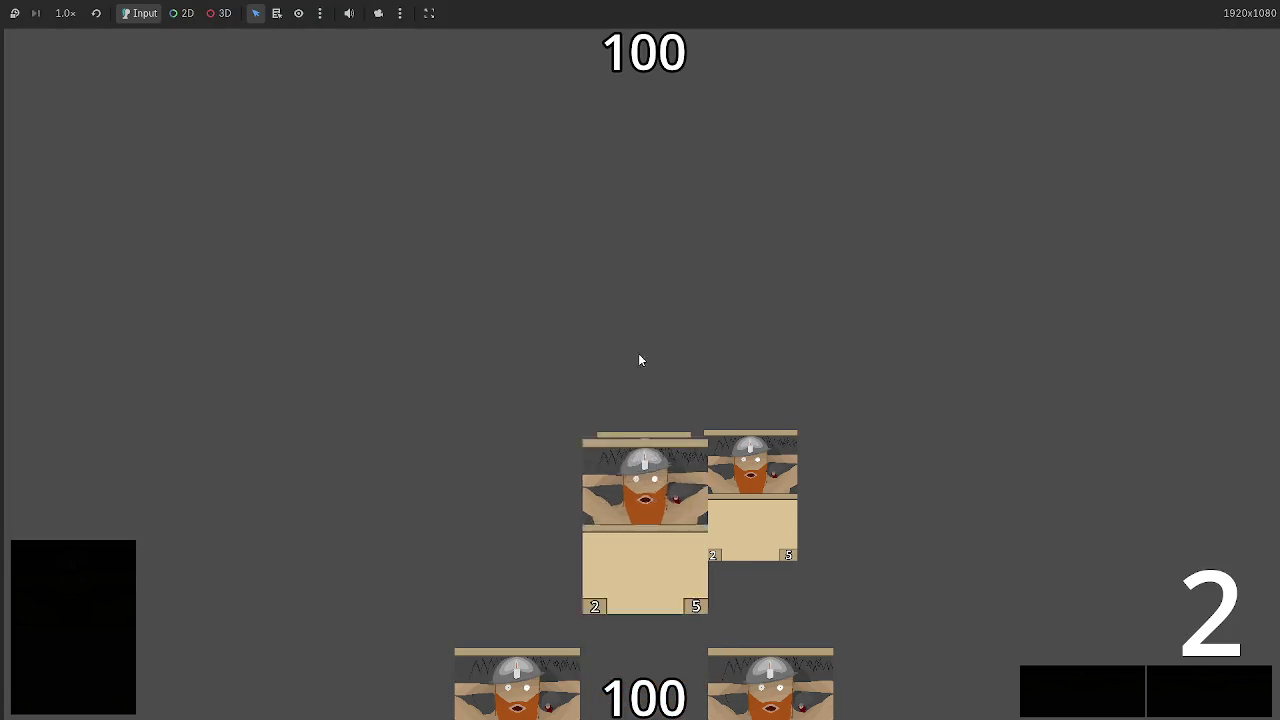
# Step: Play a dwarf card, then return to the editor and close the frozen game window
pyautogui.click(1204, 694)
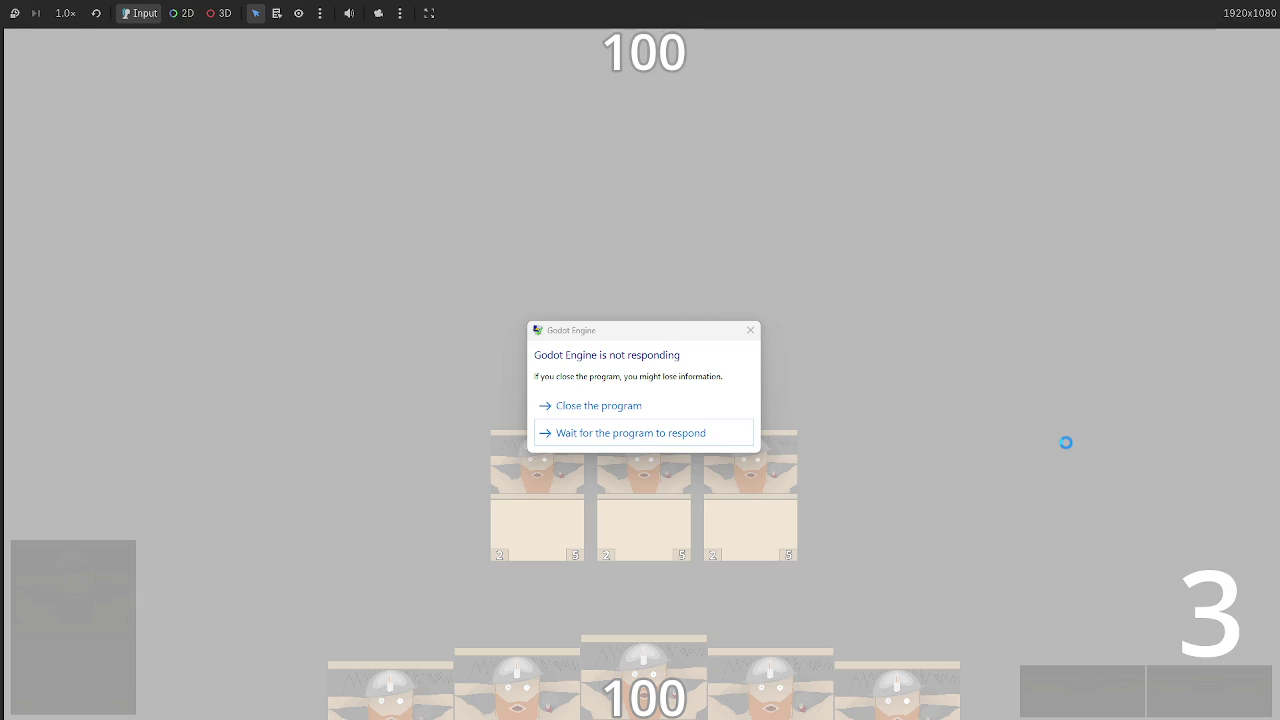
pyautogui.hotkey('alt', 'Tab')
pyautogui.click(1107, 23)
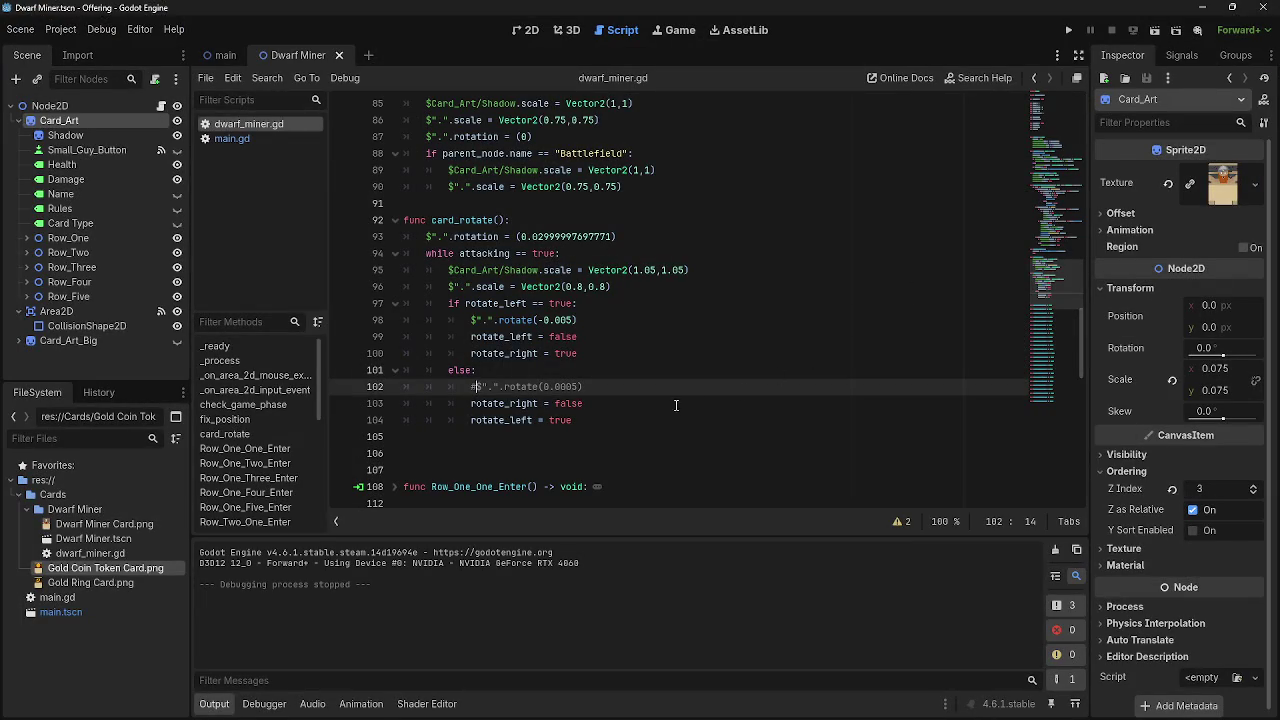
# Step: Delete the commented-out rotate call on line 102, leaving it blank
pyautogui.click(604, 386)
pyautogui.moveTo(604, 386); pyautogui.dragTo(476, 390)
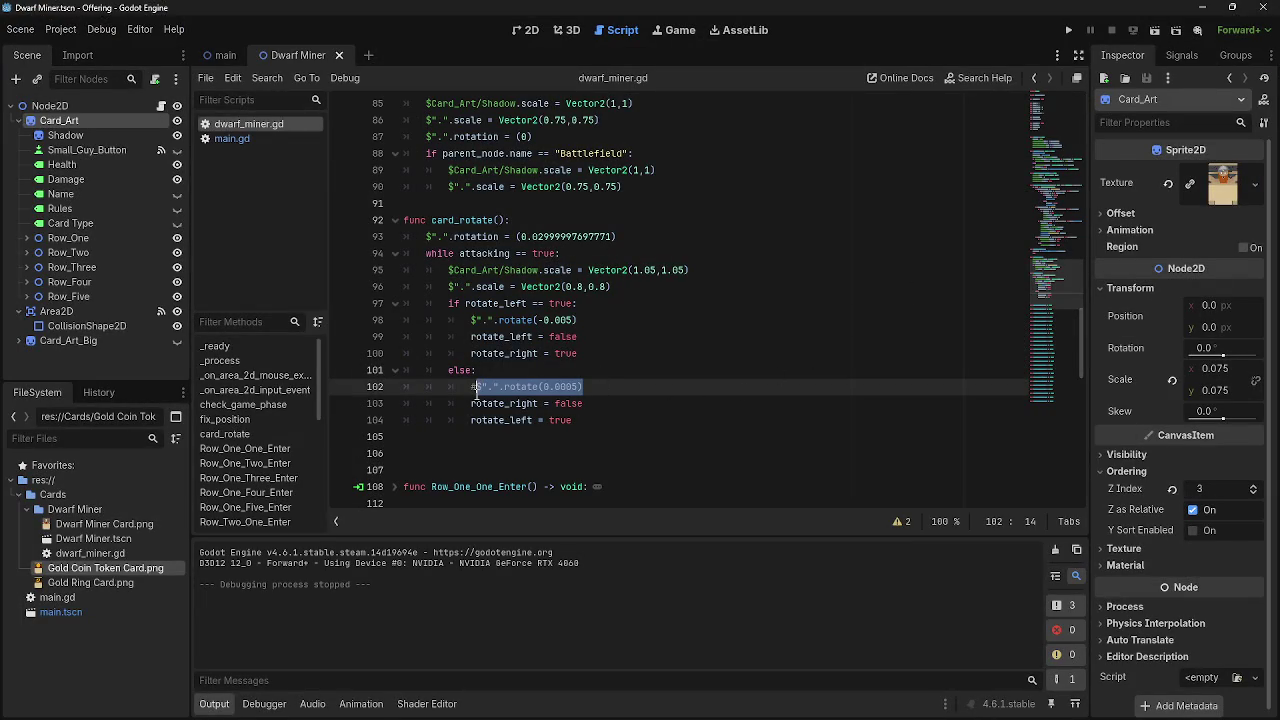
pyautogui.press('BackSpace')
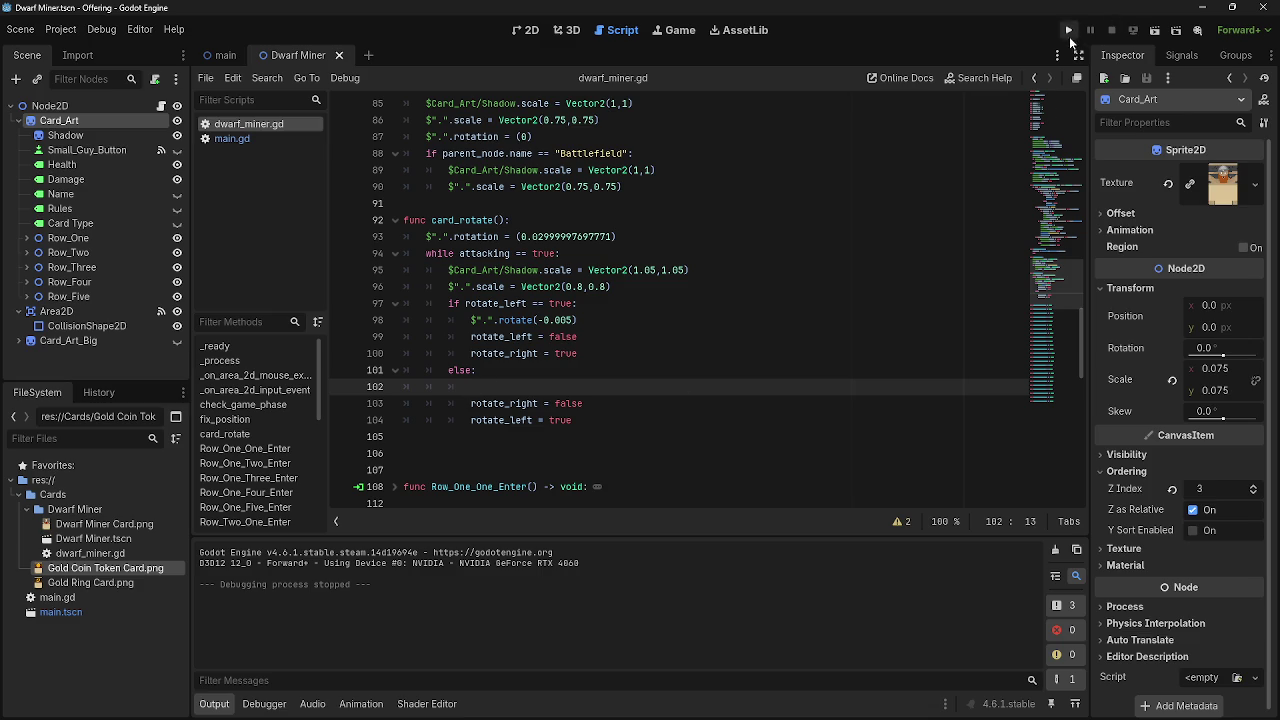
# Step: Test-run the game, play the centre Dwarf Miner card, advance the turn, and return
pyautogui.click(1068, 30)
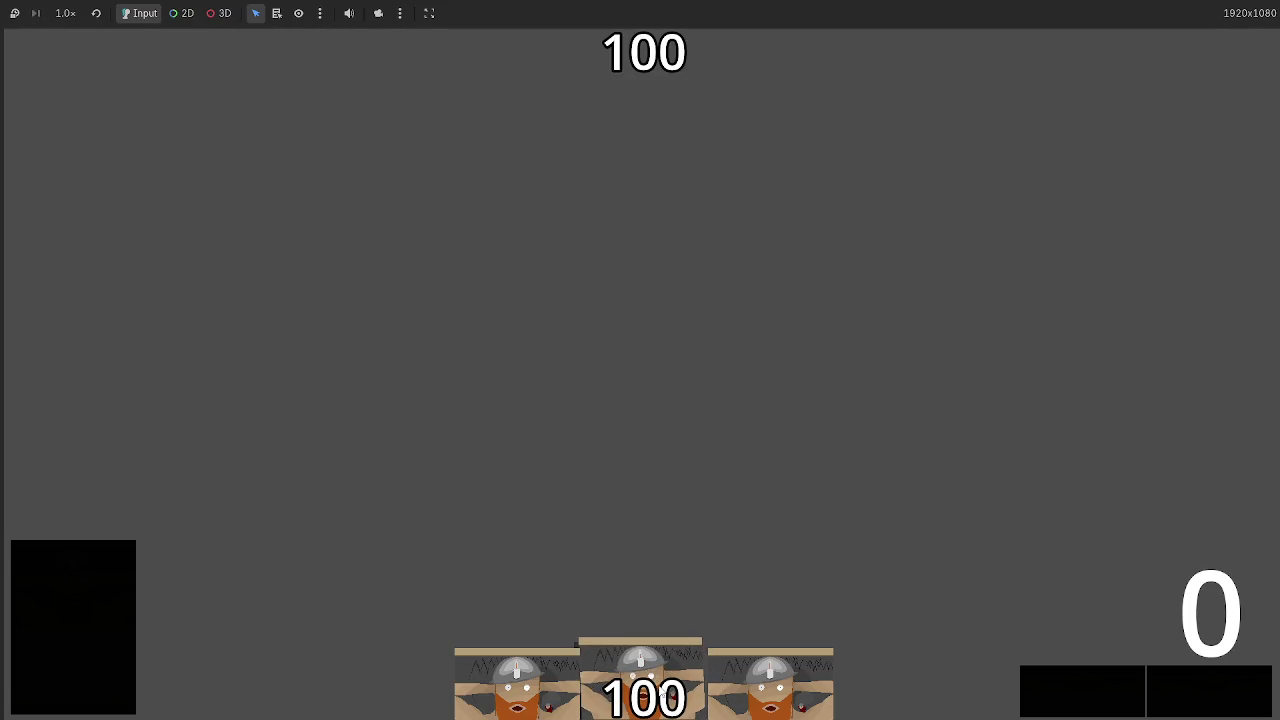
pyautogui.moveTo(654, 628); pyautogui.dragTo(637, 514)
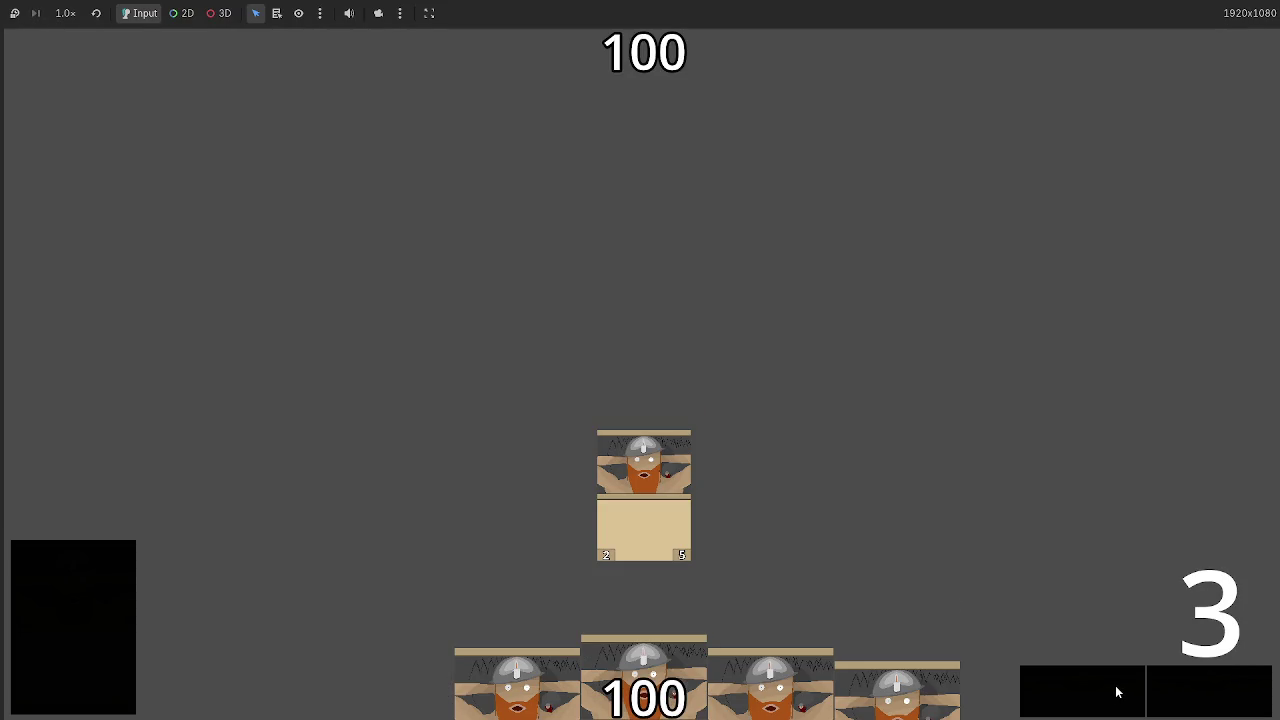
pyautogui.click(1217, 689)
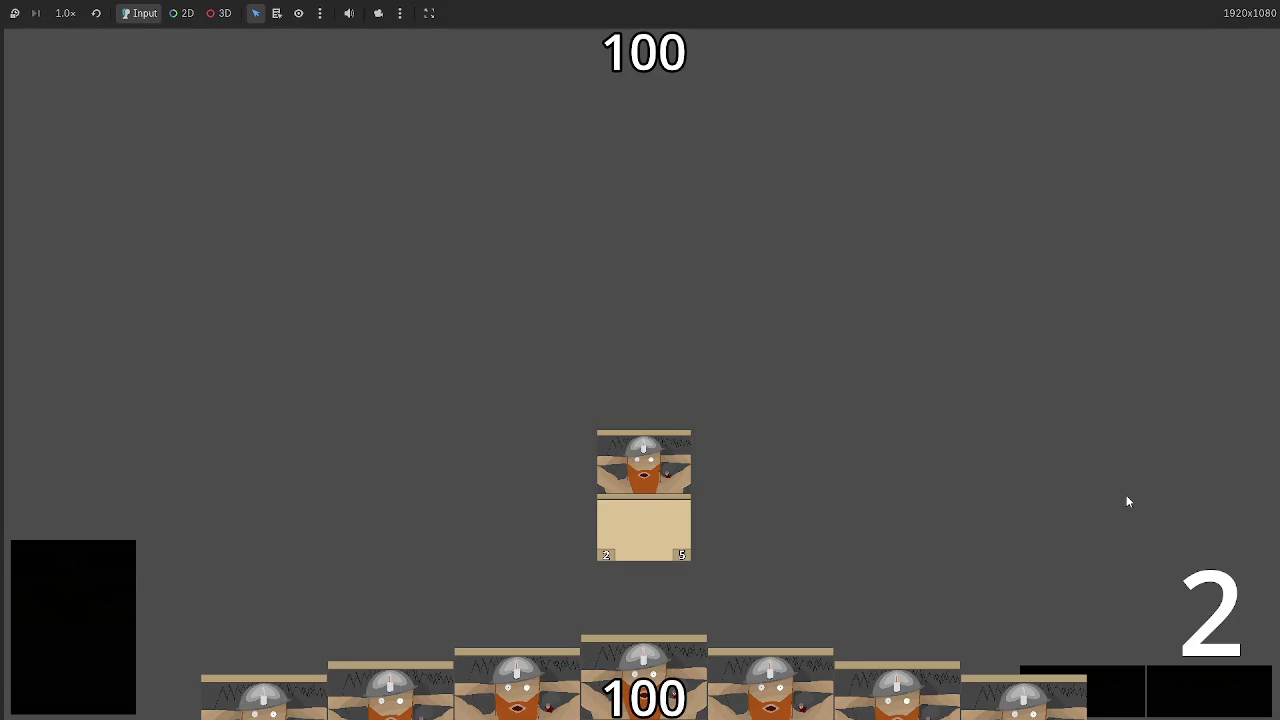
pyautogui.click(1187, 682)
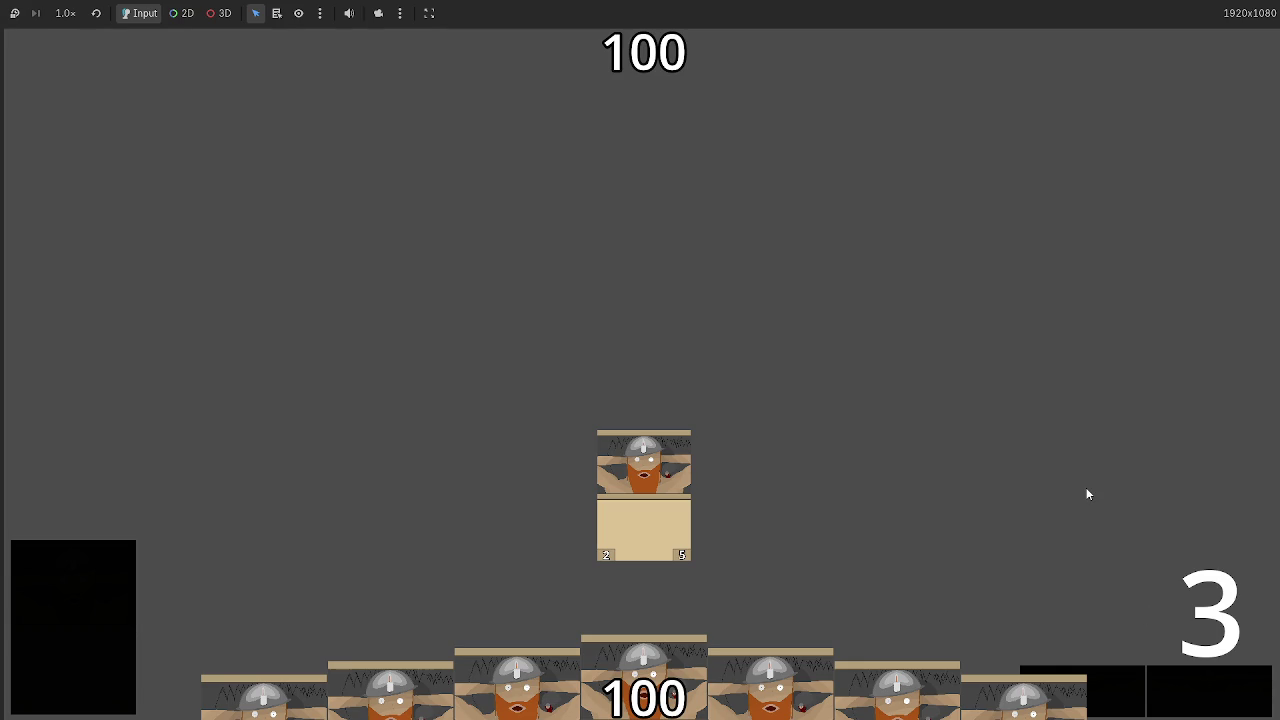
pyautogui.hotkey('alt', 'Tab')
pyautogui.click(1112, 30)
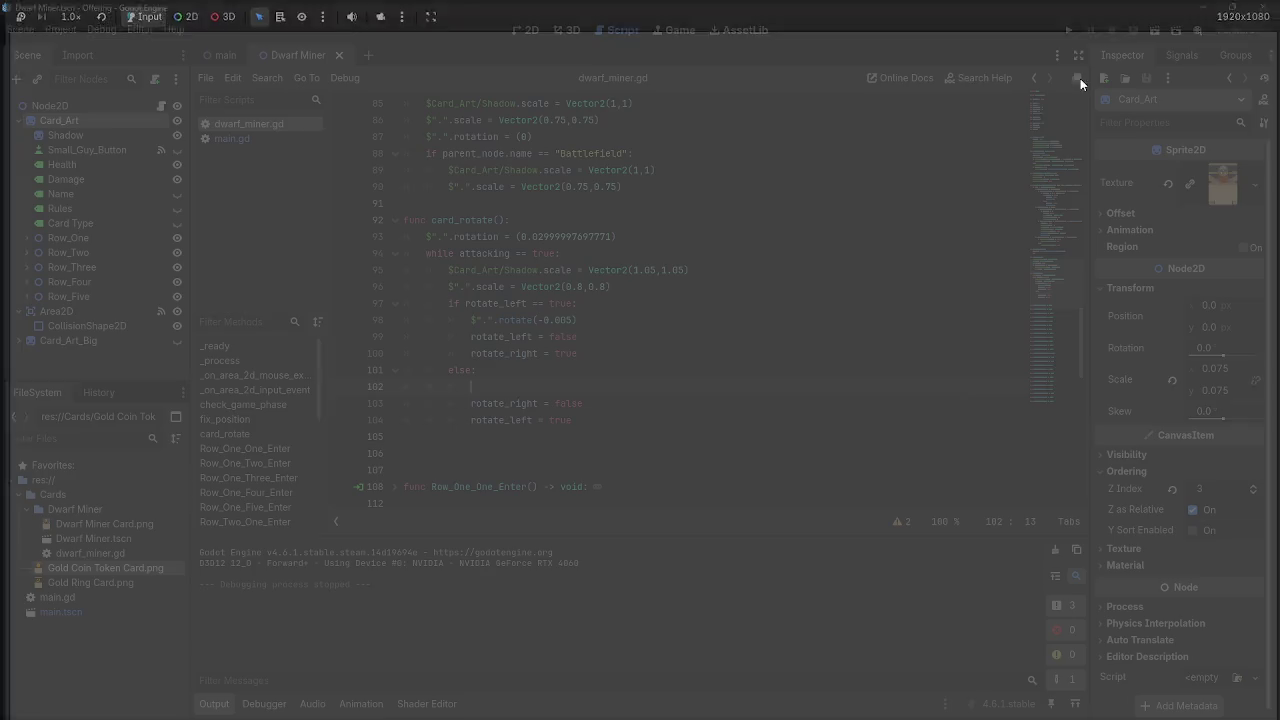
# Step: Stop the game and review card_rotate's initial rotation, while loop and scale lines
pyautogui.press('F8')
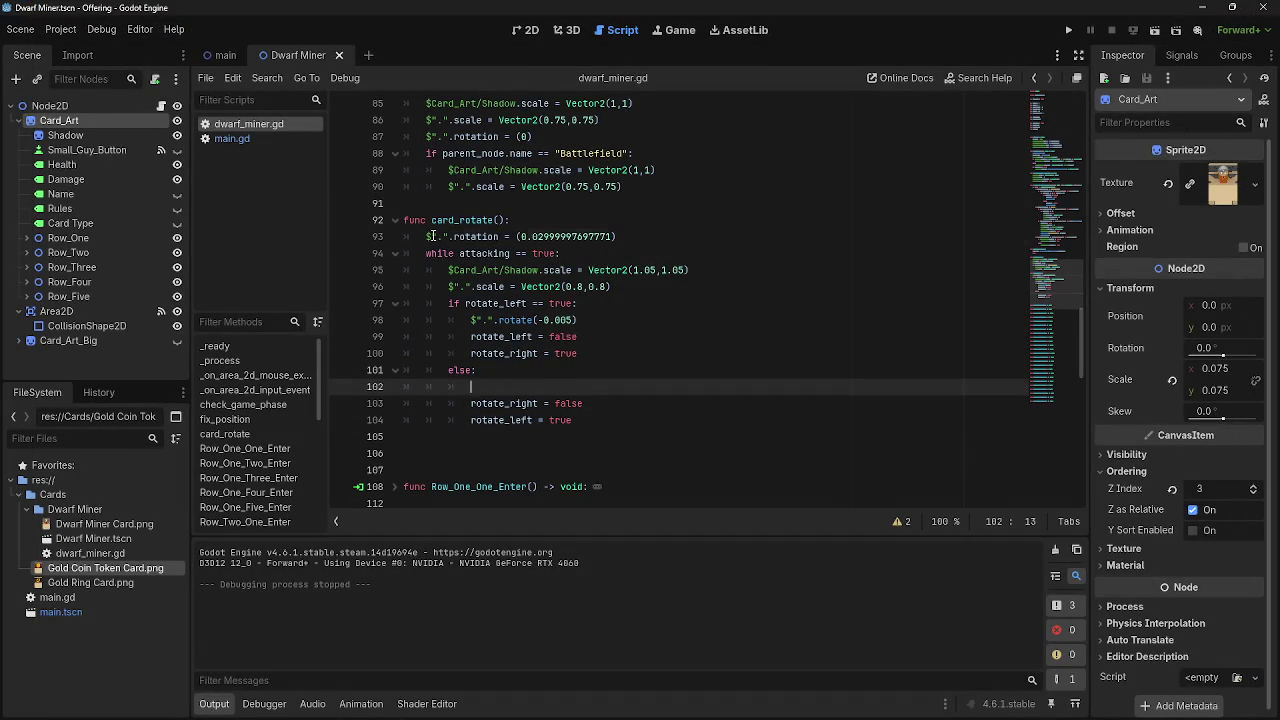
pyautogui.click(630, 236)
pyautogui.moveTo(636, 236); pyautogui.dragTo(424, 236)
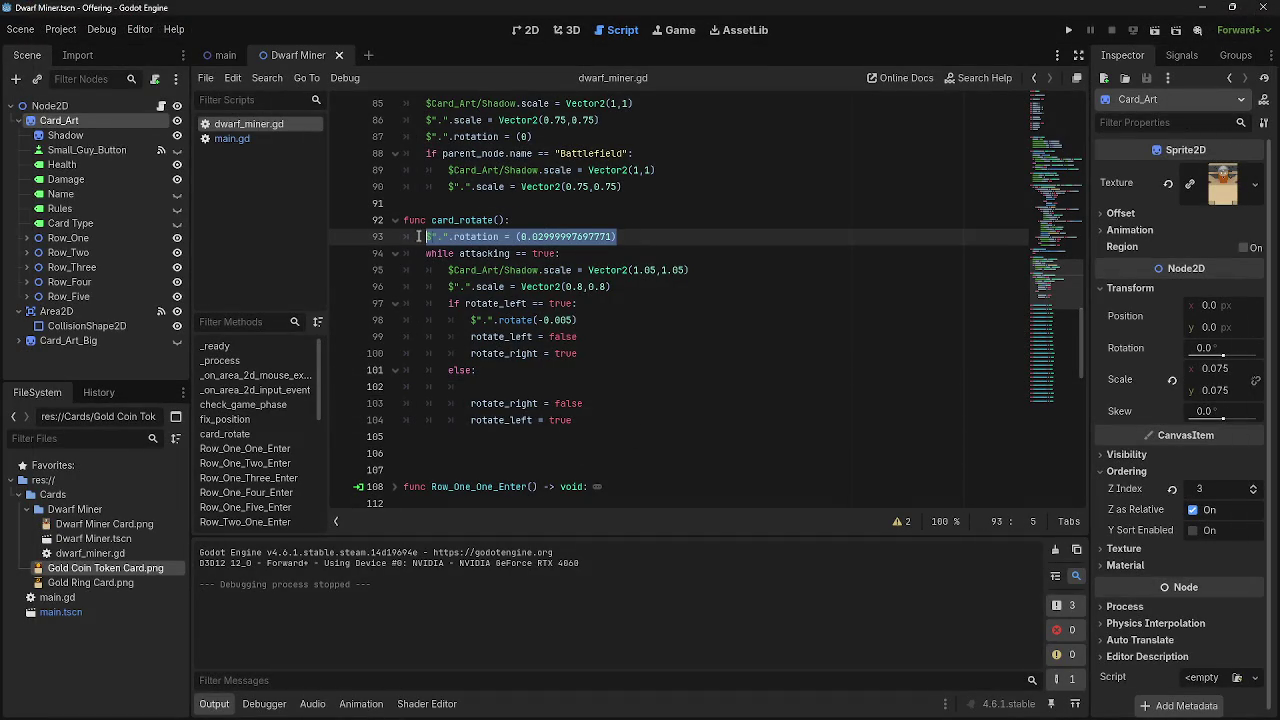
pyautogui.click(613, 236)
pyautogui.moveTo(613, 236)
pyautogui.mouseDown()
pyautogui.moveTo(422, 236)
pyautogui.moveTo(567, 269)
pyautogui.mouseUp()
pyautogui.click(422, 236)
pyautogui.click(449, 270)
pyautogui.moveTo(449, 270); pyautogui.dragTo(705, 264)
pyautogui.click(625, 287)
pyautogui.hotkey('shift', 'Up')
pyautogui.hotkey('shift', 'Home')
pyautogui.click(623, 289)
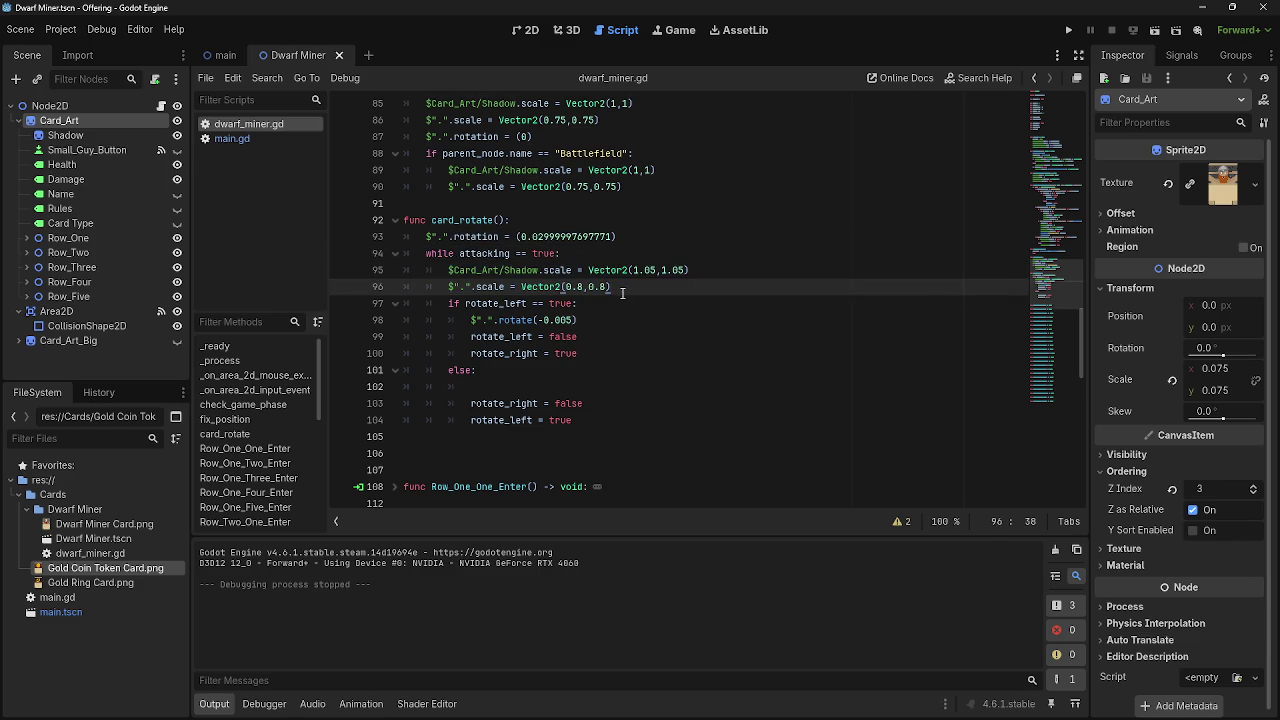
# Step: Inspect the if/else rotation block, briefly replacing card_rotate with '#' and undoing it
pyautogui.moveTo(448, 303)
pyautogui.mouseDown()
pyautogui.moveTo(480, 370)
pyautogui.moveTo(620, 403)
pyautogui.mouseUp()
pyautogui.click(625, 410)
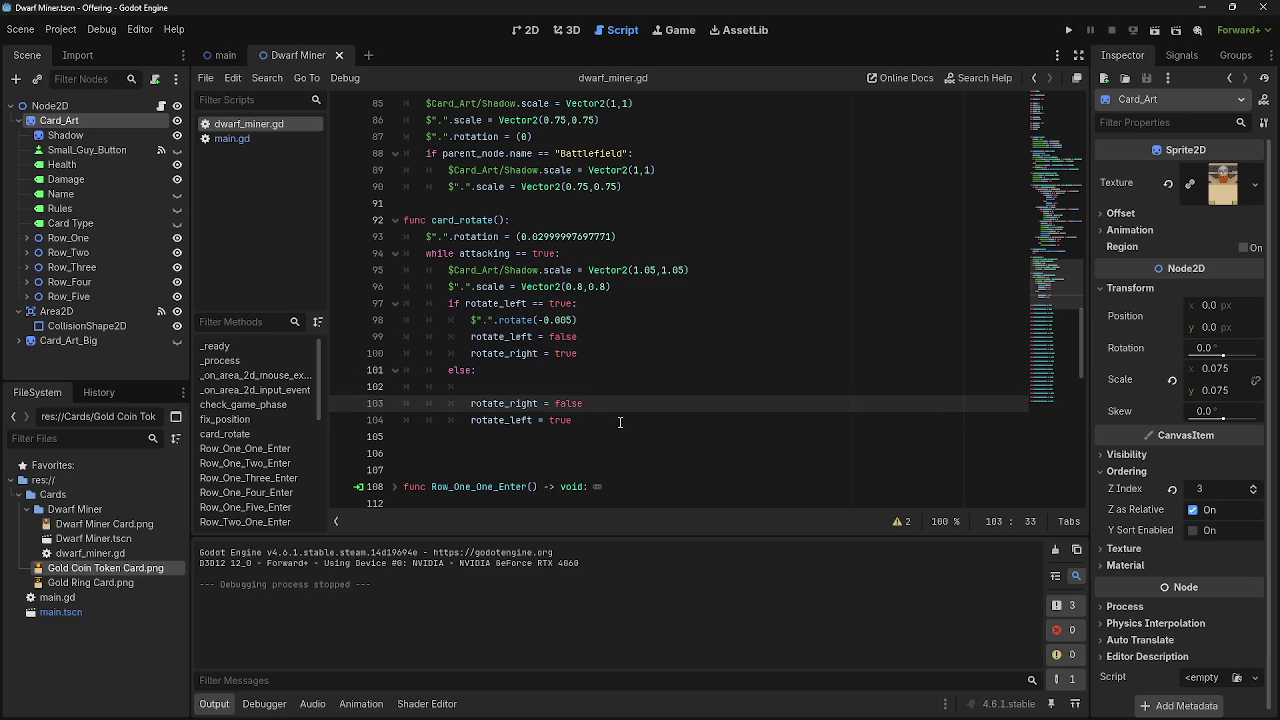
pyautogui.click(616, 420)
pyautogui.scroll(19, 616, 420)
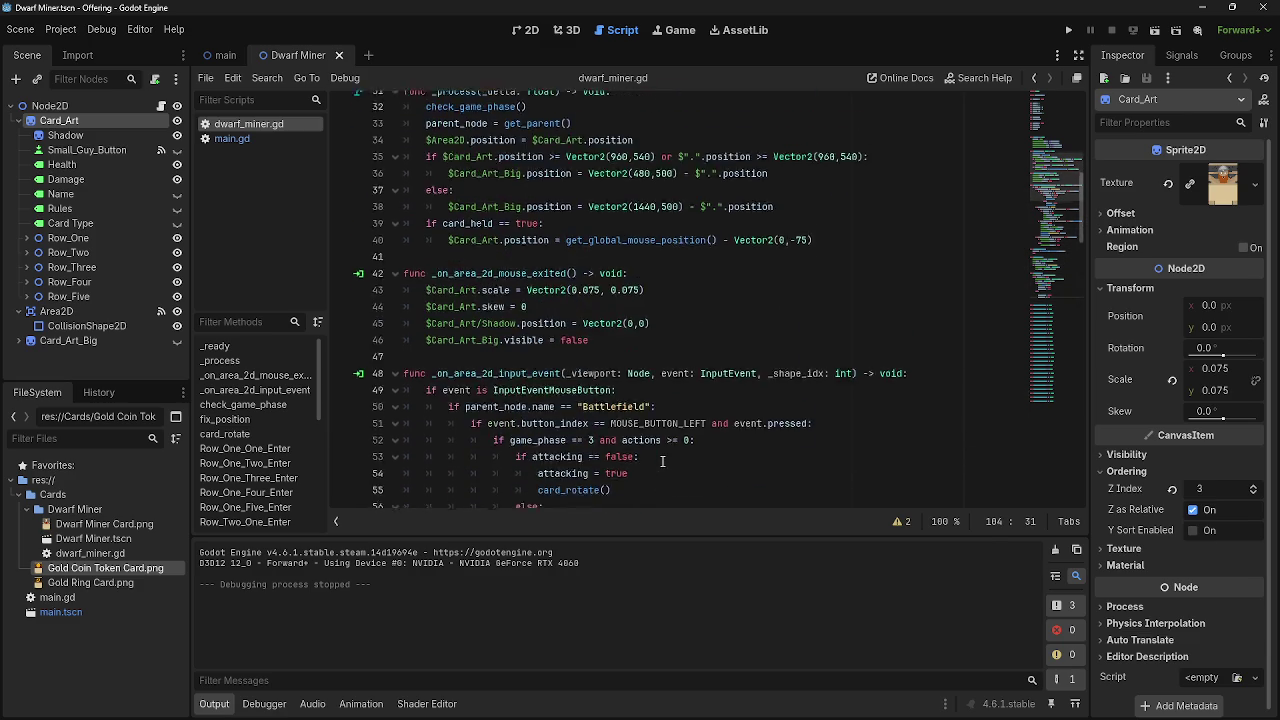
pyautogui.scroll(-19, 662, 461)
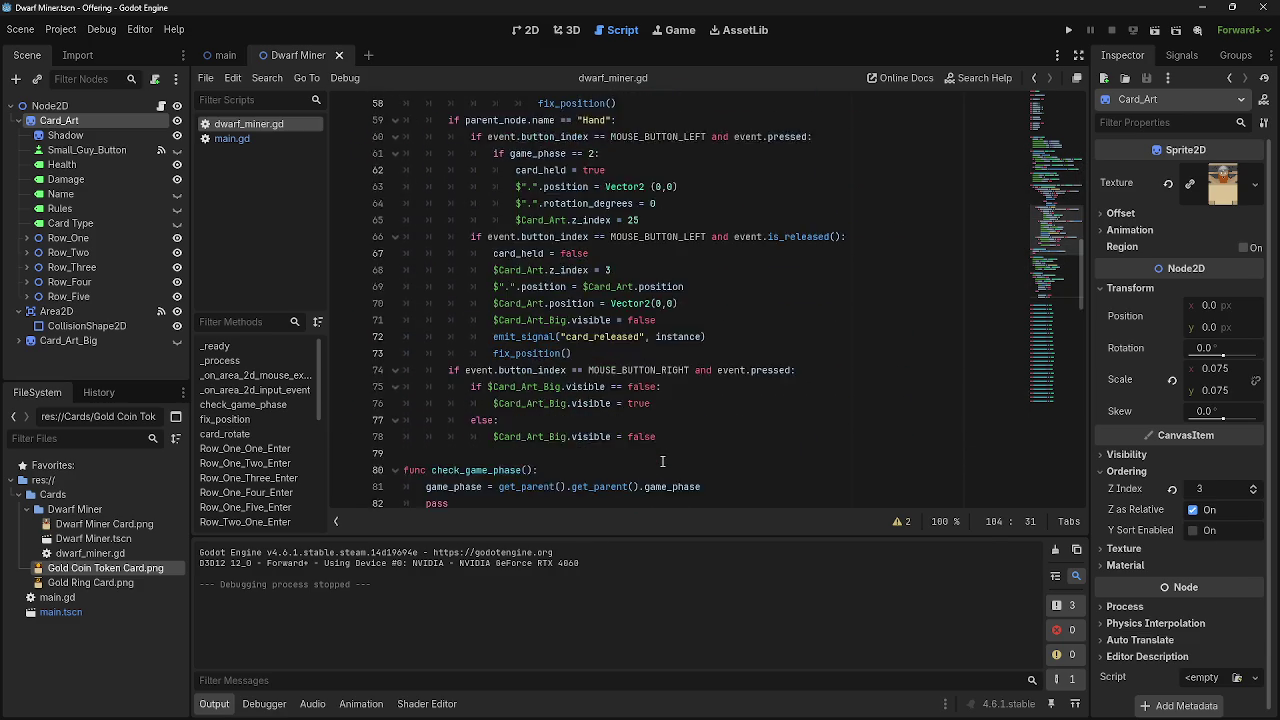
pyautogui.scroll(1, 662, 461)
pyautogui.moveTo(404, 220)
pyautogui.mouseDown()
pyautogui.moveTo(510, 222)
pyautogui.moveTo(659, 420)
pyautogui.mouseUp()
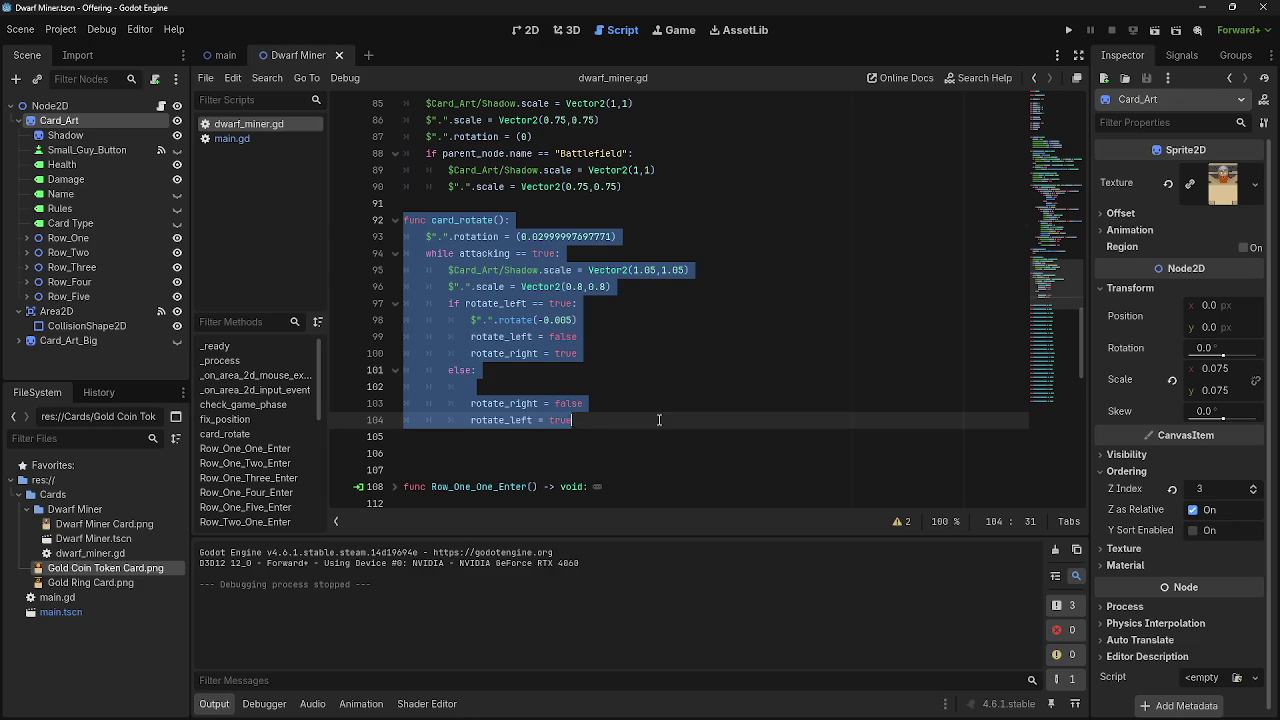
pyautogui.write('#2')
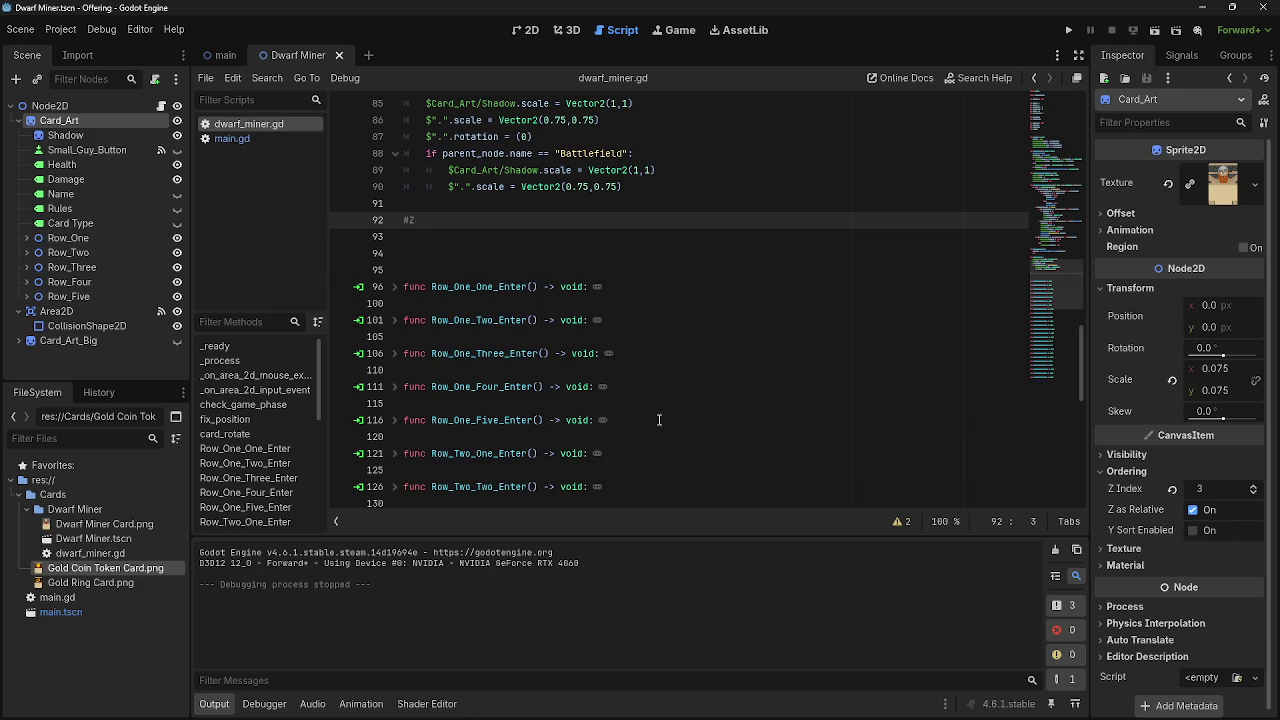
pyautogui.hotkey('ctrl', 'z')
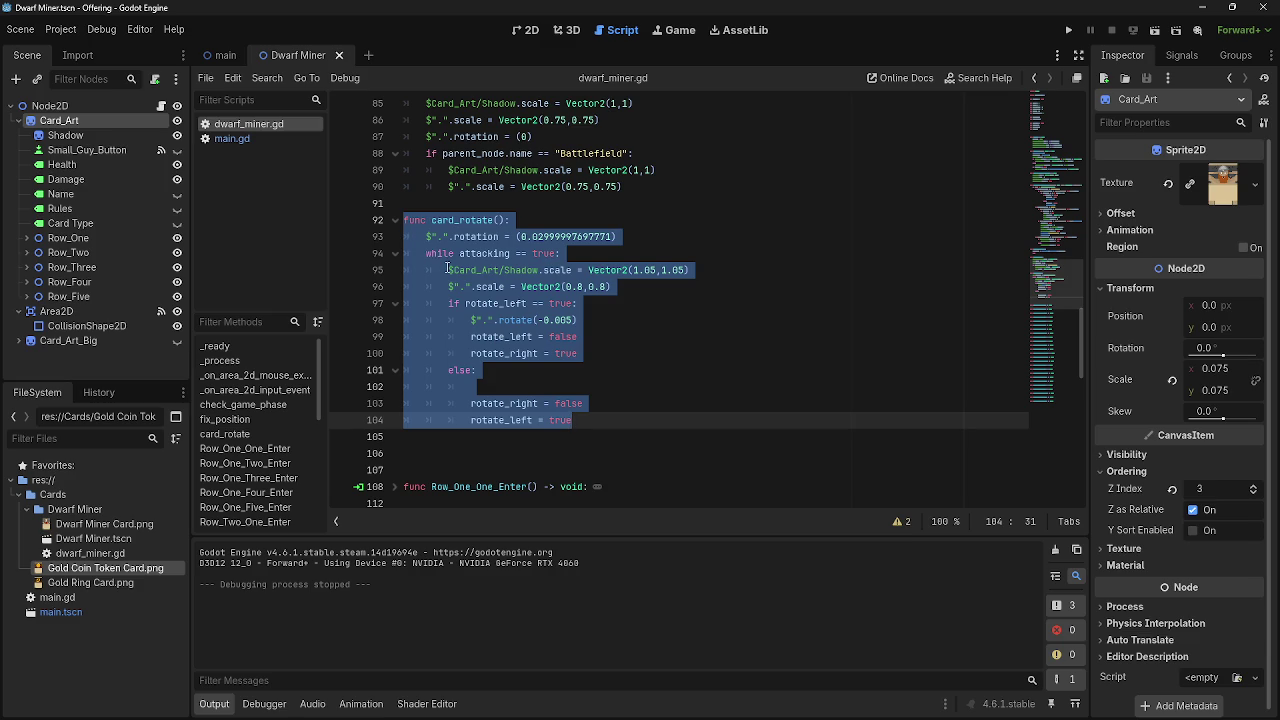
pyautogui.click(447, 269)
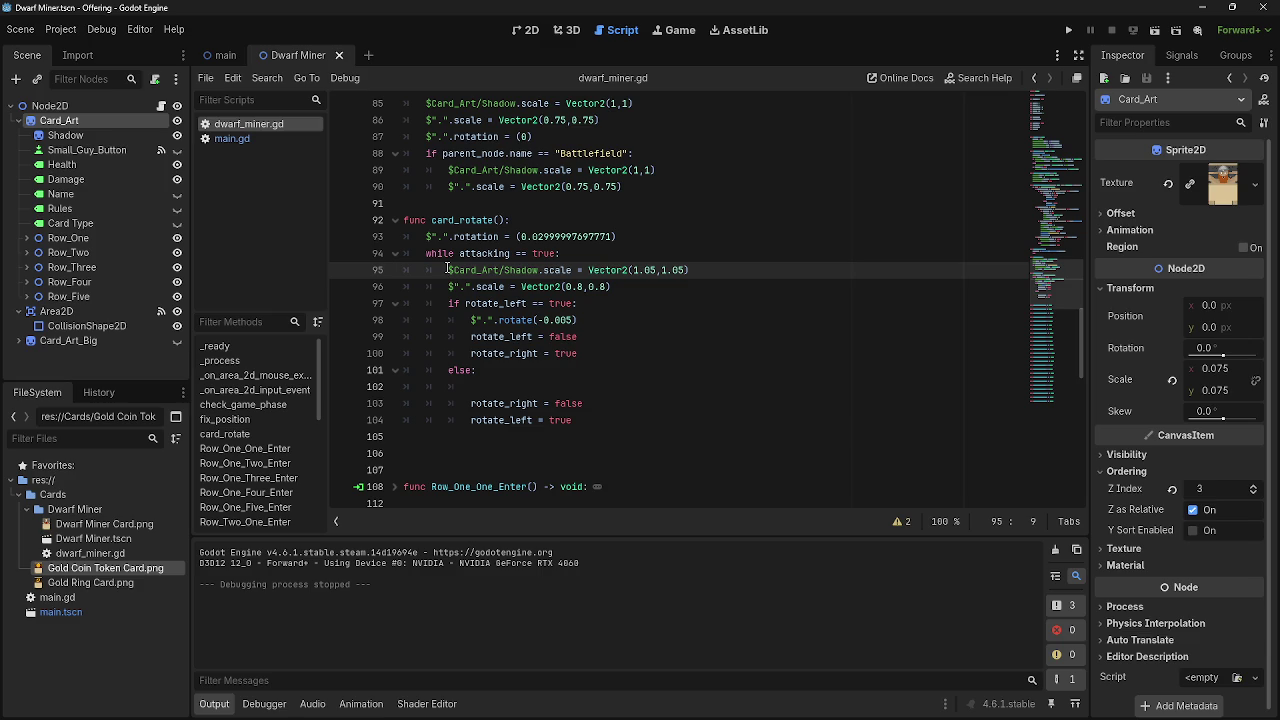
# Step: Add 'for i in 75:' under the rotate_left check and indent rotate(-0.005) into it
pyautogui.moveTo(448, 303); pyautogui.dragTo(582, 355)
pyautogui.click(583, 356)
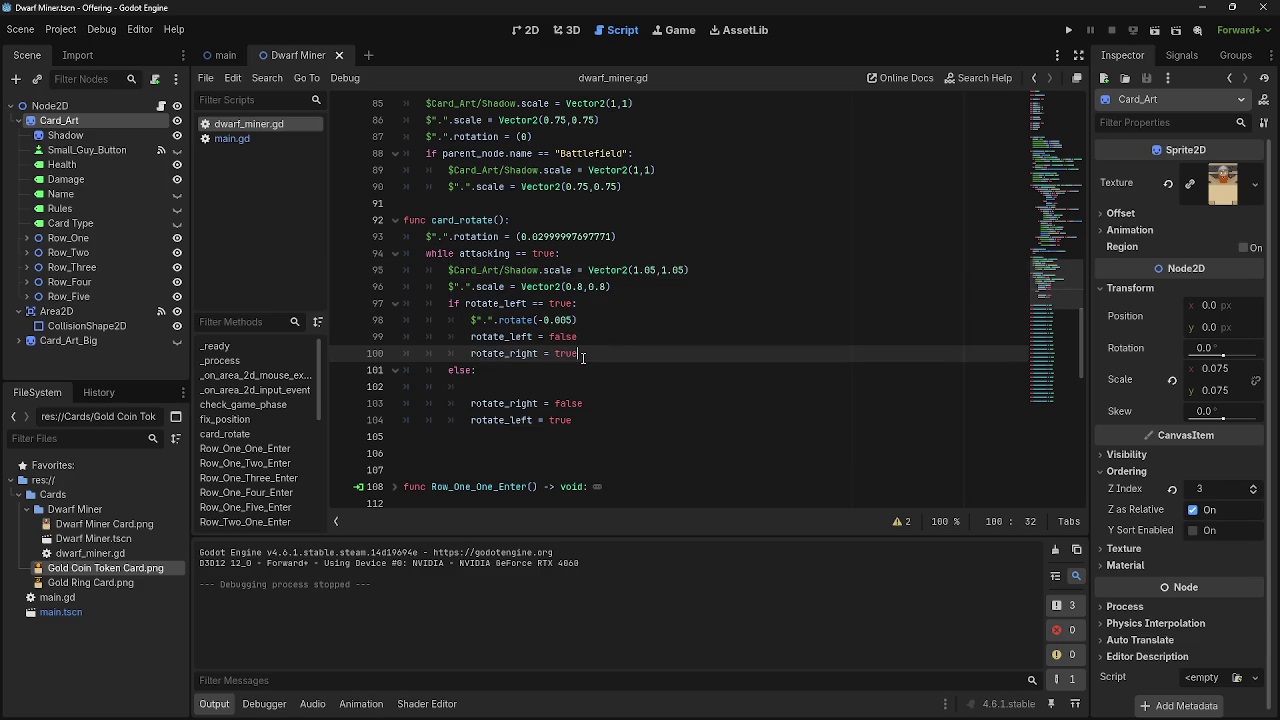
pyautogui.click(607, 312)
pyautogui.press('Return')
pyautogui.write('for i in 75')
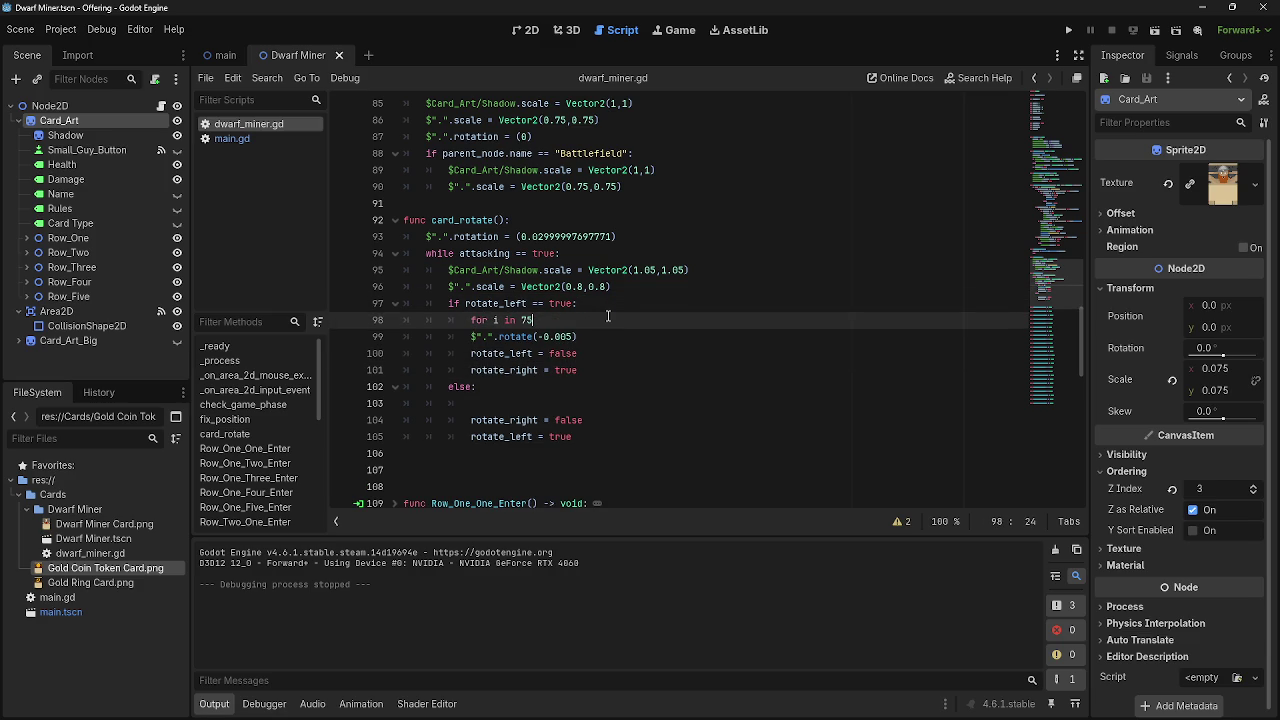
pyautogui.click(470, 338)
pyautogui.press('Tab')
pyautogui.click(679, 360)
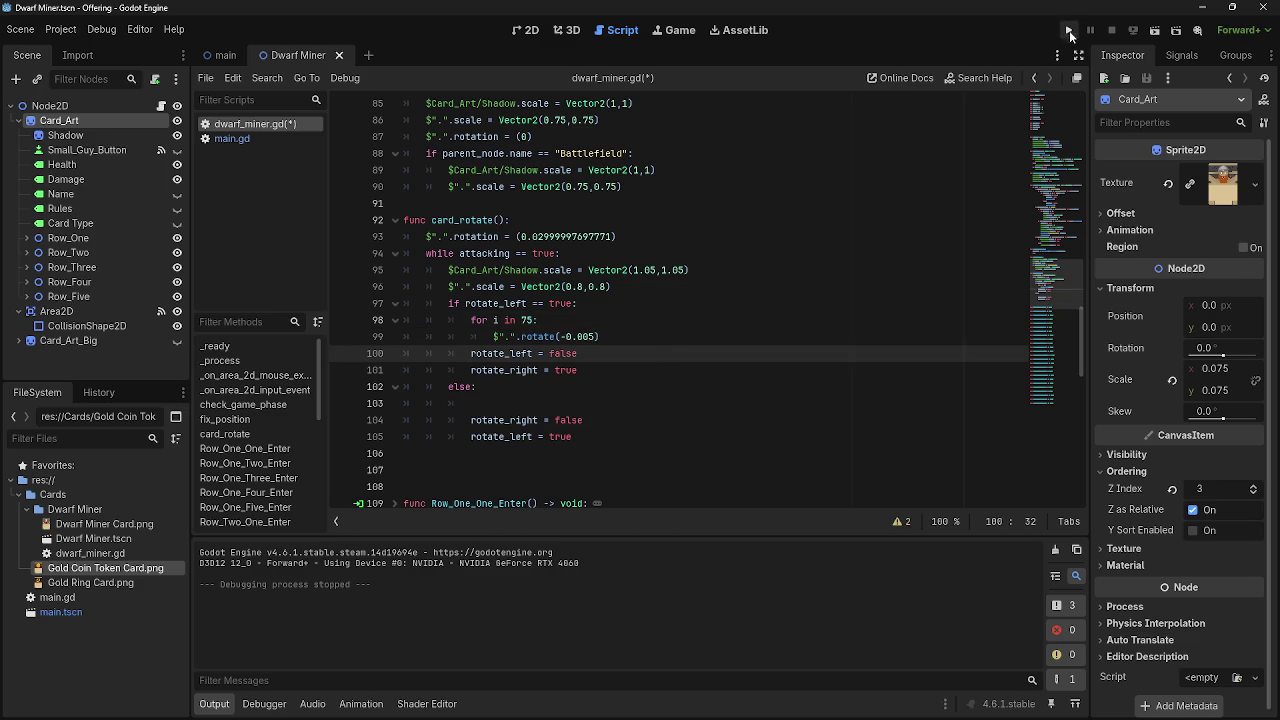
# Step: Test-run the rotation loop by playing the middle card and advancing the turn, then stop
pyautogui.click(1068, 31)
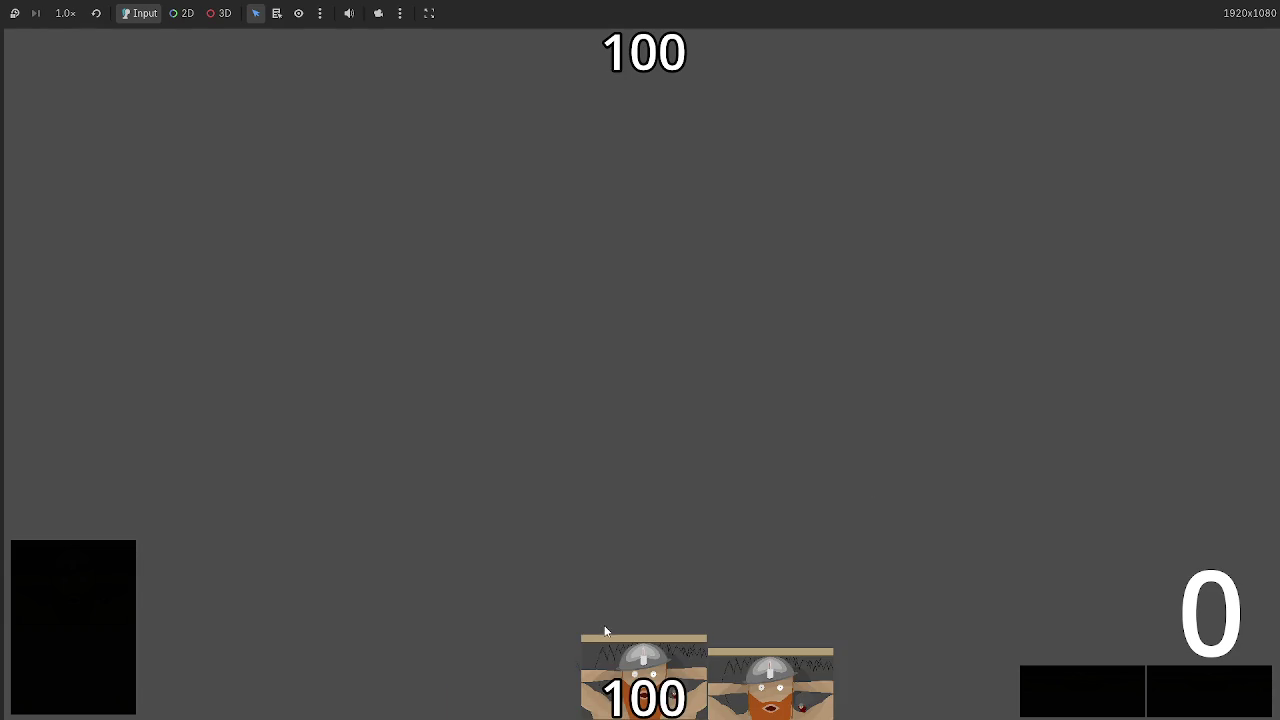
pyautogui.click(628, 688)
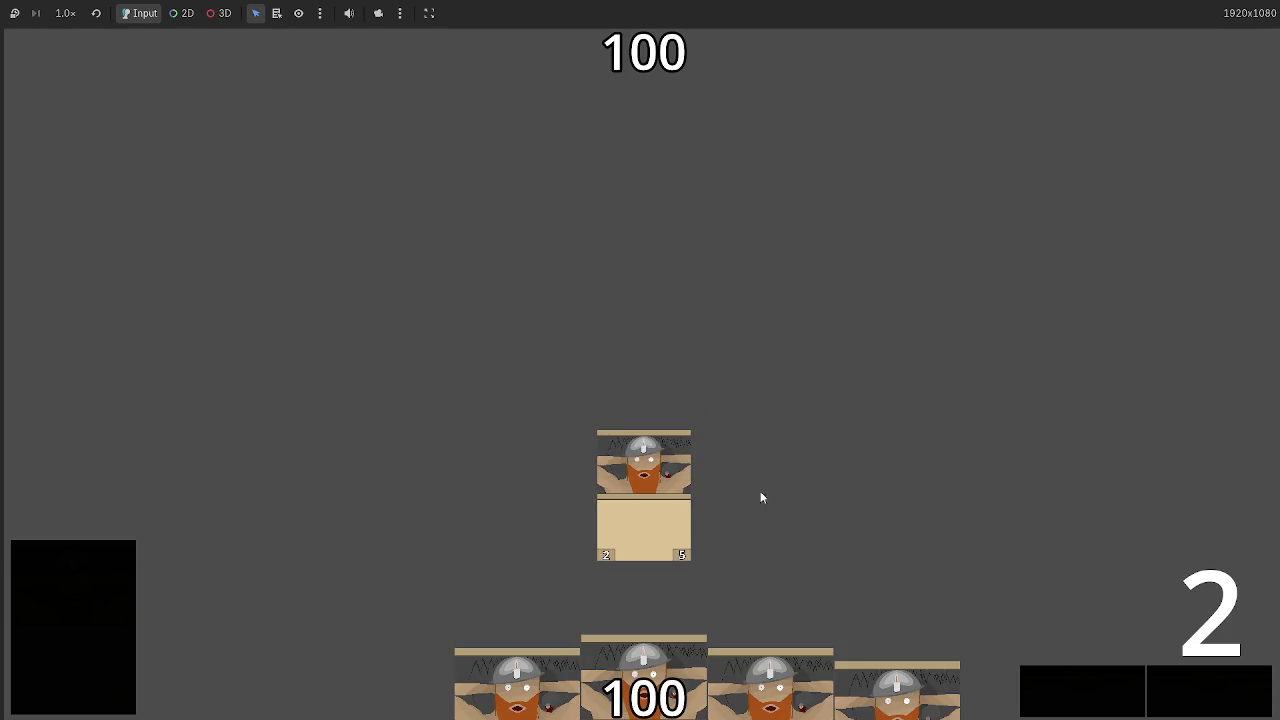
pyautogui.click(1186, 686)
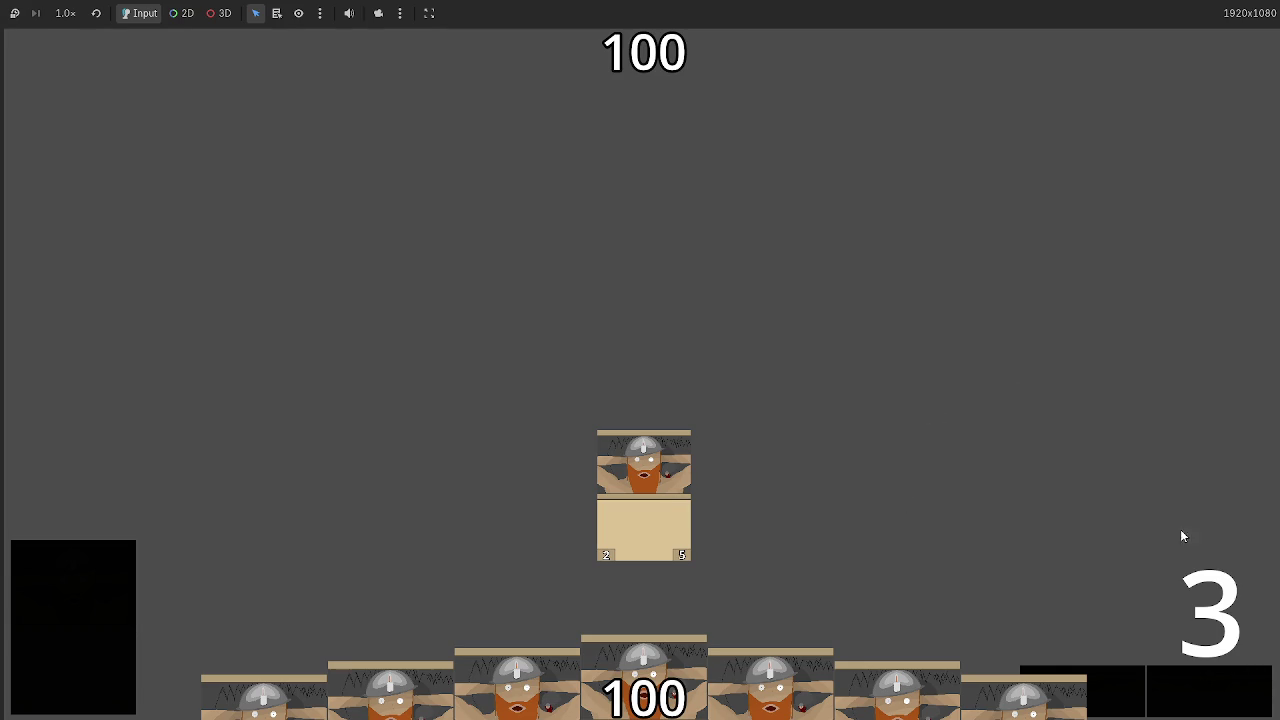
pyautogui.press('F8')
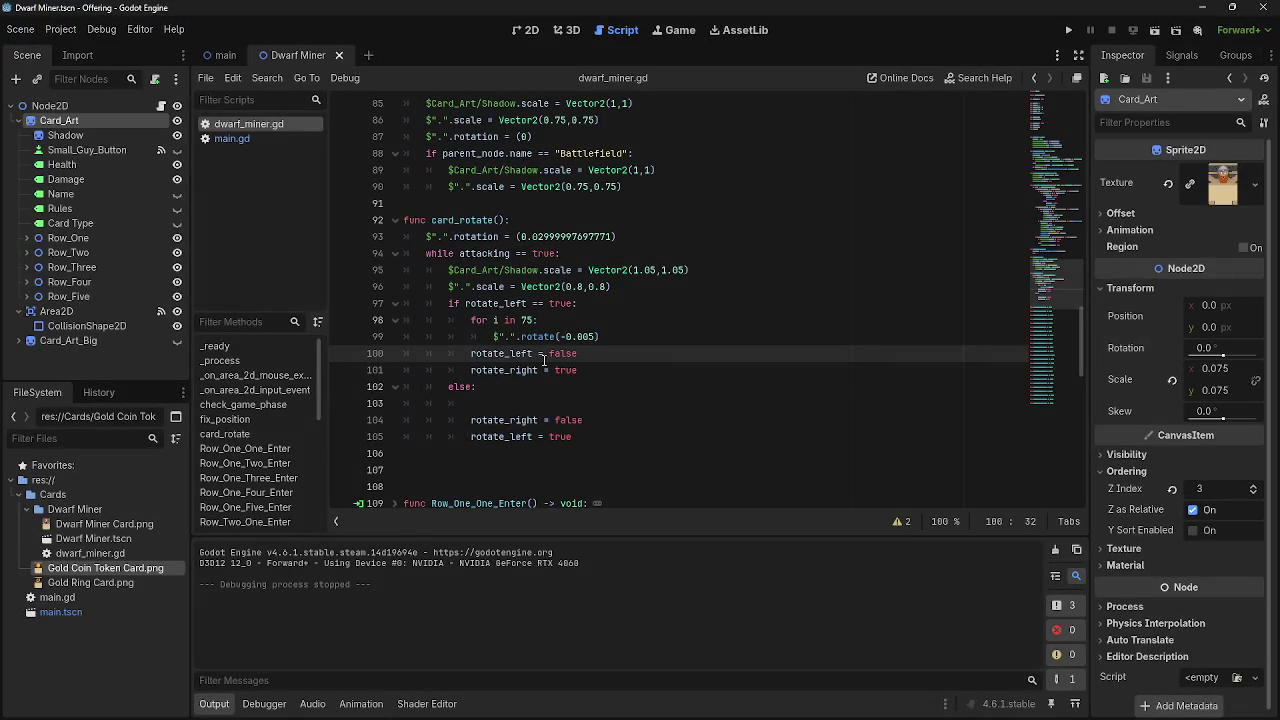
# Step: Delete card_rotate's if/else rotation block and run the game again
pyautogui.moveTo(573, 437); pyautogui.dragTo(378, 306)
pyautogui.press('Delete')
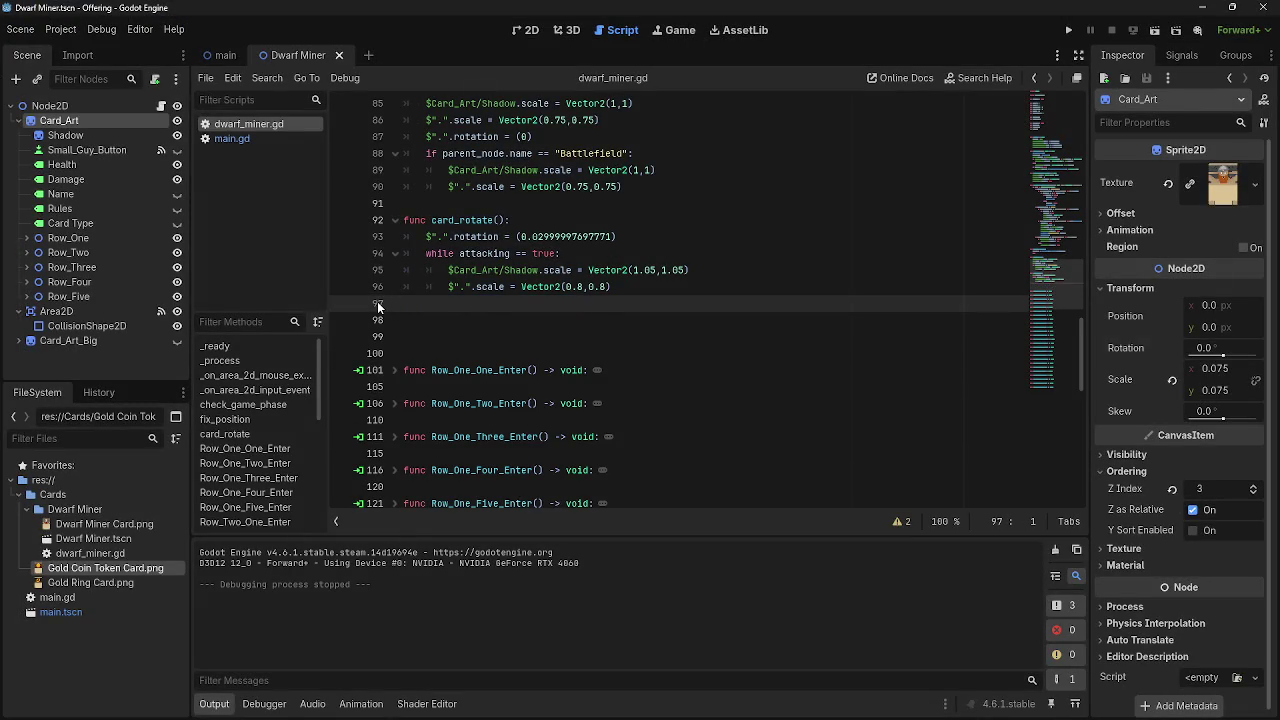
pyautogui.click(1068, 30)
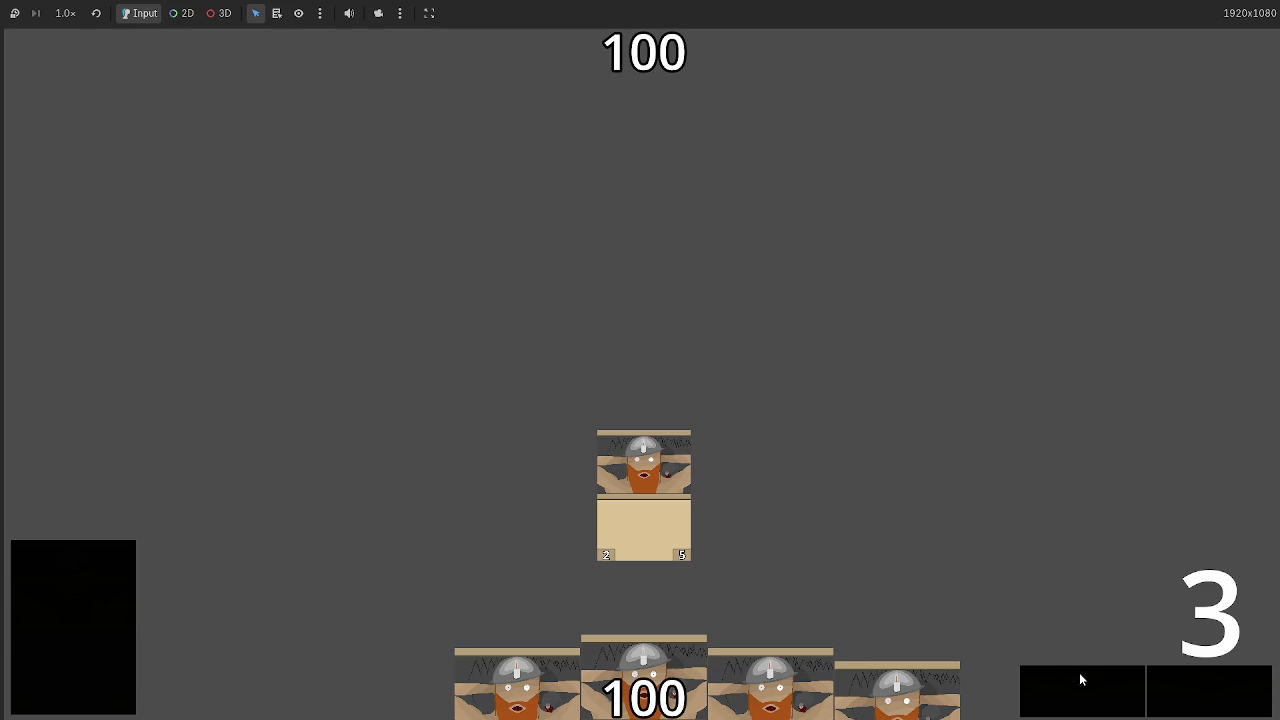
# Step: Advance the turn twice to deal cards, stop the game, and go to the end of card_rotate
pyautogui.click(1177, 686)
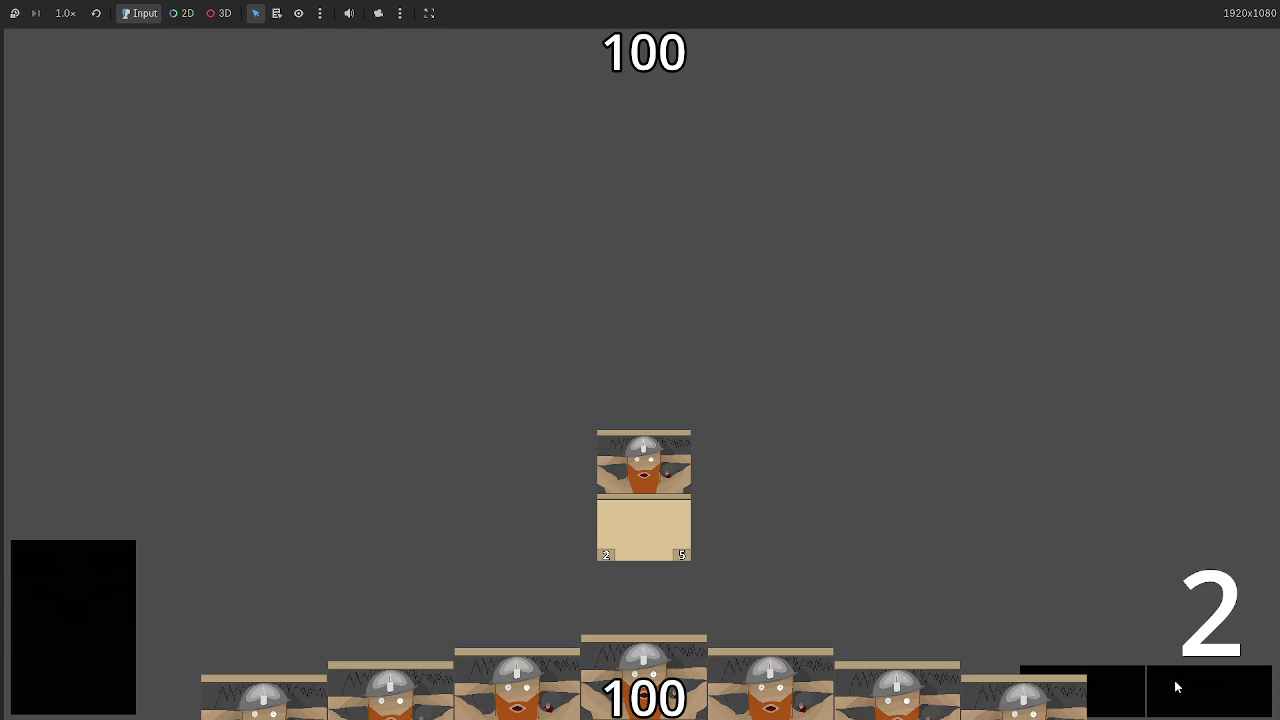
pyautogui.click(1174, 684)
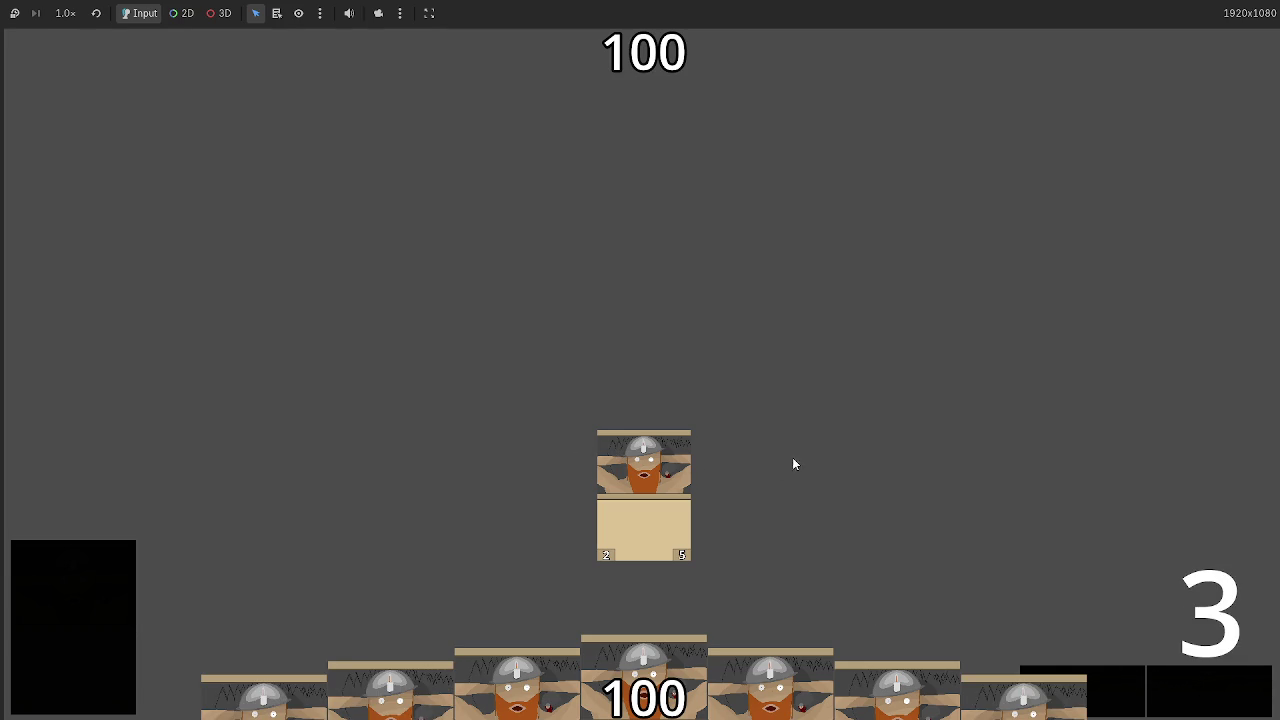
pyautogui.press('F8')
pyautogui.click(705, 448)
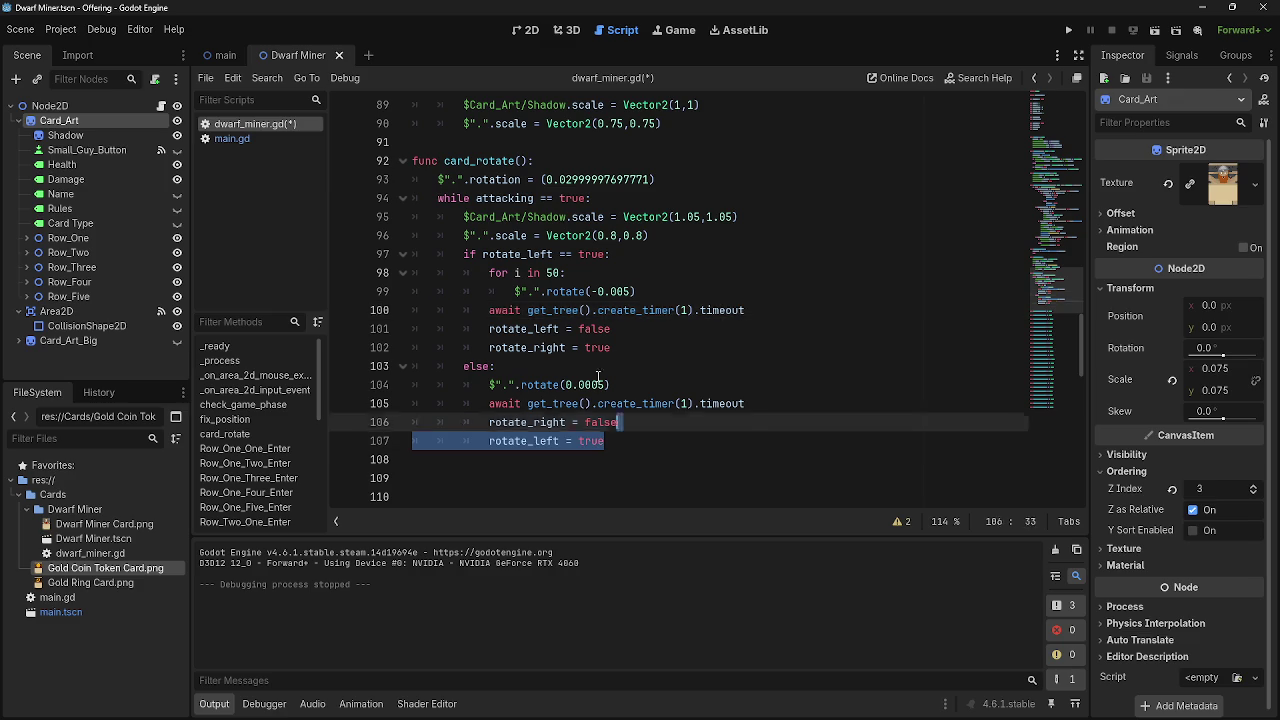
pyautogui.keyDown('shift'); pyautogui.click(410, 162); pyautogui.keyUp('shift')
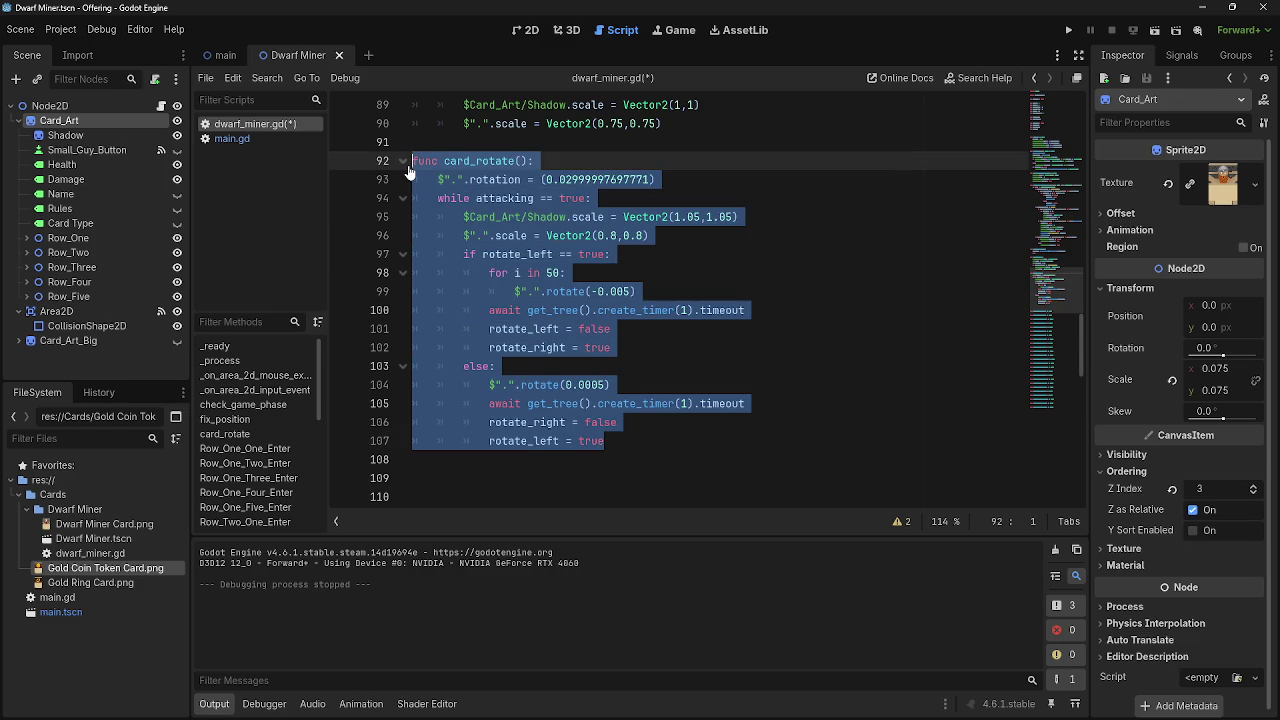
pyautogui.write('/8')
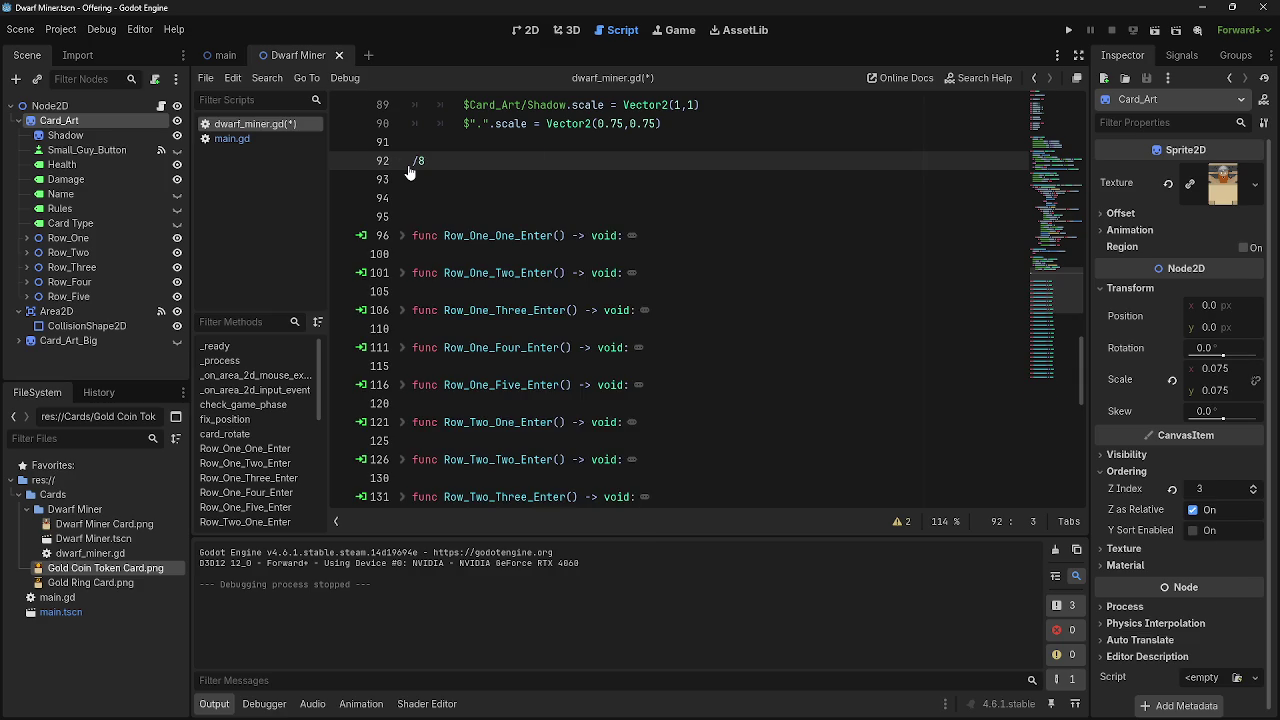
pyautogui.hotkey('ctrl', 'z')
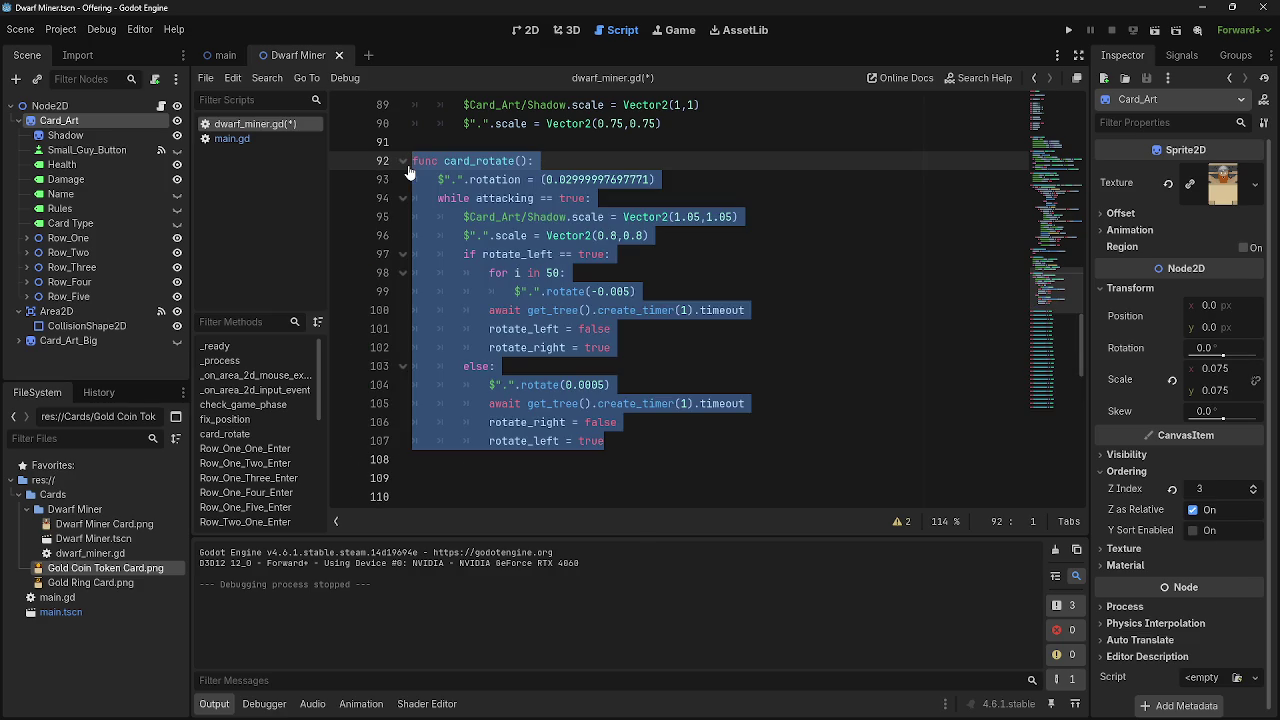
pyautogui.press('Delete')
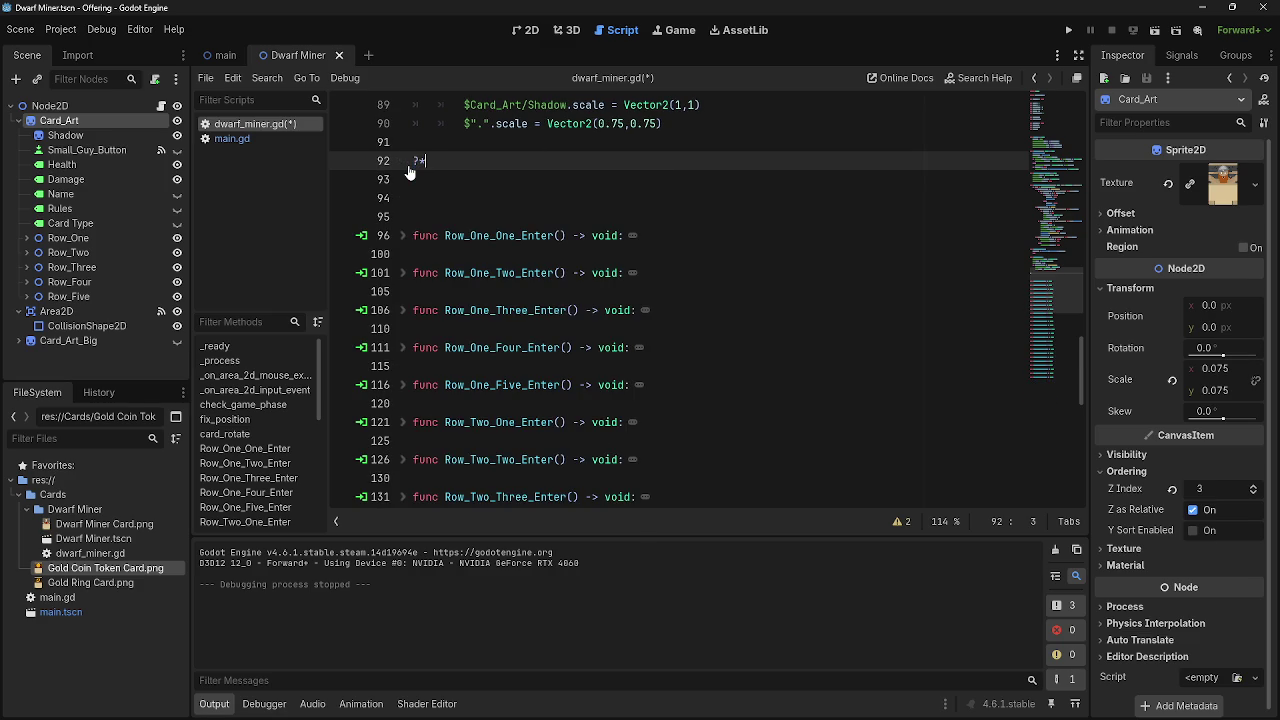
pyautogui.hotkey('ctrl', 'z')
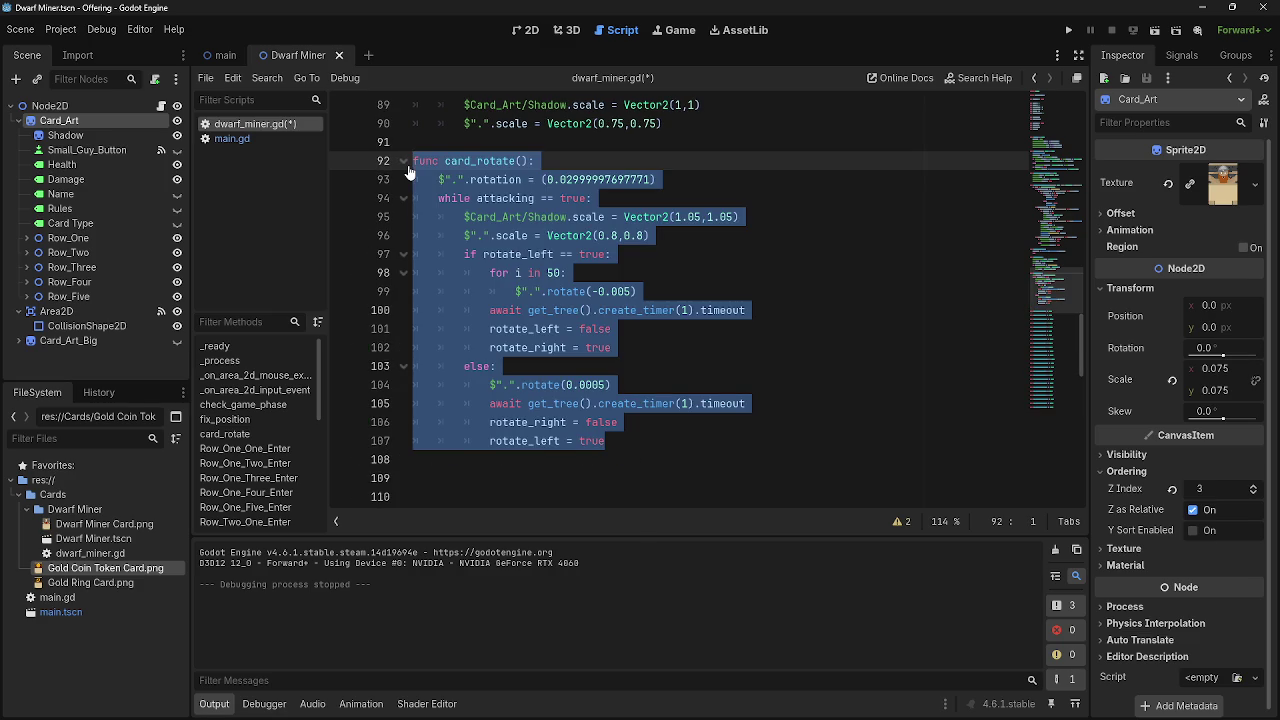
pyautogui.press('Delete')
pyautogui.write('ZZ')
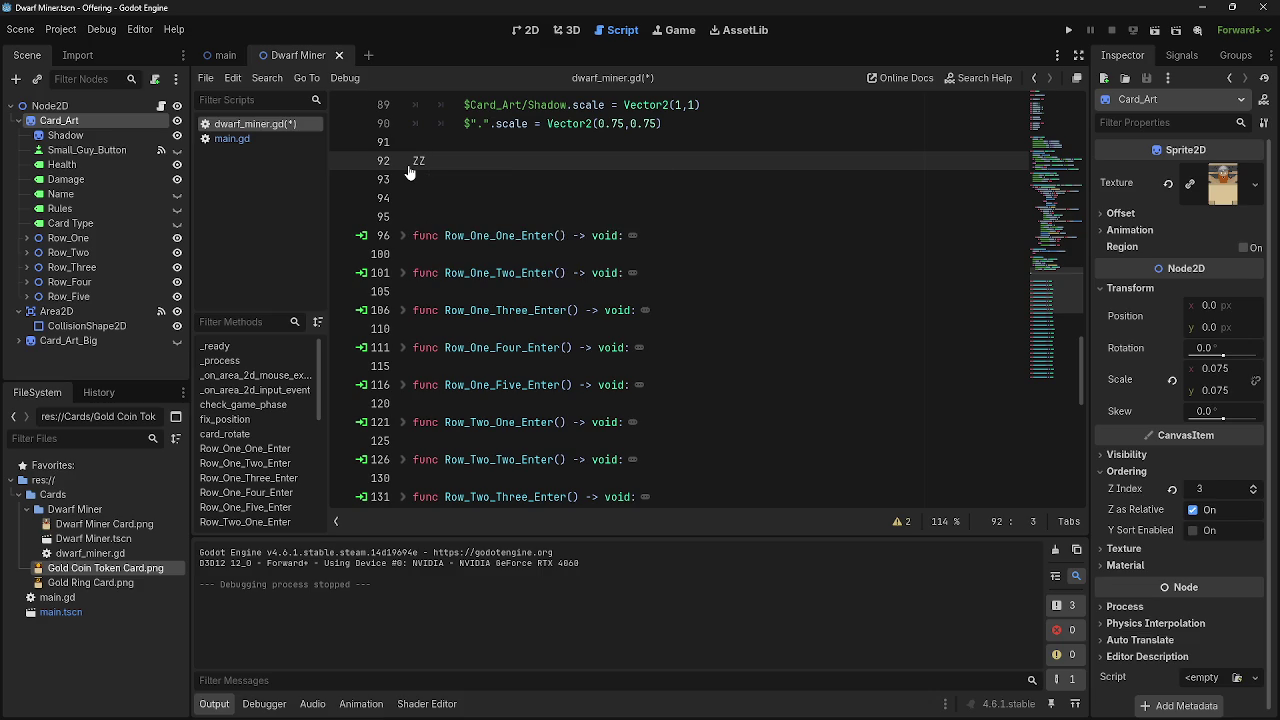
pyautogui.hotkey('ctrl', 'z')
pyautogui.hotkey('ctrl', 'z')
pyautogui.hotkey('ctrl', 'z')
pyautogui.click(560, 180)
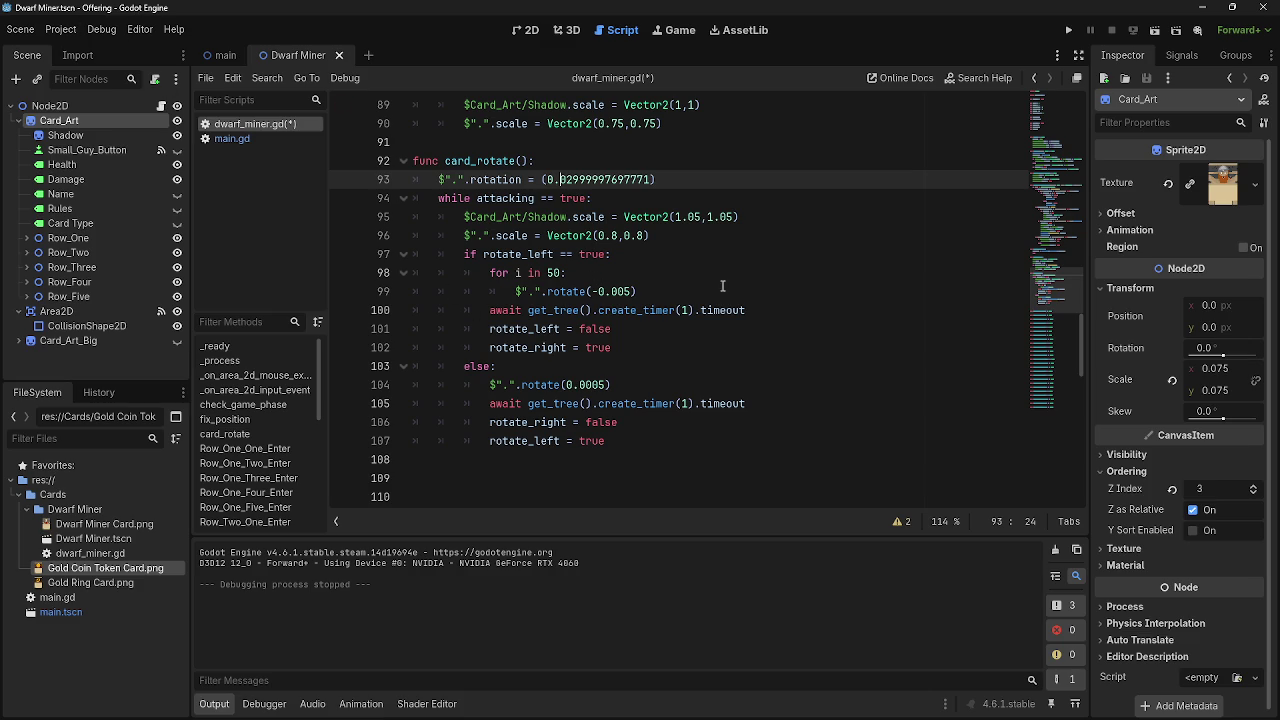
pyautogui.scroll(1, 477, 242)
pyautogui.moveTo(413, 217)
pyautogui.mouseDown()
pyautogui.moveTo(728, 457)
pyautogui.moveTo(722, 486)
pyautogui.mouseUp()
pyautogui.scroll(-1, 720, 470)
pyautogui.click(659, 447)
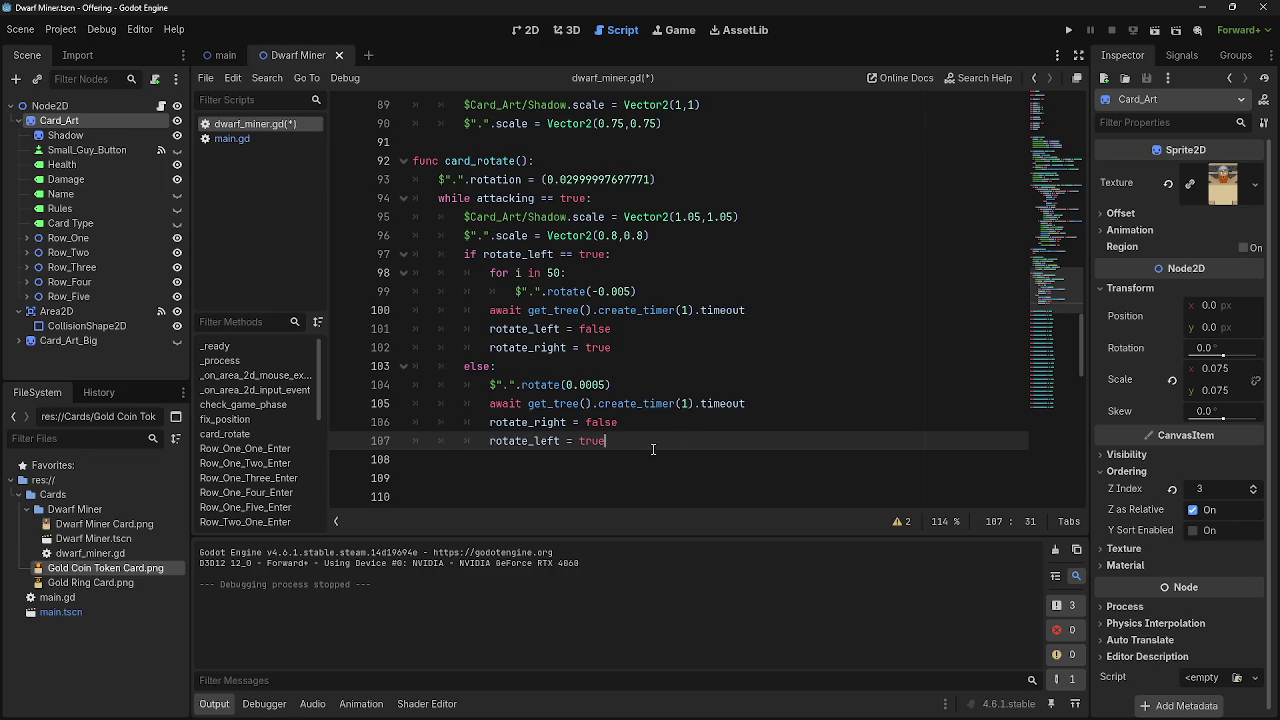
pyautogui.moveTo(659, 447)
pyautogui.mouseDown()
pyautogui.moveTo(414, 160)
pyautogui.moveTo(545, 329)
pyautogui.mouseUp()
pyautogui.click(584, 170)
pyautogui.click(403, 160)
pyautogui.click(403, 160)
pyautogui.keyDown('shift'); pyautogui.click(630, 441); pyautogui.keyUp('shift')
pyautogui.click(640, 440)
pyautogui.moveTo(640, 440); pyautogui.dragTo(413, 160)
pyautogui.click(603, 160)
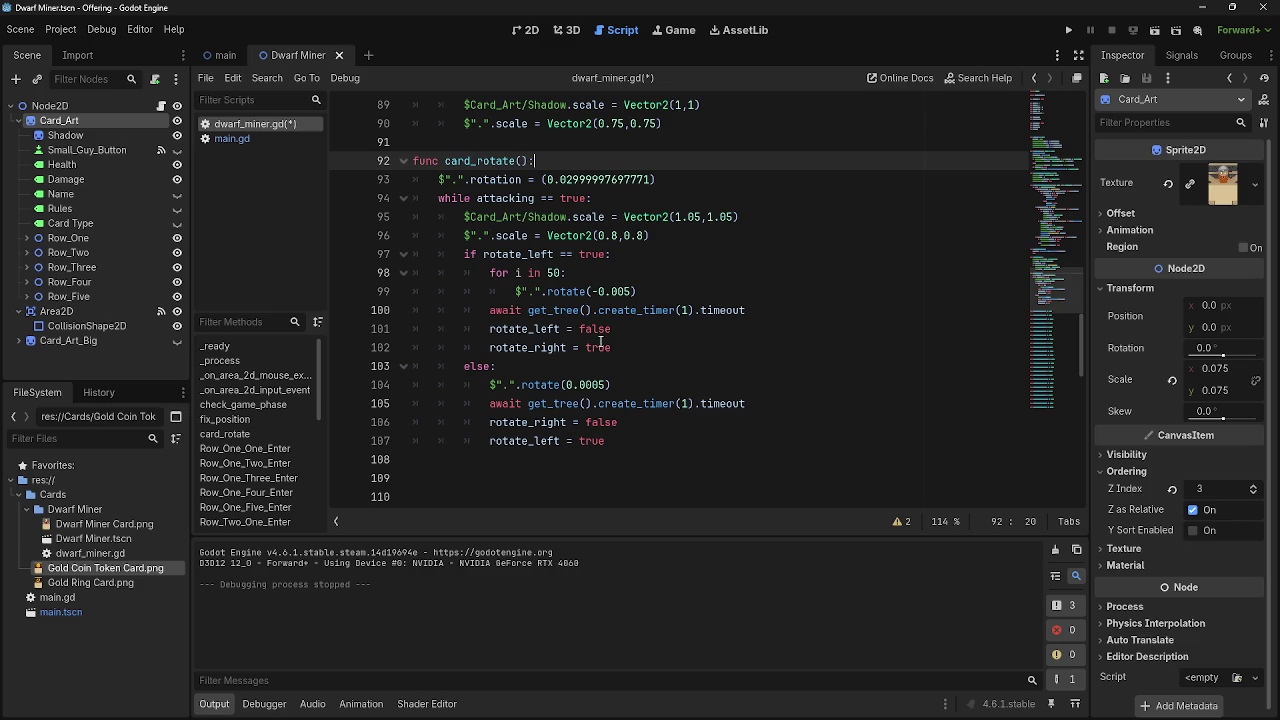
pyautogui.click(655, 441)
pyautogui.moveTo(655, 441)
pyautogui.mouseDown()
pyautogui.moveTo(405, 441)
pyautogui.moveTo(407, 385)
pyautogui.mouseUp()
pyautogui.click(612, 440)
pyautogui.keyDown('shift'); pyautogui.click(400, 384); pyautogui.keyUp('shift')
pyautogui.click(695, 441)
pyautogui.hotkey('shift', 'Up')
pyautogui.hotkey('shift', 'Up')
pyautogui.hotkey('shift', 'Up')
pyautogui.hotkey('shift', 'Home')
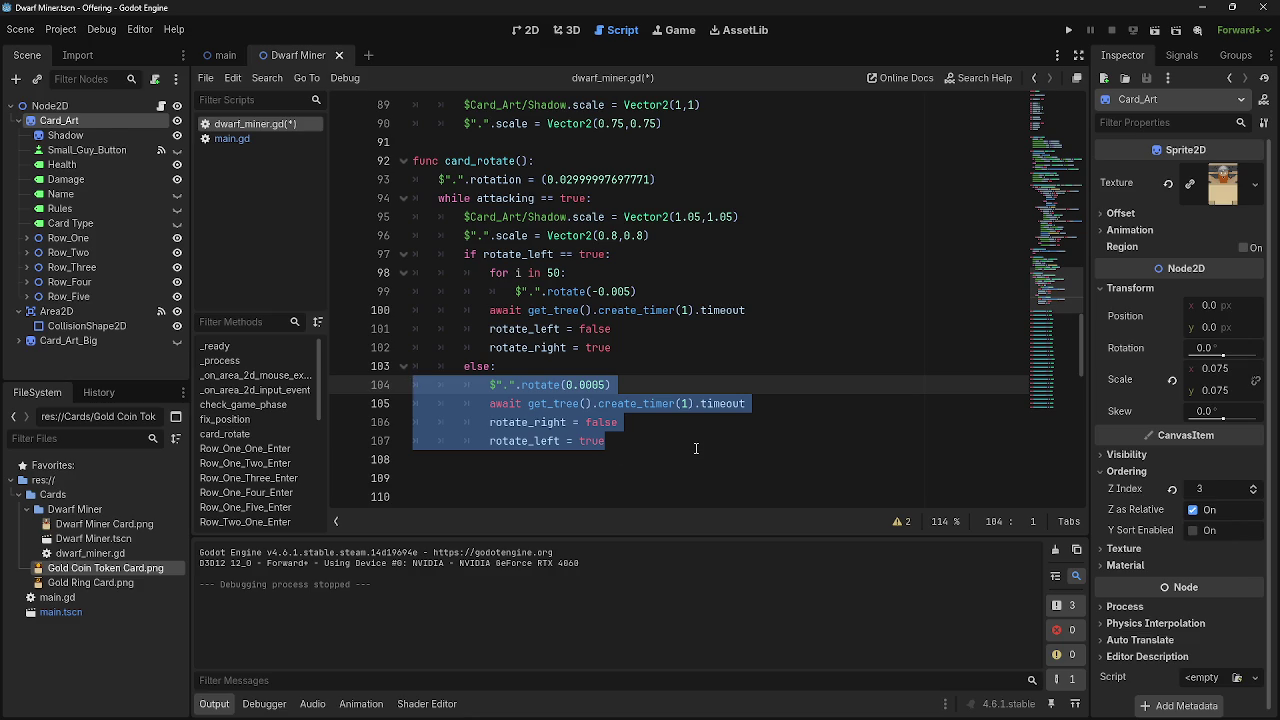
pyautogui.moveTo(696, 448); pyautogui.dragTo(422, 388)
pyautogui.click(665, 453)
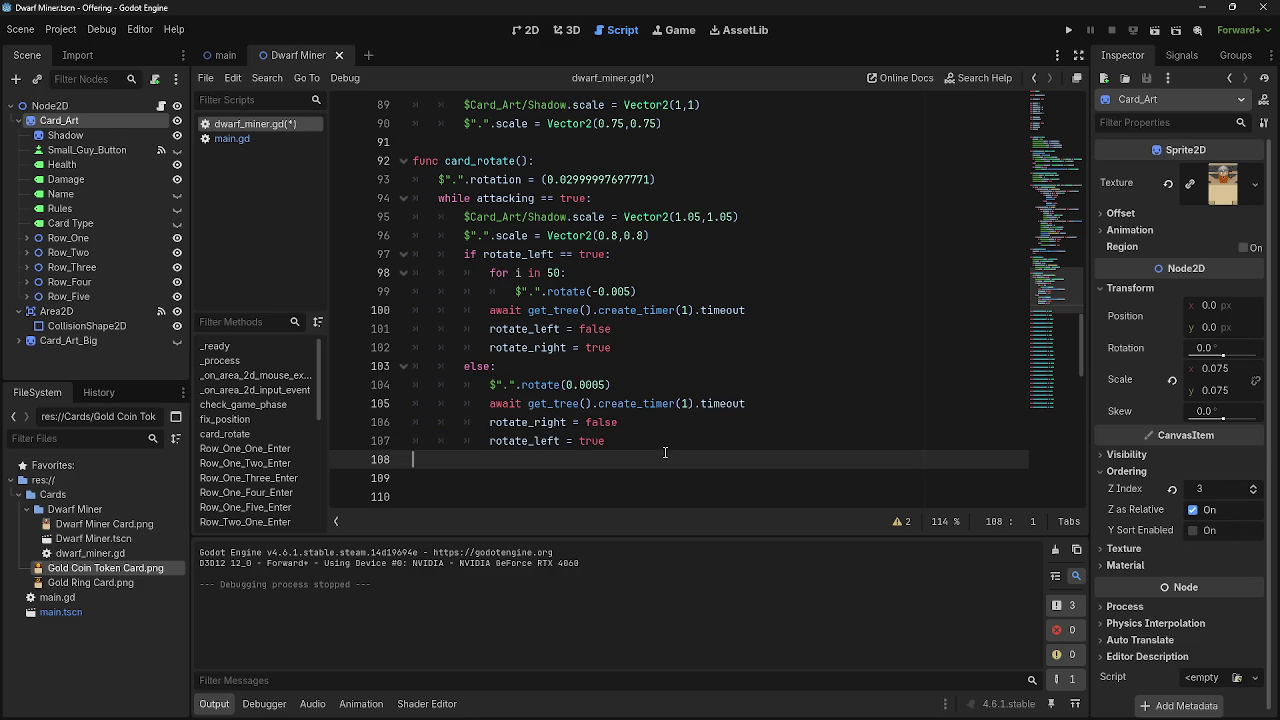
pyautogui.scroll(3, 670, 450)
pyautogui.scroll(-3, 688, 440)
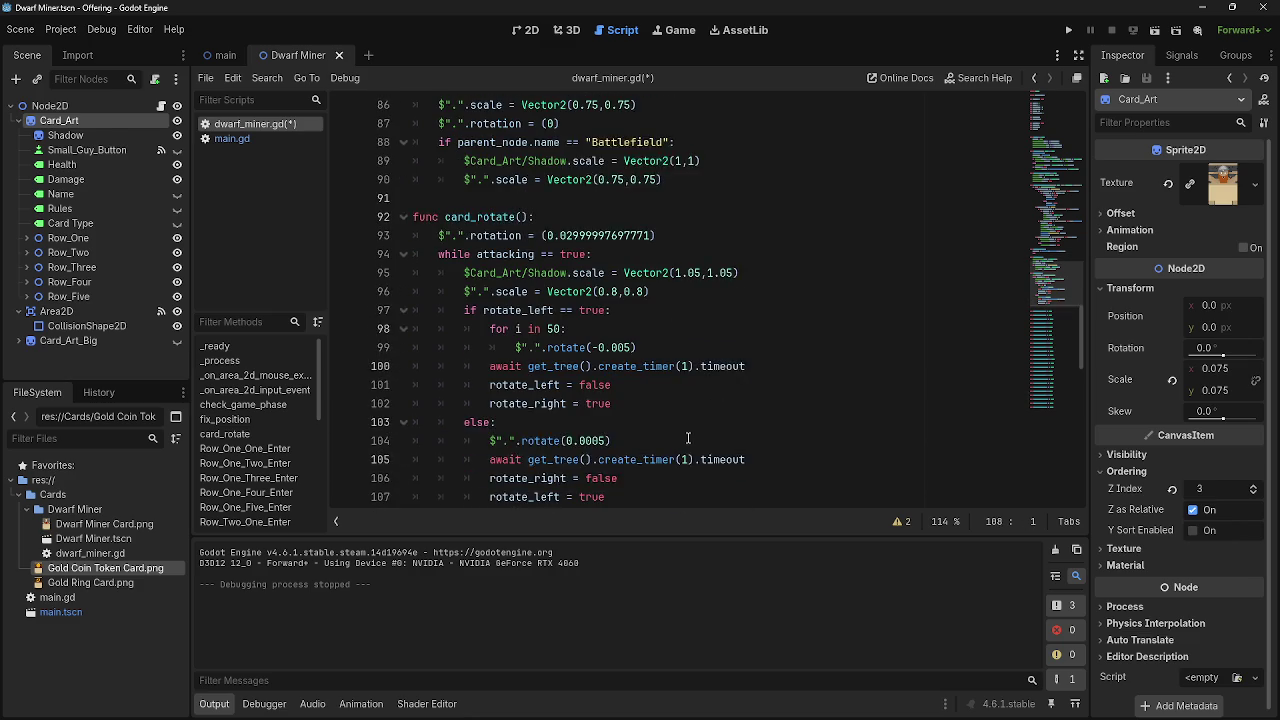
pyautogui.moveTo(636, 291)
pyautogui.mouseDown()
pyautogui.moveTo(600, 287)
pyautogui.moveTo(612, 270)
pyautogui.moveTo(652, 286)
pyautogui.moveTo(416, 272)
pyautogui.mouseUp()
pyautogui.click(683, 291)
# Step: Launch the game, drag the middle Dwarf Miner card to the board centre, then stop it
pyautogui.click(1068, 30)
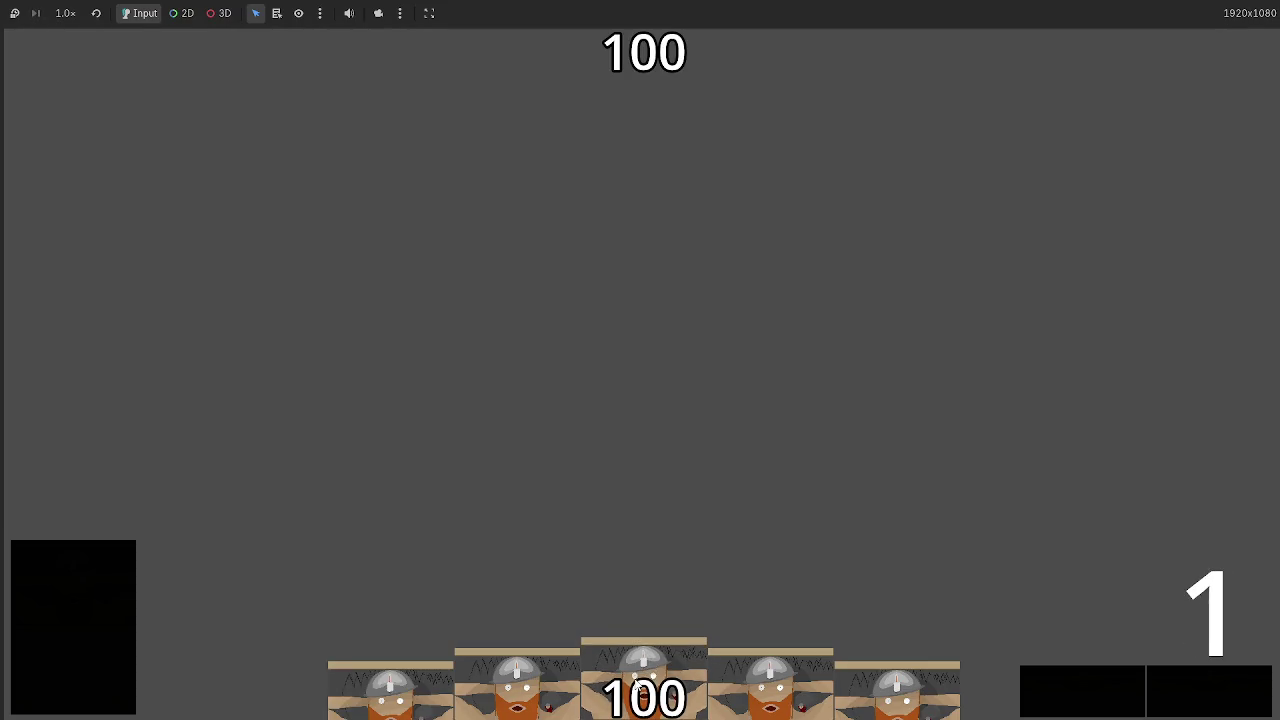
pyautogui.moveTo(643, 690)
pyautogui.mouseDown()
pyautogui.moveTo(605, 397)
pyautogui.moveTo(620, 405)
pyautogui.mouseUp()
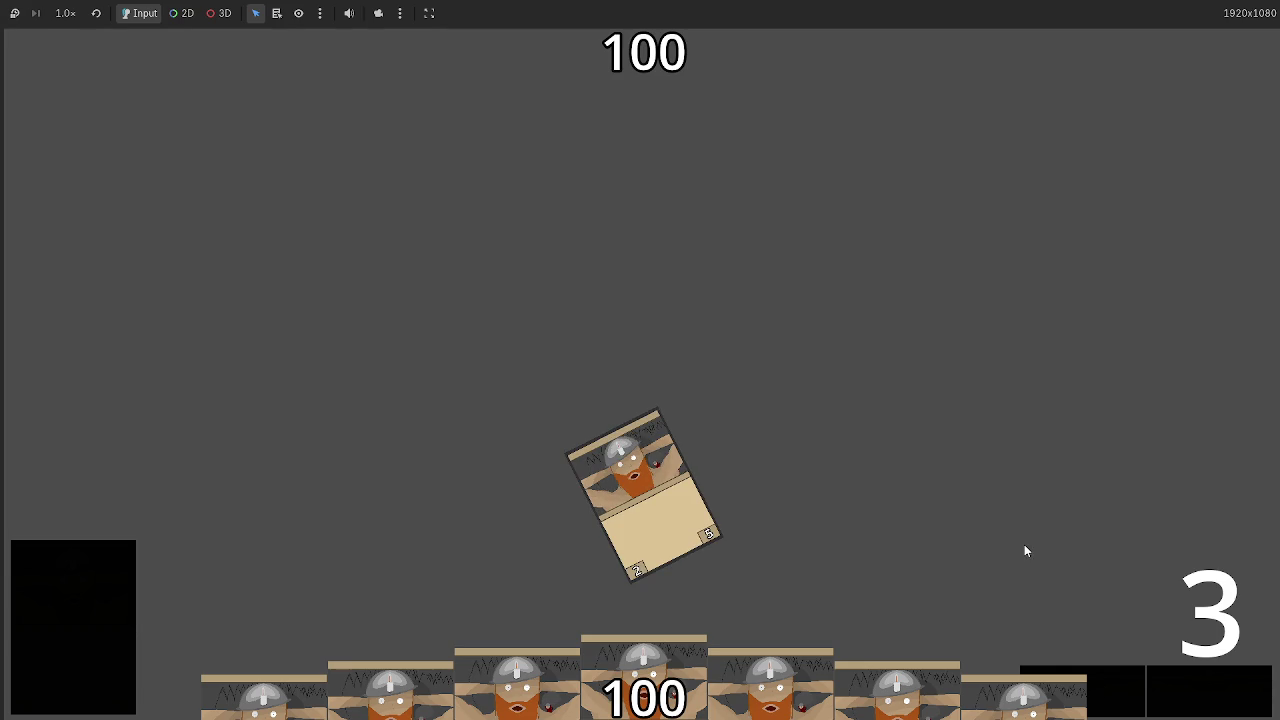
pyautogui.press('F8')
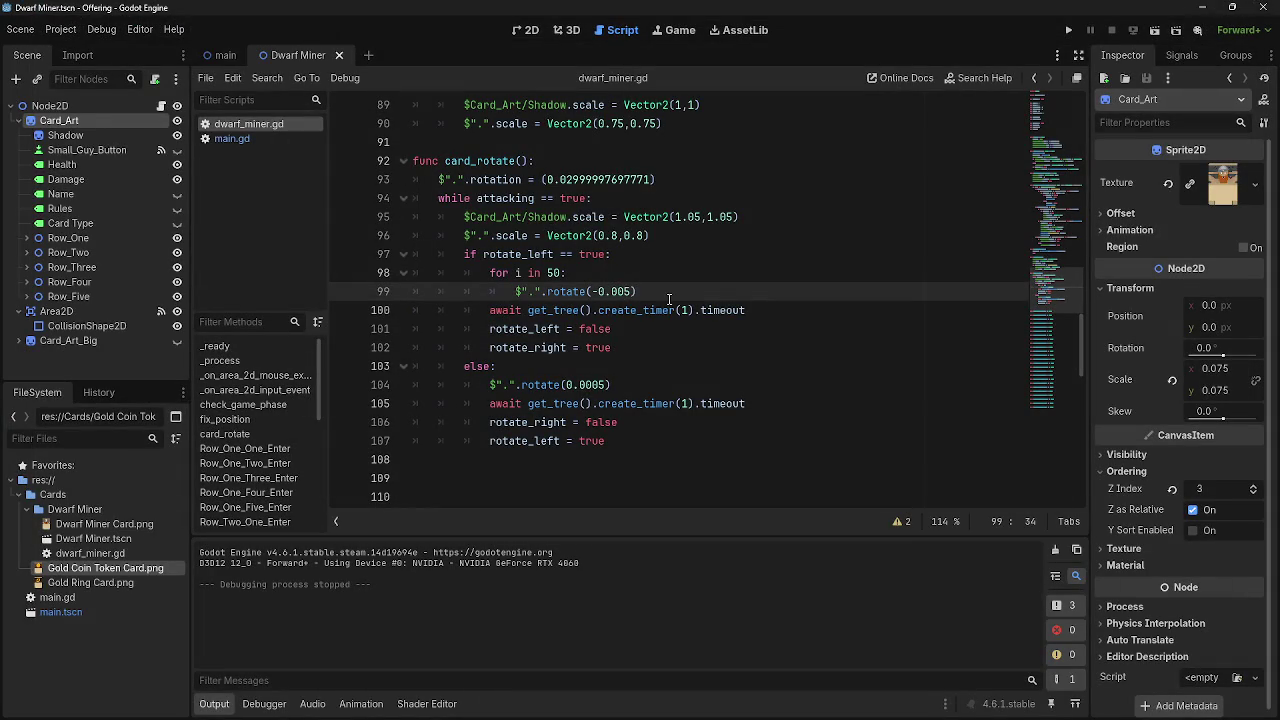
# Step: Change the left rotation to -0.0005, delete both await timer lines, and rerun the game
pyautogui.write('0')
pyautogui.moveTo(489, 273)
pyautogui.mouseDown()
pyautogui.moveTo(650, 300)
pyautogui.moveTo(695, 368)
pyautogui.mouseUp()
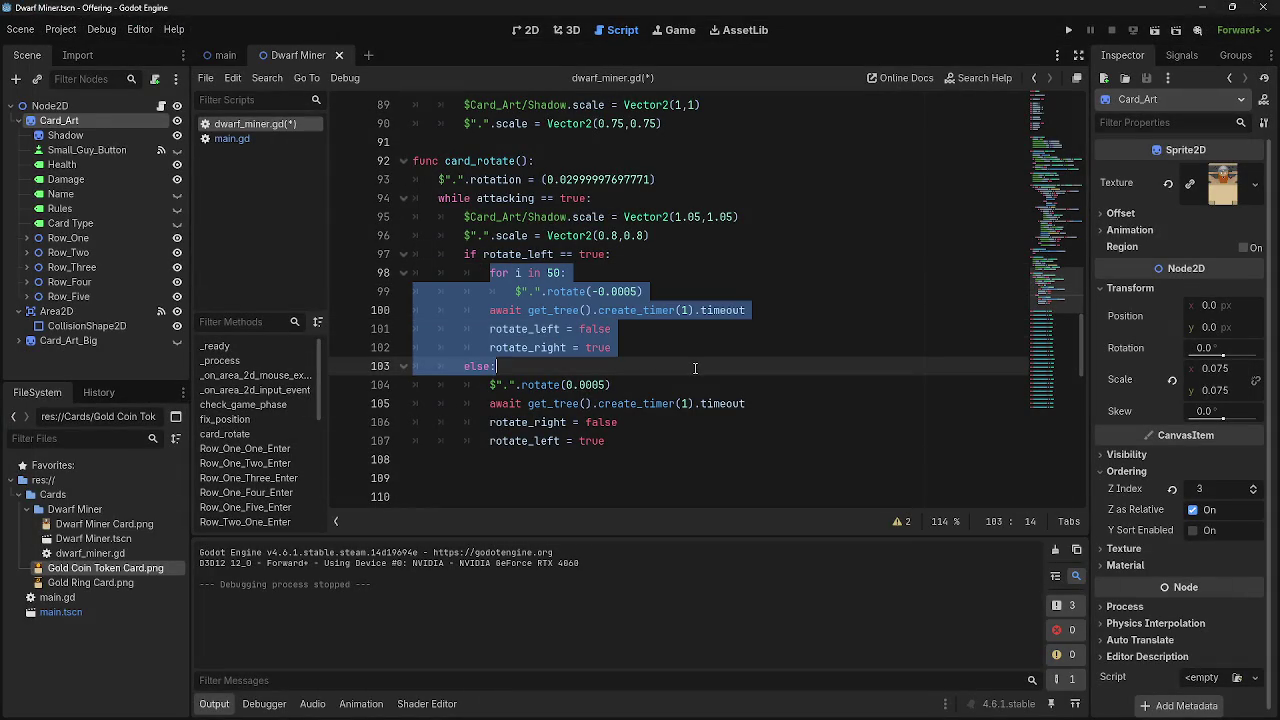
pyautogui.moveTo(805, 310); pyautogui.dragTo(422, 310)
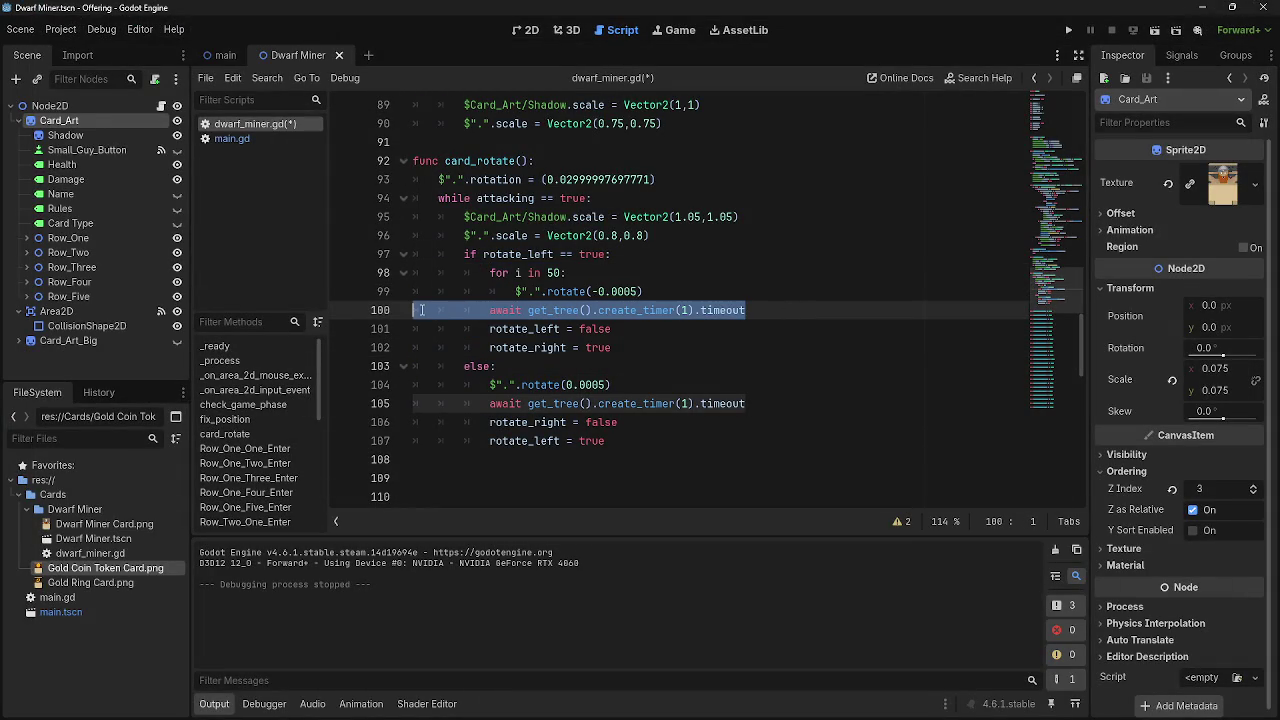
pyautogui.press('BackSpace')
pyautogui.press('BackSpace')
pyautogui.moveTo(765, 385); pyautogui.dragTo(383, 384)
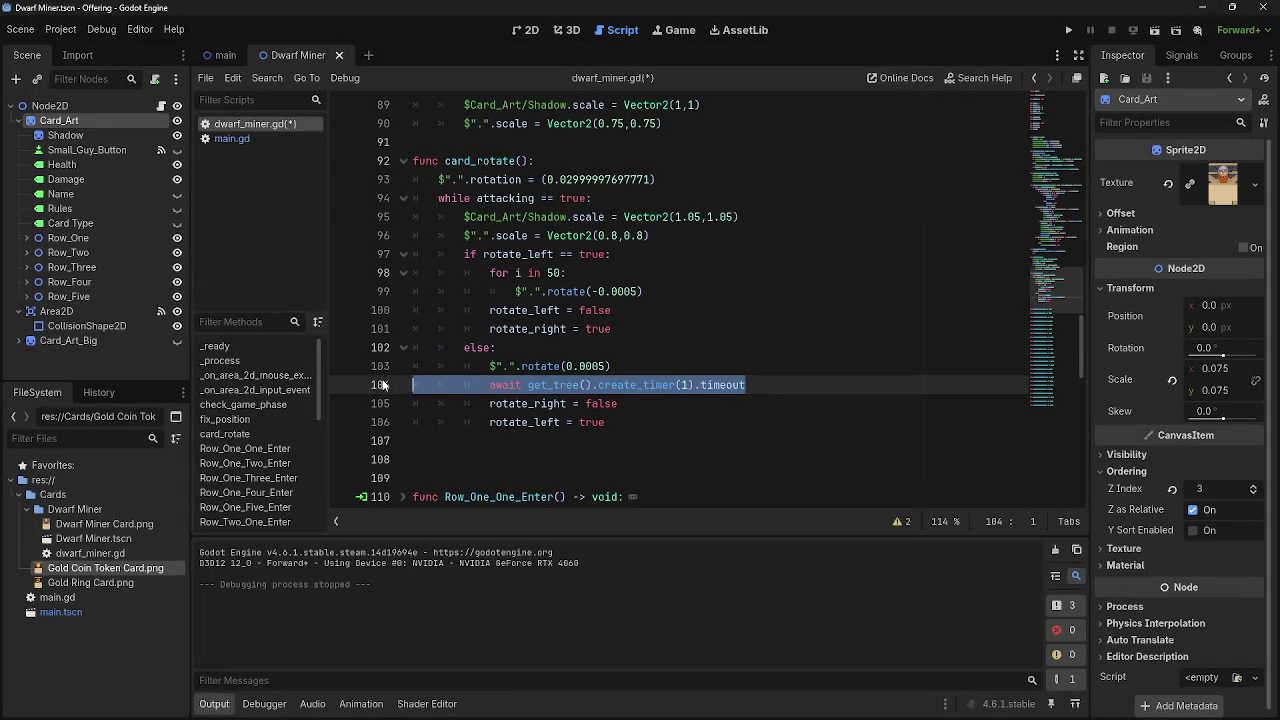
pyautogui.press('BackSpace')
pyautogui.press('BackSpace')
pyautogui.click(1068, 30)
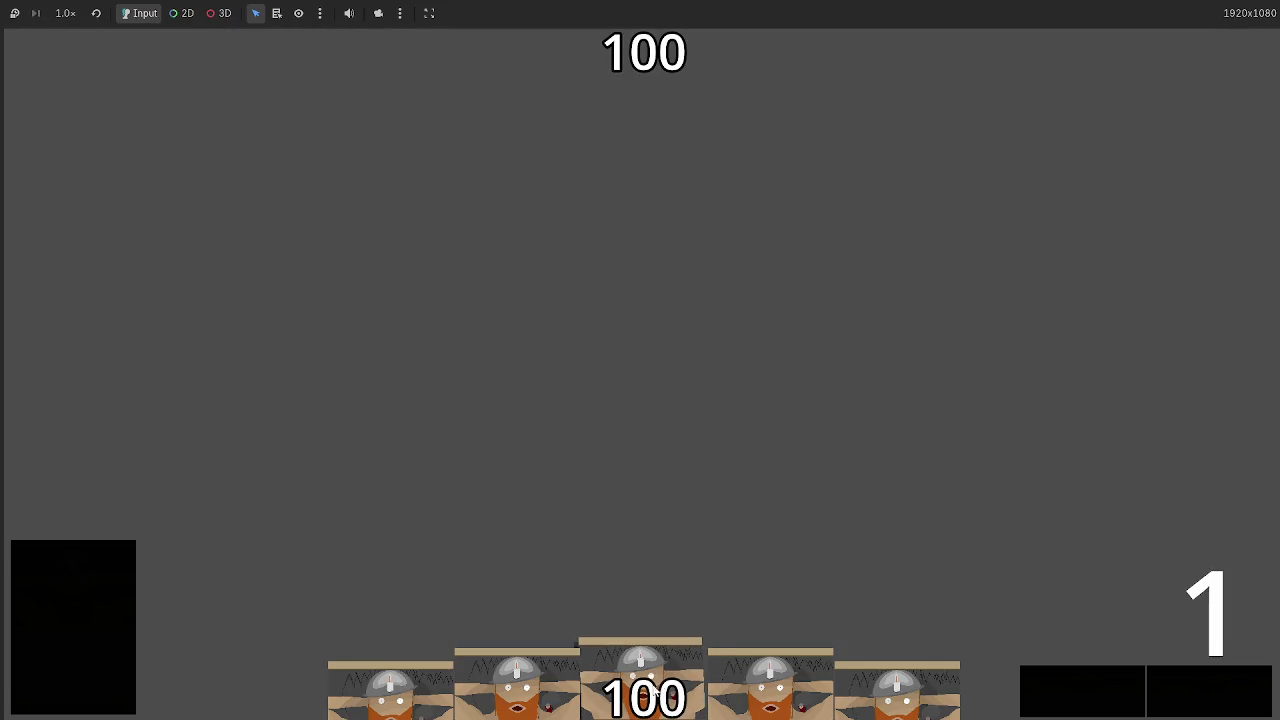
# Step: Play the middle Dwarf Miner card onto the centre spot, click the turn buttons, and return to the editor
pyautogui.moveTo(650, 697)
pyautogui.mouseDown()
pyautogui.moveTo(627, 341)
pyautogui.moveTo(640, 420)
pyautogui.mouseUp()
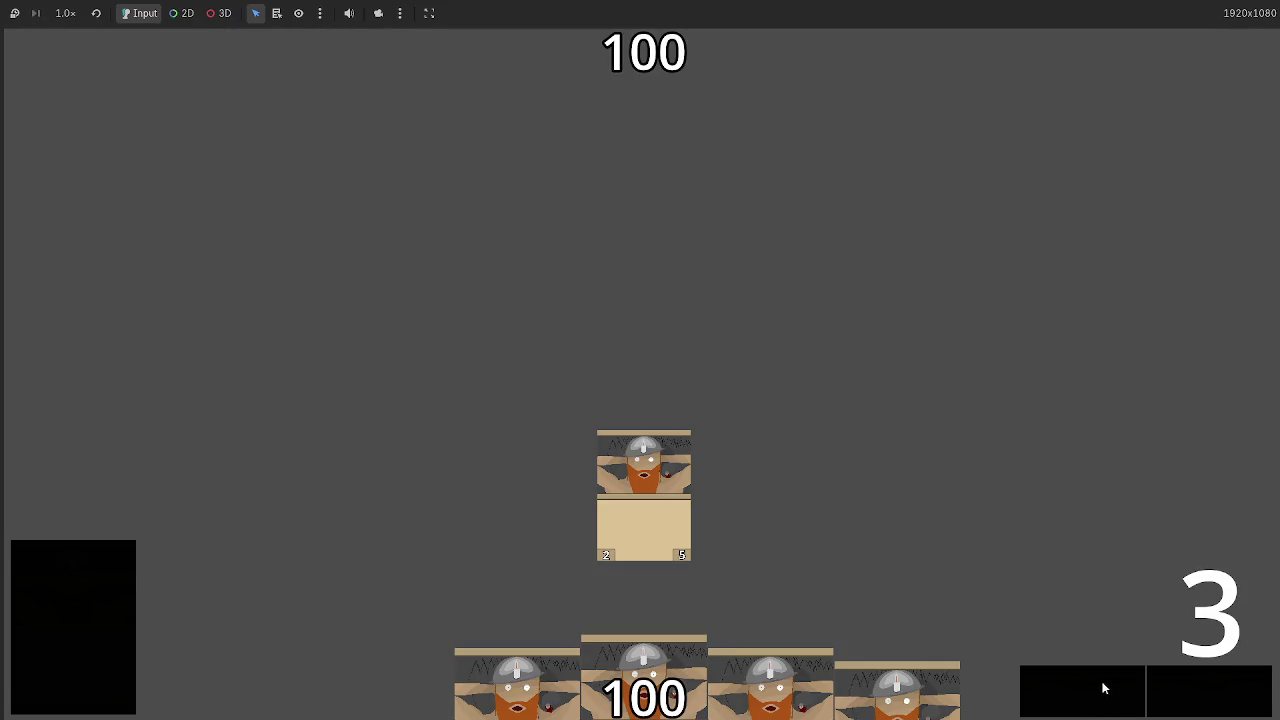
pyautogui.click(1173, 693)
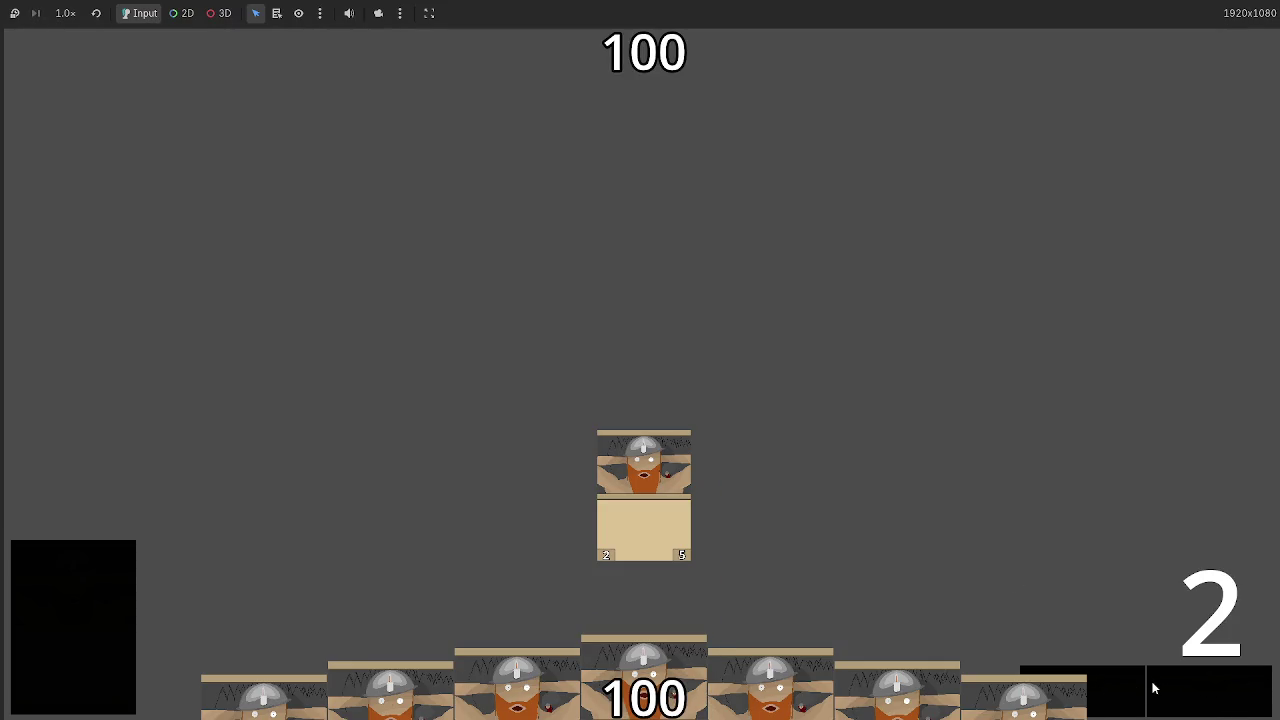
pyautogui.click(1153, 688)
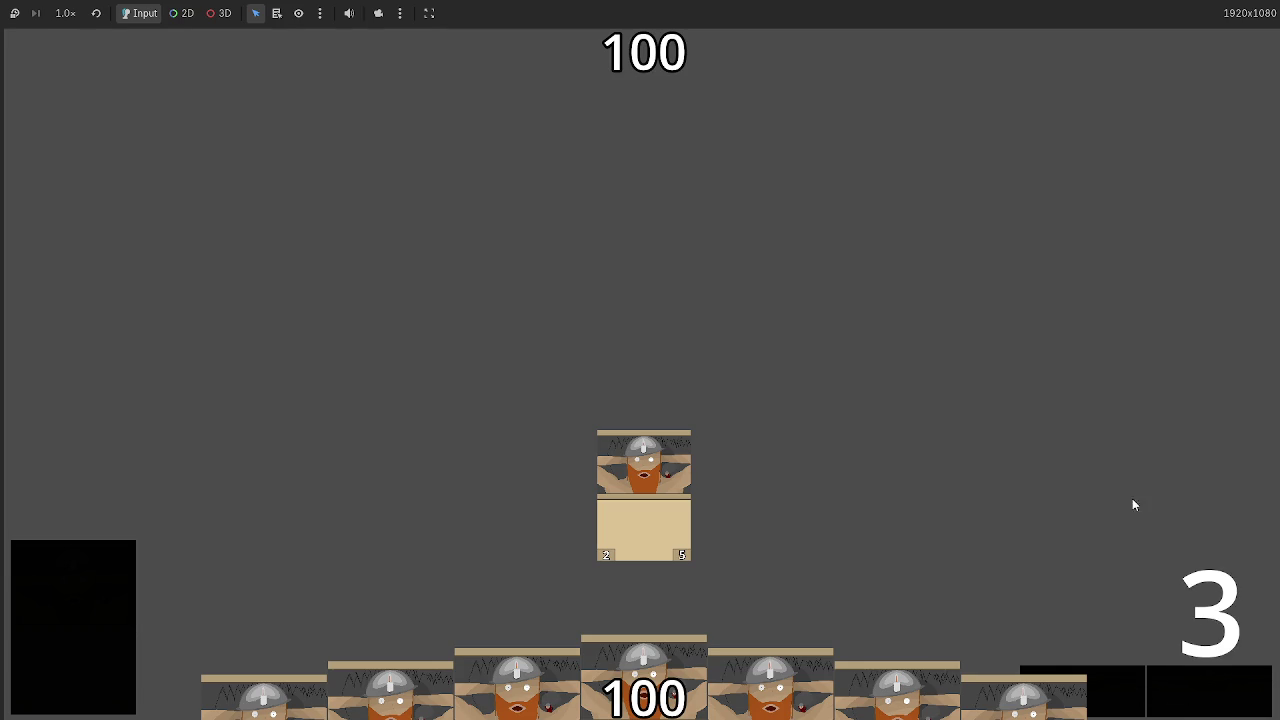
pyautogui.hotkey('alt', 'Tab')
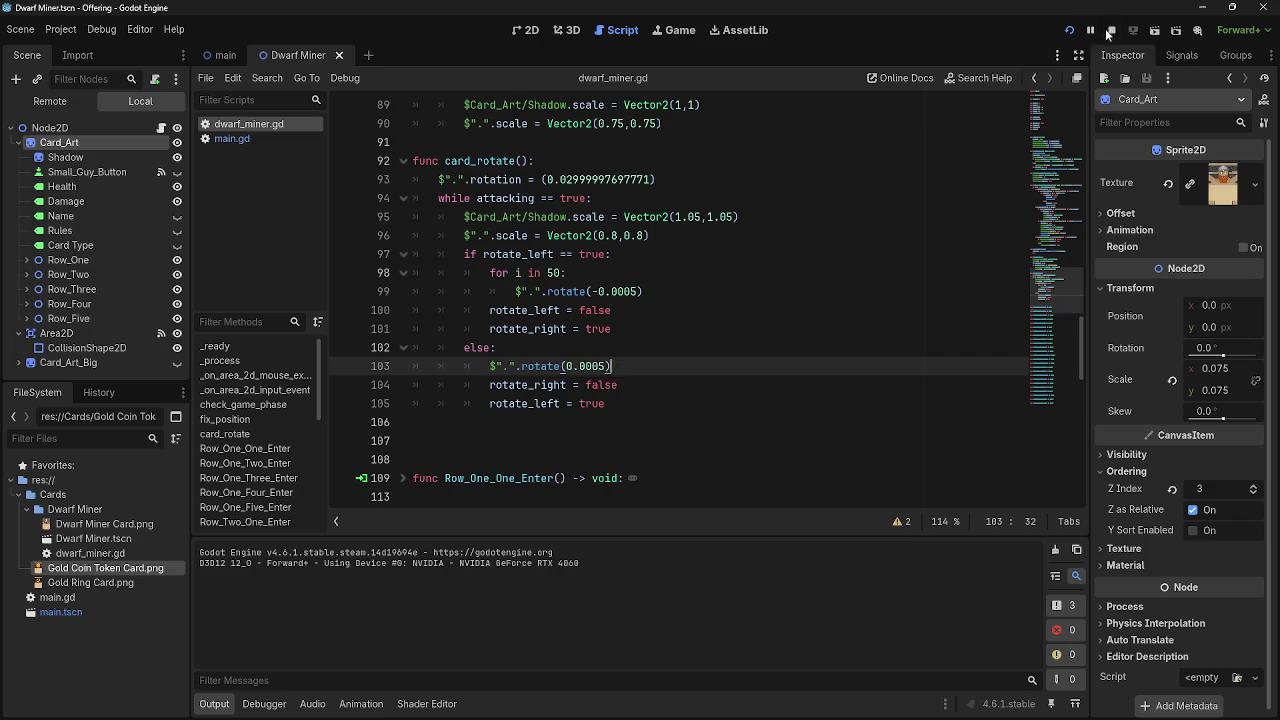
# Step: Restore both await timer lines with durations shortened to 0.01 seconds, then run the game
pyautogui.hotkey('ctrl', 'z')
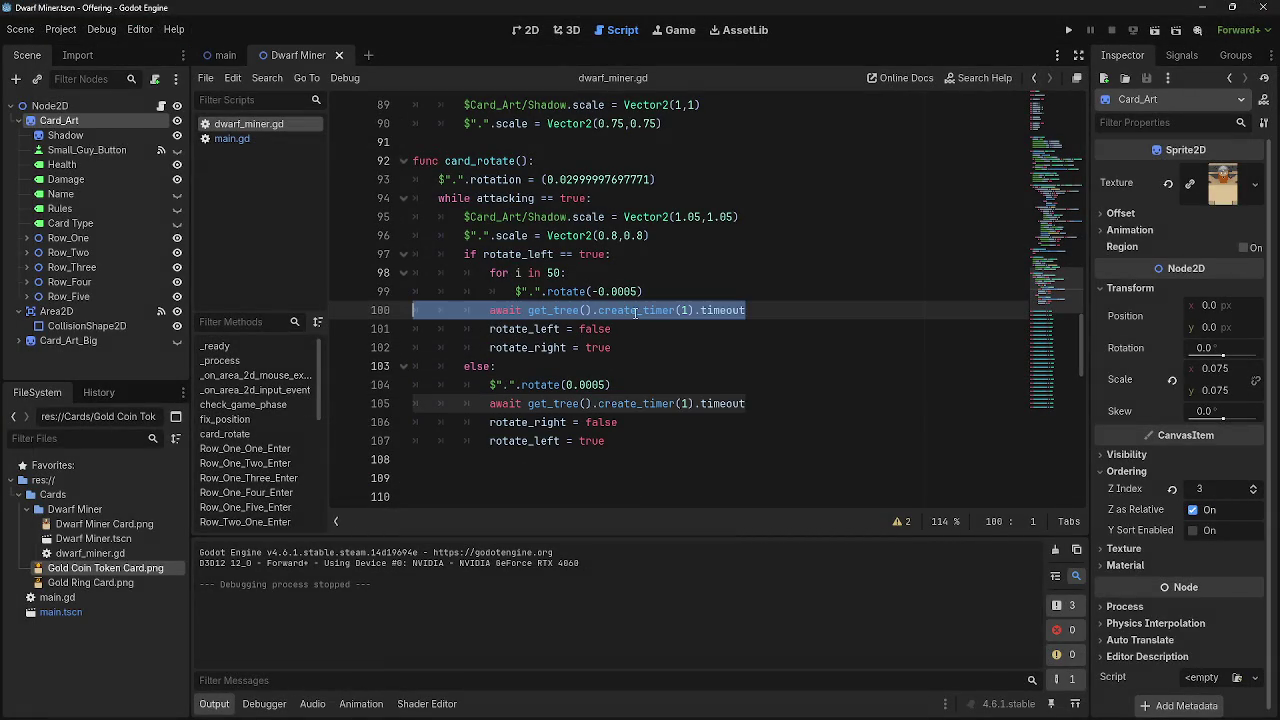
pyautogui.click(719, 322)
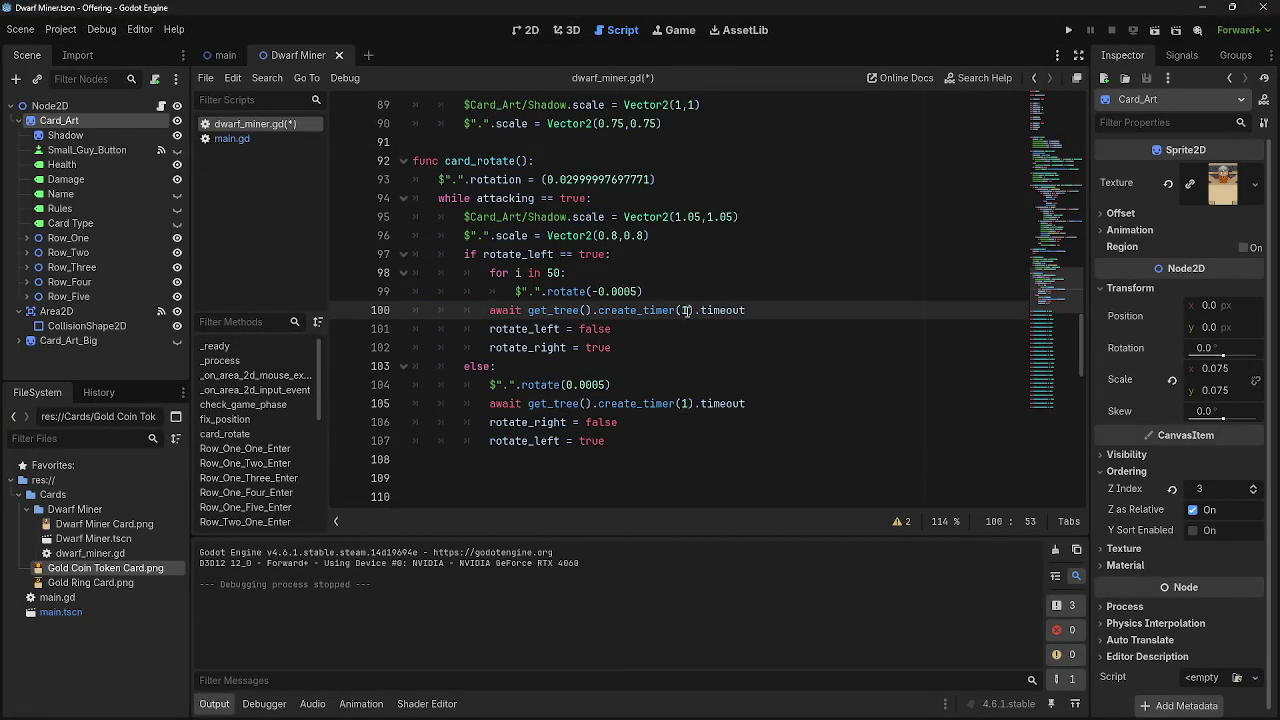
pyautogui.write('0.0')
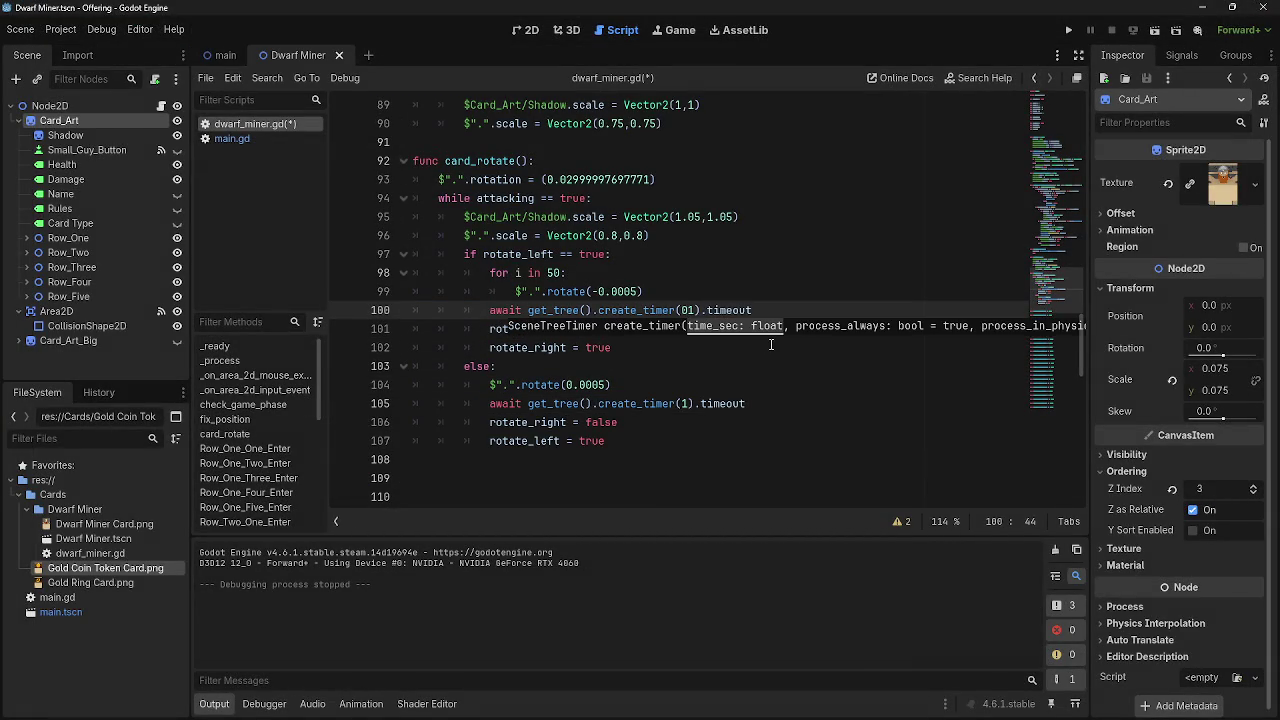
pyautogui.click(680, 403)
pyautogui.write('0.0')
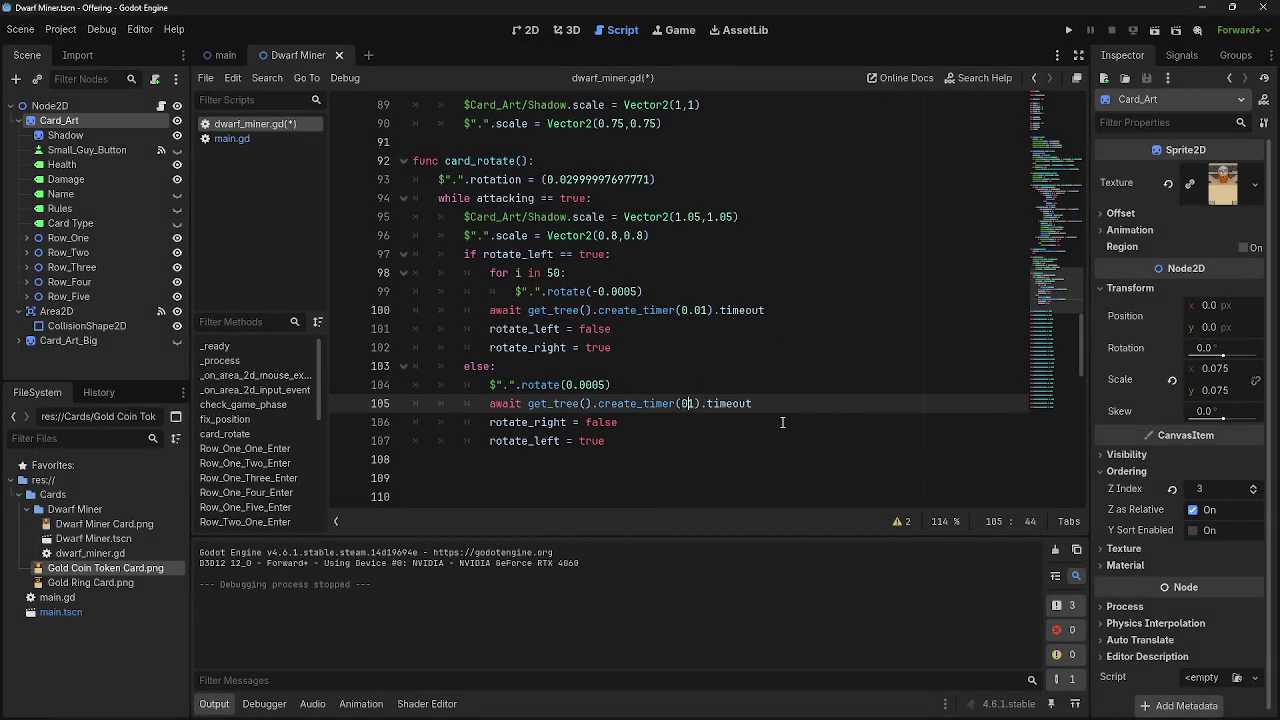
pyautogui.click(1070, 32)
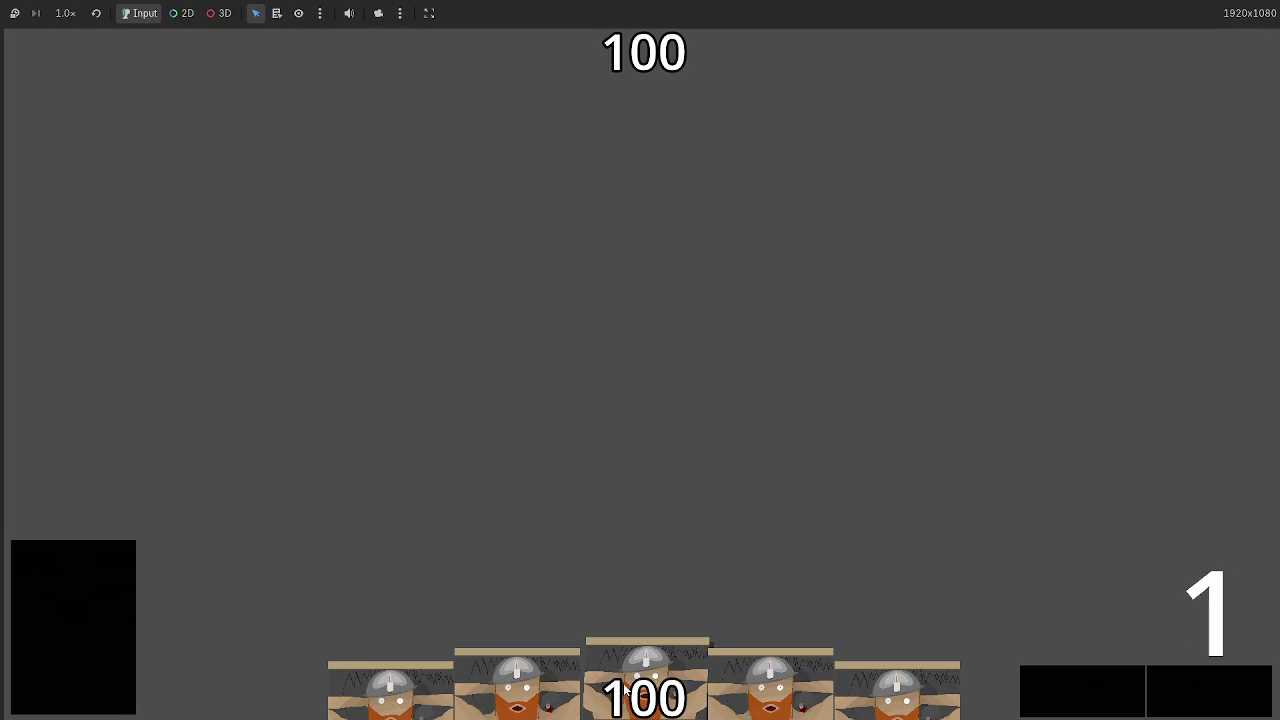
# Step: Drop the middle hand card into the centre slot, watch it spin nearly upside down, then stop the game
pyautogui.moveTo(622, 655); pyautogui.dragTo(611, 340)
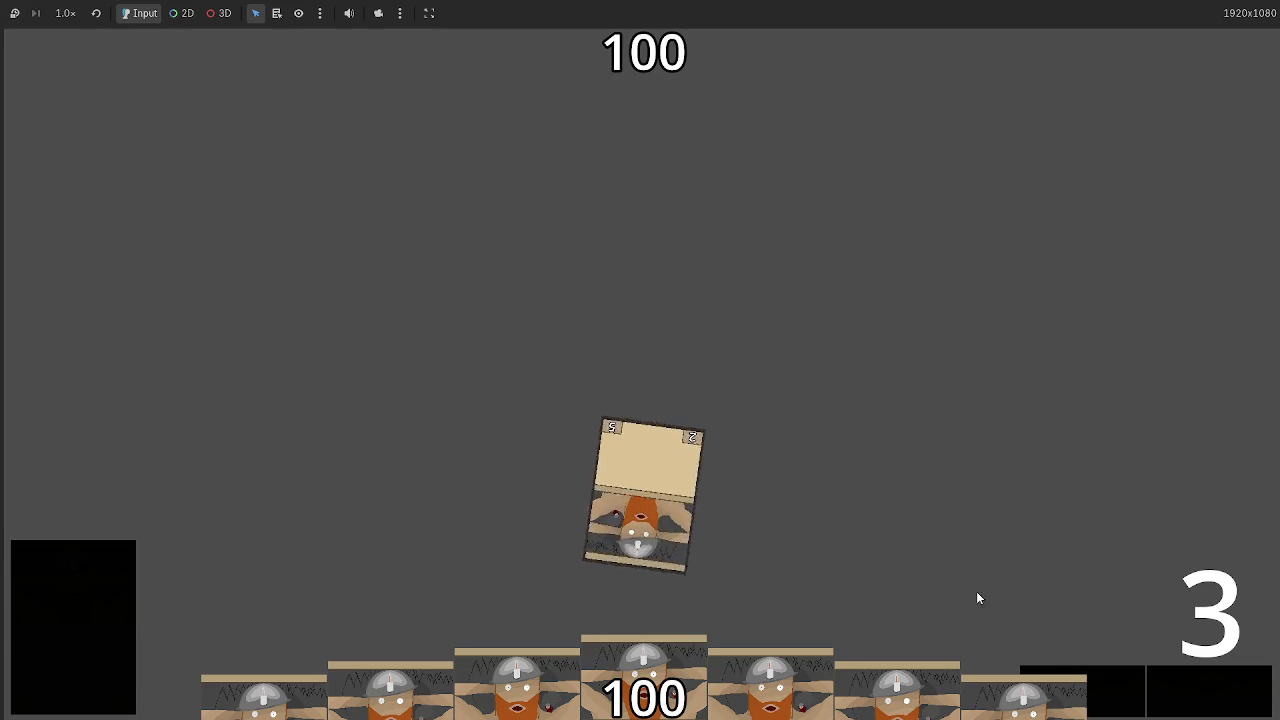
pyautogui.press('F8')
# Step: Change both card_rotate timer waits on lines 100 and 105 to 0.02 seconds
pyautogui.click(708, 310)
pyautogui.press('BackSpace')
pyautogui.write('2')
pyautogui.click(708, 403)
pyautogui.press('BackSpace')
pyautogui.write('2')
pyautogui.click(763, 402)
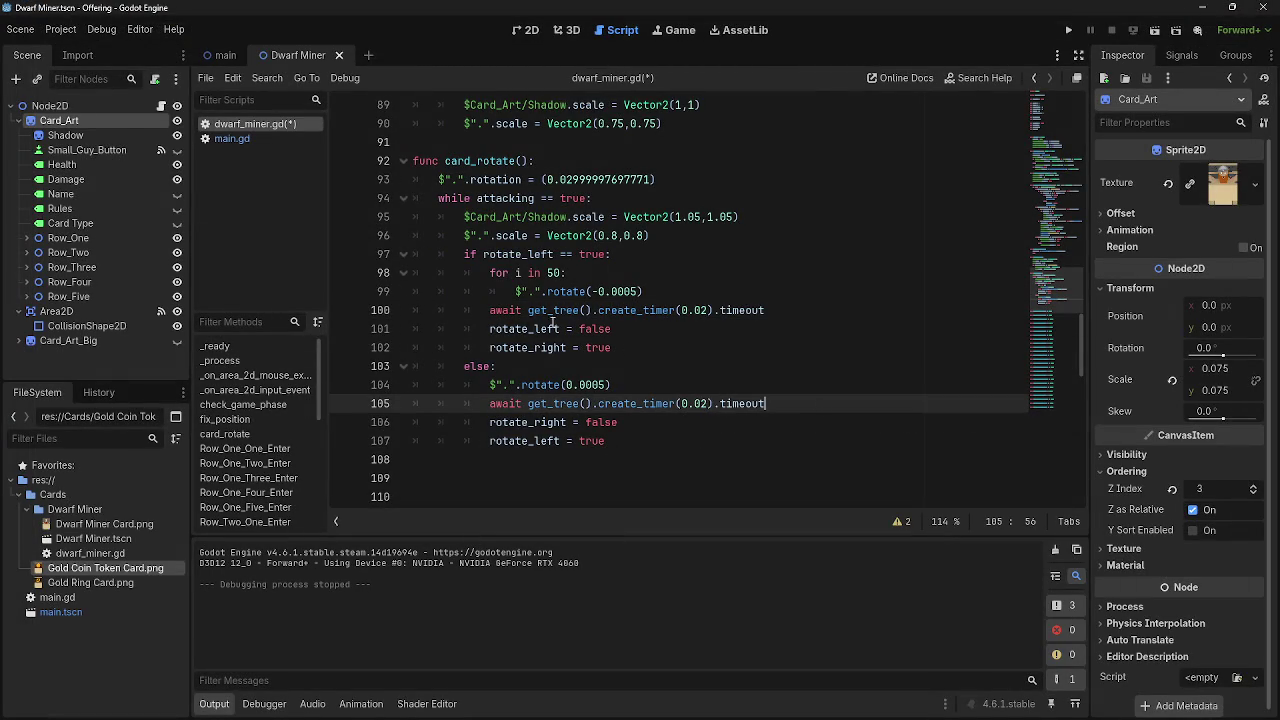
# Step: Add an if line below the timer wait with the copied rotate reference, rotation_degrees and '<= ('
pyautogui.click(836, 311)
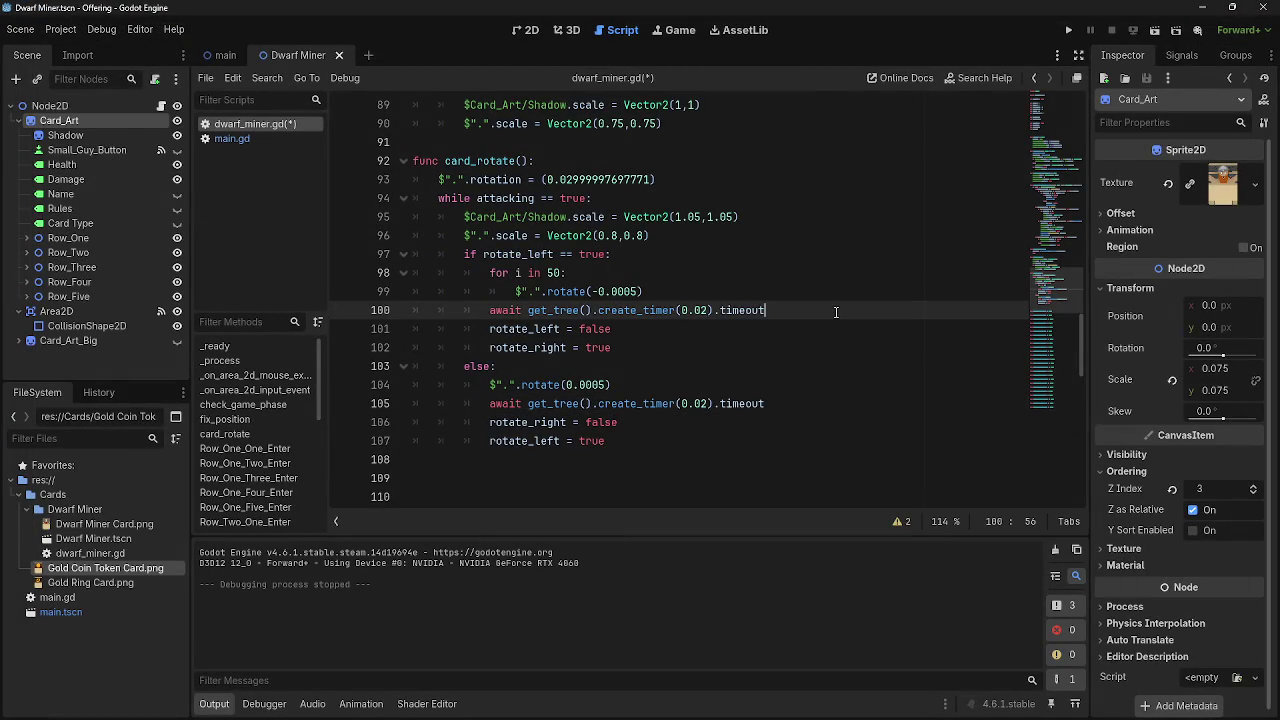
pyautogui.press('Return')
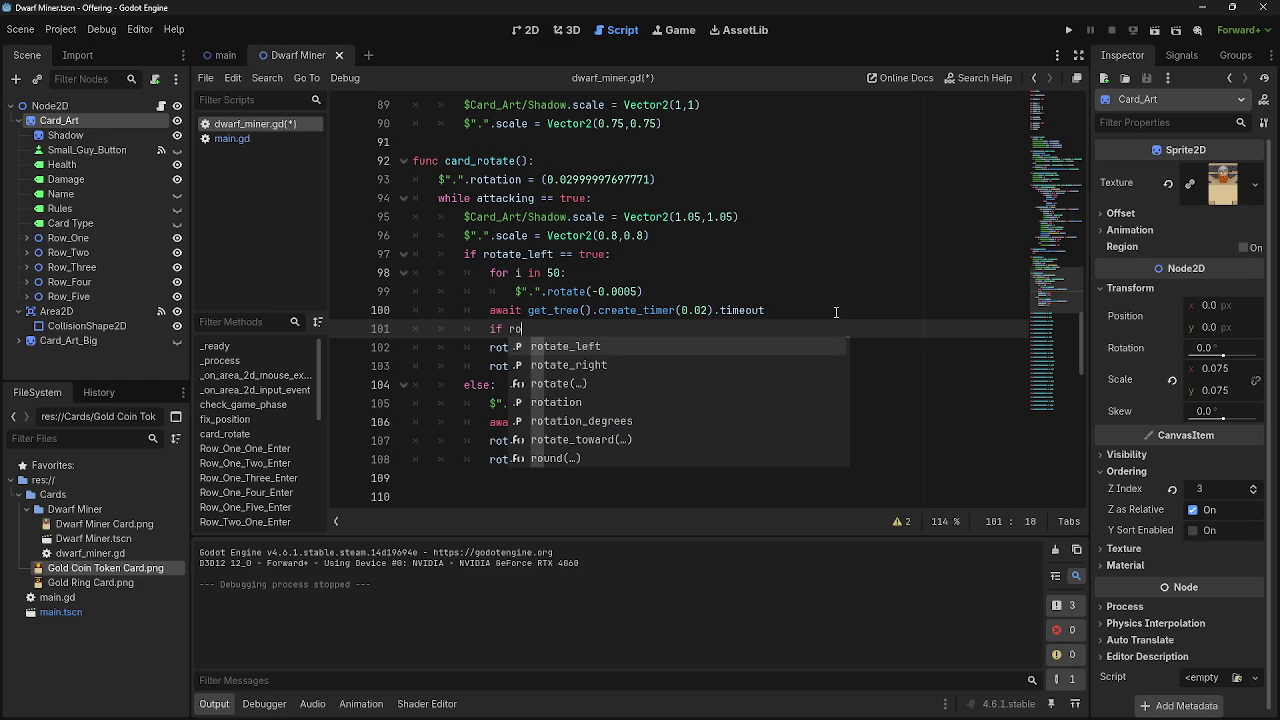
pyautogui.press('BackSpace')
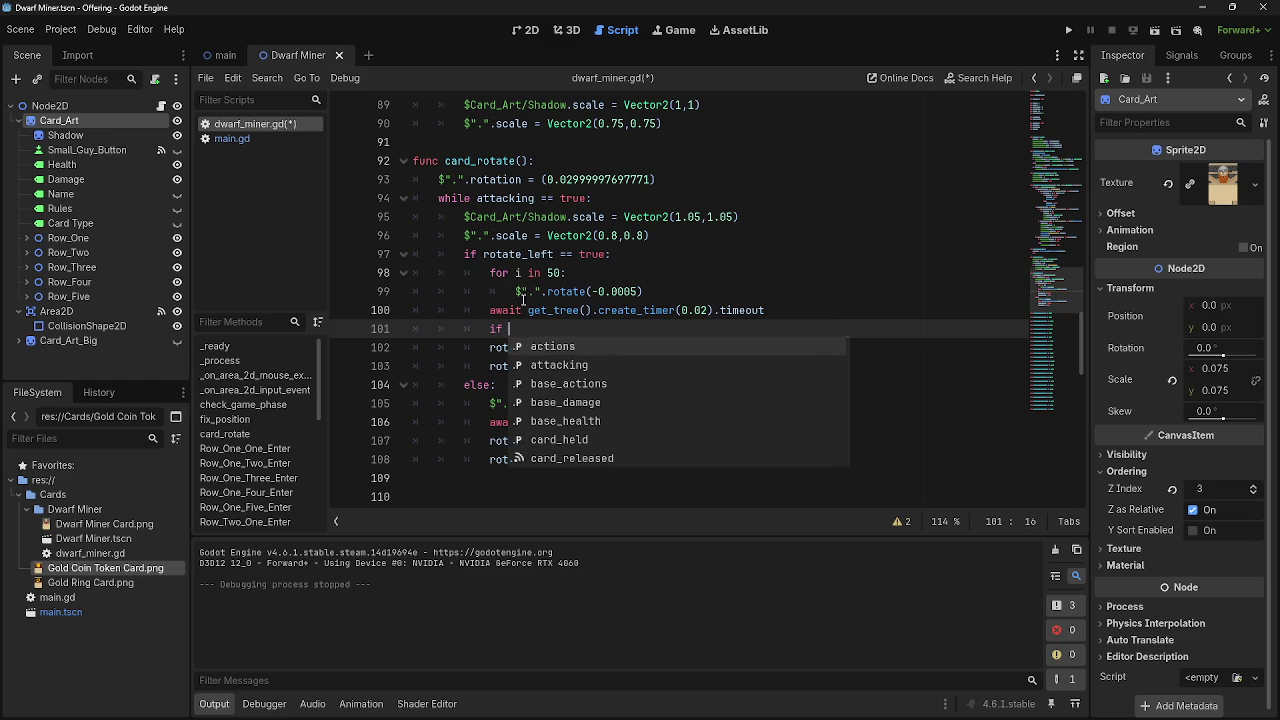
pyautogui.moveTo(516, 291); pyautogui.dragTo(584, 291)
pyautogui.hotkey('ctrl', 'c')
pyautogui.click(562, 328)
pyautogui.hotkey('ctrl', 'v')
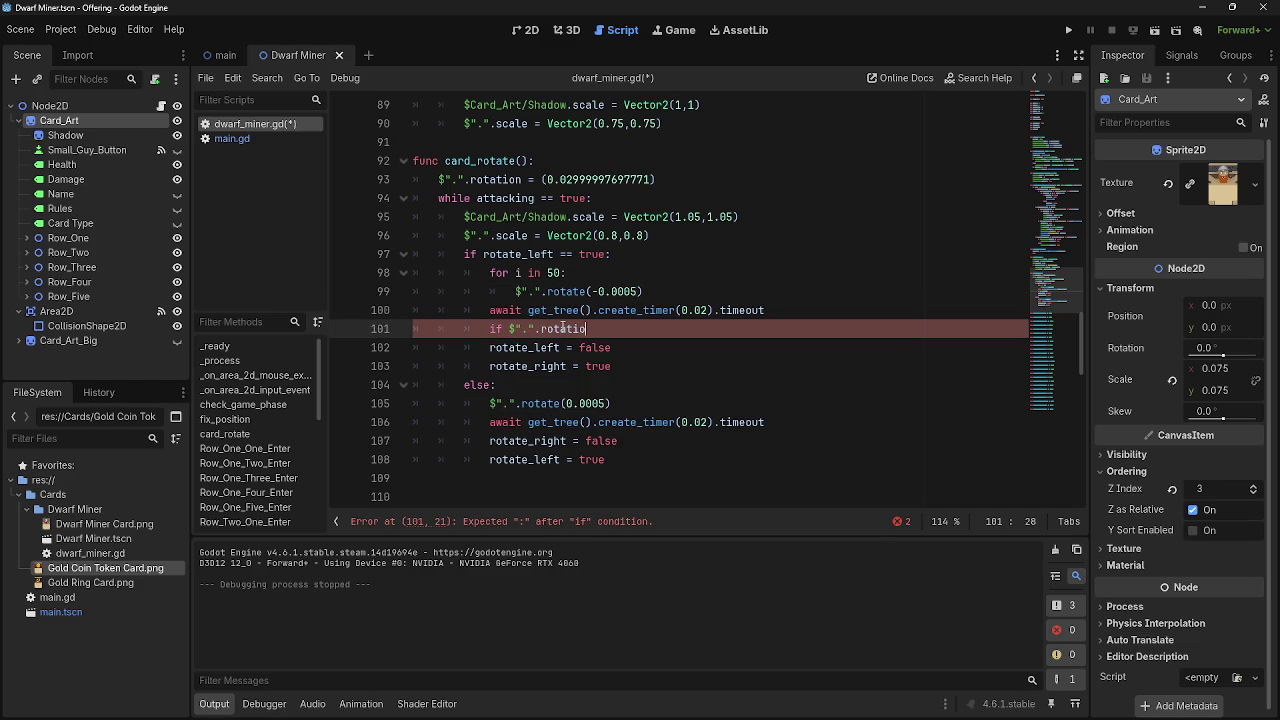
pyautogui.write('on')
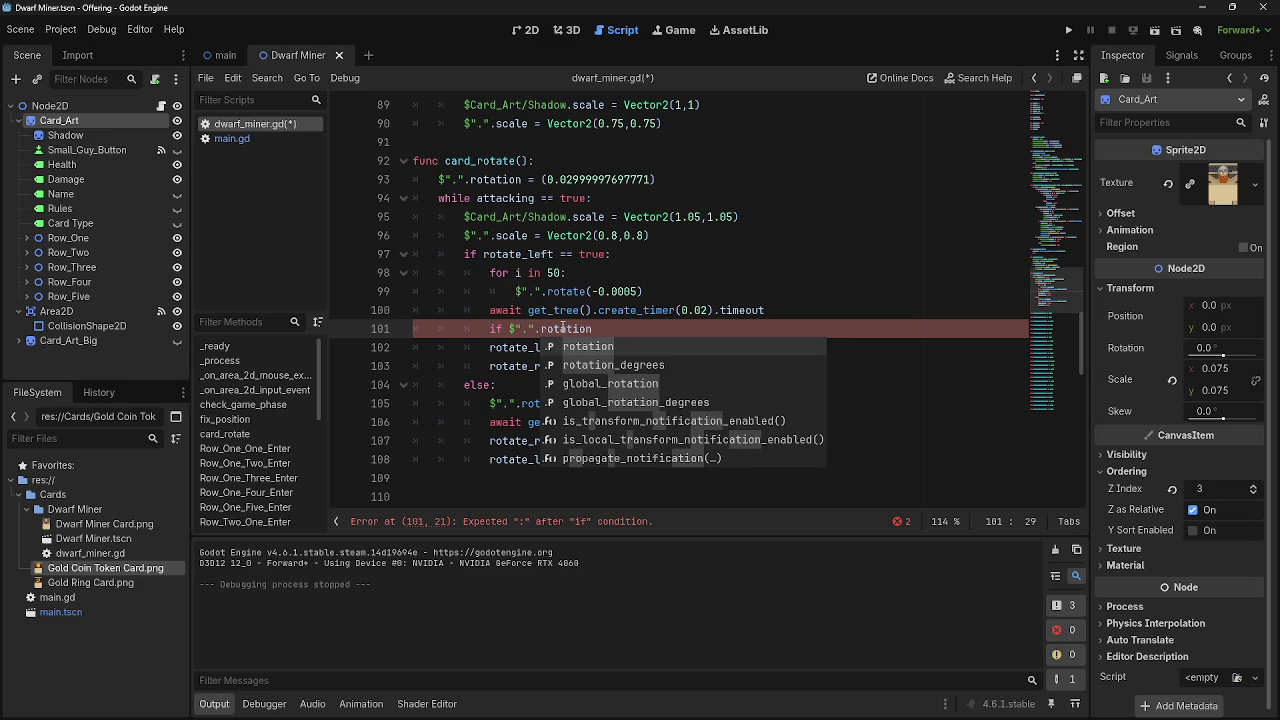
pyautogui.press('Down')
pyautogui.press('Return')
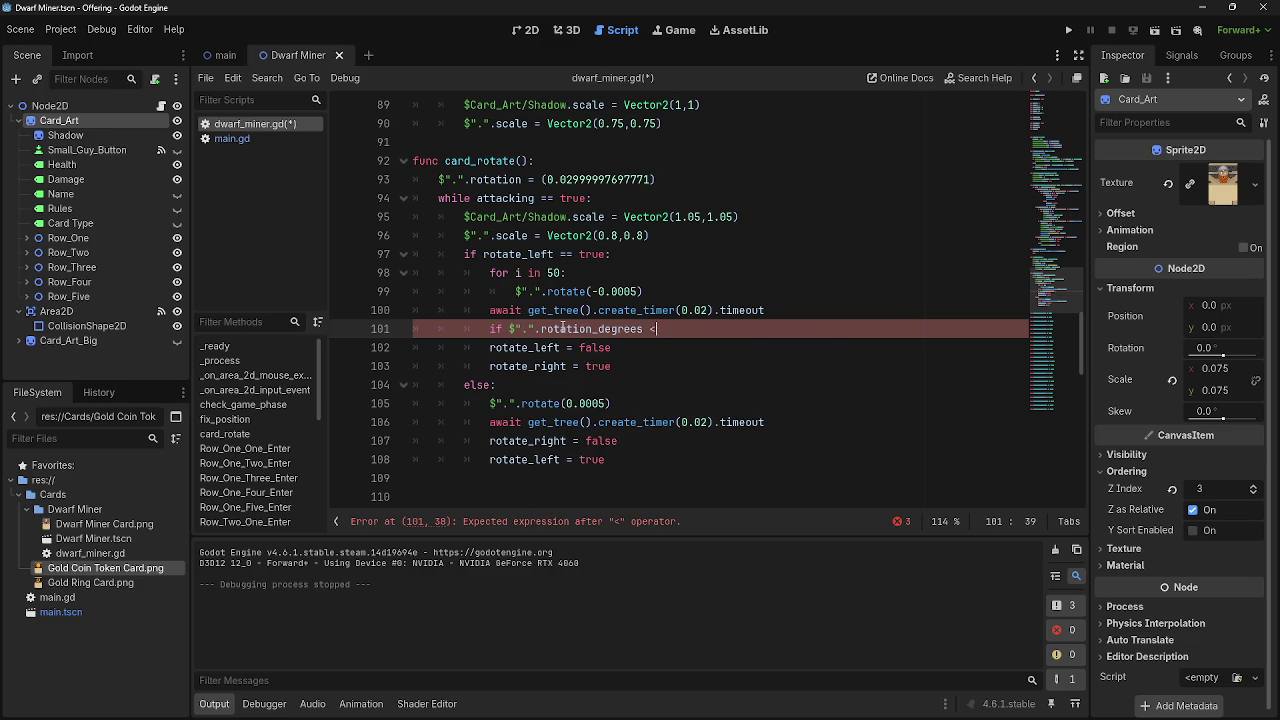
pyautogui.write('=')
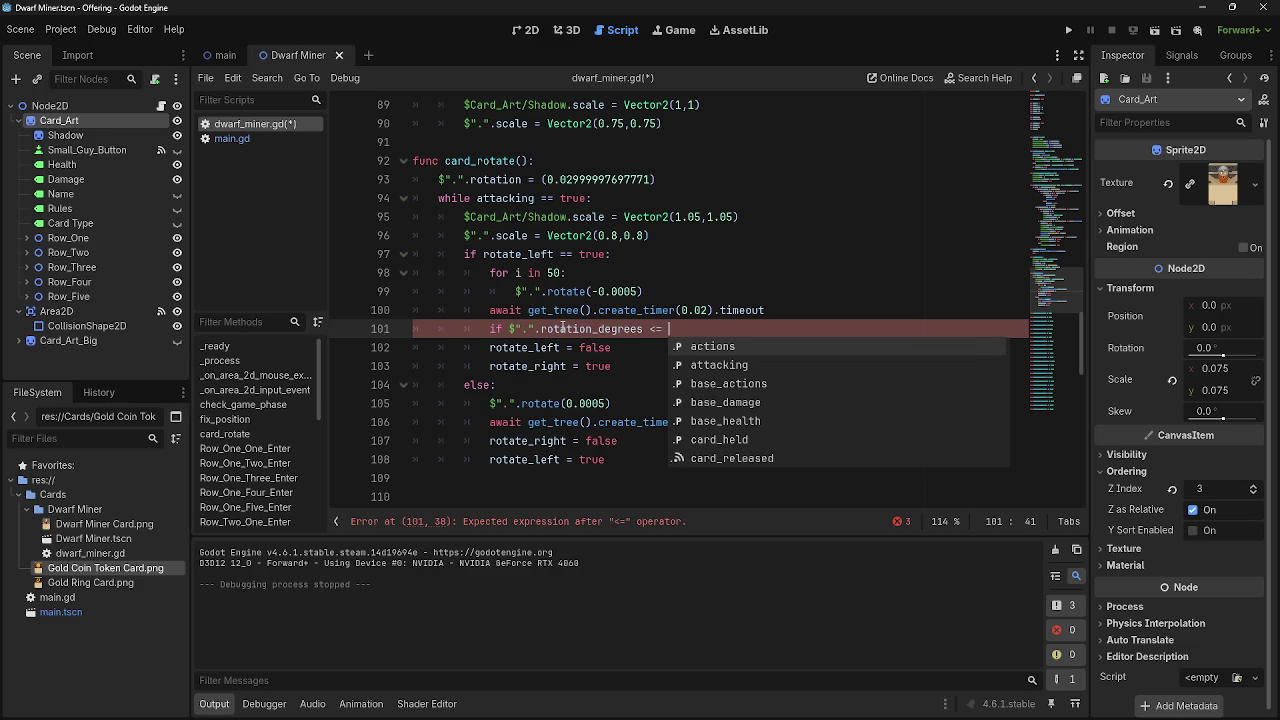
pyautogui.write(' (')
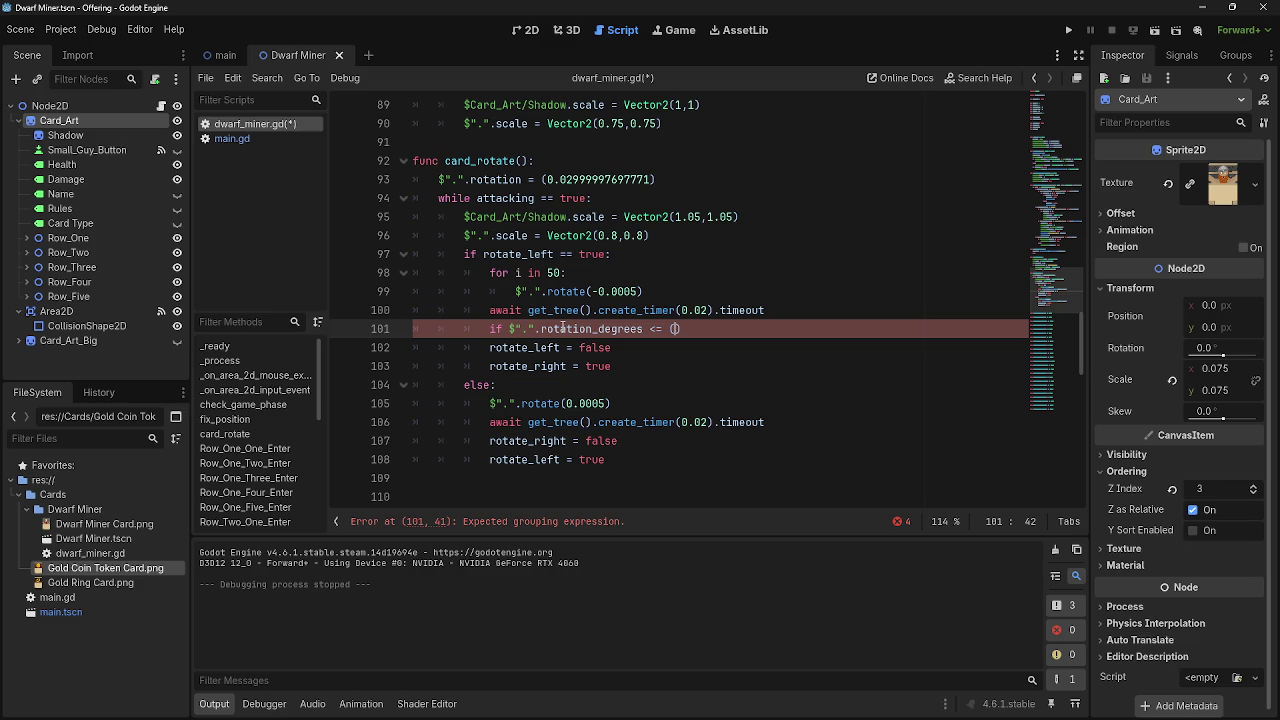
# Step: Paste 0.02999997697771 into the comparison and delete the starting rotation line
pyautogui.moveTo(546, 179)
pyautogui.mouseDown()
pyautogui.moveTo(652, 179)
pyautogui.moveTo(440, 179)
pyautogui.mouseUp()
pyautogui.hotkey('ctrl', 'c')
pyautogui.click(675, 329)
pyautogui.hotkey('ctrl', 'v')
pyautogui.press('BackSpace')
pyautogui.press('BackSpace')
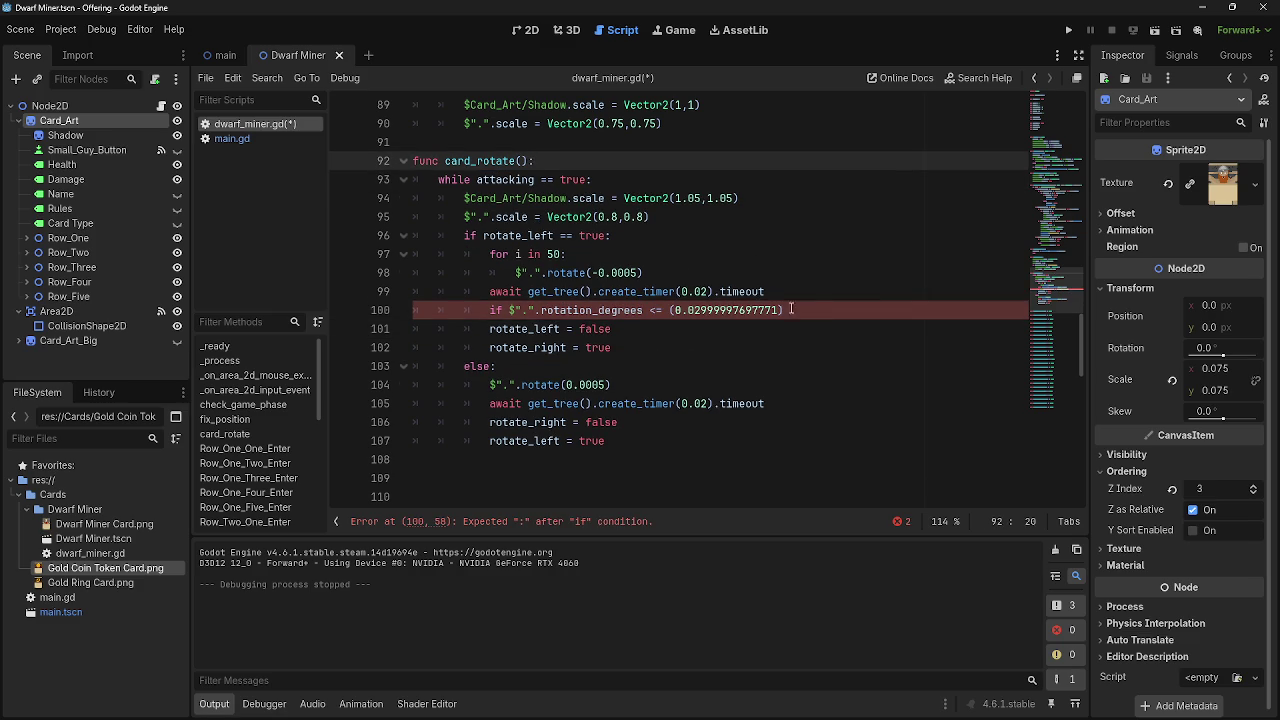
# Step: Indent the two flag assignments beneath the new if condition
pyautogui.click(786, 310)
pyautogui.moveTo(490, 329); pyautogui.dragTo(684, 348)
pyautogui.press('Tab')
pyautogui.click(684, 348)
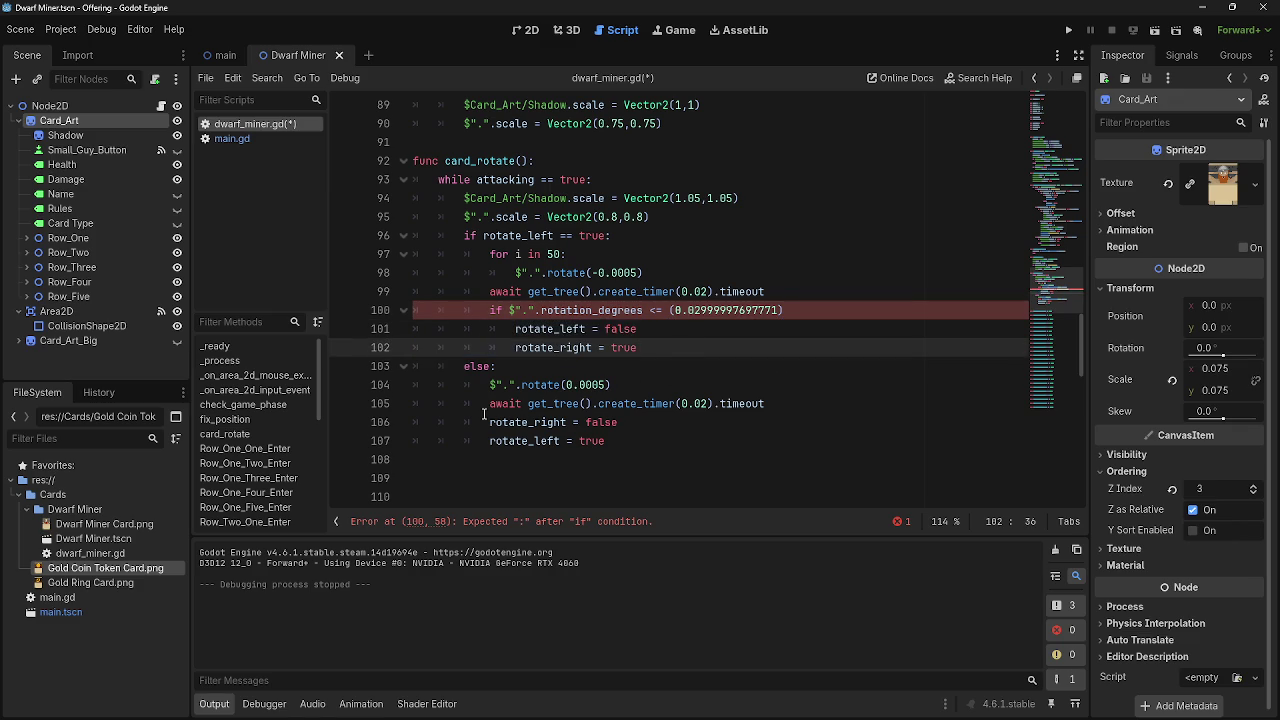
pyautogui.click(818, 310)
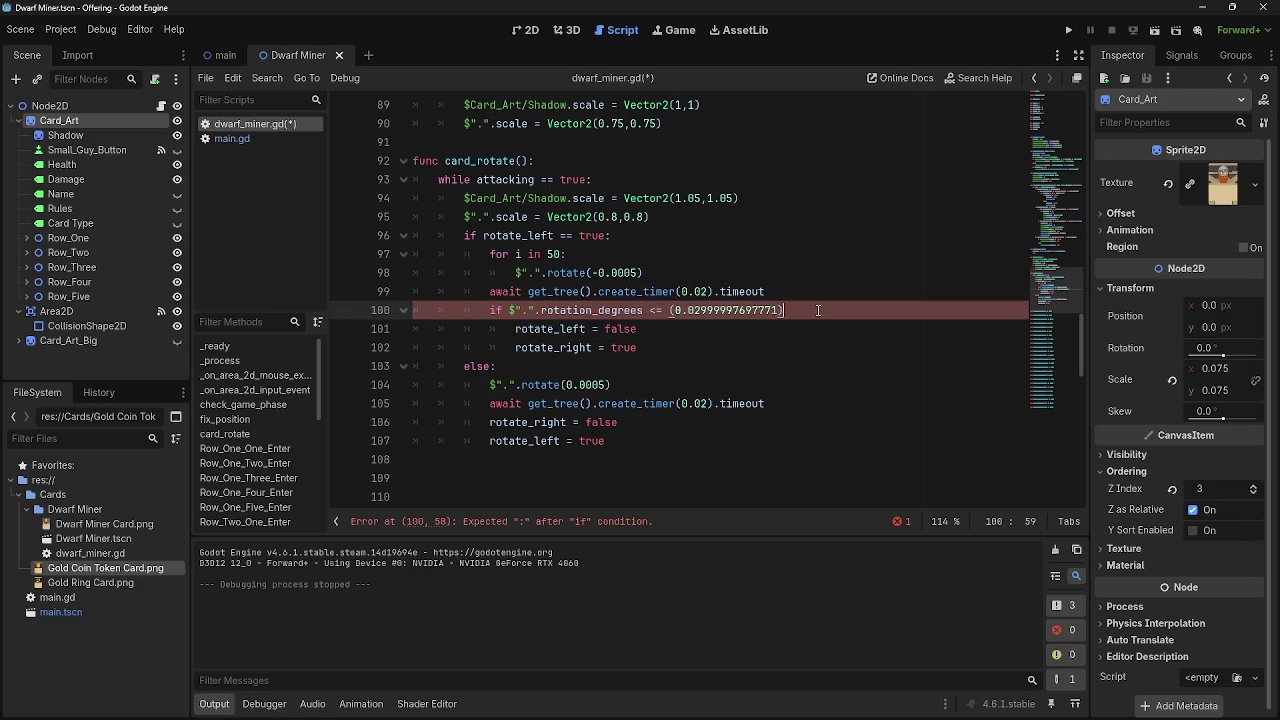
pyautogui.write(':')
# Step: Test-run the game by playing the middle card and advancing turns, then stop the run
pyautogui.click(1068, 30)
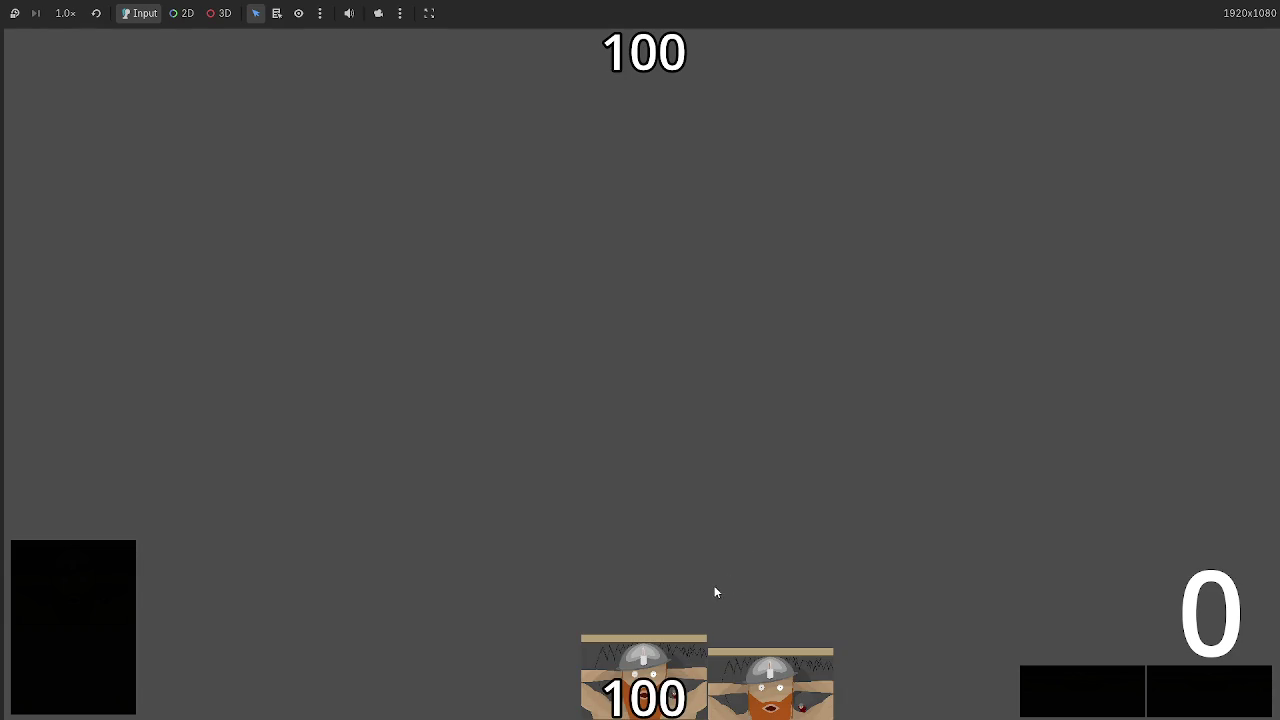
pyautogui.click(670, 676)
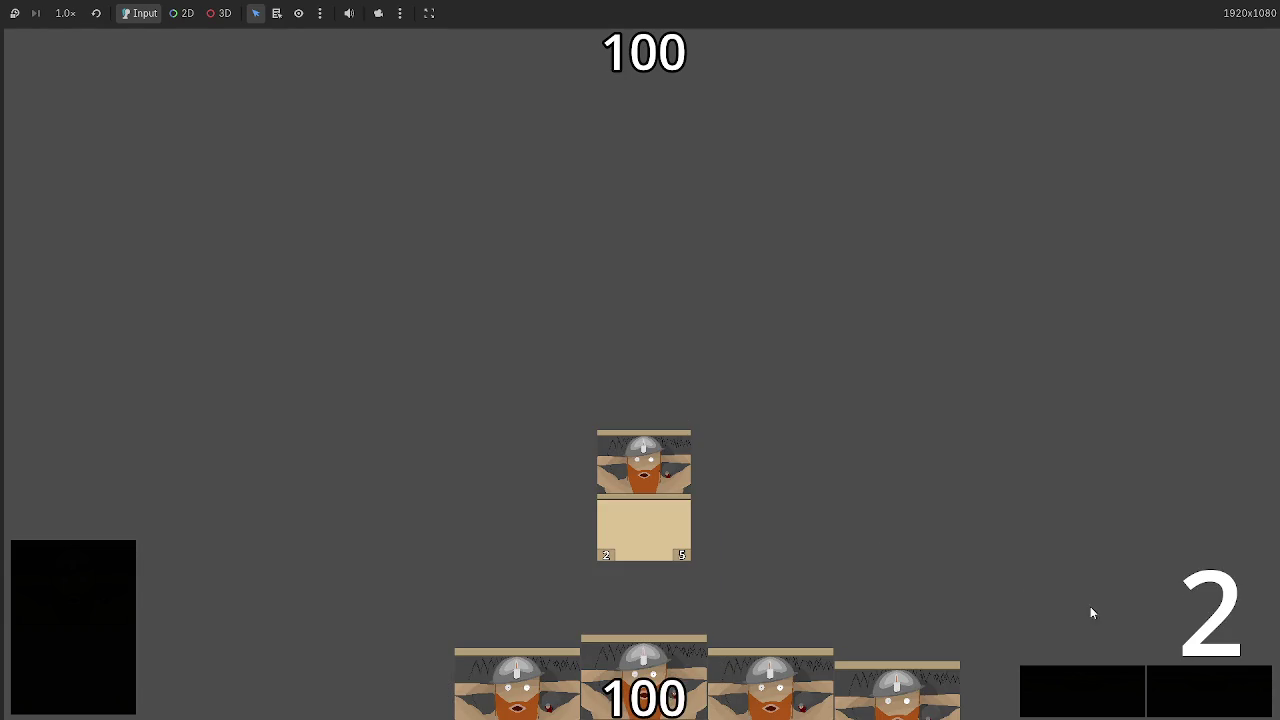
pyautogui.click(1088, 691)
pyautogui.click(1088, 691)
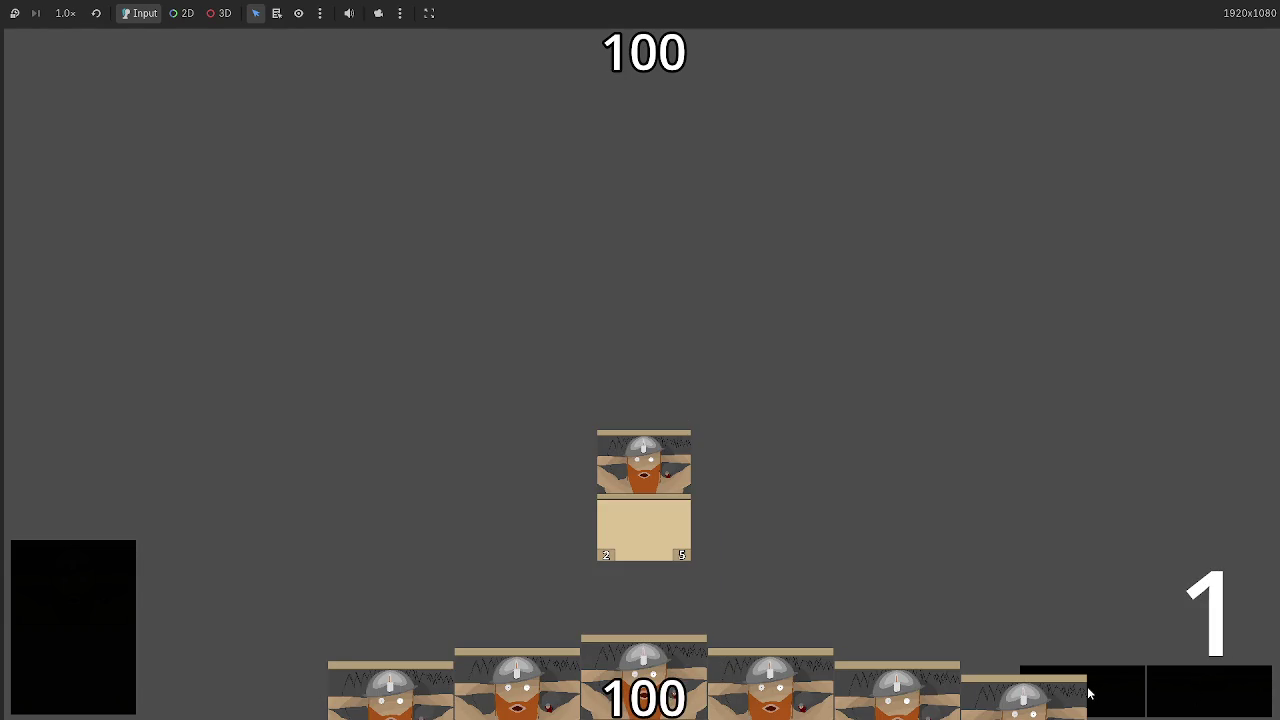
pyautogui.click(1088, 692)
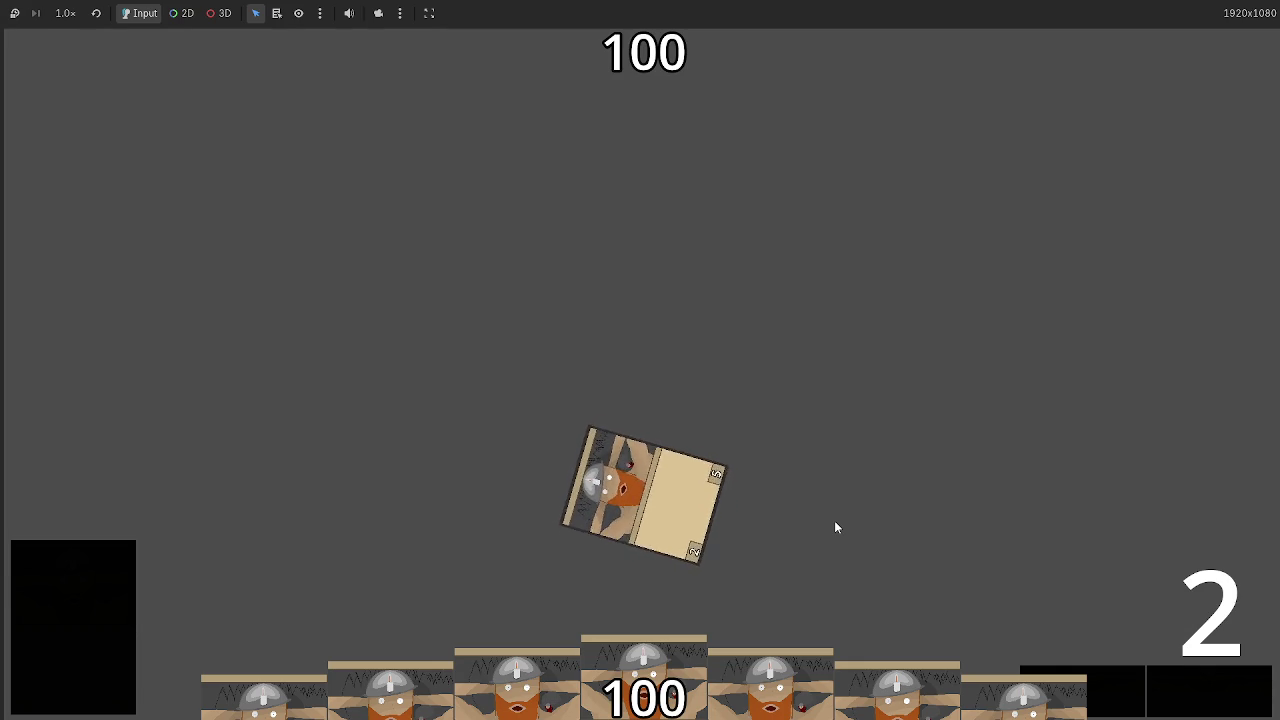
pyautogui.press('F8')
pyautogui.click(1112, 30)
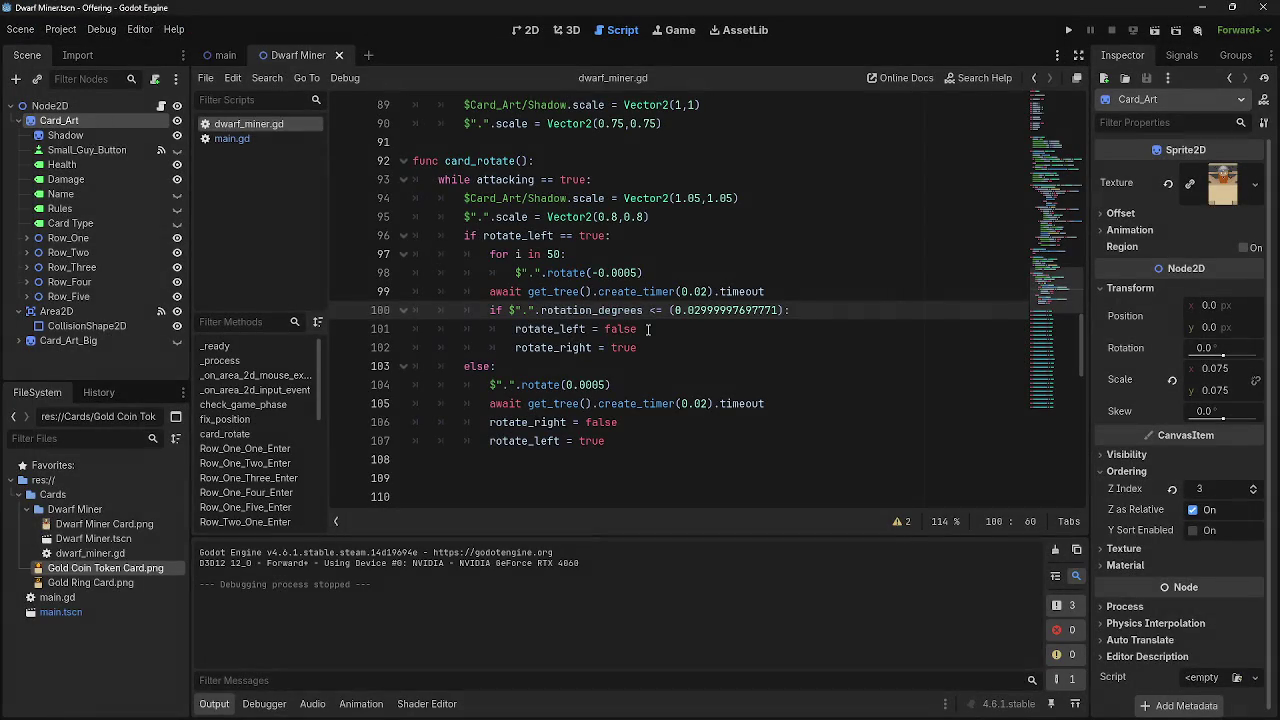
# Step: Insert print(rotation_degrees) after the rotate call line and launch a new test run
pyautogui.moveTo(657, 312); pyautogui.dragTo(645, 312)
pyautogui.click(641, 312)
pyautogui.click(761, 272)
pyautogui.click(797, 284)
pyautogui.click(806, 270)
pyautogui.press('Return')
pyautogui.write('print(')
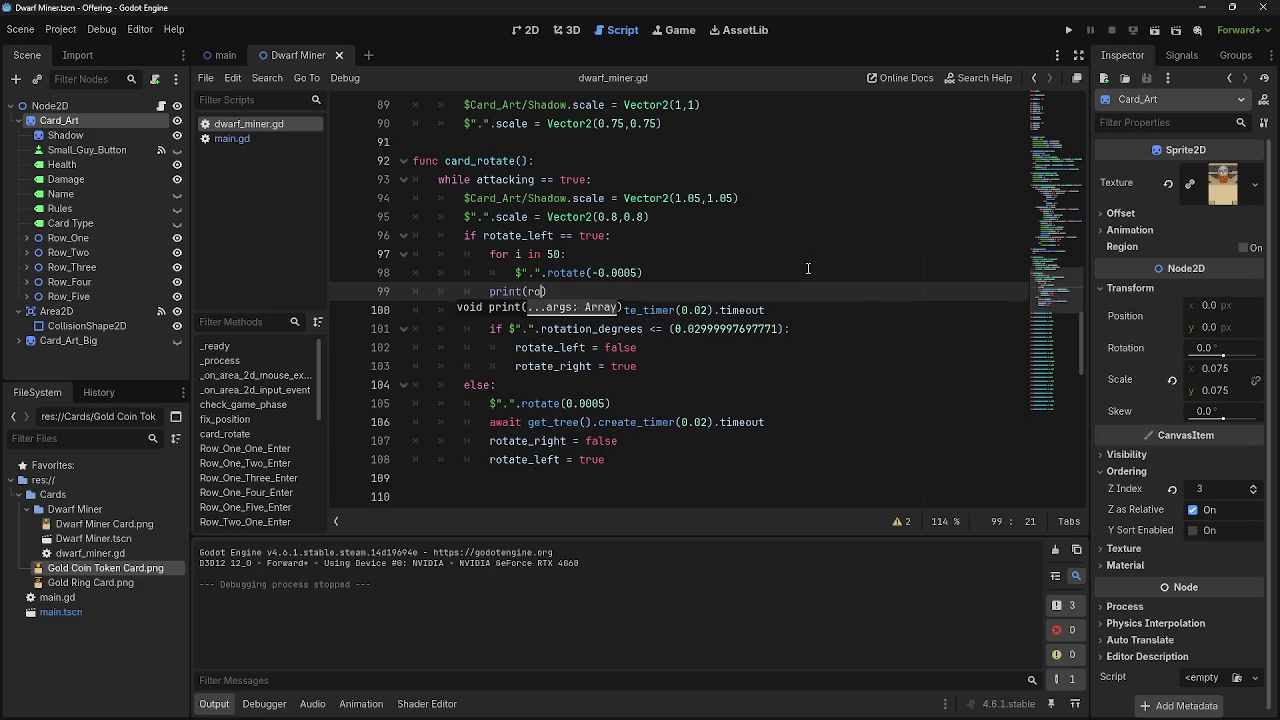
pyautogui.write('rotations')
pyautogui.press('Return')
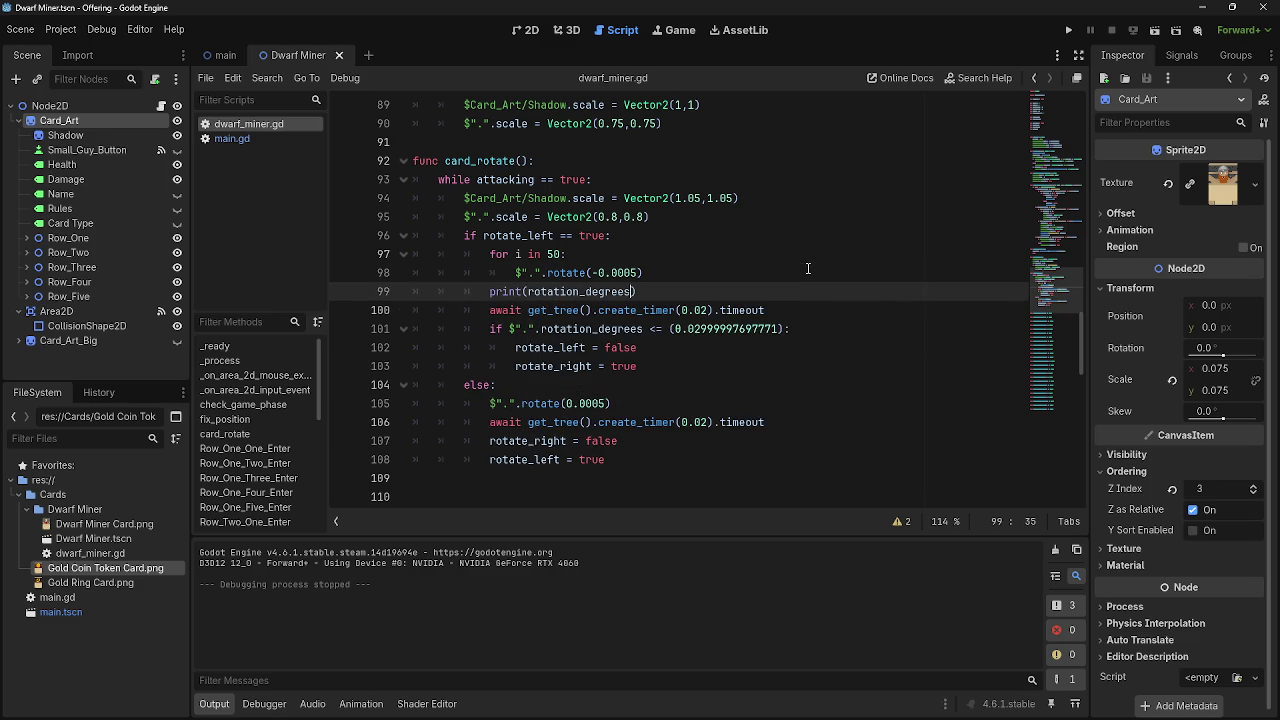
pyautogui.click(1069, 31)
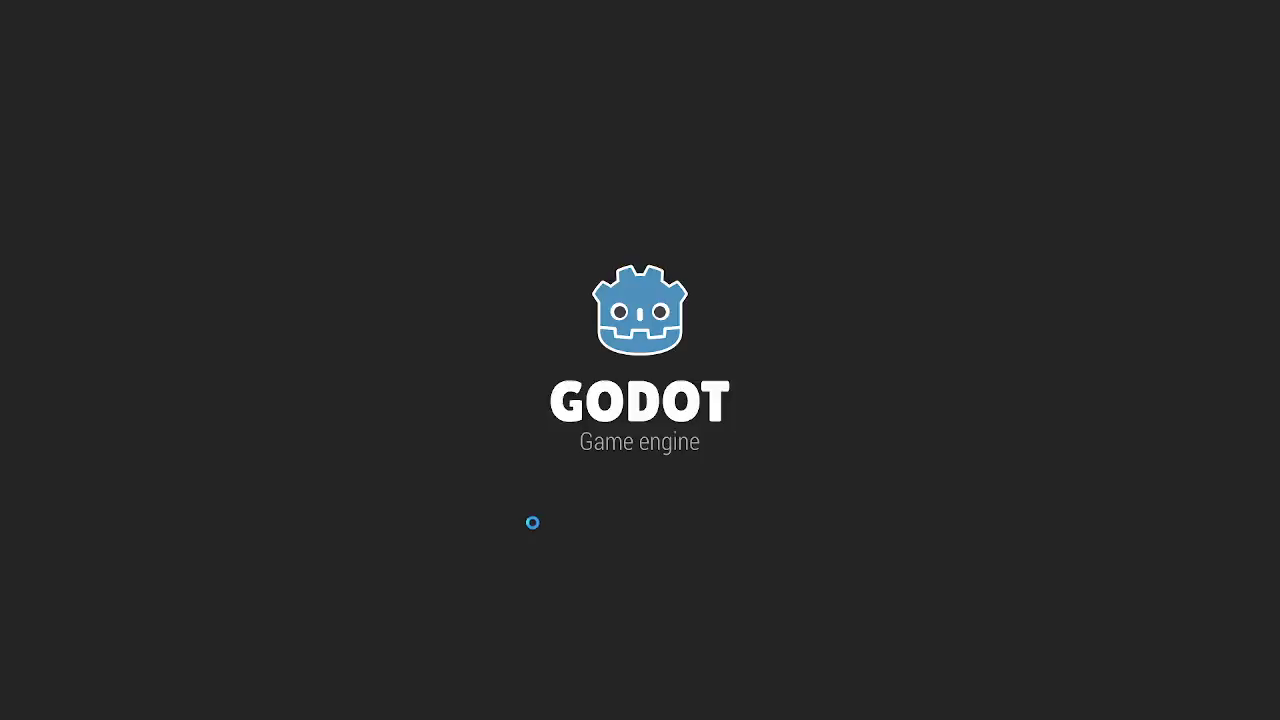
# Step: Check the printed rotation values in the Output, then delete the print line
pyautogui.hotkey('alt', 'Tab')
pyautogui.hotkey('alt', 'Tab')
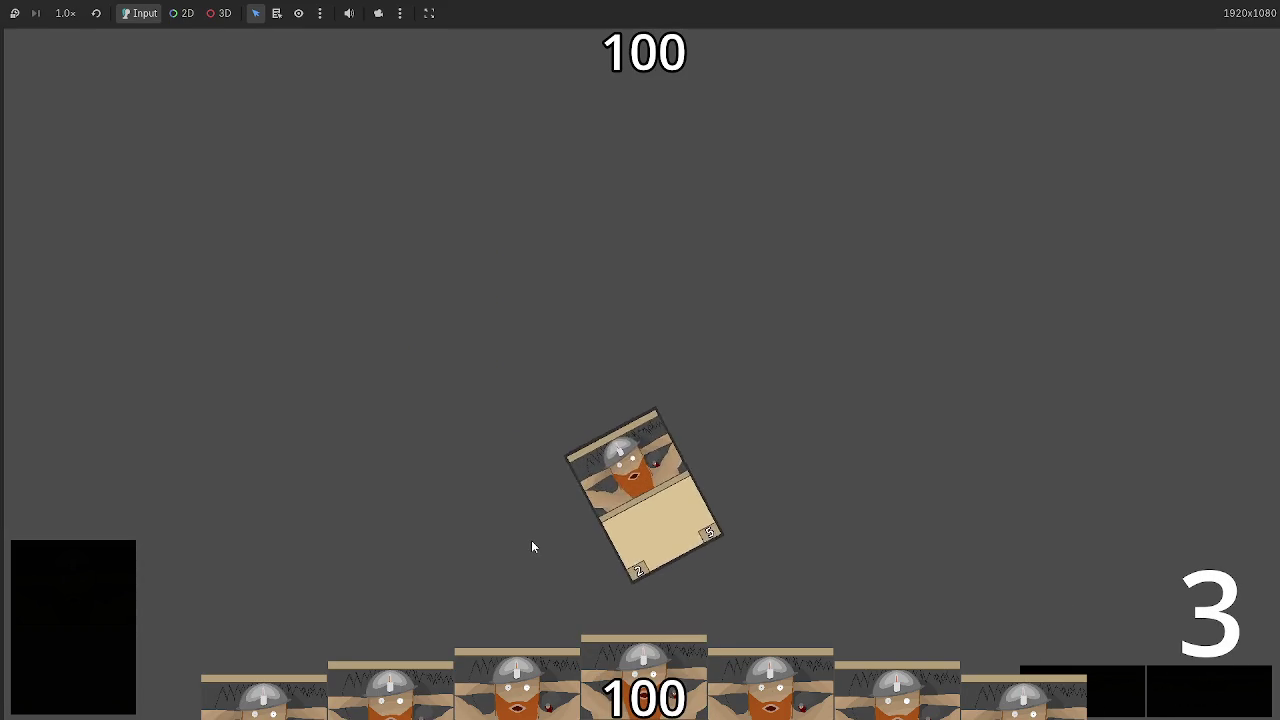
pyautogui.hotkey('alt', 'Tab')
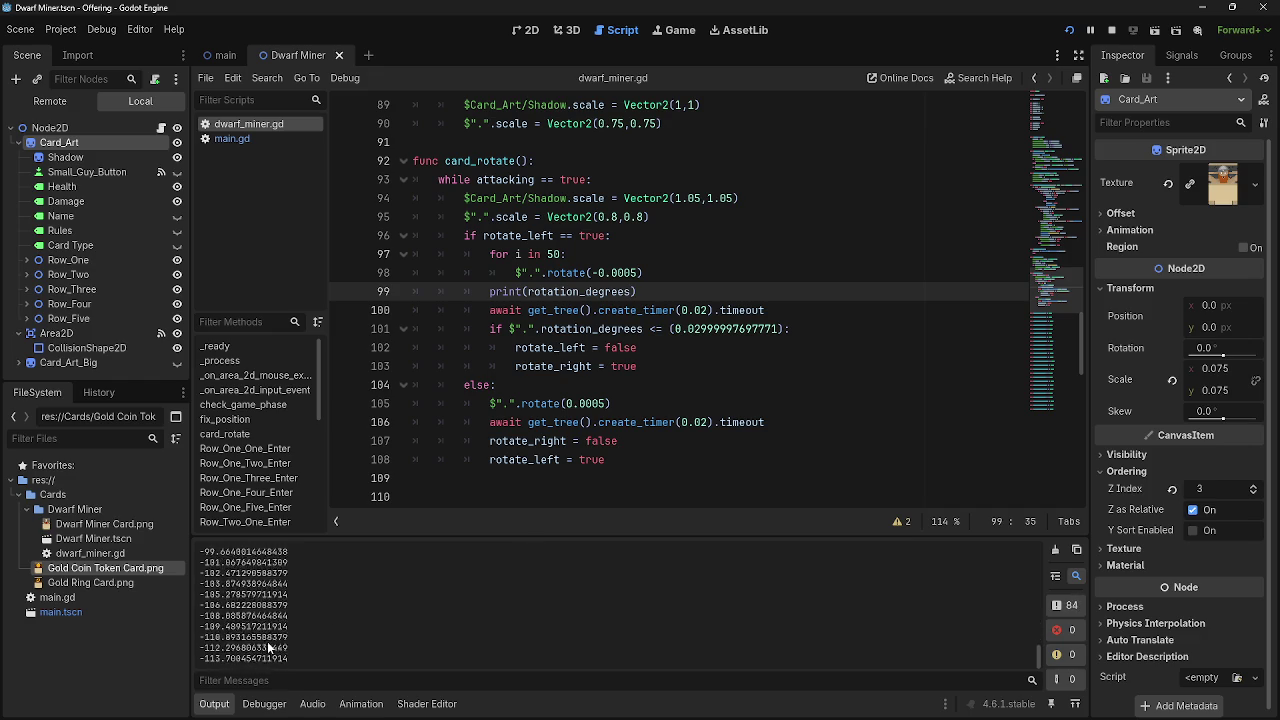
pyautogui.moveTo(779, 329); pyautogui.dragTo(676, 333)
pyautogui.moveTo(637, 291); pyautogui.dragTo(489, 291)
pyautogui.press('BackSpace')
pyautogui.press('BackSpace')
# Step: Undo back to print(rotation_degrees) and save the script
pyautogui.scroll(4, 846, 382)
pyautogui.scroll(20, 846, 382)
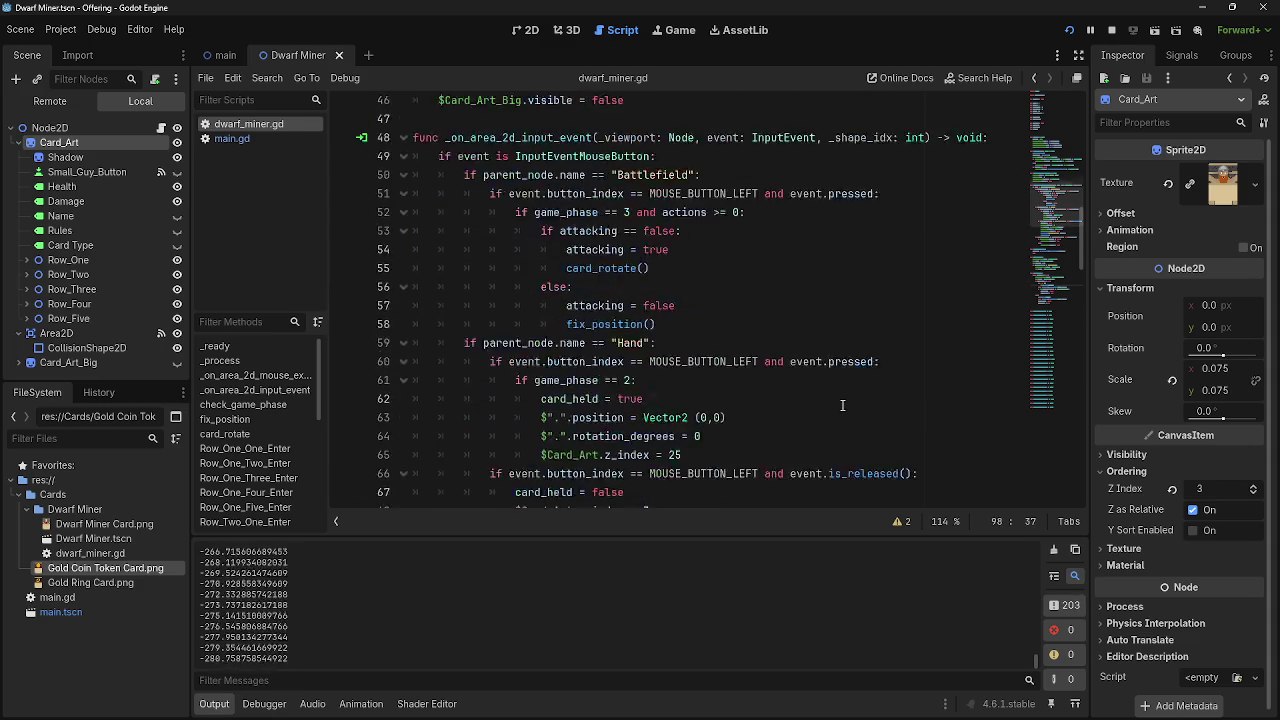
pyautogui.scroll(-5, 842, 405)
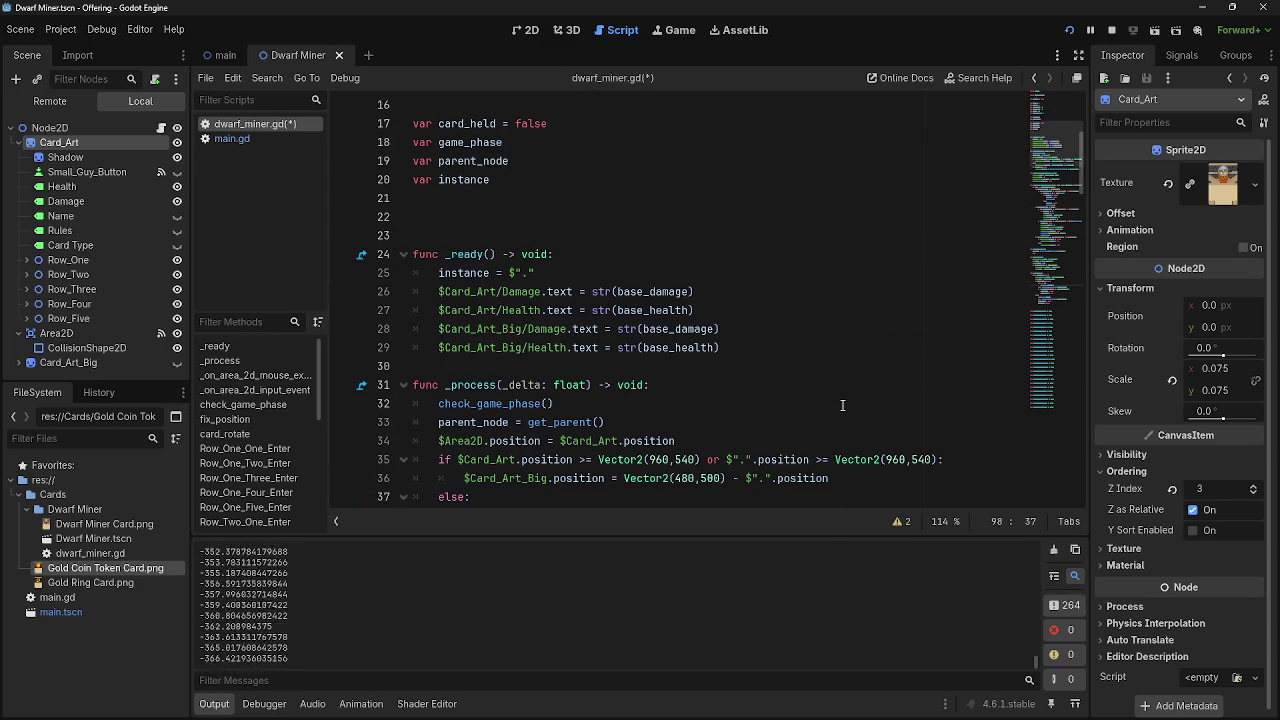
pyautogui.hotkey('ctrl', 'z')
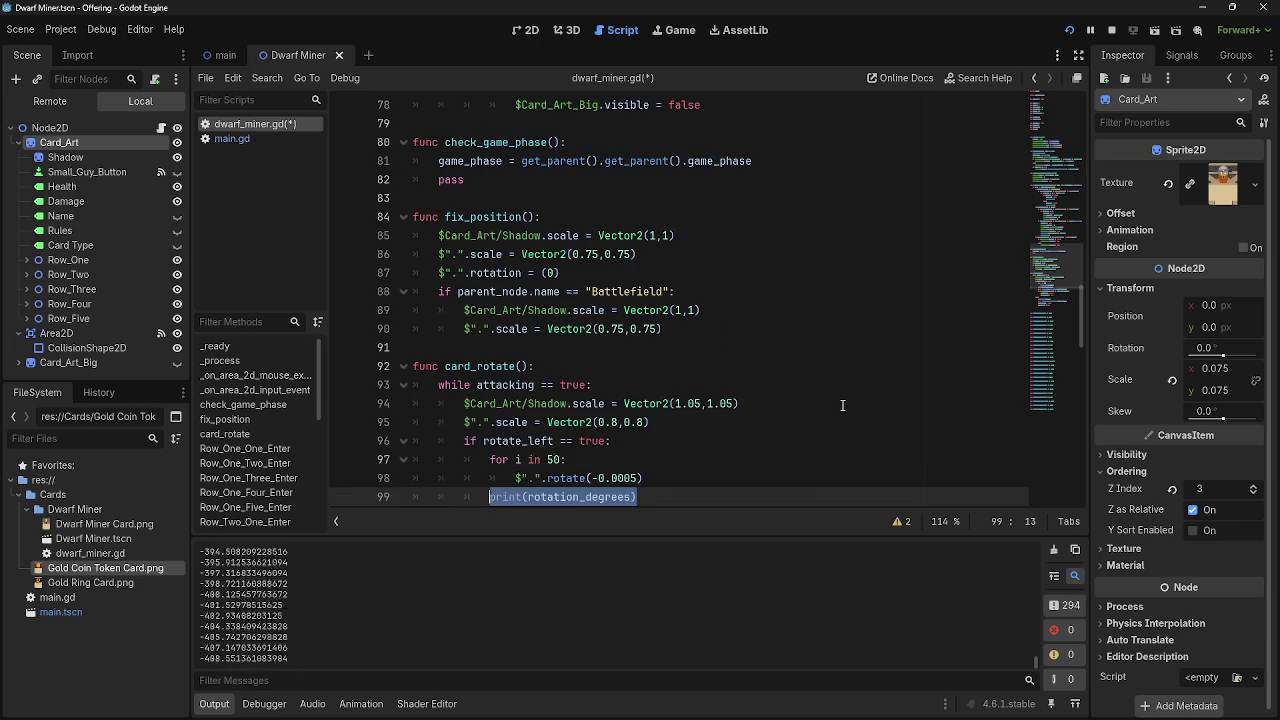
pyautogui.hotkey('ctrl', 'z')
pyautogui.scroll(-2, 842, 405)
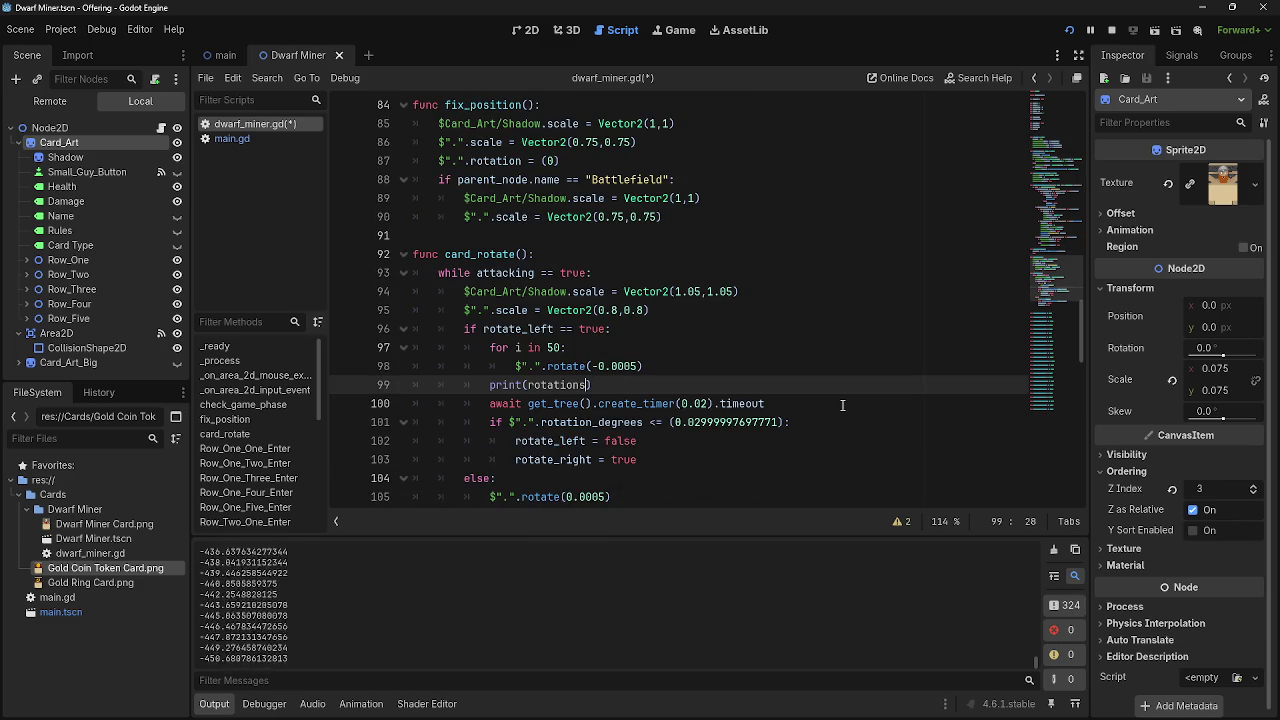
pyautogui.hotkey('ctrl', 'z')
pyautogui.hotkey('ctrl', 'z')
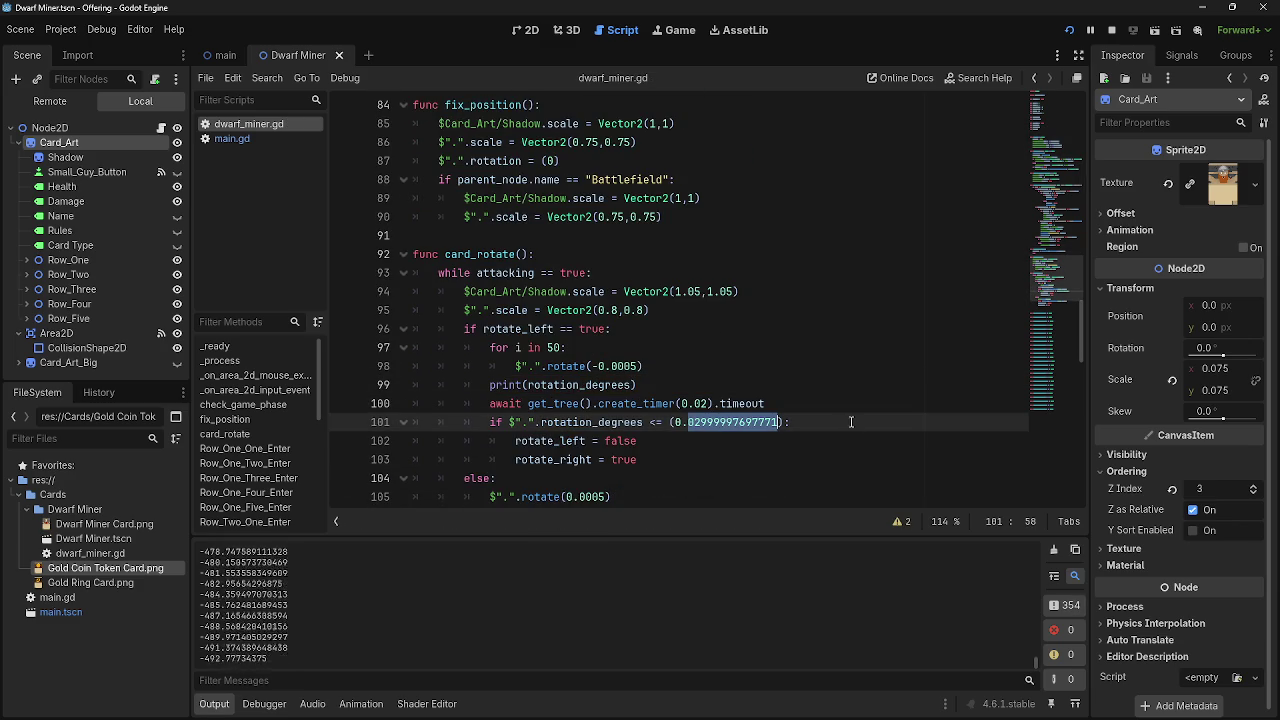
pyautogui.moveTo(676, 422); pyautogui.dragTo(780, 424)
# Step: Start the third centre card's attack in the running game, then close the game
pyautogui.hotkey('alt', 'Tab')
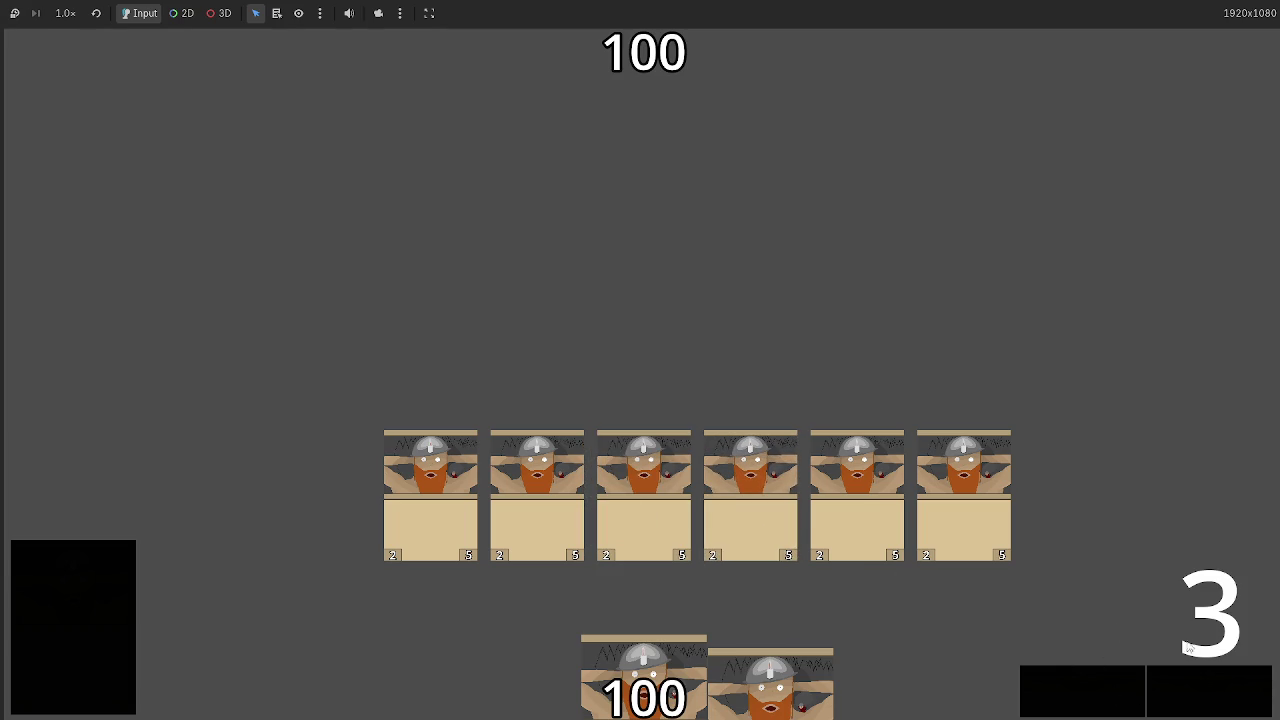
pyautogui.click(1060, 690)
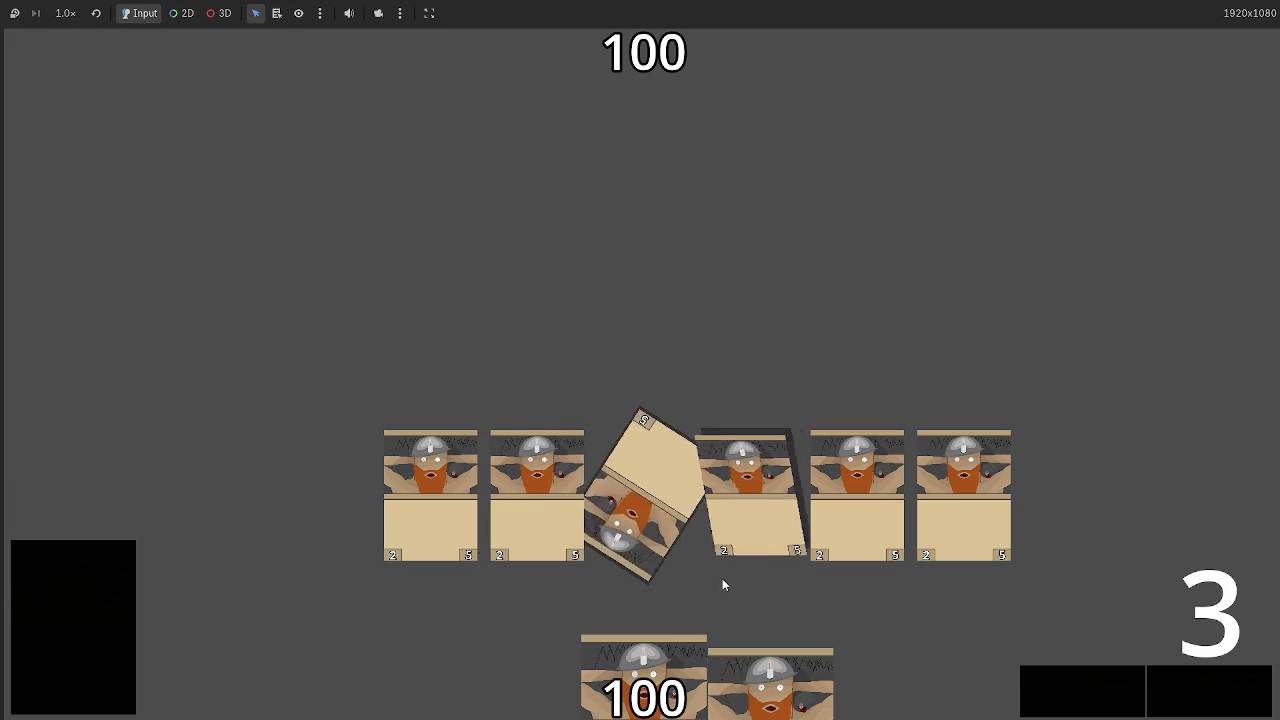
pyautogui.press('F8')
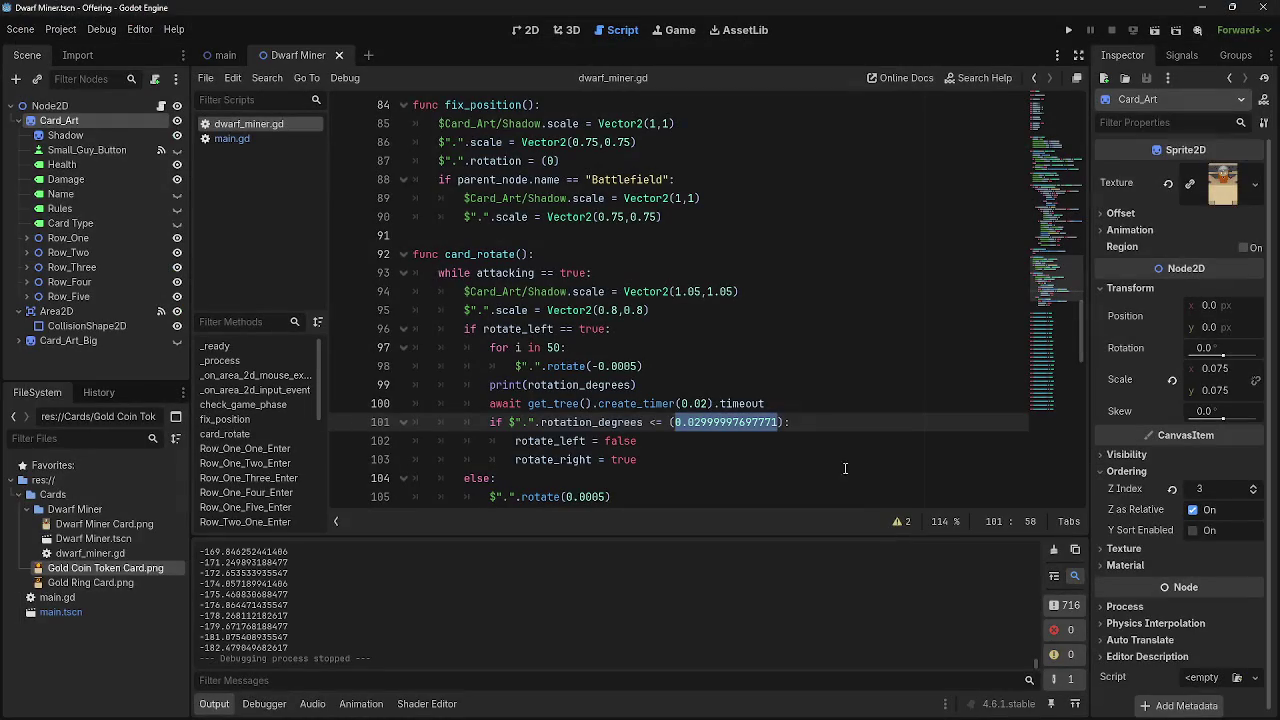
# Step: Replace line 101's threshold 0.02999997697771 with -1.7 and launch a test run
pyautogui.click(808, 431)
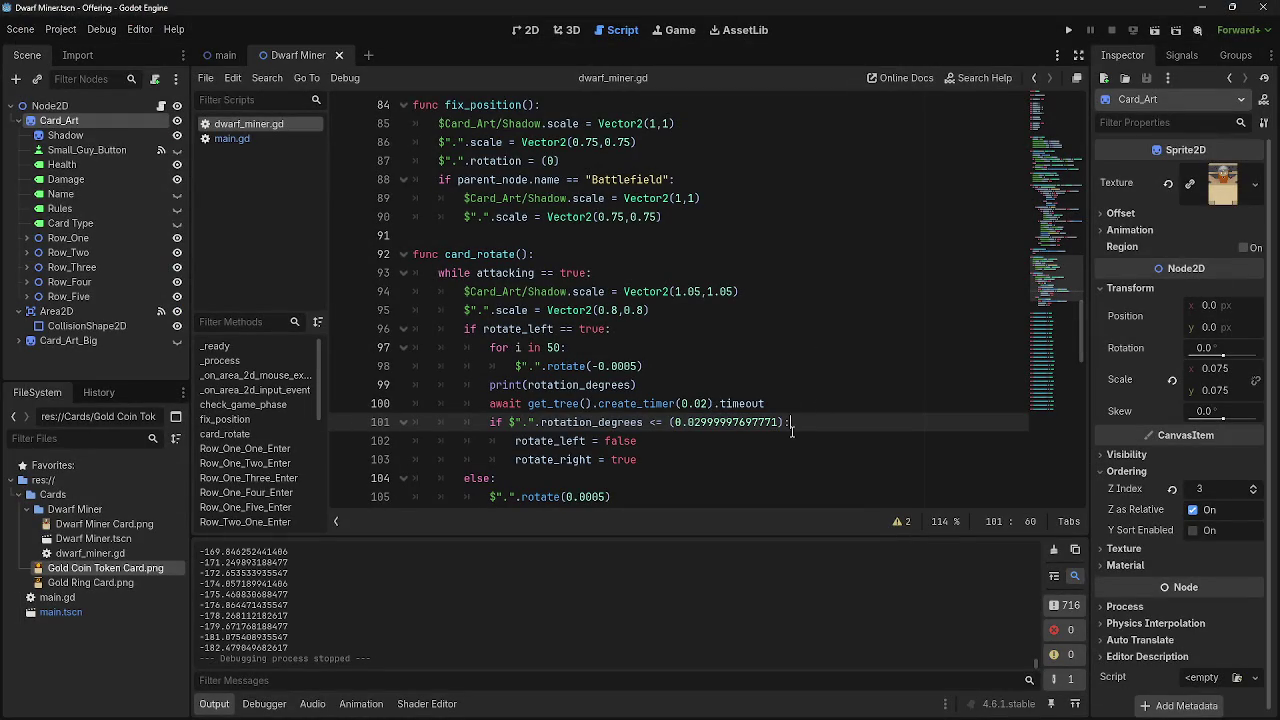
pyautogui.doubleClick(718, 422)
pyautogui.click(840, 420)
pyautogui.hotkey('alt', 'Tab')
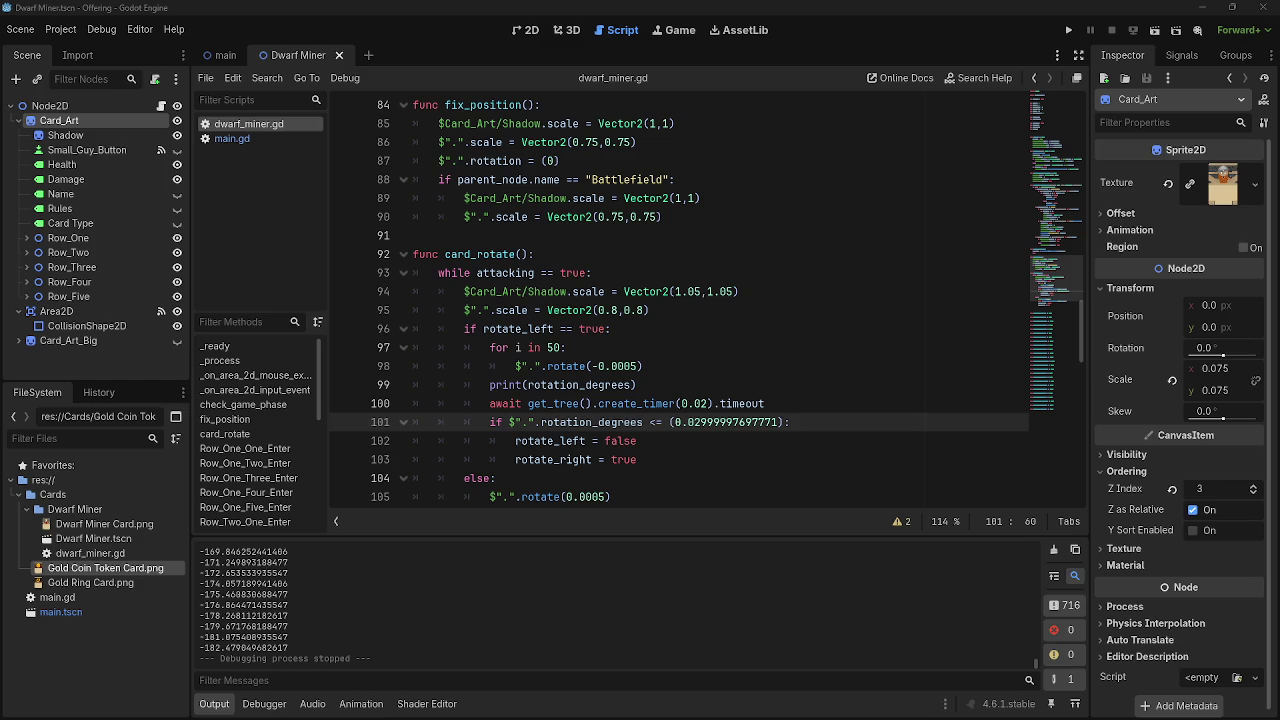
pyautogui.click(799, 408)
pyautogui.moveTo(778, 422); pyautogui.dragTo(672, 422)
pyautogui.write('1.7')
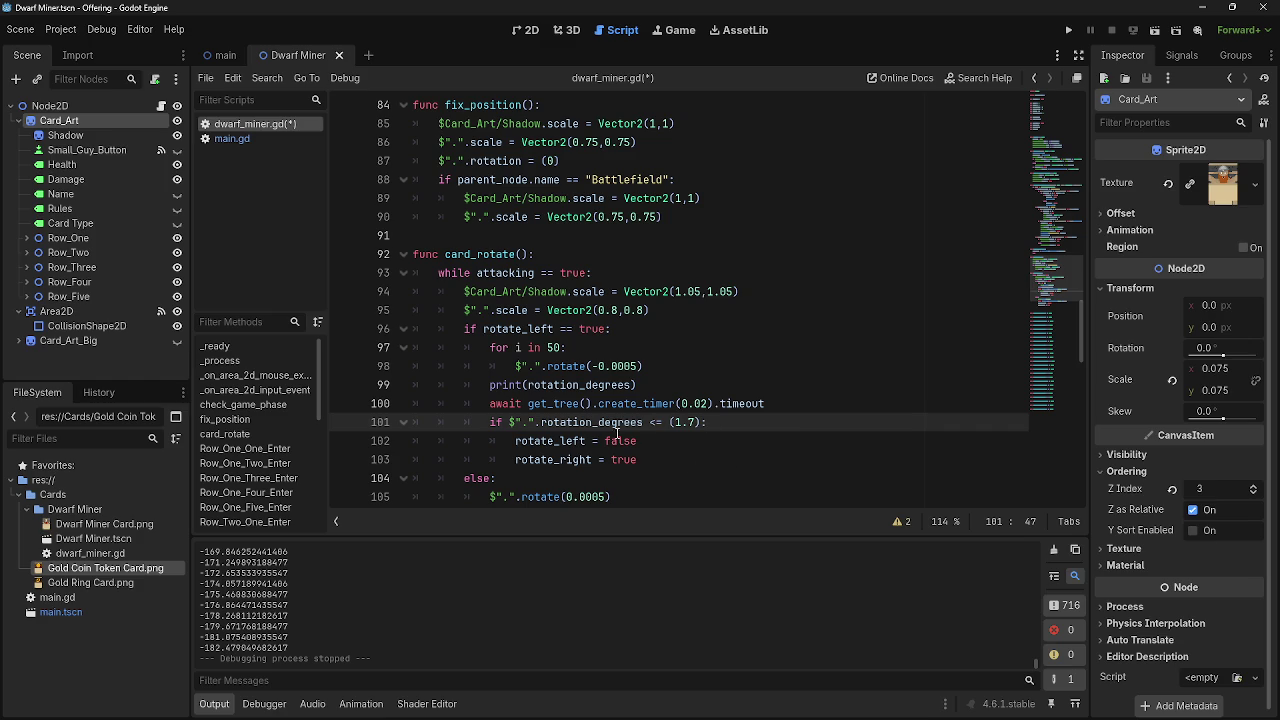
pyautogui.write('-')
pyautogui.click(1067, 31)
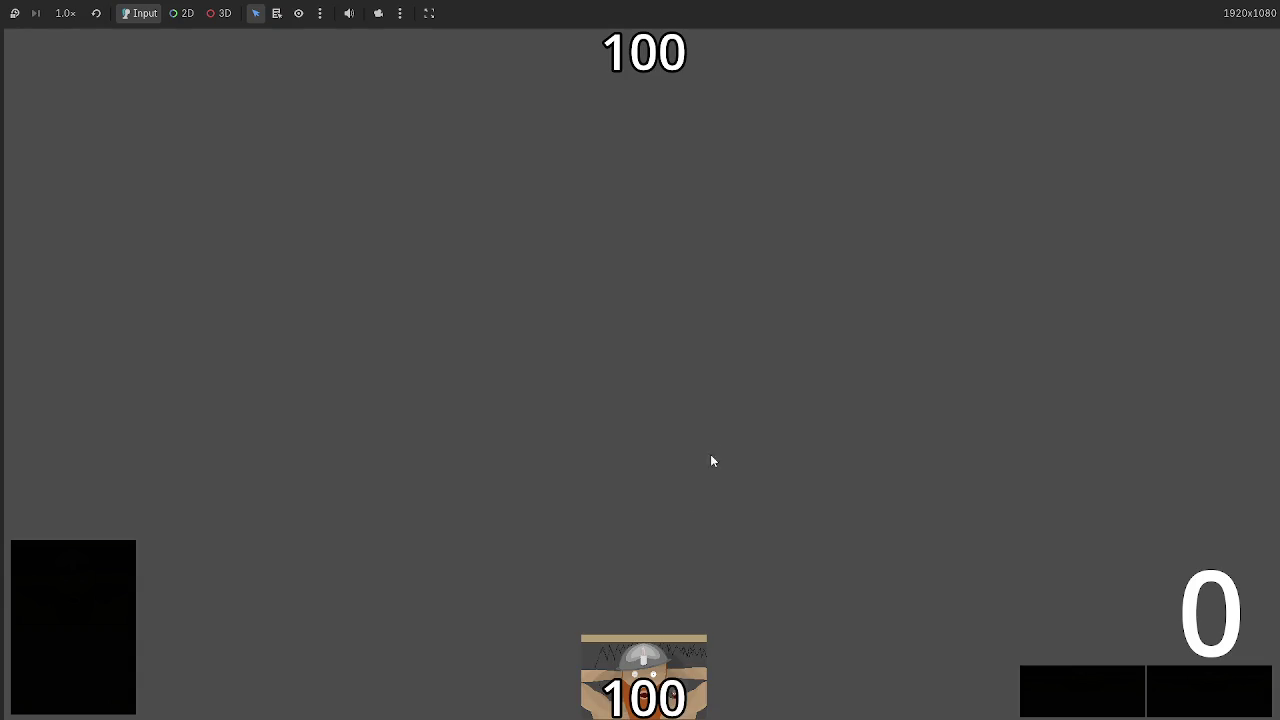
# Step: Play the centre card, advance turns, start its attack, then return to the editor's printed rotations
pyautogui.click(648, 700)
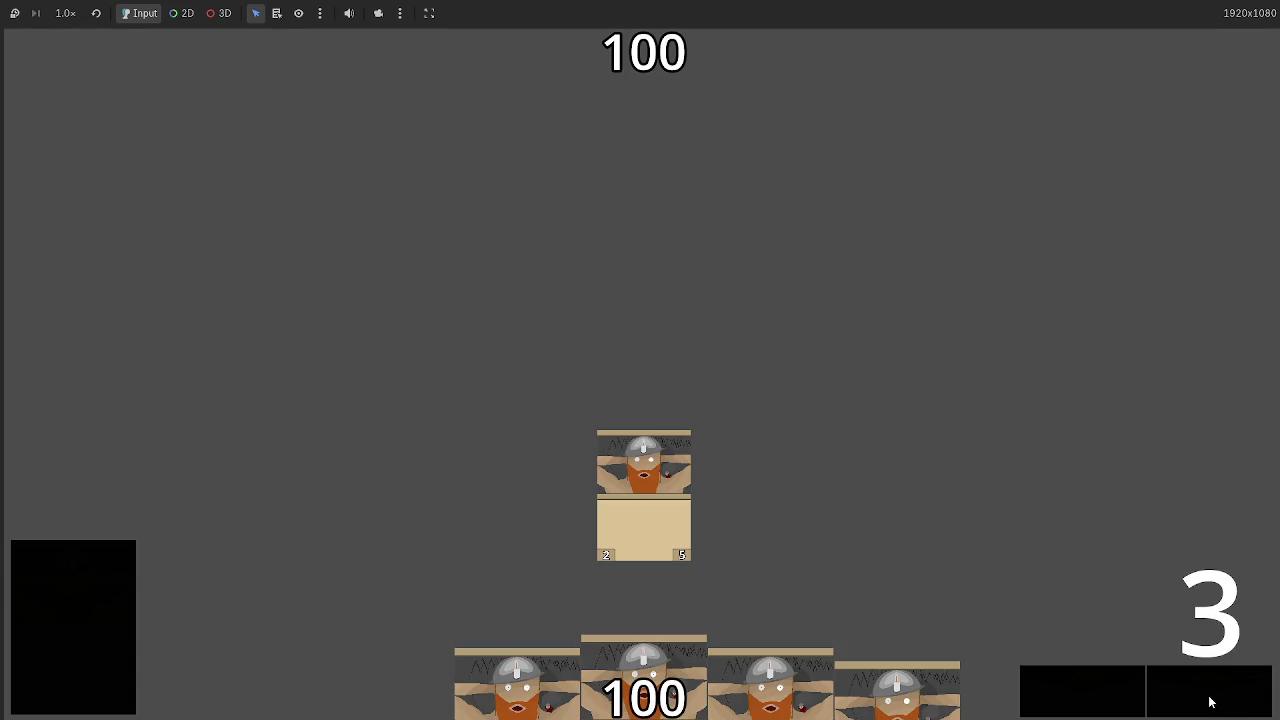
pyautogui.click(1118, 694)
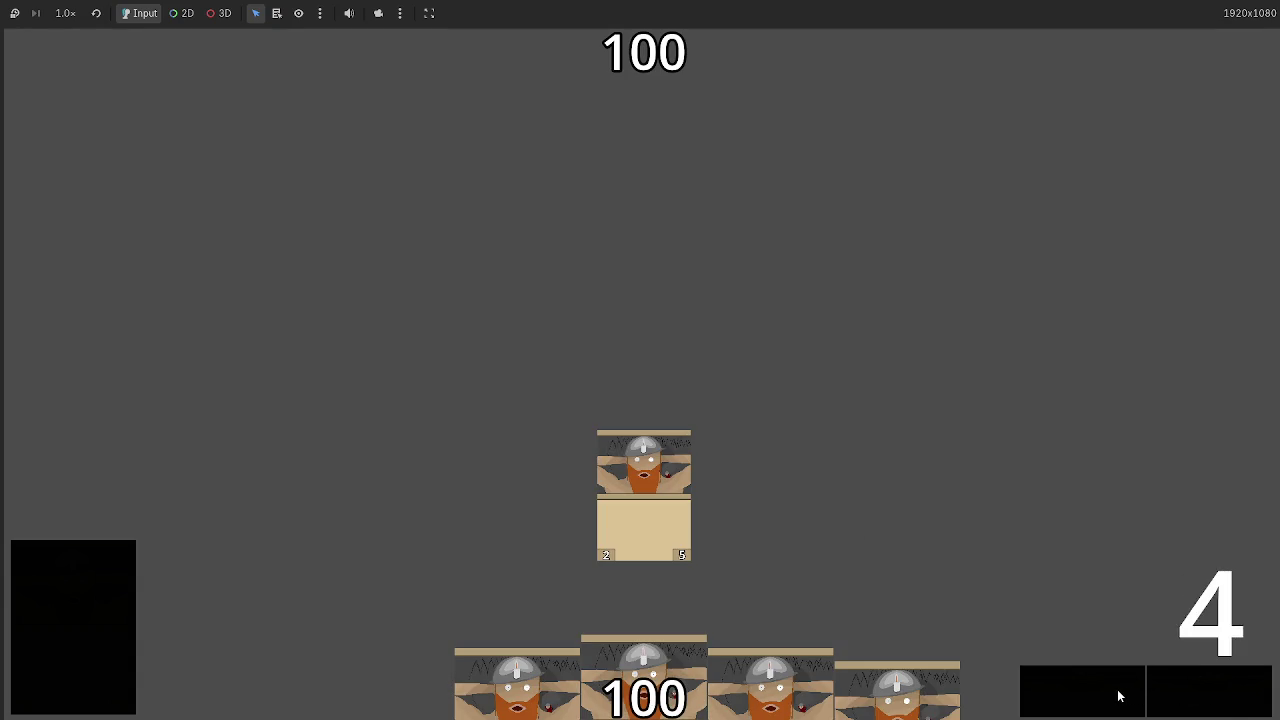
pyautogui.click(1170, 697)
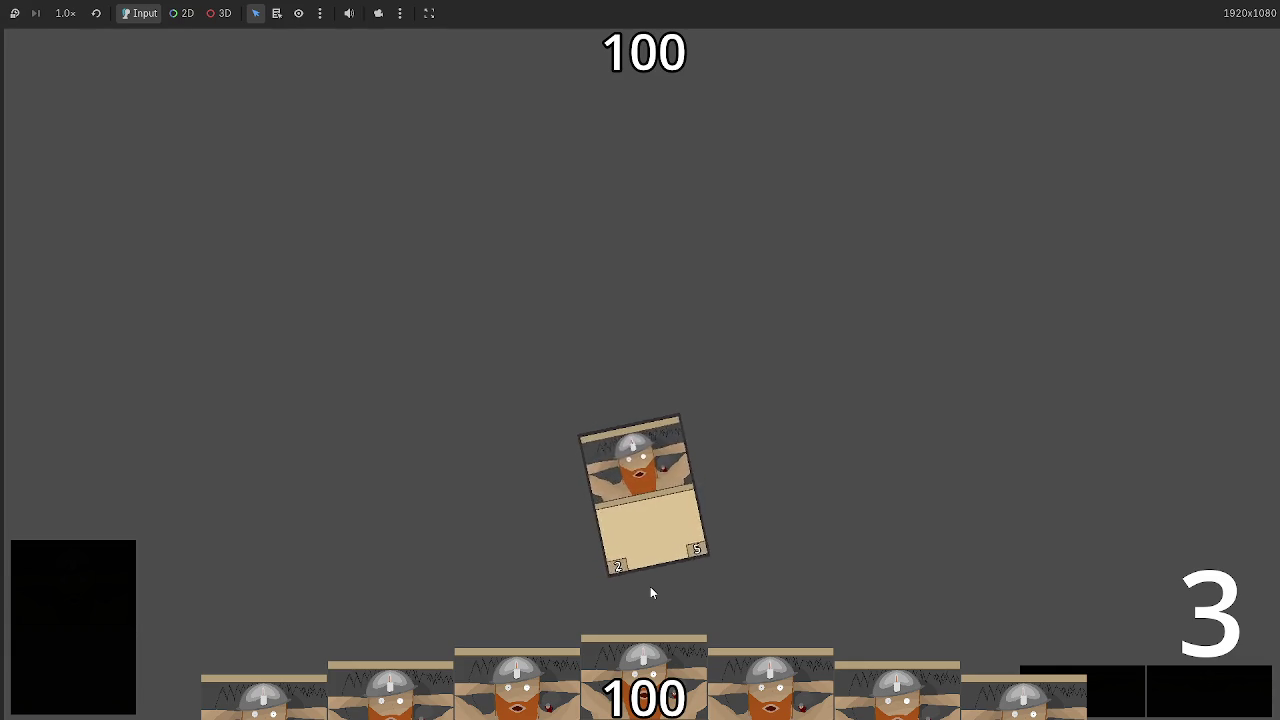
pyautogui.hotkey('alt', 'Tab')
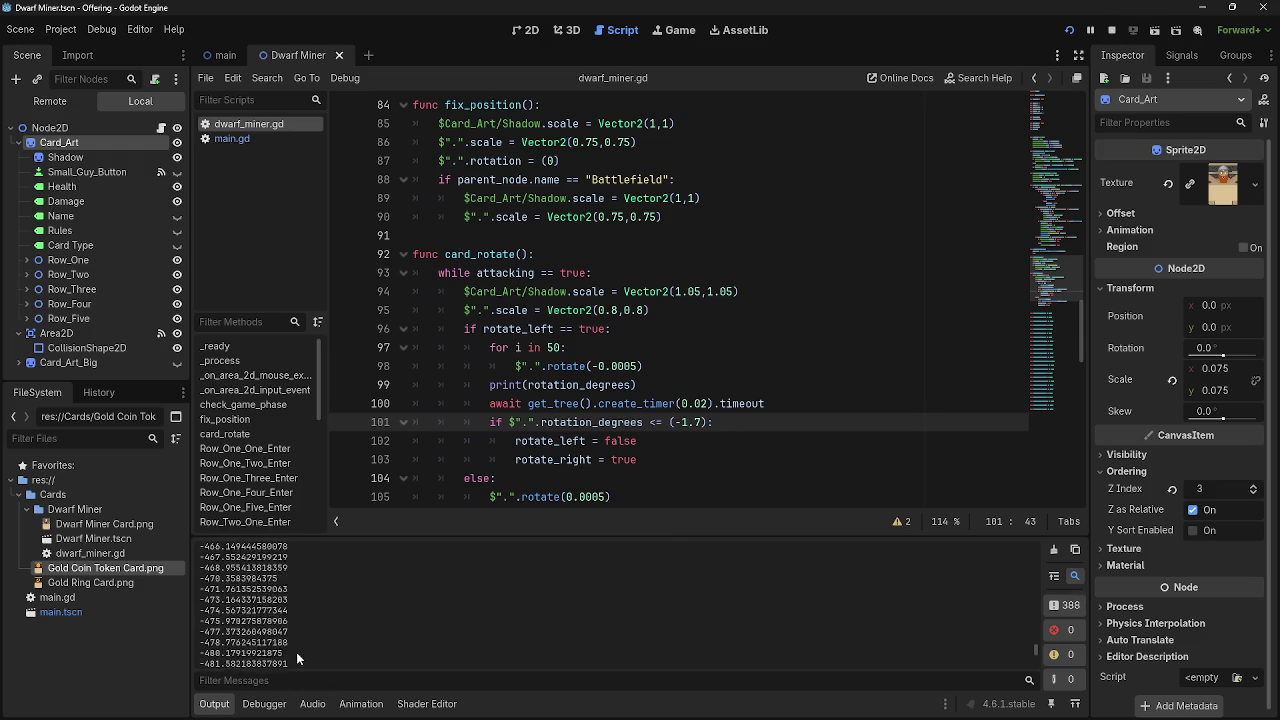
# Step: Test-run the game: play the middle dwarf card, cycle turns until it rotates, then stop
pyautogui.click(654, 422)
pyautogui.click(651, 422)
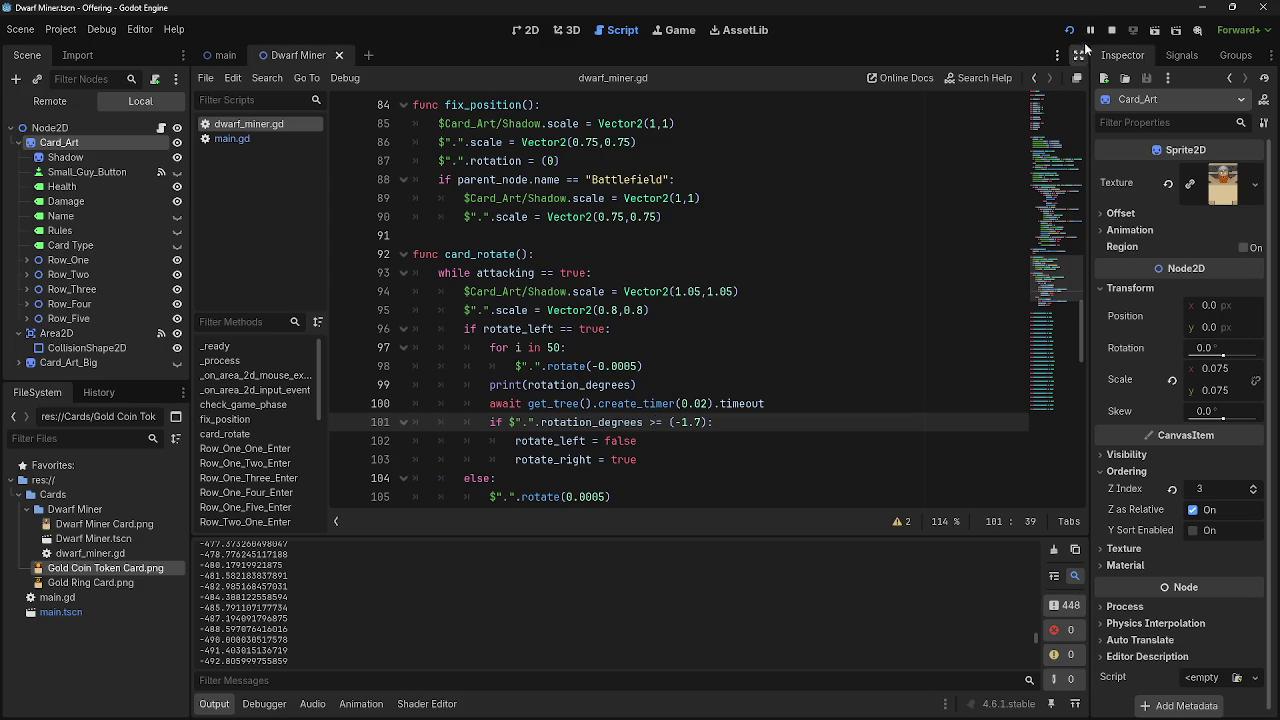
pyautogui.click(1069, 30)
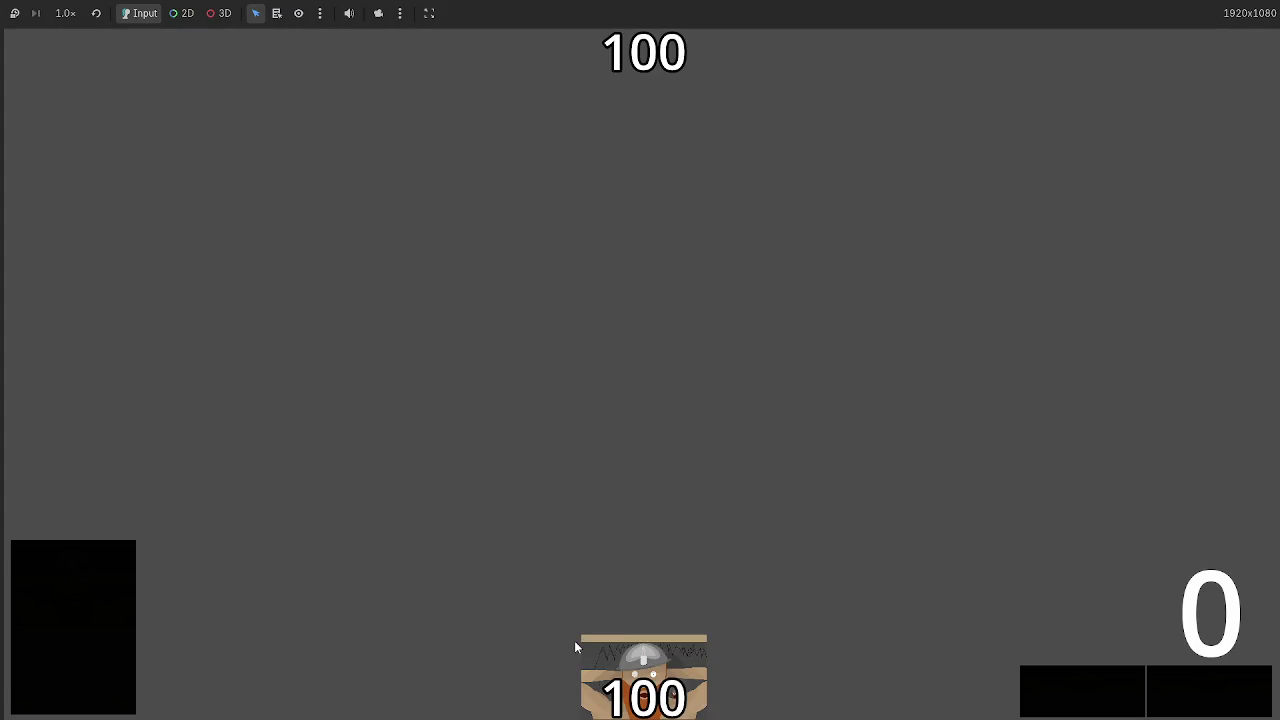
pyautogui.click(641, 629)
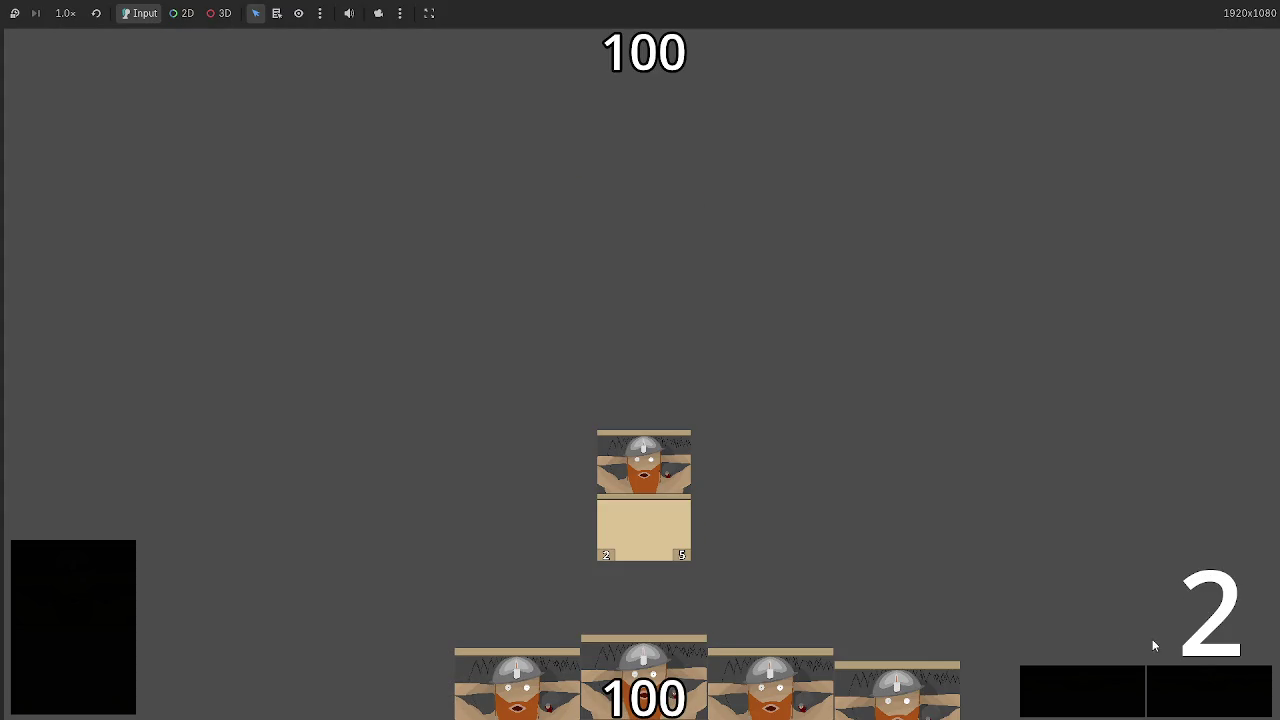
pyautogui.click(1170, 680)
pyautogui.click(1107, 691)
pyautogui.click(1107, 691)
pyautogui.click(1107, 691)
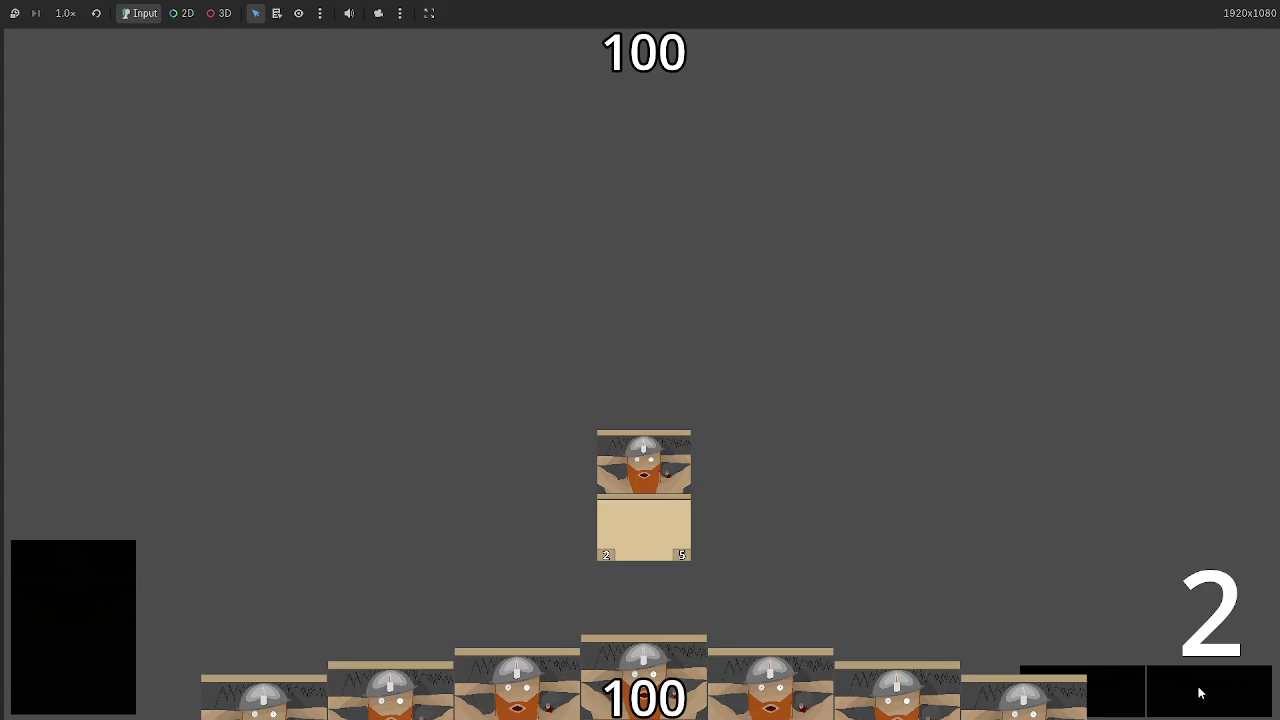
pyautogui.click(1200, 693)
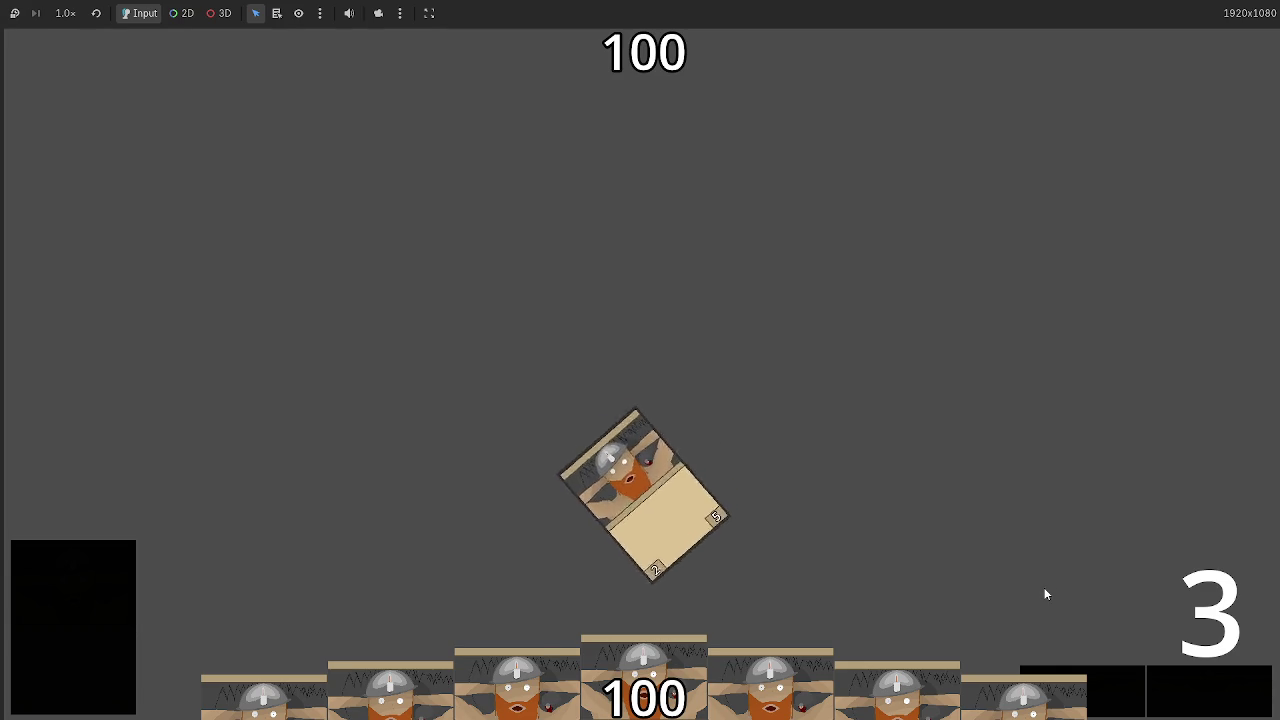
pyautogui.press('F8')
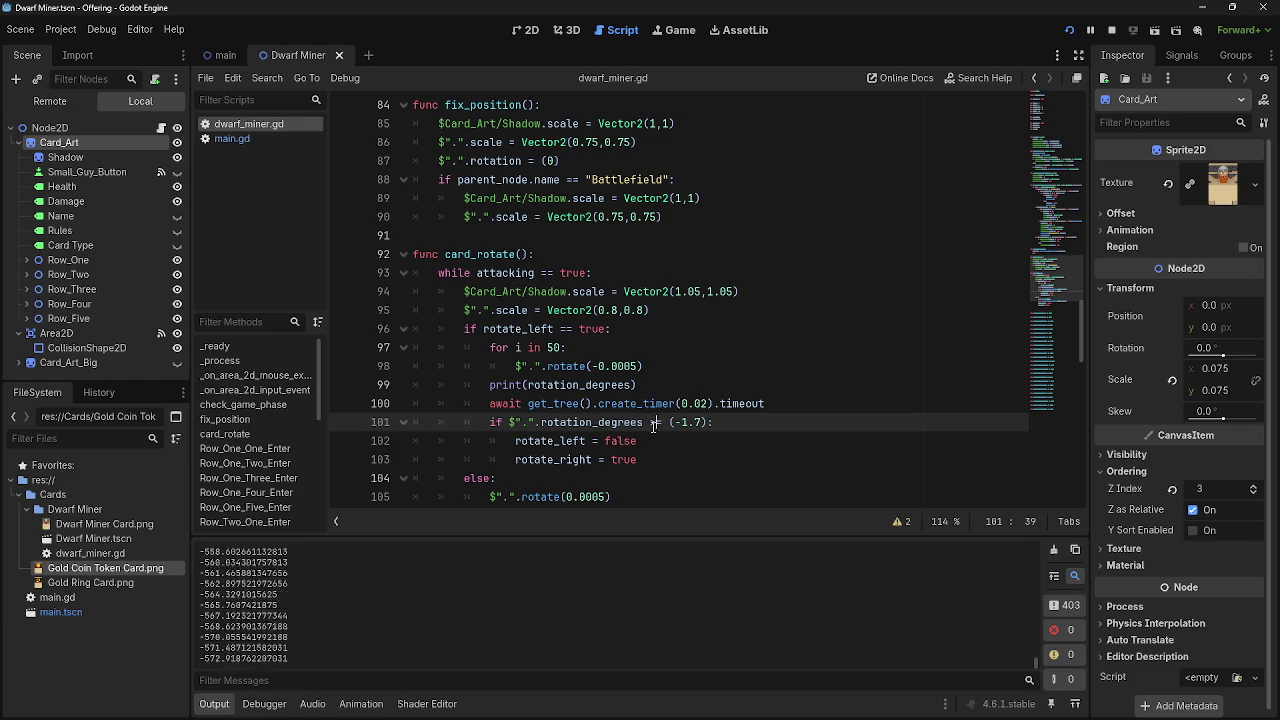
# Step: Change line 101's check to rotation_degrees >= (1.7) and relaunch the game
pyautogui.write('=')
pyautogui.press('Right')
pyautogui.press('Right')
pyautogui.press('Delete')
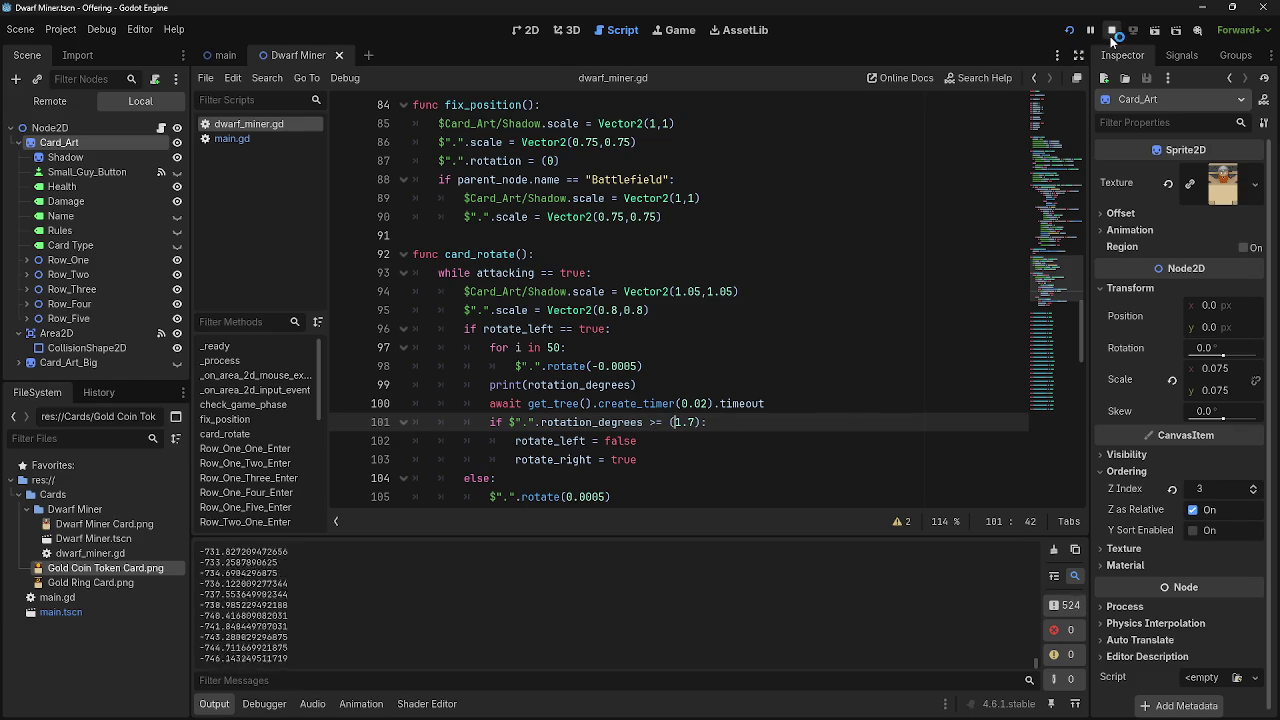
pyautogui.click(1111, 30)
pyautogui.click(1069, 30)
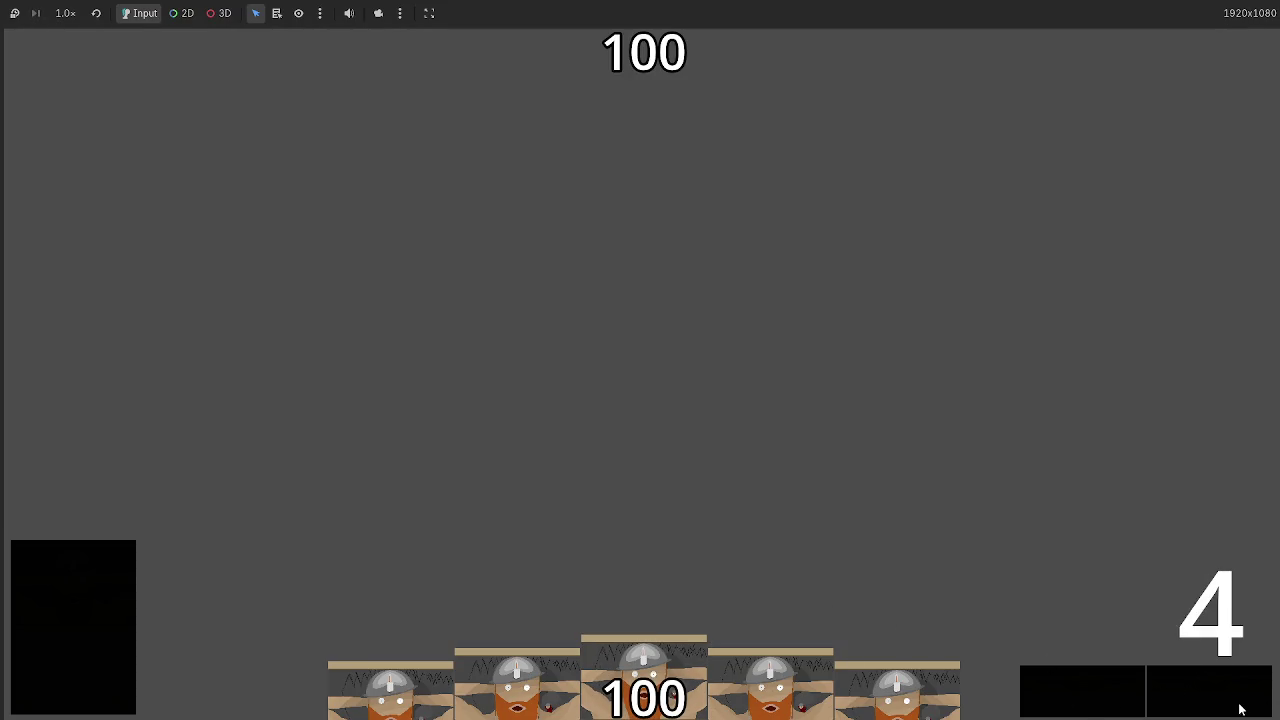
# Step: Play the middle dwarf card, advance the phase to watch it spin, then stop the game
pyautogui.click(667, 665)
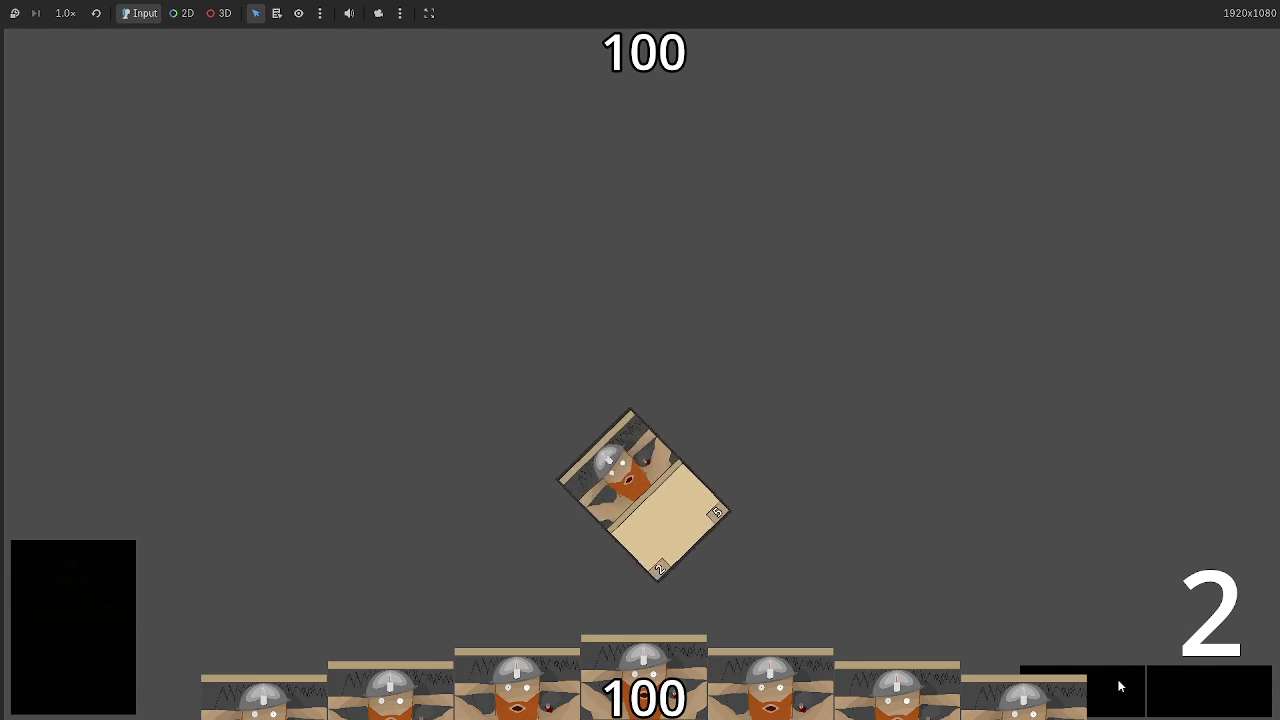
pyautogui.click(1176, 688)
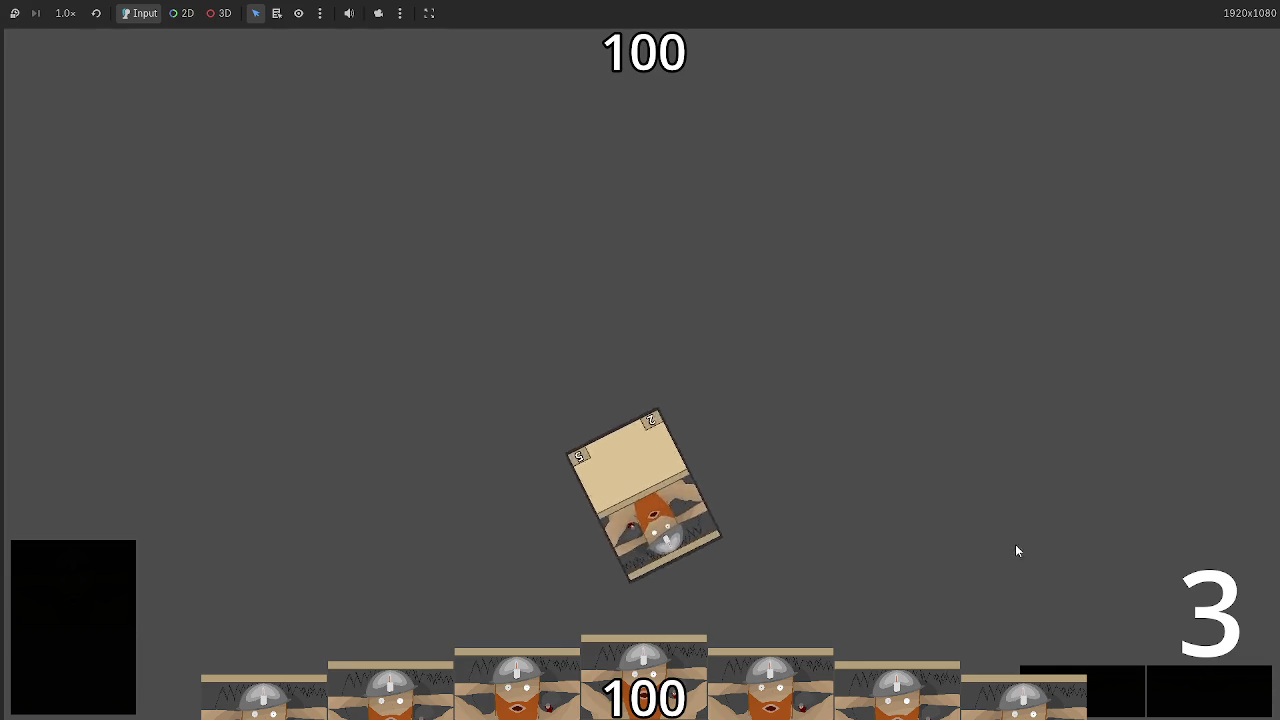
pyautogui.press('F8')
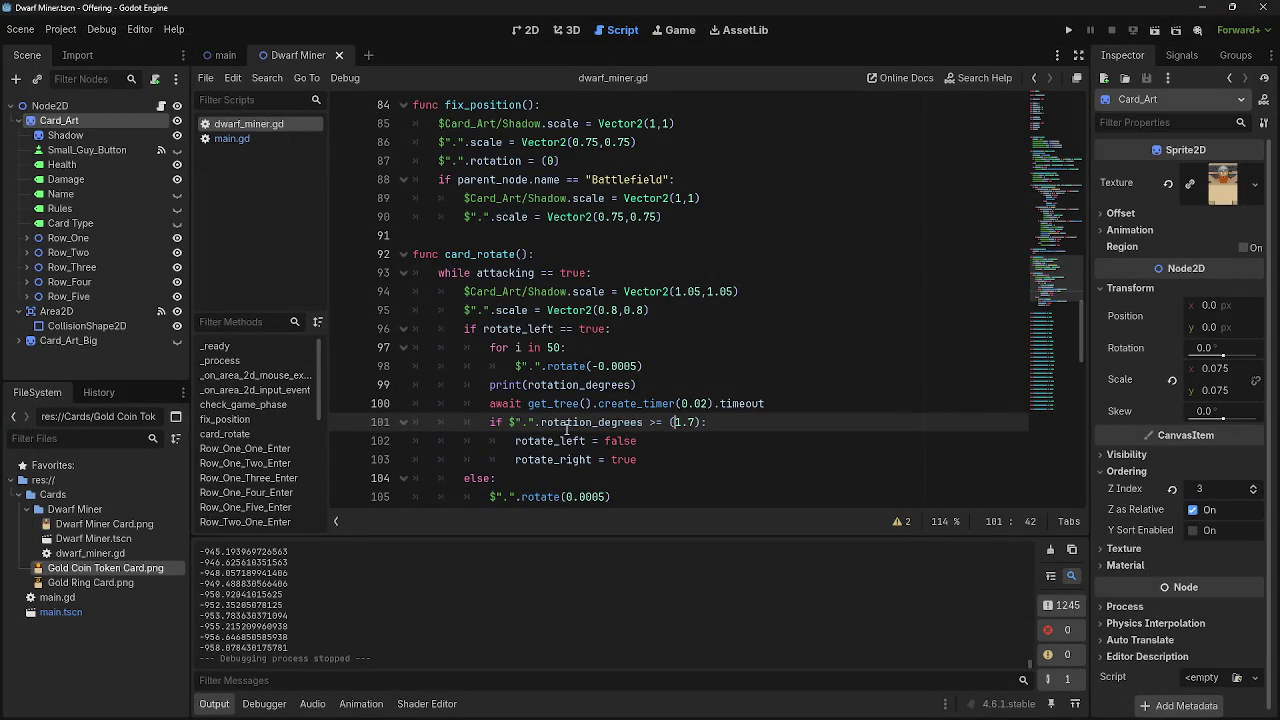
# Step: Add a minus before 1.7 and turn '>' into '<' on line 101's threshold check
pyautogui.scroll(-2, 632, 452)
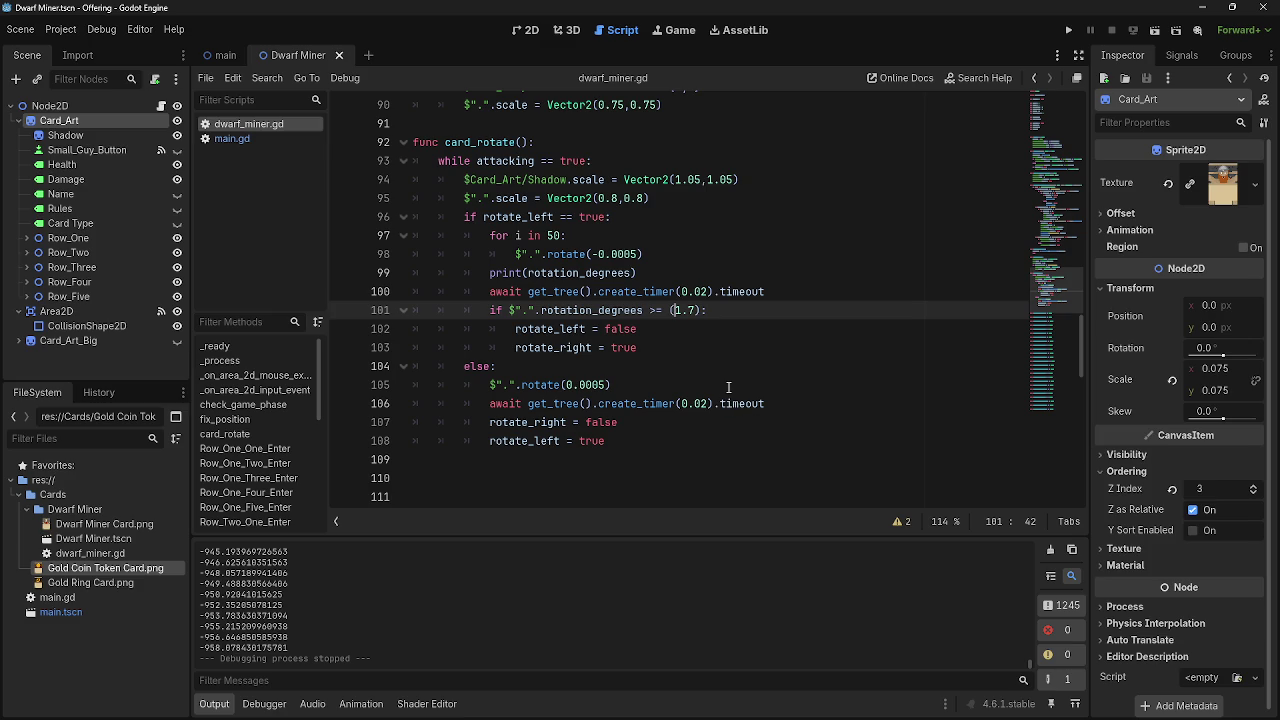
pyautogui.moveTo(504, 310); pyautogui.dragTo(702, 311)
pyautogui.click(673, 310)
pyautogui.click(702, 311)
pyautogui.write('-')
pyautogui.click(651, 311)
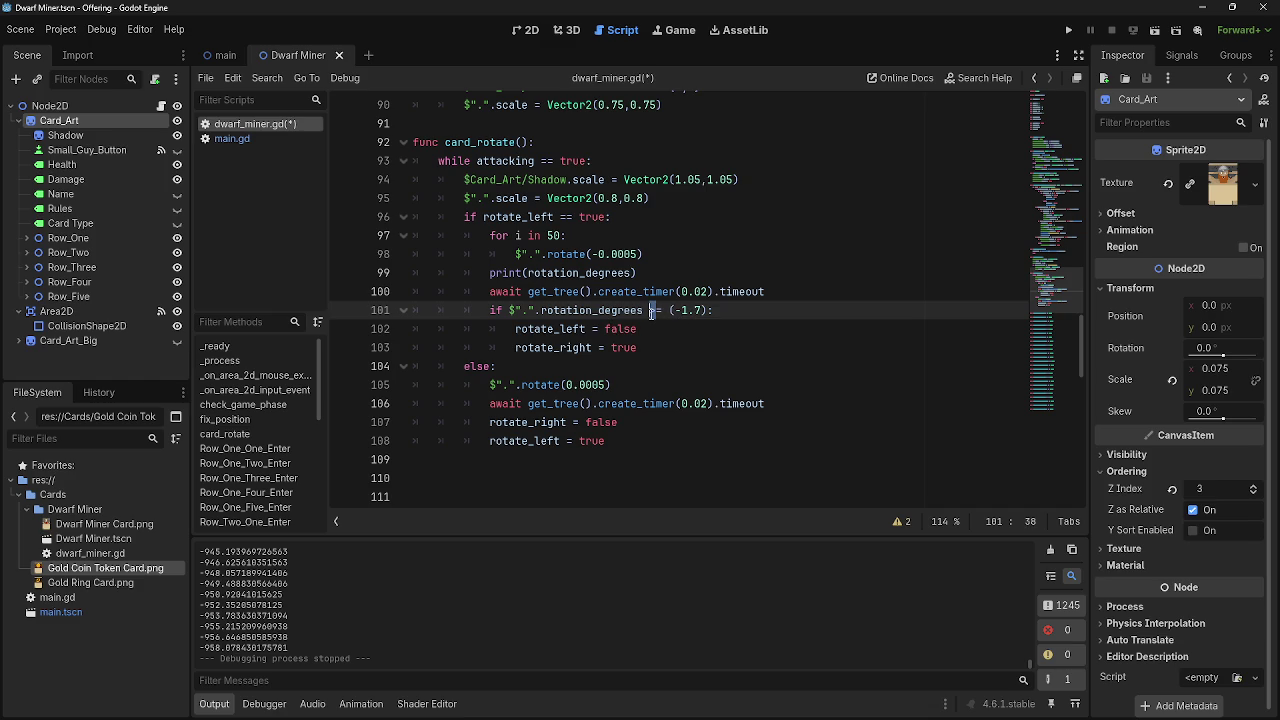
pyautogui.write('<')
# Step: Test-run the game with a Dwarf Miner played to the centre, then stop it and inspect line 101's condition
pyautogui.click(1068, 30)
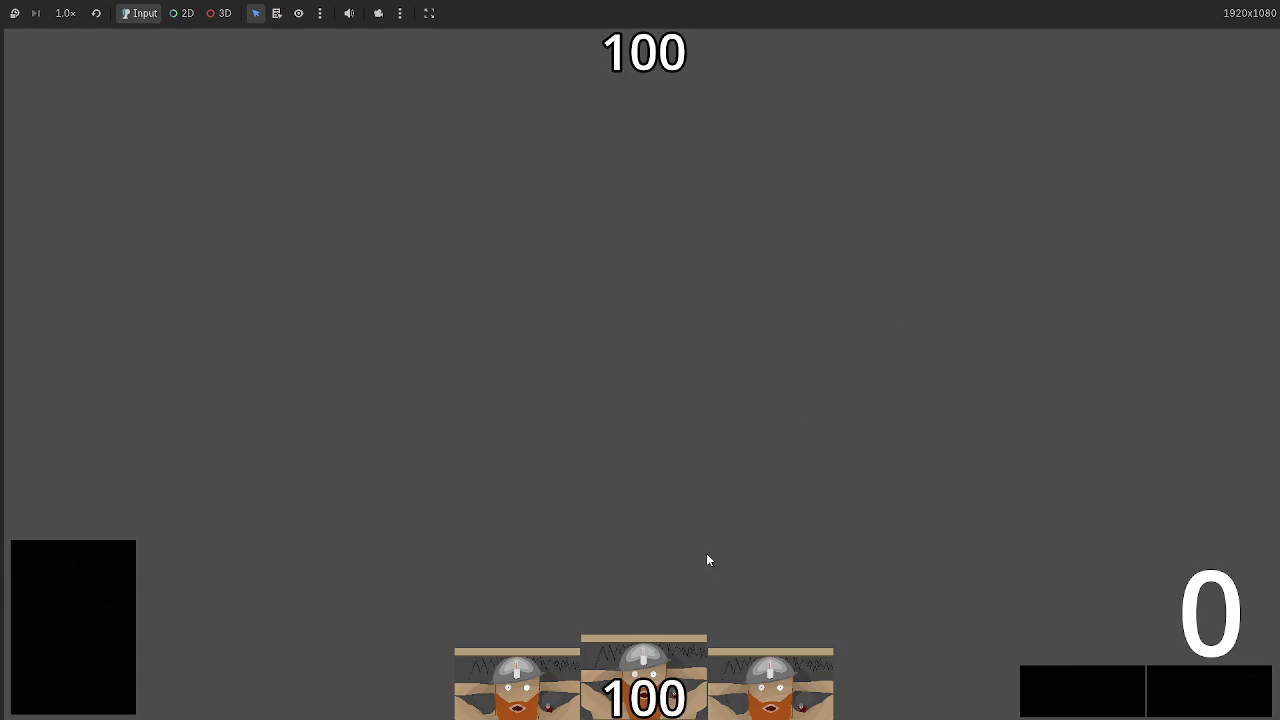
pyautogui.click(668, 617)
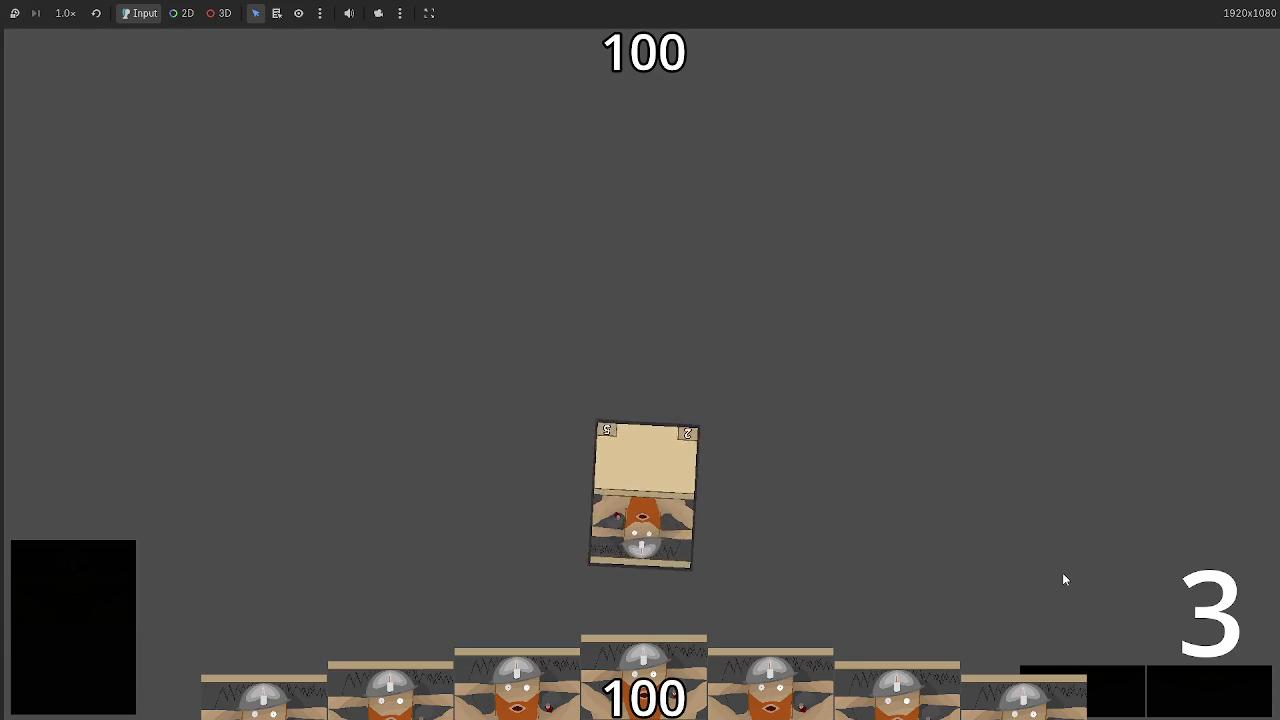
pyautogui.press('F8')
pyautogui.moveTo(491, 310)
pyautogui.mouseDown()
pyautogui.moveTo(652, 310)
pyautogui.moveTo(777, 289)
pyautogui.mouseUp()
pyautogui.click(777, 289)
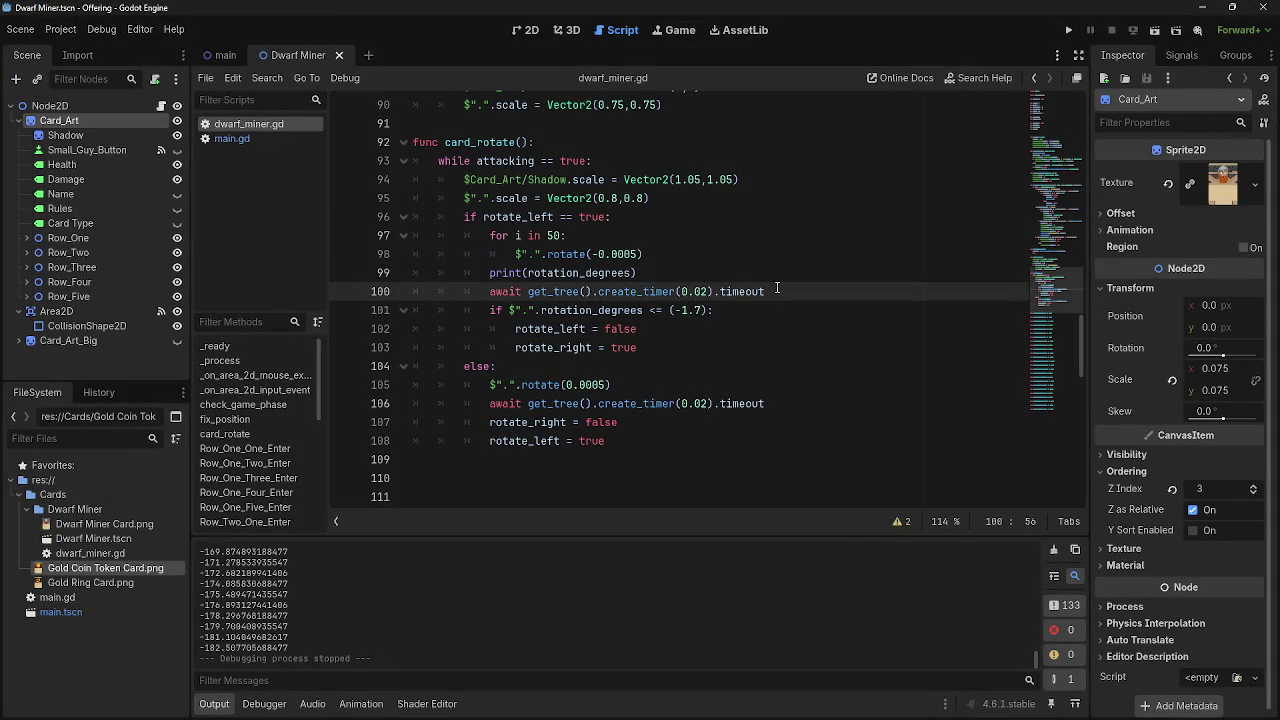
# Step: Review the rotate loop on lines 97–98, then run and stop the game again
pyautogui.moveTo(489, 236); pyautogui.dragTo(673, 256)
pyautogui.click(685, 346)
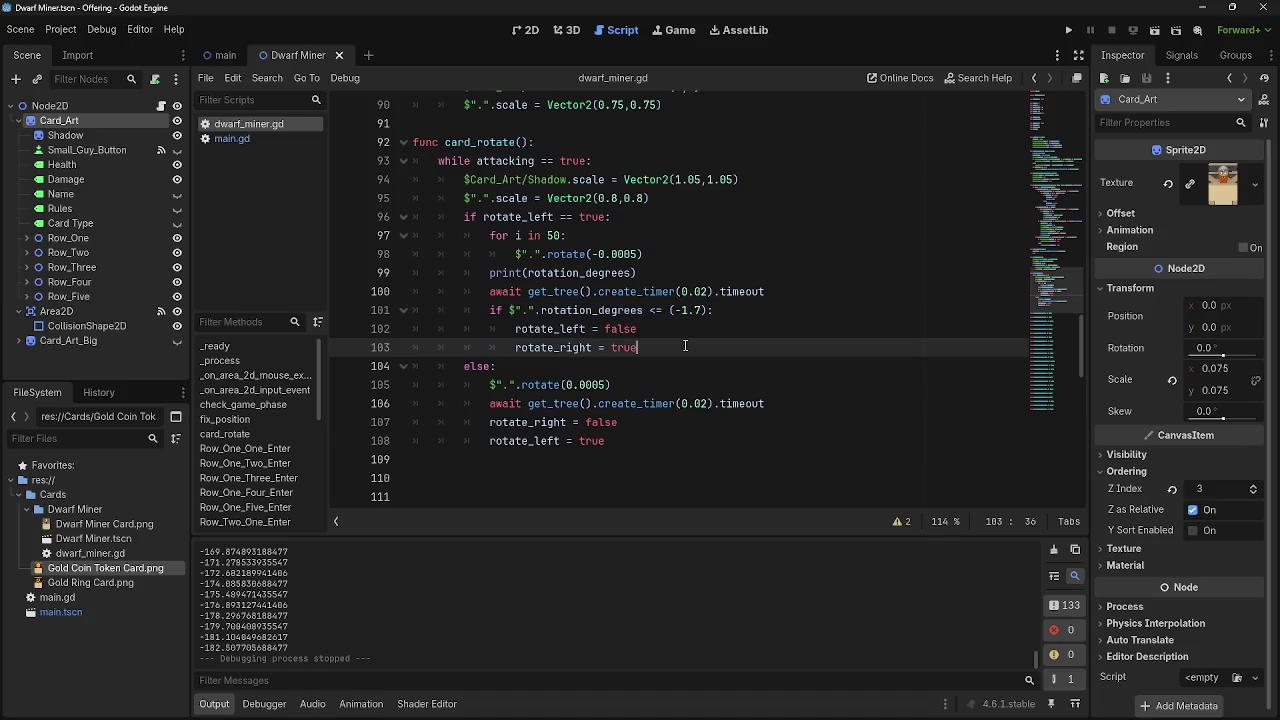
pyautogui.click(1067, 32)
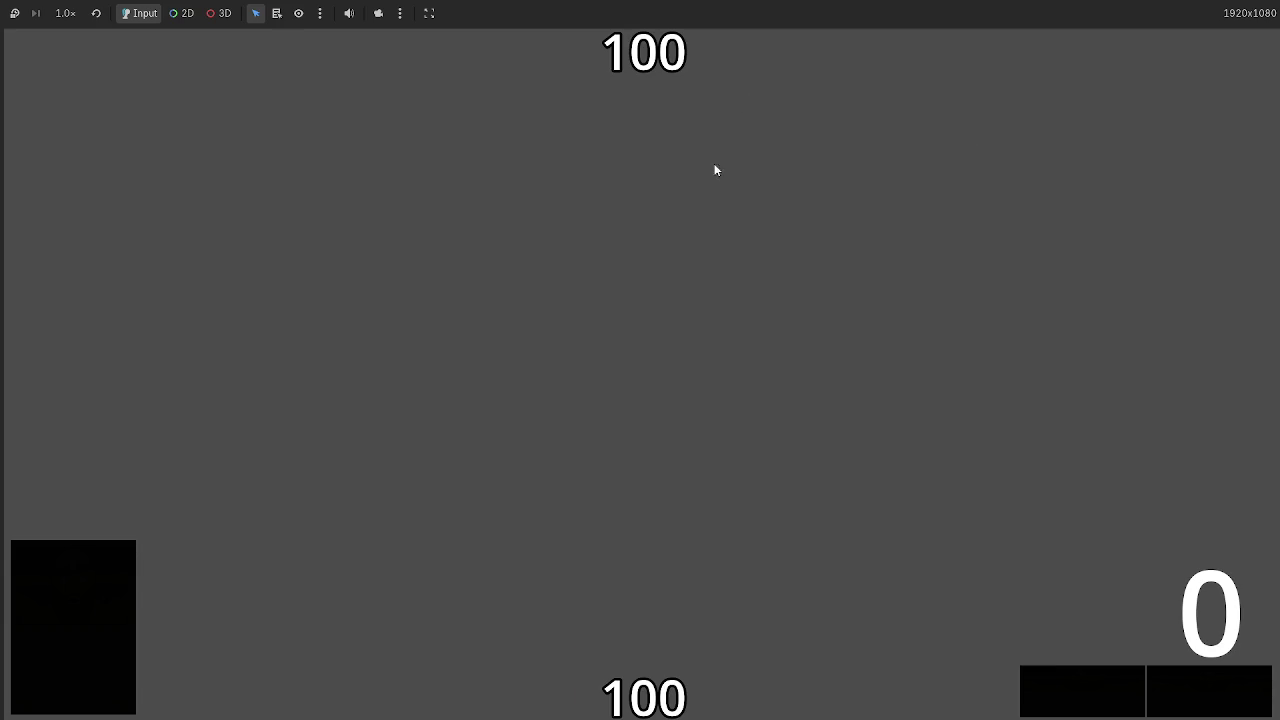
pyautogui.press('F8')
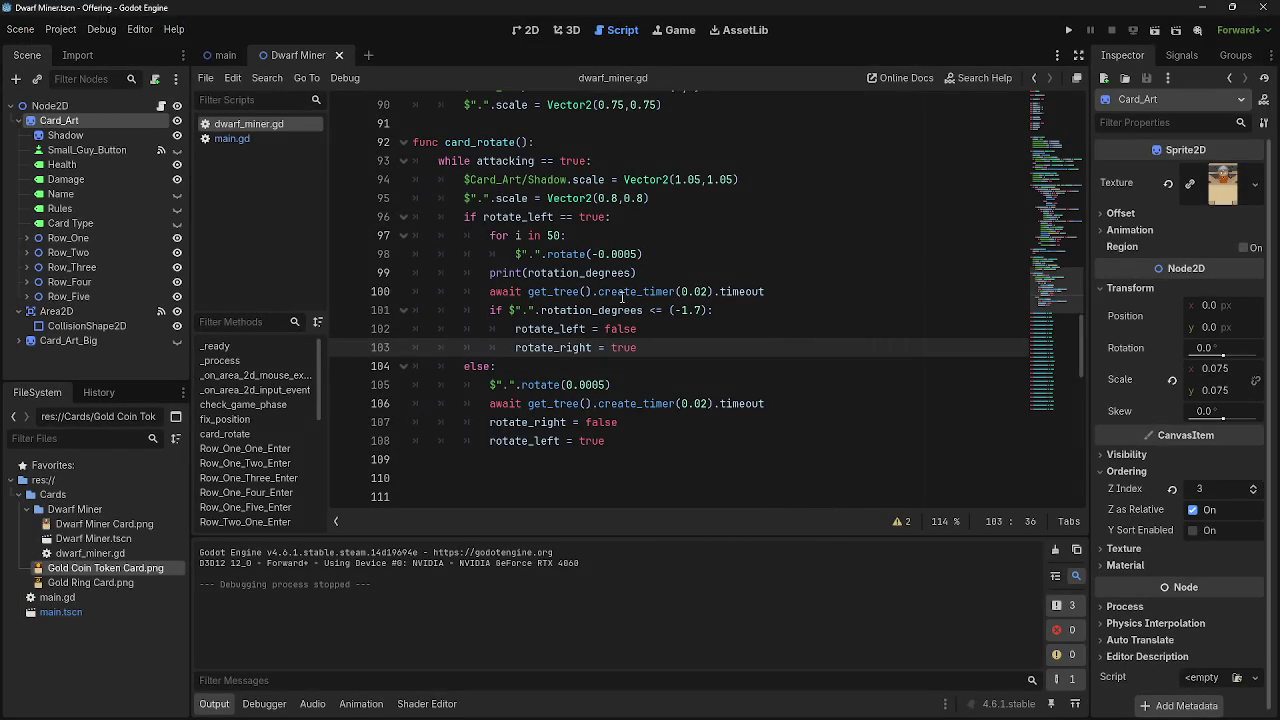
# Step: Review the rotate call, awaited timer and rotation_degrees threshold check on lines 97–103
pyautogui.click(572, 235)
pyautogui.moveTo(515, 254); pyautogui.dragTo(757, 264)
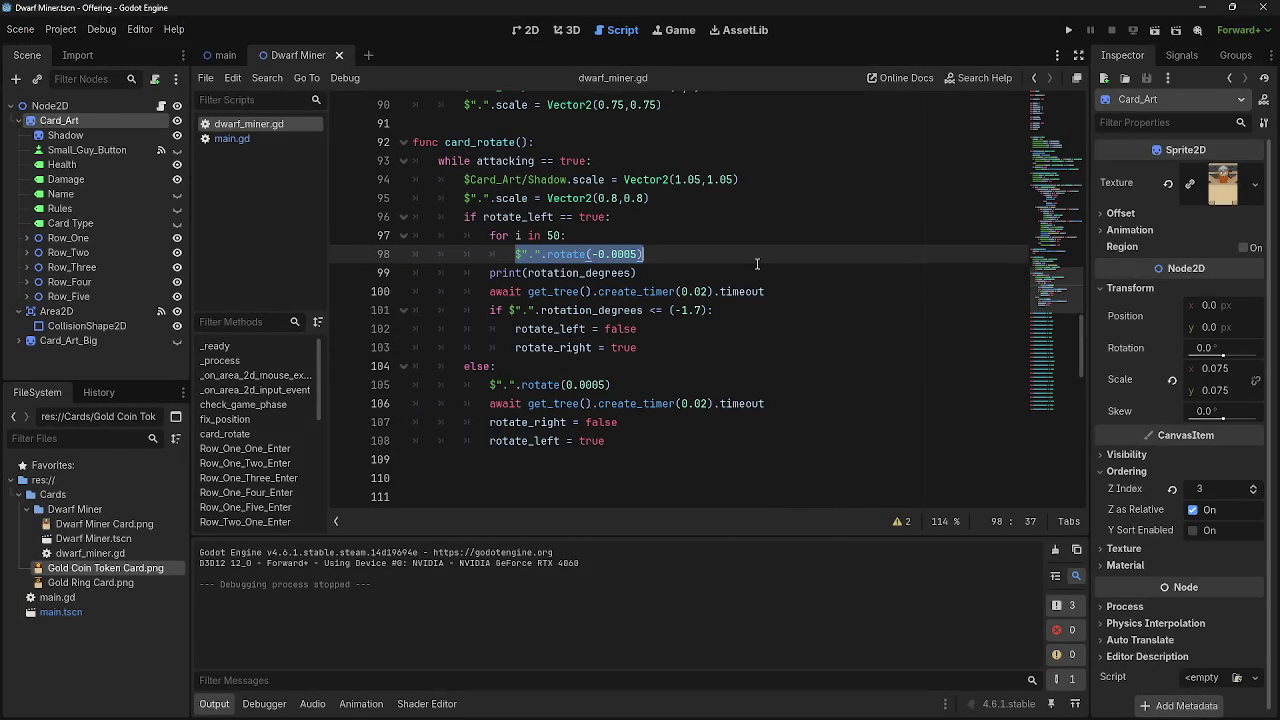
pyautogui.click(757, 264)
pyautogui.moveTo(786, 291)
pyautogui.mouseDown()
pyautogui.moveTo(490, 291)
pyautogui.moveTo(790, 288)
pyautogui.mouseUp()
pyautogui.click(490, 291)
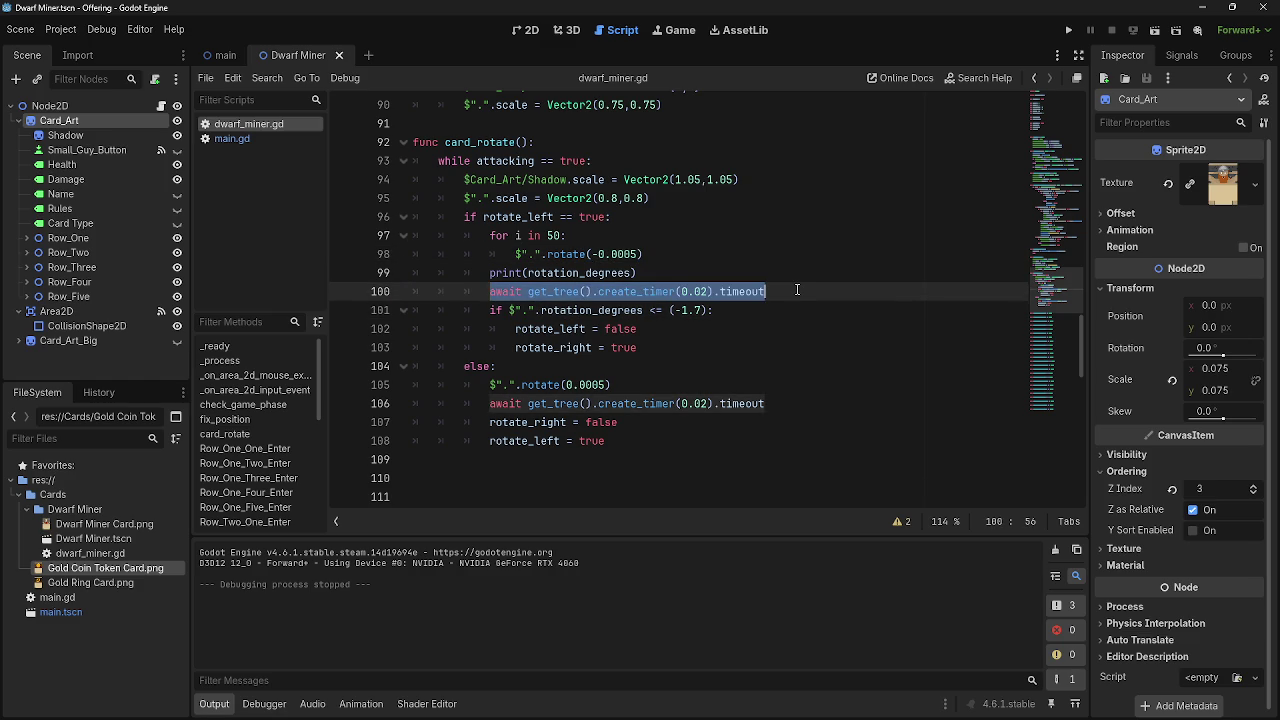
pyautogui.moveTo(737, 312)
pyautogui.mouseDown()
pyautogui.moveTo(488, 311)
pyautogui.moveTo(670, 351)
pyautogui.mouseUp()
pyautogui.click(490, 311)
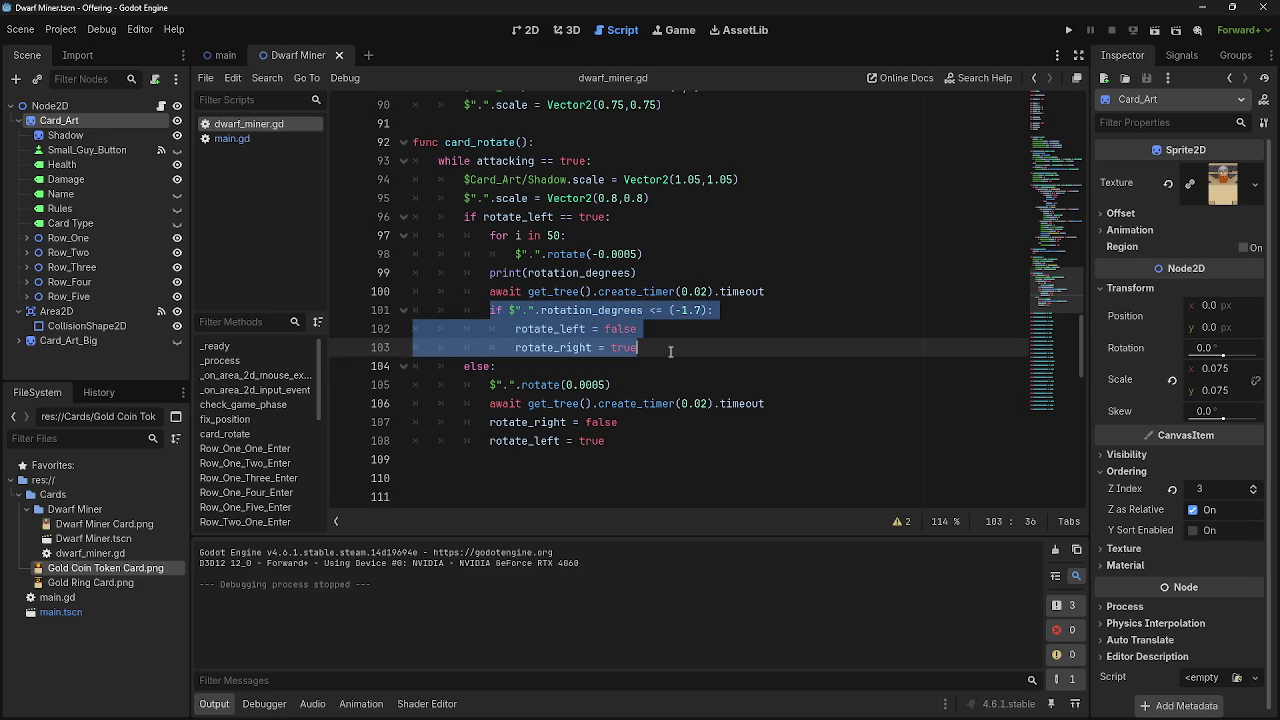
pyautogui.click(670, 351)
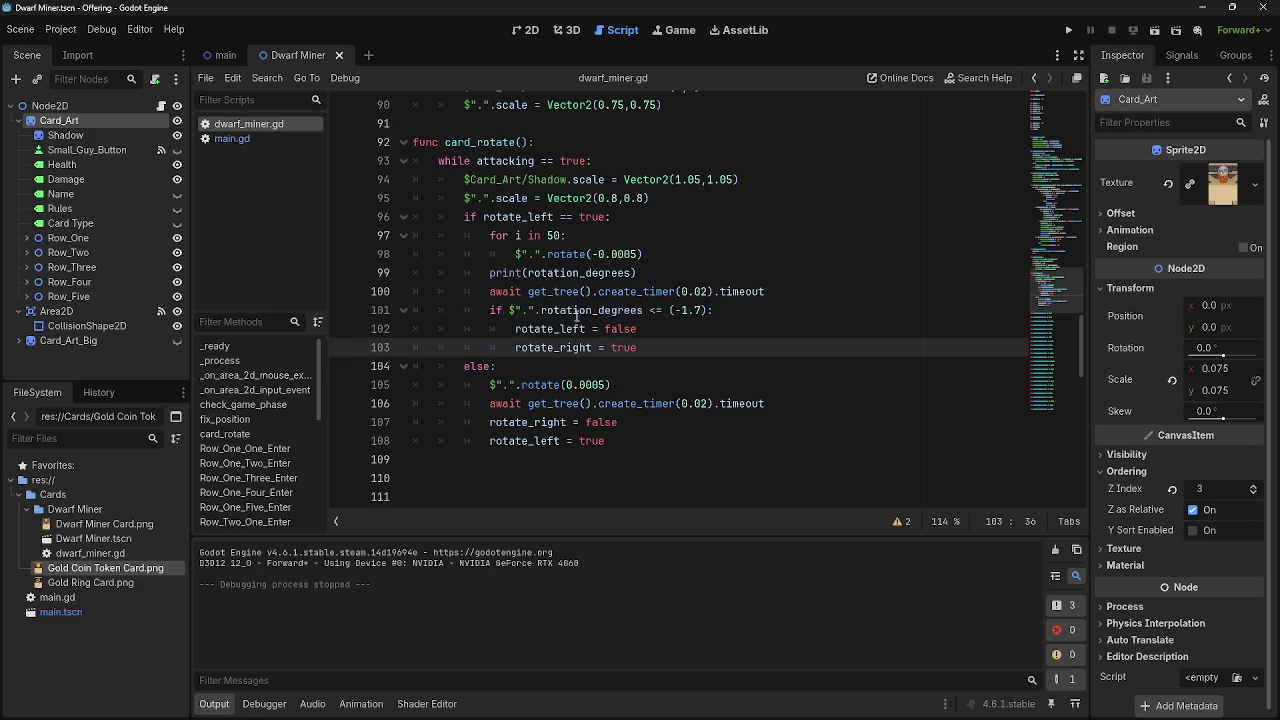
pyautogui.doubleClick(569, 311)
pyautogui.click(522, 311)
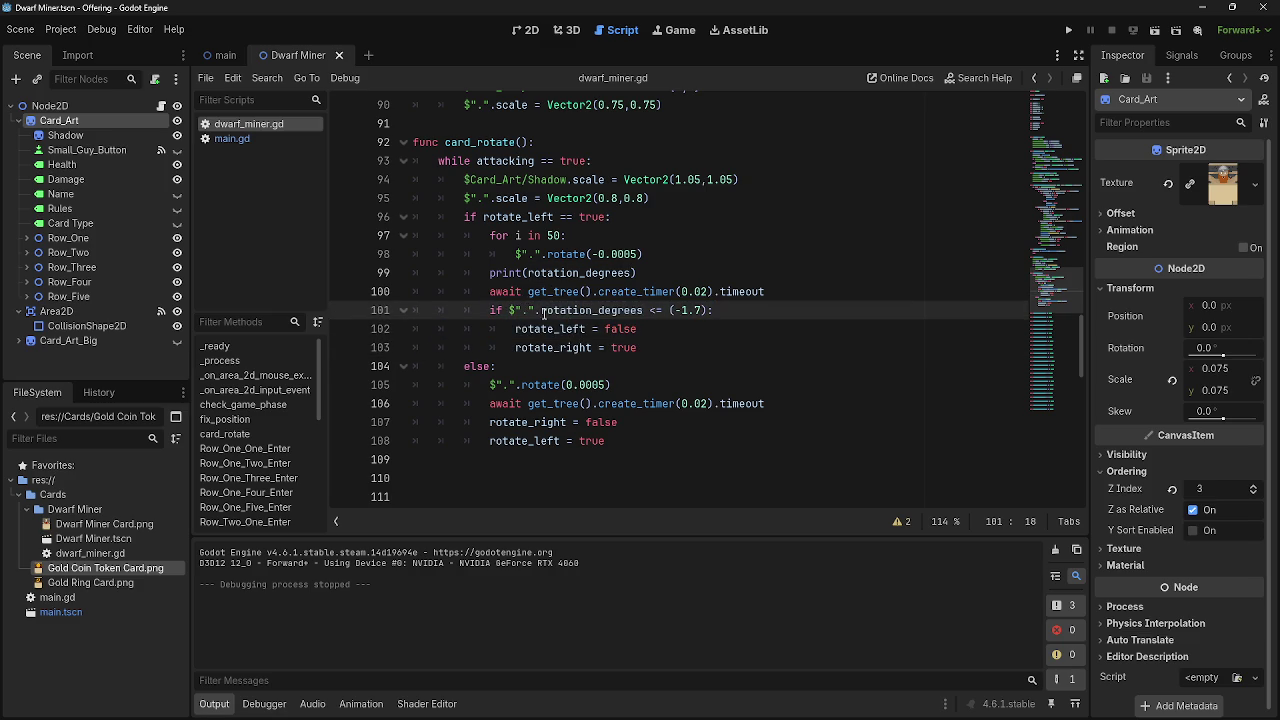
# Step: Tilt the root Node2D's Inspector rotation away from zero and relaunch the game
pyautogui.click(75, 106)
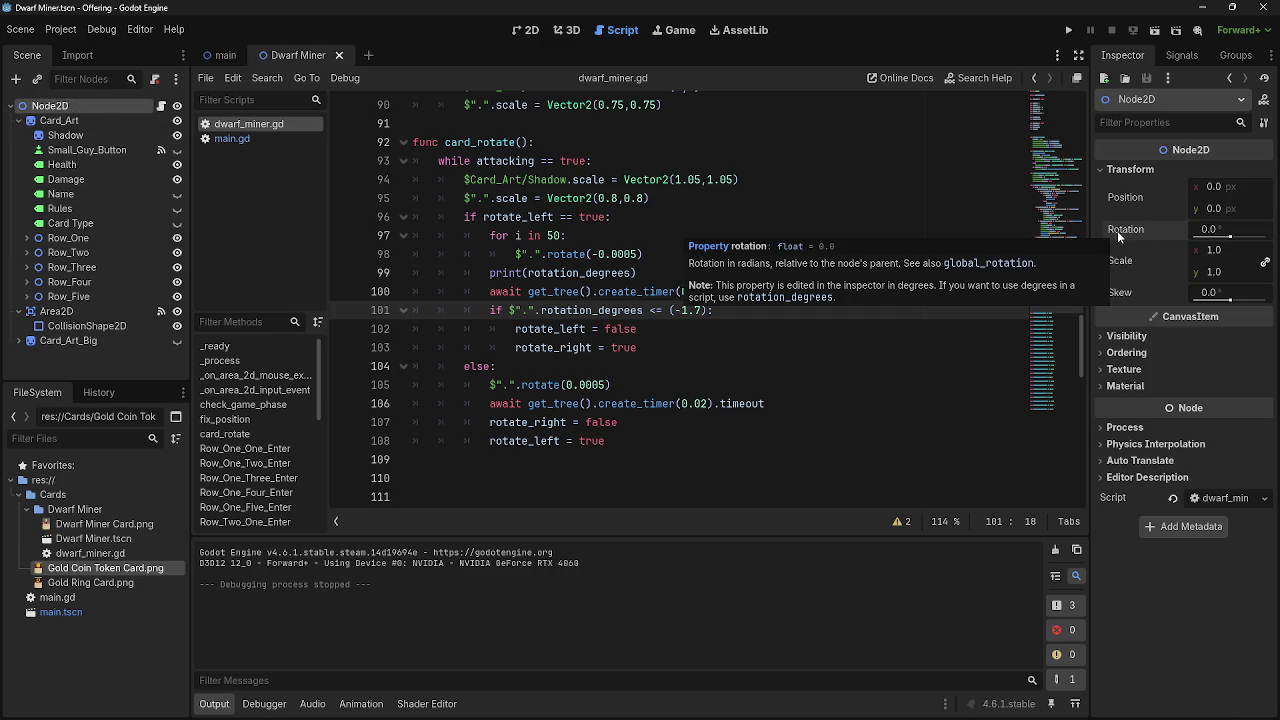
pyautogui.moveTo(1229, 238)
pyautogui.mouseDown()
pyautogui.moveTo(1210, 238)
pyautogui.moveTo(1236, 240)
pyautogui.mouseUp()
pyautogui.click(1070, 30)
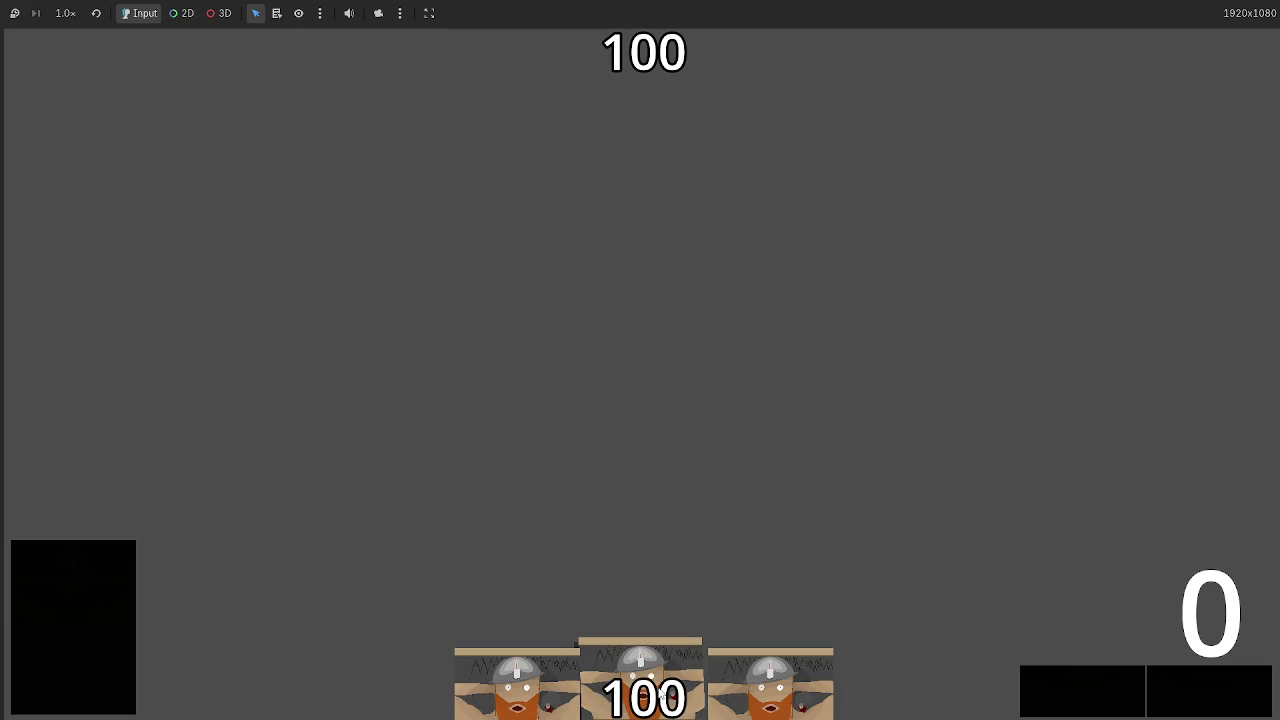
# Step: Play a Dwarf Miner to the centre and advance the turn counter so it rotates
pyautogui.click(633, 680)
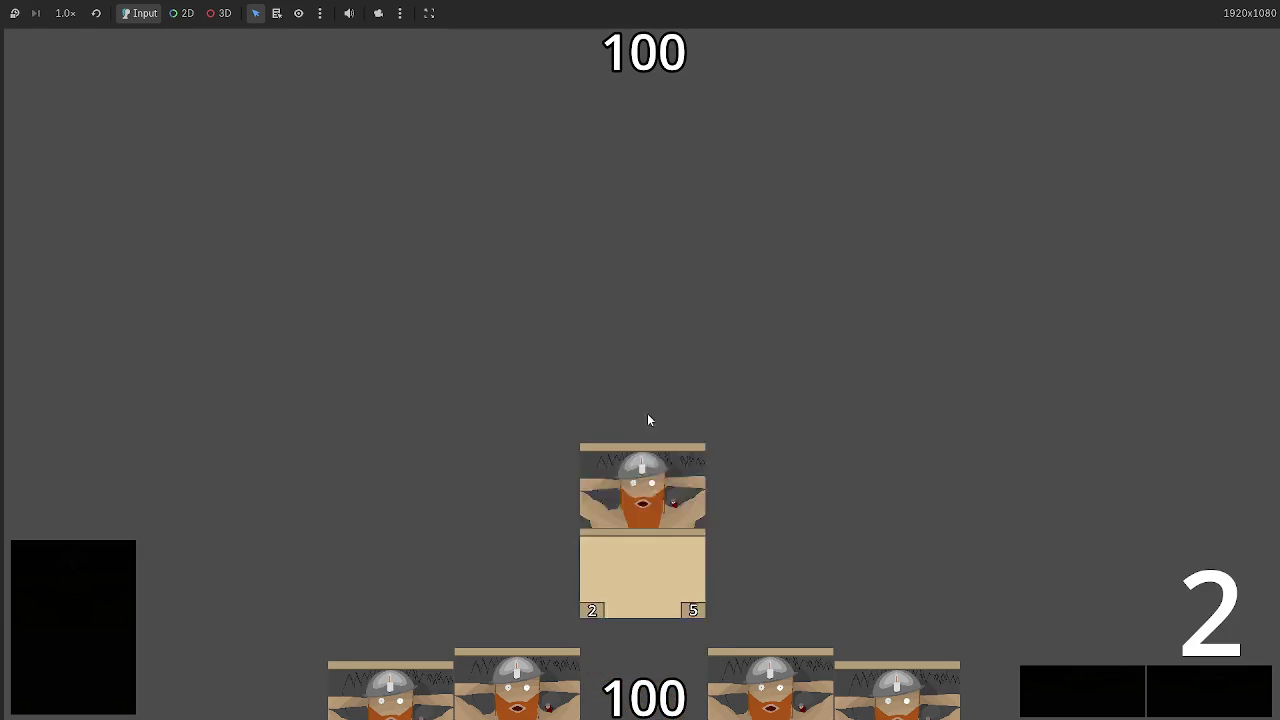
pyautogui.click(1193, 681)
pyautogui.click(1207, 680)
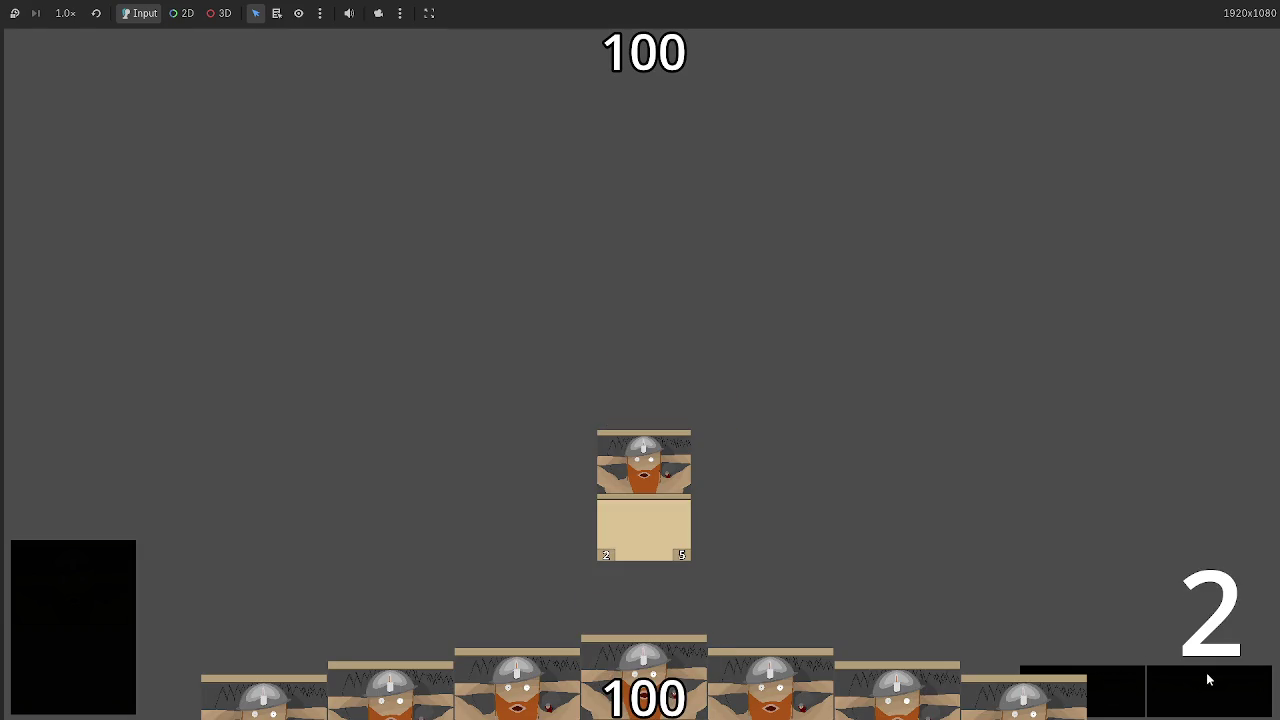
pyautogui.click(1207, 680)
pyautogui.click(1104, 689)
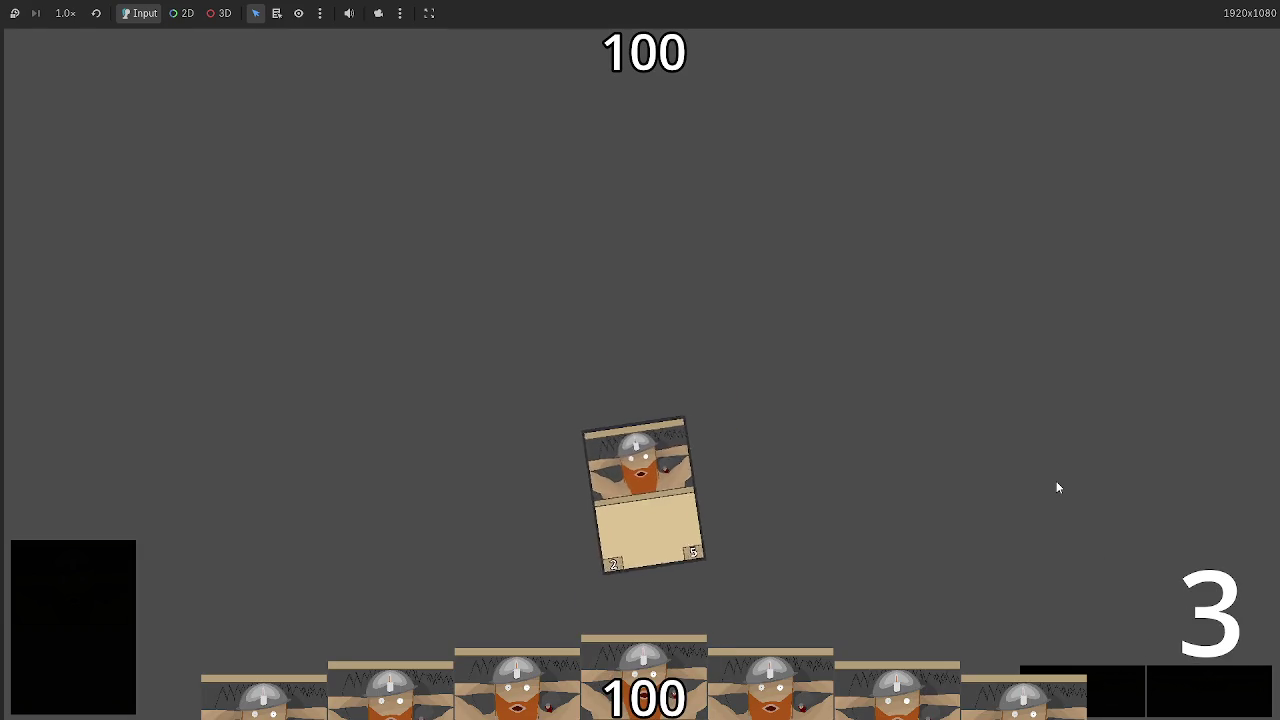
# Step: Change the left threshold on line 101 from -1.7 to -10.7 and relaunch the game
pyautogui.hotkey('alt', 'Tab')
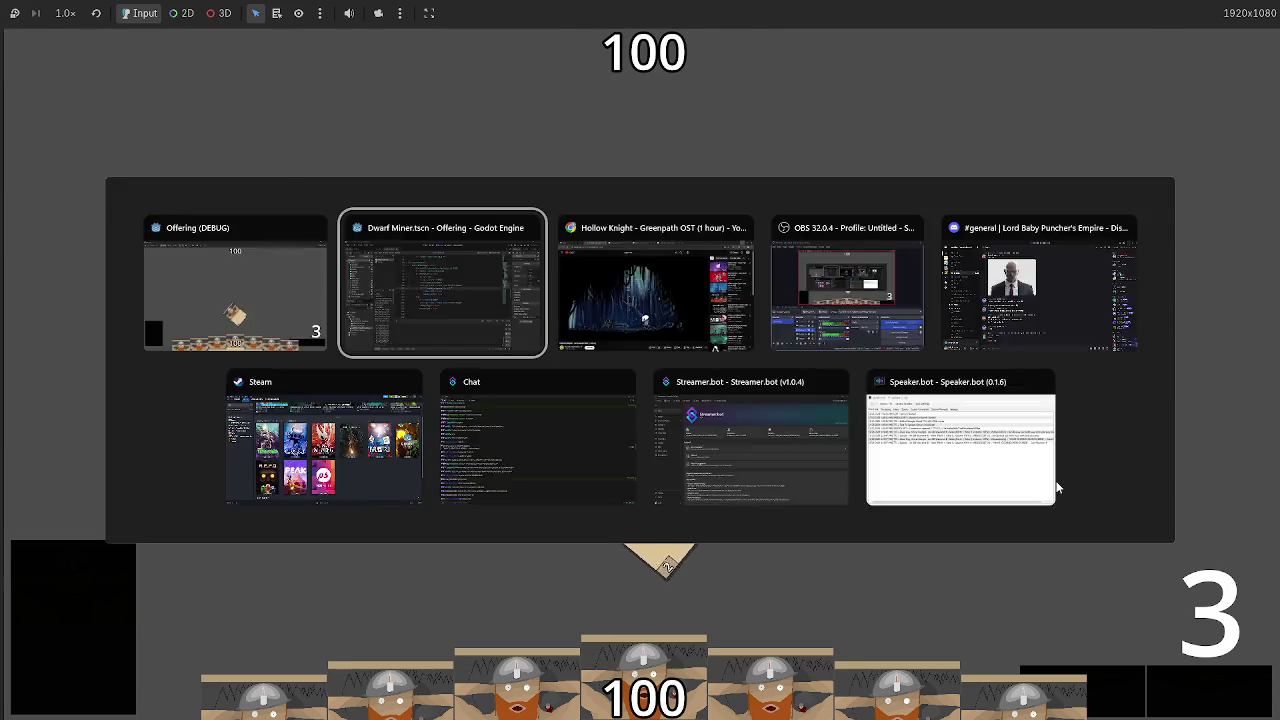
pyautogui.press('F5')
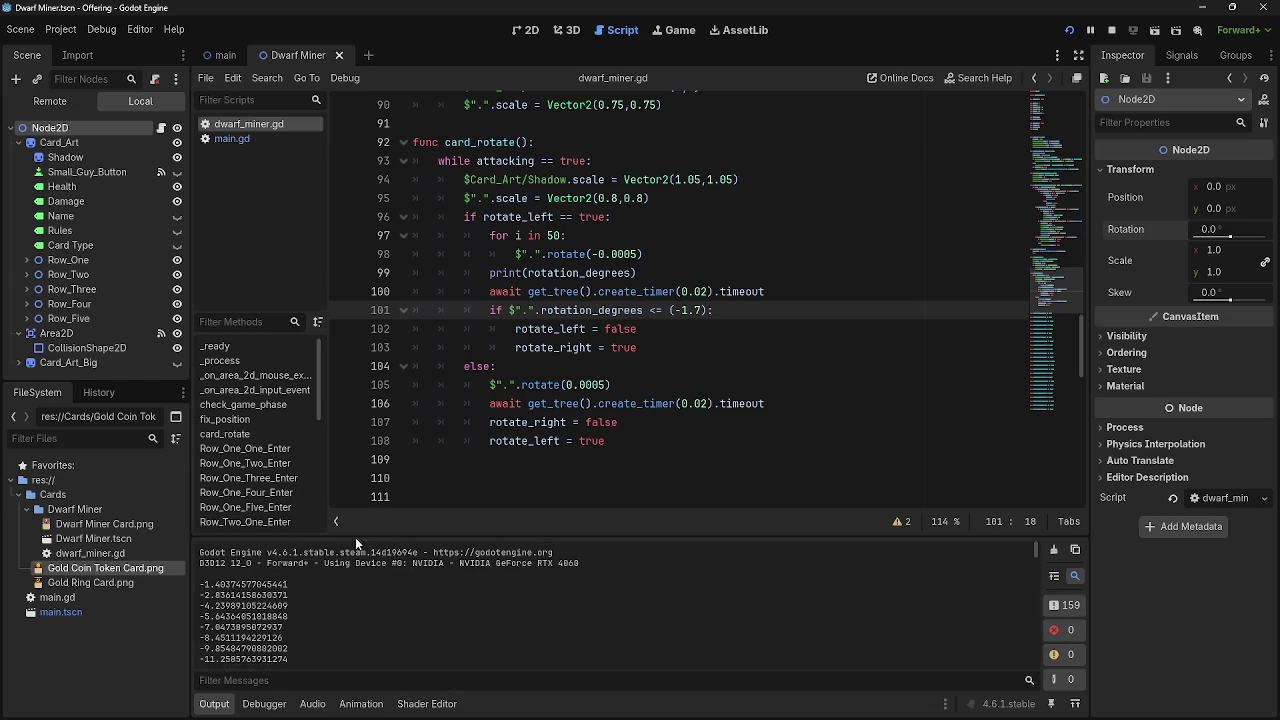
pyautogui.click(694, 310)
pyautogui.write('0')
pyautogui.click(1074, 32)
pyautogui.click(1076, 34)
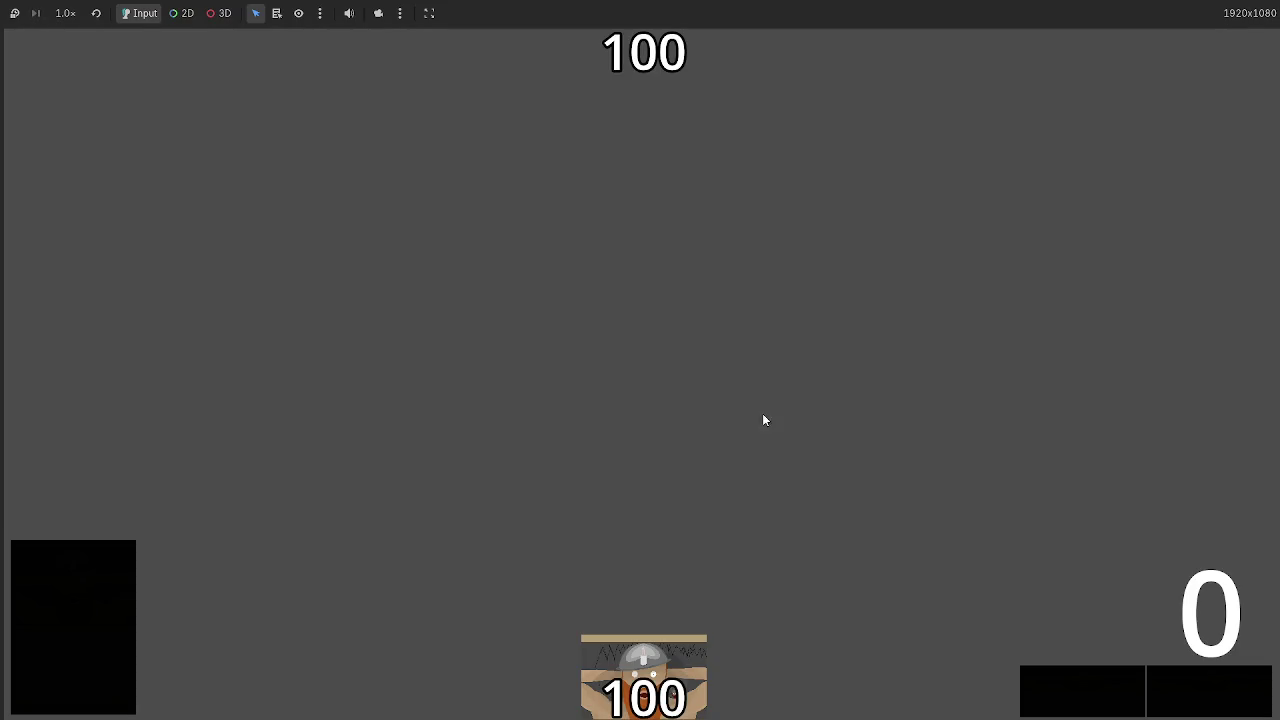
# Step: Play the middle hand card to the centre, advance three turns, then close the game
pyautogui.moveTo(657, 648)
pyautogui.mouseDown()
pyautogui.moveTo(609, 349)
pyautogui.moveTo(640, 450)
pyautogui.mouseUp()
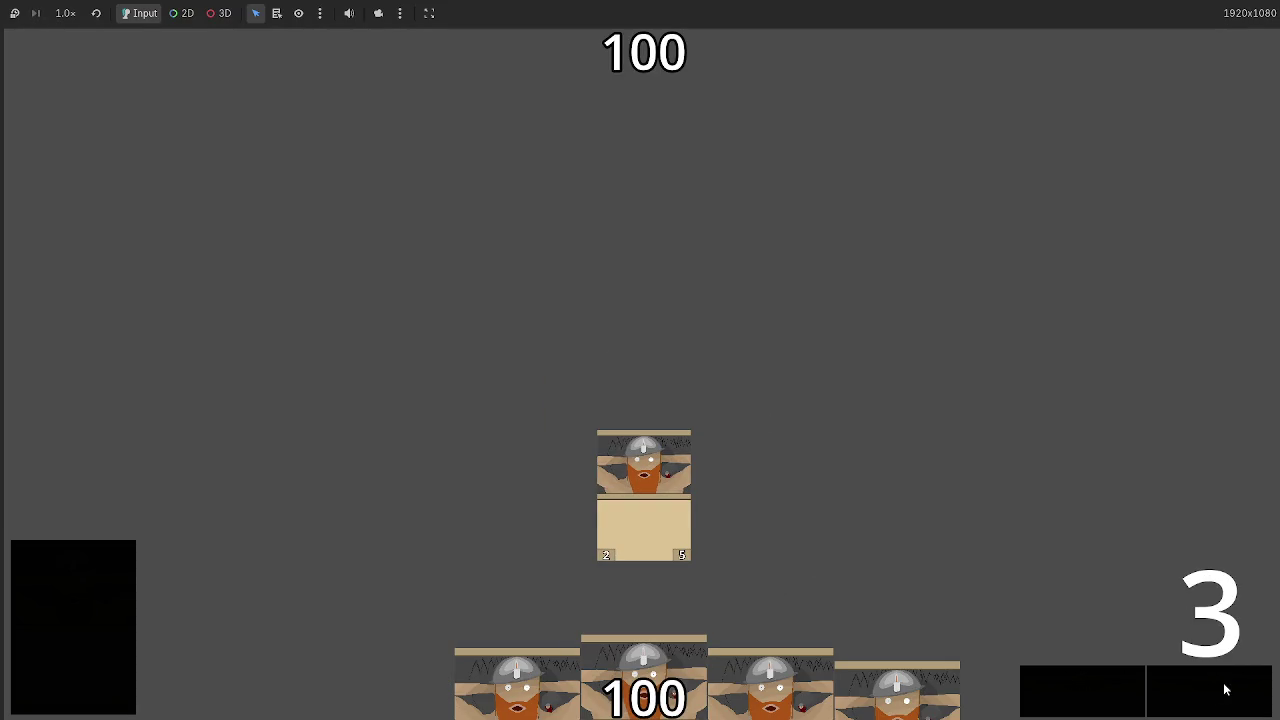
pyautogui.click(1095, 695)
pyautogui.click(1130, 697)
pyautogui.click(1214, 694)
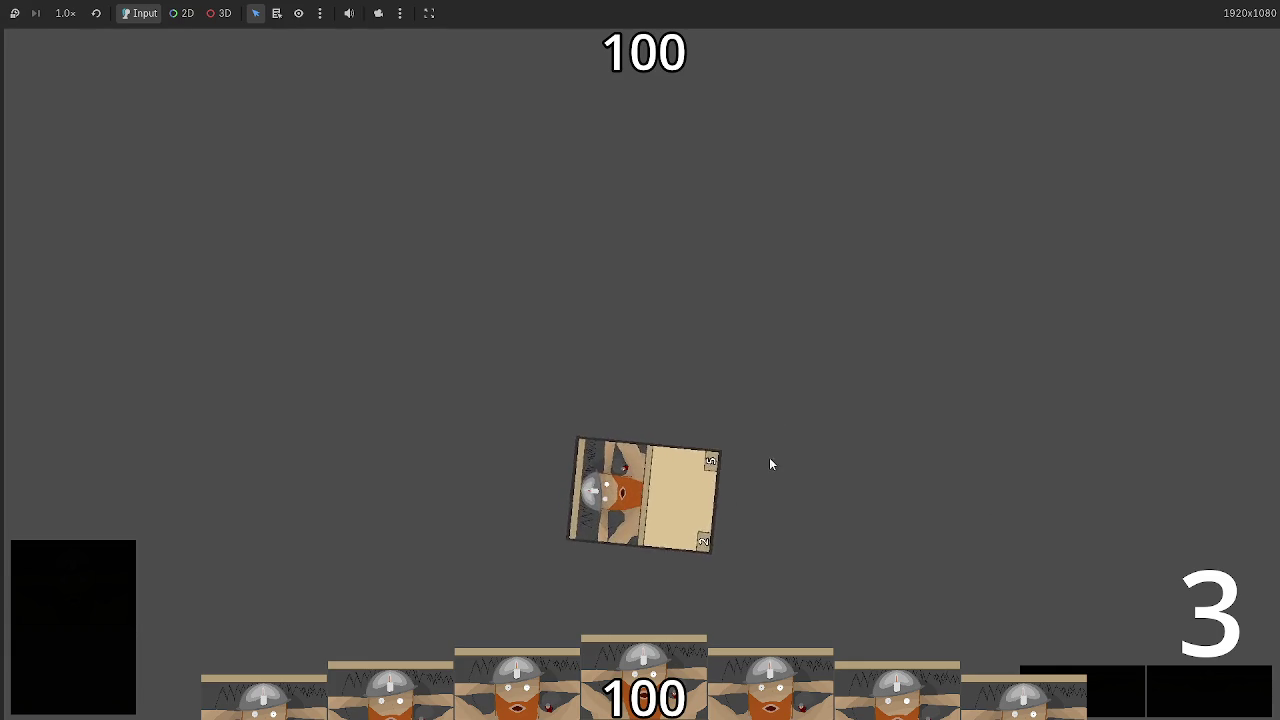
pyautogui.press('F8')
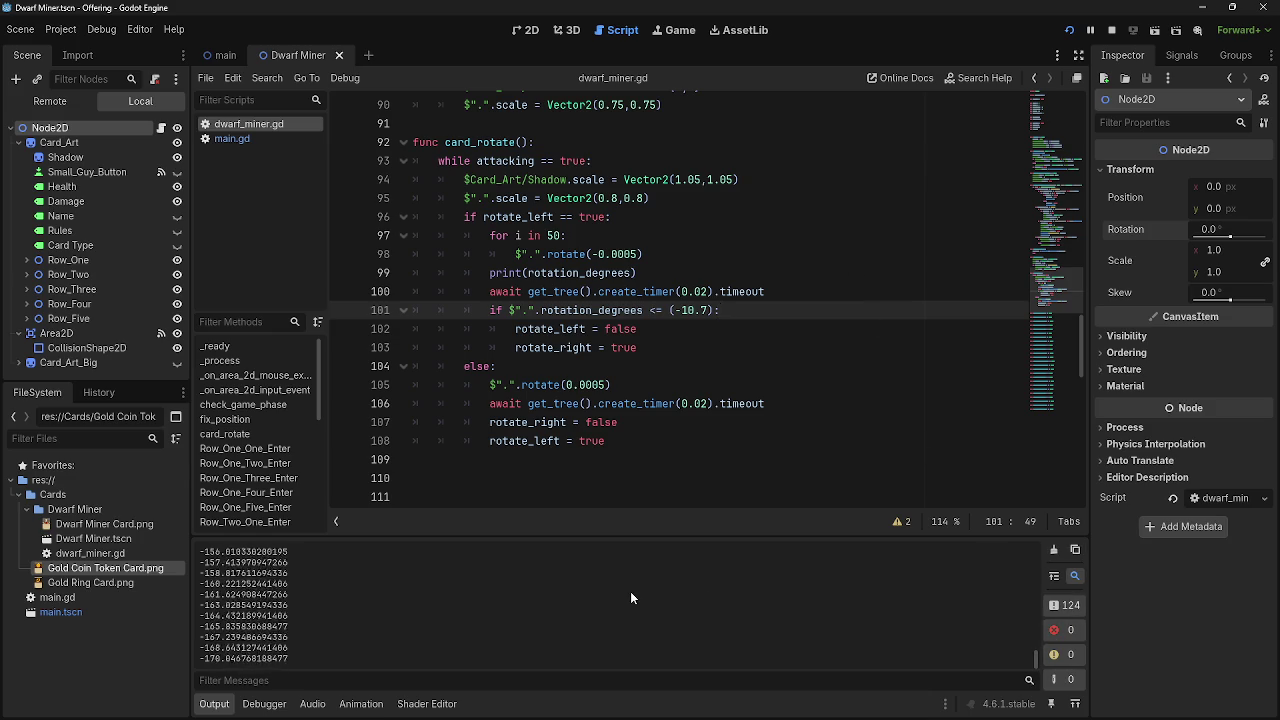
# Step: Put the caret at the end of the line 97 loop header and restart the game with F5
pyautogui.scroll(3, 801, 413)
pyautogui.scroll(-1, 801, 413)
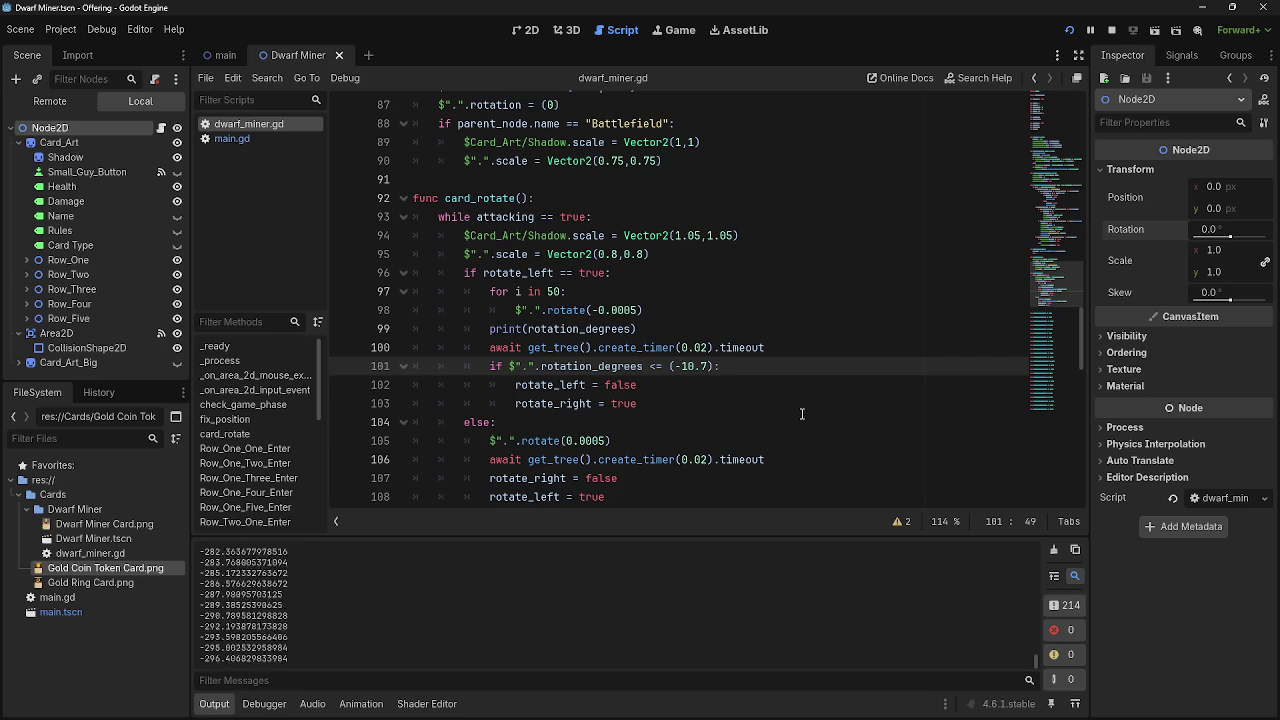
pyautogui.click(562, 292)
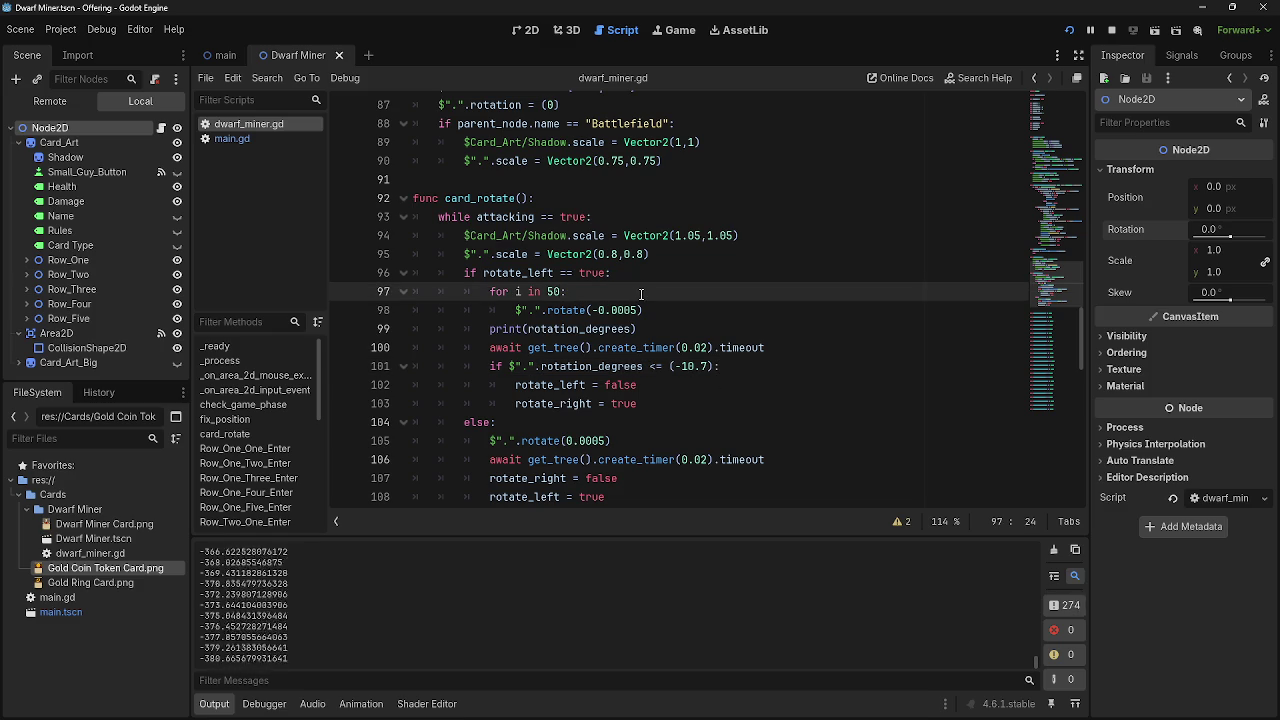
pyautogui.press('F5')
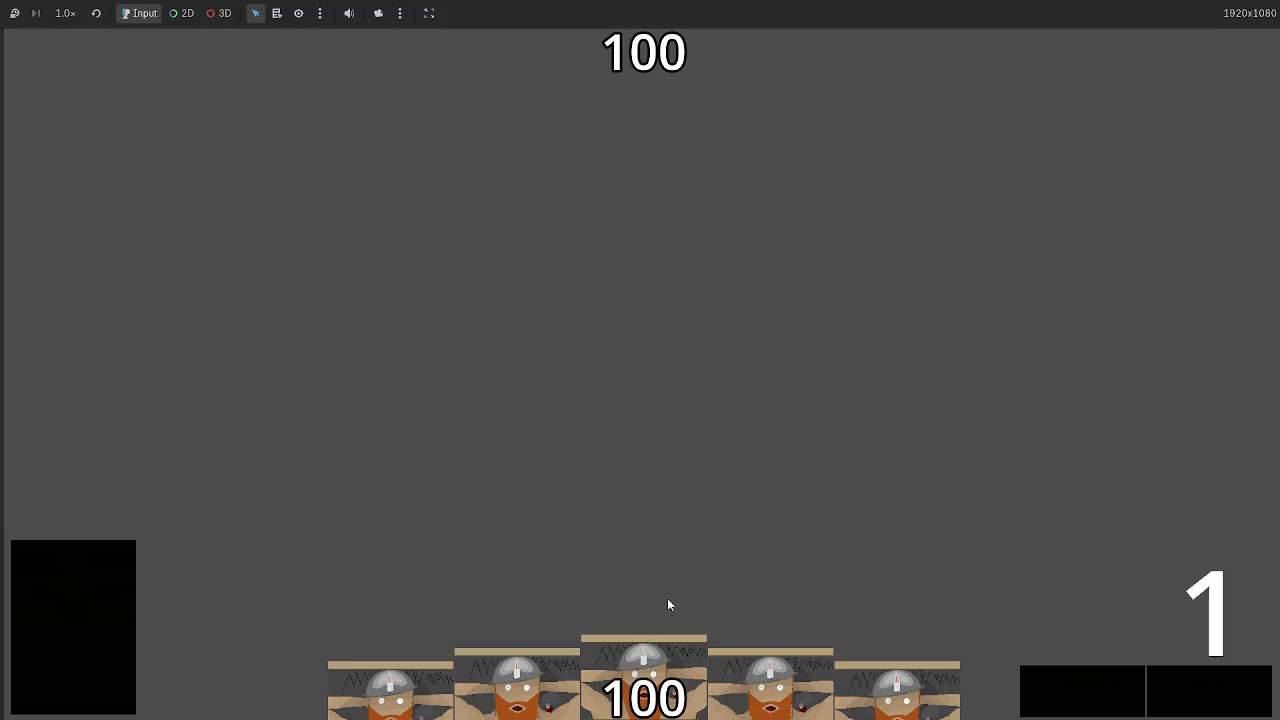
# Step: Play a hand card to the middle of the table, watch it tilt, then close the game
pyautogui.moveTo(658, 656); pyautogui.dragTo(697, 379)
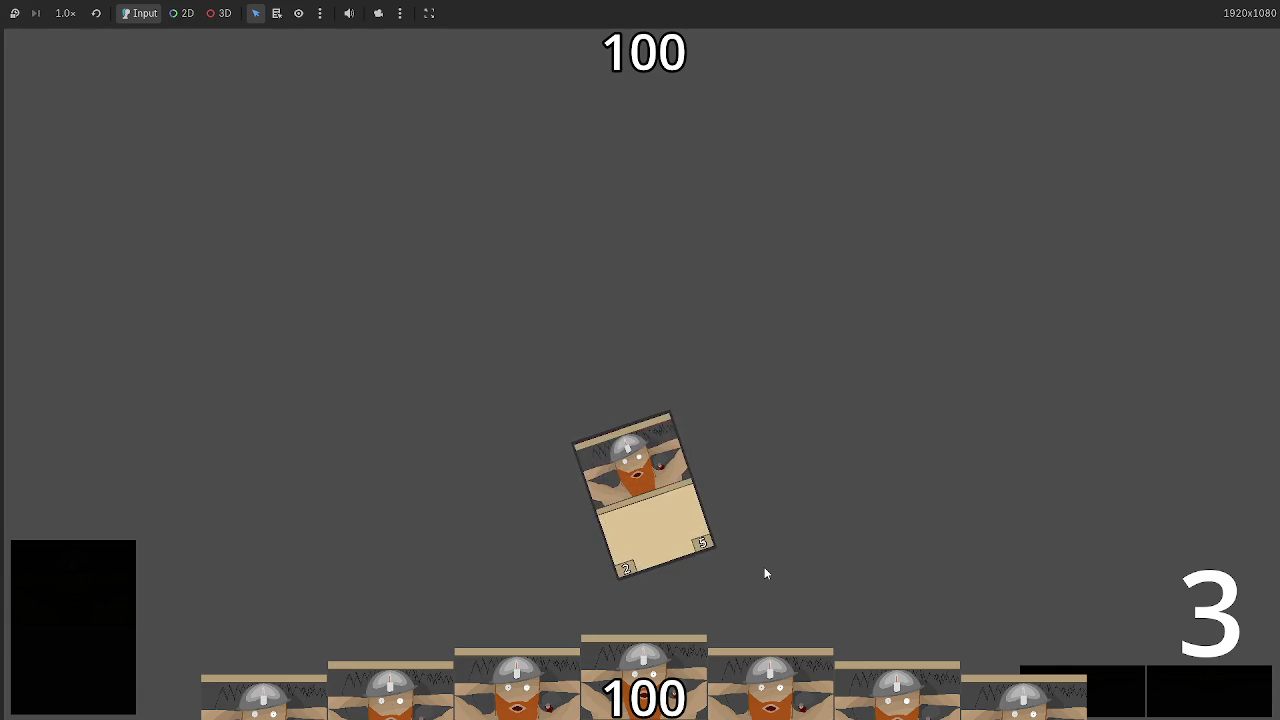
pyautogui.press('F8')
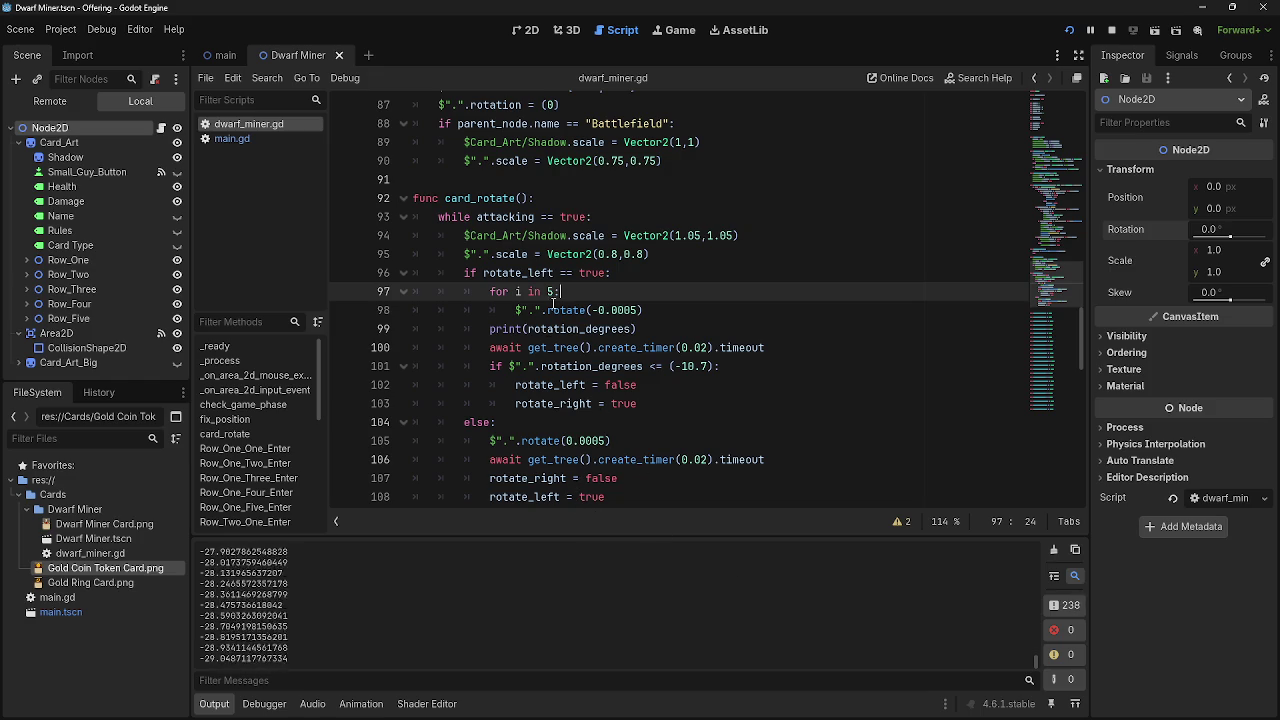
# Step: Copy 'for i in 5:' into the else branch and indent its rotate call under the loop
pyautogui.moveTo(572, 291); pyautogui.dragTo(488, 293)
pyautogui.hotkey('ctrl', 'c')
pyautogui.click(500, 422)
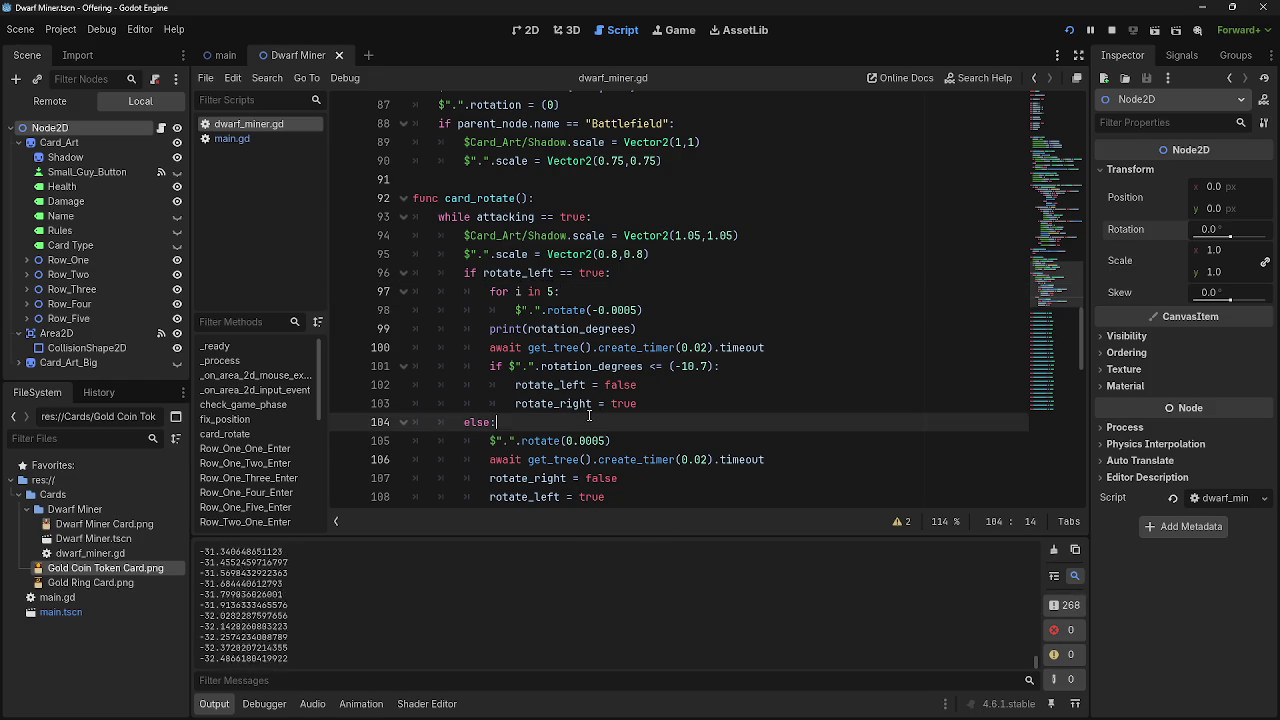
pyautogui.press('Return')
pyautogui.hotkey('ctrl', 'v')
pyautogui.click(493, 455)
pyautogui.press('Tab')
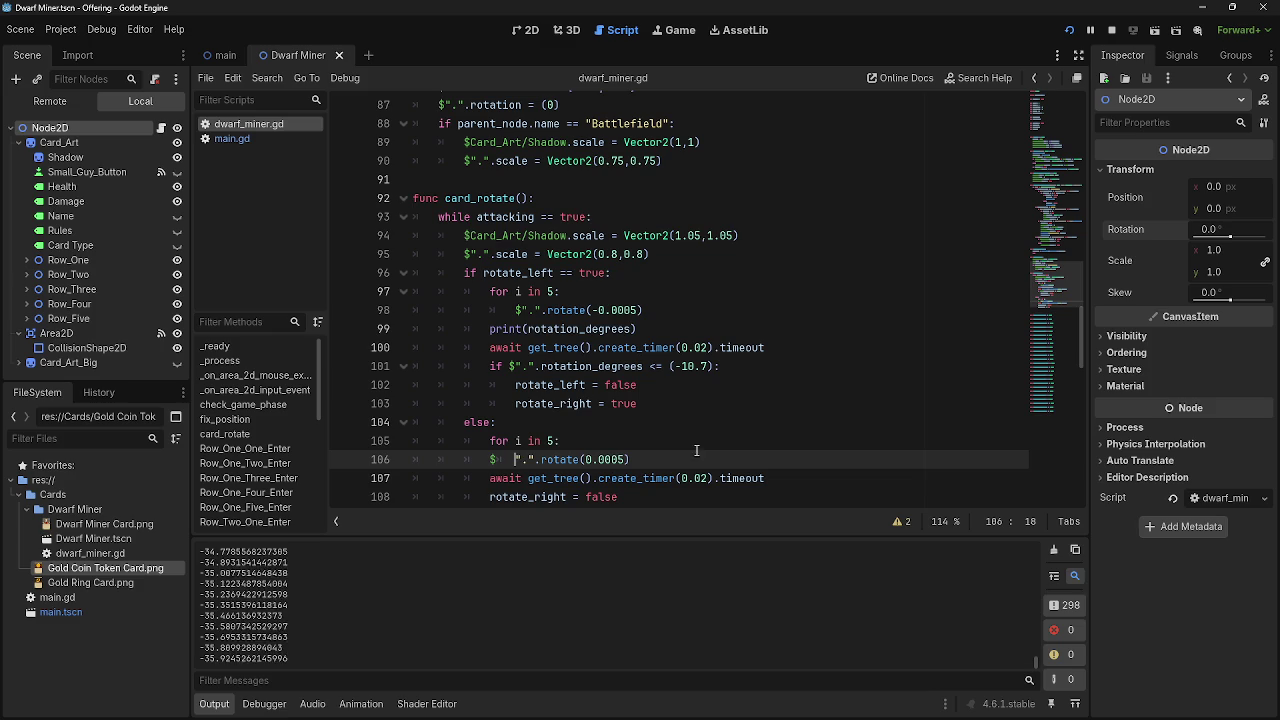
pyautogui.press('BackSpace')
pyautogui.press('Left')
pyautogui.press('Tab')
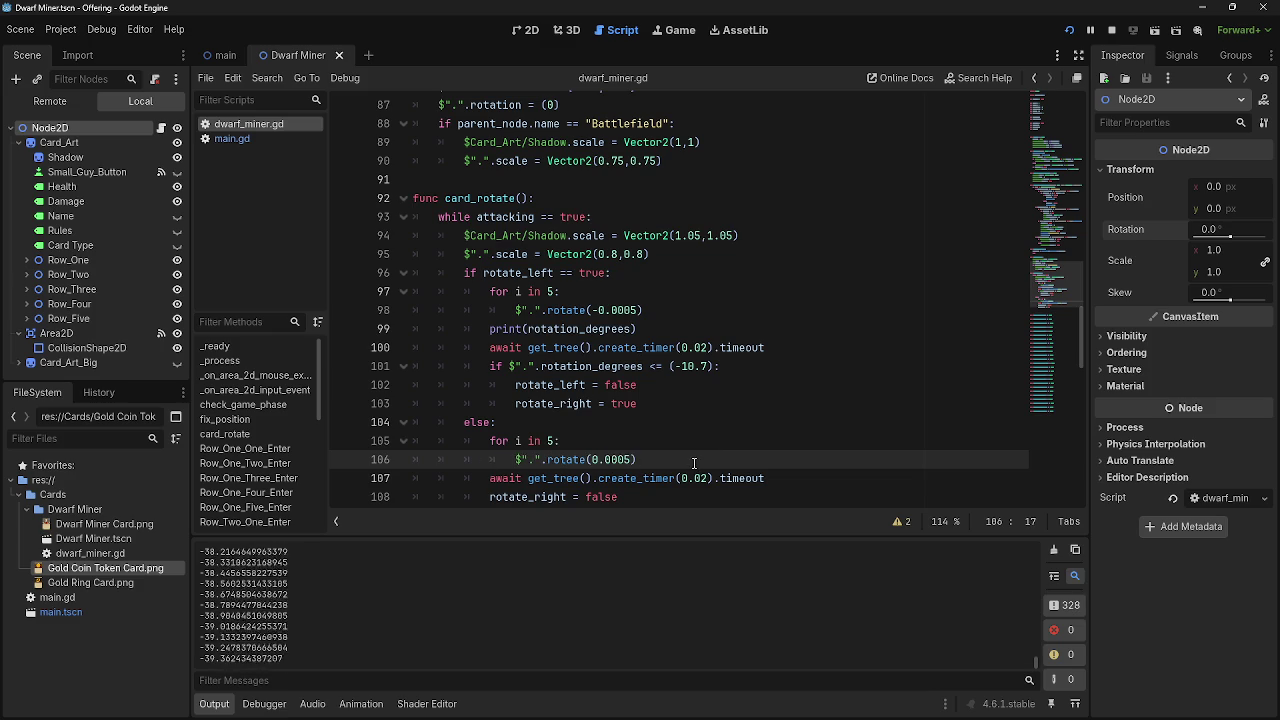
# Step: Add an if rotation_degrees <= 10.7 check to the else branch, drop the flag resets, and relaunch
pyautogui.scroll(-1, 757, 460)
pyautogui.moveTo(491, 310); pyautogui.dragTo(669, 342)
pyautogui.hotkey('ctrl', 'c')
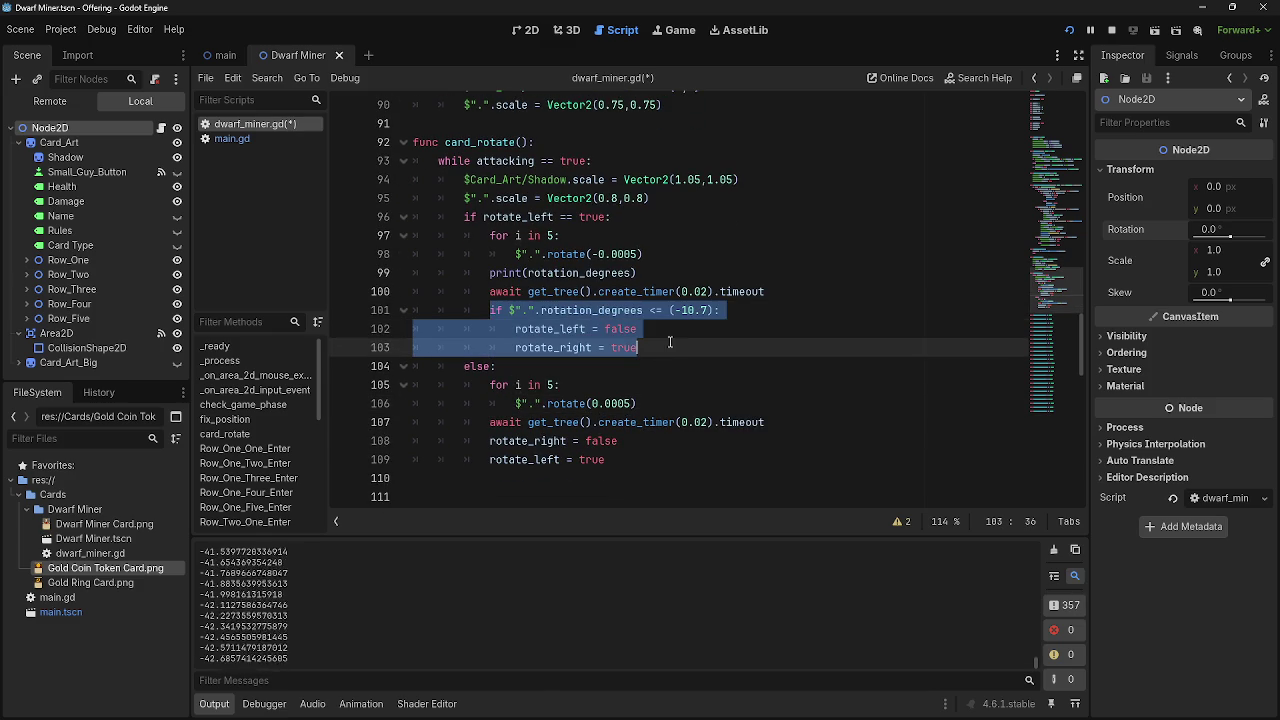
pyautogui.click(662, 465)
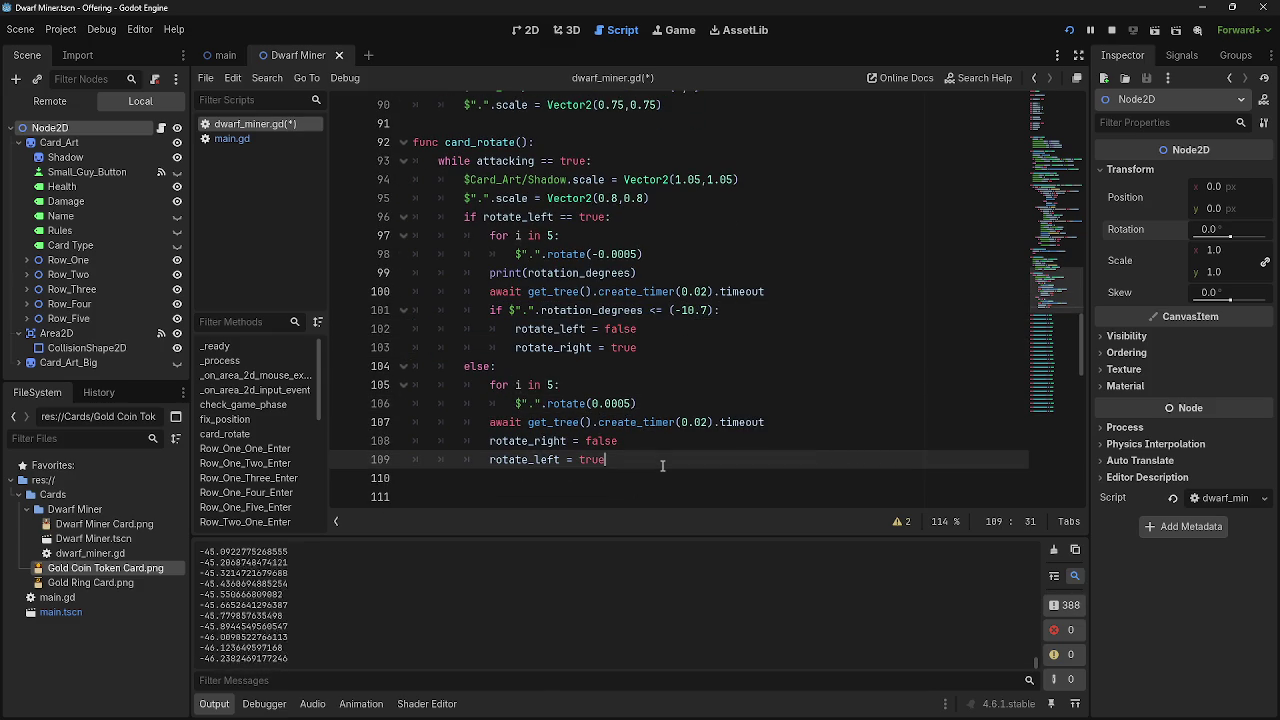
pyautogui.press('Return')
pyautogui.hotkey('ctrl', 'v')
pyautogui.moveTo(634, 433); pyautogui.dragTo(766, 405)
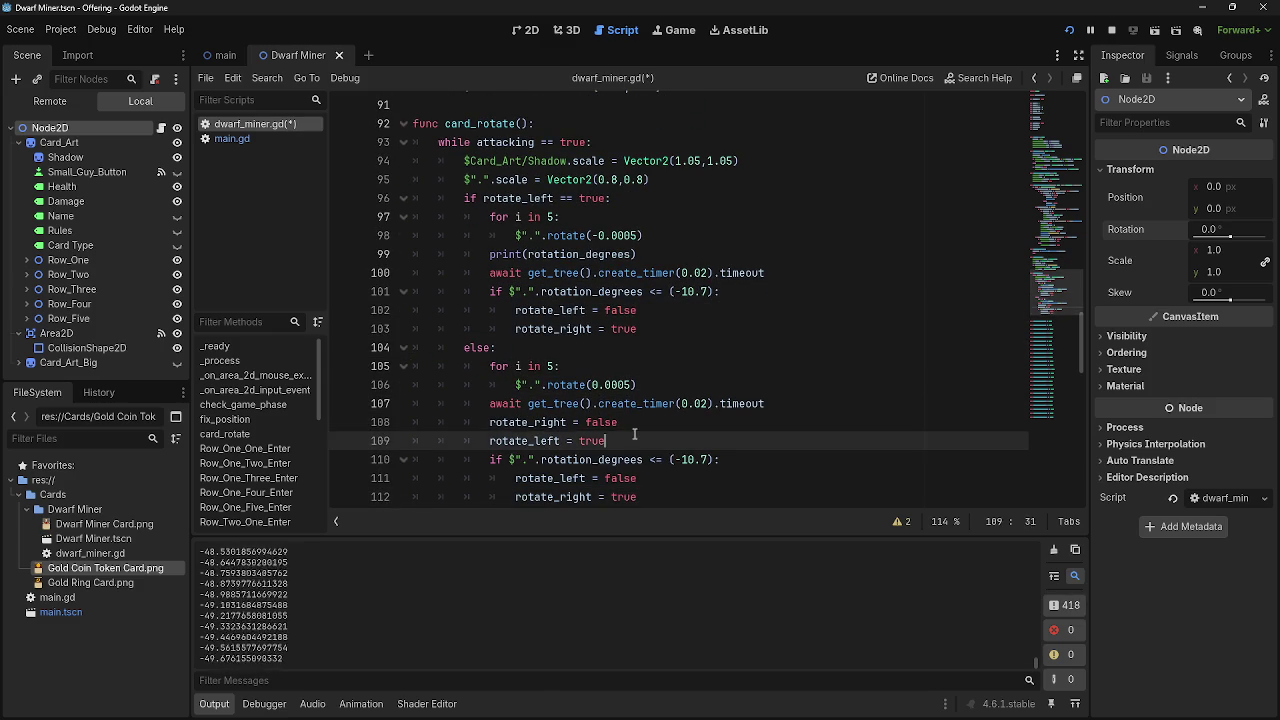
pyautogui.press('BackSpace')
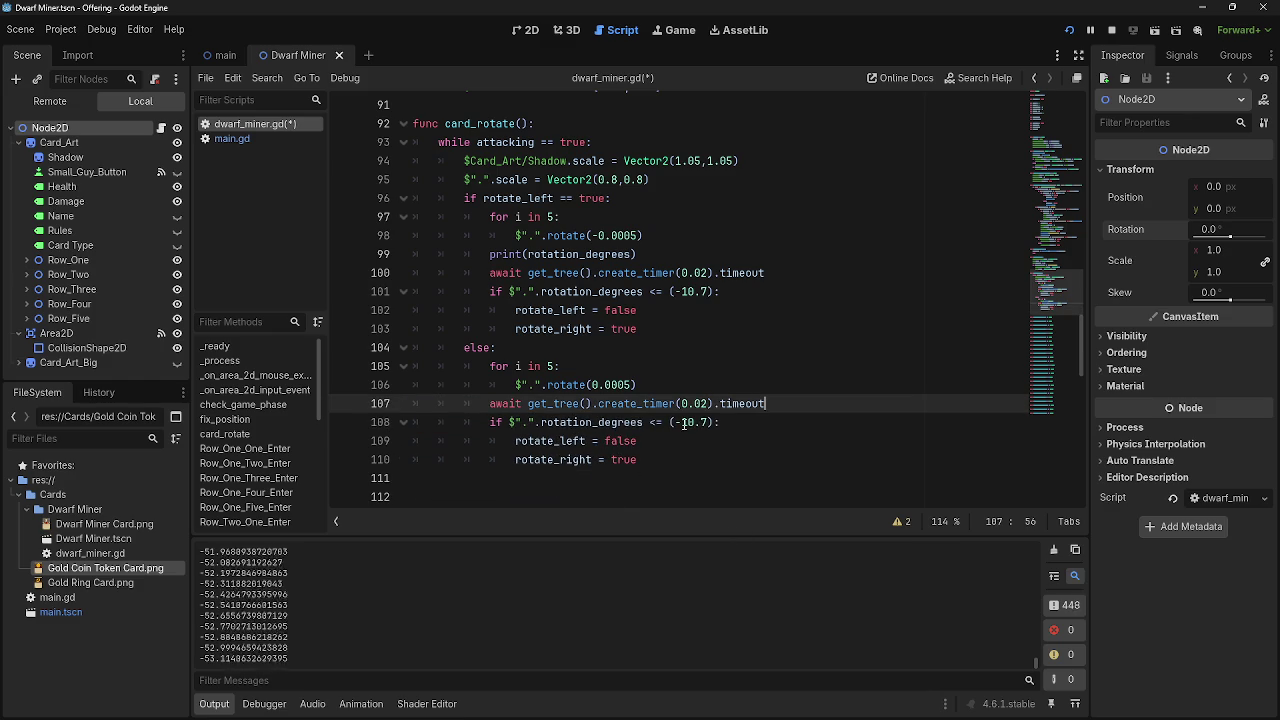
pyautogui.click(682, 423)
pyautogui.press('BackSpace')
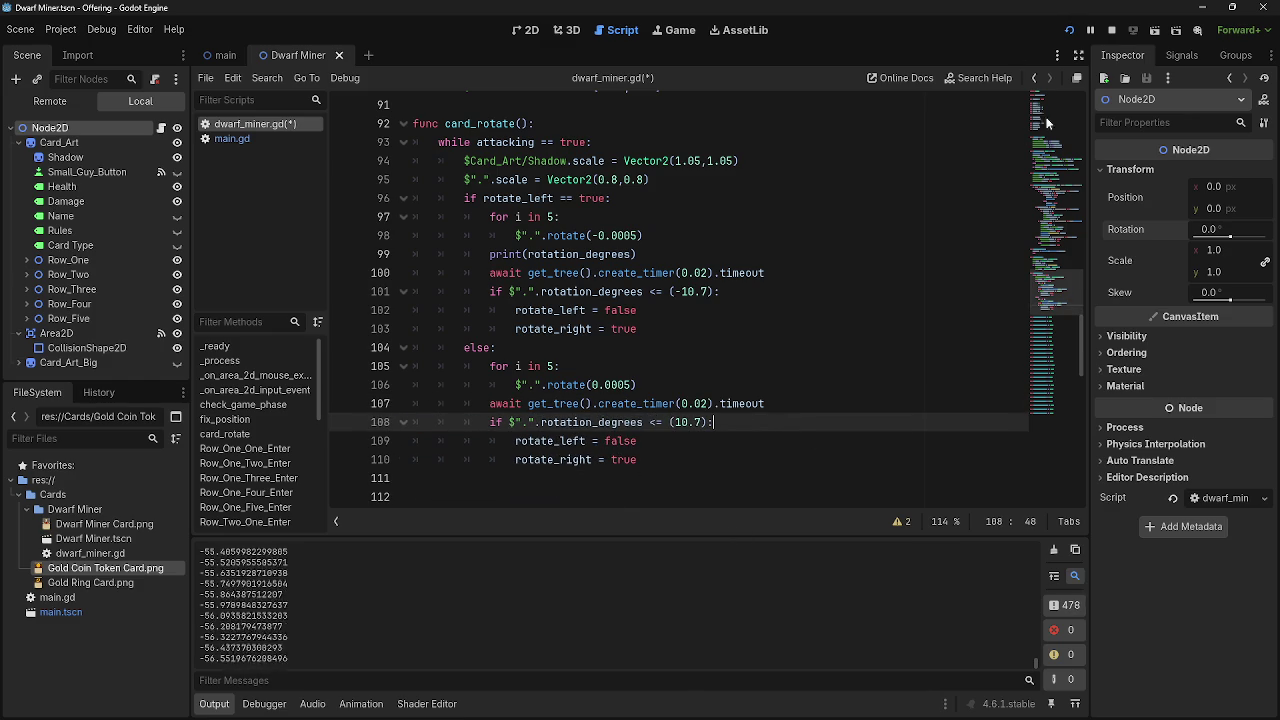
pyautogui.click(1112, 31)
pyautogui.click(1069, 31)
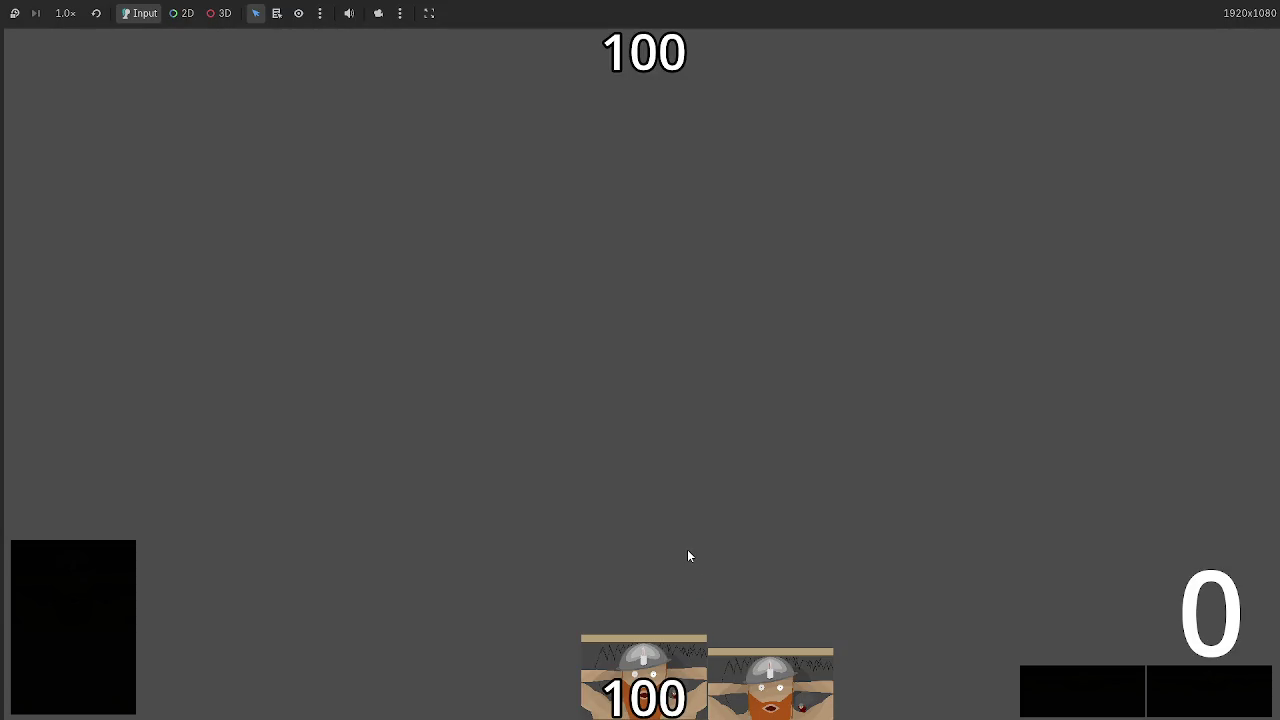
# Step: Play five Dwarf Miner cards from the hand into the centre row
pyautogui.moveTo(660, 648); pyautogui.dragTo(652, 415)
pyautogui.moveTo(640, 680); pyautogui.dragTo(660, 455)
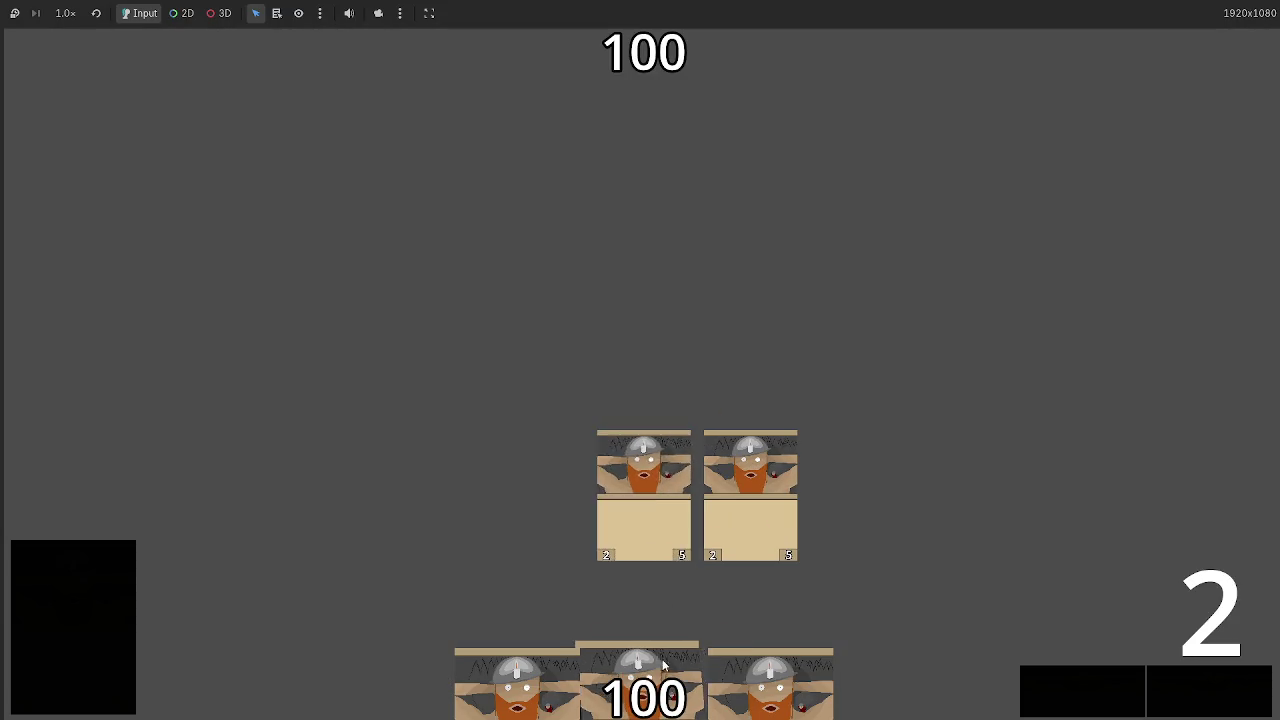
pyautogui.moveTo(665, 678); pyautogui.dragTo(650, 490)
pyautogui.moveTo(757, 651); pyautogui.dragTo(751, 505)
pyautogui.moveTo(680, 663); pyautogui.dragTo(630, 505)
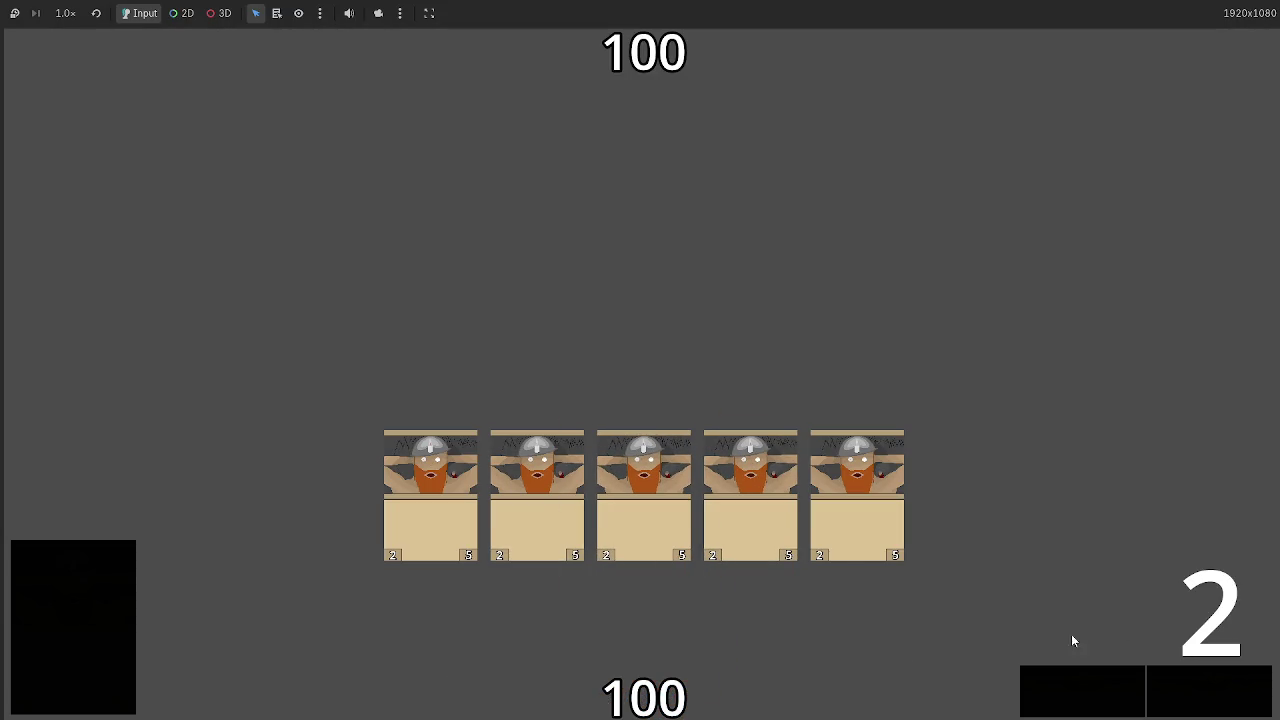
# Step: Advance the turn counter until the cards attack and wobble, then return to the editor
pyautogui.click(1192, 702)
pyautogui.click(1197, 700)
pyautogui.click(1195, 699)
pyautogui.click(1186, 698)
pyautogui.click(1184, 698)
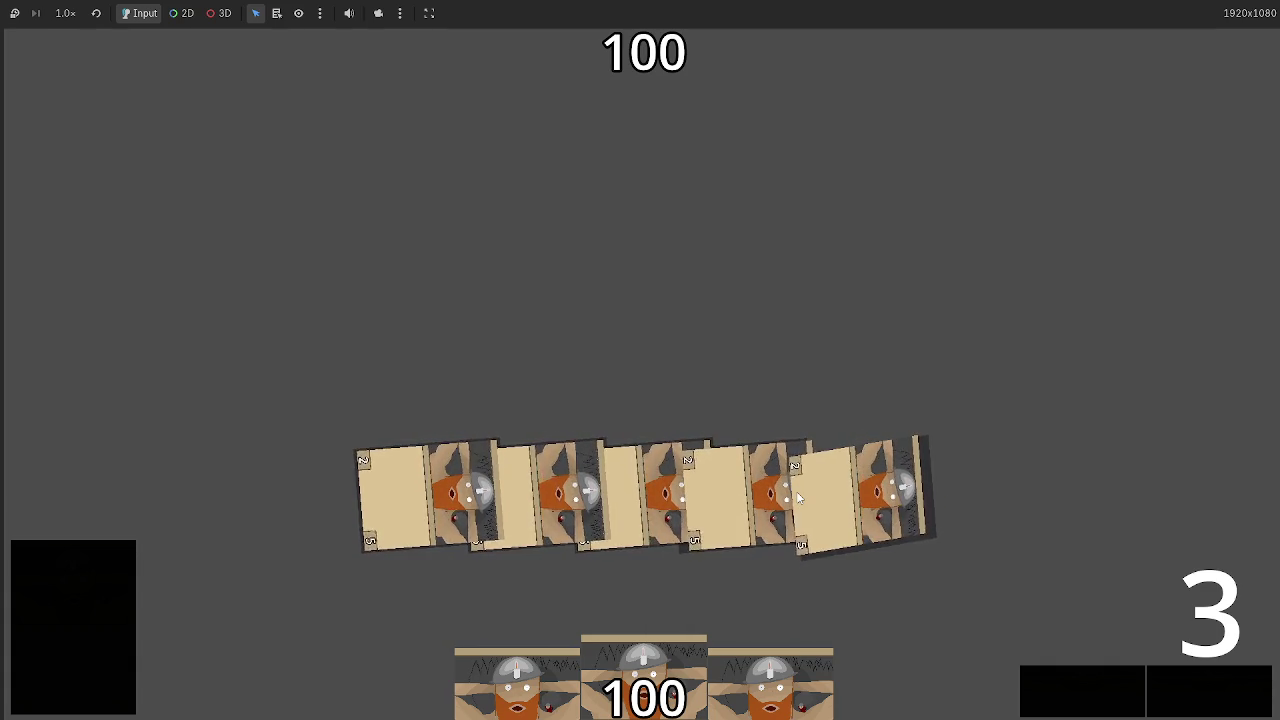
pyautogui.hotkey('alt', 'Tab')
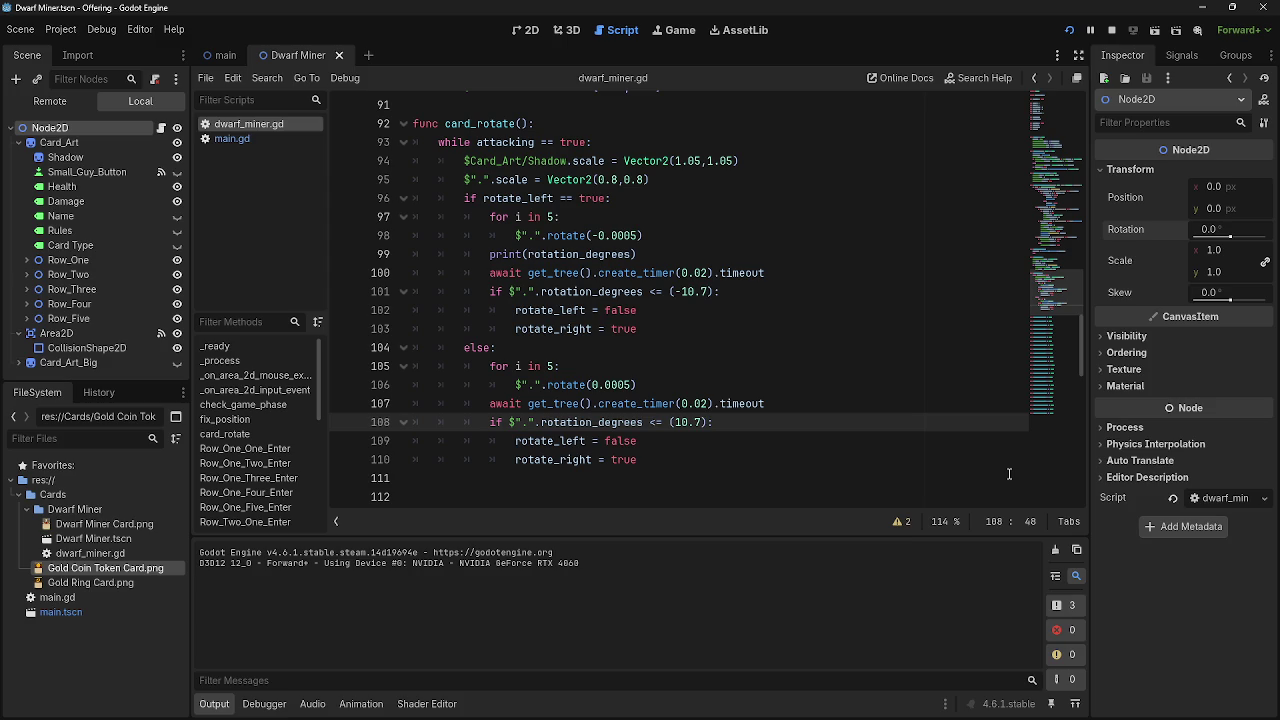
# Step: Delete both 'await get_tree().create_timer(0.02).timeout' lines from card_rotate and relaunch the game
pyautogui.moveTo(765, 403); pyautogui.dragTo(484, 405)
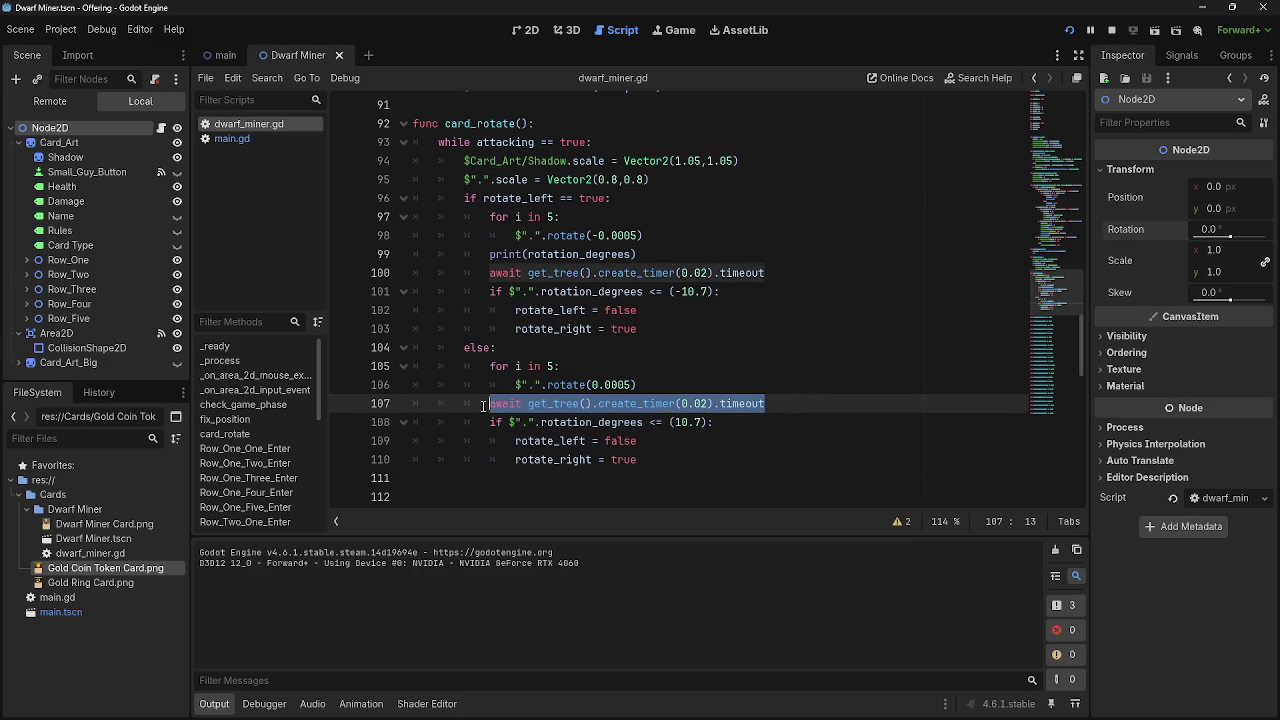
pyautogui.press('BackSpace')
pyautogui.press('BackSpace')
pyautogui.press('BackSpace')
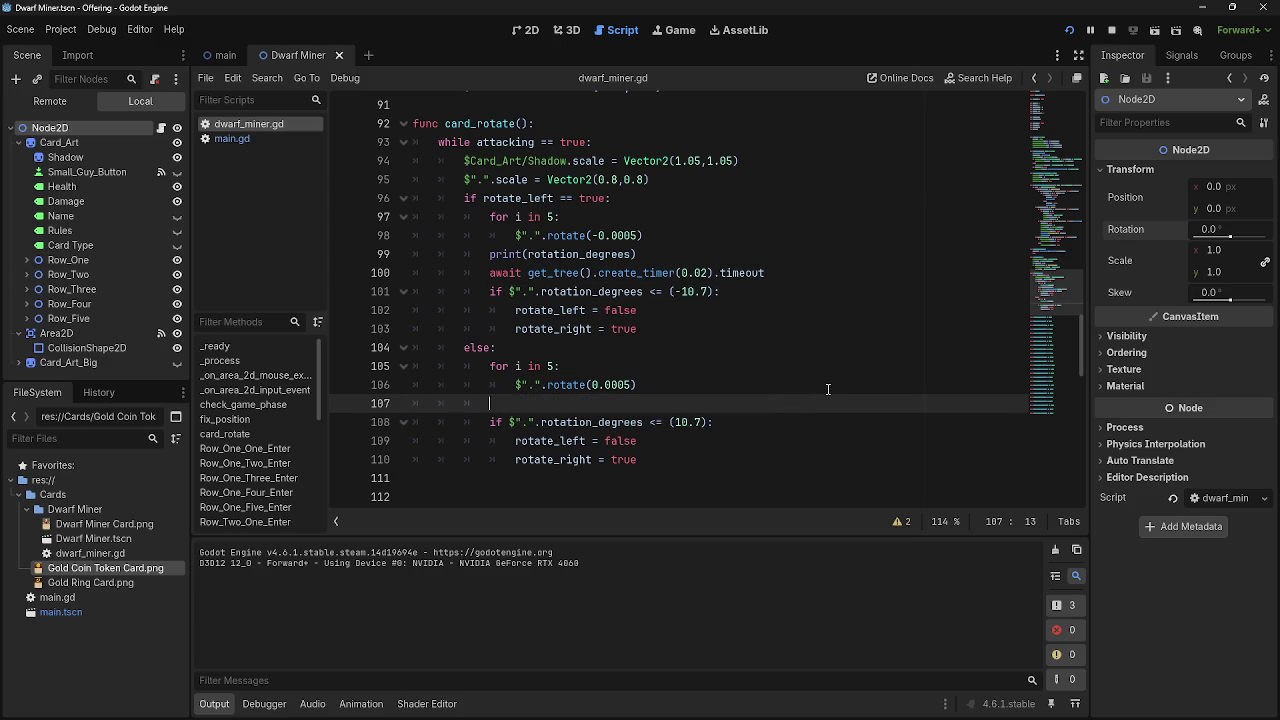
pyautogui.click(784, 273)
pyautogui.moveTo(784, 273); pyautogui.dragTo(428, 273)
pyautogui.hotkey('ctrl', 'c')
pyautogui.press('BackSpace')
pyautogui.press('BackSpace')
pyautogui.click(1111, 30)
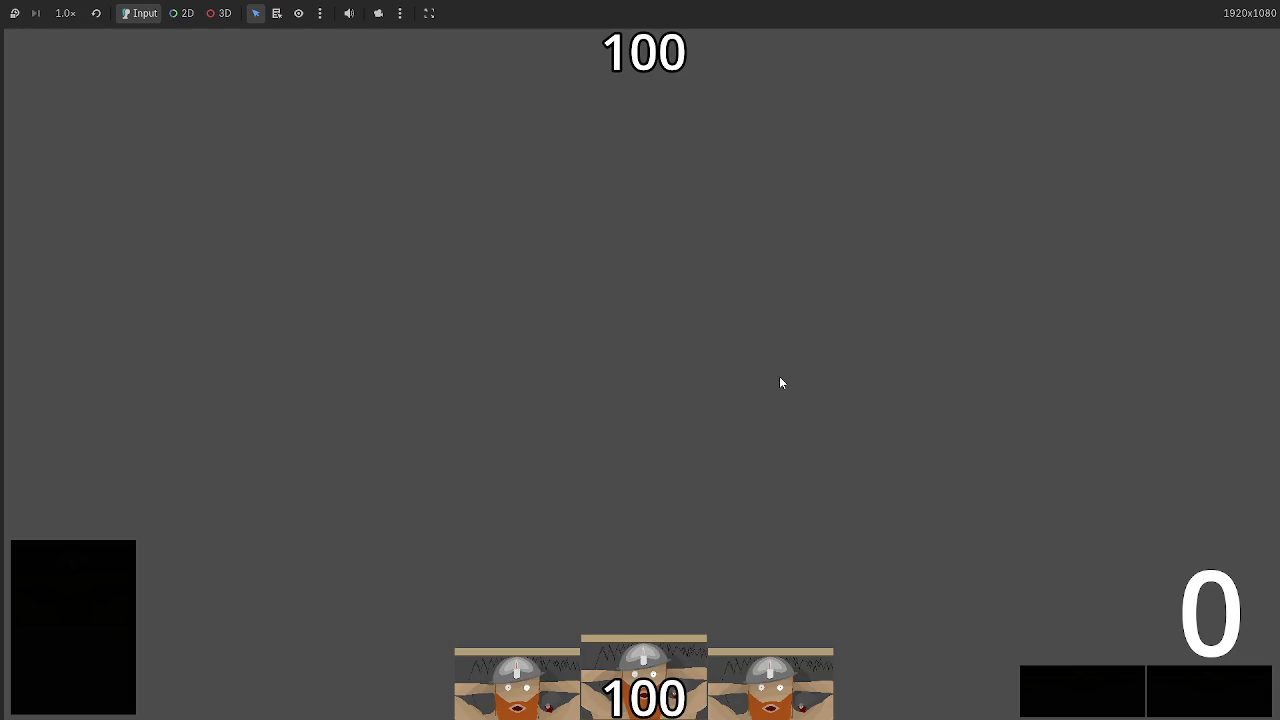
# Step: Play the centre hand card onto the table to test the timer-free rotation
pyautogui.moveTo(621, 660); pyautogui.dragTo(688, 343)
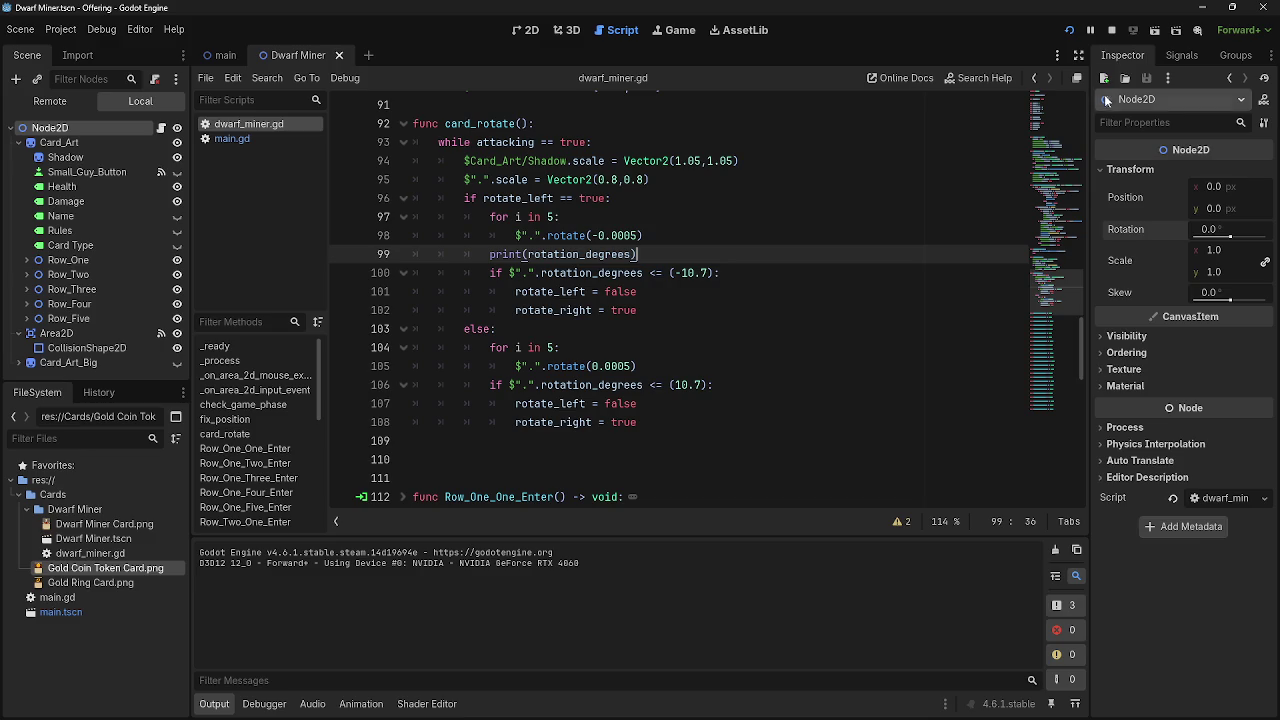
# Step: Paste both 0.02-second await timer lines back into card_rotate
pyautogui.press('Return')
pyautogui.hotkey('ctrl', 'v')
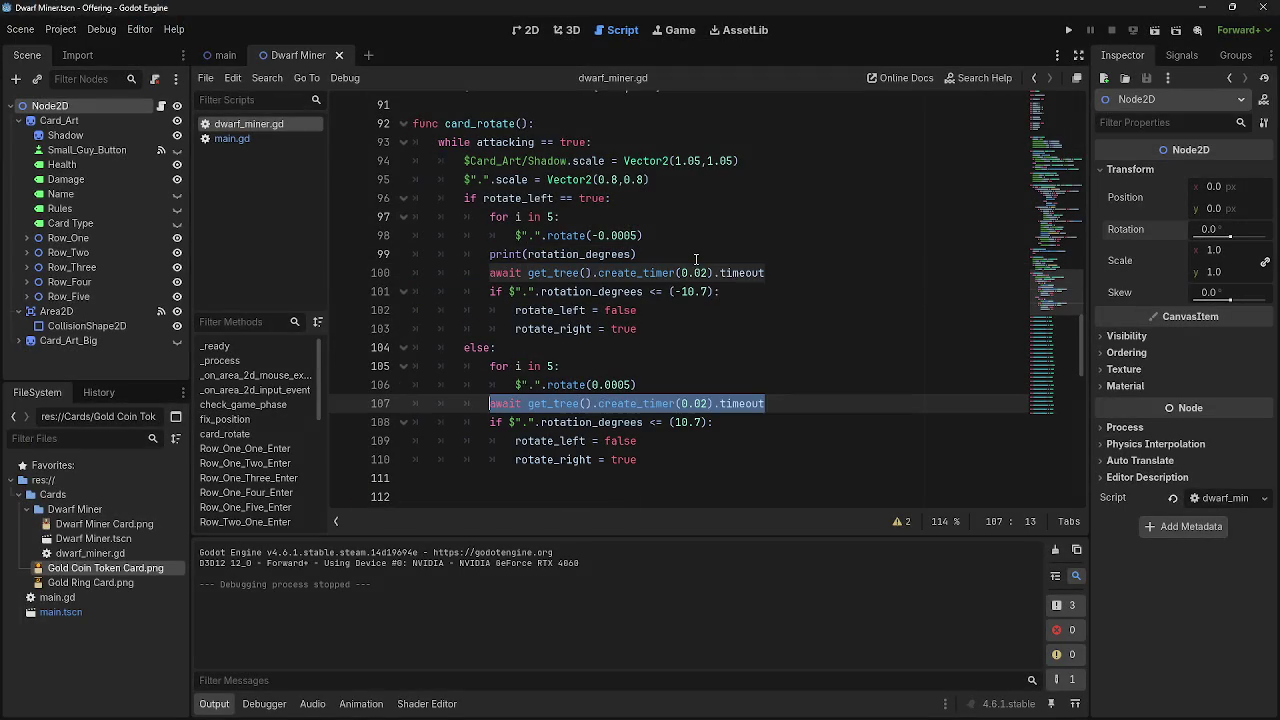
pyautogui.click(748, 388)
pyautogui.press('Return')
pyautogui.hotkey('ctrl', 'v')
pyautogui.click(795, 386)
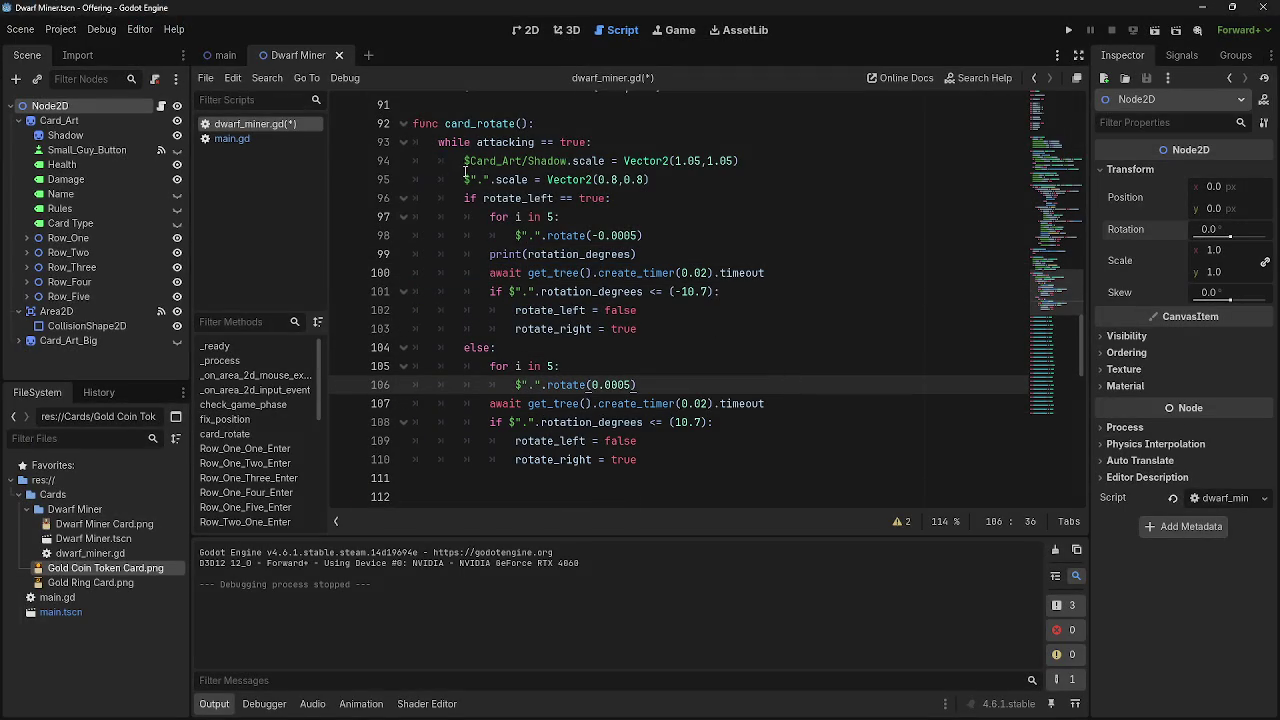
# Step: Insert a blank indented line directly under 'if rotate_left == true:'
pyautogui.moveTo(441, 145); pyautogui.dragTo(600, 145)
pyautogui.click(626, 150)
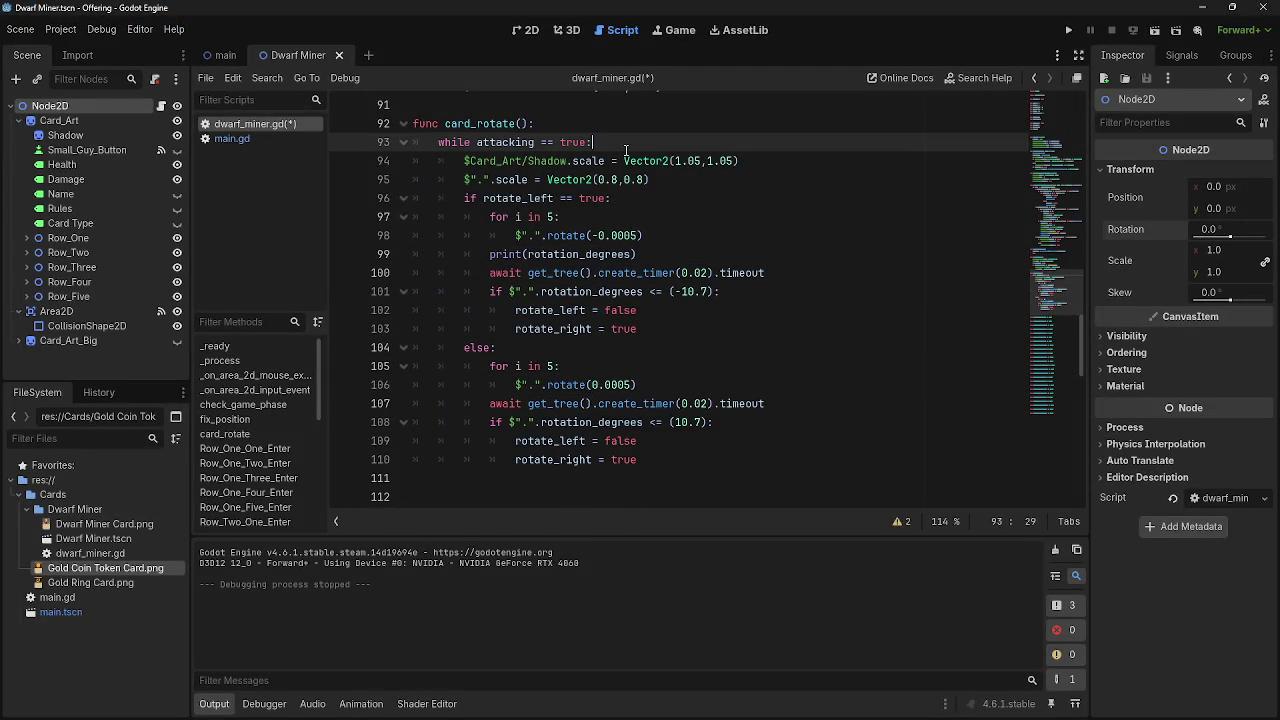
pyautogui.click(701, 272)
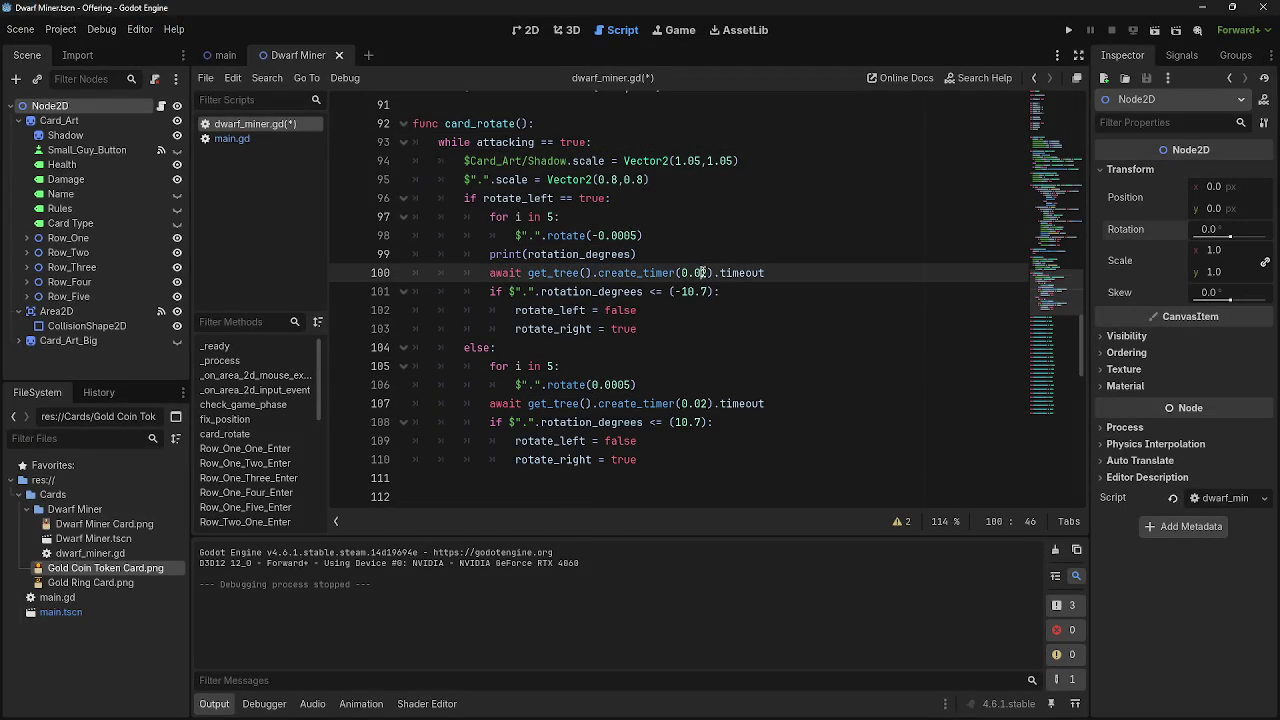
pyautogui.moveTo(835, 277); pyautogui.dragTo(835, 274)
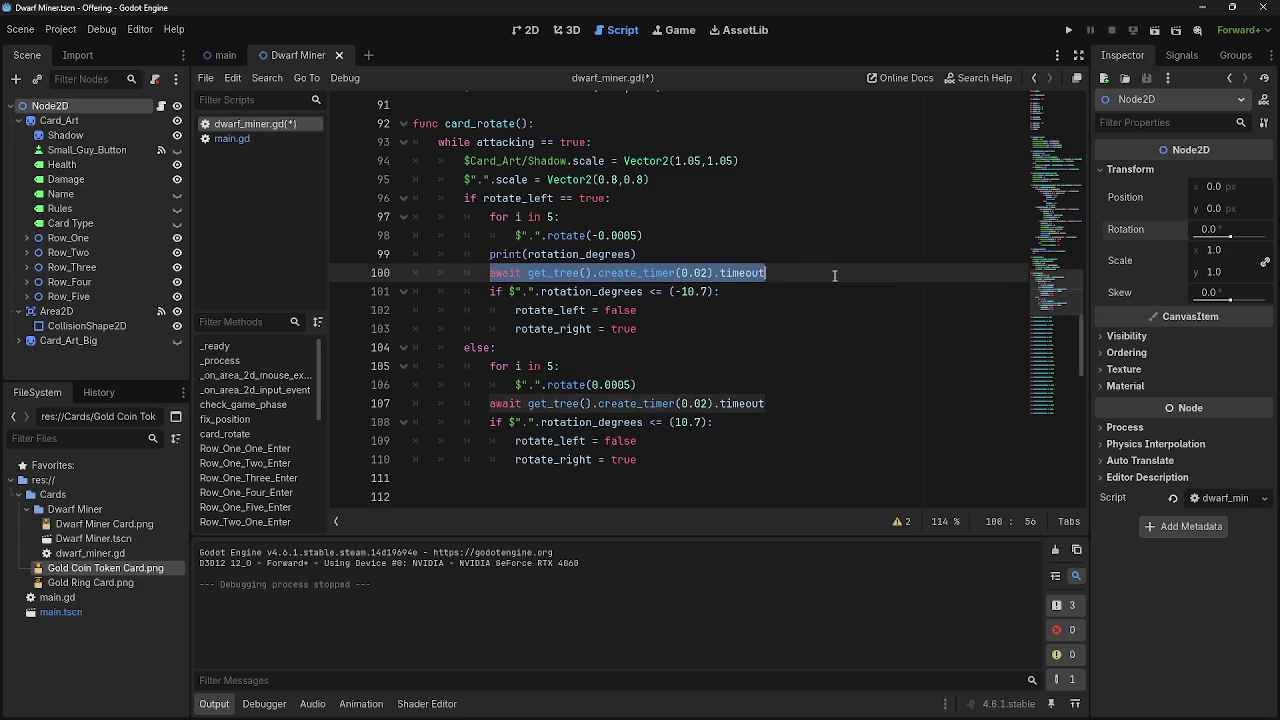
pyautogui.click(835, 274)
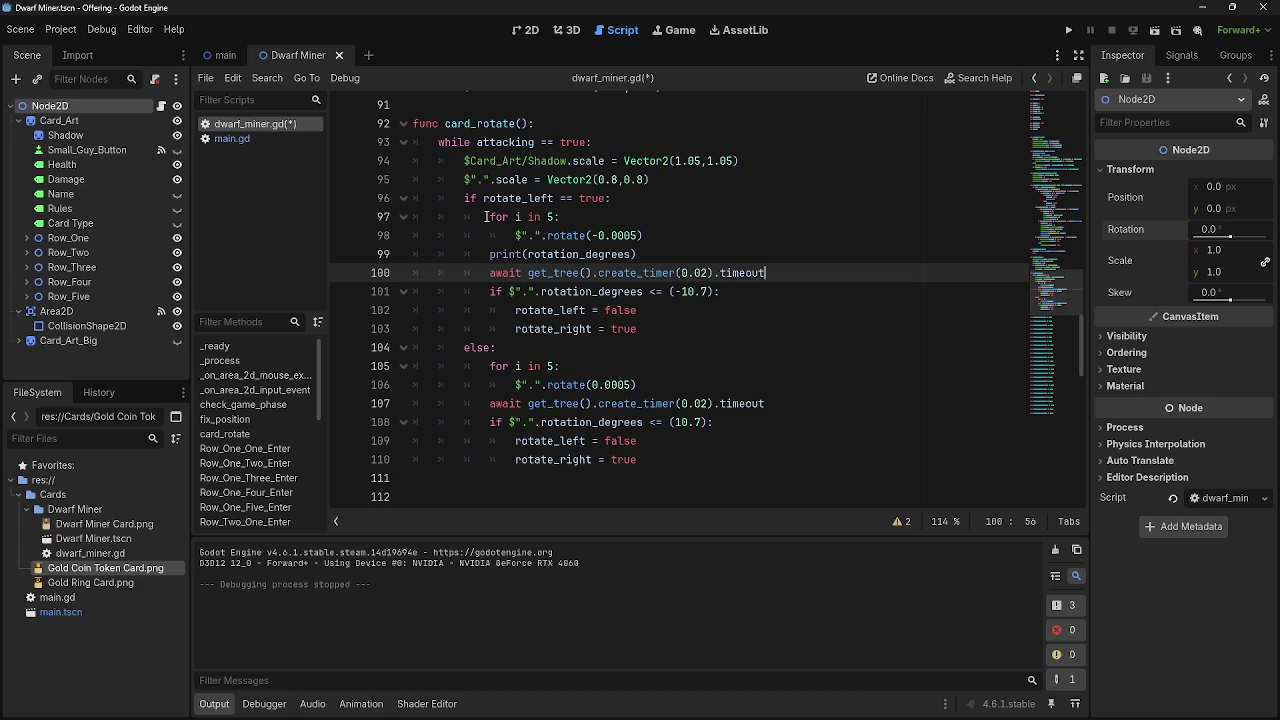
pyautogui.click(655, 200)
pyautogui.press('Return')
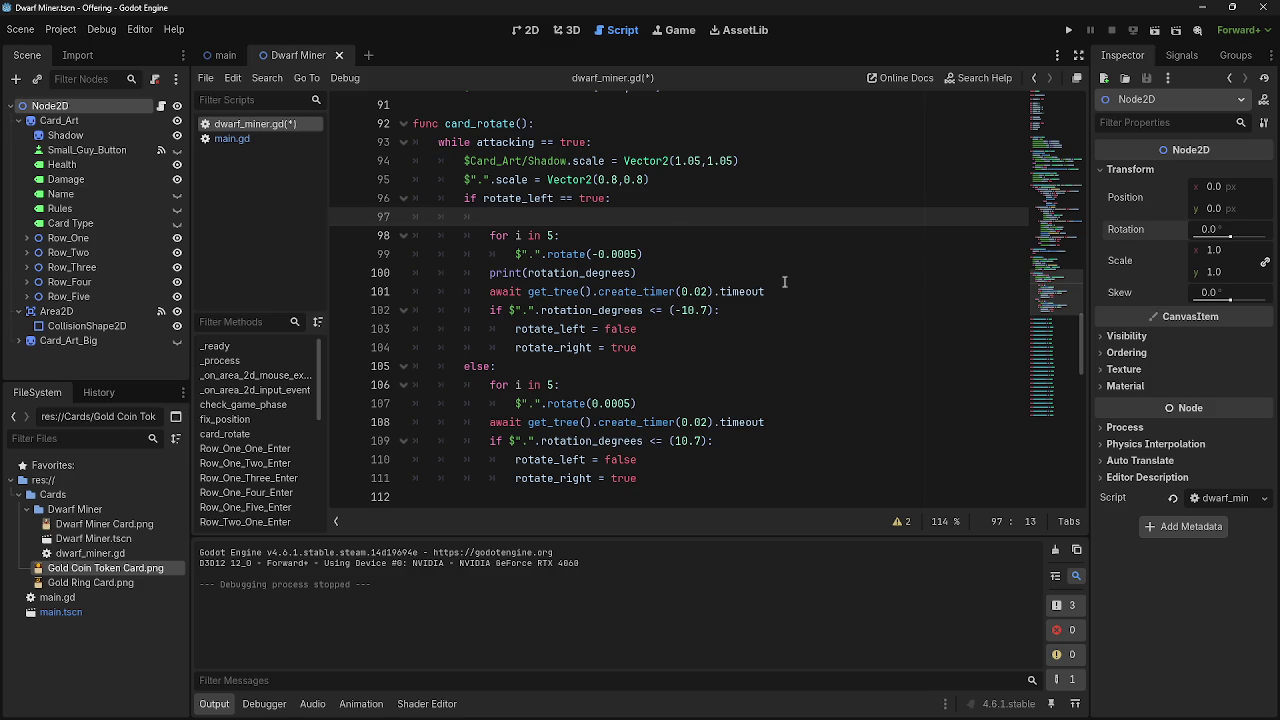
# Step: Move each branch's 0.02 s timer await to the top of its branch and remove the leftover blank lines
pyautogui.moveTo(766, 291)
pyautogui.mouseDown()
pyautogui.moveTo(490, 291)
pyautogui.moveTo(490, 217)
pyautogui.mouseUp()
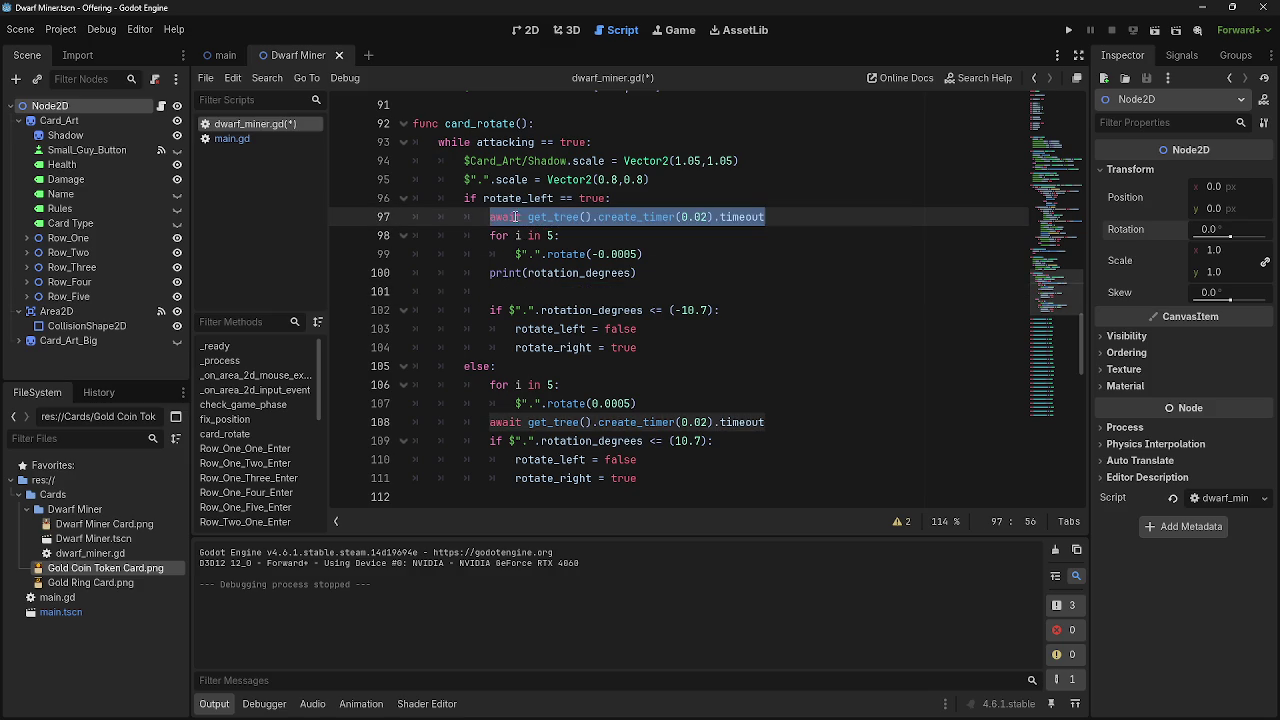
pyautogui.click(600, 287)
pyautogui.press('BackSpace')
pyautogui.press('BackSpace')
pyautogui.press('BackSpace')
pyautogui.press('BackSpace')
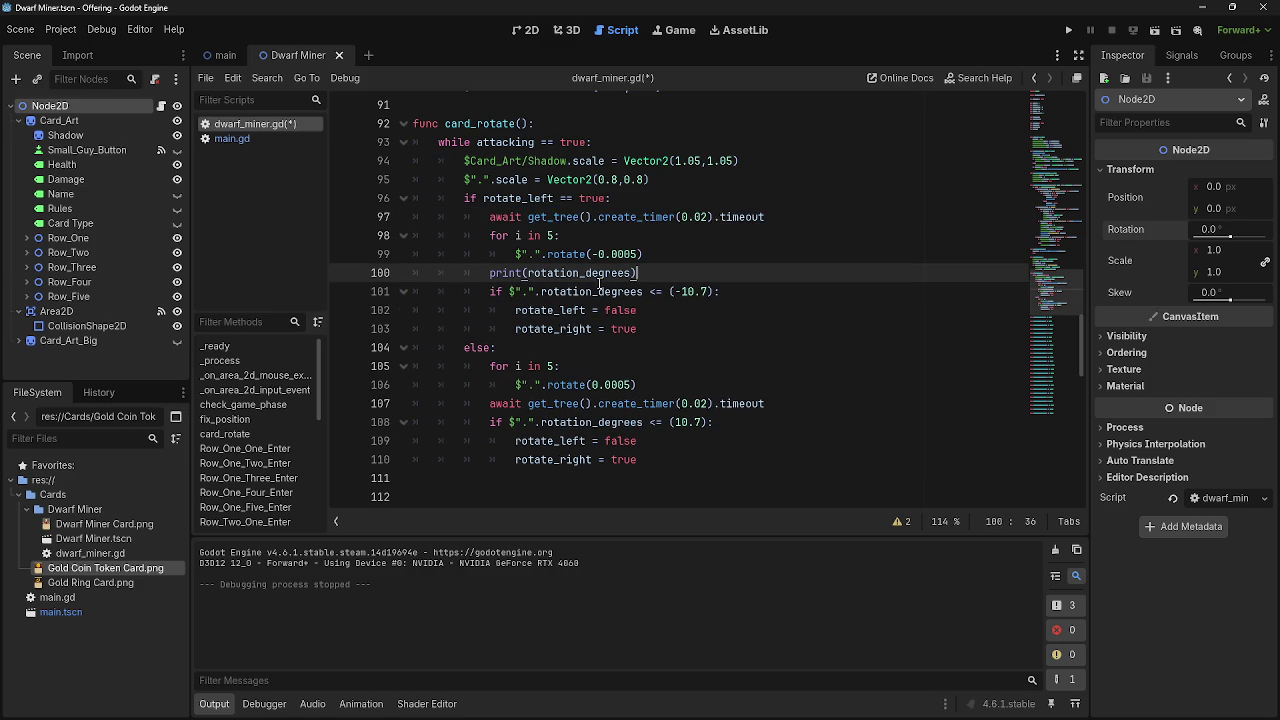
pyautogui.click(782, 367)
pyautogui.click(780, 350)
pyautogui.press('Return')
pyautogui.moveTo(764, 426)
pyautogui.mouseDown()
pyautogui.moveTo(463, 424)
pyautogui.moveTo(750, 442)
pyautogui.moveTo(828, 426)
pyautogui.mouseUp()
pyautogui.click(500, 420)
pyautogui.moveTo(670, 422); pyautogui.dragTo(652, 366)
pyautogui.moveTo(495, 422); pyautogui.dragTo(418, 413)
pyautogui.click(418, 413)
pyautogui.press('BackSpace')
pyautogui.press('BackSpace')
pyautogui.press('BackSpace')
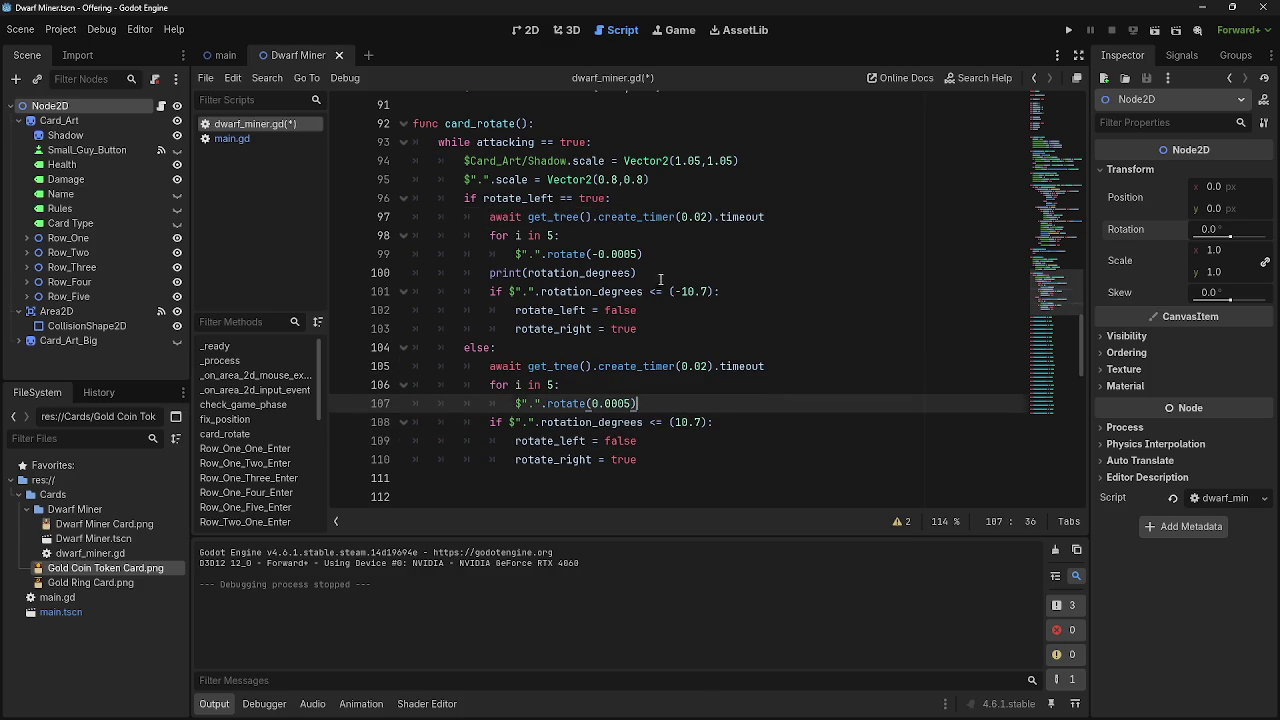
# Step: Change line 100 from print(rotation_degrees) to print(rotate_left) via autocomplete, then run the game
pyautogui.doubleClick(600, 273)
pyautogui.press('Left')
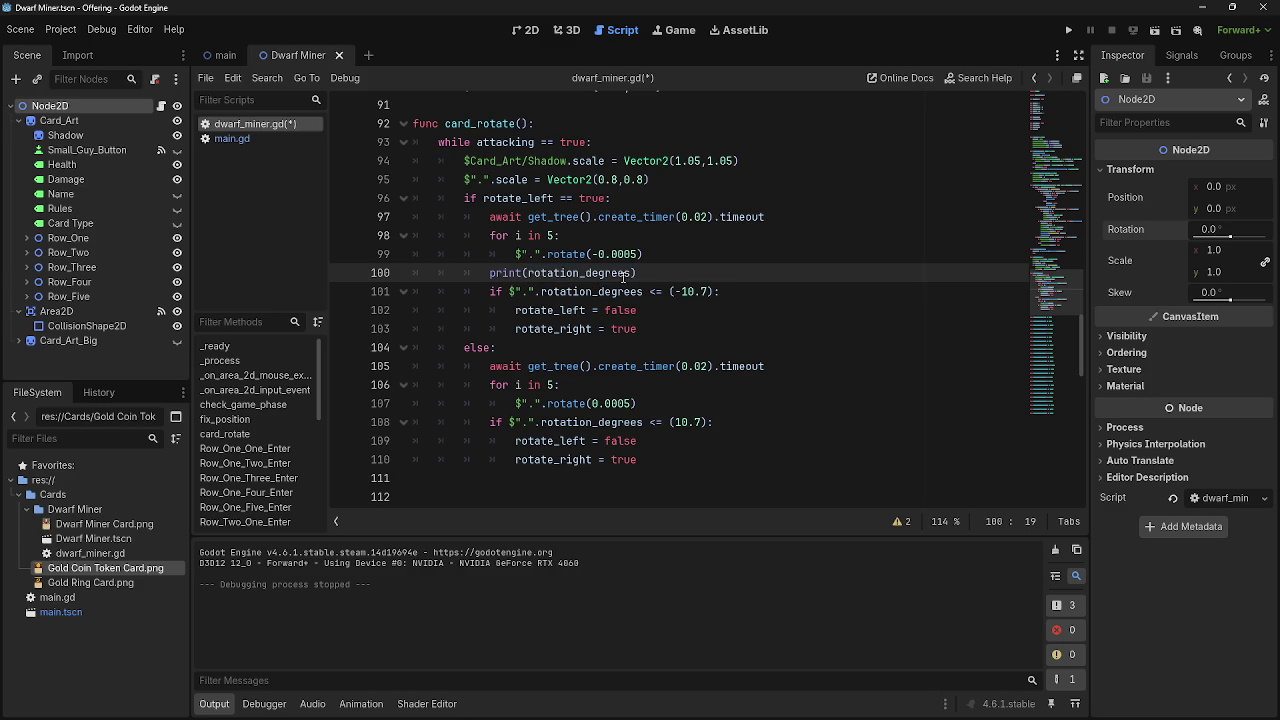
pyautogui.moveTo(632, 273); pyautogui.dragTo(529, 277)
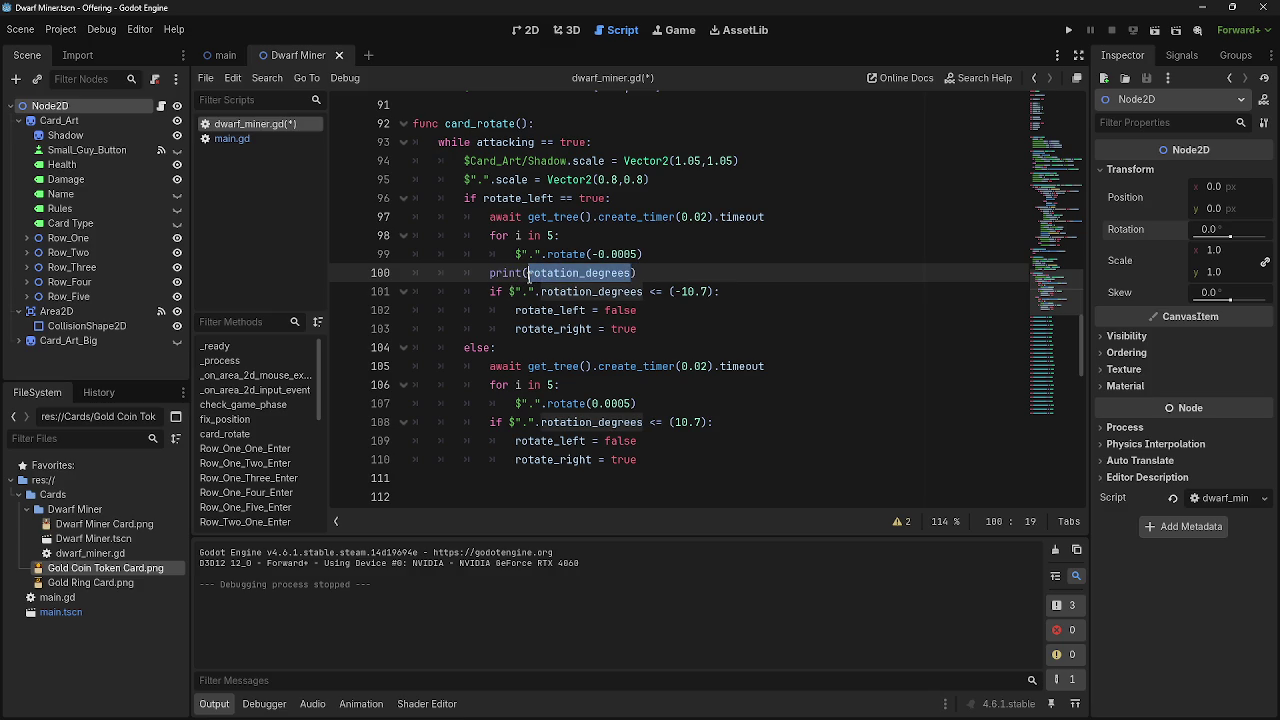
pyautogui.write('rotat')
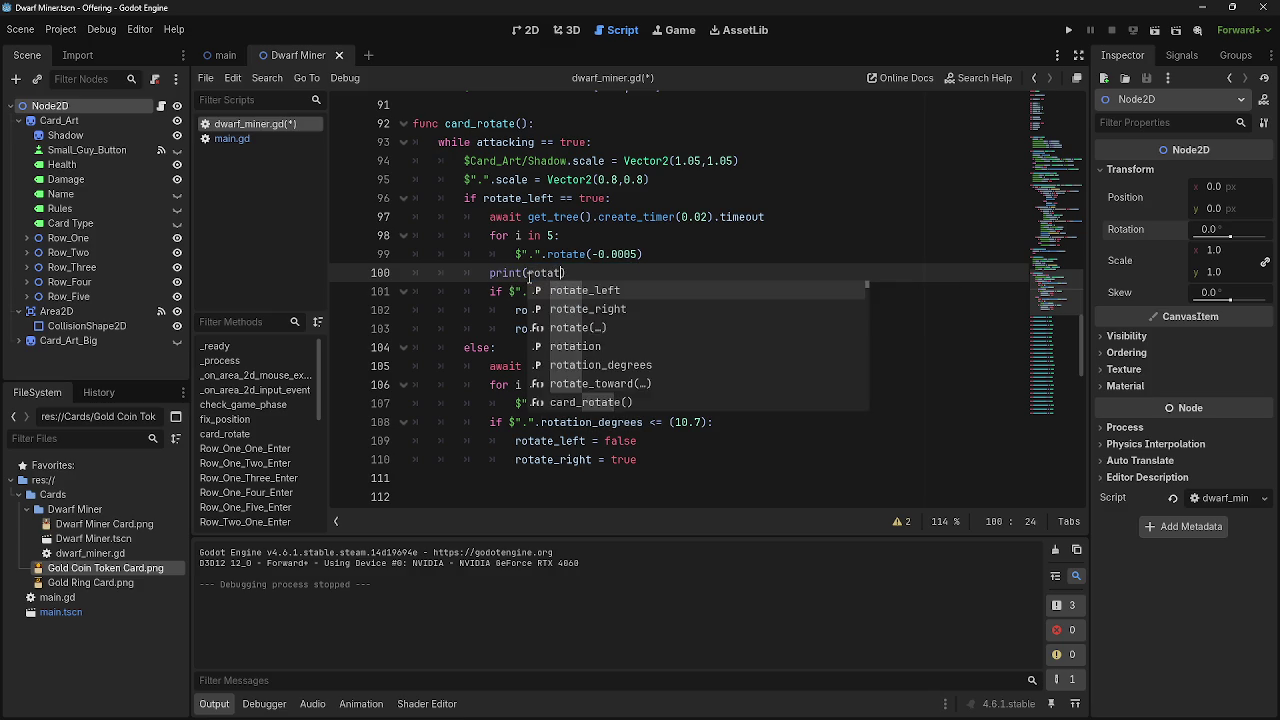
pyautogui.press('Return')
pyautogui.click(1068, 30)
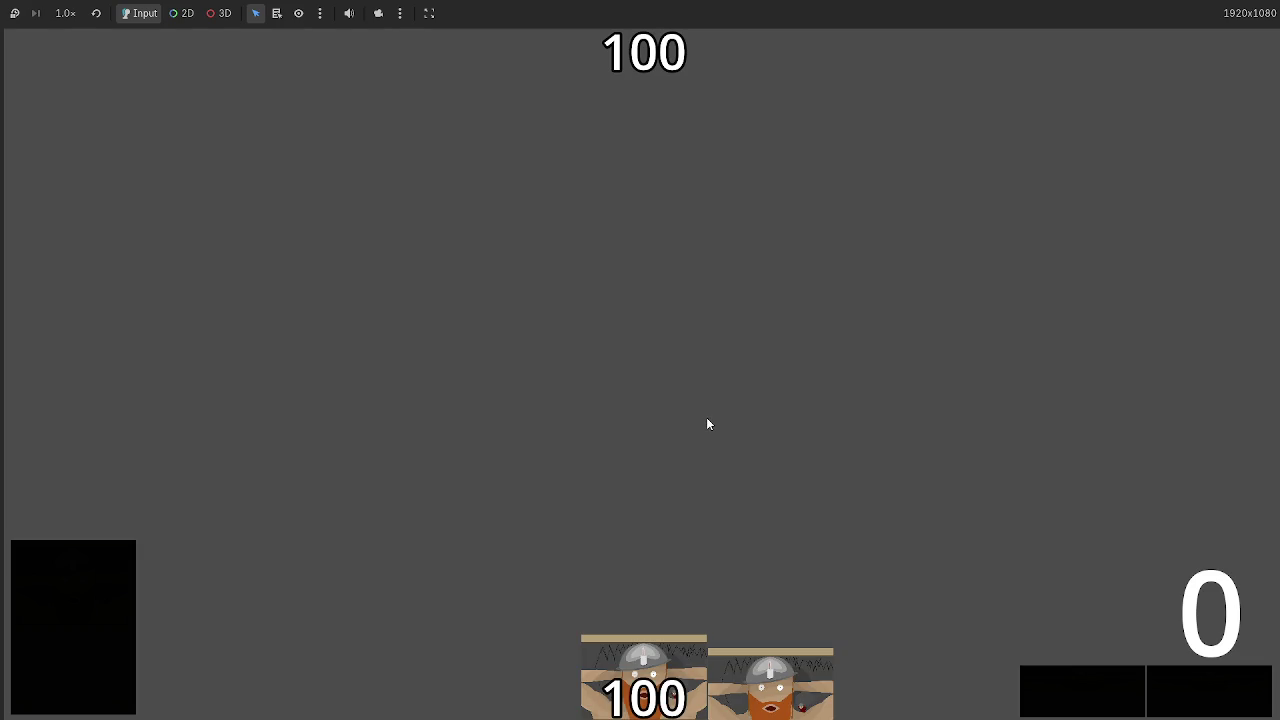
# Step: Play the middle Dwarf Miner card to the centre, start its wobbling attack, and return to the editor with F8
pyautogui.moveTo(643, 685); pyautogui.dragTo(615, 281)
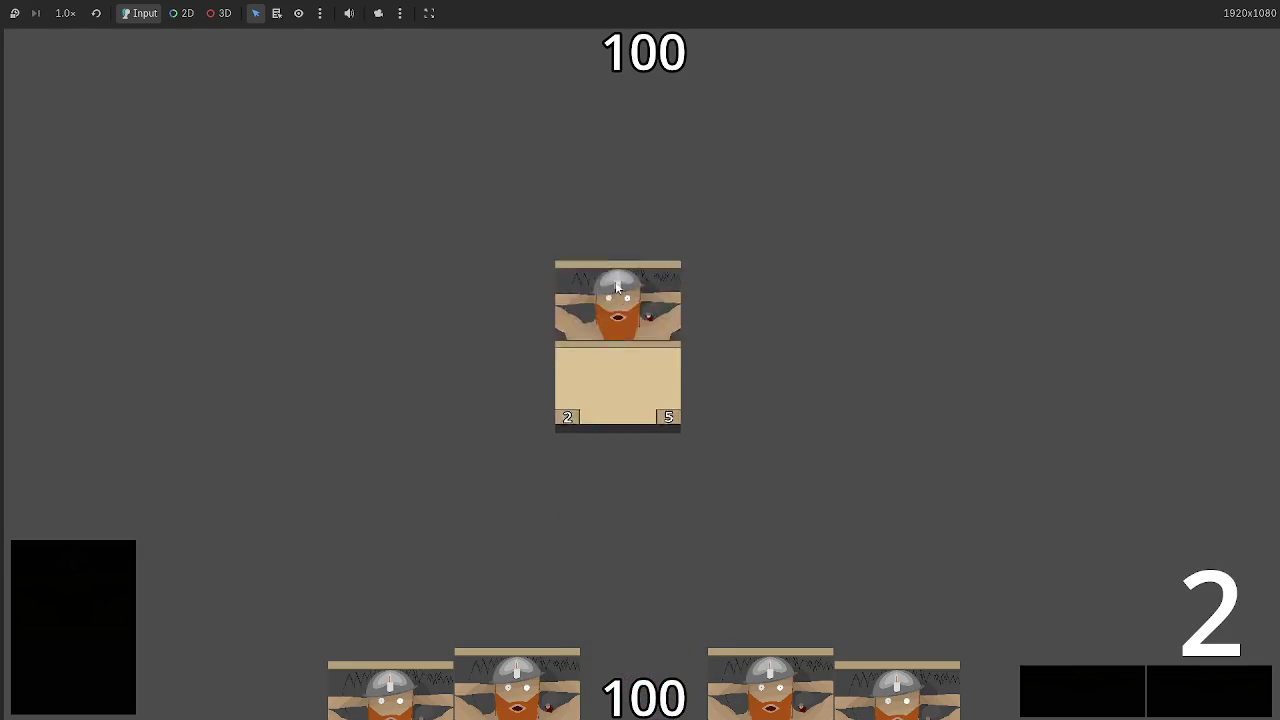
pyautogui.click(1190, 683)
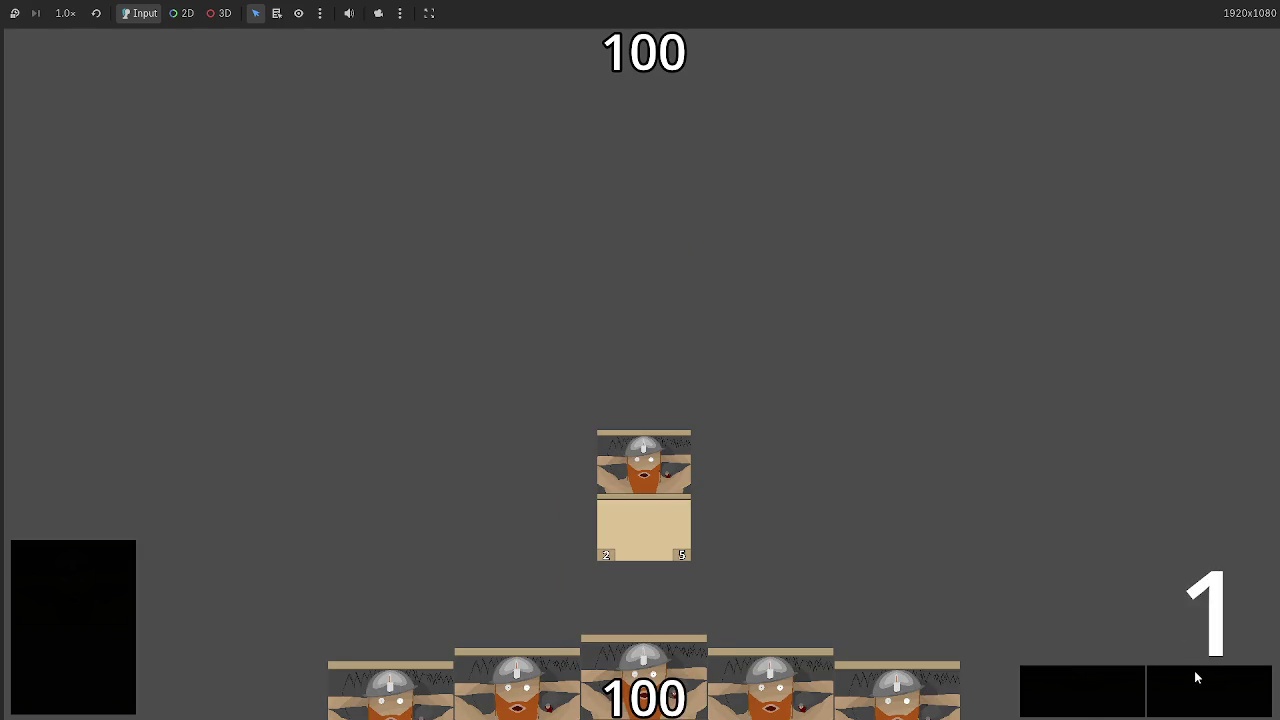
pyautogui.click(1195, 677)
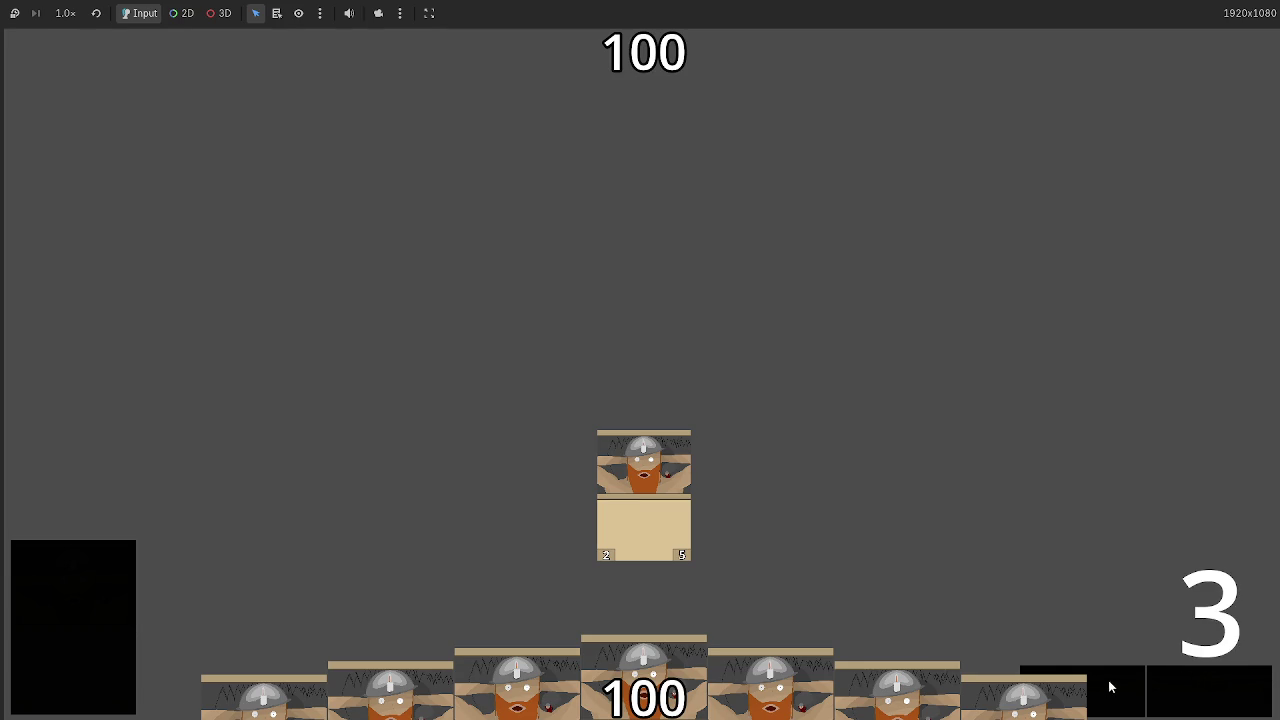
pyautogui.press('F8')
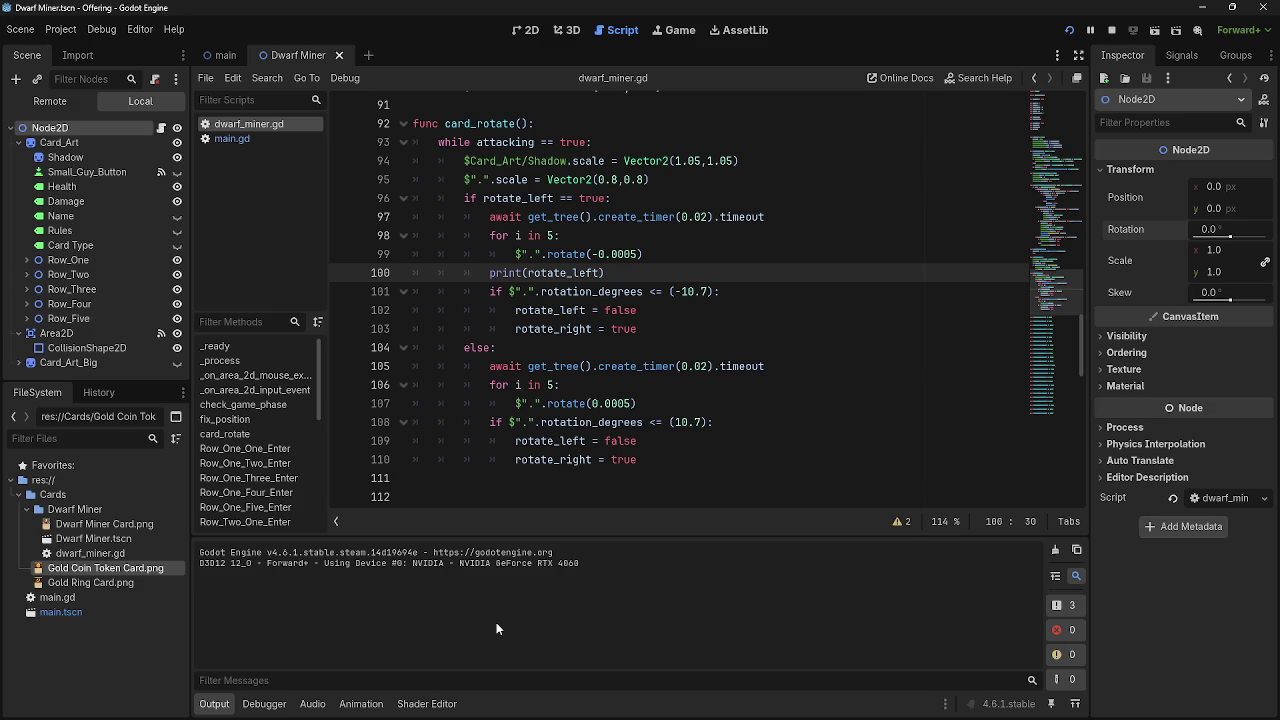
# Step: Move the left branch's -10.7 threshold if-block to the top, right under if rotate_left == true
pyautogui.click(617, 290)
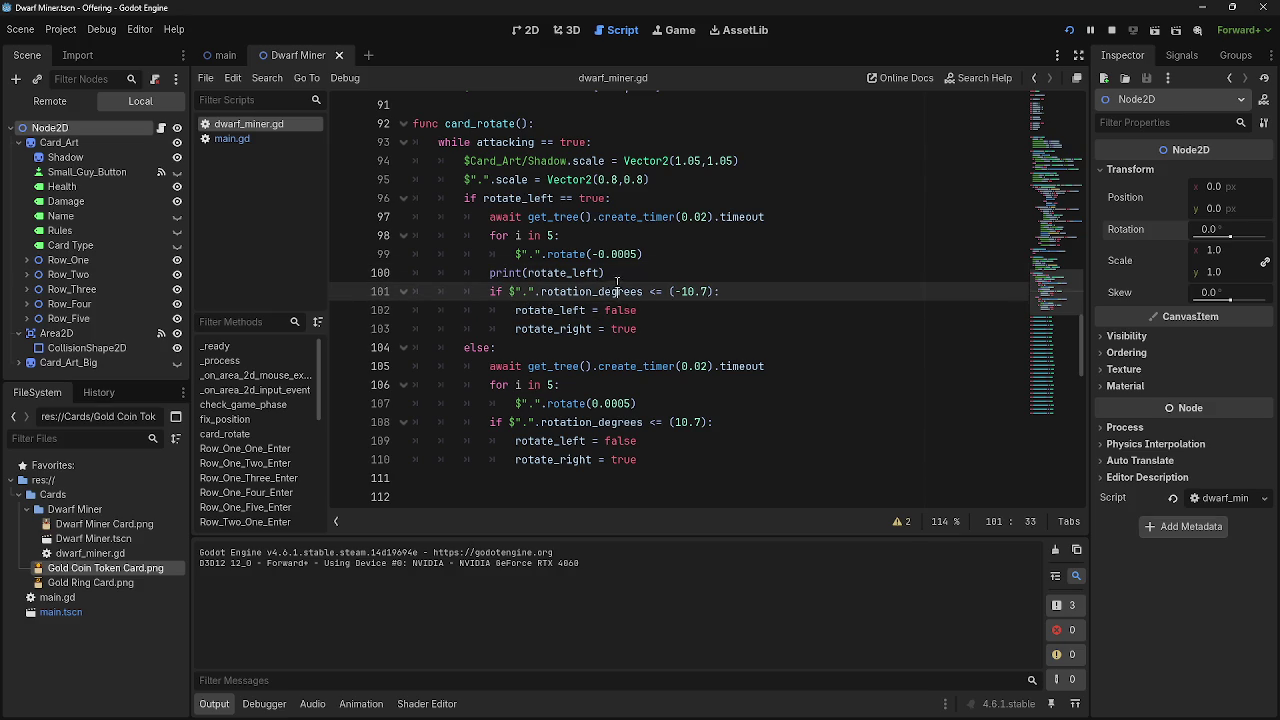
pyautogui.tripleClick(619, 280)
pyautogui.click(626, 272)
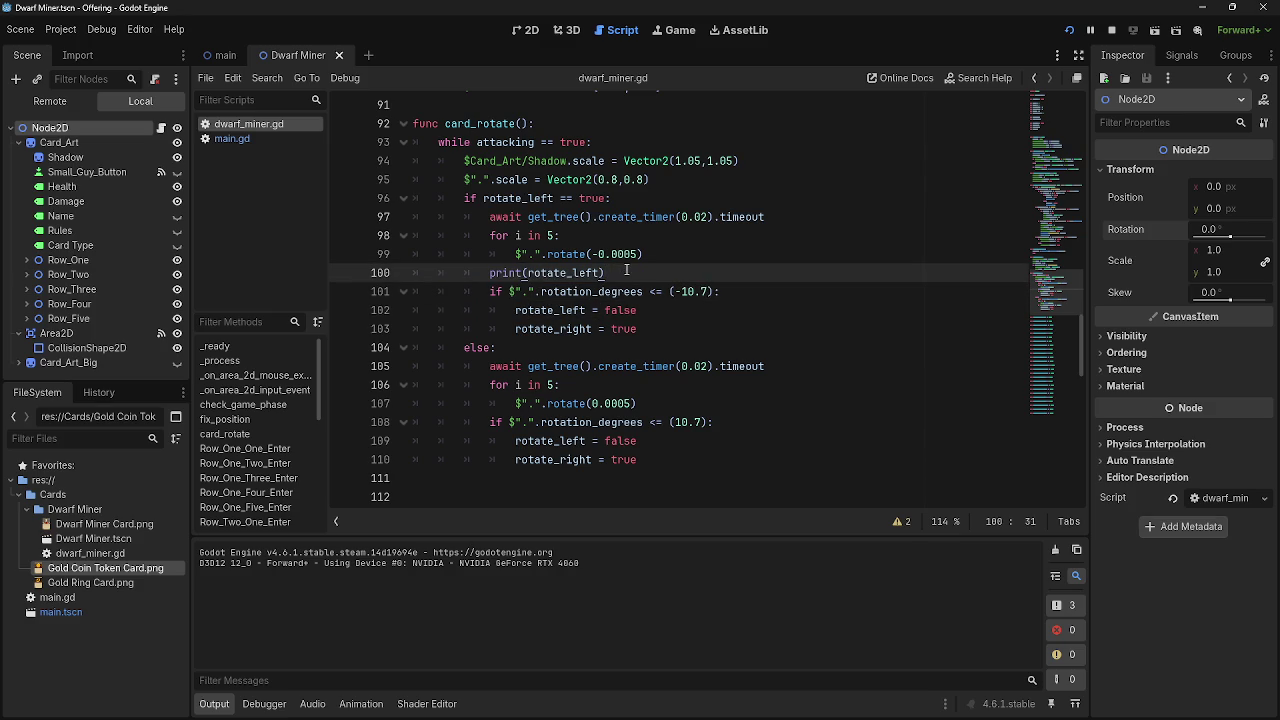
pyautogui.click(645, 200)
pyautogui.press('Return')
pyautogui.moveTo(669, 350); pyautogui.dragTo(475, 304)
pyautogui.hotkey('alt', 'Up')
pyautogui.hotkey('alt', 'Up')
pyautogui.hotkey('alt', 'Up')
pyautogui.click(683, 217)
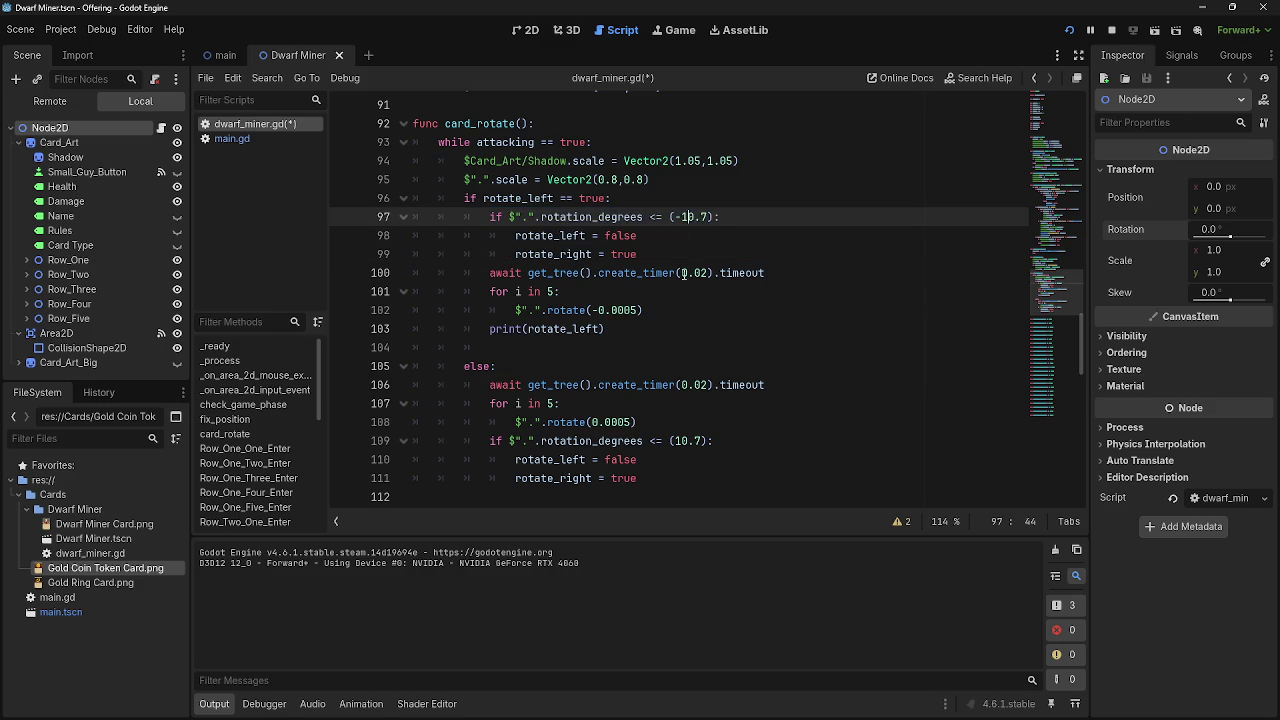
# Step: Move the 10.7 threshold check up to sit directly under else:
pyautogui.click(652, 364)
pyautogui.press('Return')
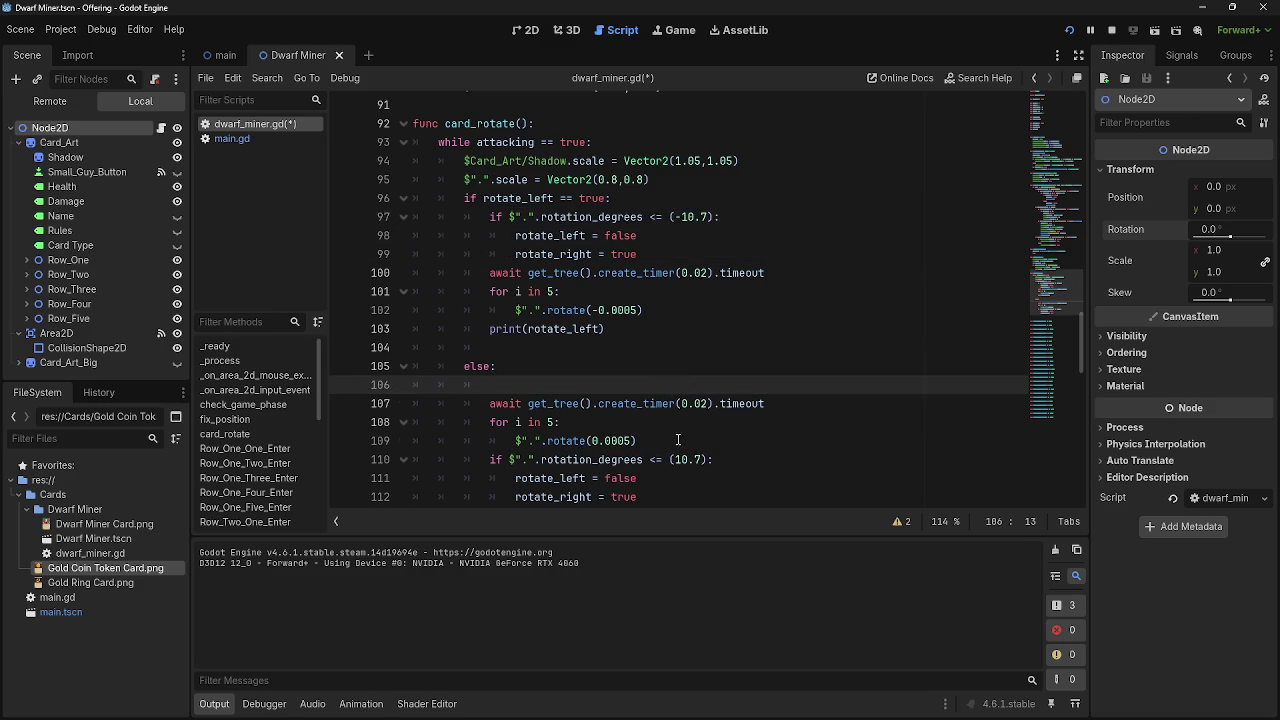
pyautogui.scroll(-2, 674, 433)
pyautogui.moveTo(640, 385); pyautogui.dragTo(491, 349)
pyautogui.hotkey('alt', 'Up')
pyautogui.hotkey('alt', 'Up')
pyautogui.hotkey('alt', 'Up')
pyautogui.click(742, 290)
# Step: Delete the blank line above else: and the trailing empty line at the end of the function
pyautogui.scroll(2, 700, 310)
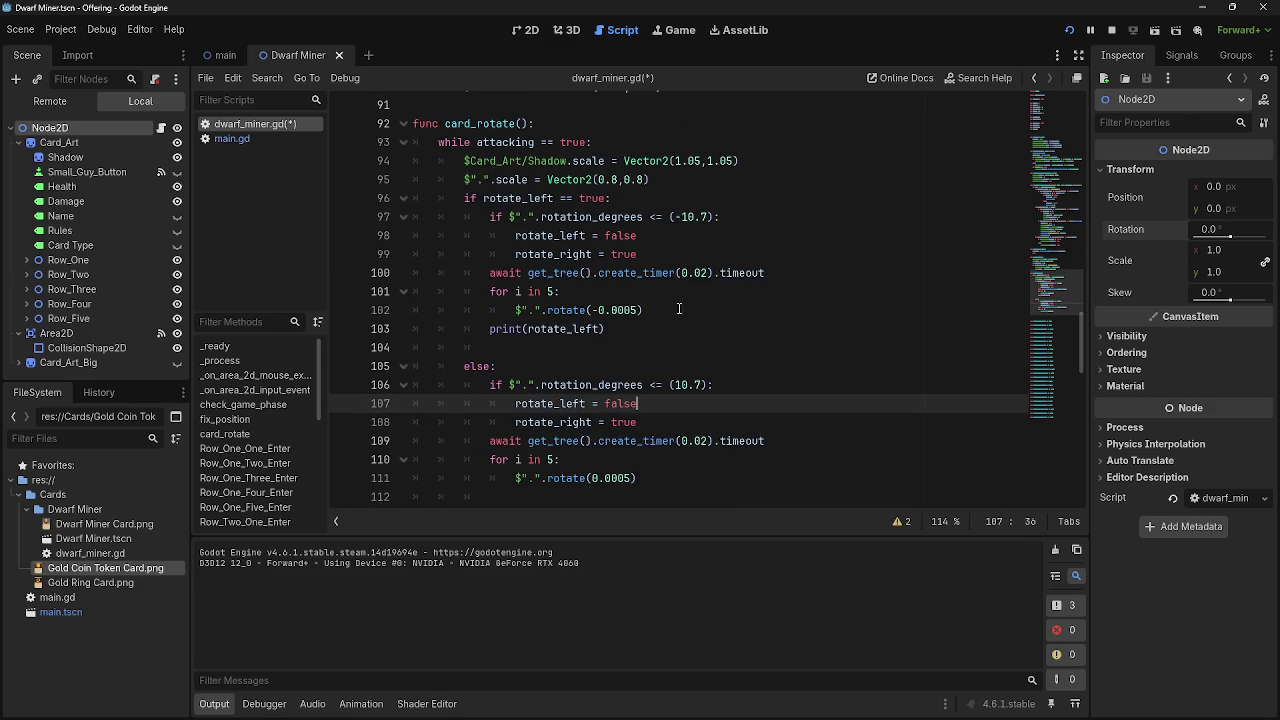
pyautogui.click(535, 347)
pyautogui.press('BackSpace')
pyautogui.press('BackSpace')
pyautogui.press('BackSpace')
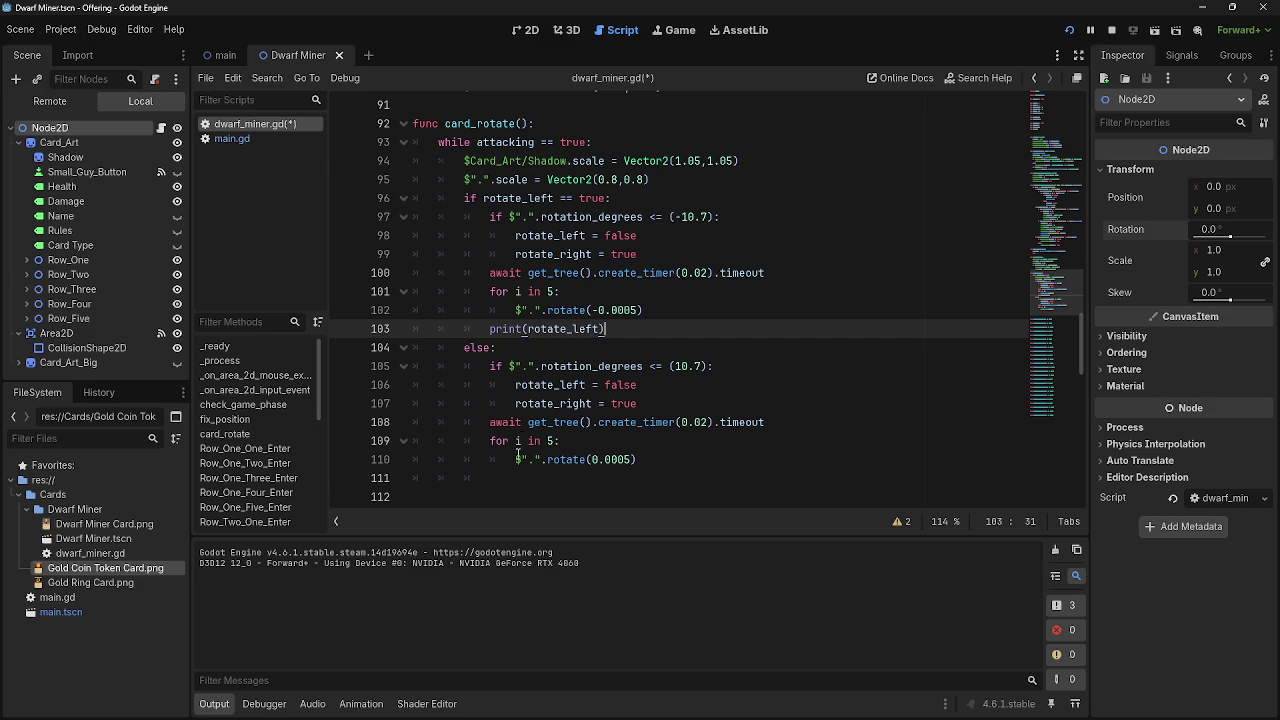
pyautogui.click(506, 484)
pyautogui.press('BackSpace')
pyautogui.press('BackSpace')
pyautogui.press('BackSpace')
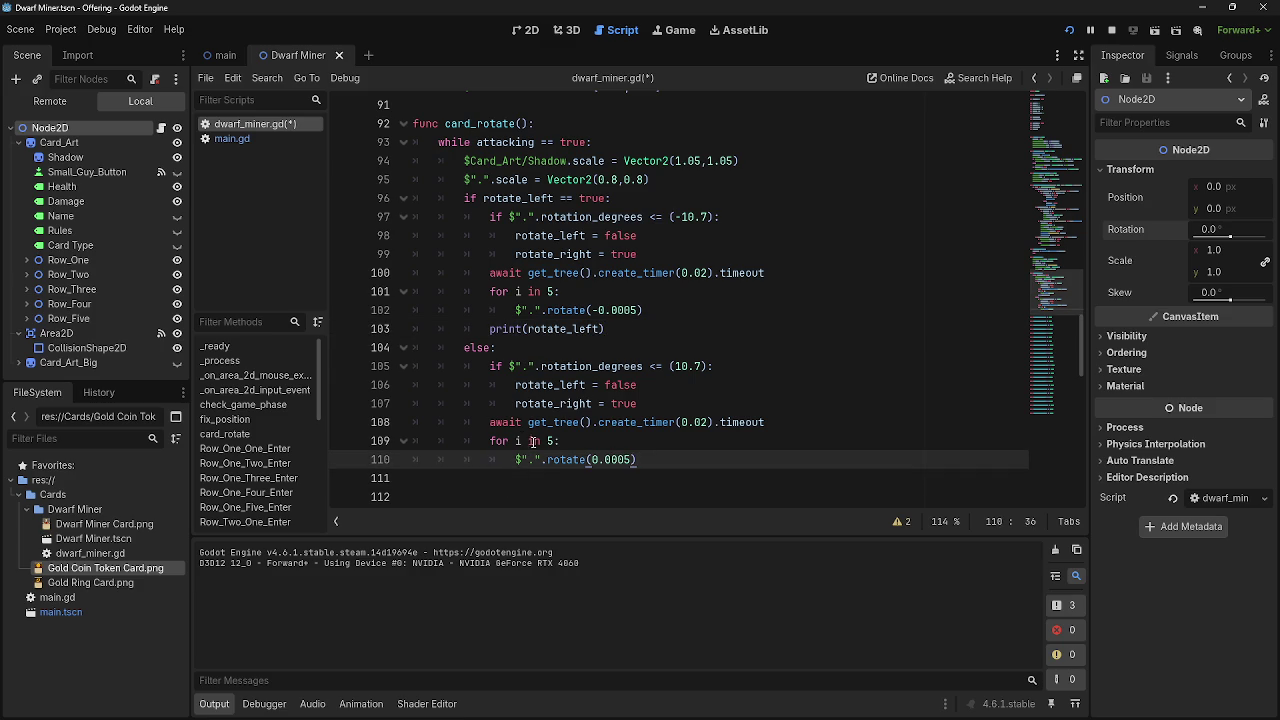
# Step: Check the else rotate loop and the while attacking line, then stop and relaunch the game
pyautogui.tripleClick(533, 441)
pyautogui.click(585, 440)
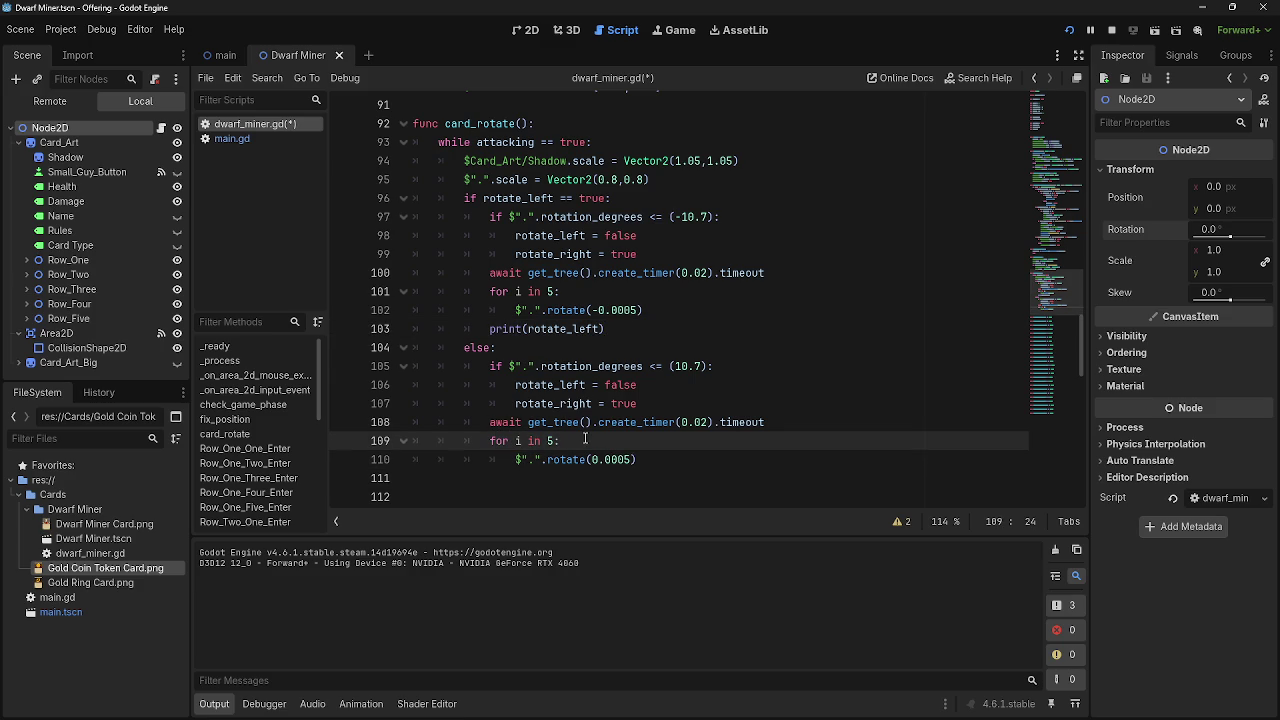
pyautogui.moveTo(490, 441); pyautogui.dragTo(674, 459)
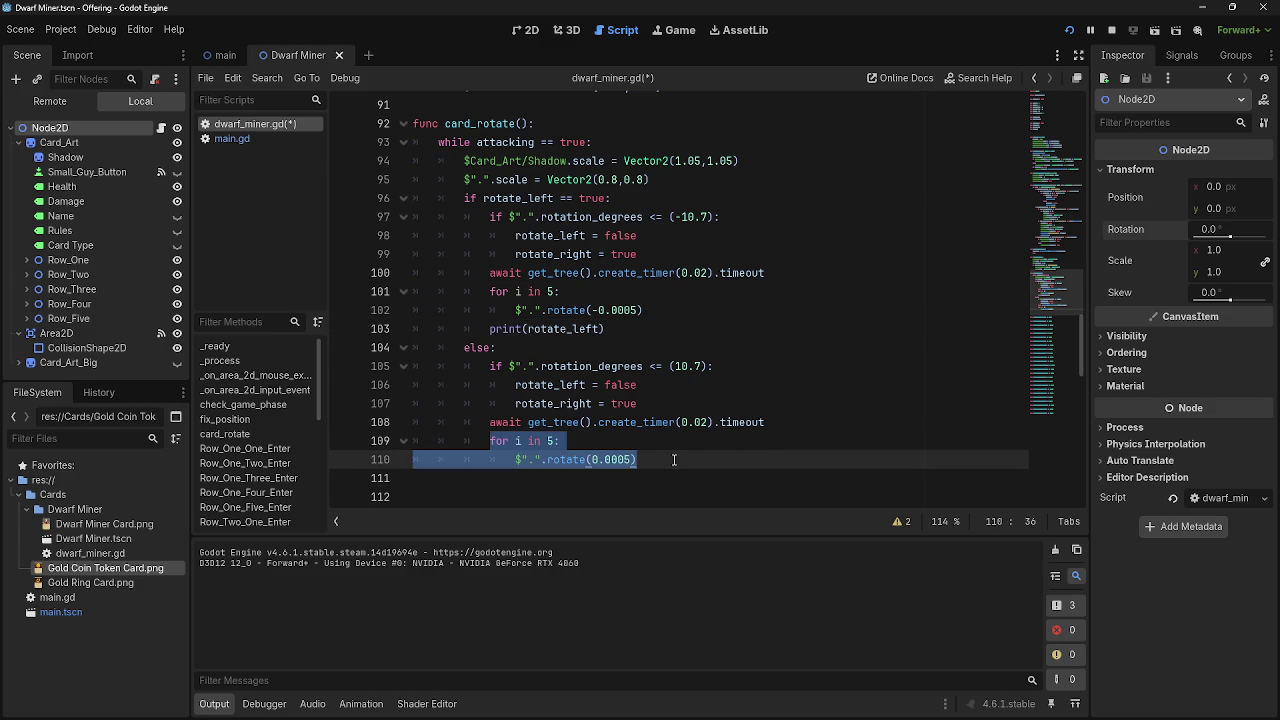
pyautogui.click(674, 459)
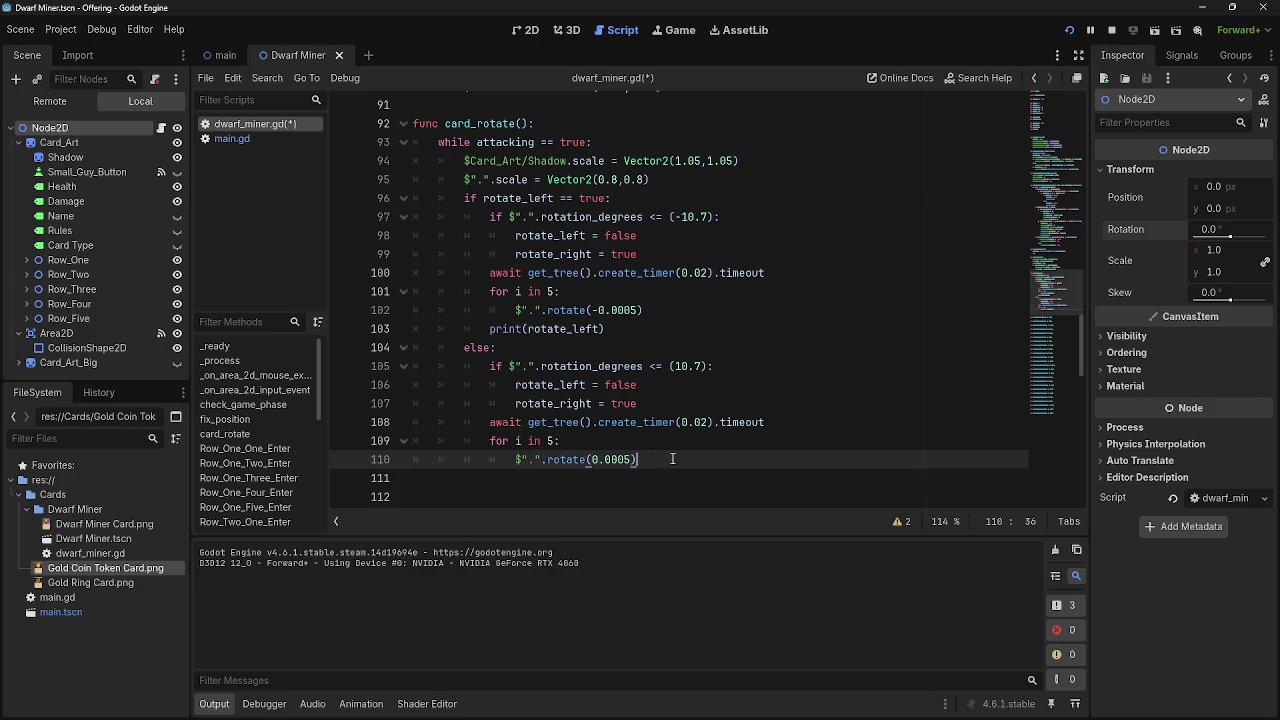
pyautogui.click(468, 142)
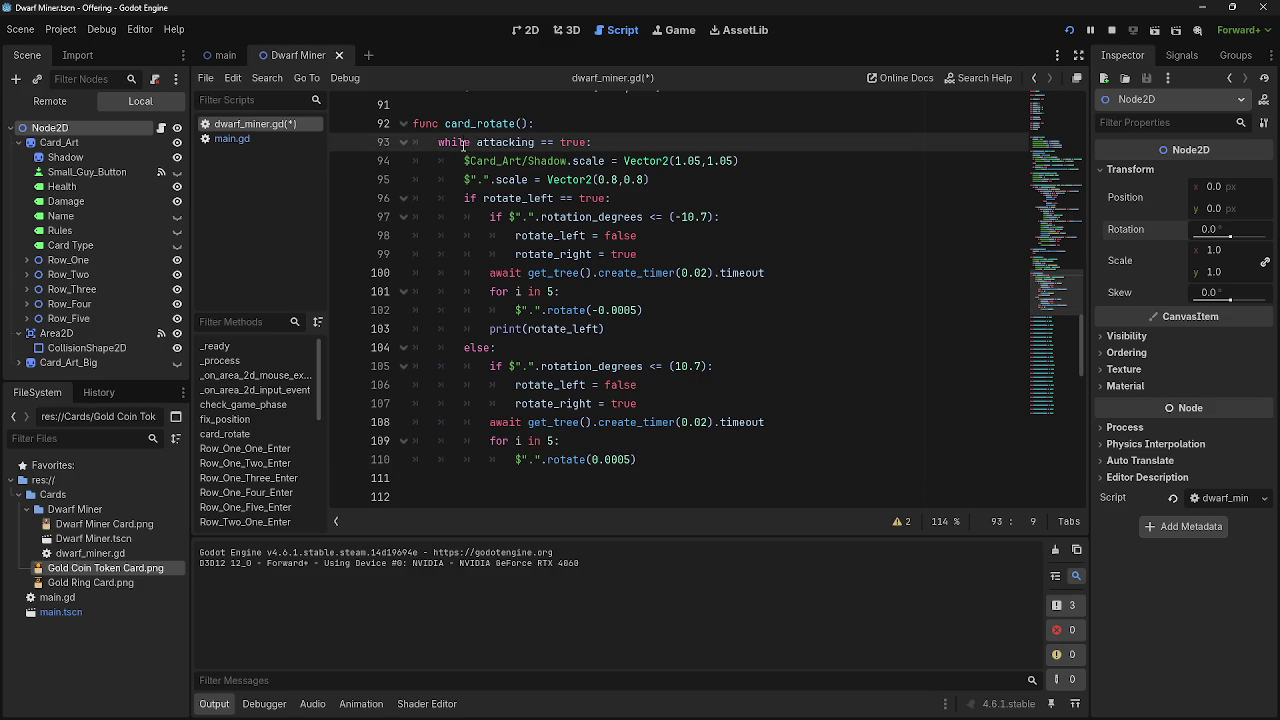
pyautogui.tripleClick(476, 142)
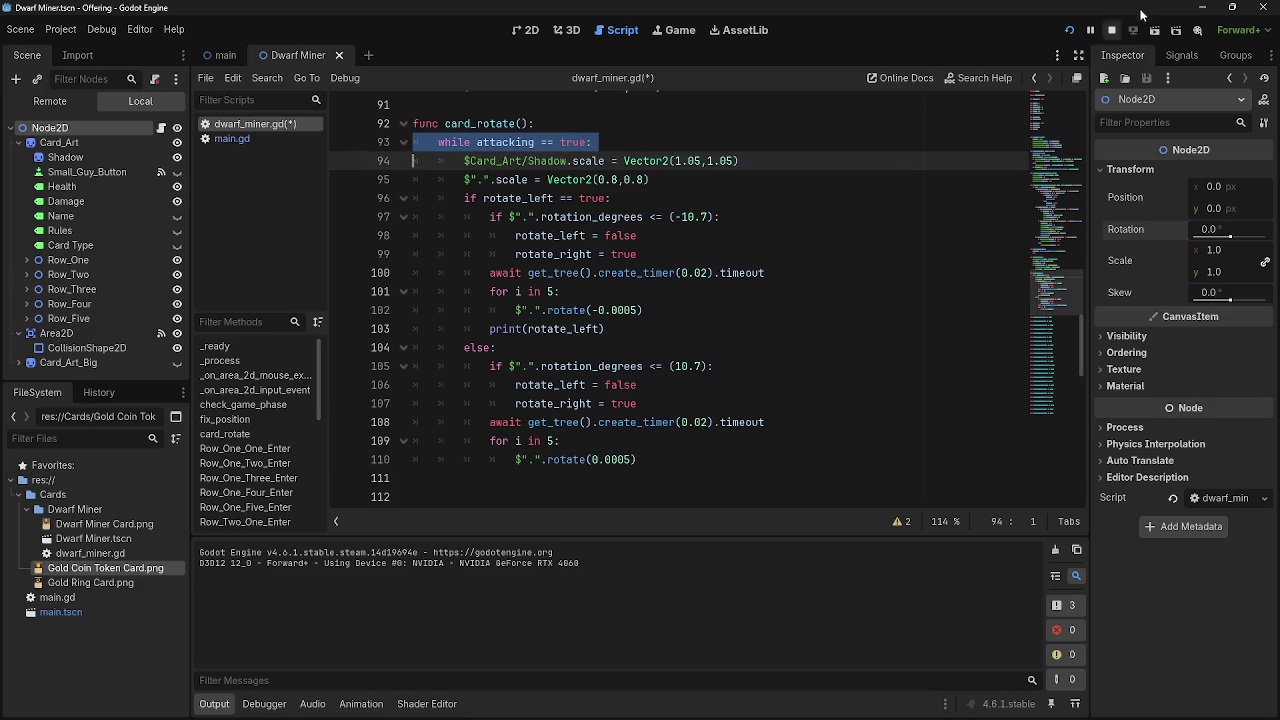
pyautogui.click(1111, 30)
pyautogui.click(1012, 123)
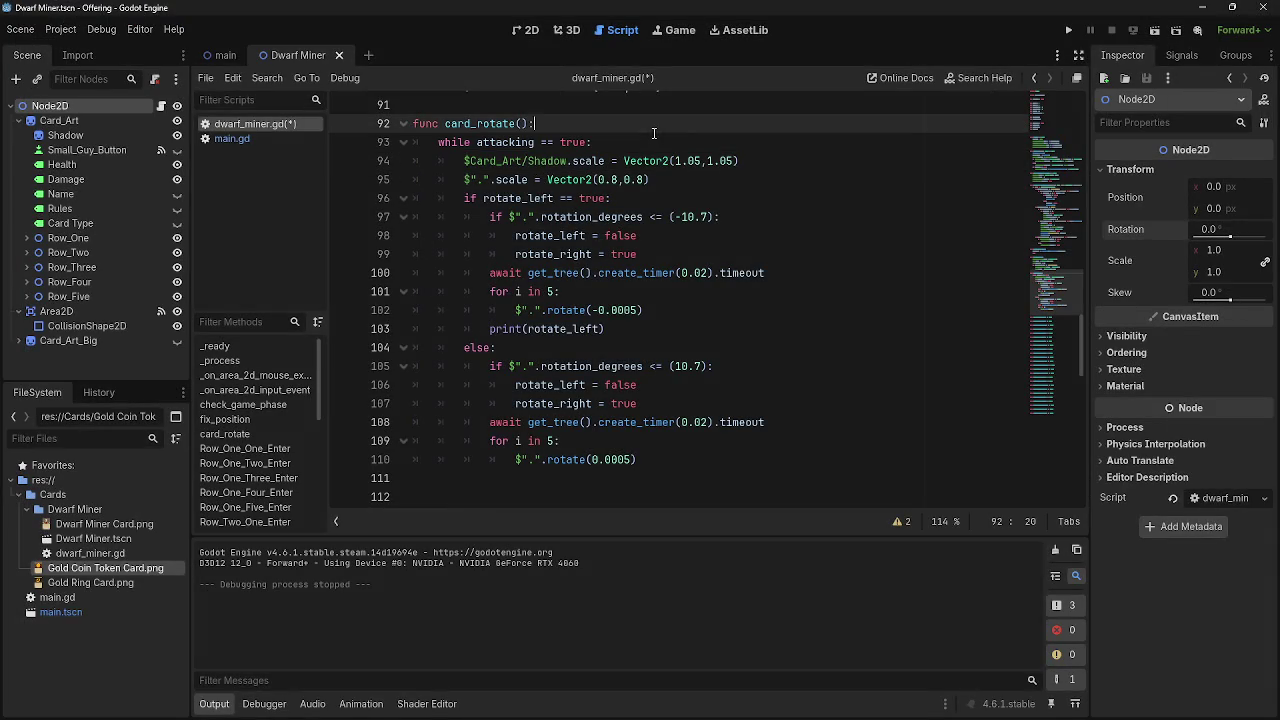
pyautogui.click(1068, 30)
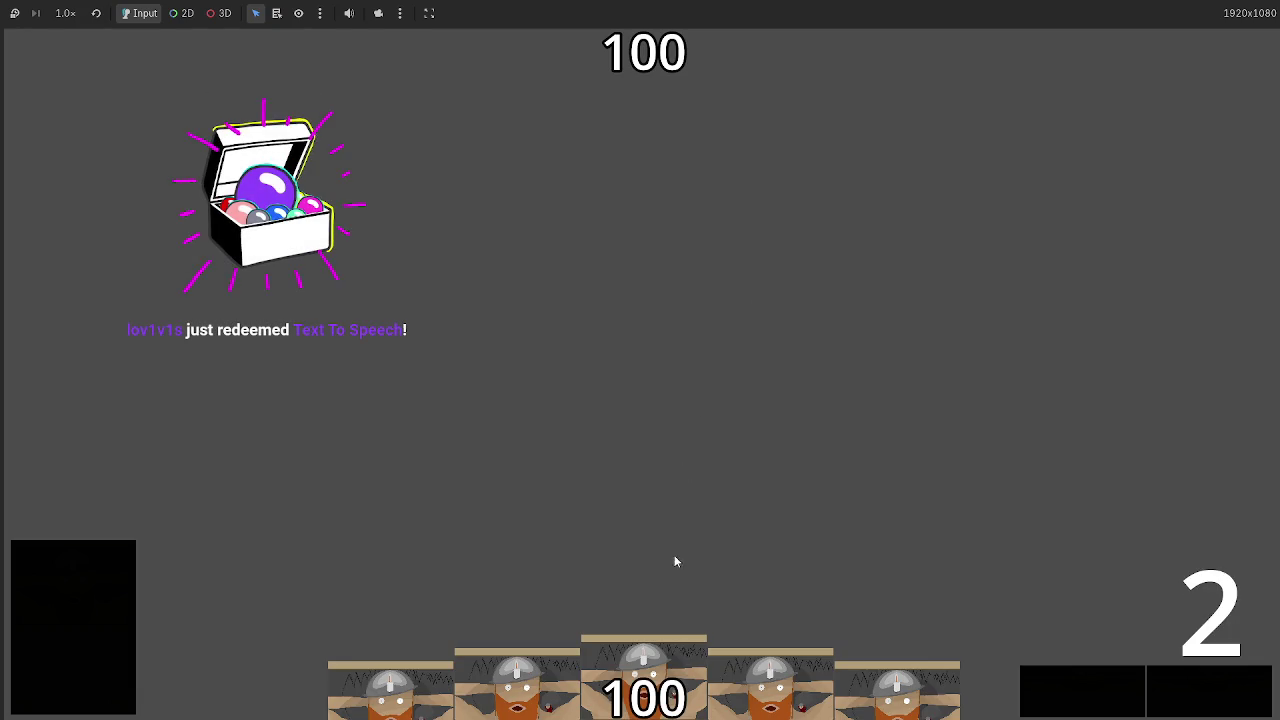
# Step: Play the middle Dwarf Miner card to the centre and start its wobbling attack
pyautogui.click(668, 640)
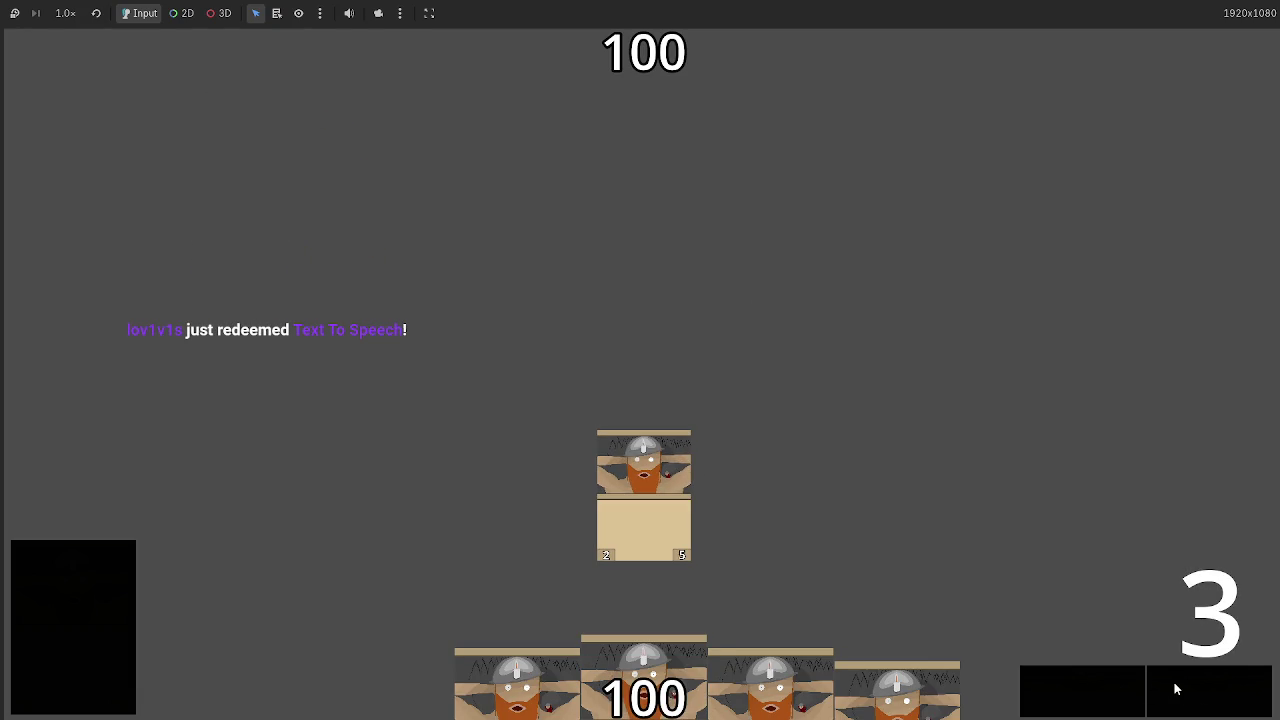
pyautogui.click(1113, 686)
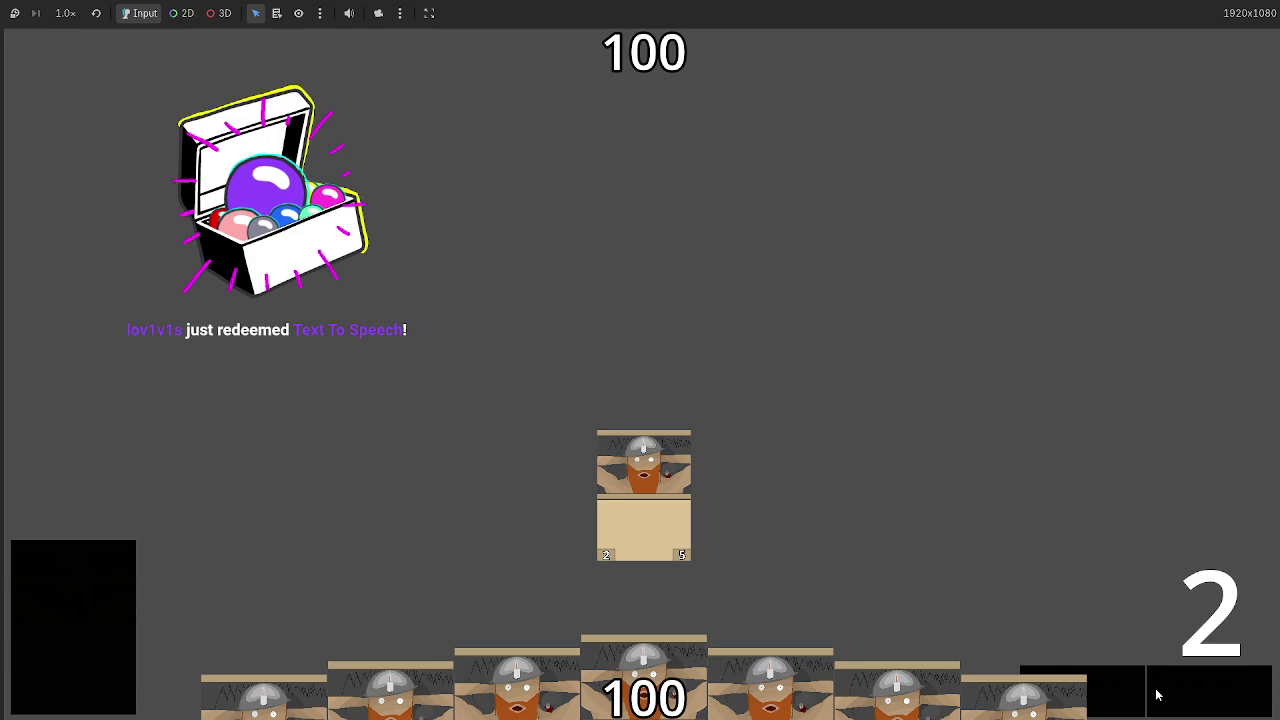
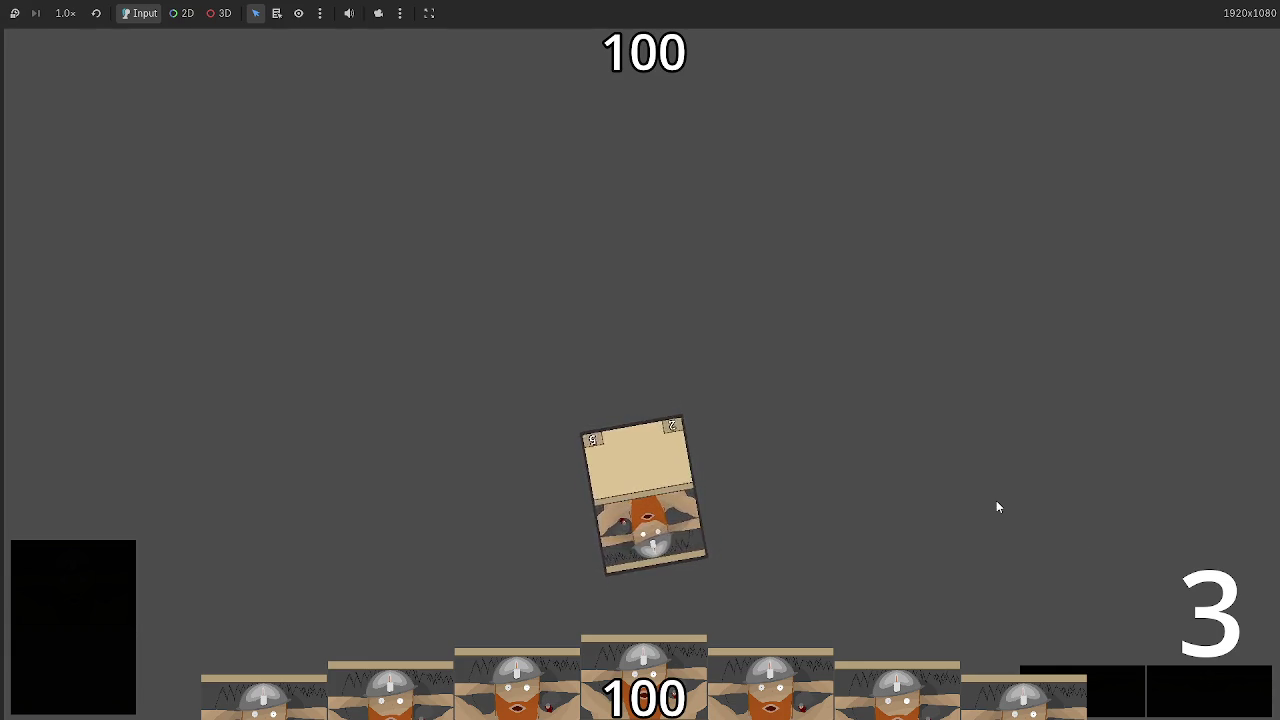
# Step: Return to the editor, stop the running game and relaunch it
pyautogui.hotkey('alt', 'Tab')
pyautogui.press('F8')
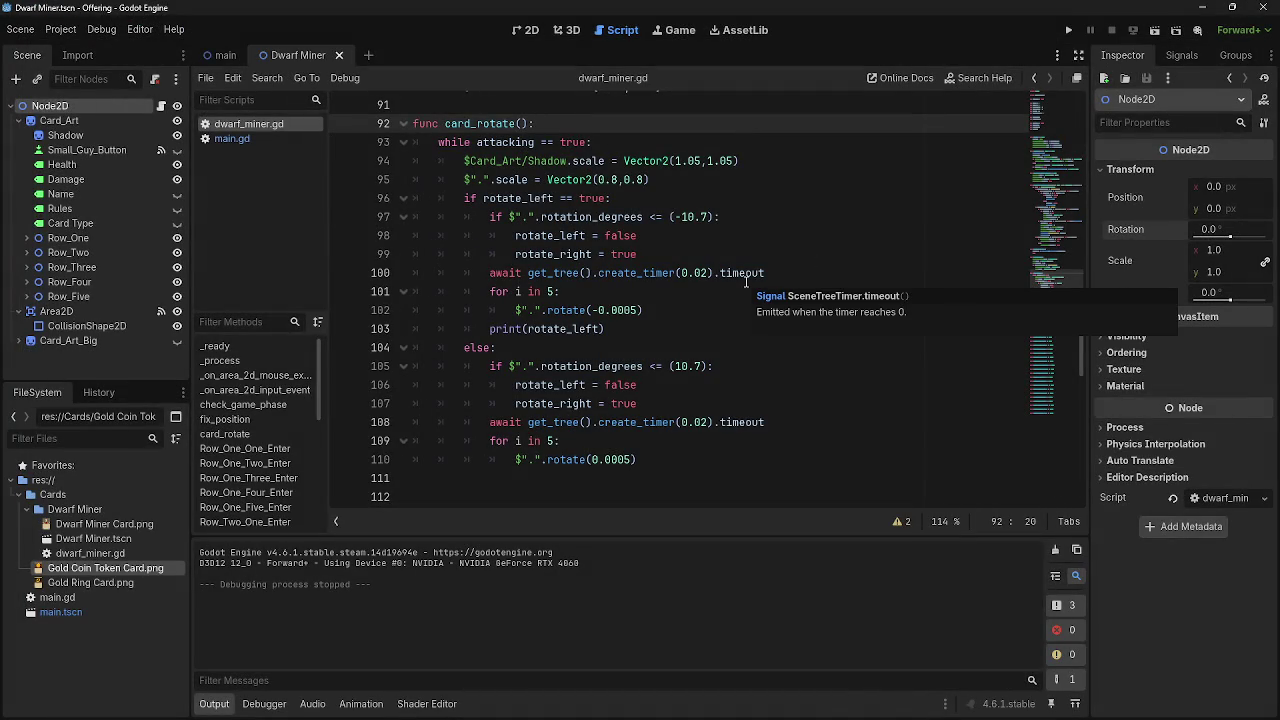
pyautogui.click(1068, 30)
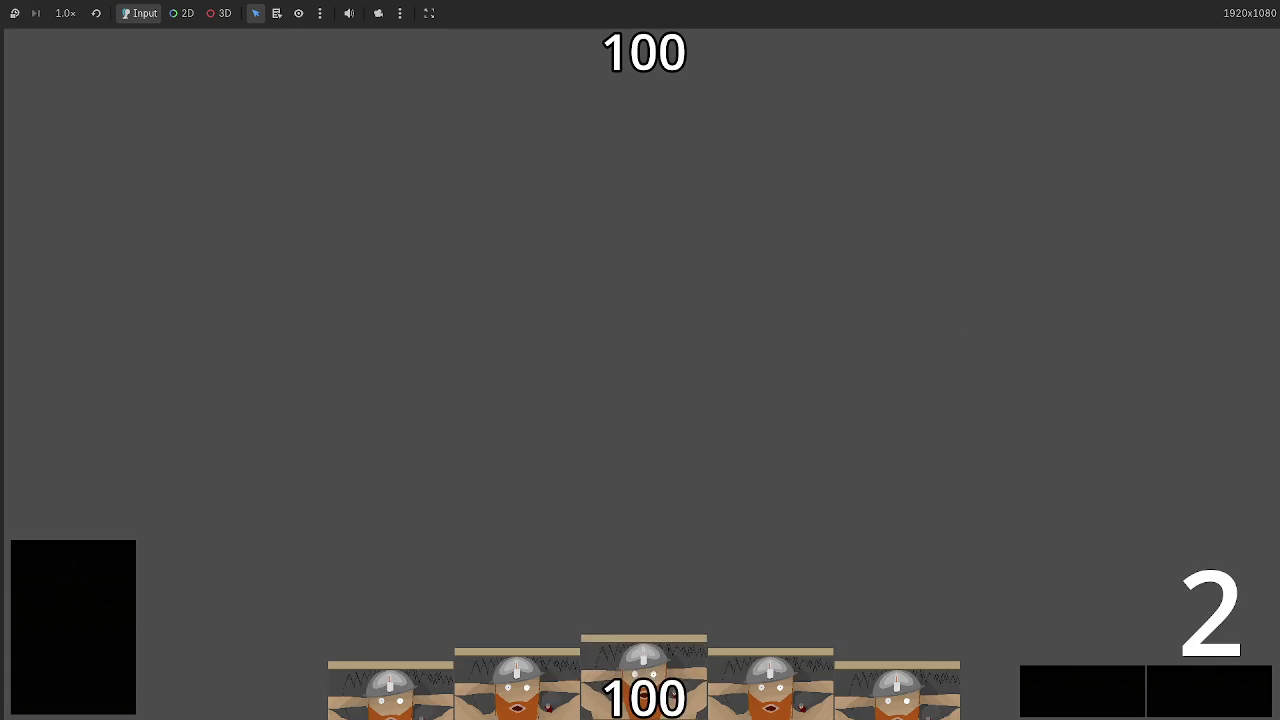
# Step: Play a Dwarf Miner card onto the battlefield, advance through the turns, then close the game
pyautogui.moveTo(645, 671); pyautogui.dragTo(695, 410)
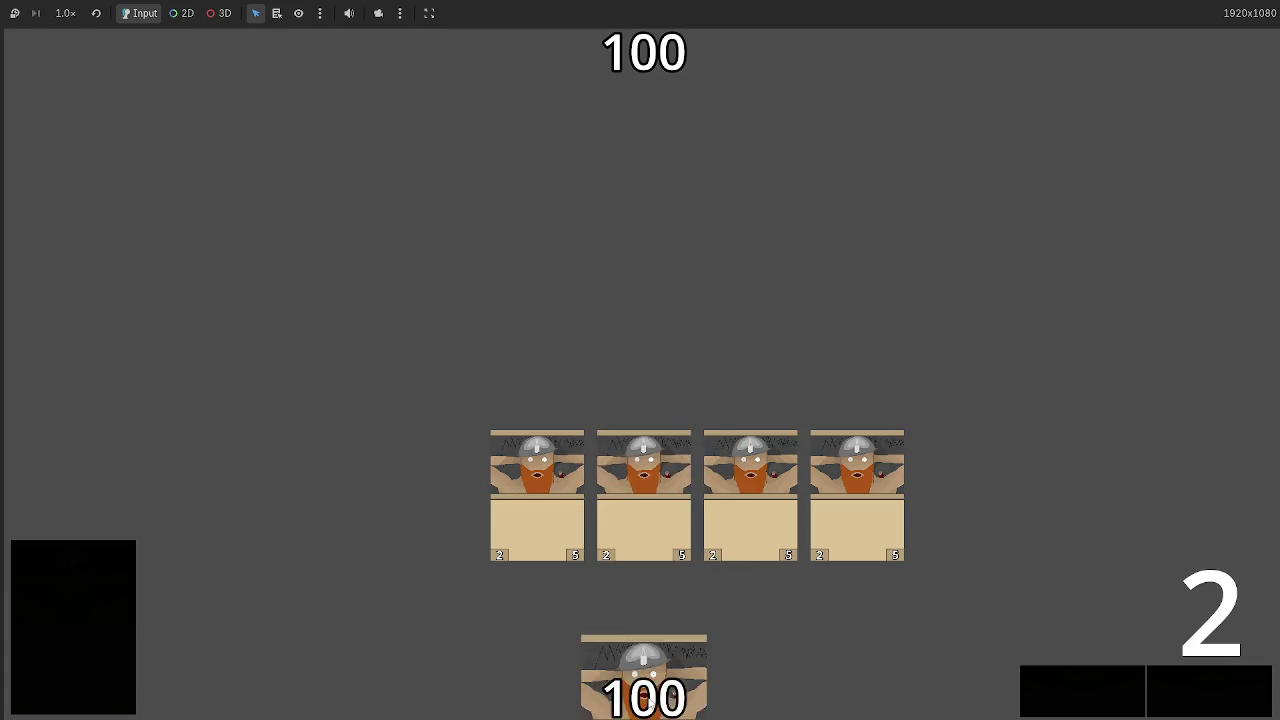
pyautogui.click(1174, 683)
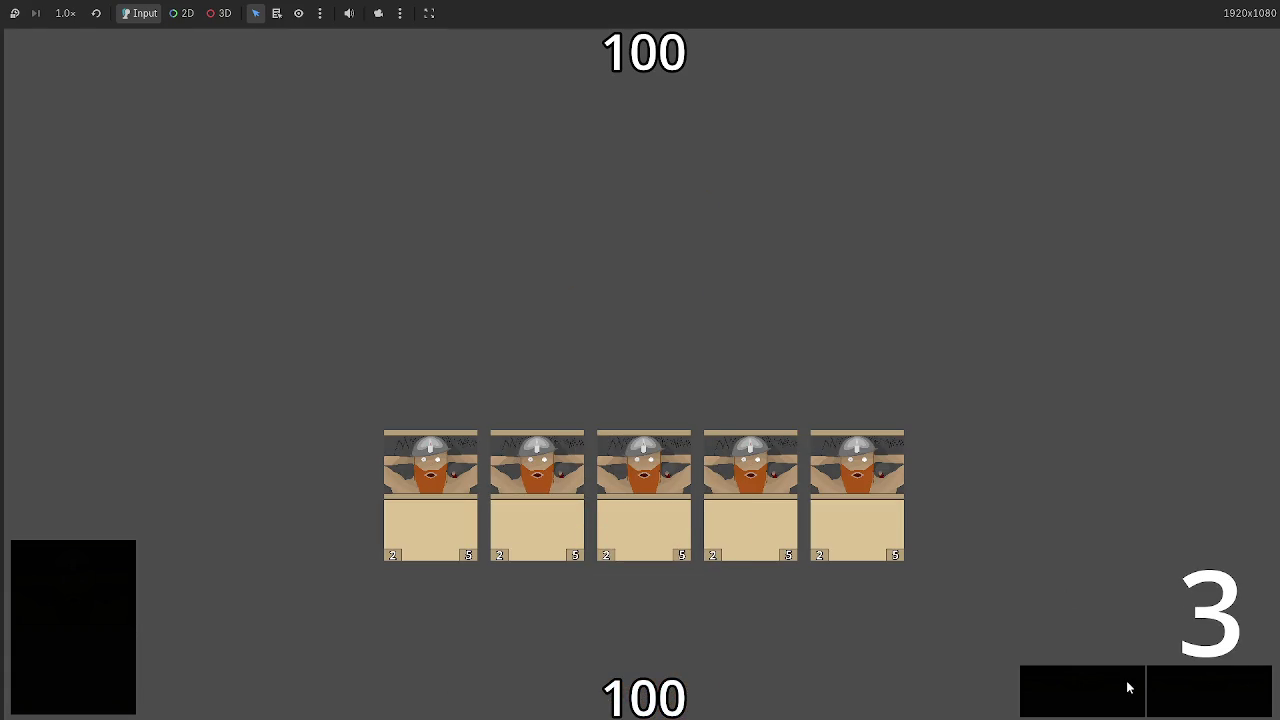
pyautogui.click(1193, 698)
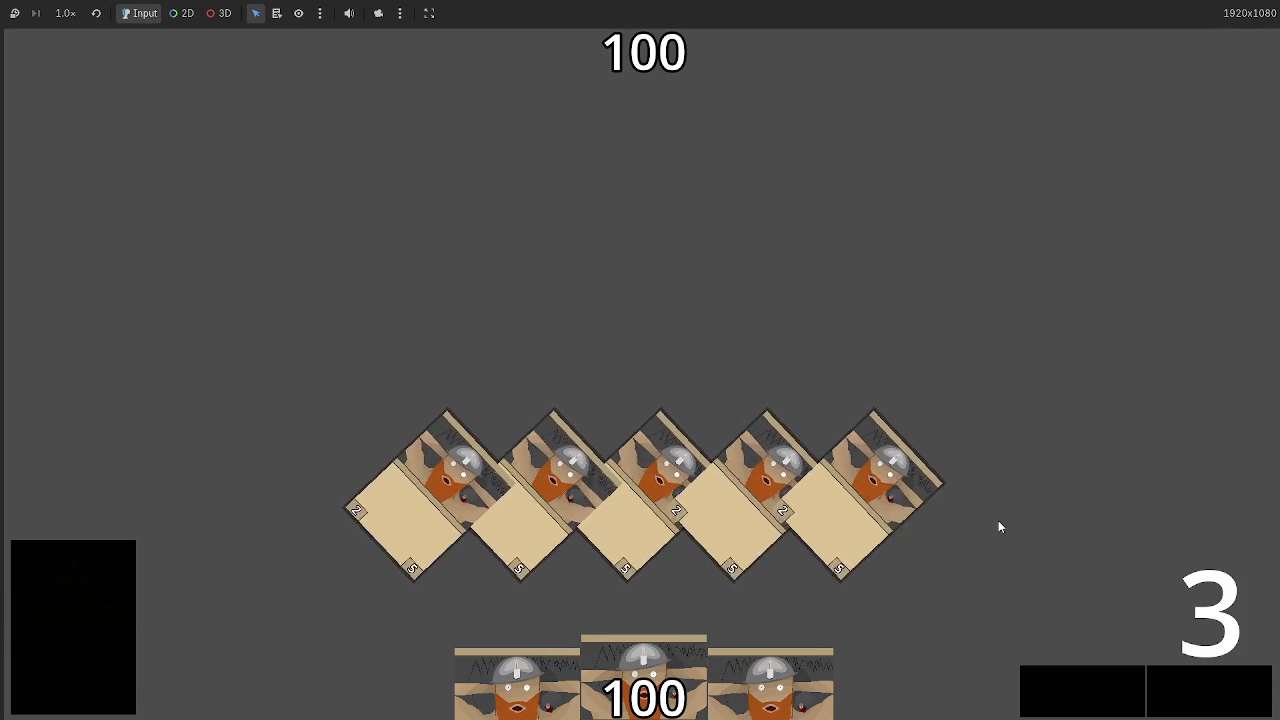
pyautogui.press('F8')
pyautogui.scroll(2, 689, 325)
# Step: Review the rotate_left branch of card_rotate, lines 93–99
pyautogui.doubleClick(453, 254)
pyautogui.rightClick(455, 262)
pyautogui.click(458, 254)
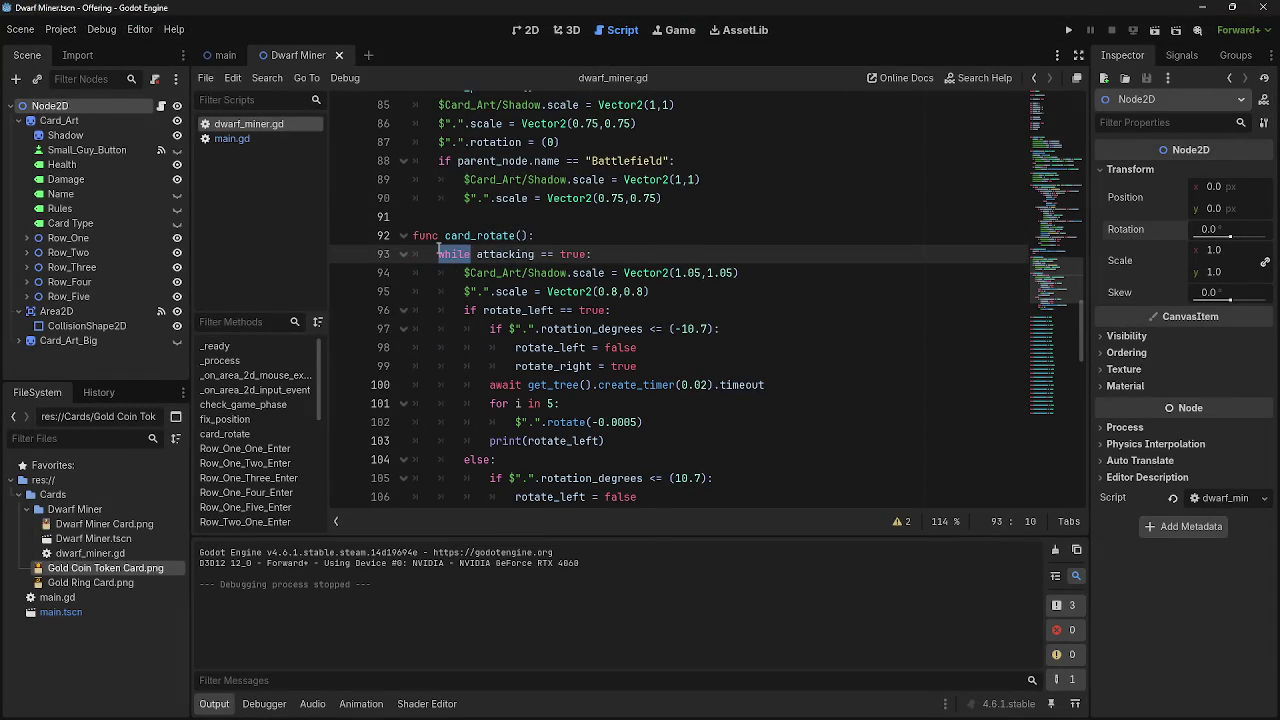
pyautogui.moveTo(440, 254); pyautogui.dragTo(594, 254)
pyautogui.click(600, 254)
pyautogui.click(661, 310)
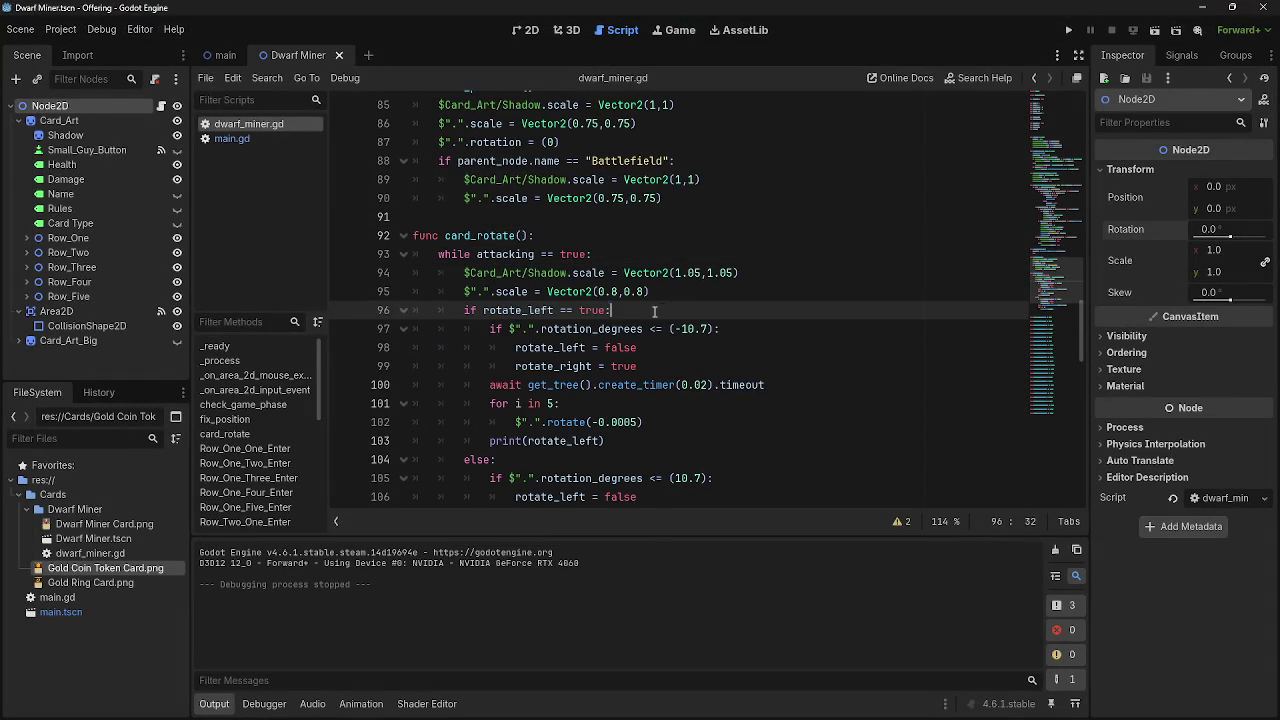
pyautogui.moveTo(490, 329); pyautogui.dragTo(722, 329)
pyautogui.click(490, 329)
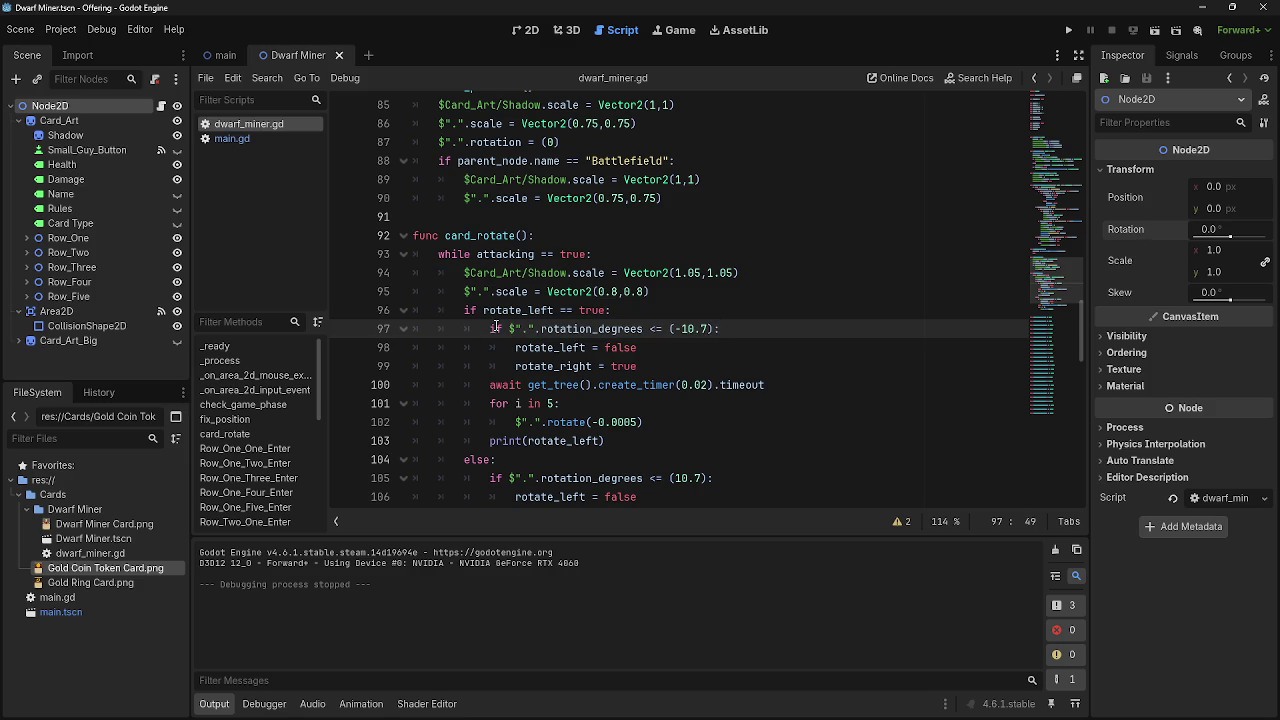
pyautogui.keyDown('shift'); pyautogui.click(715, 347); pyautogui.keyUp('shift')
pyautogui.click(720, 366)
# Step: Delete the print(rotate_left) line 103 from card_rotate
pyautogui.moveTo(605, 441)
pyautogui.mouseDown()
pyautogui.moveTo(466, 441)
pyautogui.moveTo(497, 441)
pyautogui.mouseUp()
pyautogui.click(496, 430)
pyautogui.moveTo(484, 310)
pyautogui.mouseDown()
pyautogui.moveTo(600, 441)
pyautogui.moveTo(630, 456)
pyautogui.mouseUp()
pyautogui.click(630, 456)
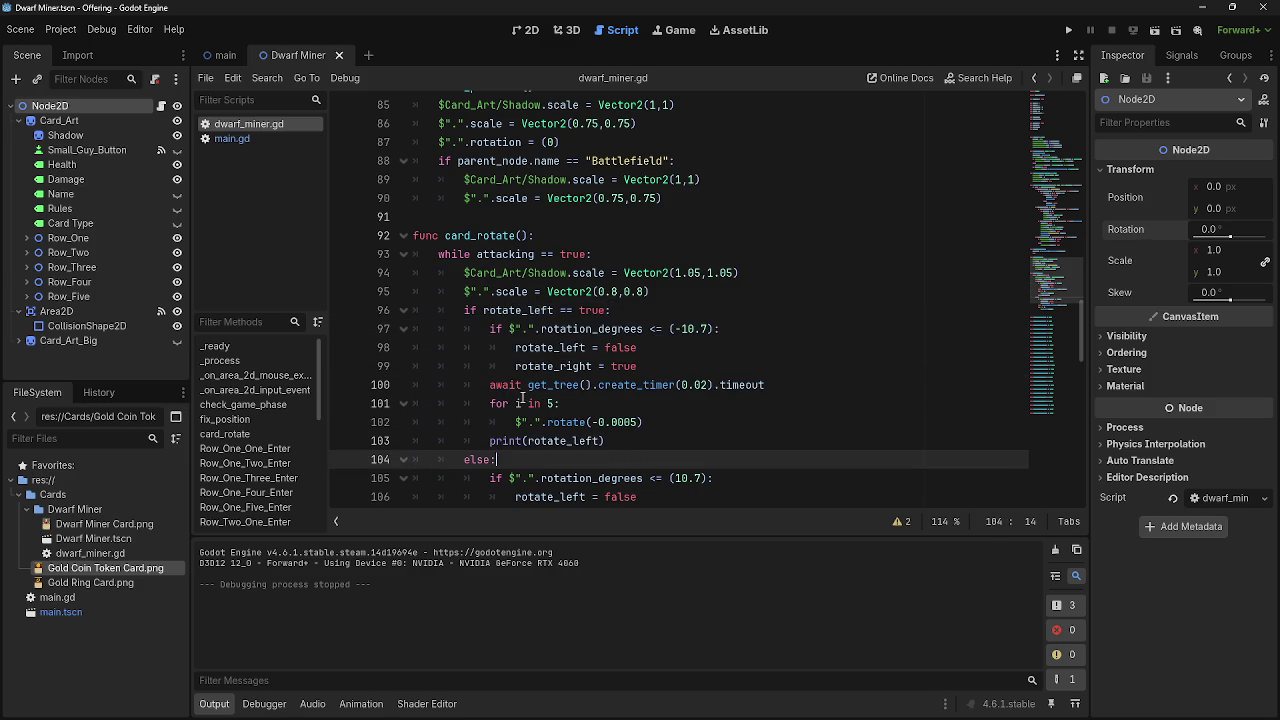
pyautogui.moveTo(490, 347)
pyautogui.mouseDown()
pyautogui.moveTo(615, 448)
pyautogui.moveTo(490, 441)
pyautogui.mouseUp()
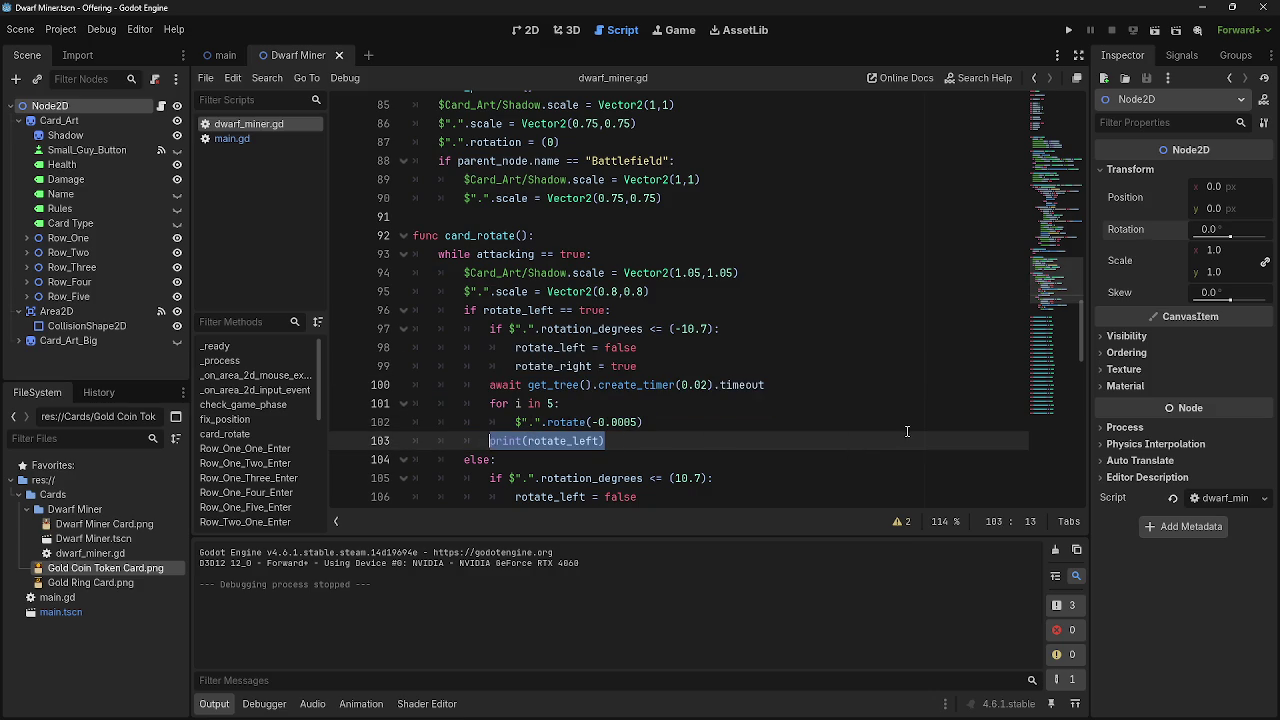
pyautogui.press('Delete')
pyautogui.press('BackSpace')
pyautogui.press('BackSpace')
pyautogui.press('BackSpace')
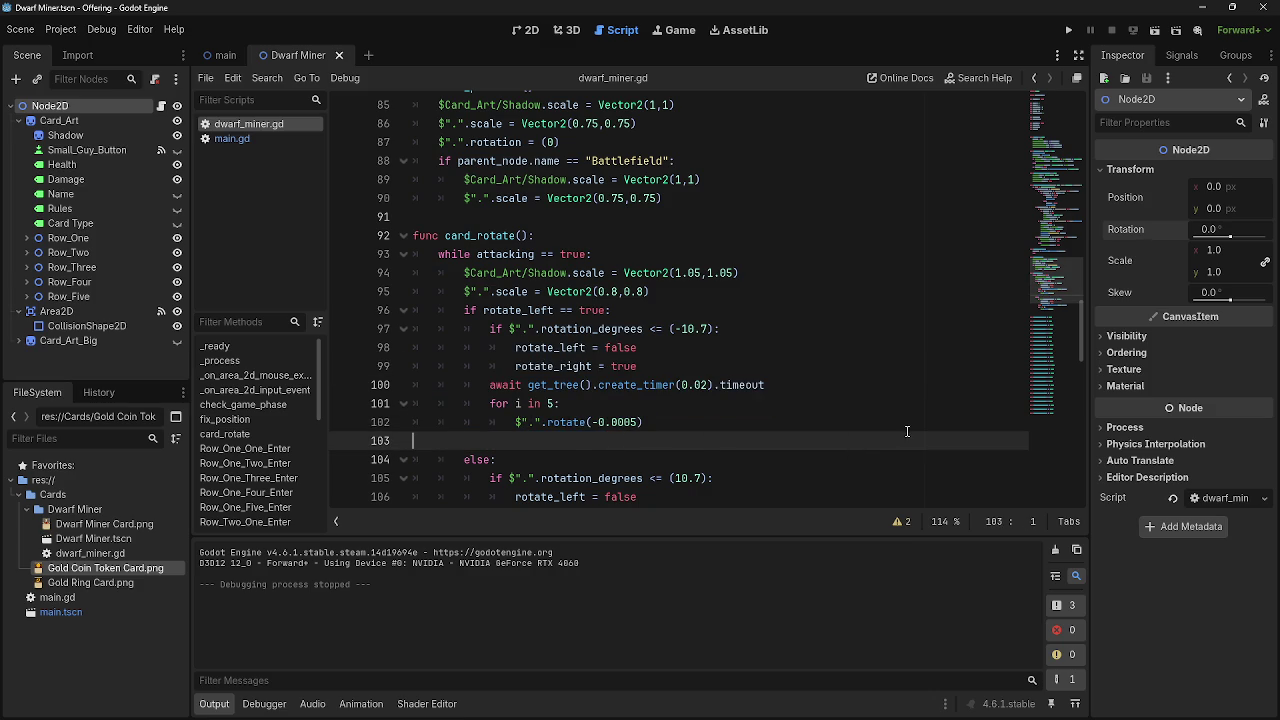
# Step: Add print(rotate_left) on a new line 41 in _process and run the project
pyautogui.scroll(2, 891, 424)
pyautogui.scroll(10, 845, 416)
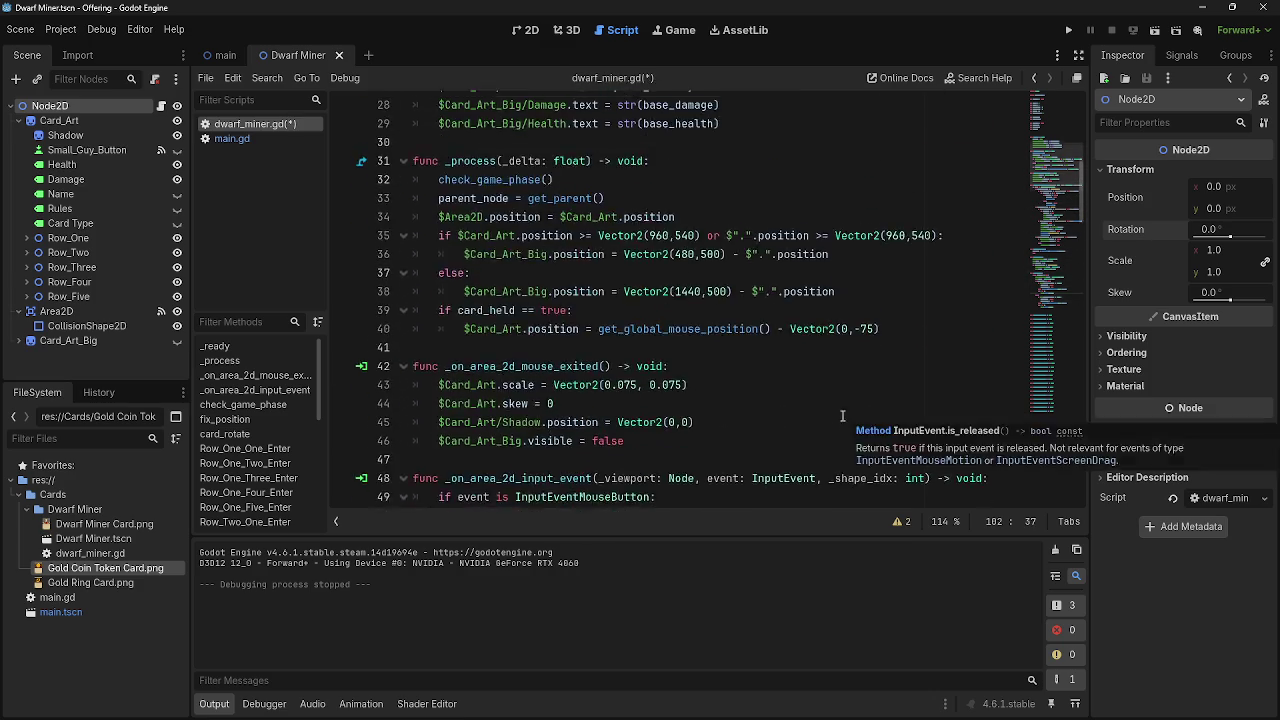
pyautogui.scroll(-2, 886, 385)
pyautogui.click(886, 385)
pyautogui.press('Return')
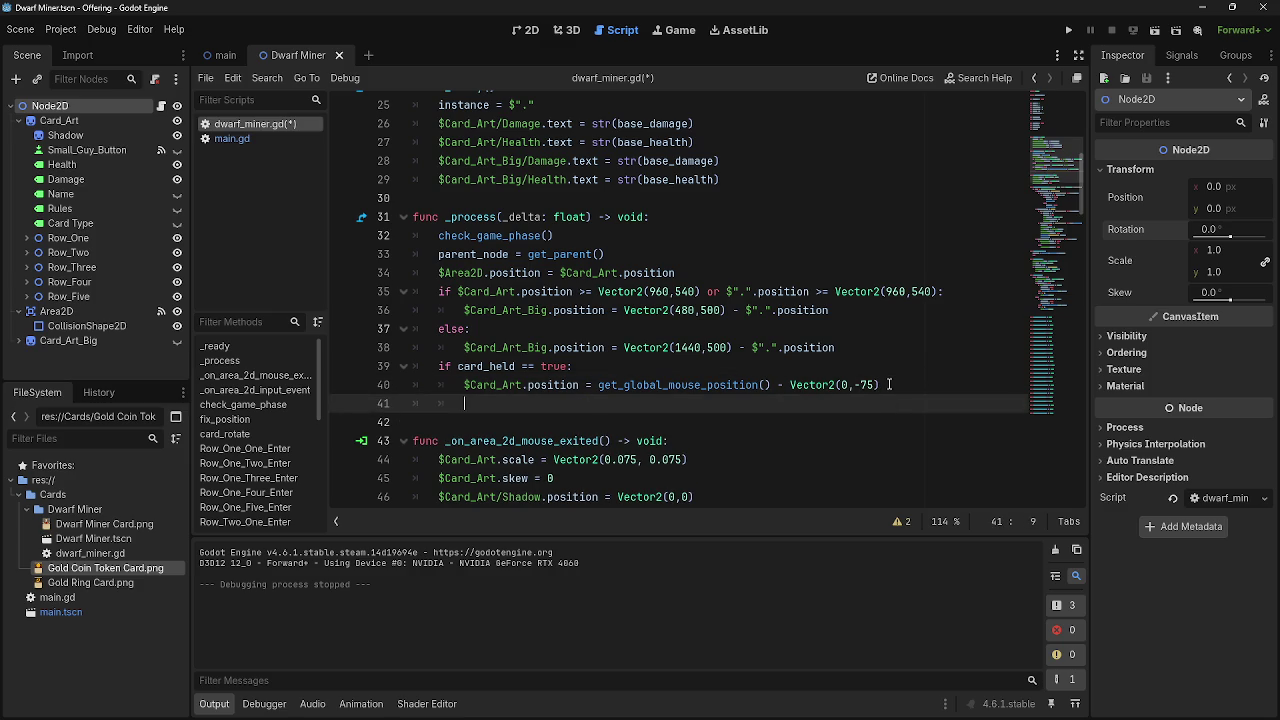
pyautogui.write('card_rotate()')
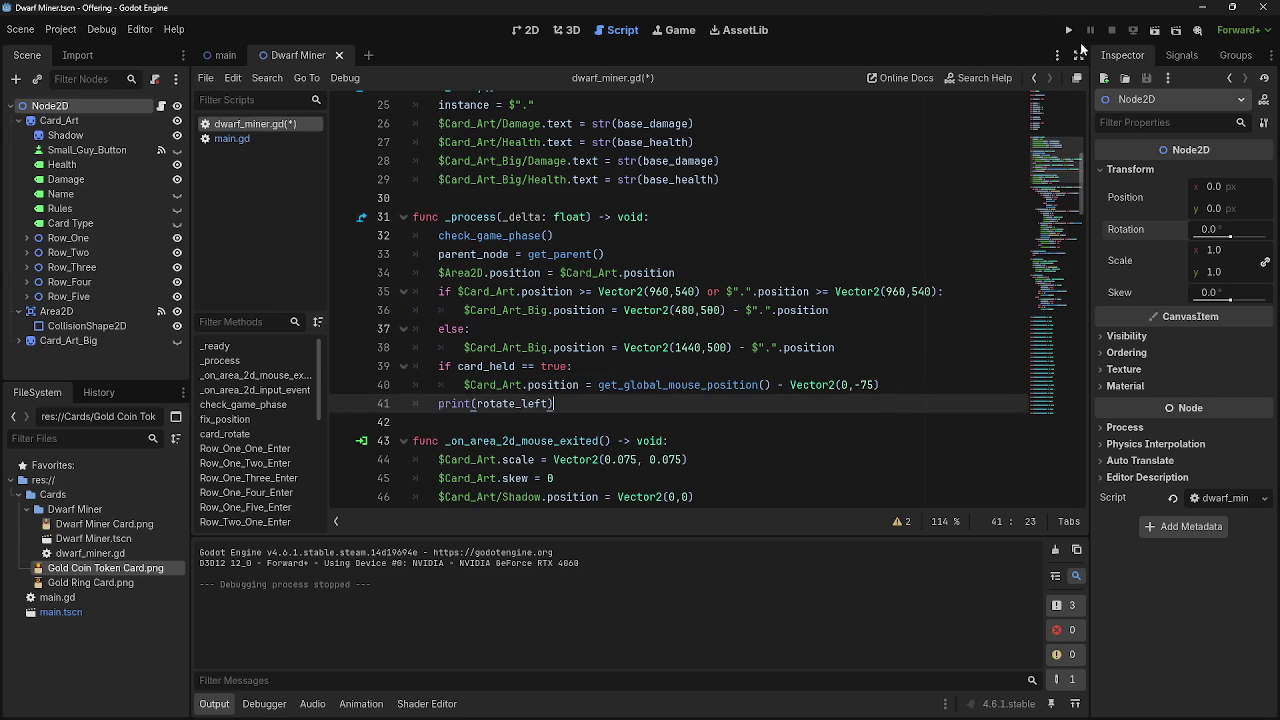
pyautogui.click(1069, 31)
# Step: Play the middle hand card to the battlefield, advance to the attack phase, then close the game
pyautogui.hotkey('ctrl', 'F3')
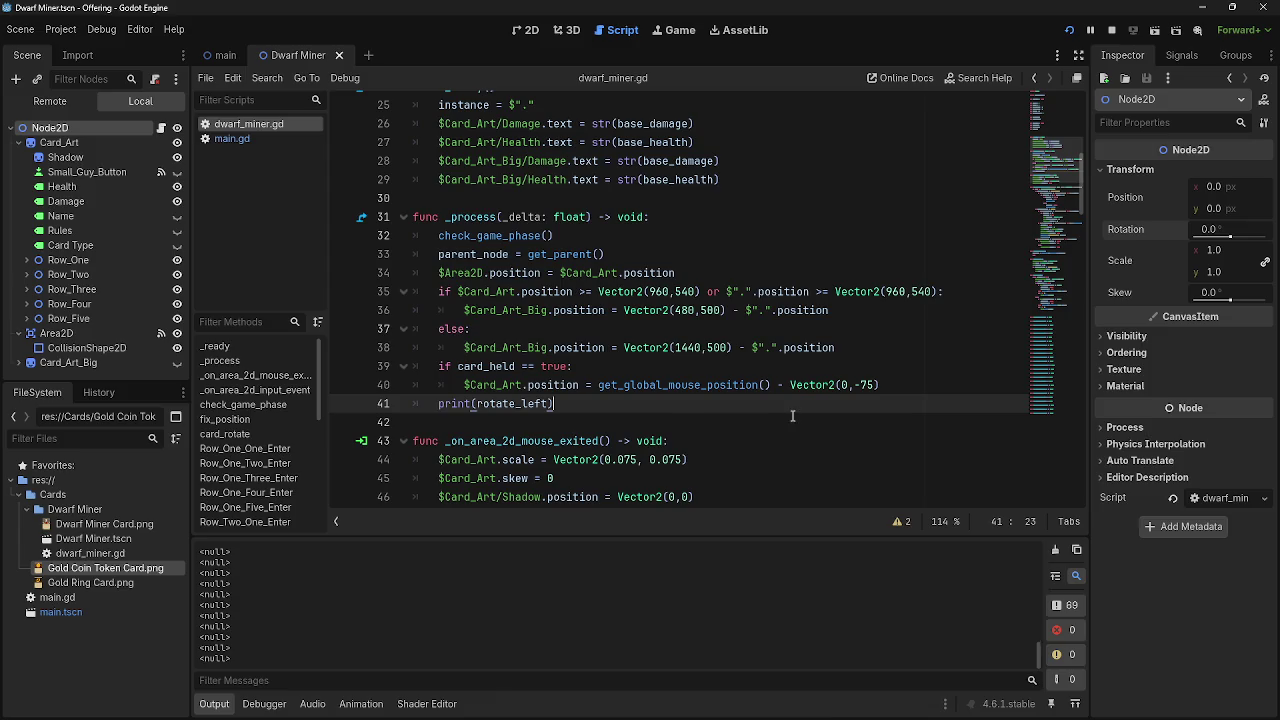
pyautogui.scroll(-5, 794, 411)
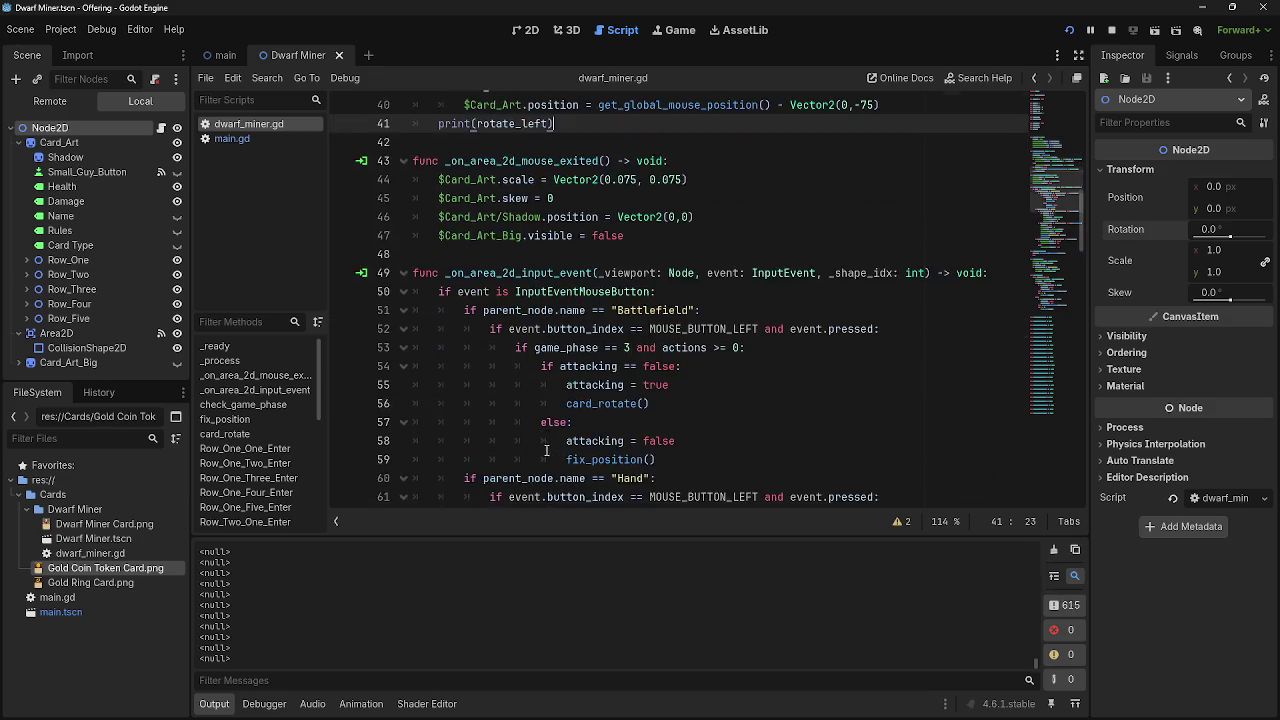
pyautogui.press('F5')
pyautogui.click(643, 680)
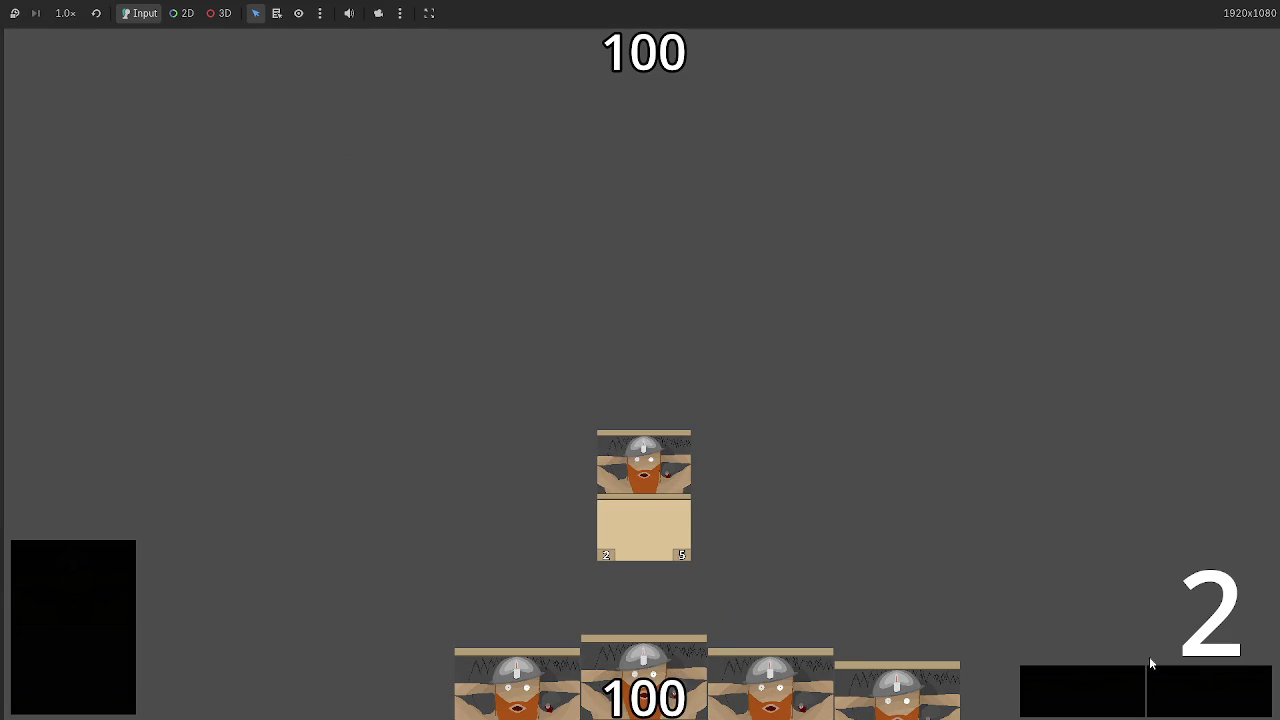
pyautogui.click(1142, 692)
pyautogui.click(1126, 691)
pyautogui.click(1110, 690)
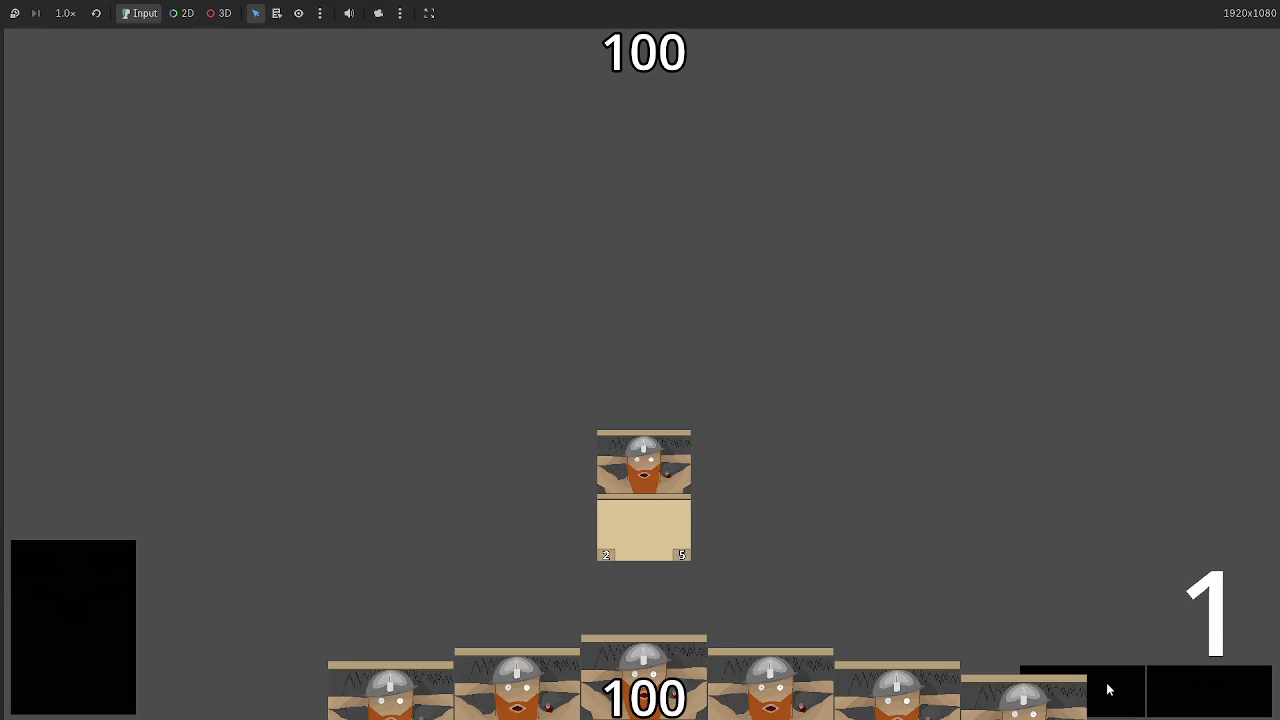
pyautogui.click(1107, 689)
pyautogui.press('F8')
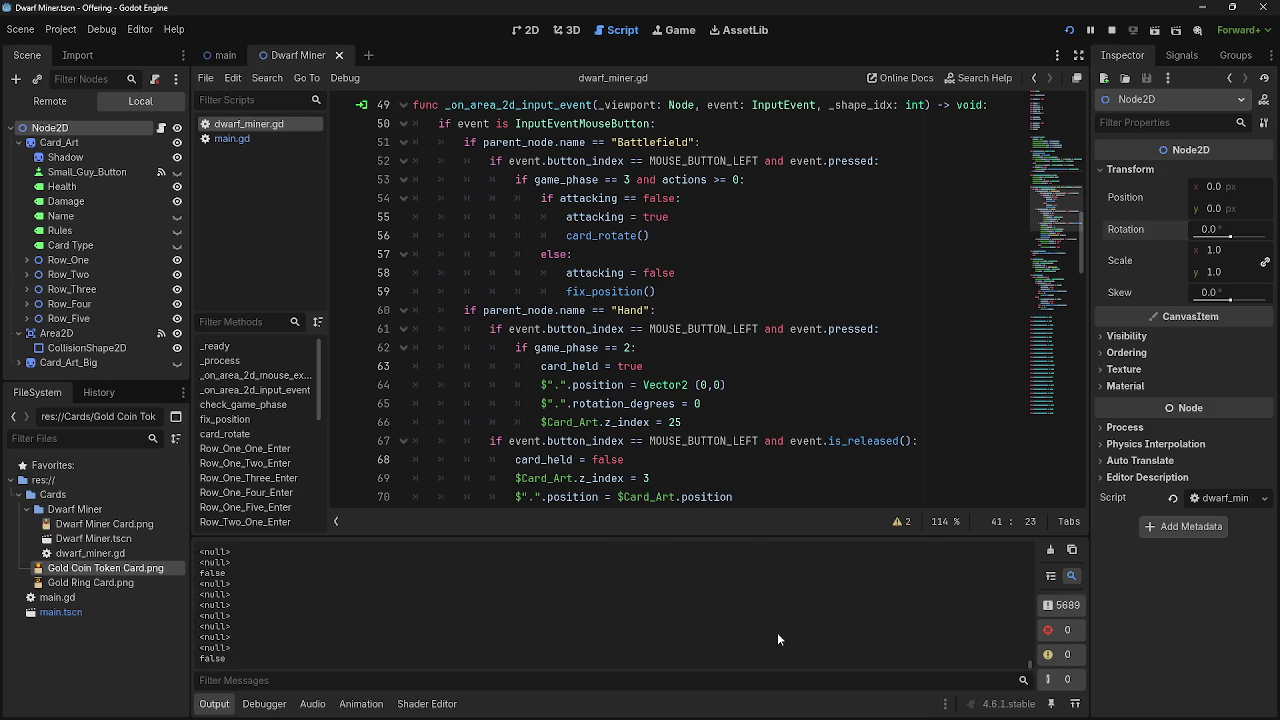
# Step: Review the scale line and rotate_left branch, lines 96–103, of card_rotate
pyautogui.scroll(-1, 758, 395)
pyautogui.scroll(-9, 758, 395)
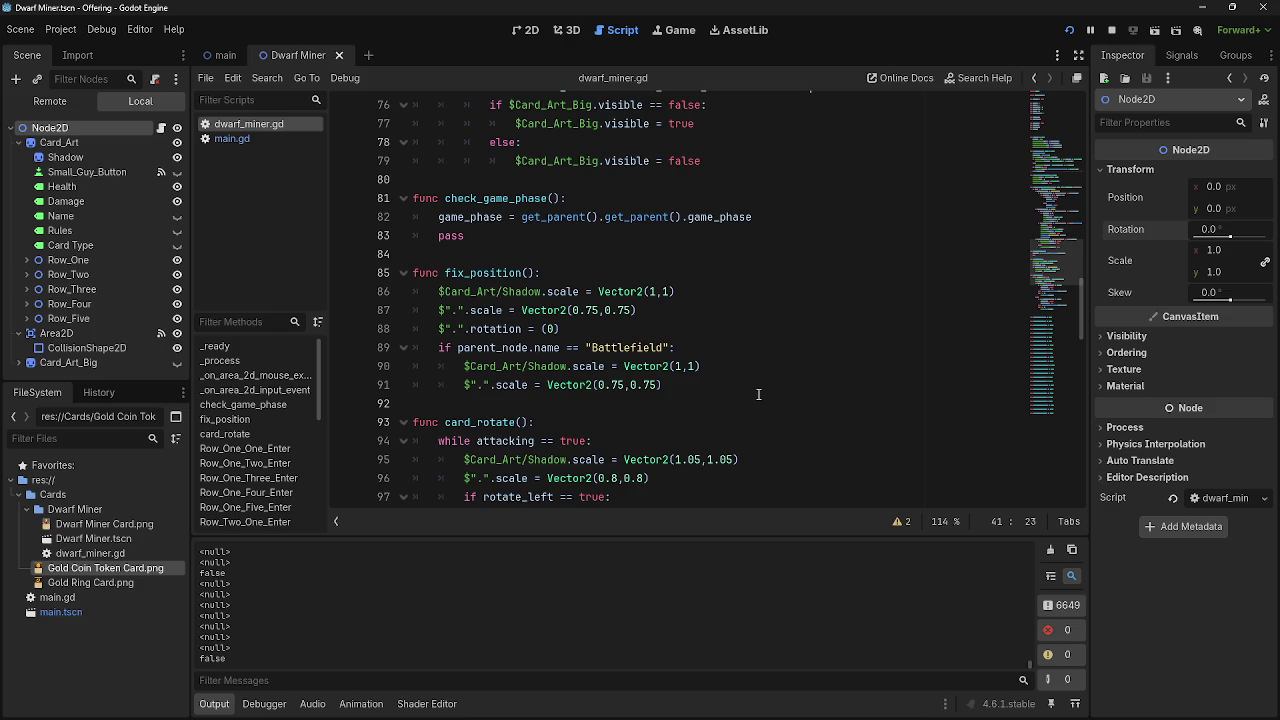
pyautogui.scroll(-3, 758, 395)
pyautogui.scroll(-2, 758, 395)
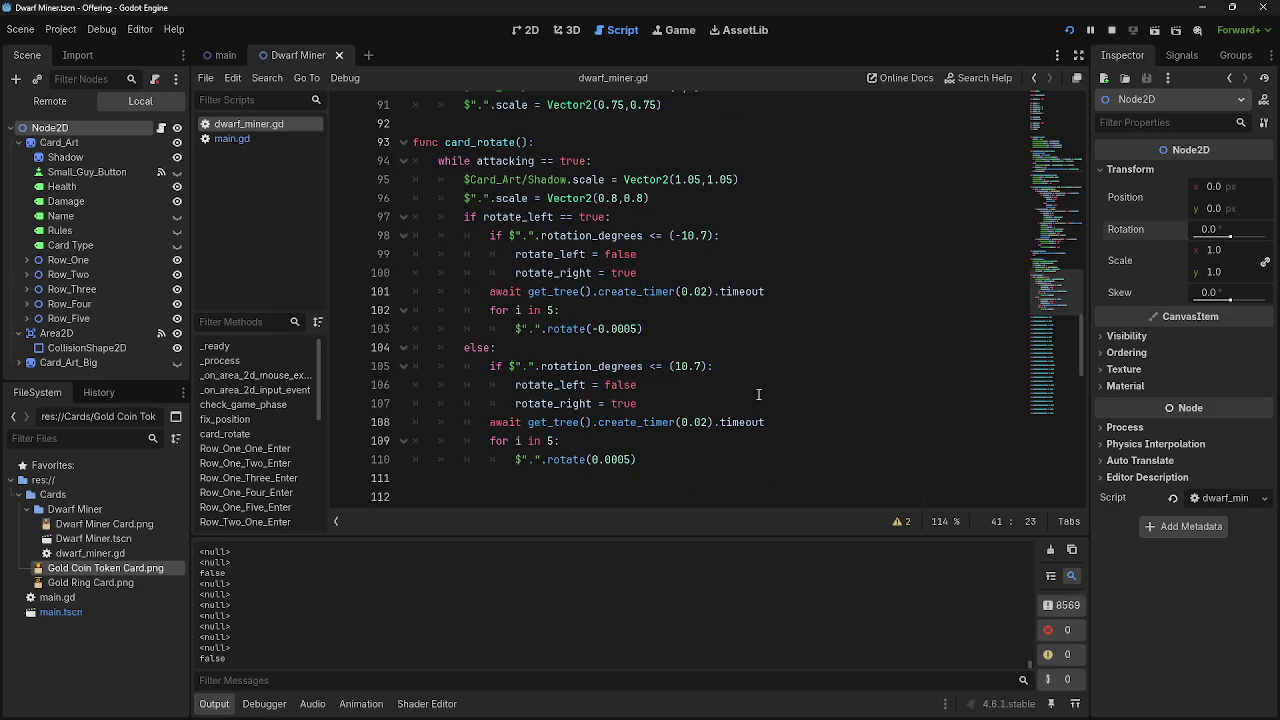
pyautogui.doubleClick(472, 347)
pyautogui.moveTo(464, 198); pyautogui.dragTo(651, 198)
pyautogui.click(640, 221)
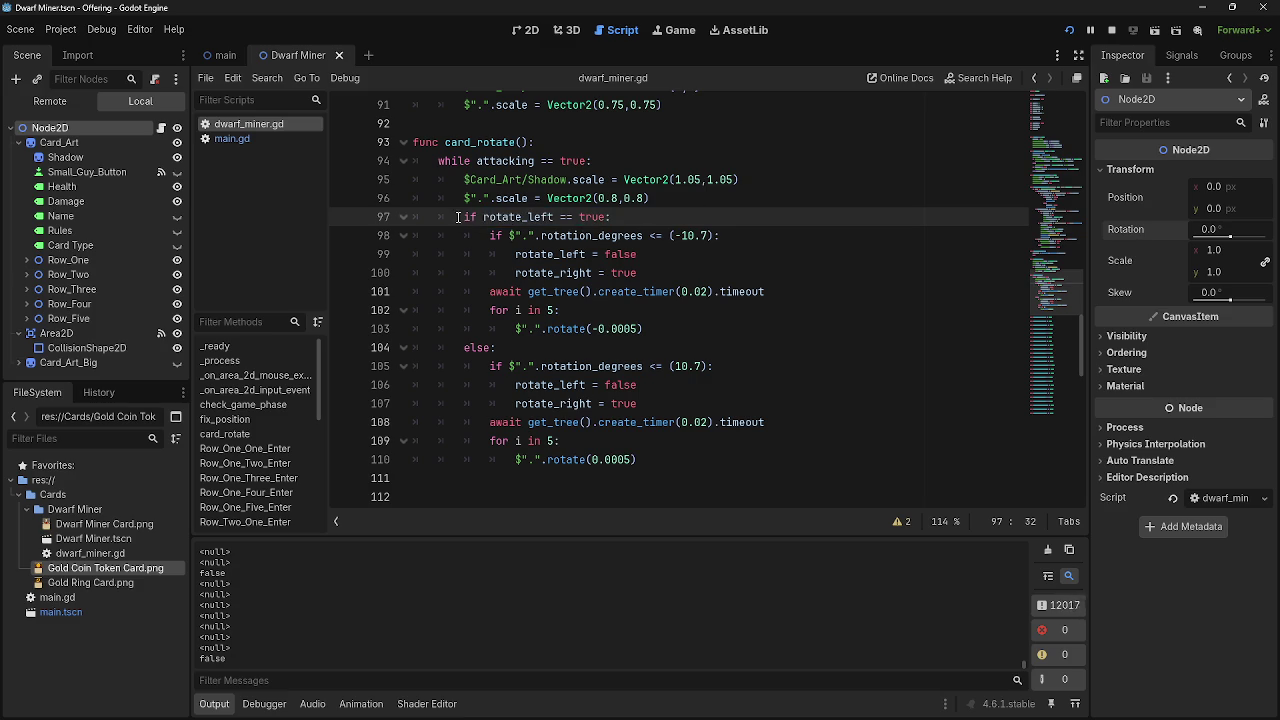
pyautogui.moveTo(464, 217); pyautogui.dragTo(555, 254)
pyautogui.moveTo(670, 307); pyautogui.dragTo(720, 323)
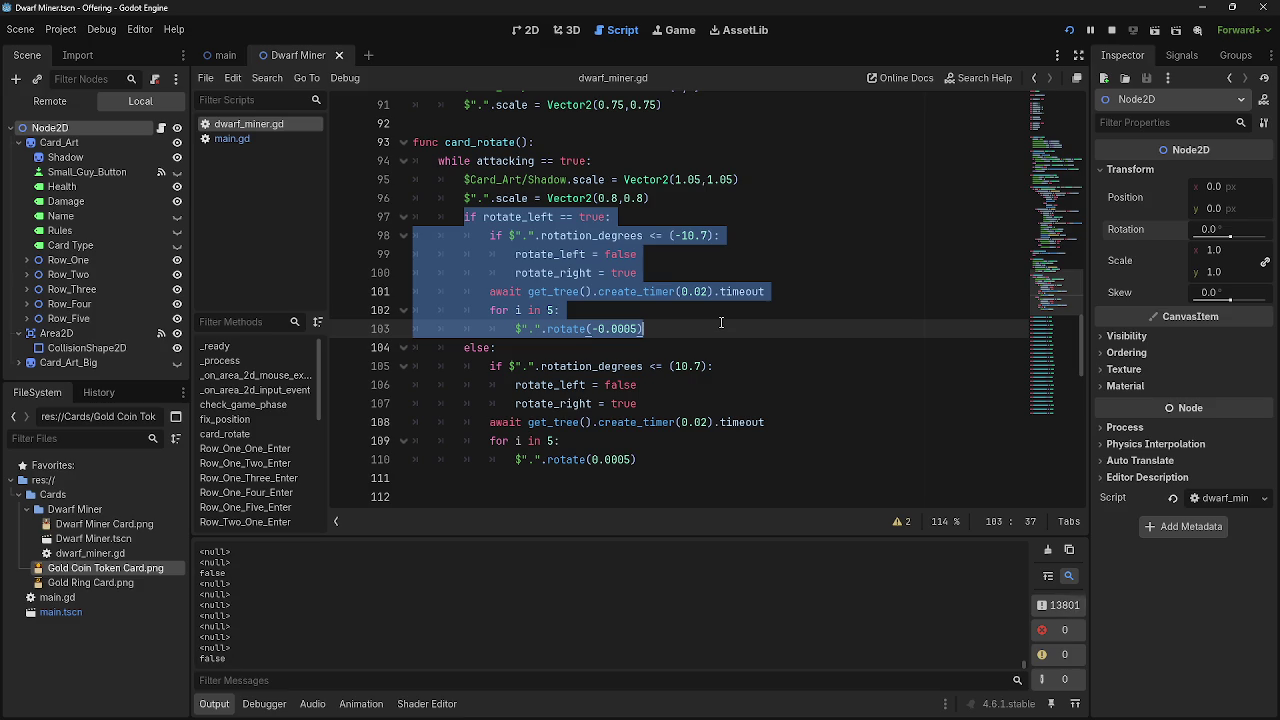
pyautogui.click(720, 323)
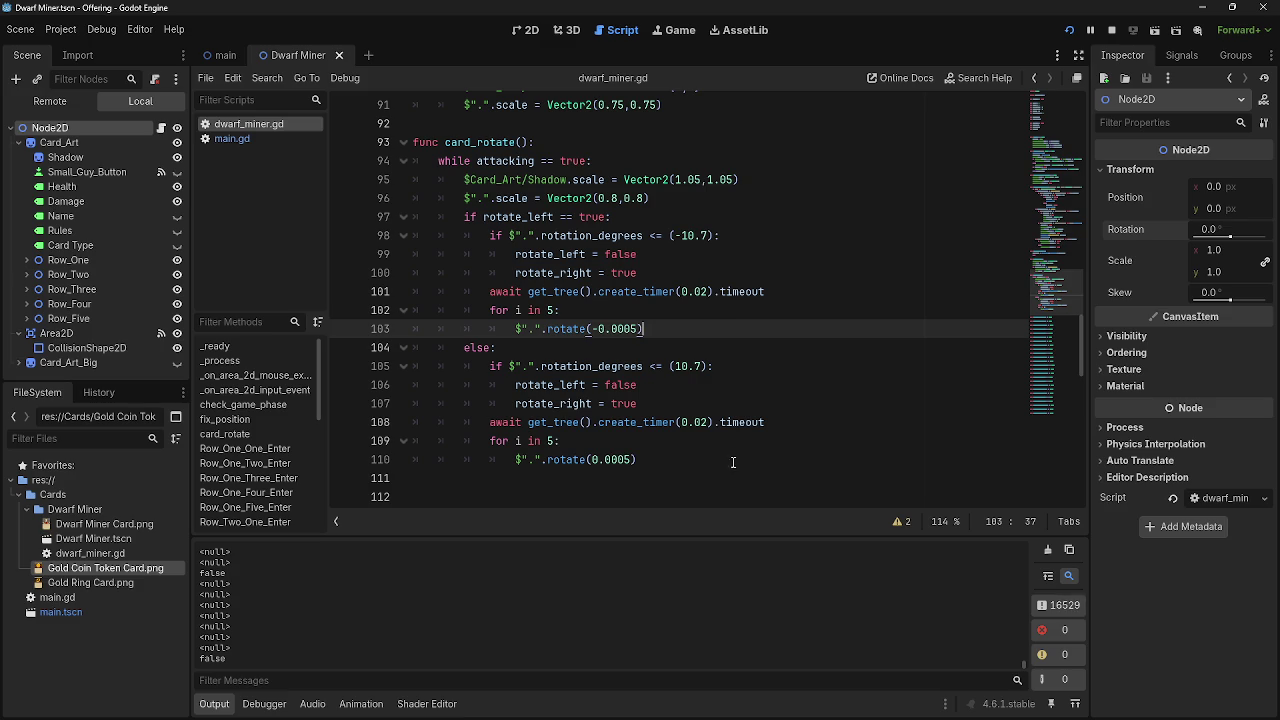
# Step: Append a recursive card_rotate() call on line 111 and stop the previous run
pyautogui.click(698, 461)
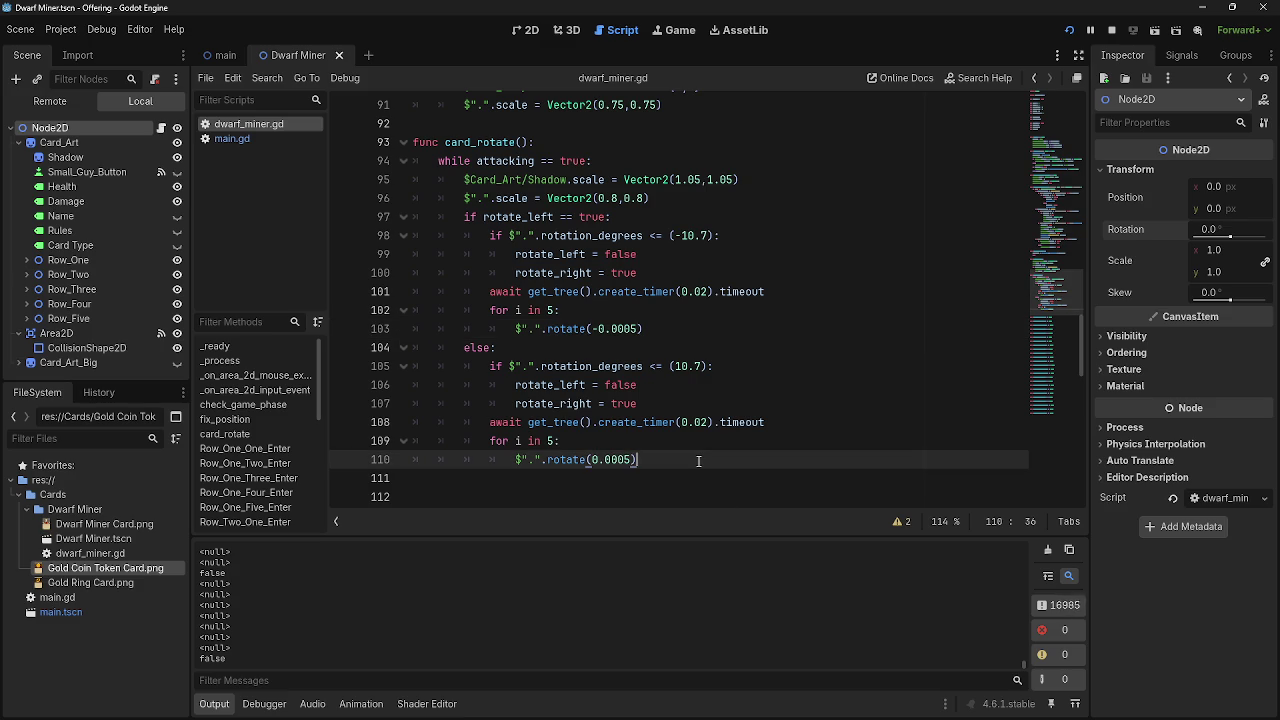
pyautogui.press('Return')
pyautogui.write('card_ro')
pyautogui.press('Return')
pyautogui.click(1112, 31)
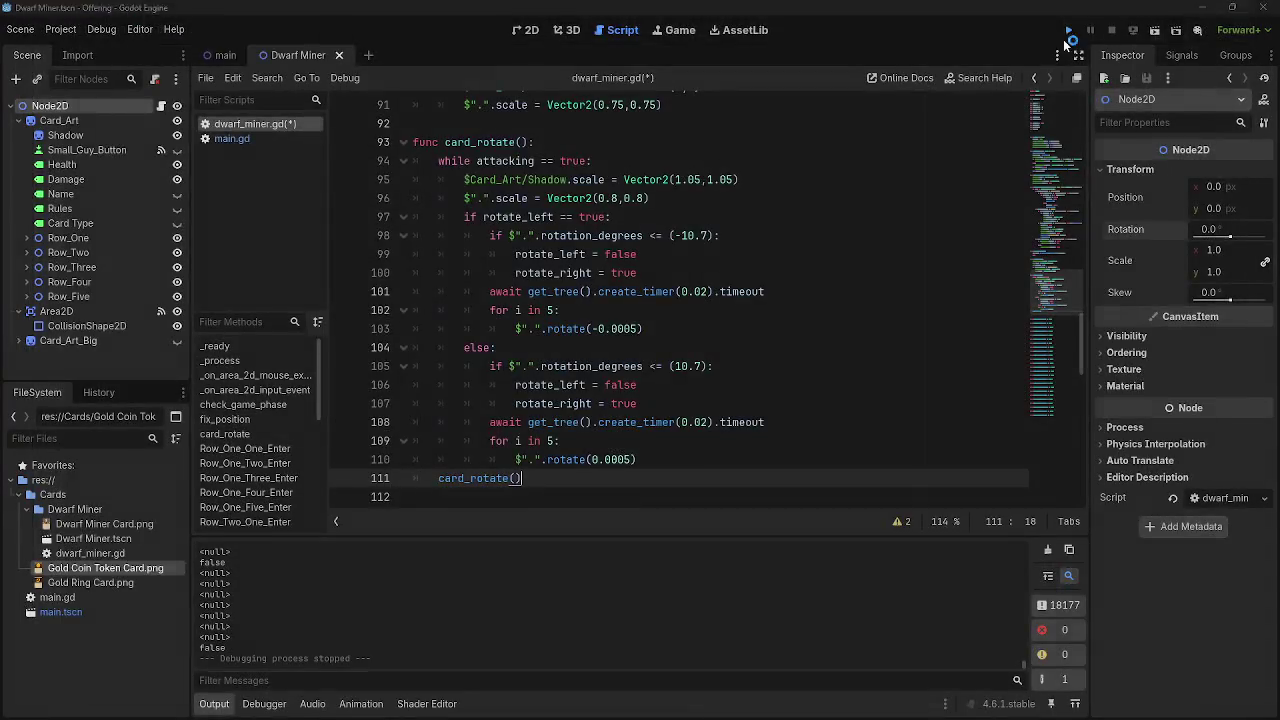
# Step: Rerun the game, play a dwarf card, advance to attack and click it so it rotates
pyautogui.click(1068, 33)
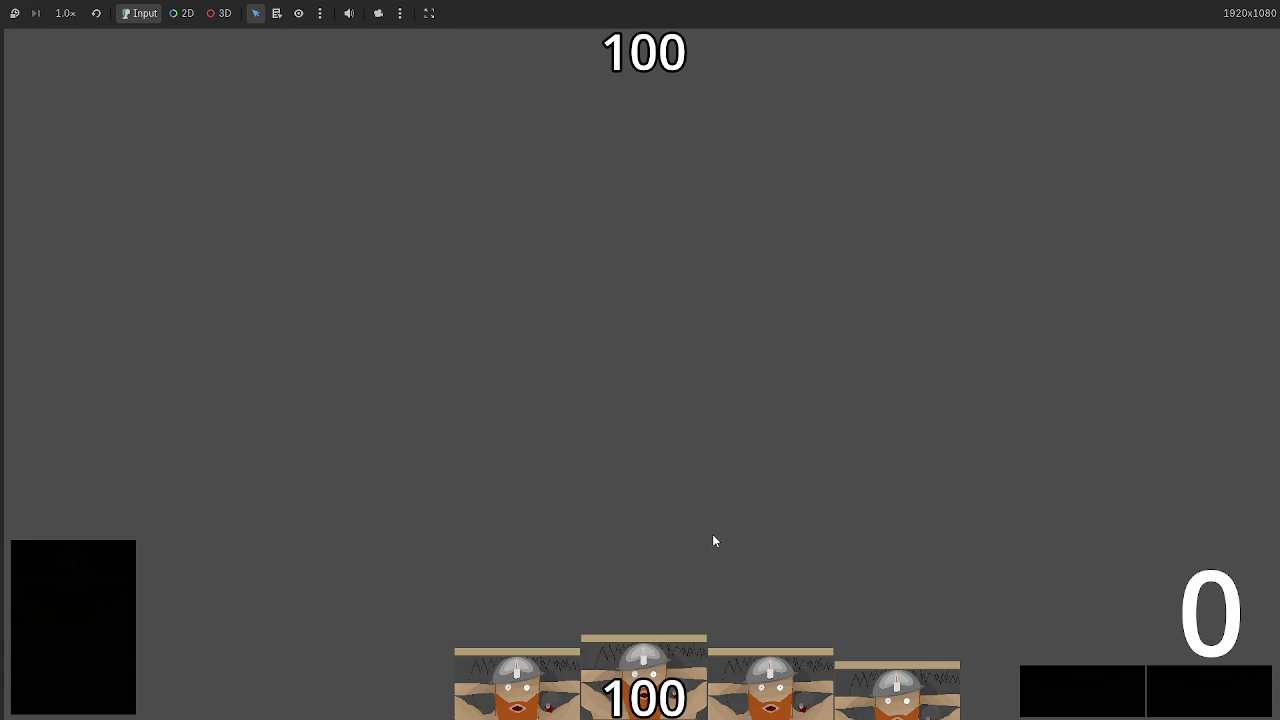
pyautogui.moveTo(617, 660); pyautogui.dragTo(644, 495)
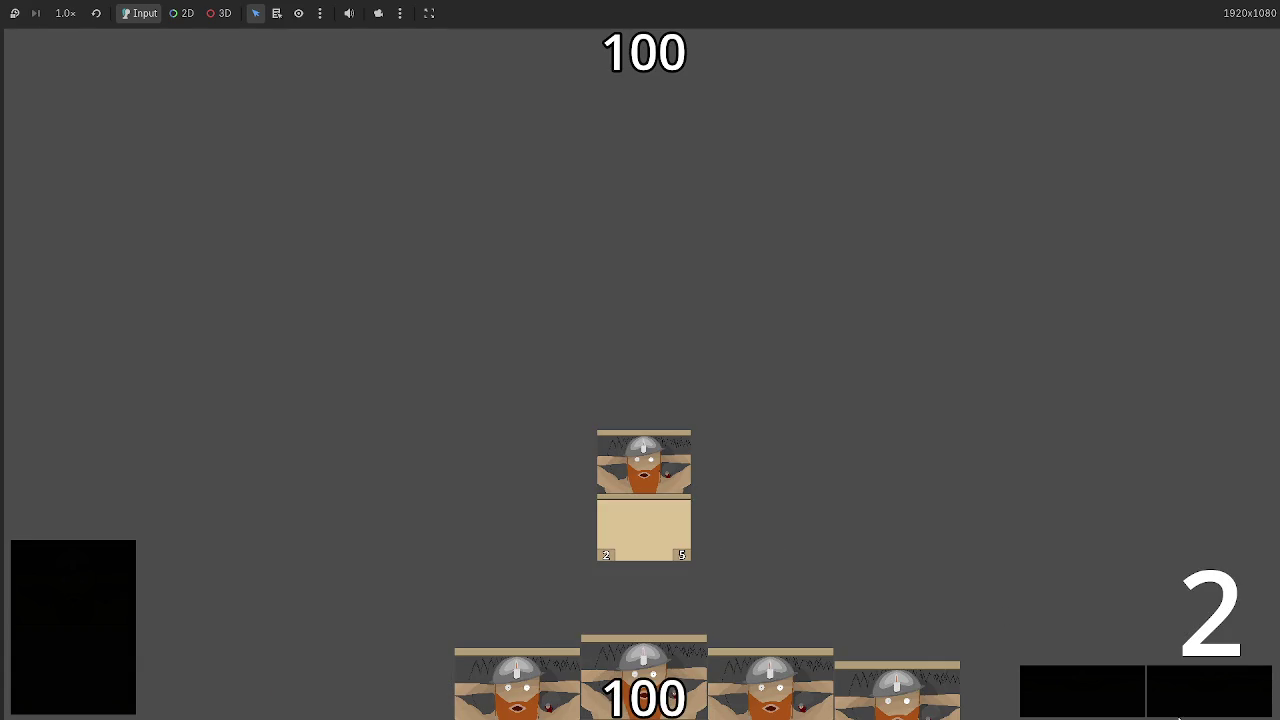
pyautogui.click(1190, 695)
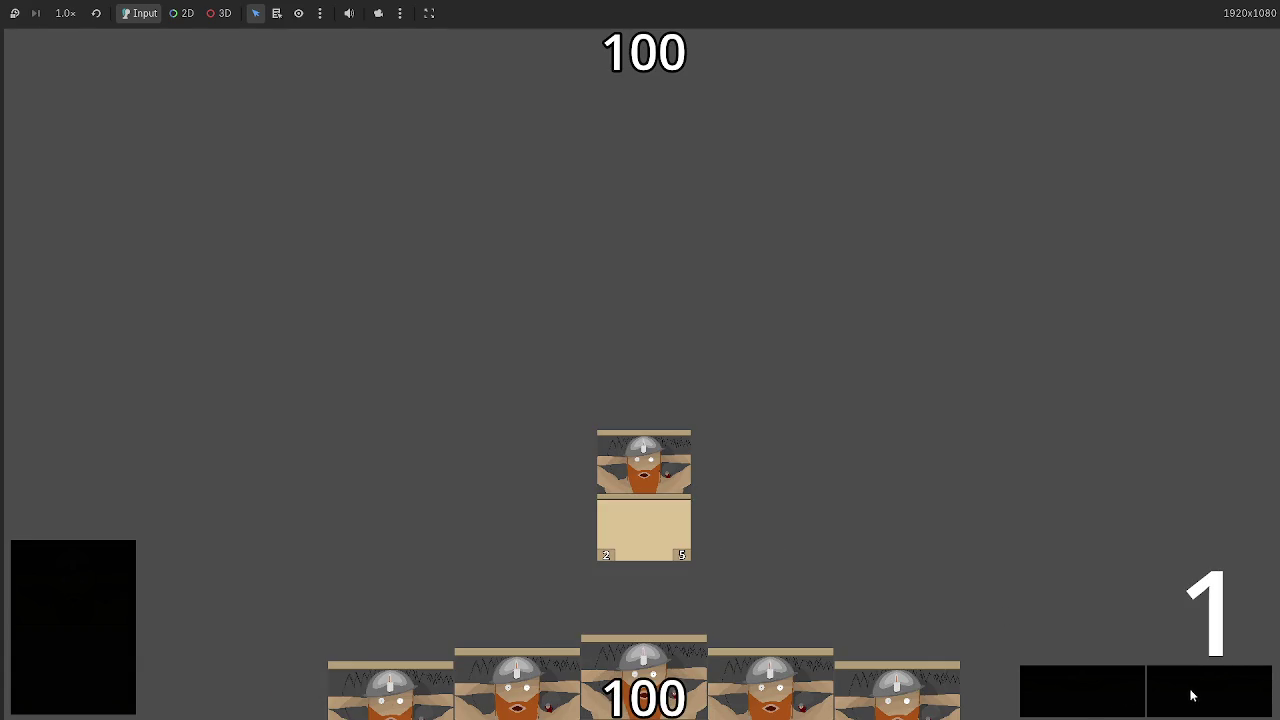
pyautogui.click(1195, 696)
pyautogui.click(1199, 696)
pyautogui.click(1120, 698)
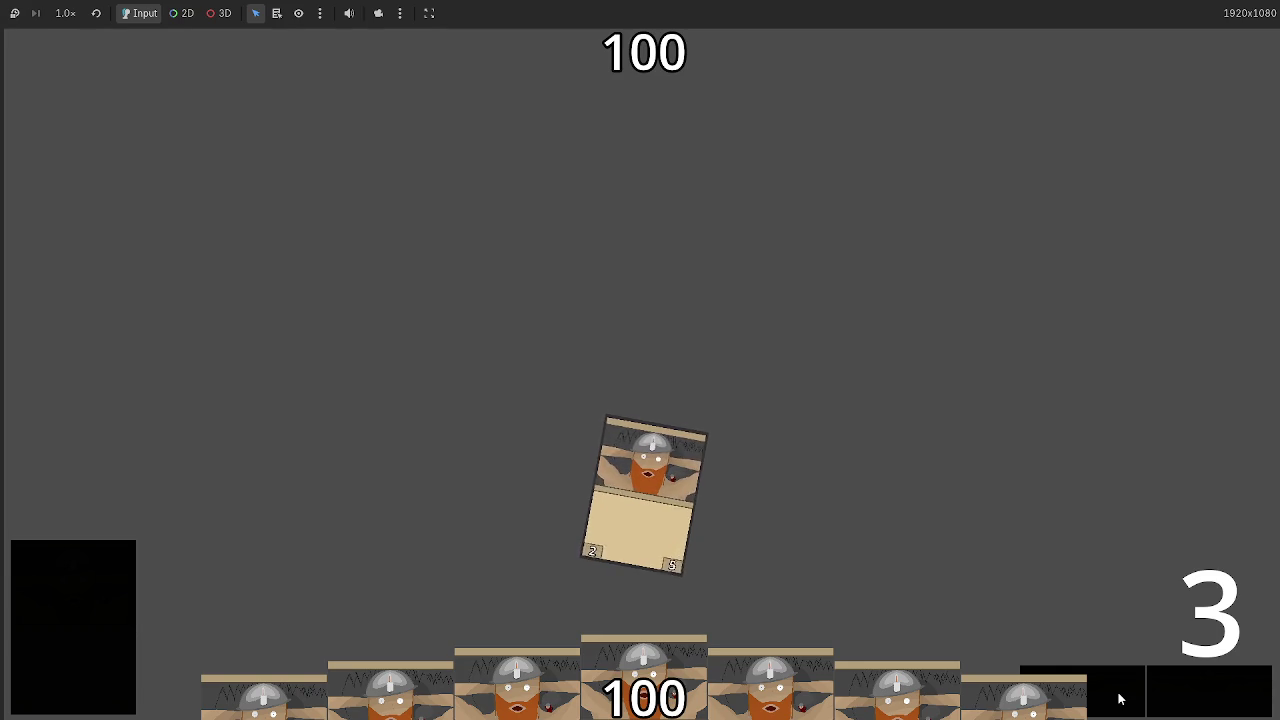
pyautogui.hotkey('alt', 'Tab')
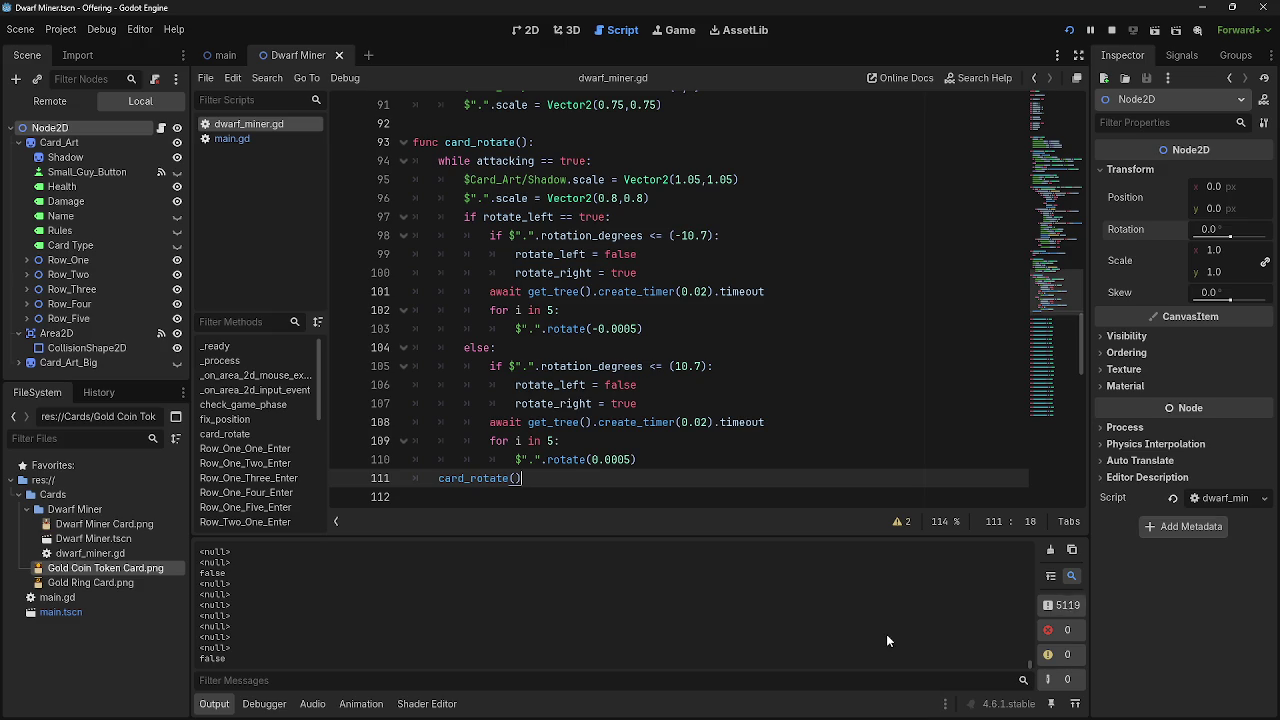
# Step: Delete the recursive card_rotate() call on line 111
pyautogui.hotkey('alt', 'Tab')
pyautogui.hotkey('alt', 'Tab')
pyautogui.moveTo(528, 478); pyautogui.dragTo(437, 477)
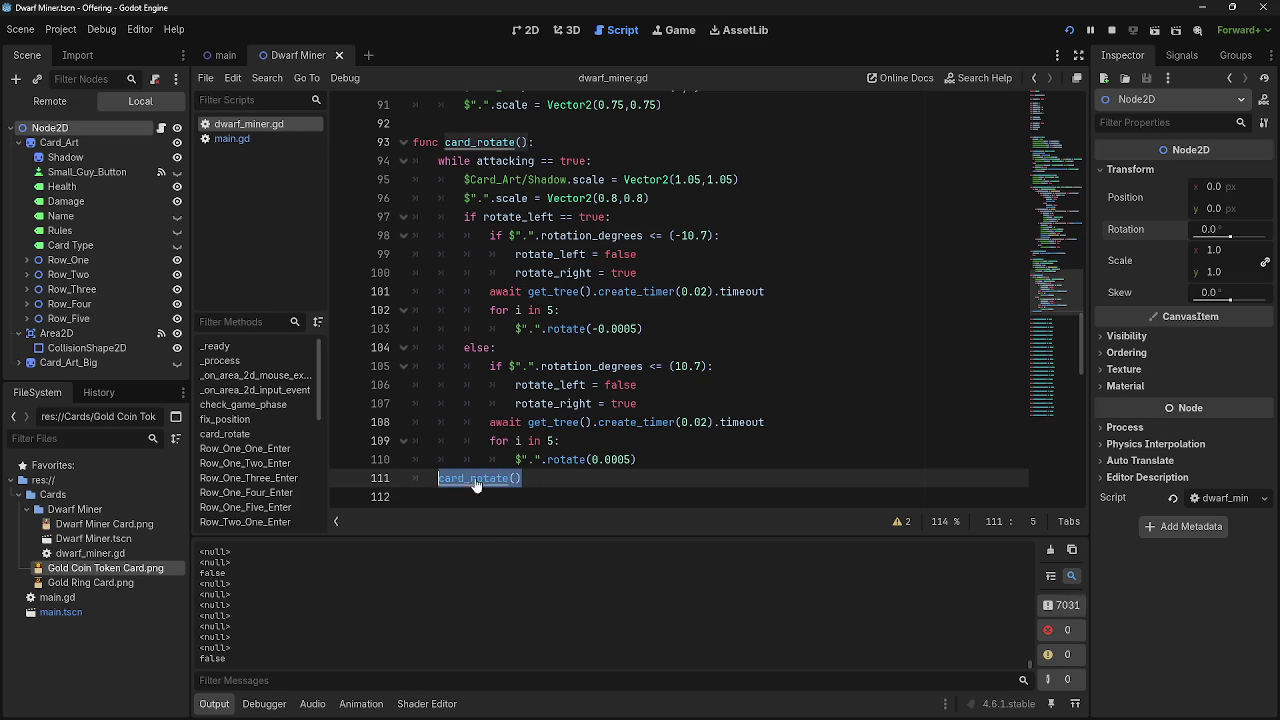
pyautogui.press('BackSpace')
pyautogui.press('BackSpace')
pyautogui.press('BackSpace')
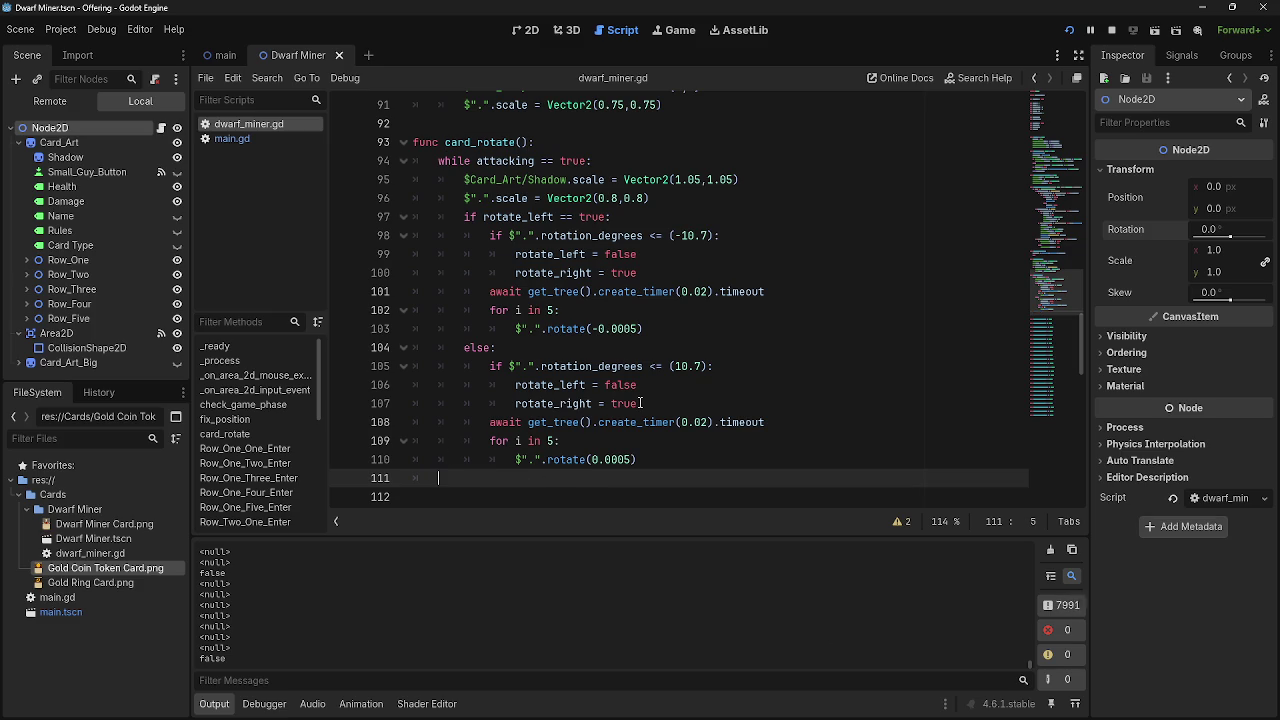
# Step: Inspect the await timer on line 101 and the loop count 5 on line 102
pyautogui.click(667, 319)
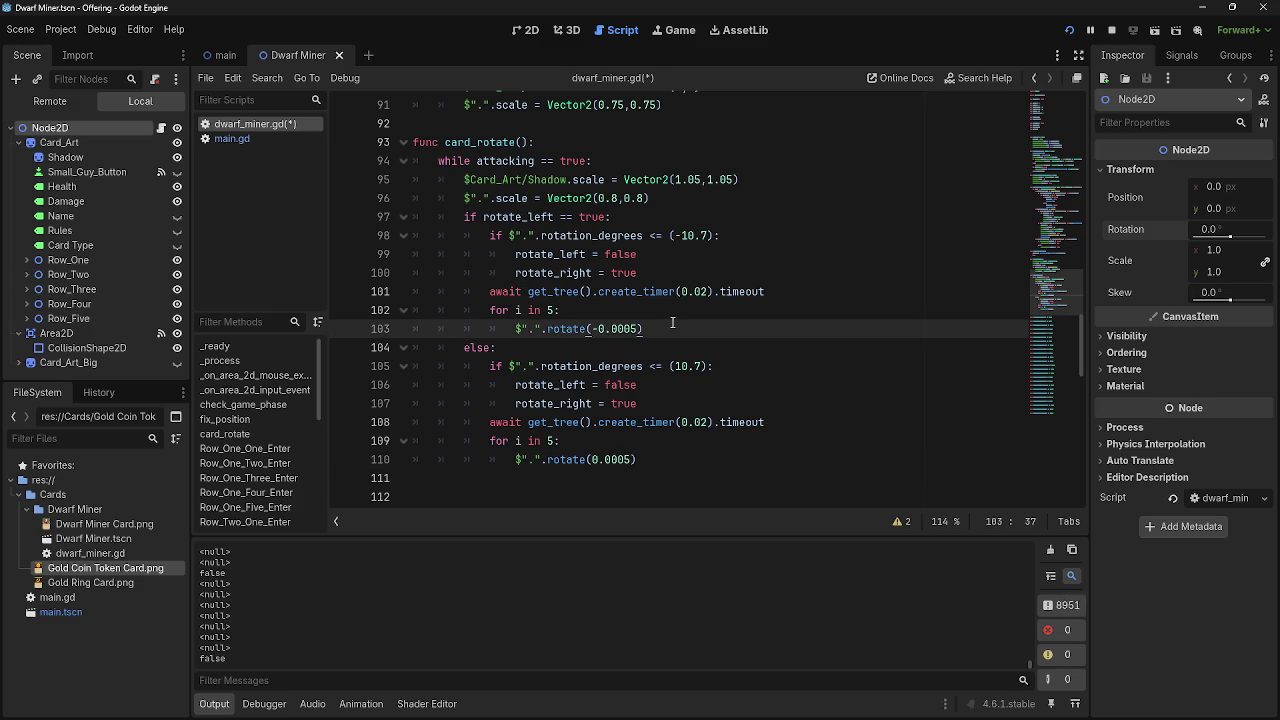
pyautogui.moveTo(558, 310); pyautogui.dragTo(546, 310)
pyautogui.keyDown('shift'); pyautogui.click(375, 316); pyautogui.keyUp('shift')
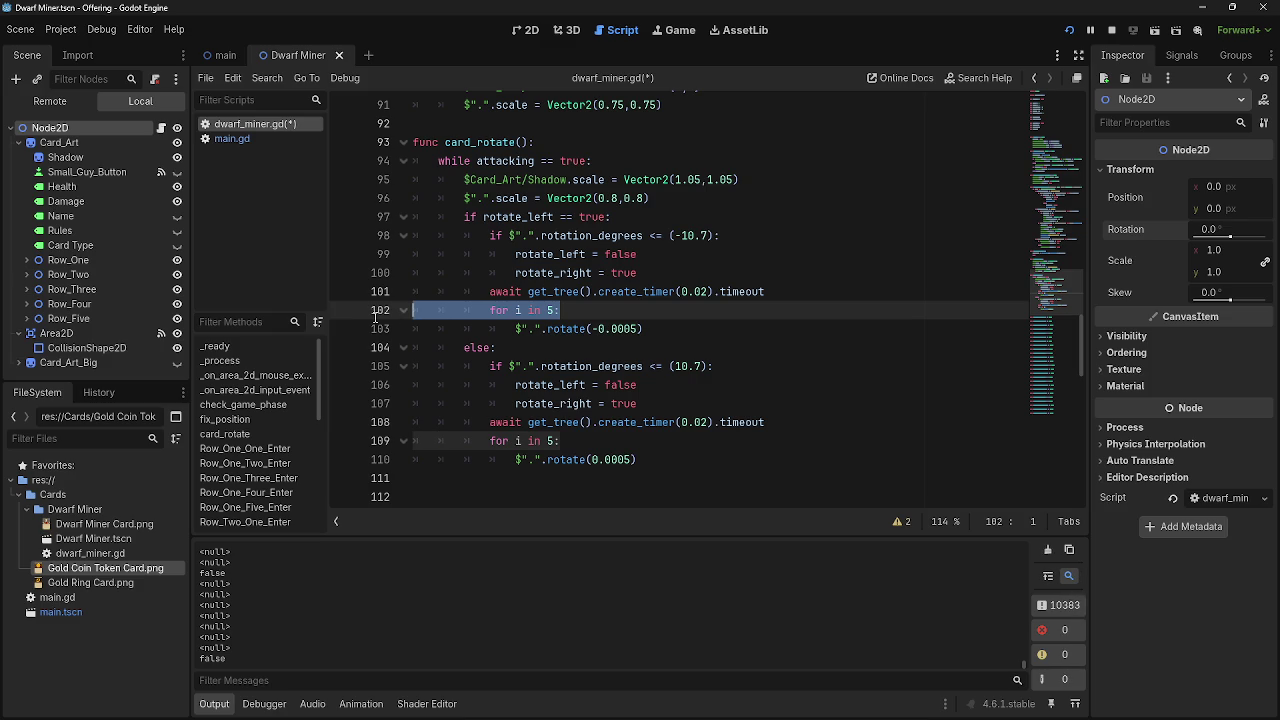
pyautogui.click(486, 294)
pyautogui.tripleClick(572, 308)
pyautogui.click(604, 301)
pyautogui.click(604, 309)
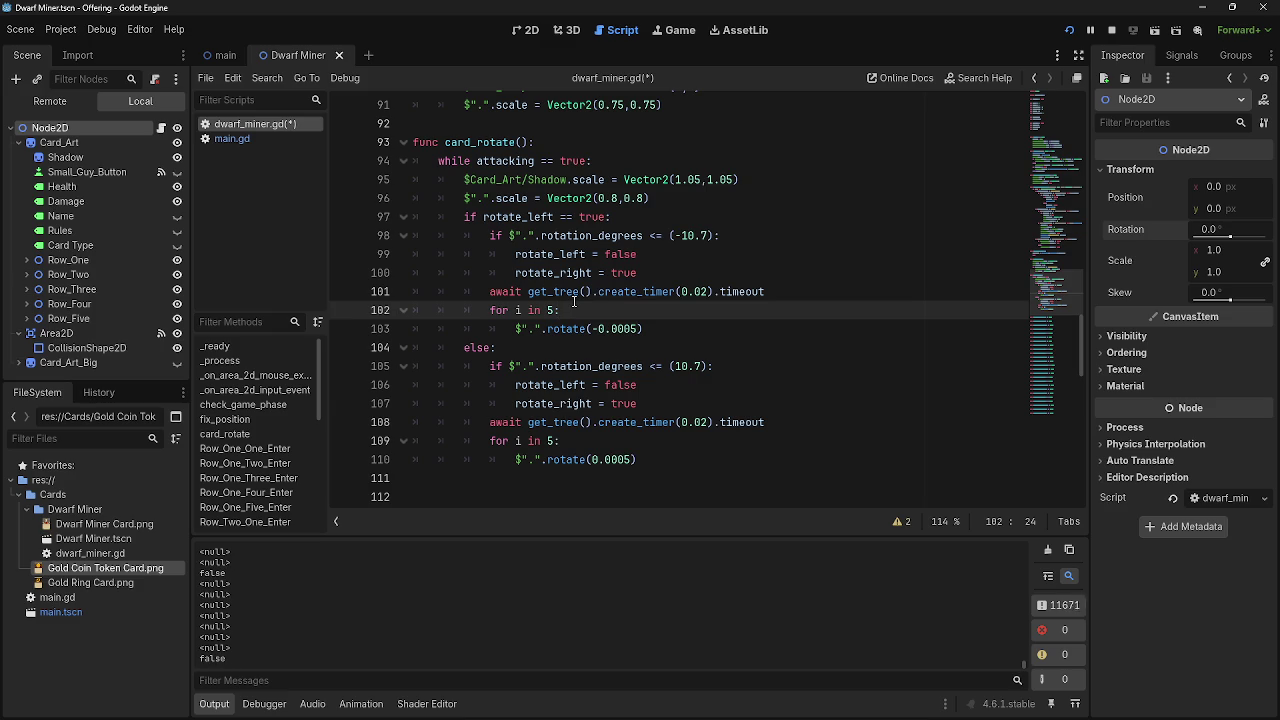
pyautogui.moveTo(574, 300)
# Step: Highlight the else branch on lines 104–107 of card_rotate
pyautogui.moveTo(414, 348)
pyautogui.mouseDown()
pyautogui.moveTo(731, 366)
pyautogui.moveTo(755, 405)
pyautogui.mouseUp()
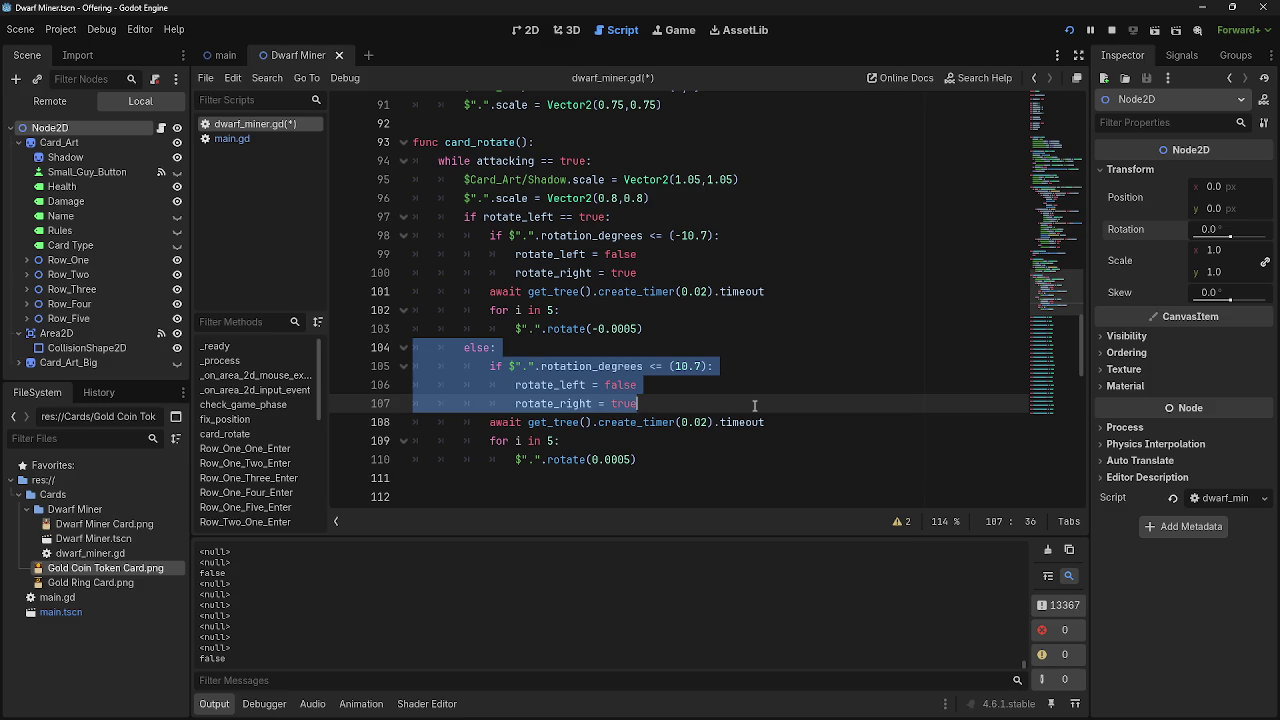
pyautogui.click(755, 405)
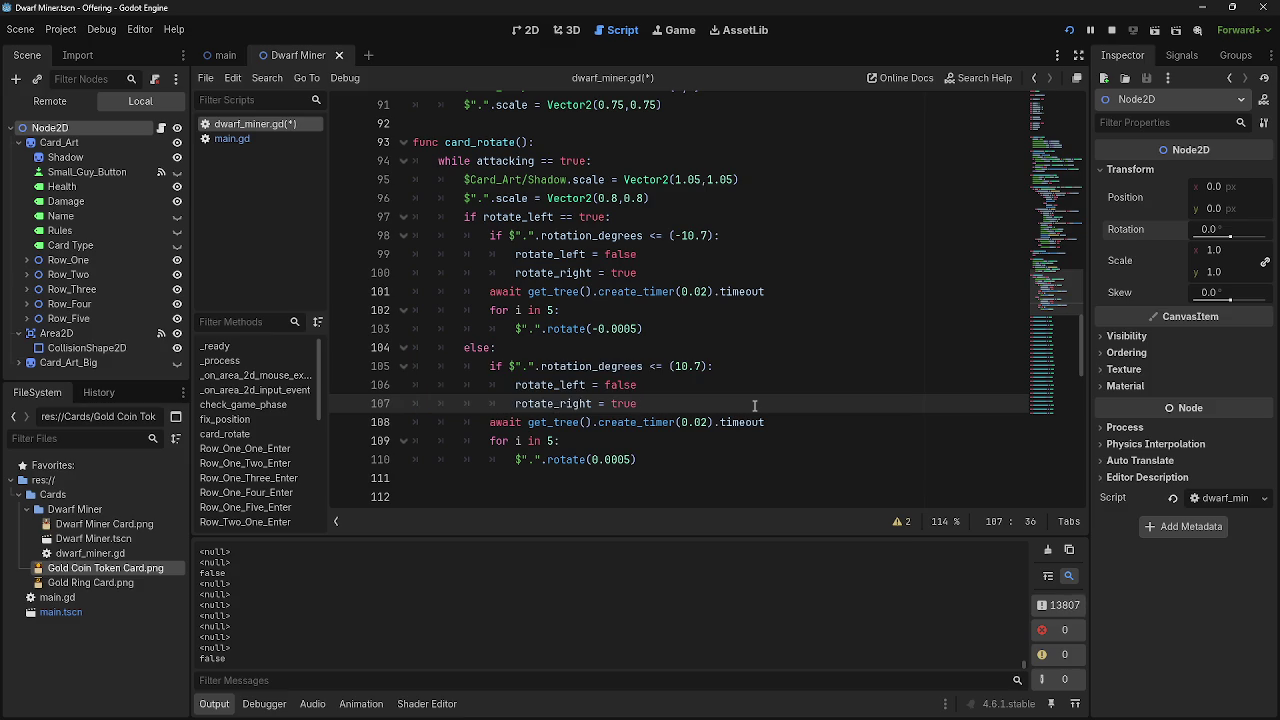
pyautogui.click(750, 366)
pyautogui.click(744, 347)
pyautogui.click(746, 366)
pyautogui.click(744, 347)
pyautogui.click(746, 366)
pyautogui.click(744, 347)
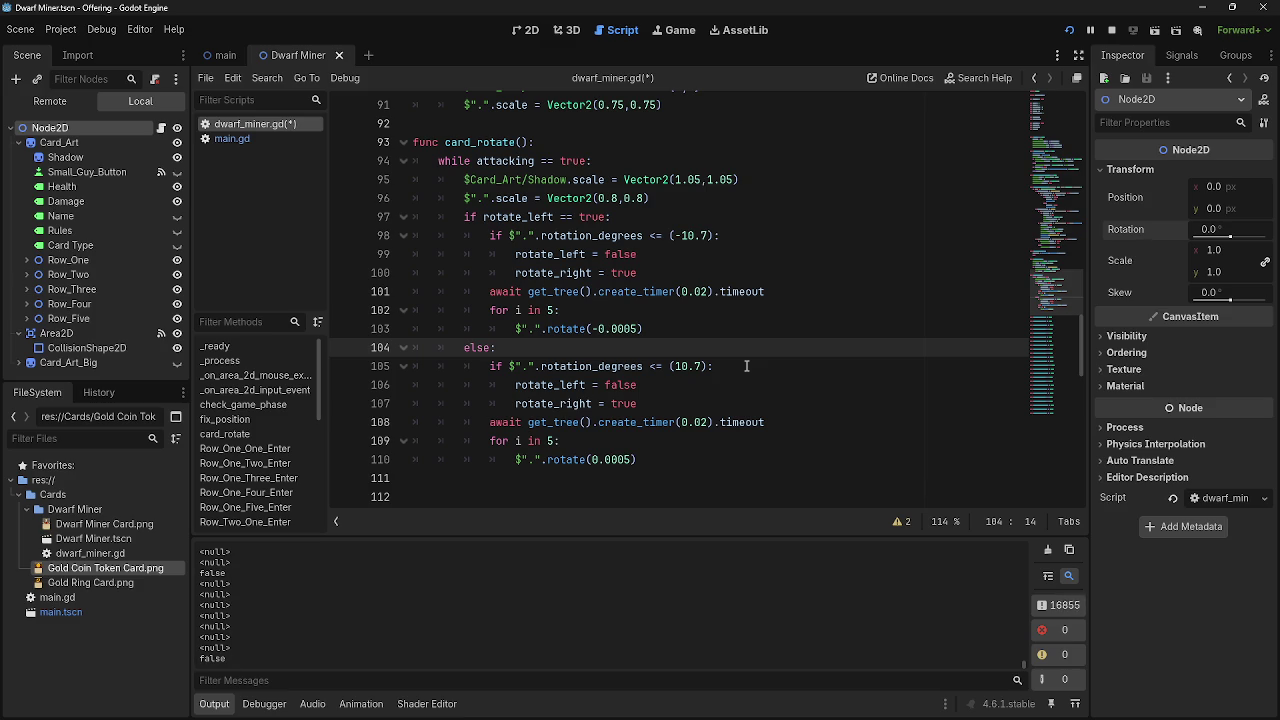
pyautogui.hotkey('alt', 'Tab')
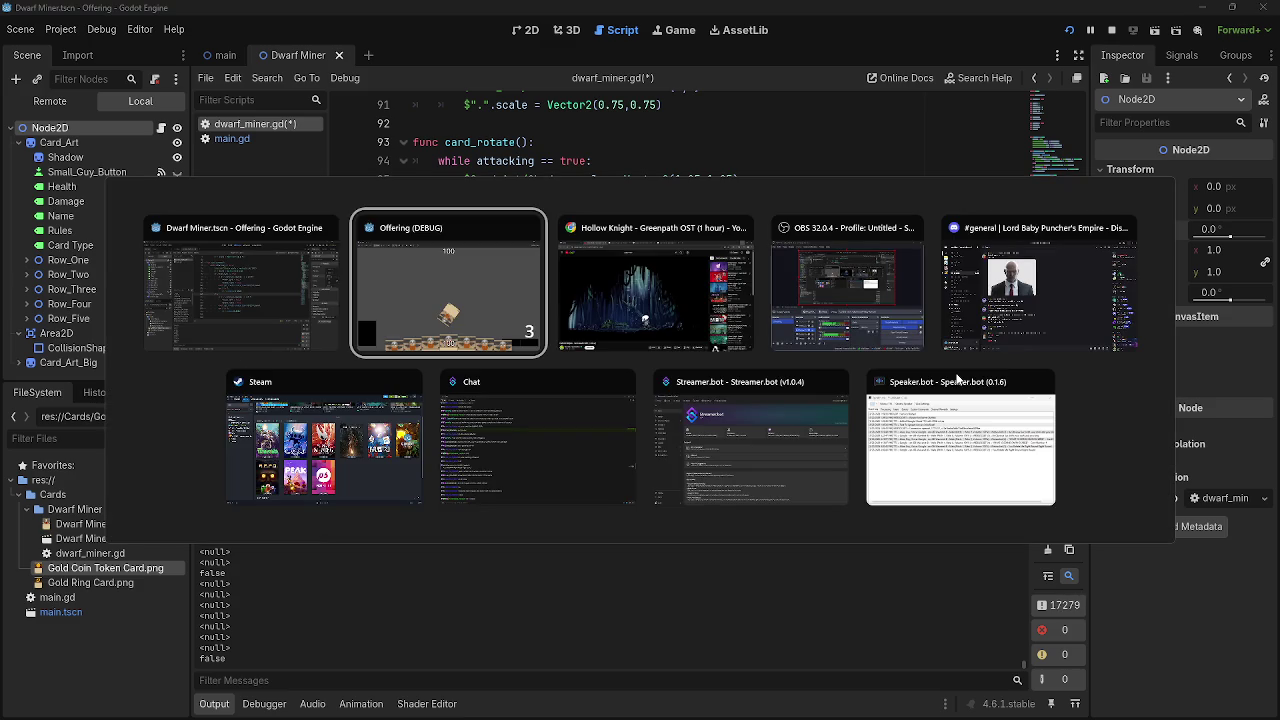
pyautogui.hotkey('alt', 'Tab')
pyautogui.press('Escape')
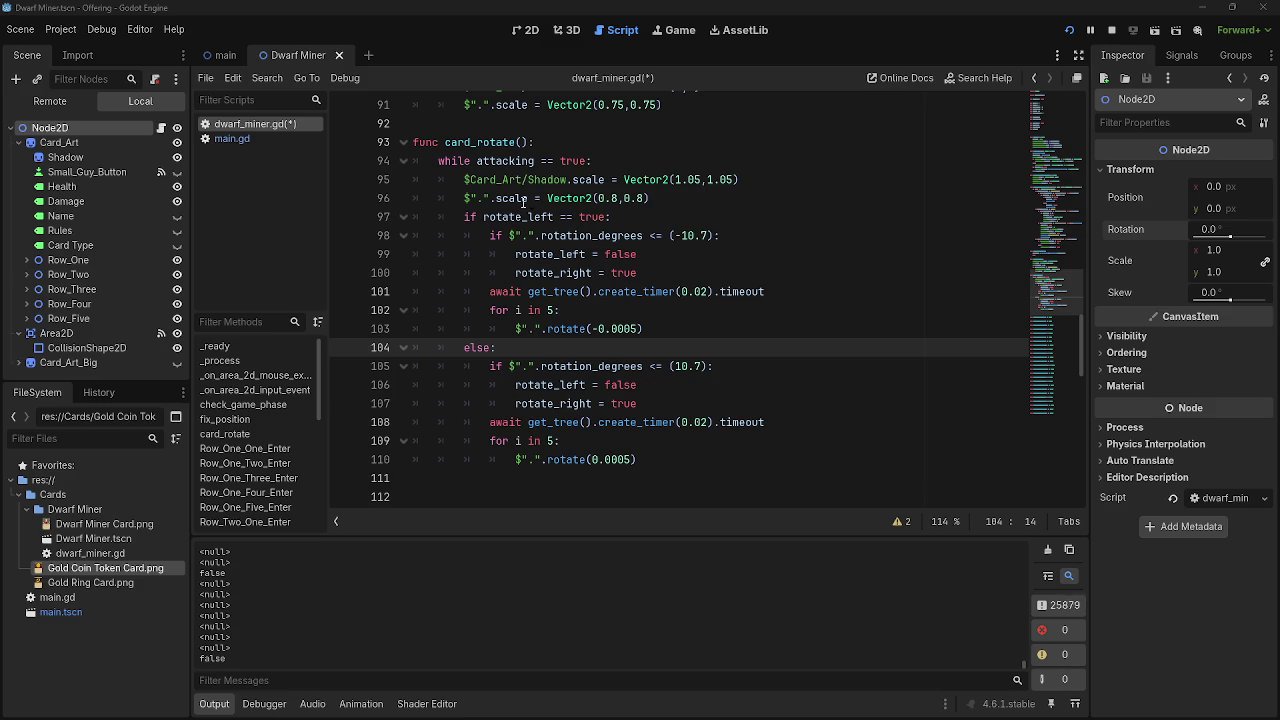
pyautogui.scroll(1, 526, 202)
pyautogui.moveTo(536, 217); pyautogui.dragTo(477, 221)
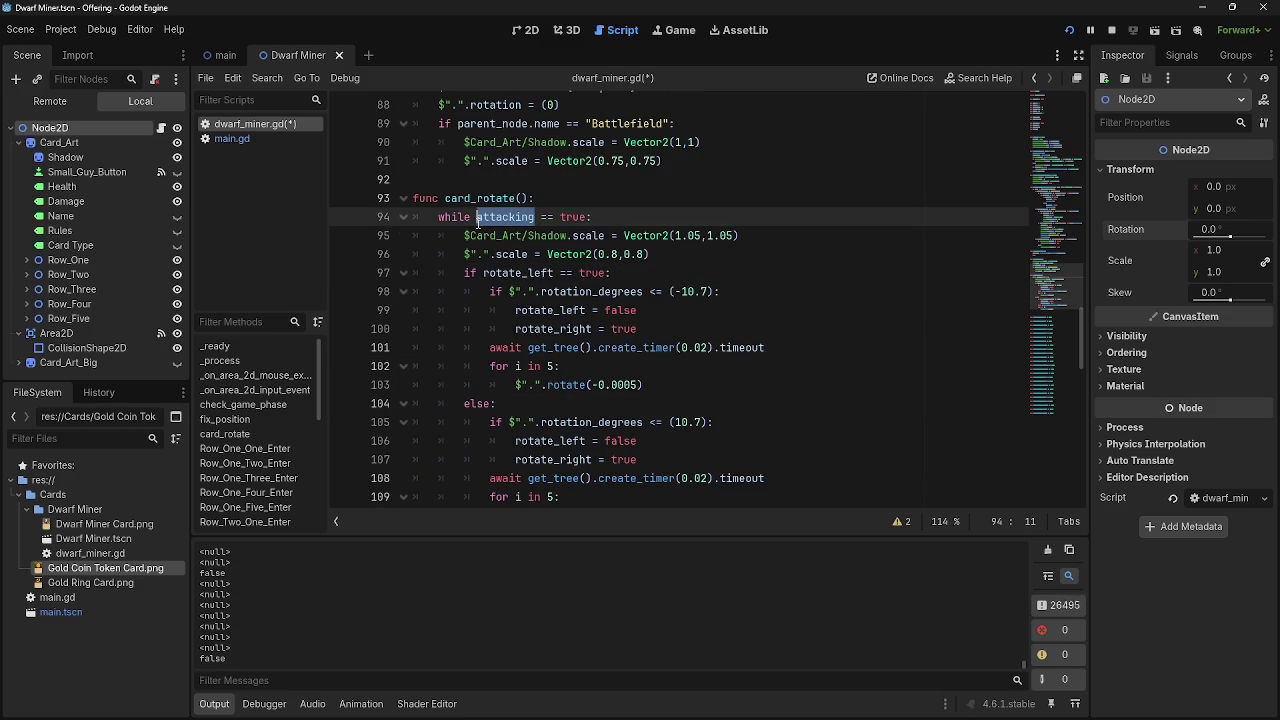
pyautogui.click(535, 217)
pyautogui.scroll(-1, 560, 257)
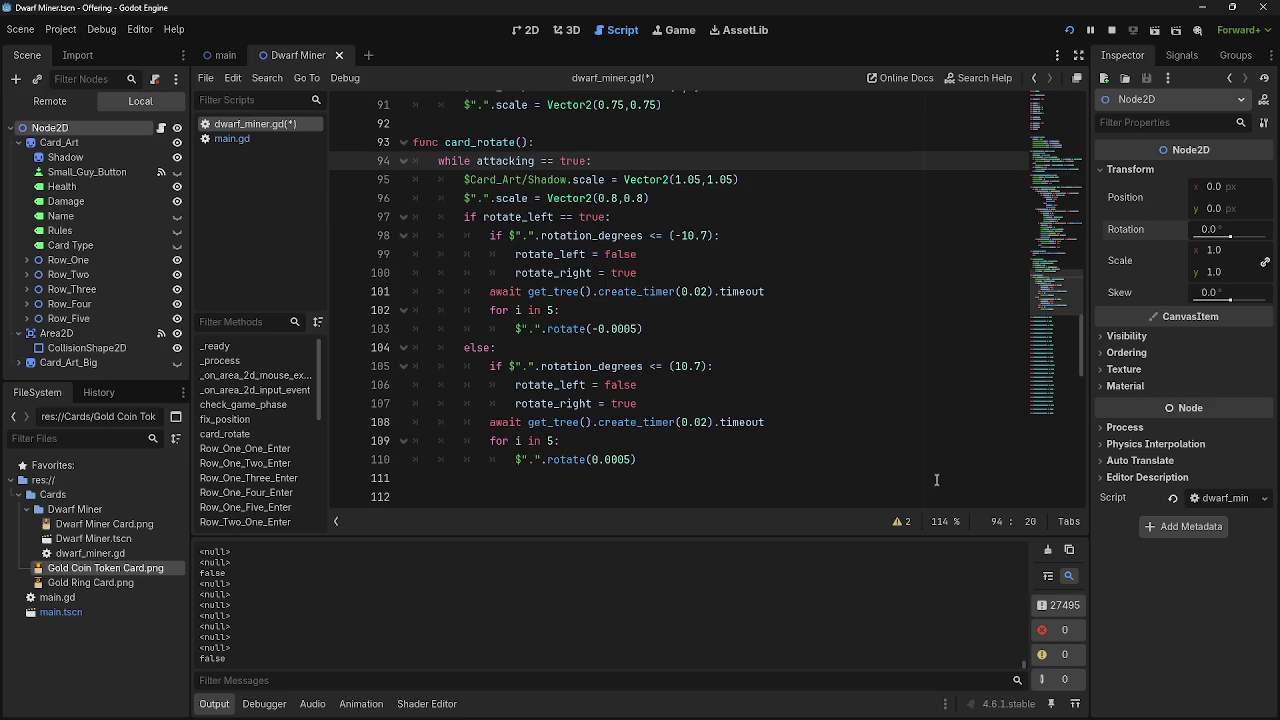
pyautogui.click(910, 460)
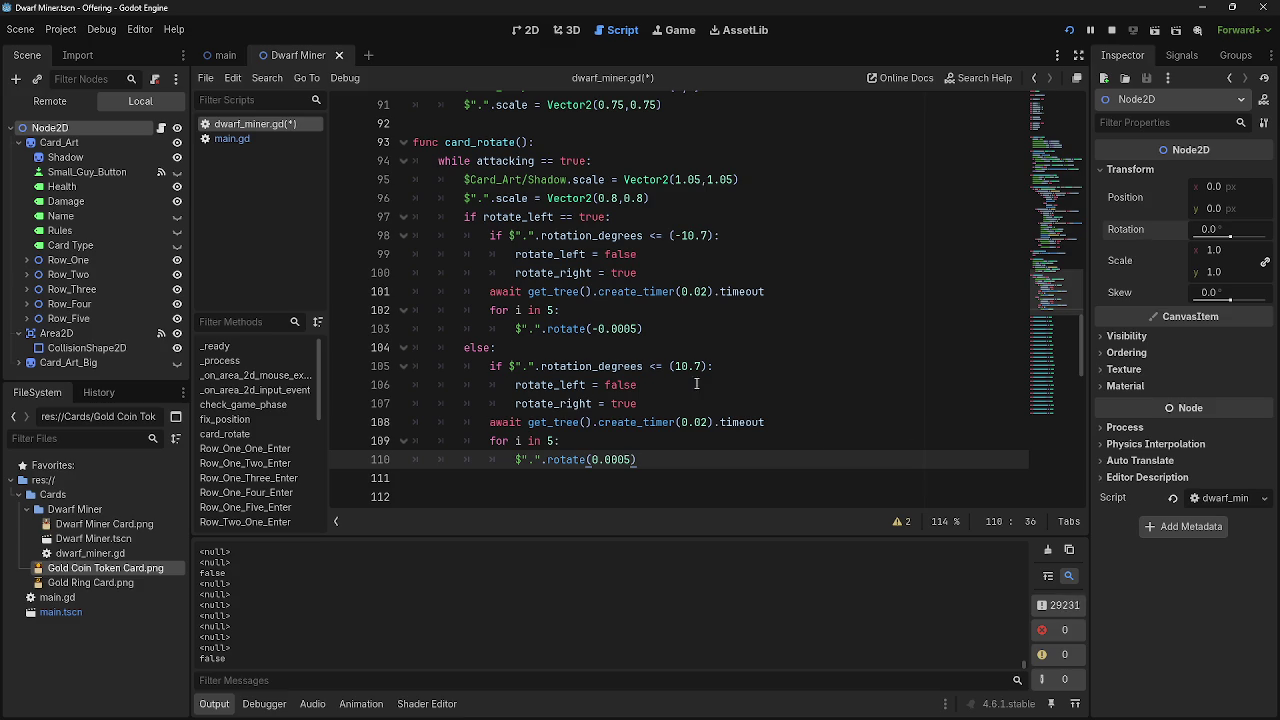
pyautogui.moveTo(438, 161); pyautogui.dragTo(471, 161)
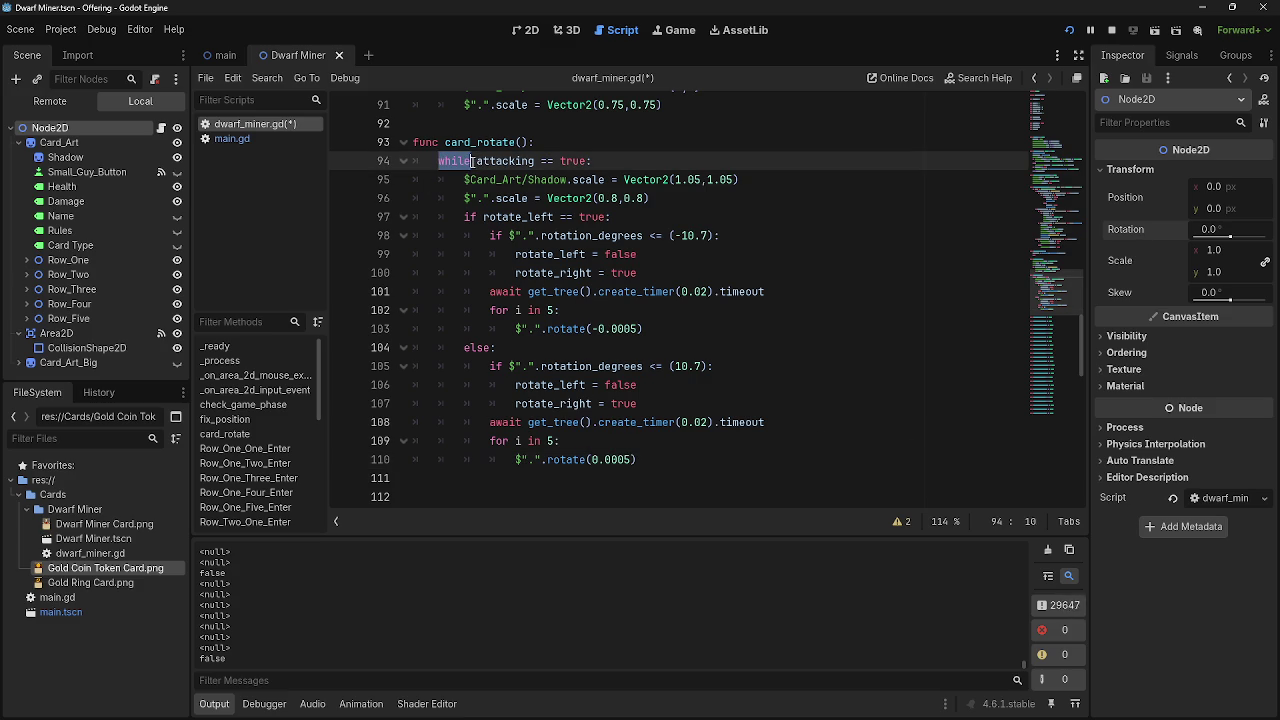
pyautogui.click(471, 161)
pyautogui.moveTo(439, 161); pyautogui.dragTo(471, 163)
pyautogui.click(465, 161)
pyautogui.click(470, 167)
pyautogui.click(471, 163)
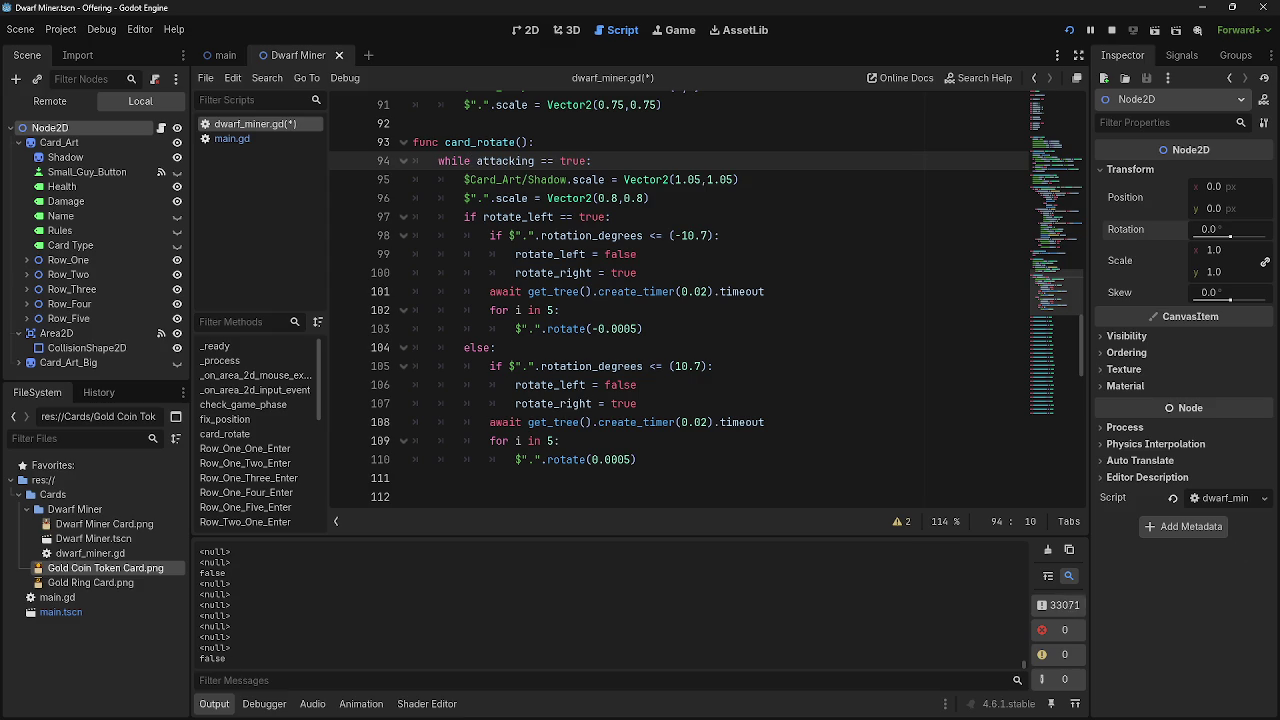
pyautogui.click(672, 453)
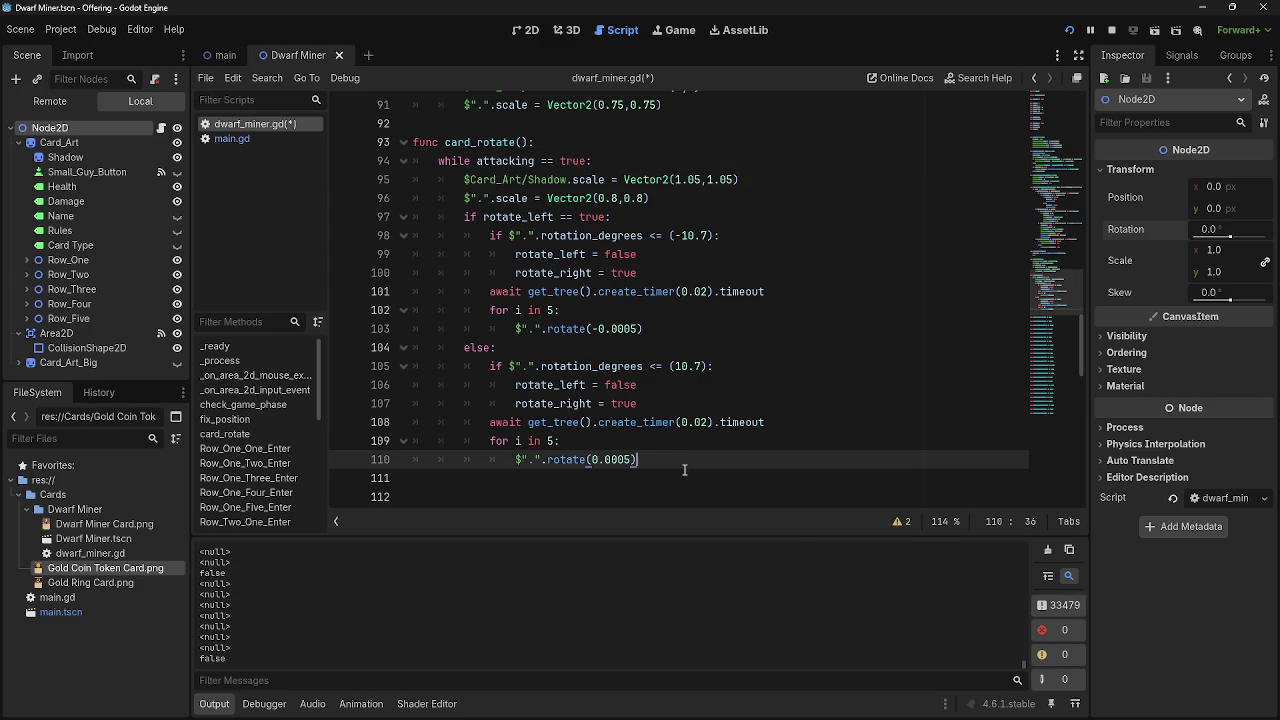
pyautogui.doubleClick(443, 160)
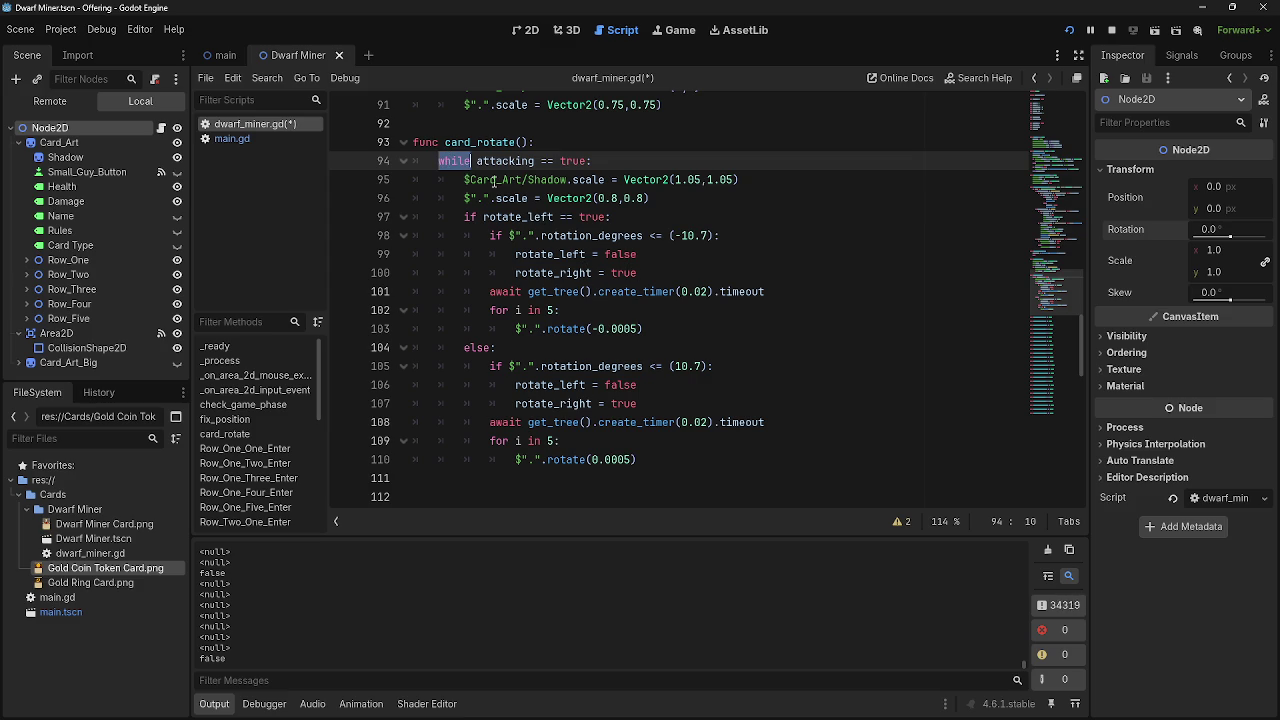
pyautogui.moveTo(439, 160)
pyautogui.mouseDown()
pyautogui.moveTo(478, 160)
pyautogui.moveTo(437, 160)
pyautogui.mouseUp()
pyautogui.click(437, 160)
pyautogui.click(437, 160)
pyautogui.click(437, 160)
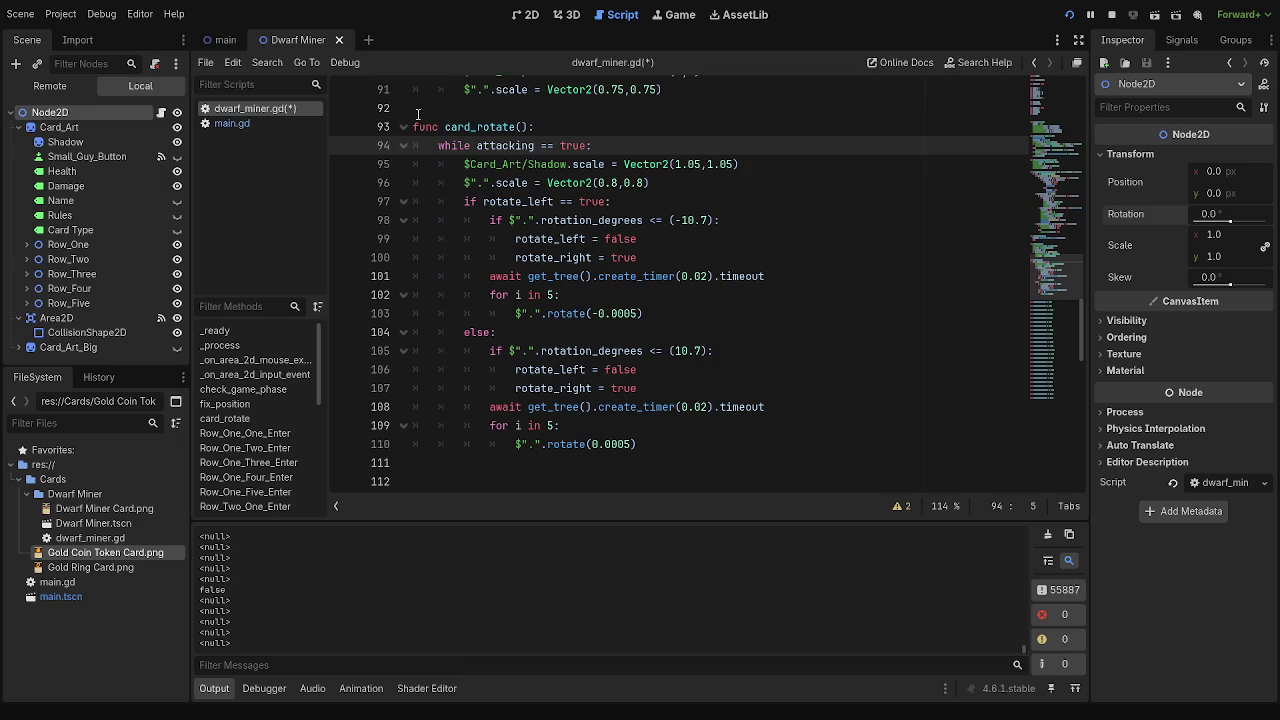
pyautogui.moveTo(438, 145); pyautogui.dragTo(632, 145)
pyautogui.click(632, 145)
pyautogui.moveTo(466, 201); pyautogui.dragTo(618, 201)
pyautogui.click(618, 201)
pyautogui.moveTo(466, 202); pyautogui.dragTo(612, 201)
pyautogui.click(612, 201)
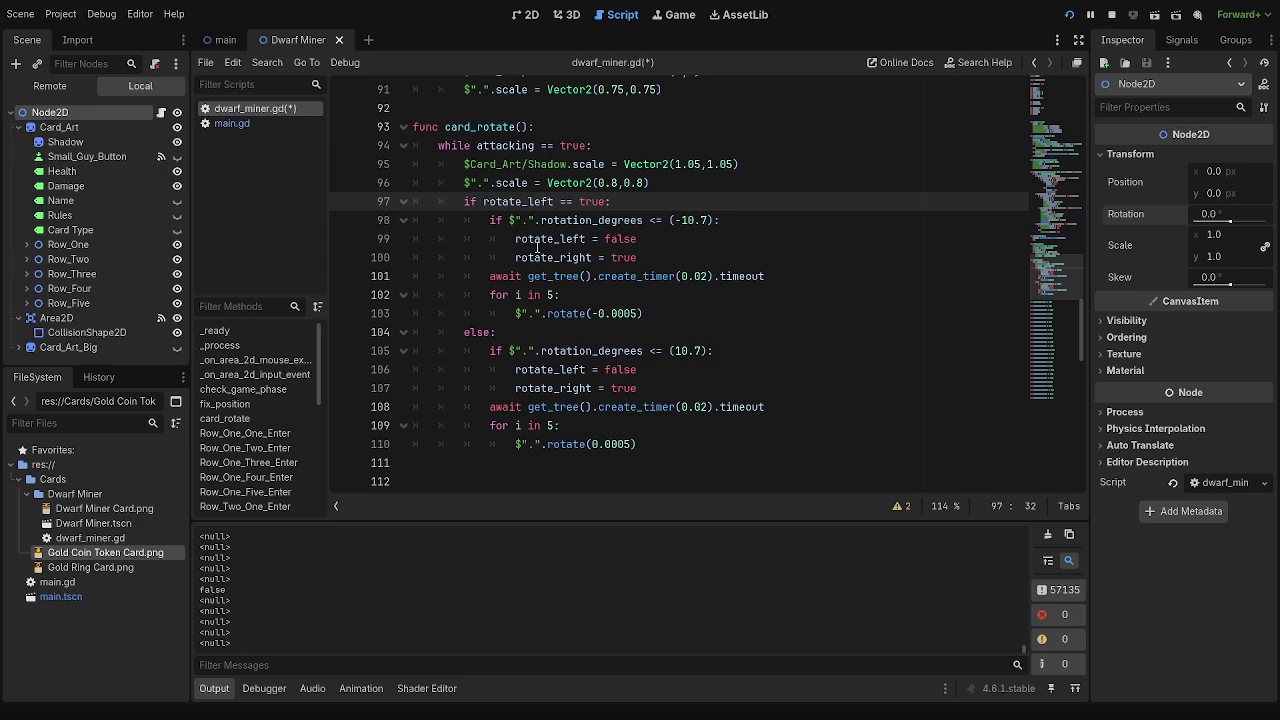
pyautogui.doubleClick(496, 220)
pyautogui.moveTo(490, 220); pyautogui.dragTo(640, 257)
pyautogui.click(640, 257)
pyautogui.moveTo(490, 220); pyautogui.dragTo(669, 259)
pyautogui.click(680, 220)
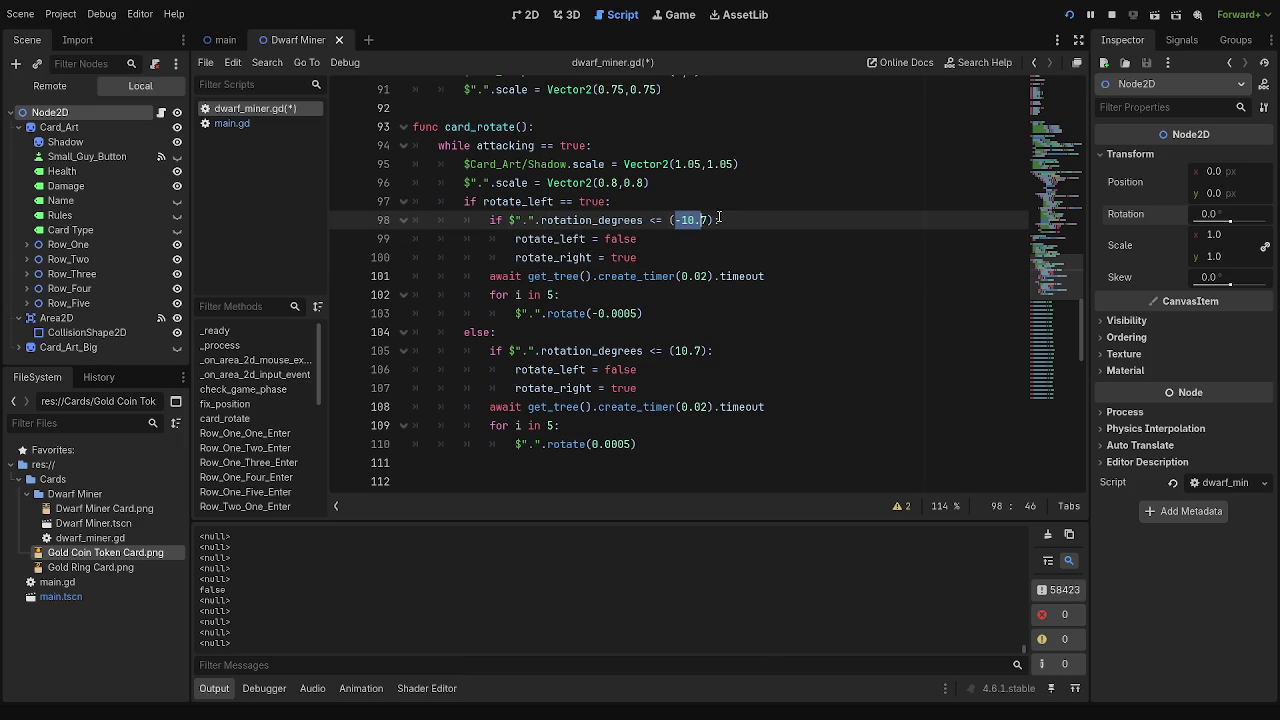
pyautogui.press('End')
pyautogui.moveTo(490, 276)
pyautogui.mouseDown()
pyautogui.moveTo(556, 277)
pyautogui.moveTo(669, 314)
pyautogui.mouseUp()
pyautogui.click(669, 314)
pyautogui.moveTo(463, 332); pyautogui.dragTo(744, 428)
pyautogui.click(744, 427)
pyautogui.click(513, 334)
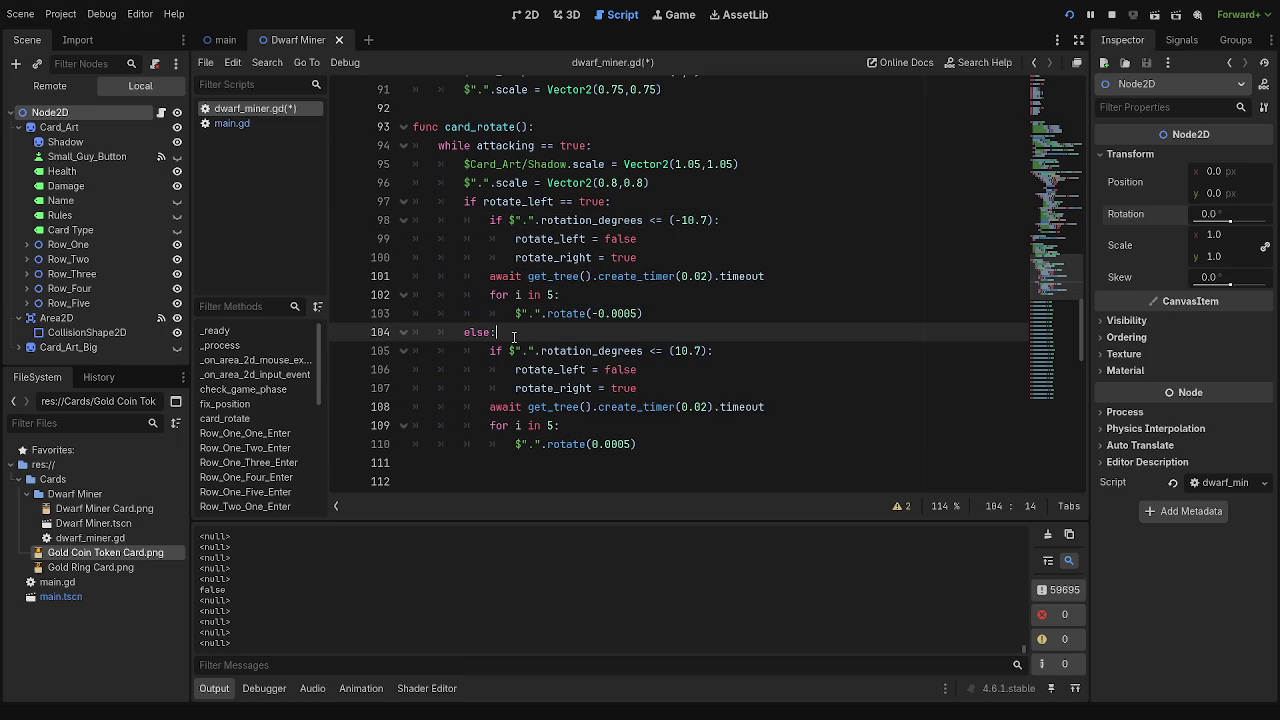
pyautogui.moveTo(461, 164)
pyautogui.mouseDown()
pyautogui.moveTo(452, 220)
pyautogui.moveTo(514, 257)
pyautogui.mouseUp()
pyautogui.click(514, 257)
pyautogui.moveTo(463, 201); pyautogui.dragTo(685, 440)
pyautogui.click(685, 440)
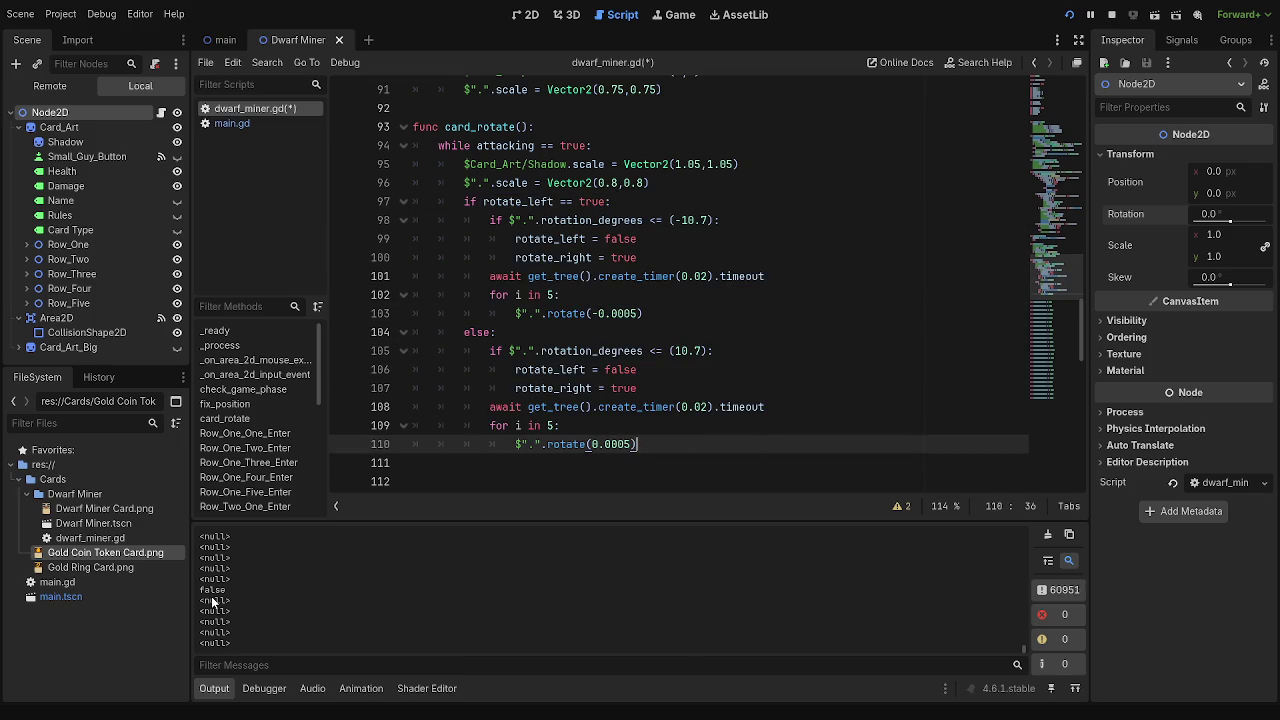
pyautogui.doubleClick(512, 201)
pyautogui.scroll(4, 645, 457)
# Step: Review card_rotate and its while attacking condition on line 94
pyautogui.scroll(17, 645, 457)
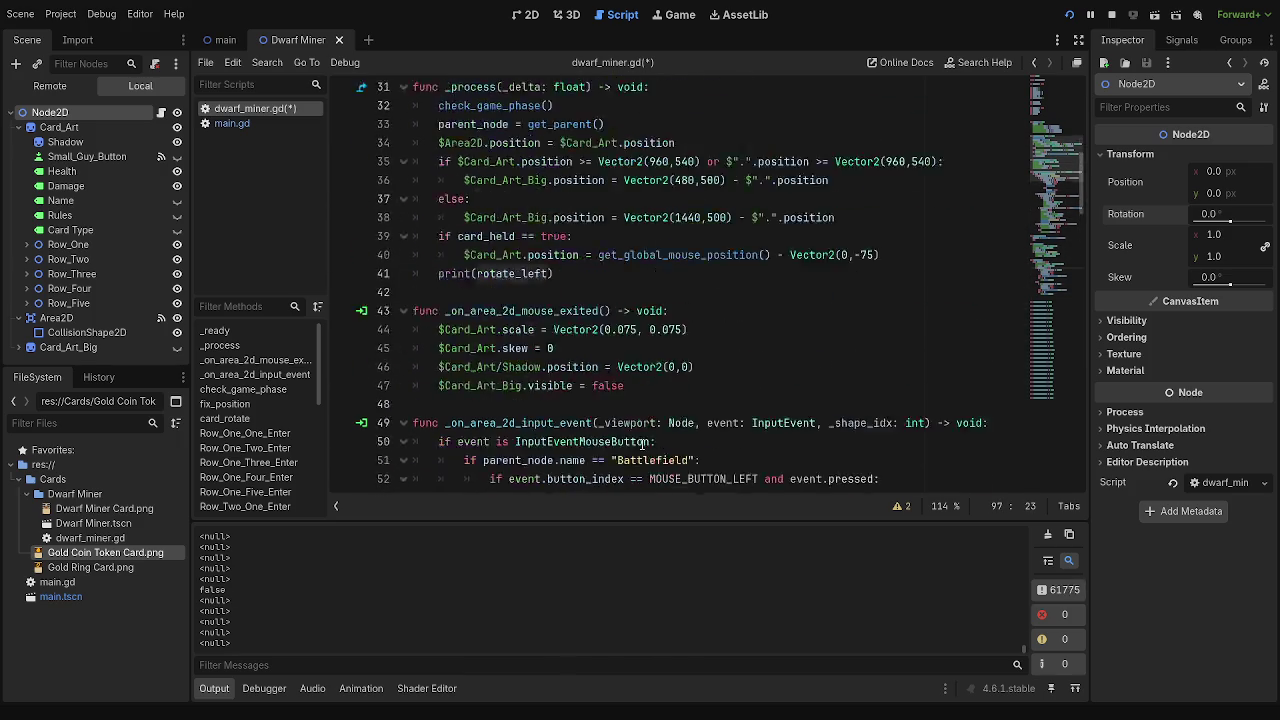
pyautogui.scroll(-20, 544, 411)
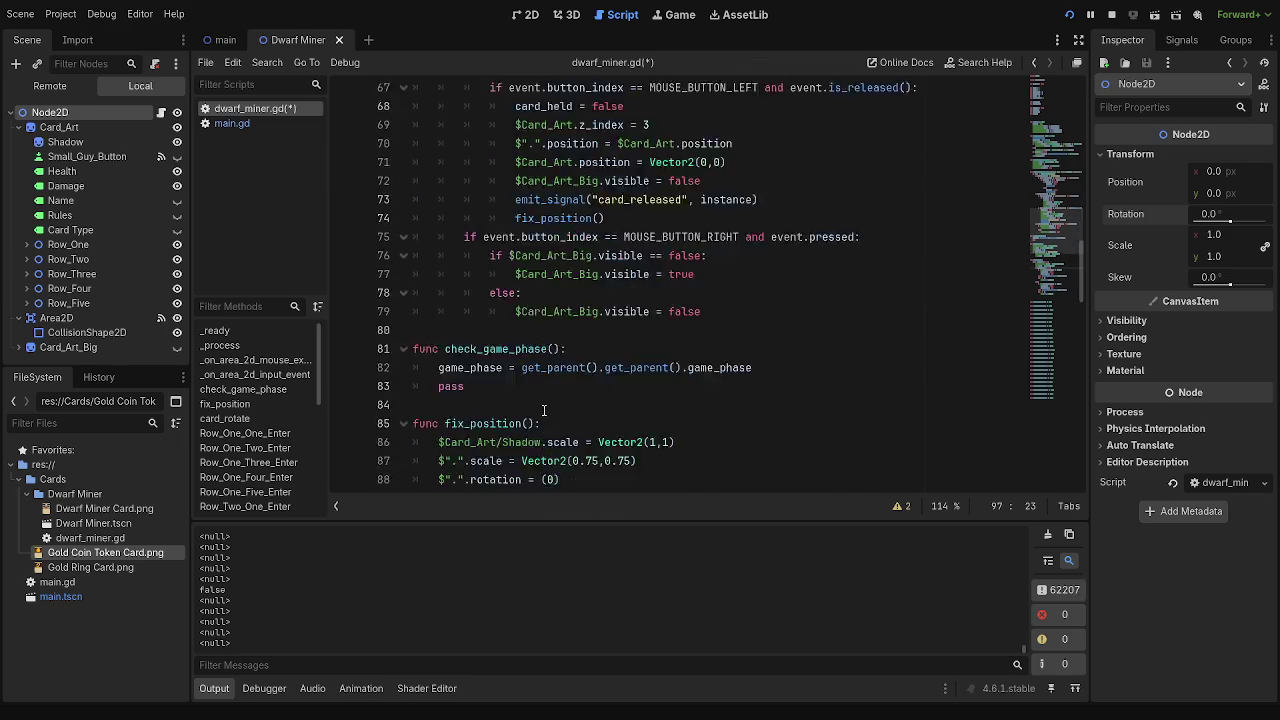
pyautogui.scroll(6, 544, 411)
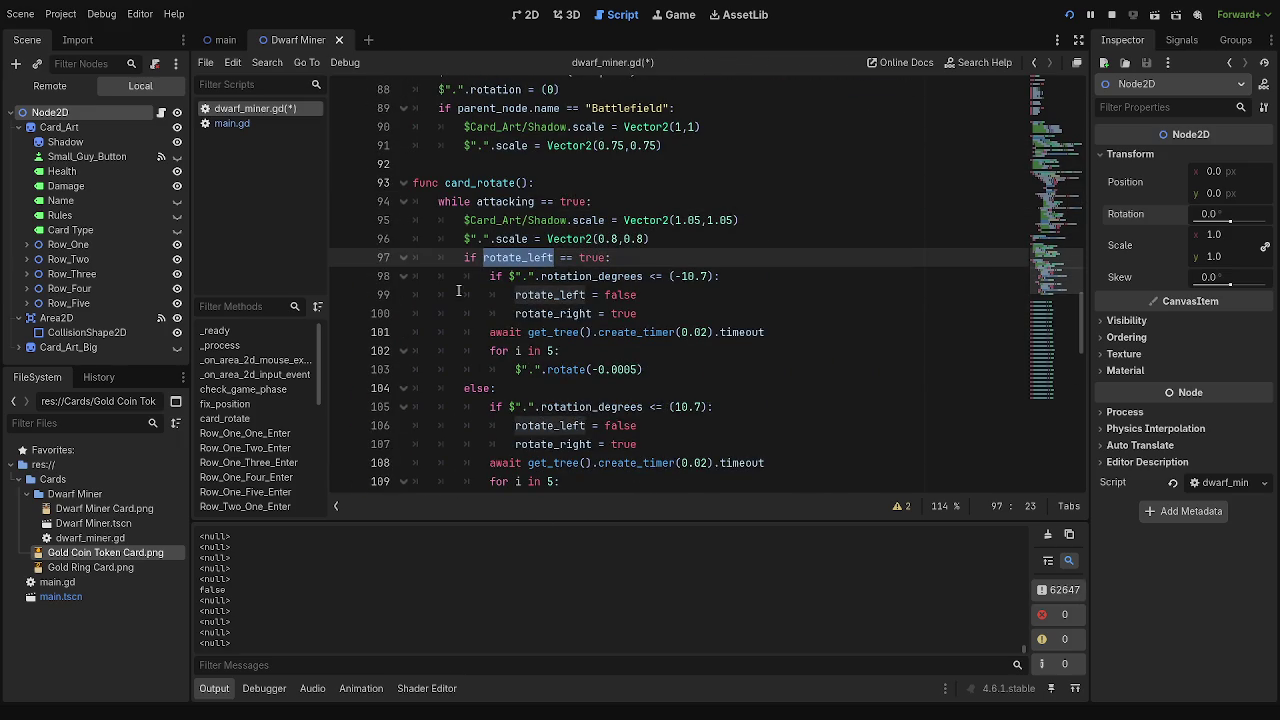
pyautogui.moveTo(465, 257)
pyautogui.mouseDown()
pyautogui.moveTo(640, 445)
pyautogui.moveTo(732, 434)
pyautogui.mouseUp()
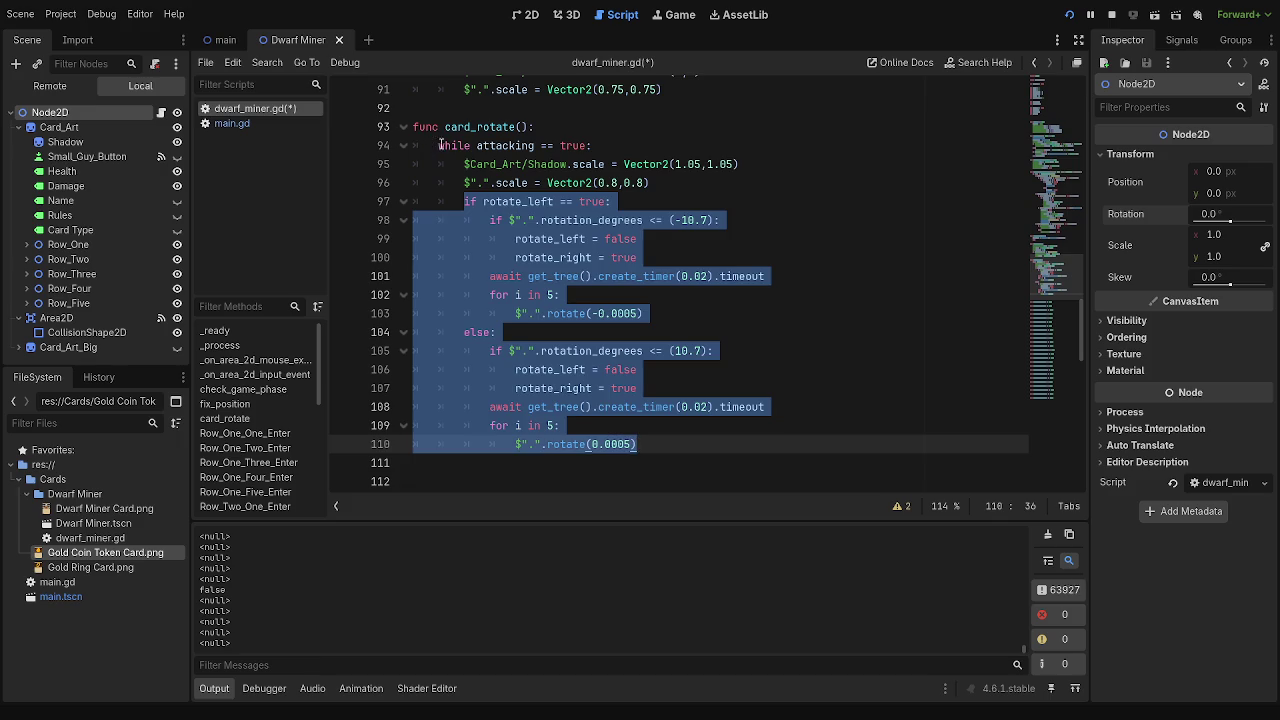
pyautogui.tripleClick(686, 144)
pyautogui.click(686, 144)
pyautogui.tripleClick(697, 146)
pyautogui.click(698, 147)
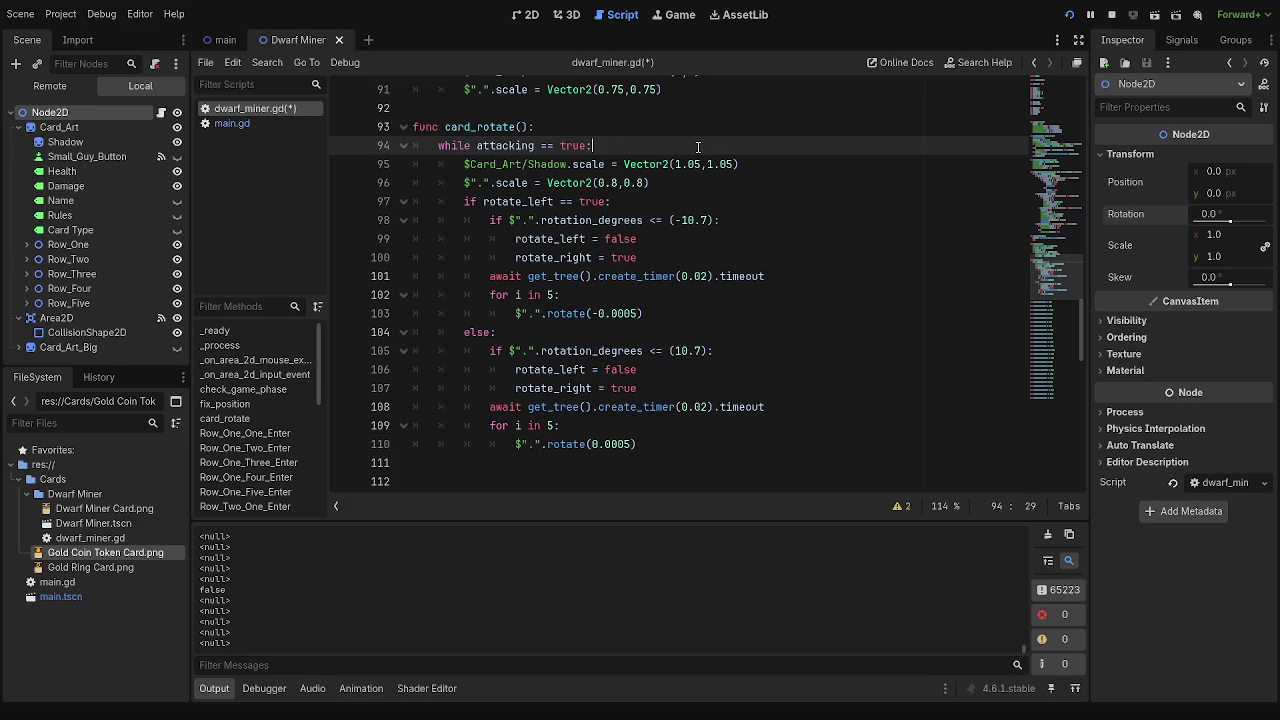
# Step: Stop the running game with F8
pyautogui.press('F8')
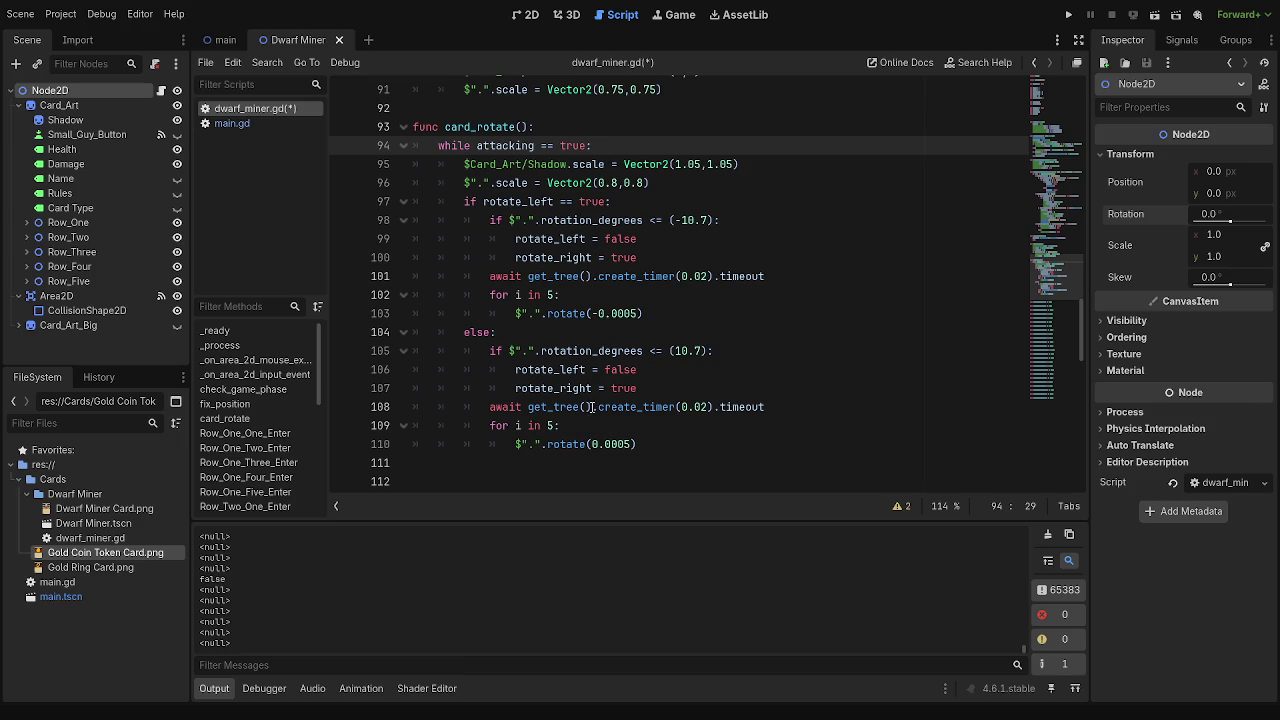
pyautogui.scroll(-3, 548, 463)
pyautogui.scroll(3, 548, 463)
# Step: Remove the print(rotate_left) debug line 41 from _process
pyautogui.scroll(5, 664, 402)
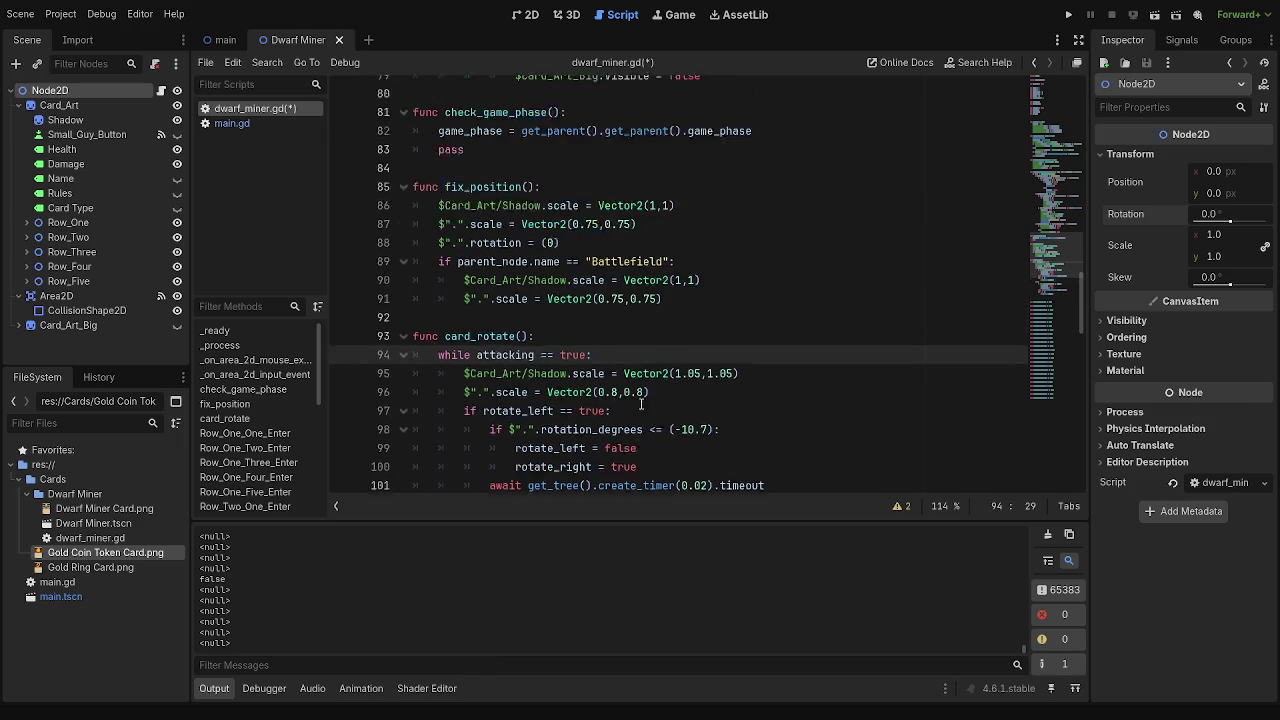
pyautogui.scroll(12, 641, 400)
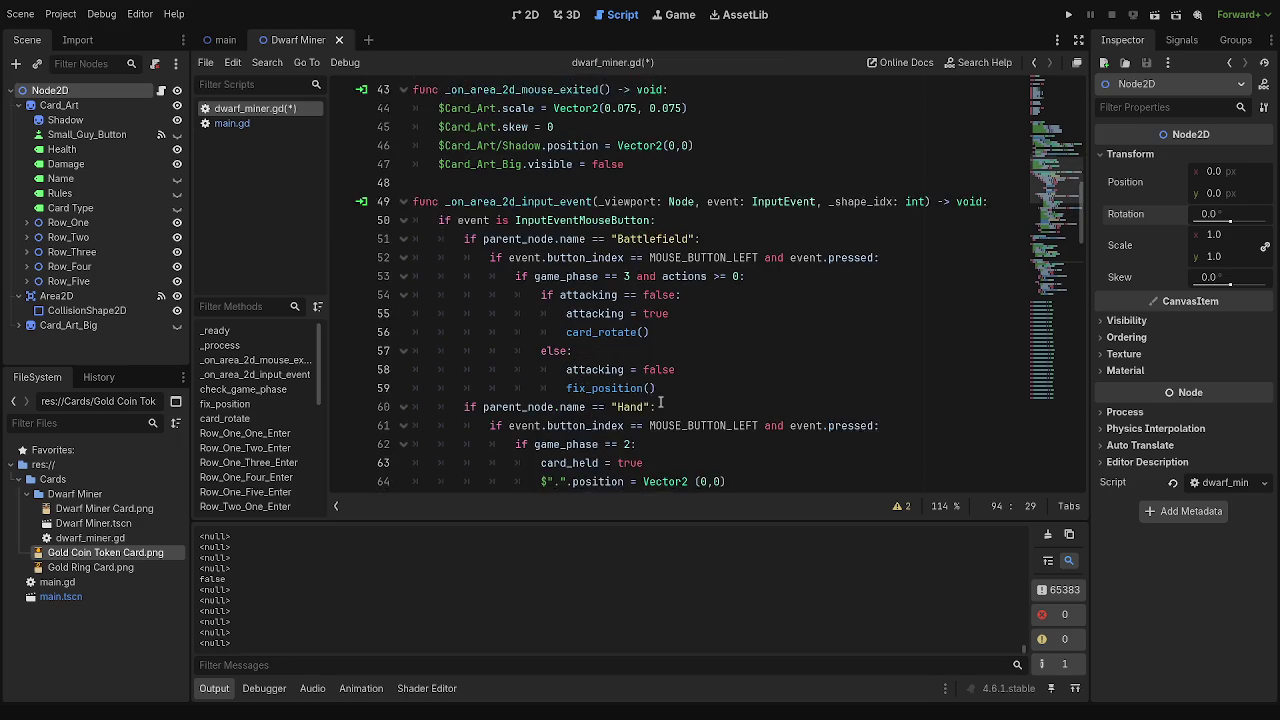
pyautogui.scroll(4, 660, 402)
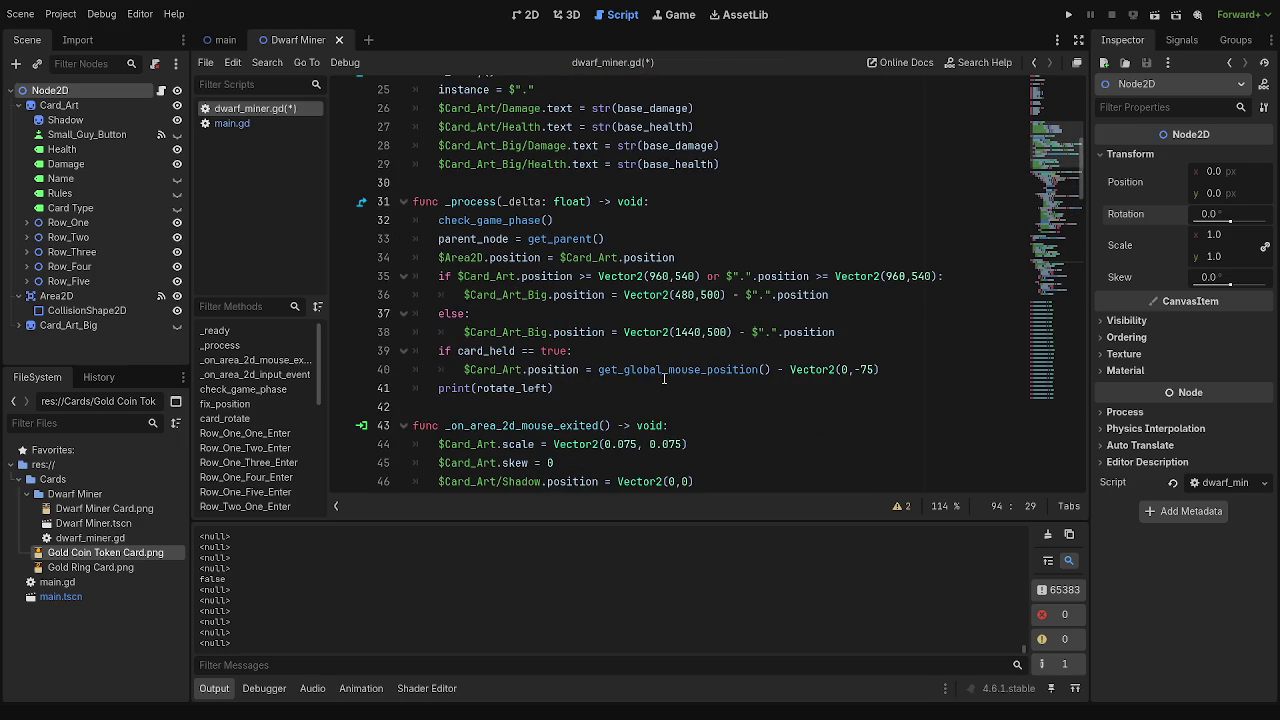
pyautogui.moveTo(627, 390); pyautogui.dragTo(438, 390)
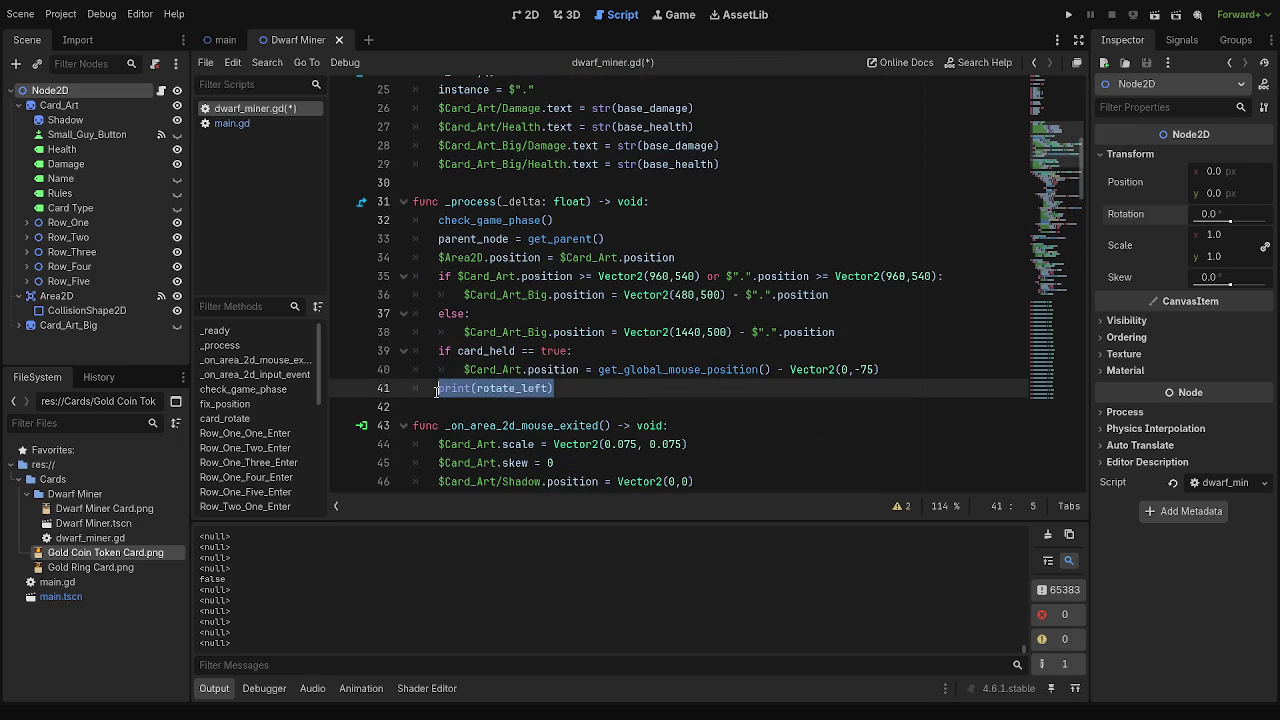
pyautogui.press('BackSpace')
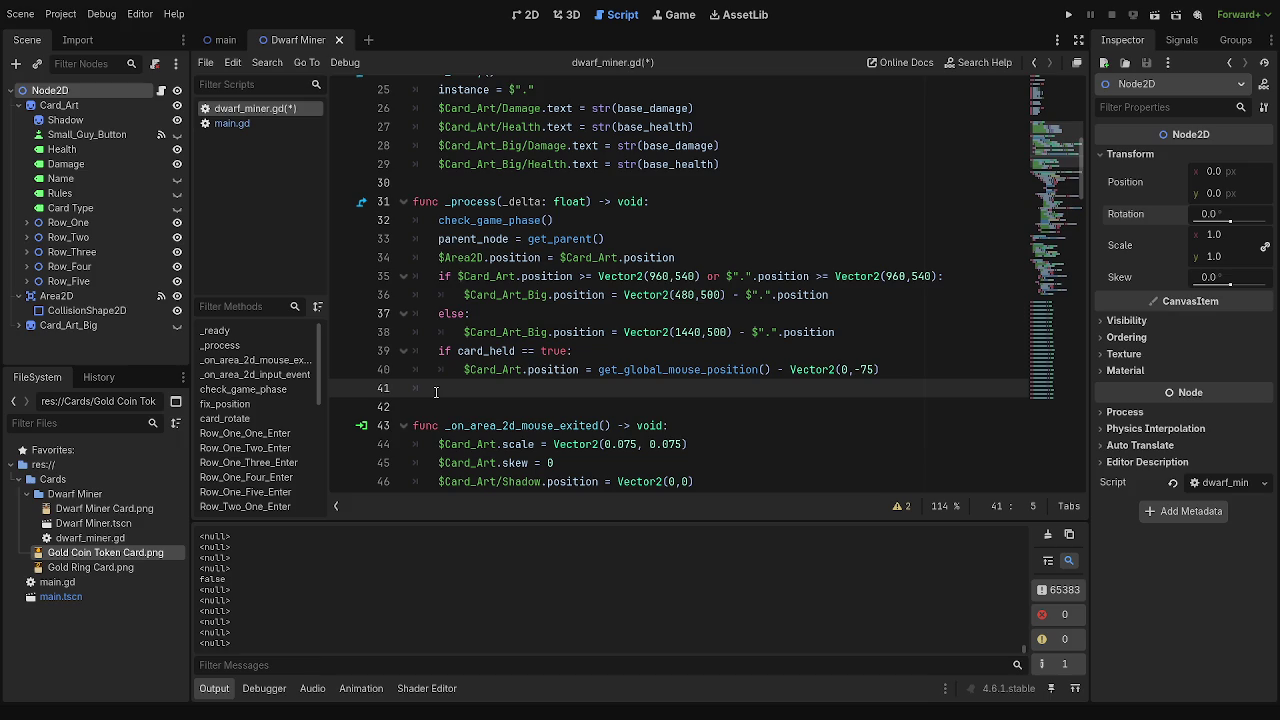
# Step: Add a card_rotate() call at the end of the script on line 111
pyautogui.write('if')
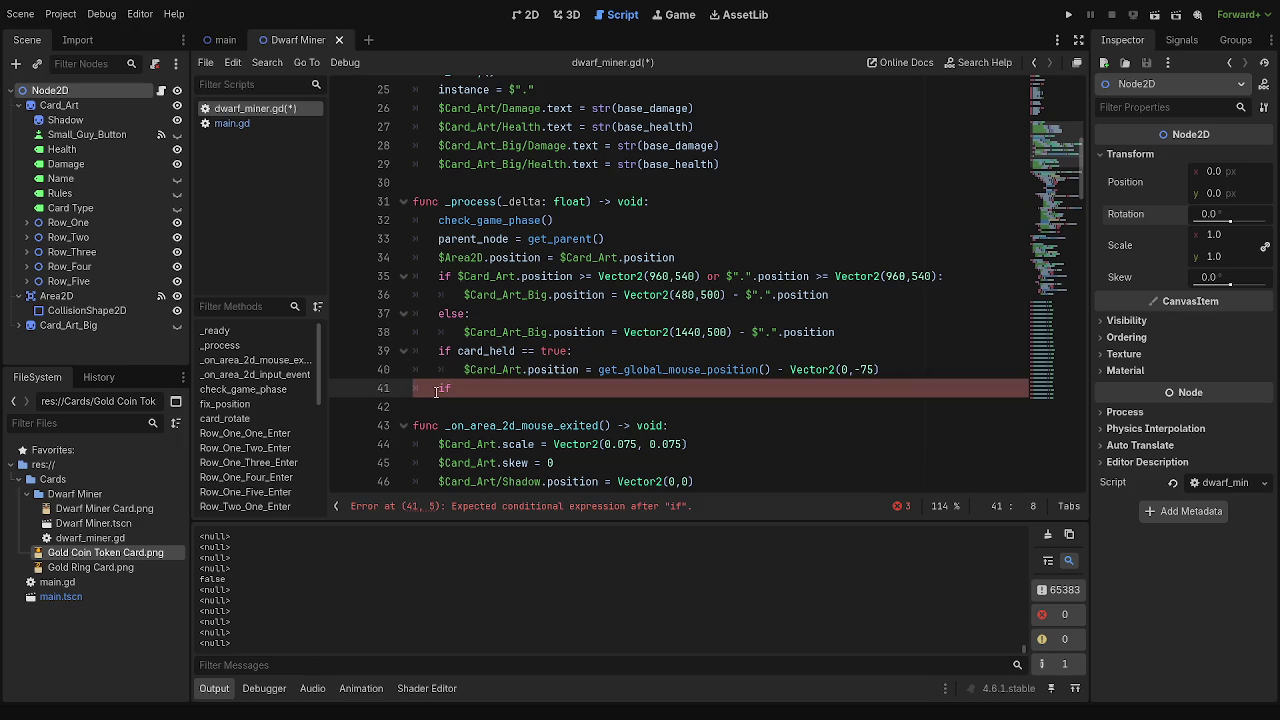
pyautogui.press('BackSpace')
pyautogui.press('BackSpace')
pyautogui.press('BackSpace')
pyautogui.hotkey('ctrl', 'End')
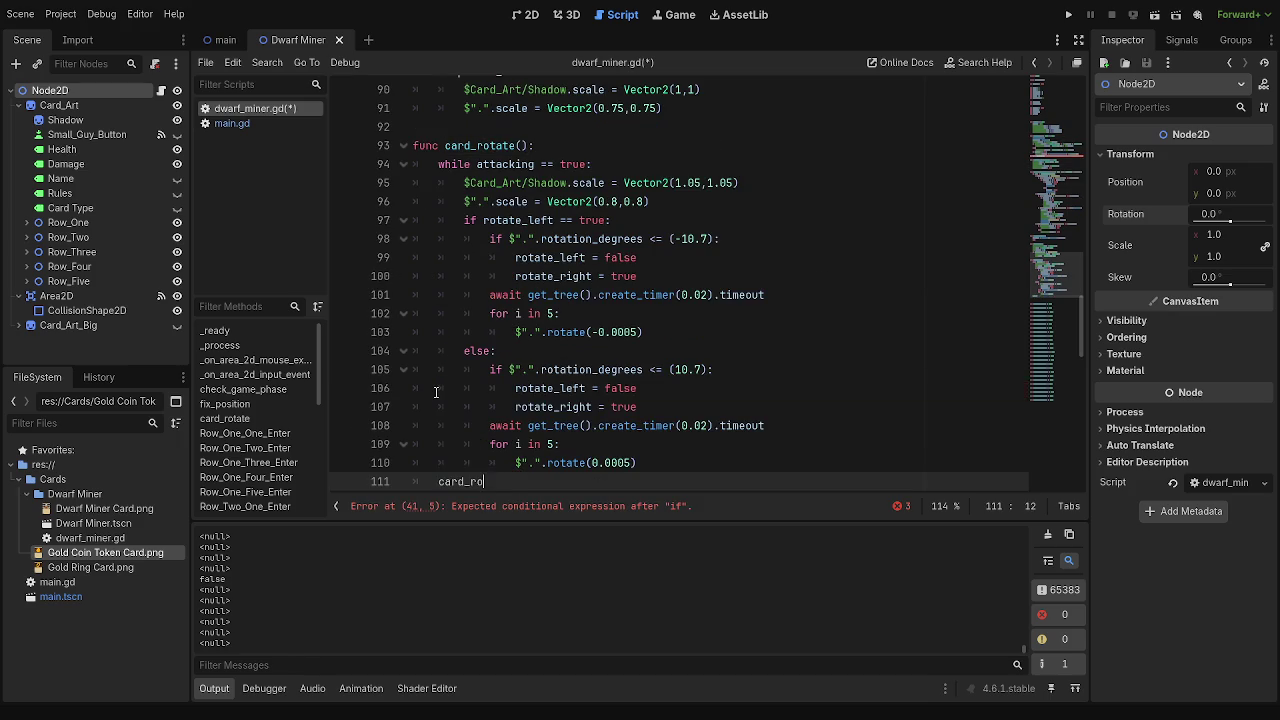
pyautogui.write('card_rotate(')
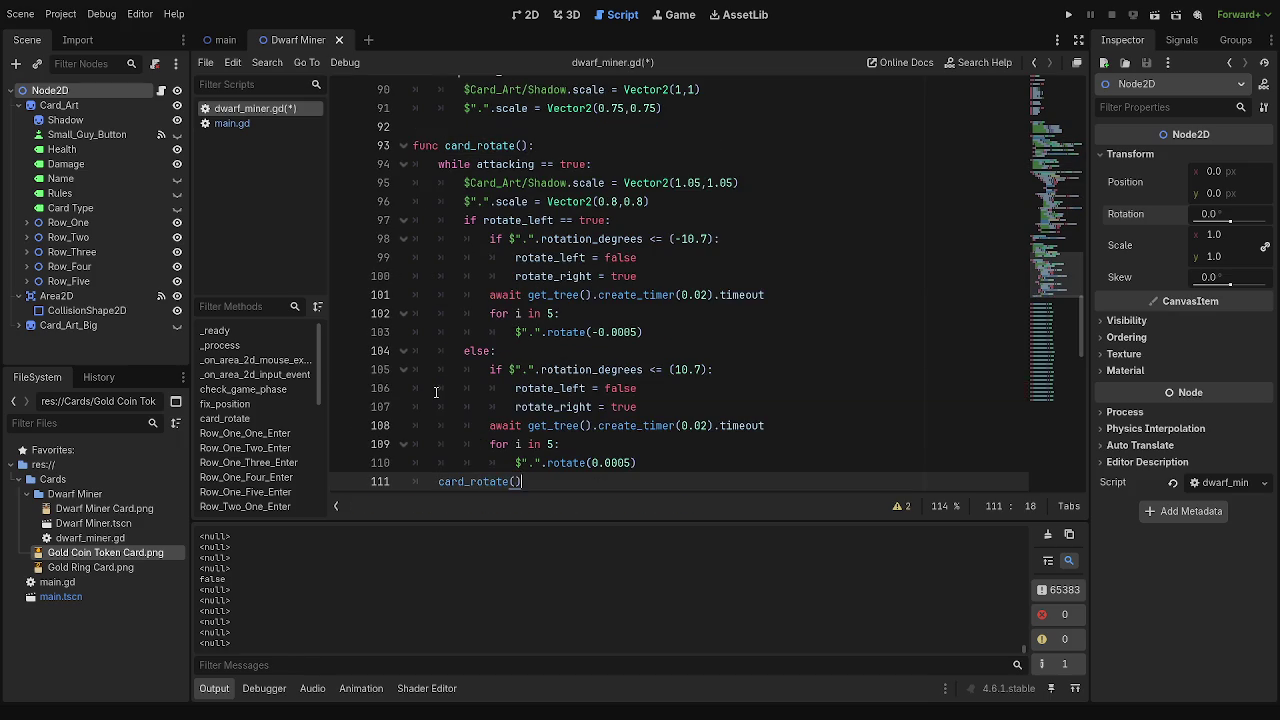
pyautogui.press('BackSpace')
pyautogui.press('BackSpace')
pyautogui.press('BackSpace')
# Step: Indent line 111 into the while loop as card_rotate(), then save and run with F5
pyautogui.moveTo(420, 165)
pyautogui.mouseDown()
pyautogui.moveTo(477, 295)
pyautogui.moveTo(488, 376)
pyautogui.mouseUp()
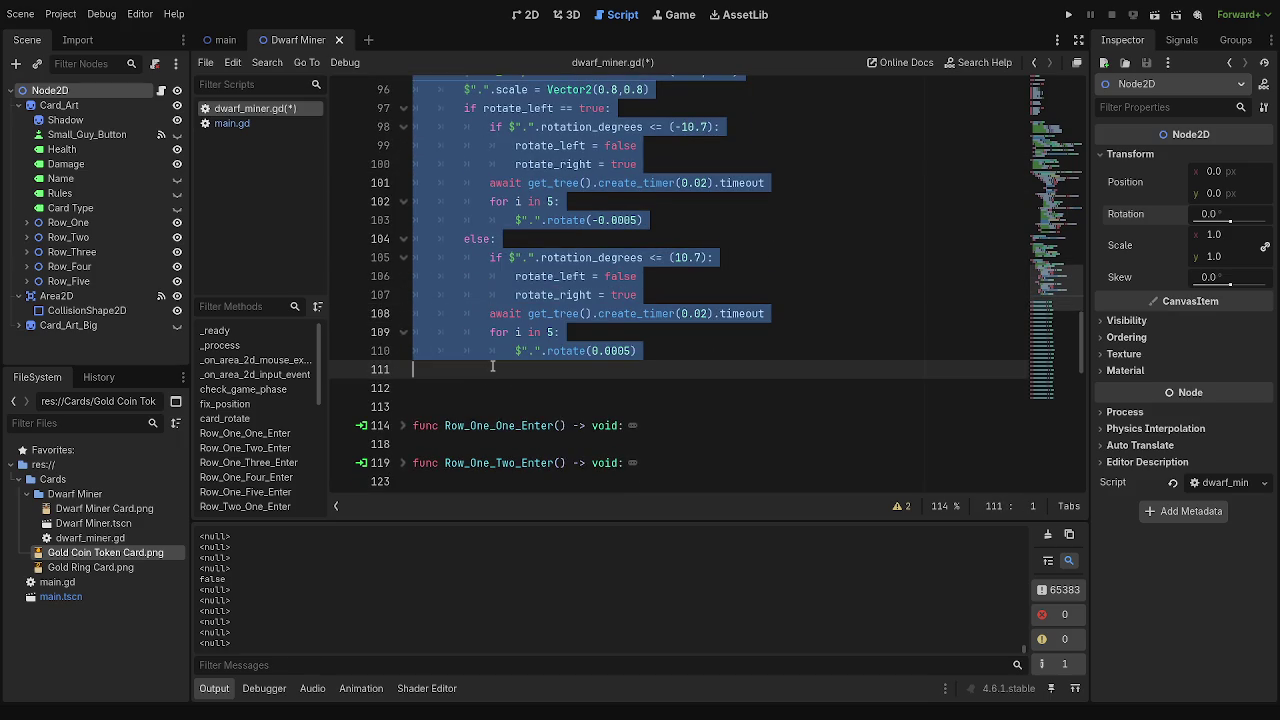
pyautogui.click(488, 376)
pyautogui.scroll(2, 490, 370)
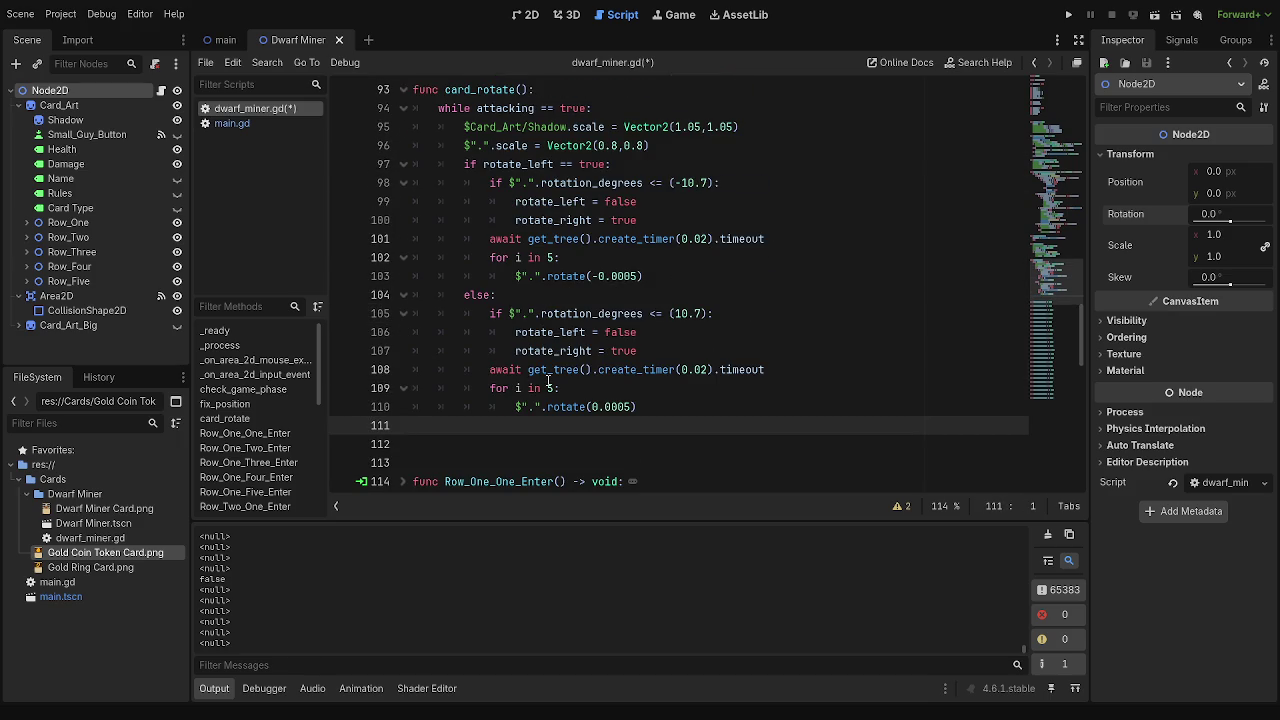
pyautogui.press('Tab')
pyautogui.write('card_')
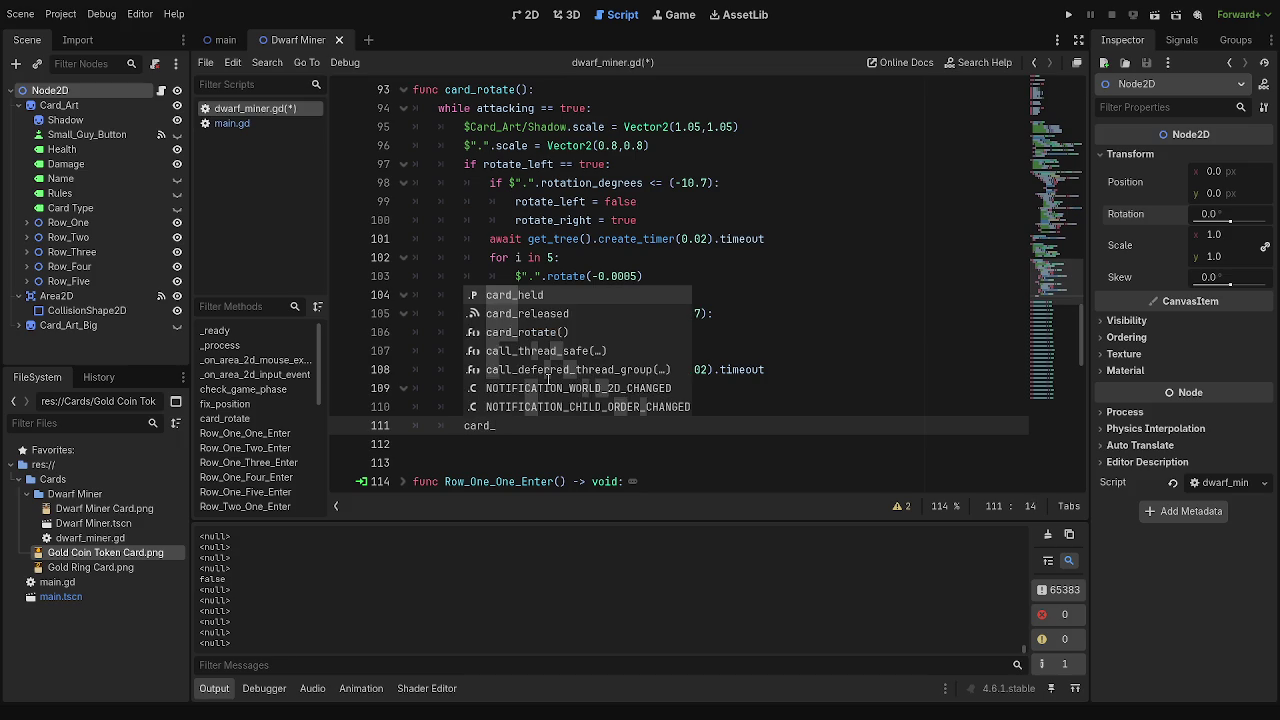
pyautogui.press('Down')
pyautogui.press('Down')
pyautogui.press('Return')
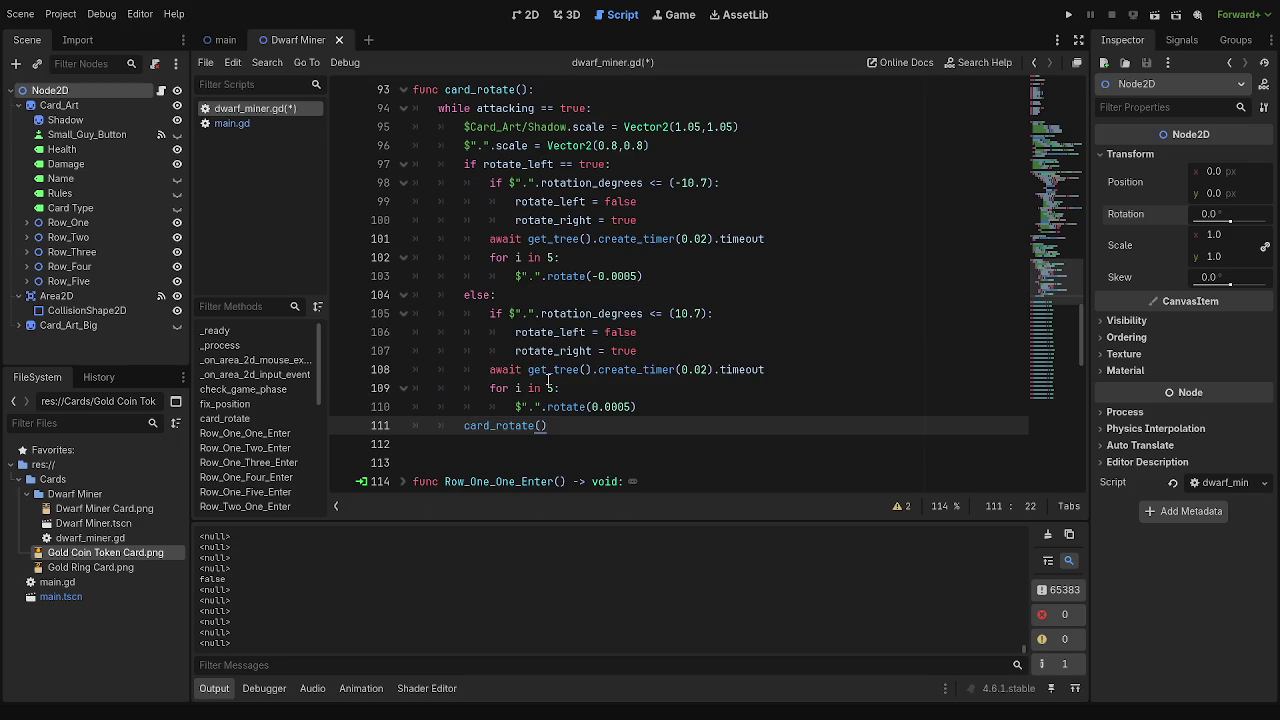
pyautogui.press('F5')
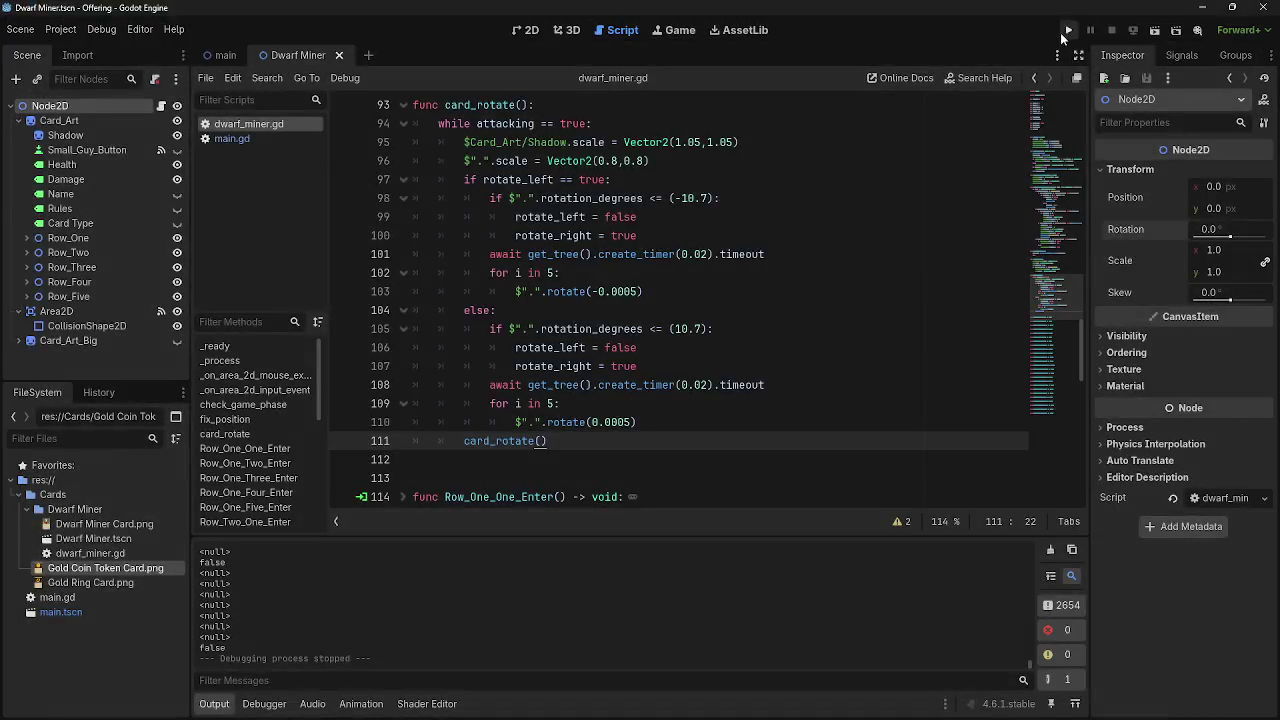
# Step: Rerun the game, play a Dwarf Miner card, advance to attack and watch it spin fully around
pyautogui.click(1063, 31)
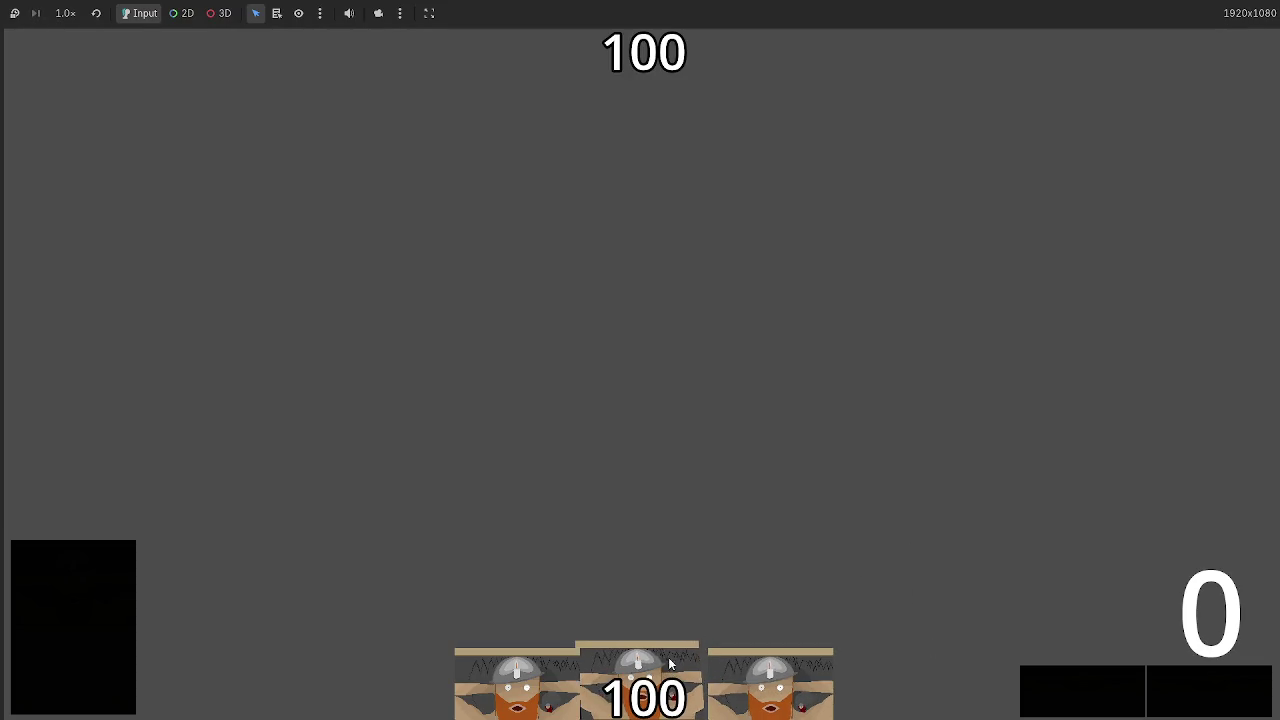
pyautogui.click(645, 695)
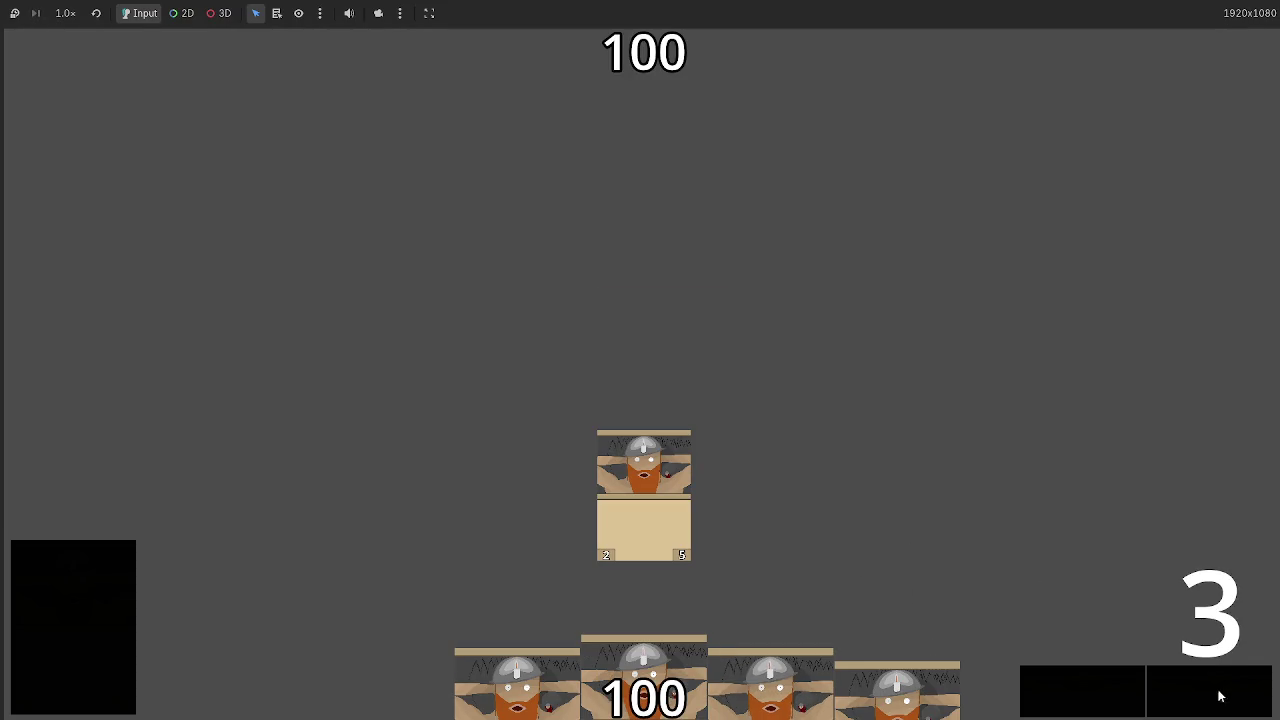
pyautogui.click(1128, 690)
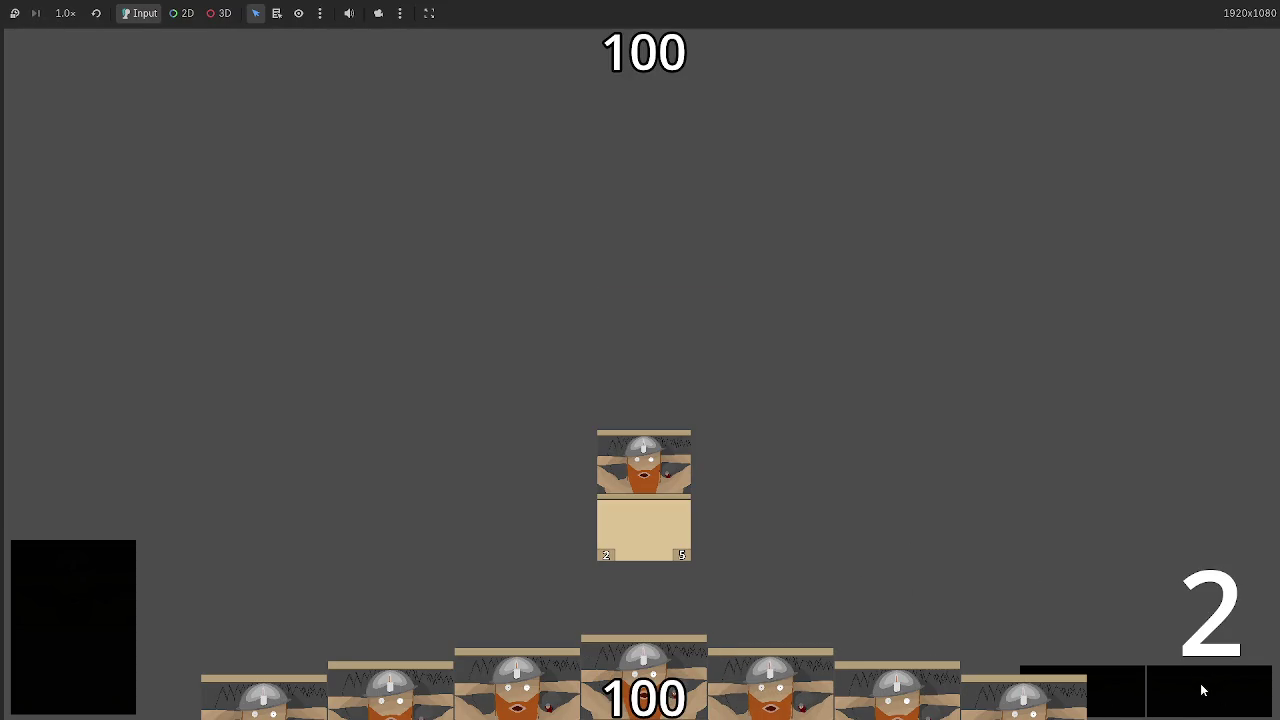
pyautogui.click(1121, 691)
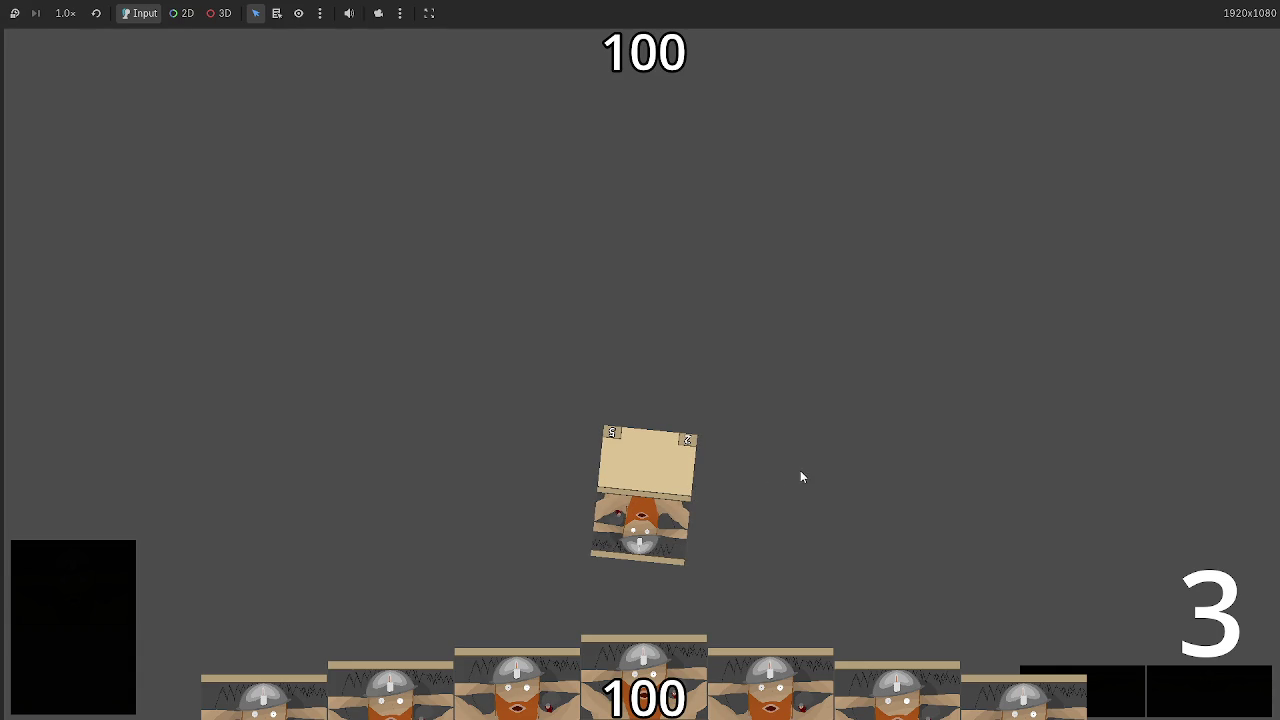
pyautogui.hotkey('alt', 'Tab')
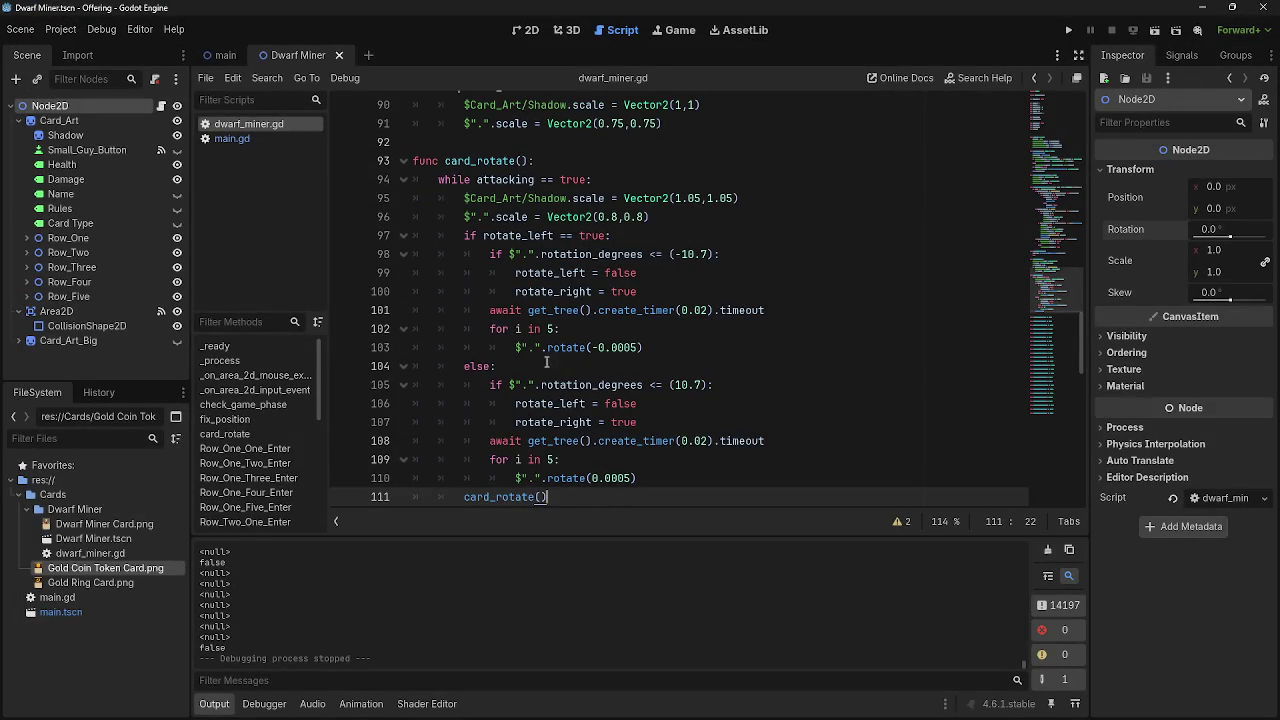
# Step: Delete the else branch's 'for i in 5:' line and dedent its rotate(0.0005) call
pyautogui.scroll(-1, 553, 397)
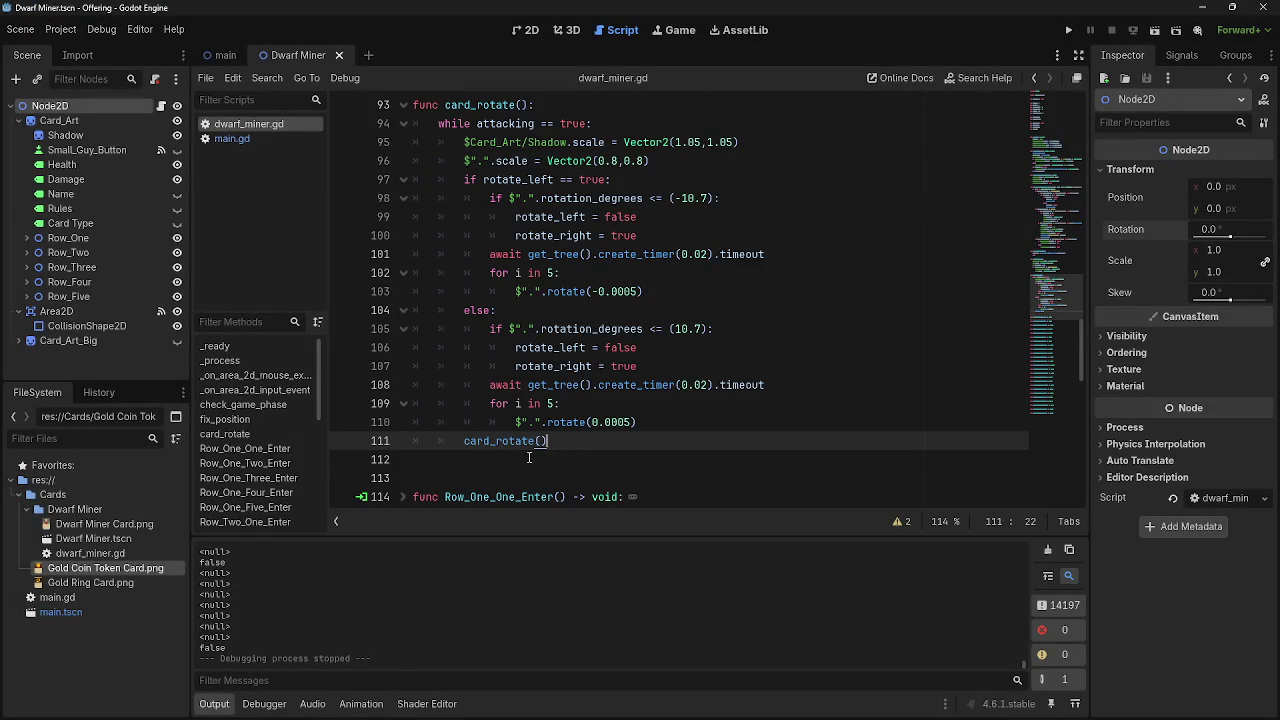
pyautogui.moveTo(648, 405); pyautogui.dragTo(384, 405)
pyautogui.press('BackSpace')
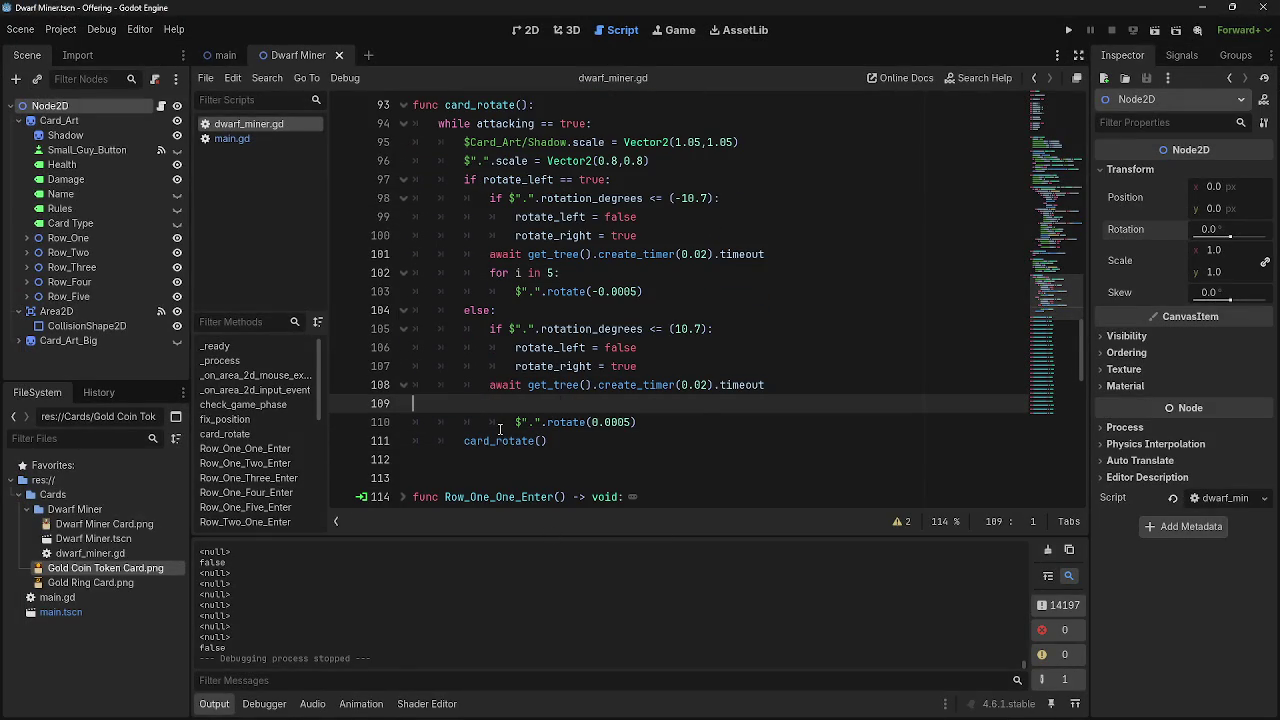
pyautogui.hotkey('ctrl', 'shift', 'k')
pyautogui.hotkey('shift', 'Tab')
# Step: Remove the left branch's loop and dedent rotate(-0.0005), then undo part of it and run the project
pyautogui.moveTo(562, 273); pyautogui.dragTo(386, 275)
pyautogui.press('BackSpace')
pyautogui.press('BackSpace')
pyautogui.click(505, 278)
pyautogui.hotkey('shift', 'Tab')
pyautogui.click(792, 292)
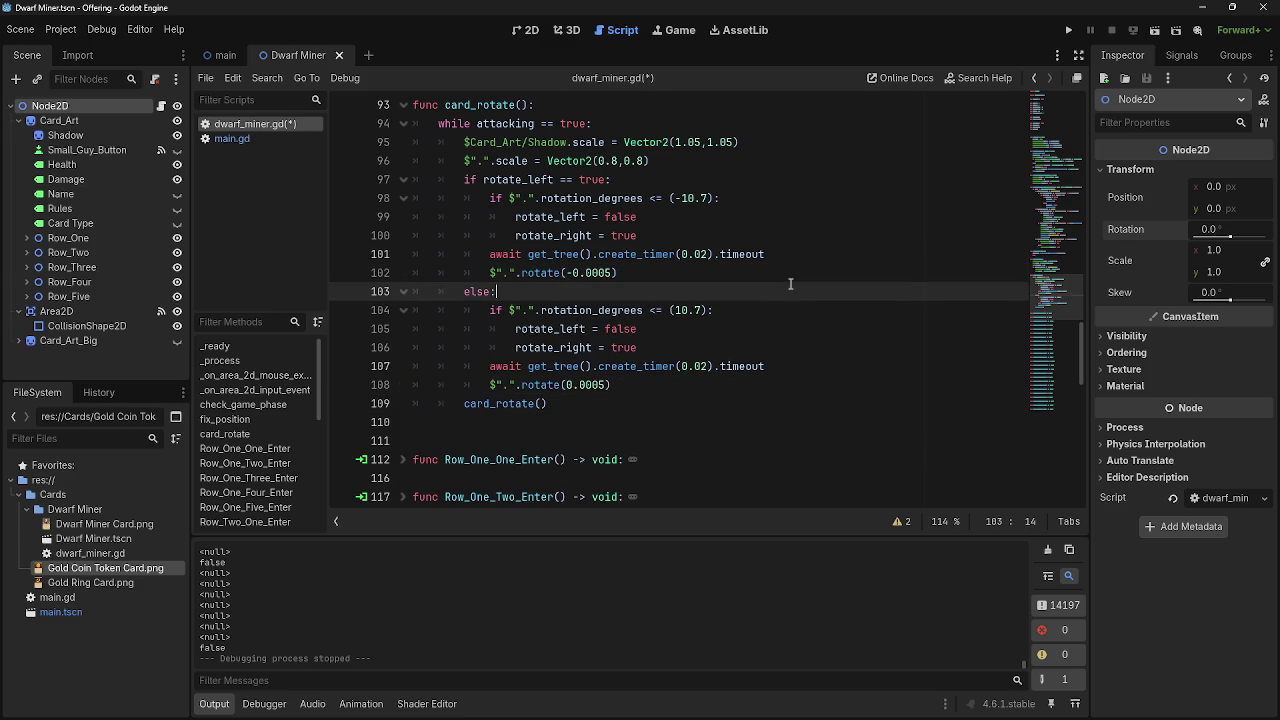
pyautogui.click(731, 420)
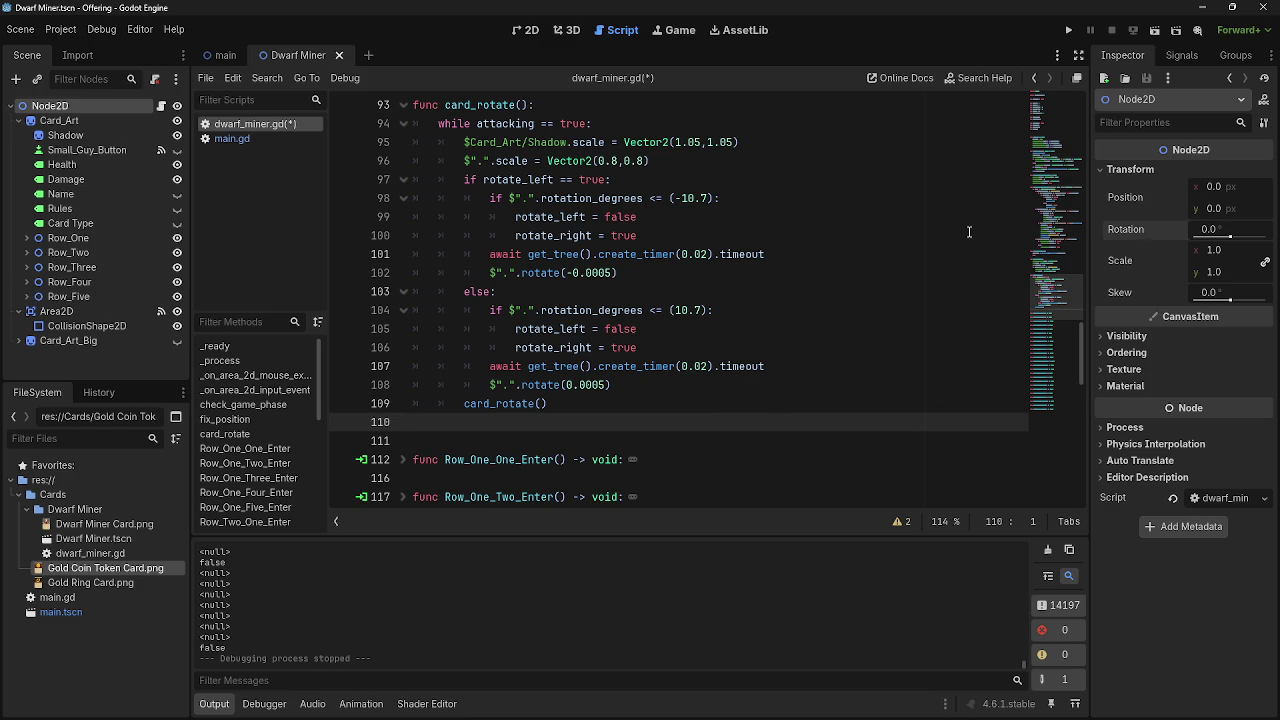
pyautogui.hotkey('ctrl', 'z')
pyautogui.hotkey('ctrl', 'z')
pyautogui.hotkey('ctrl', 'z')
pyautogui.hotkey('ctrl', 'z')
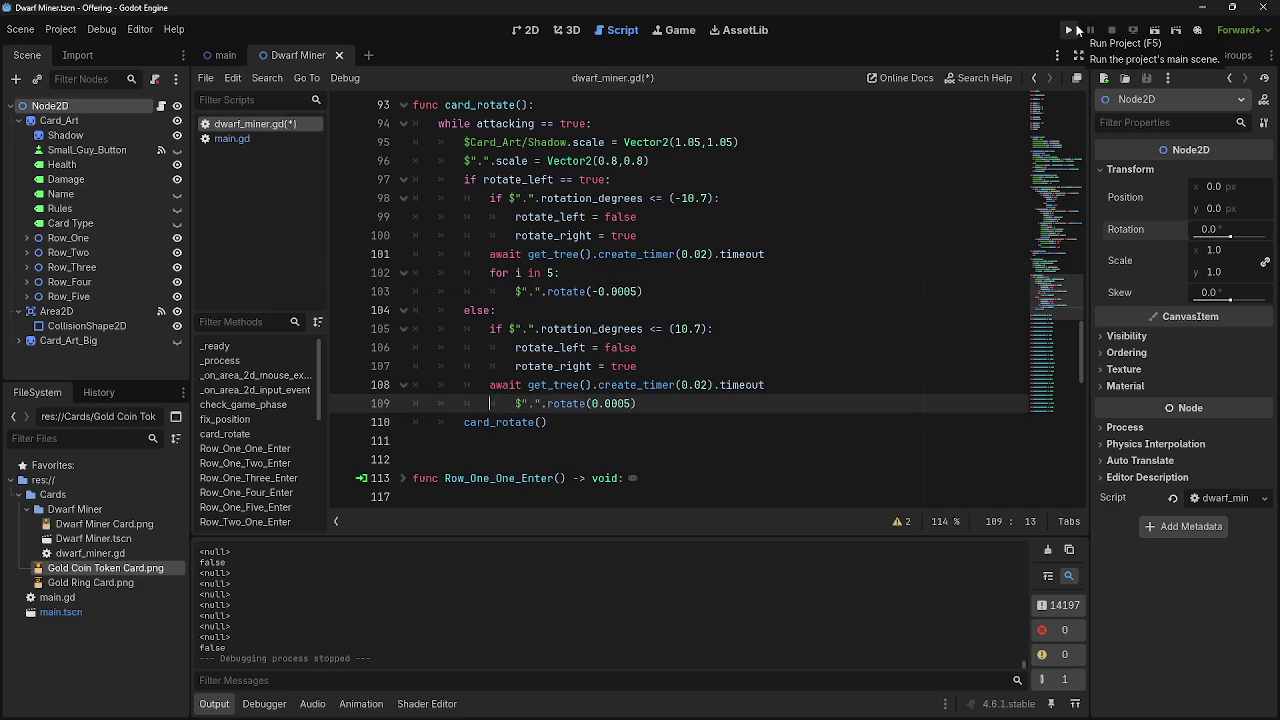
pyautogui.click(1069, 31)
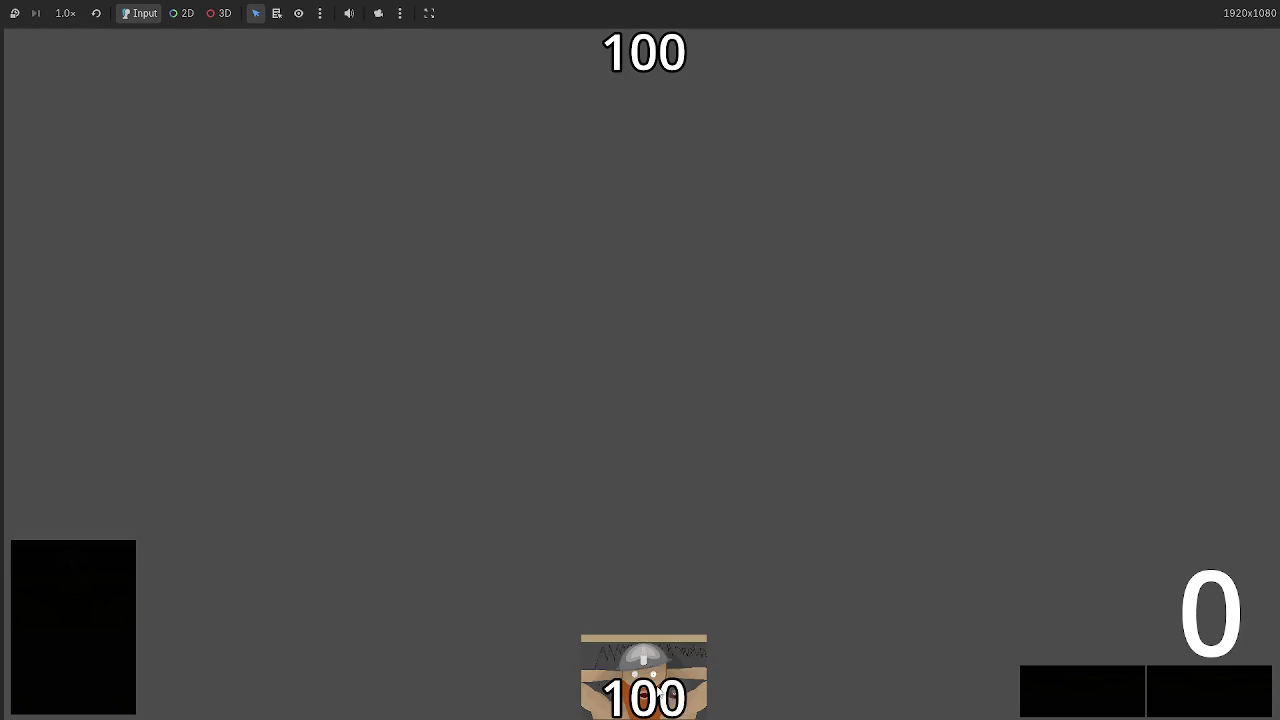
# Step: Play a card, advance to the attack phase, watch it rotate upside down, then stop the game
pyautogui.moveTo(643, 690); pyautogui.dragTo(671, 405)
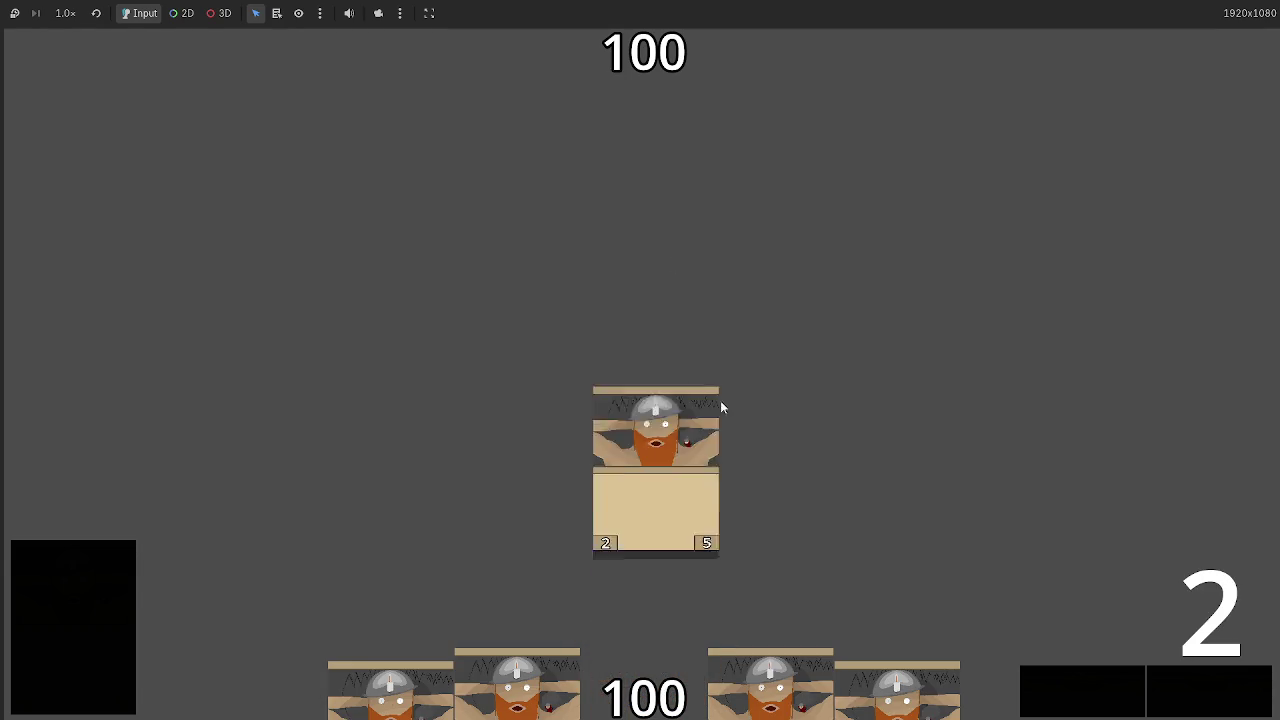
pyautogui.click(1204, 712)
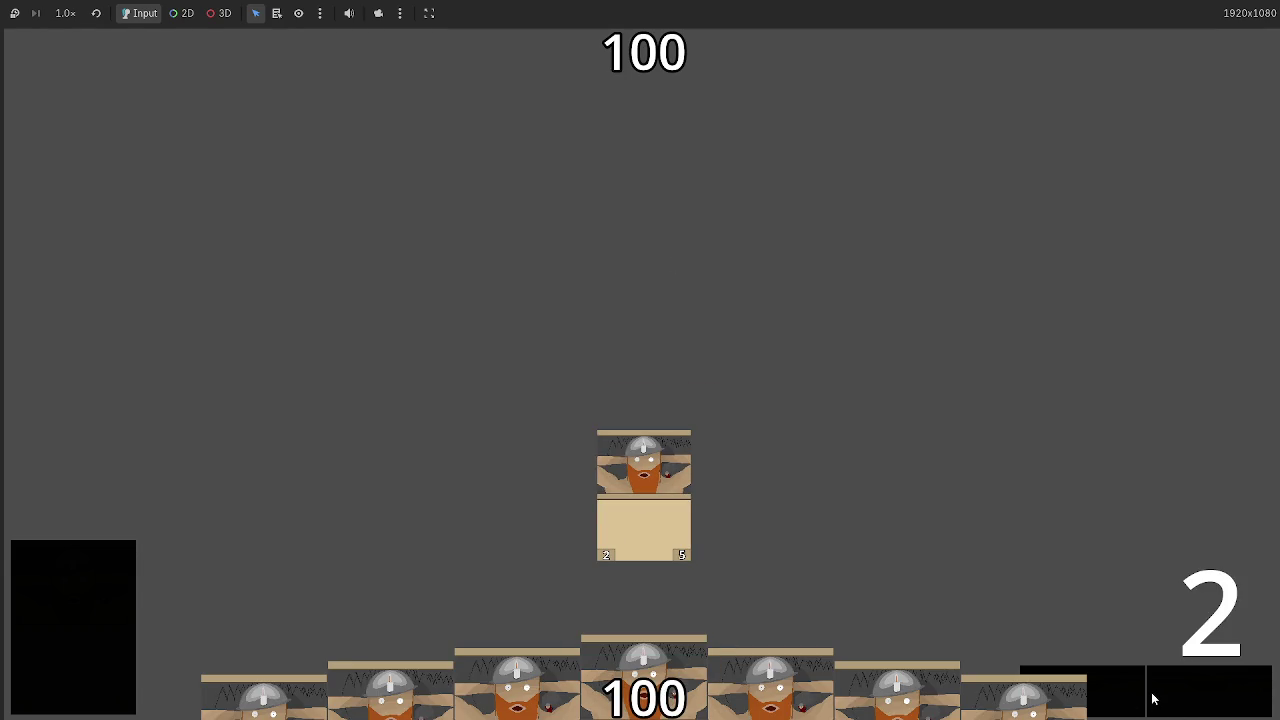
pyautogui.click(1153, 698)
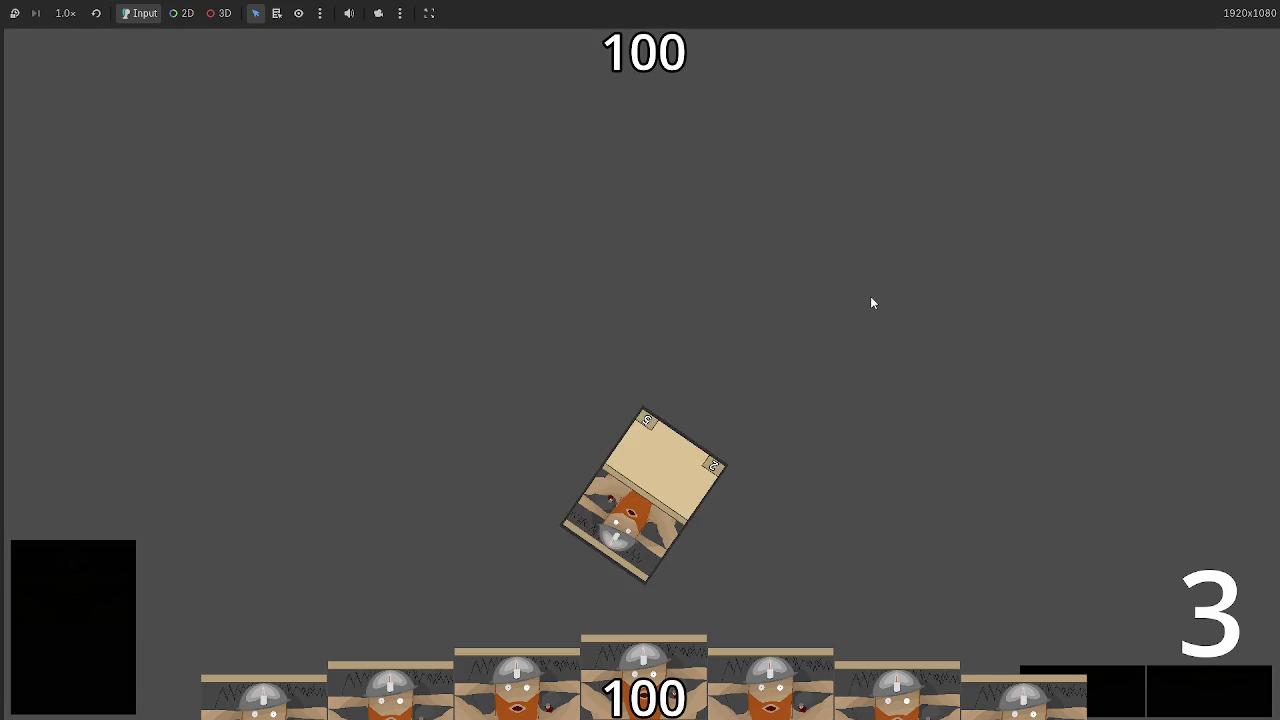
pyautogui.press('F8')
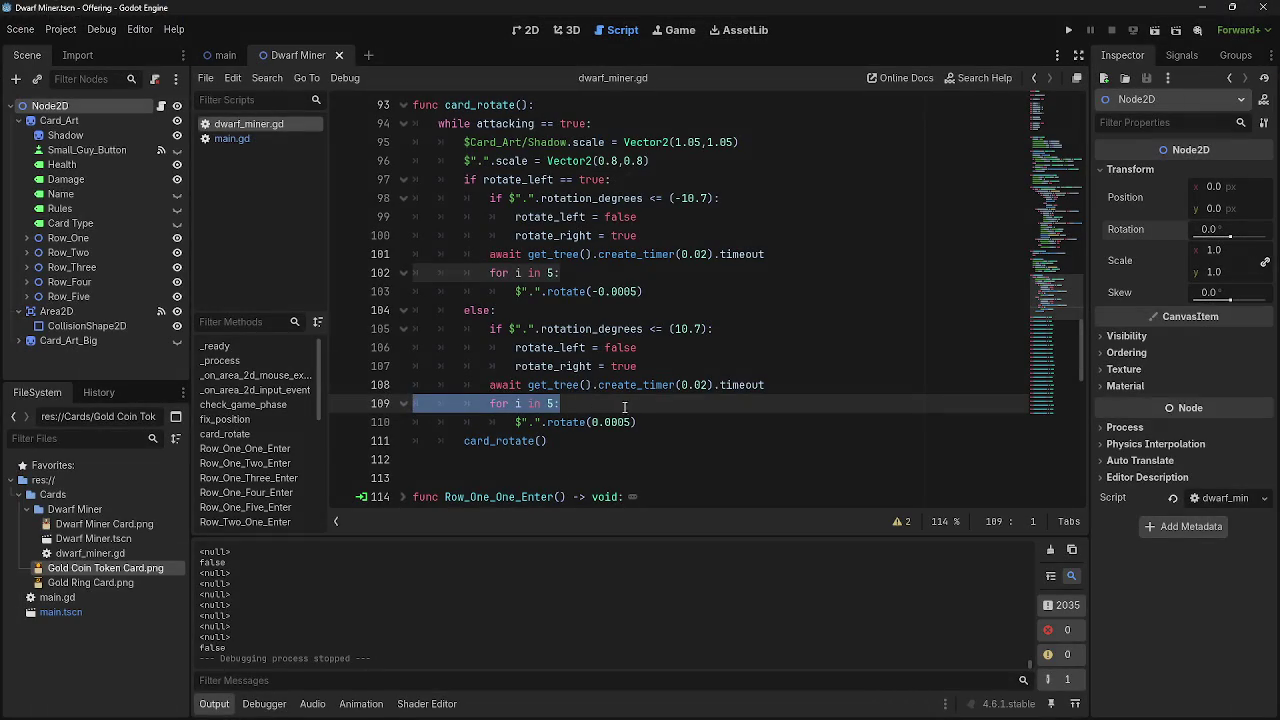
# Step: Take out the loop lines, dedent both rotate calls, and launch a first test run
pyautogui.press('BackSpace')
pyautogui.press('BackSpace')
pyautogui.click(616, 405)
pyautogui.hotkey('shift', 'Tab')
pyautogui.press('Up')
pyautogui.press('Up')
pyautogui.press('Up')
pyautogui.hotkey('ctrl', 'shift', 'k')
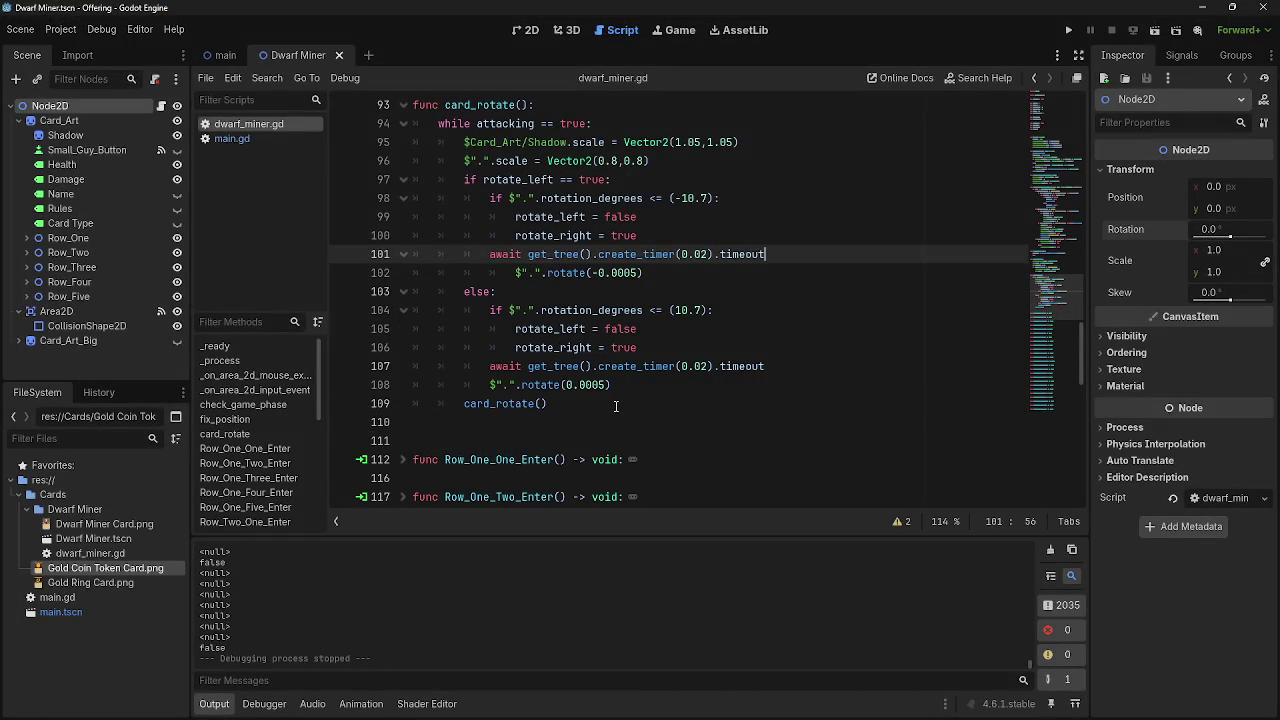
pyautogui.hotkey('shift', 'Tab')
pyautogui.click(1068, 30)
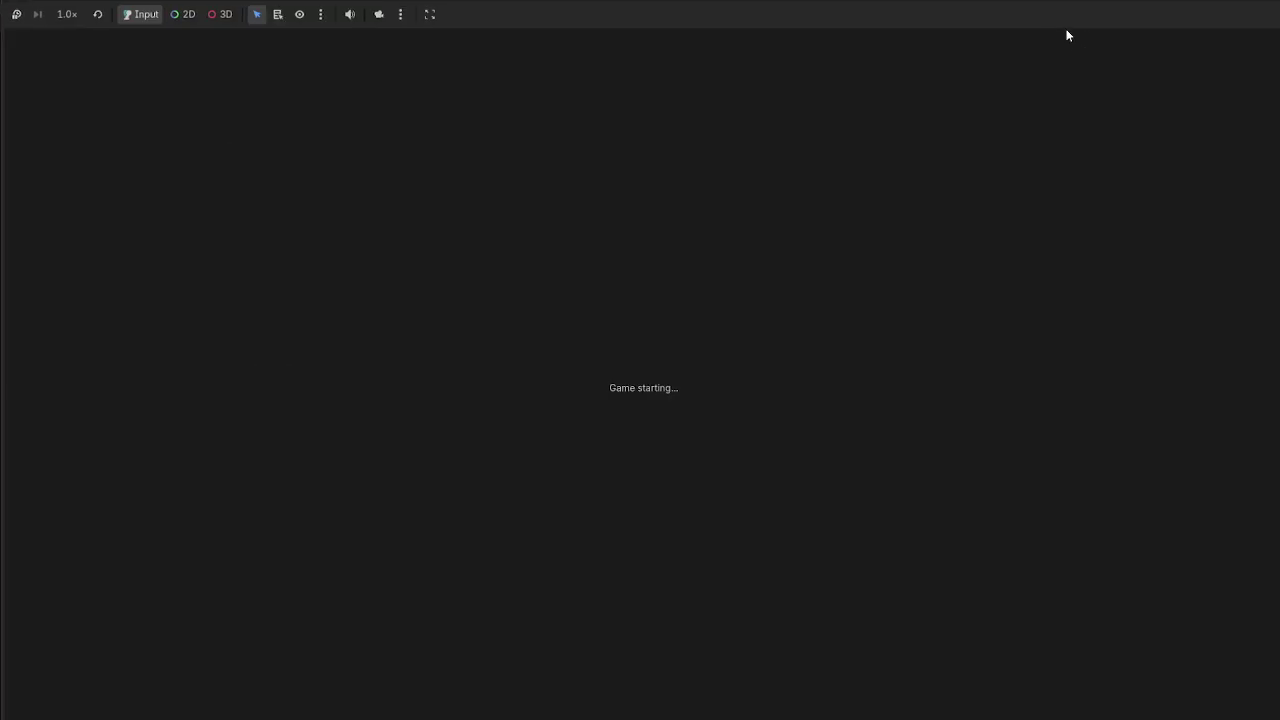
# Step: Delete the recursive card_rotate() call line, stop the game, and undo/redo the deletions
pyautogui.hotkey('alt', 'Tab')
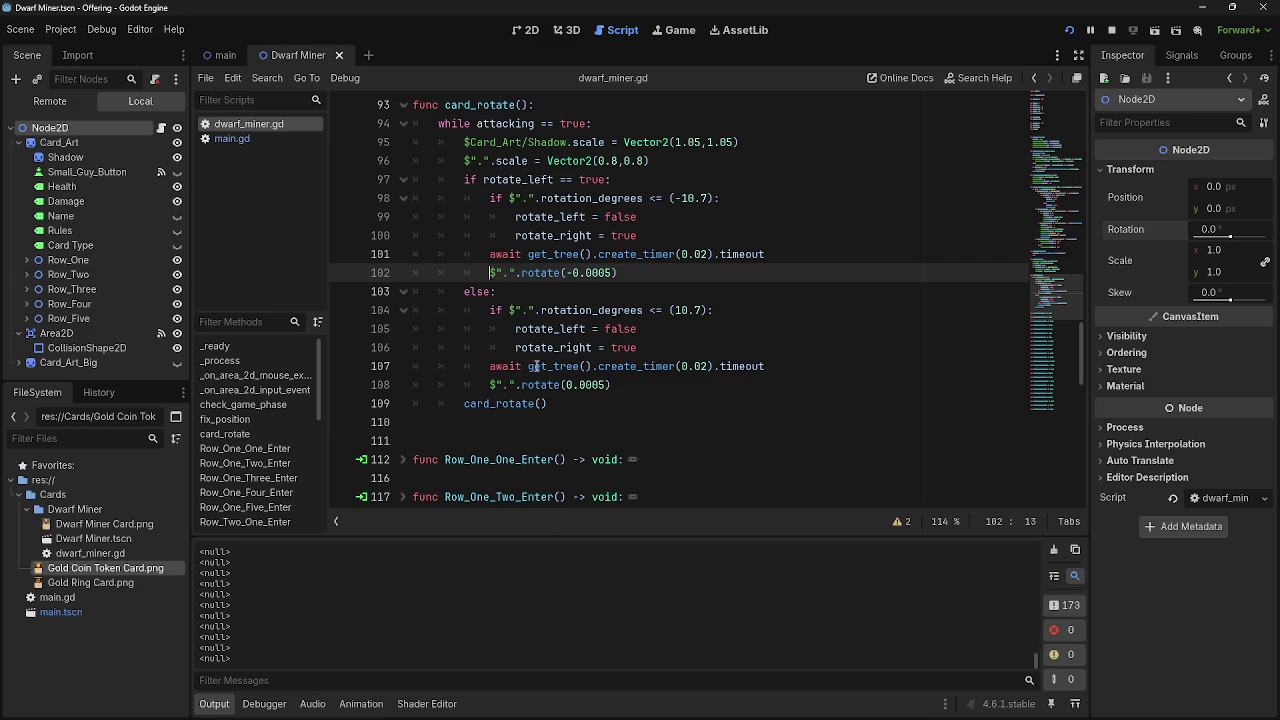
pyautogui.moveTo(550, 403); pyautogui.dragTo(356, 408)
pyautogui.hotkey('ctrl', 'shift', 'k')
pyautogui.press('BackSpace')
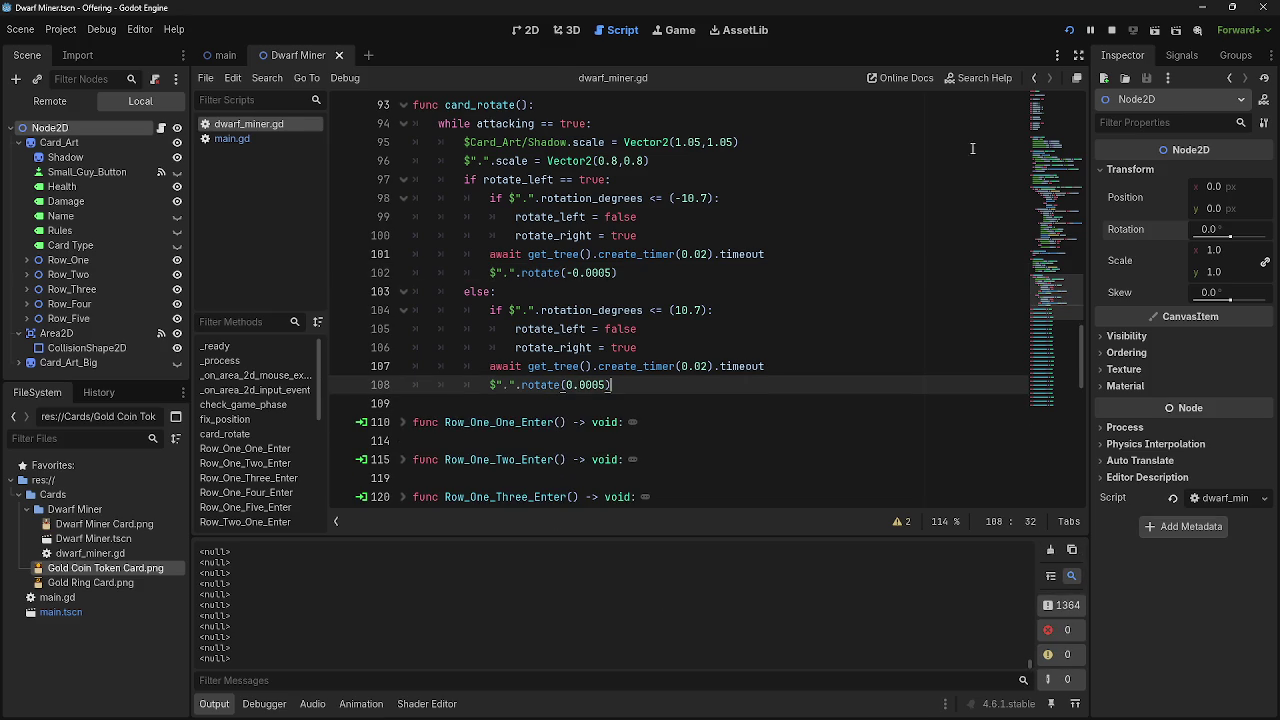
pyautogui.click(1110, 31)
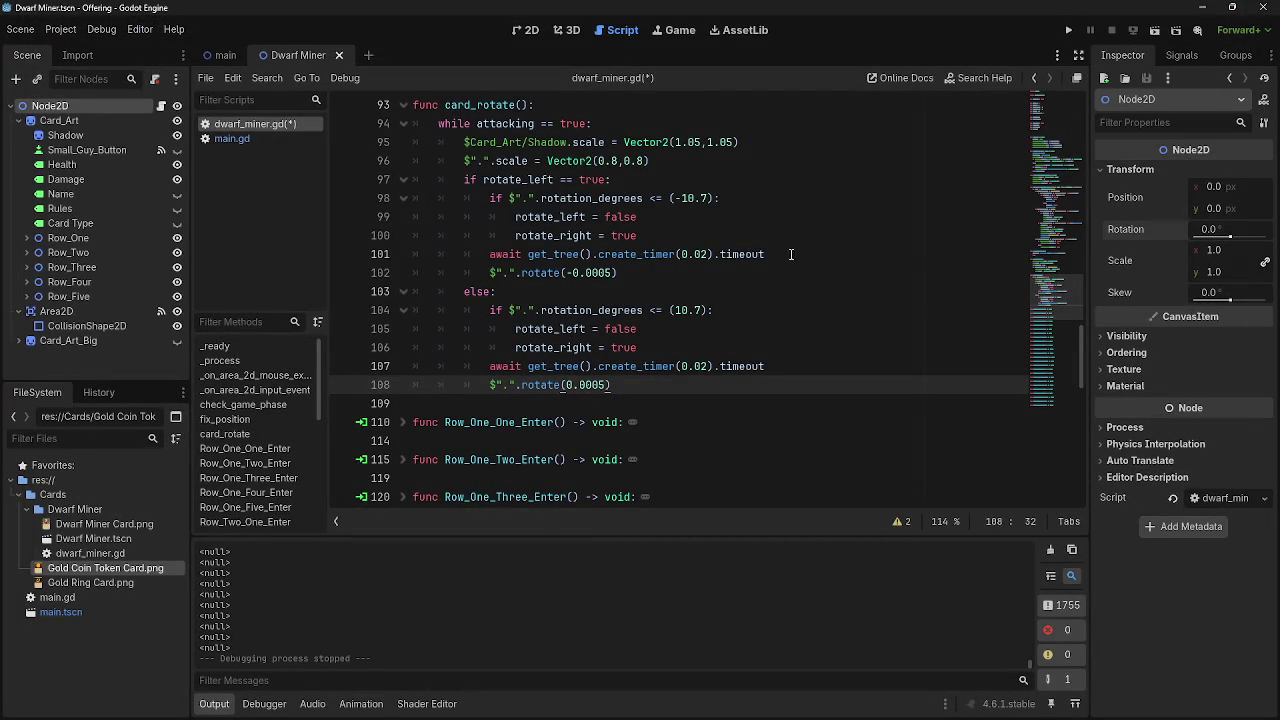
pyautogui.hotkey('ctrl', 'z')
pyautogui.hotkey('ctrl', 'z')
pyautogui.hotkey('ctrl', 'z')
pyautogui.hotkey('ctrl', 'y')
pyautogui.hotkey('ctrl', 'y')
pyautogui.hotkey('ctrl', 'y')
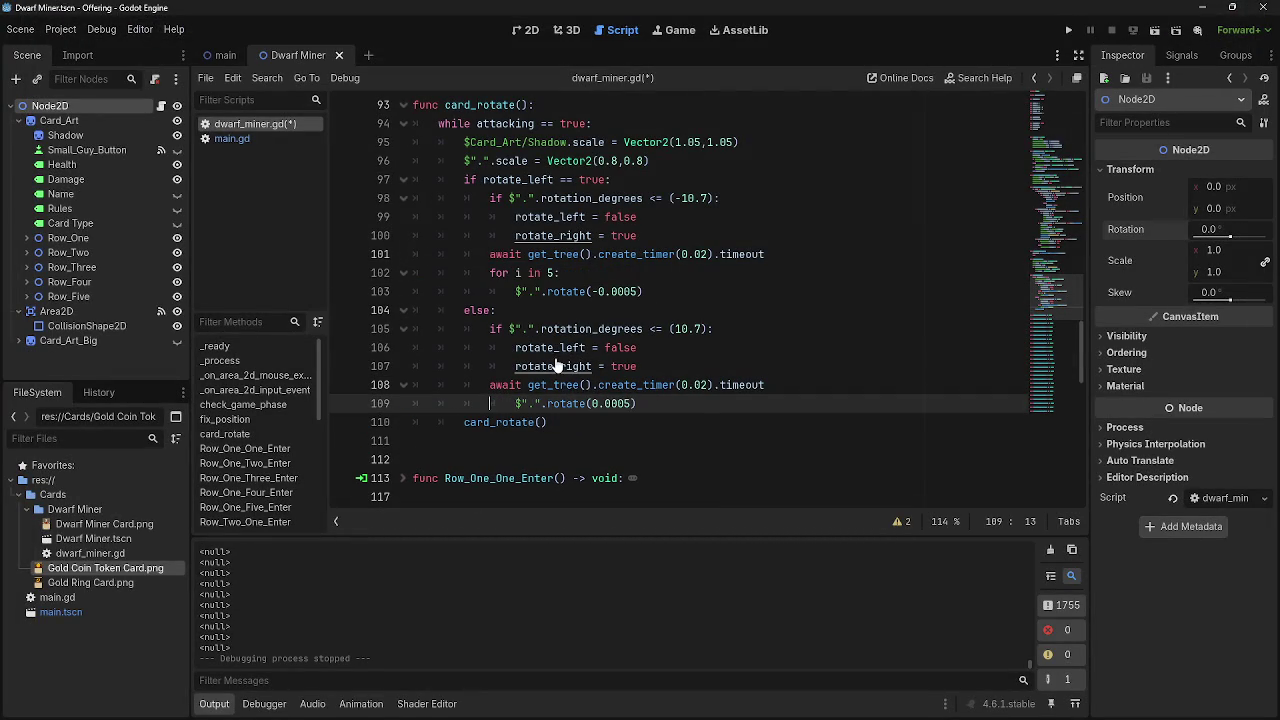
pyautogui.write('for i in 5:')
# Step: Remove the recursive card_rotate() call line at line 111
pyautogui.click(572, 403)
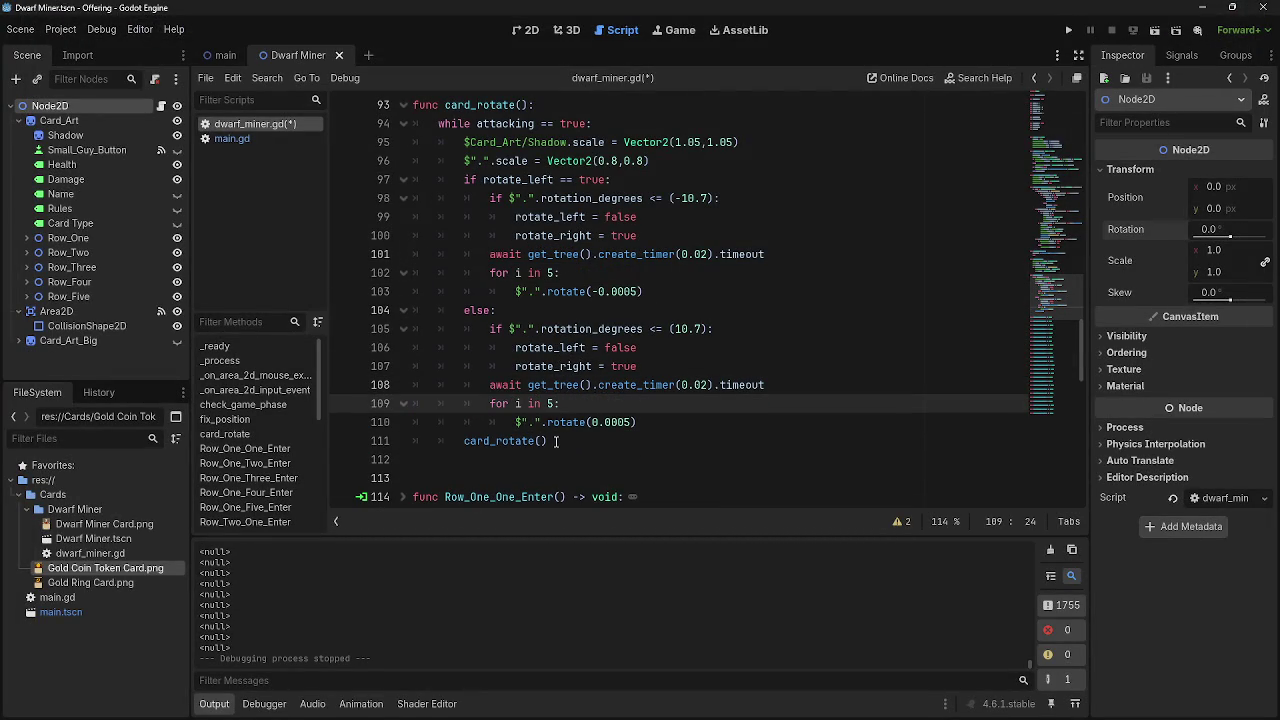
pyautogui.moveTo(556, 441); pyautogui.dragTo(460, 441)
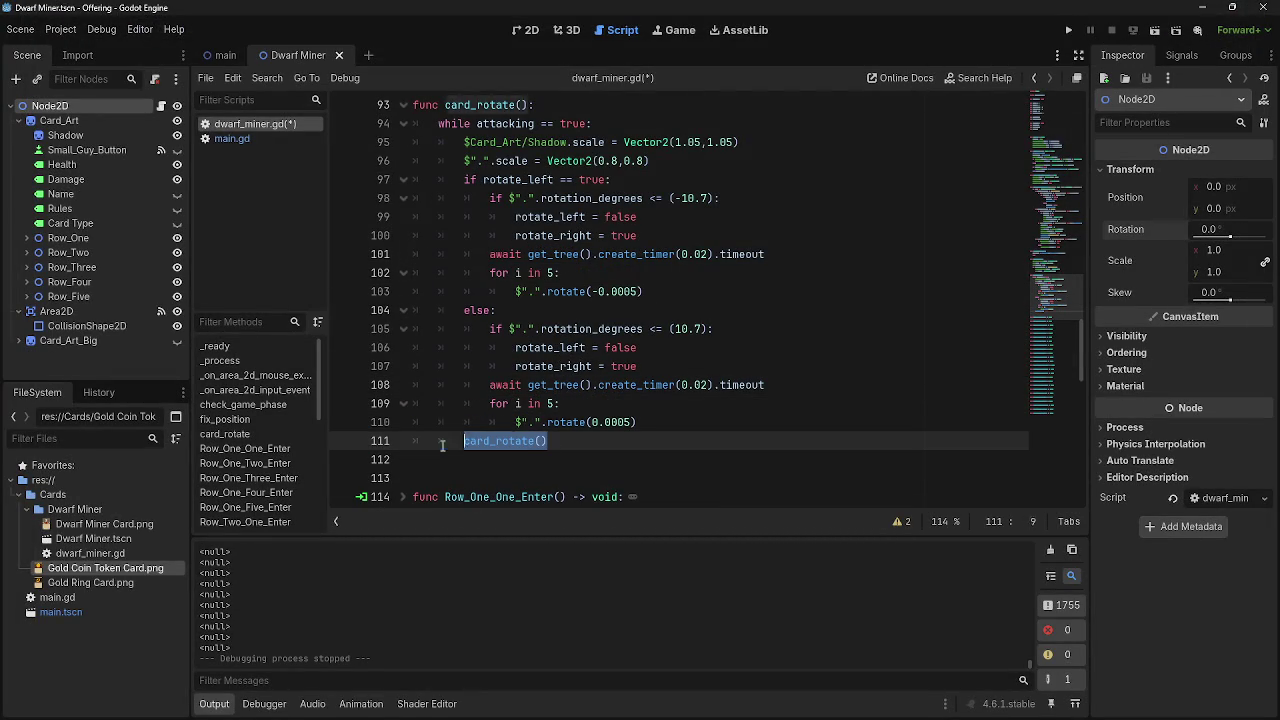
pyautogui.click(476, 115)
pyautogui.click(440, 140)
pyautogui.click(600, 123)
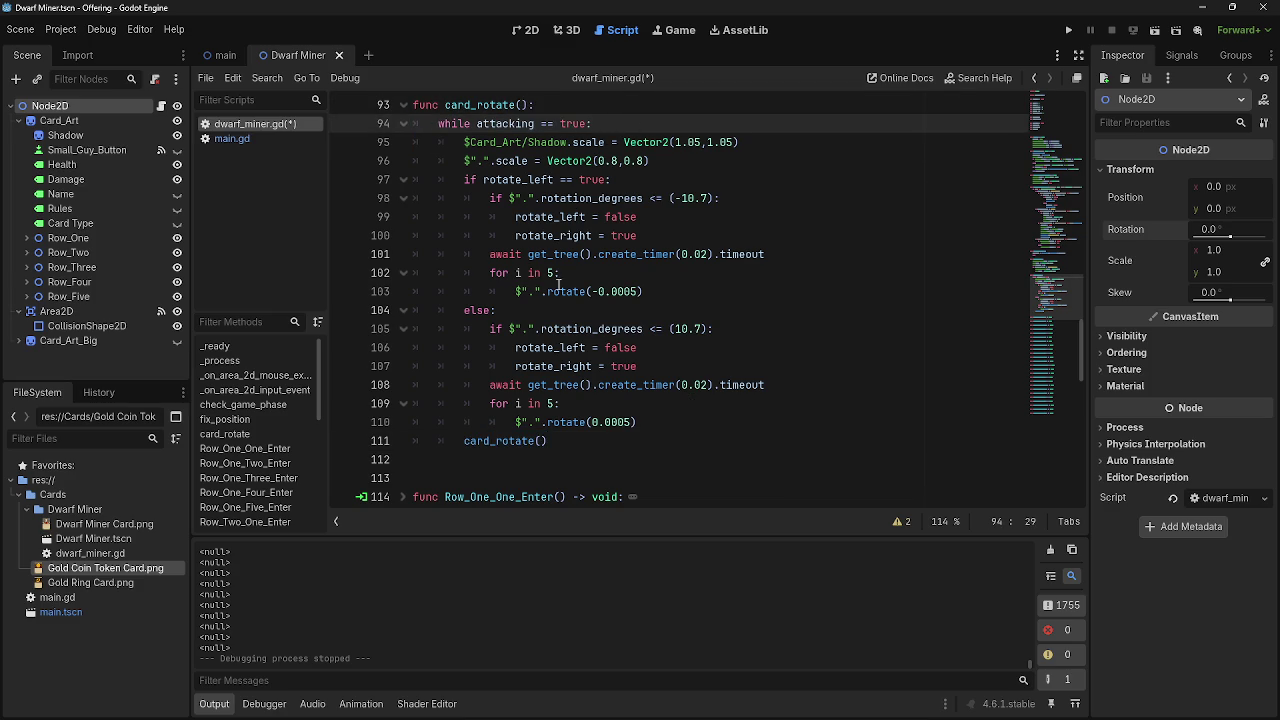
pyautogui.moveTo(519, 291); pyautogui.dragTo(716, 291)
pyautogui.click(716, 291)
pyautogui.moveTo(531, 428); pyautogui.dragTo(699, 438)
pyautogui.click(699, 438)
pyautogui.moveTo(484, 441)
pyautogui.mouseDown()
pyautogui.moveTo(590, 446)
pyautogui.moveTo(456, 441)
pyautogui.moveTo(600, 444)
pyautogui.mouseUp()
pyautogui.click(579, 443)
pyautogui.tripleClick(537, 441)
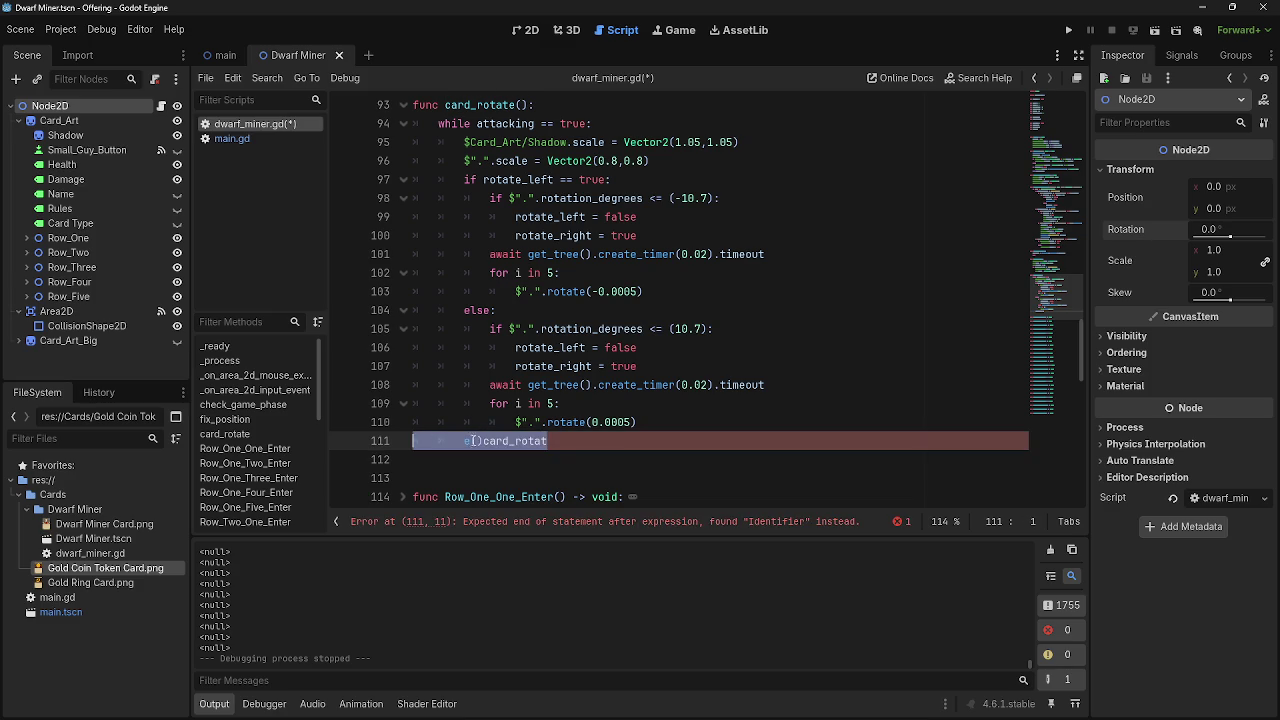
pyautogui.press('BackSpace')
pyautogui.press('BackSpace')
# Step: Delete the loops on lines 109 and 102, outdent both rotate(±0.0005) calls, and run the game
pyautogui.moveTo(562, 404); pyautogui.dragTo(399, 403)
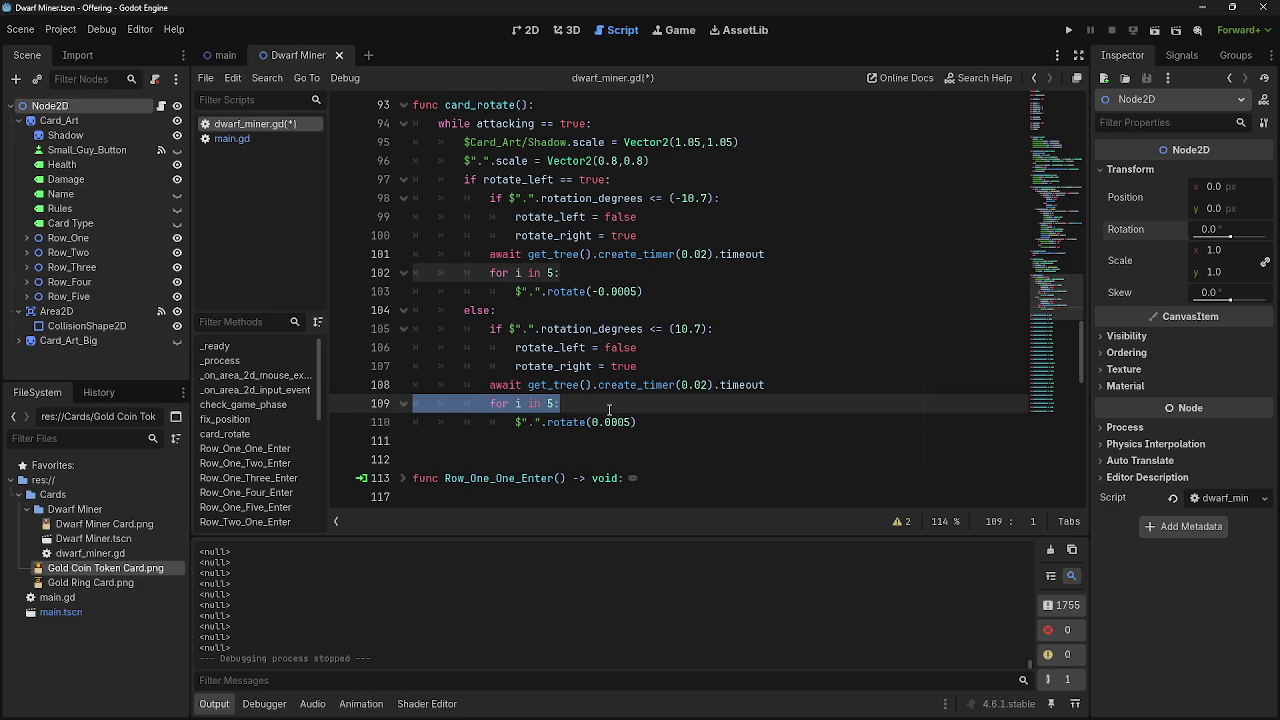
pyautogui.press('BackSpace')
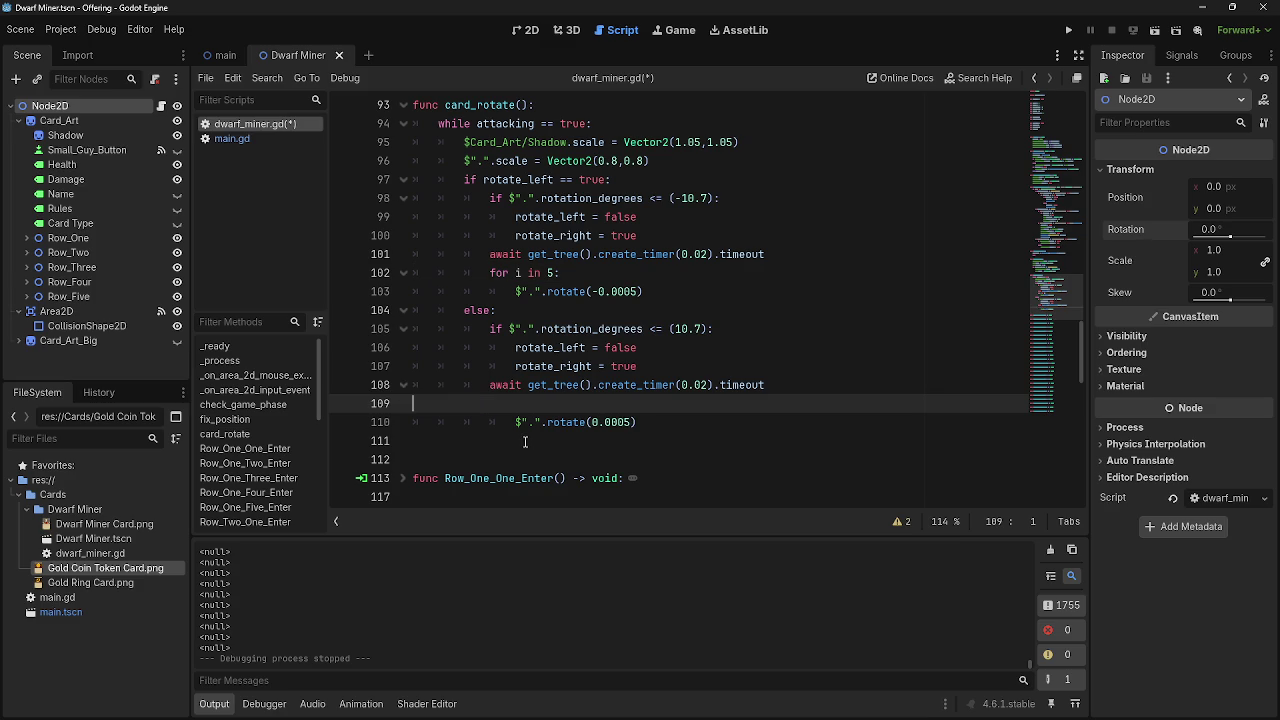
pyautogui.press('Delete')
pyautogui.click(507, 406)
pyautogui.press('BackSpace')
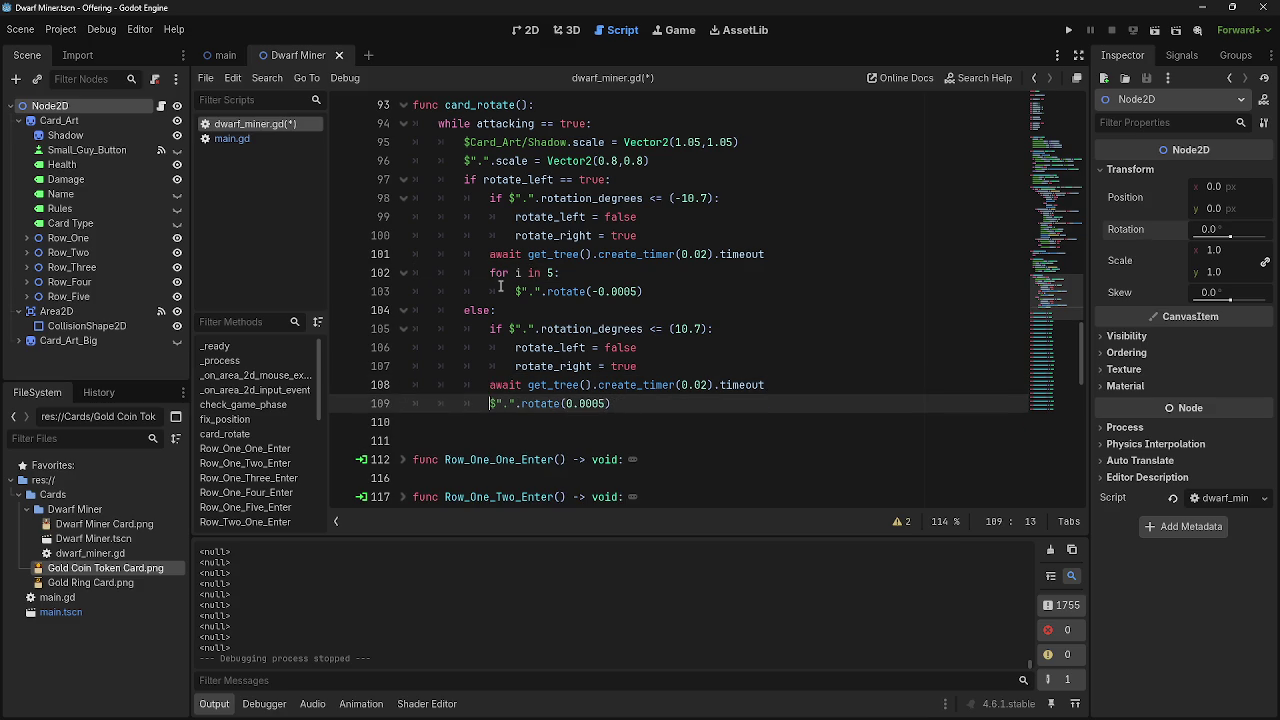
pyautogui.click(508, 291)
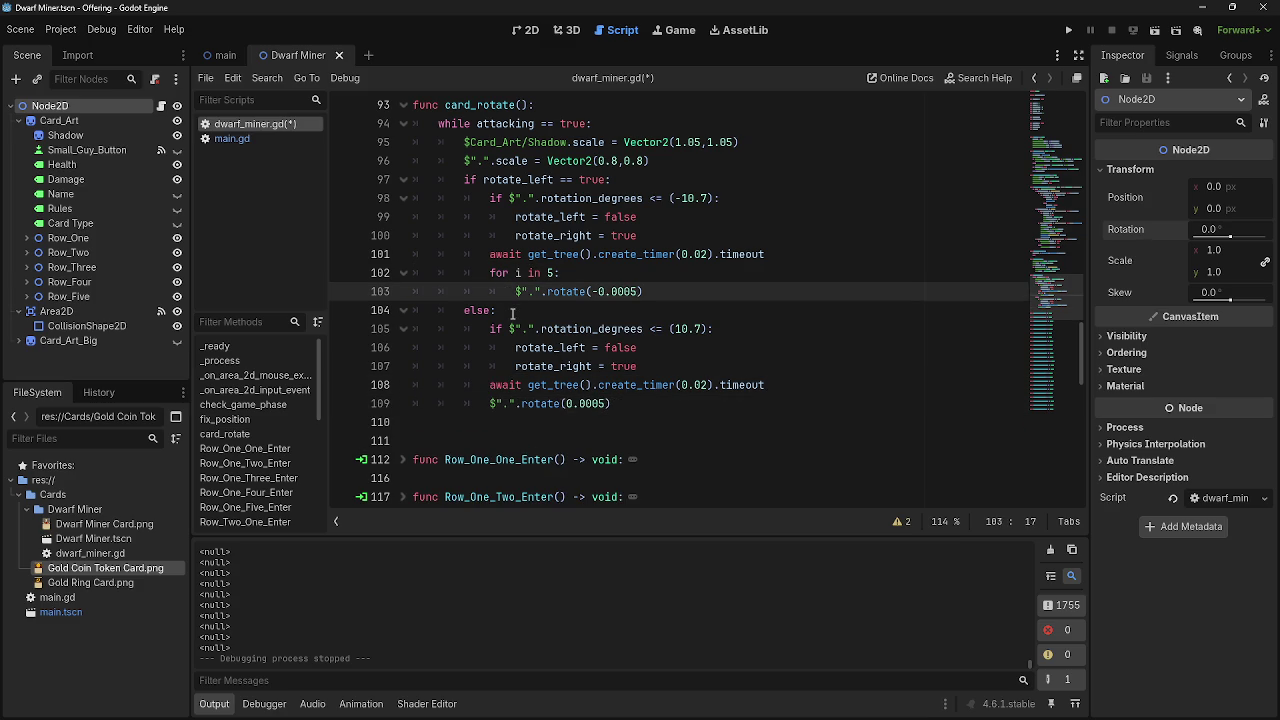
pyautogui.press('BackSpace')
pyautogui.moveTo(490, 272); pyautogui.dragTo(684, 277)
pyautogui.press('BackSpace')
pyautogui.press('BackSpace')
pyautogui.press('BackSpace')
pyautogui.press('BackSpace')
pyautogui.press('BackSpace')
pyautogui.click(1068, 31)
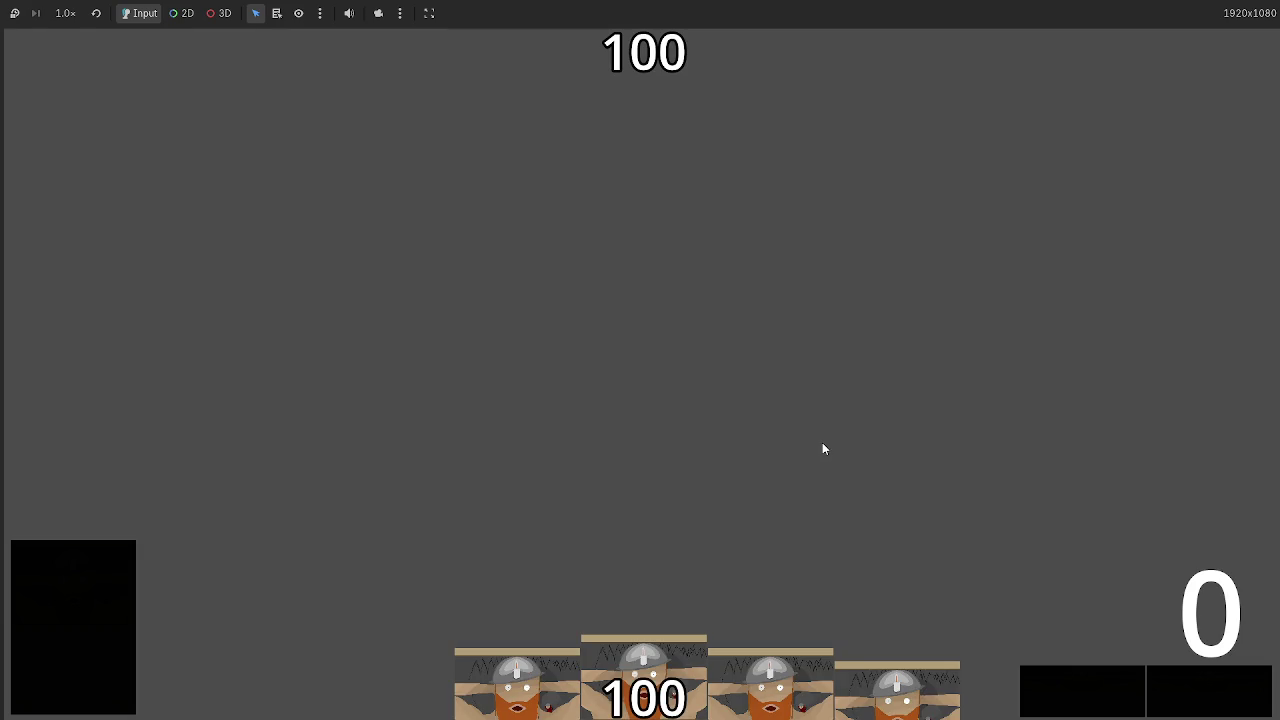
# Step: Play a Dwarf Miner card, watch it tilt, end its attack so it straightens, then stop
pyautogui.click(1185, 678)
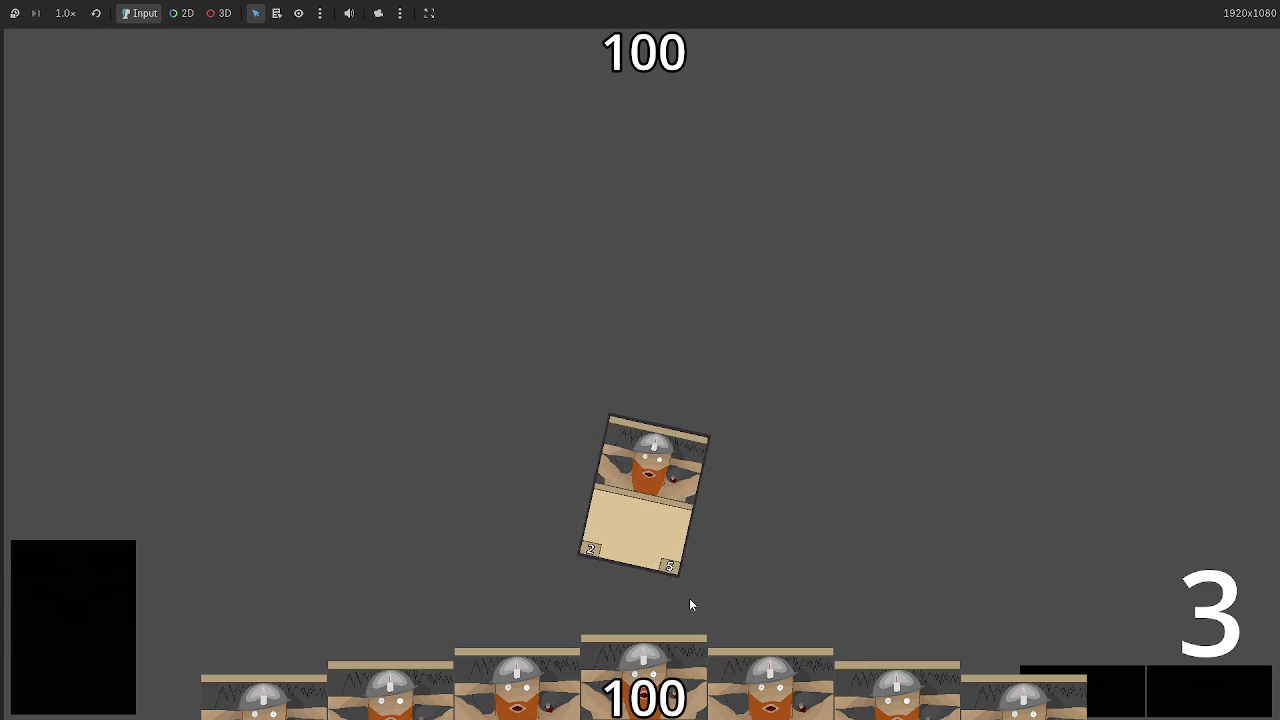
pyautogui.hotkey('alt', 'Tab')
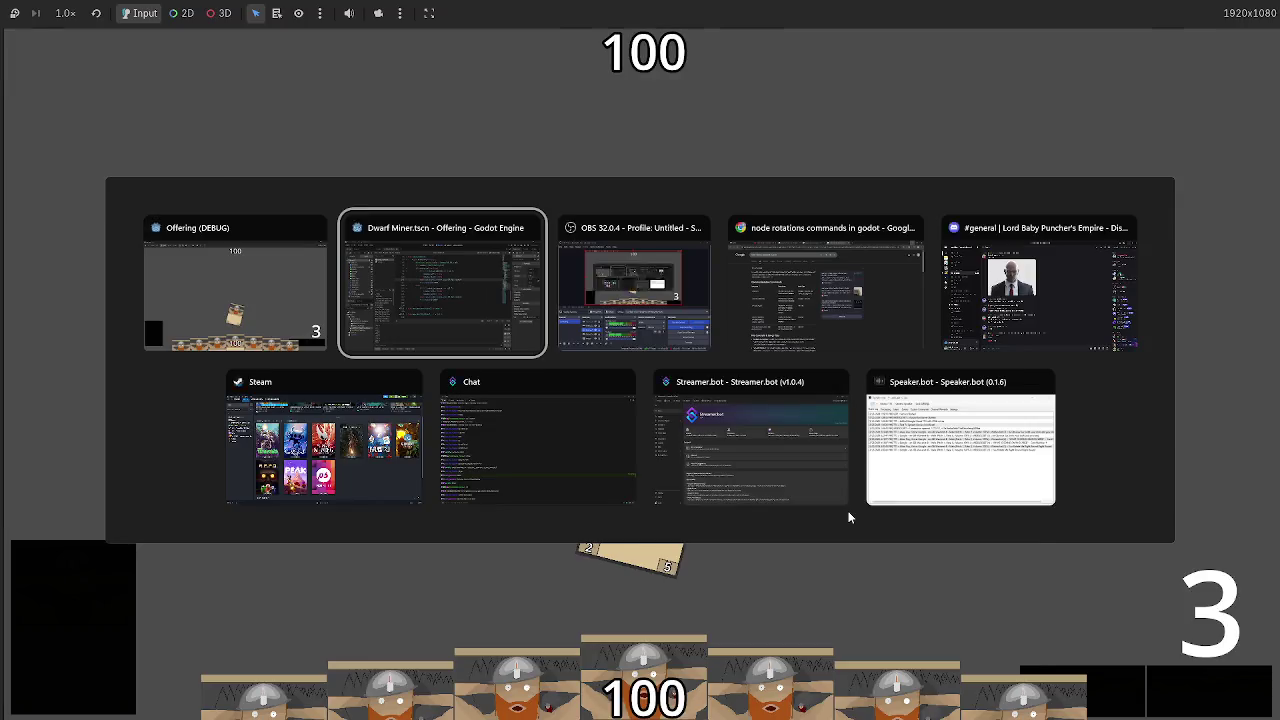
pyautogui.scroll(1, 731, 341)
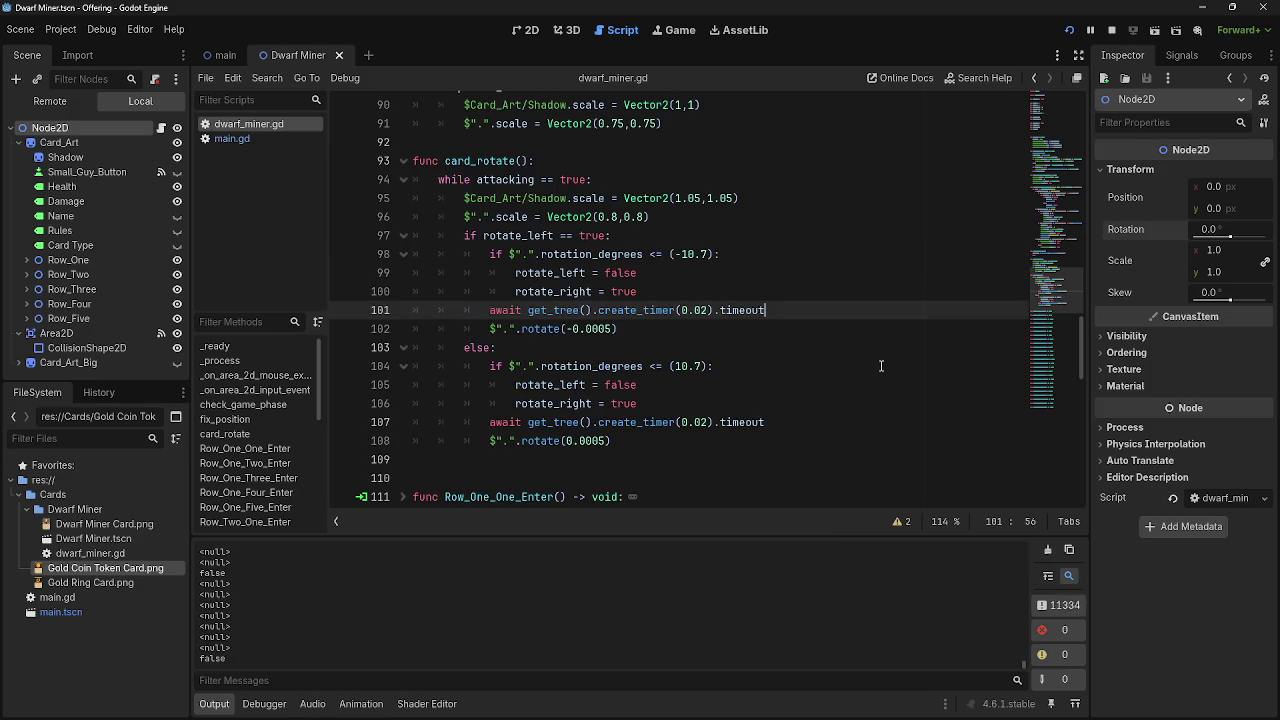
pyautogui.hotkey('alt', 'Tab')
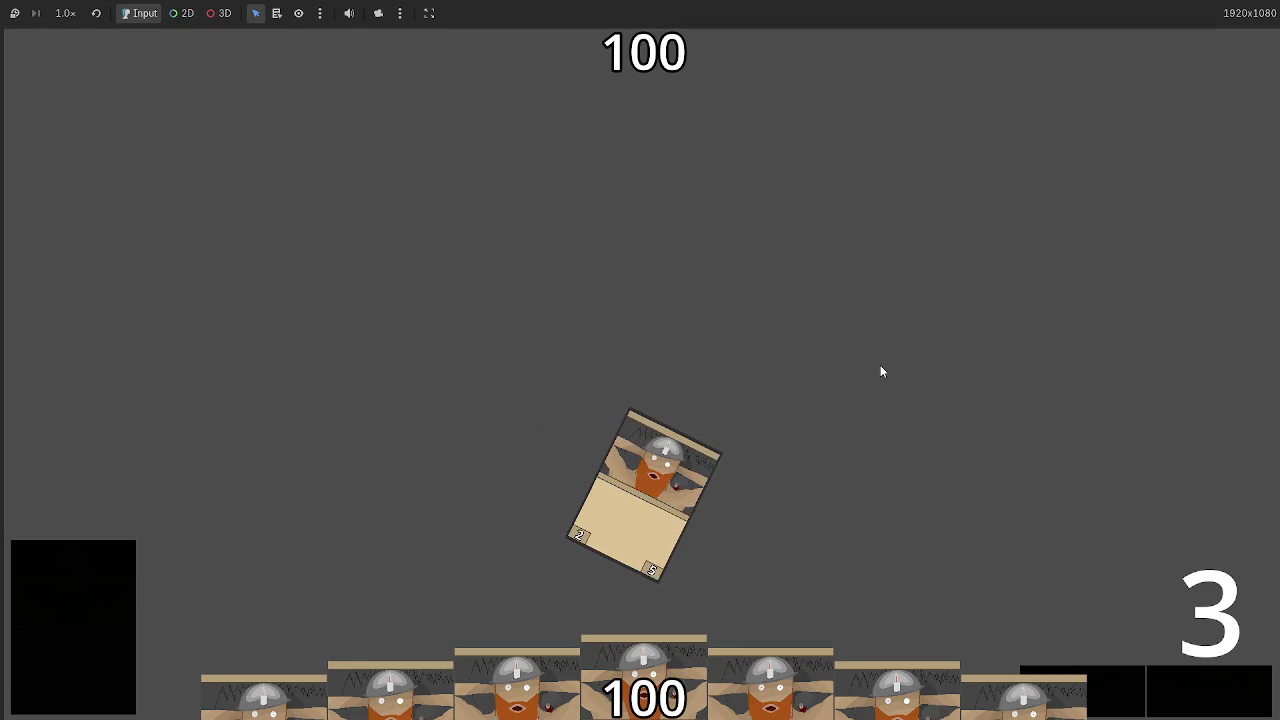
pyautogui.click(1126, 690)
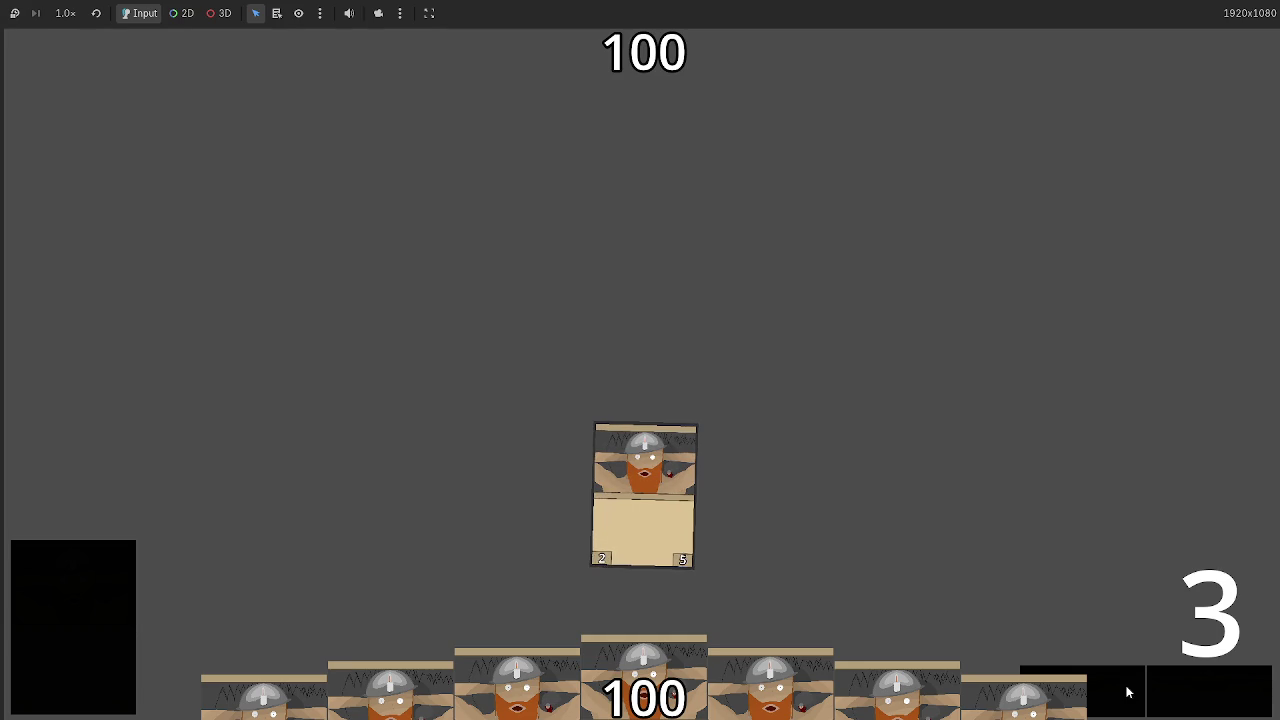
pyautogui.press('F8')
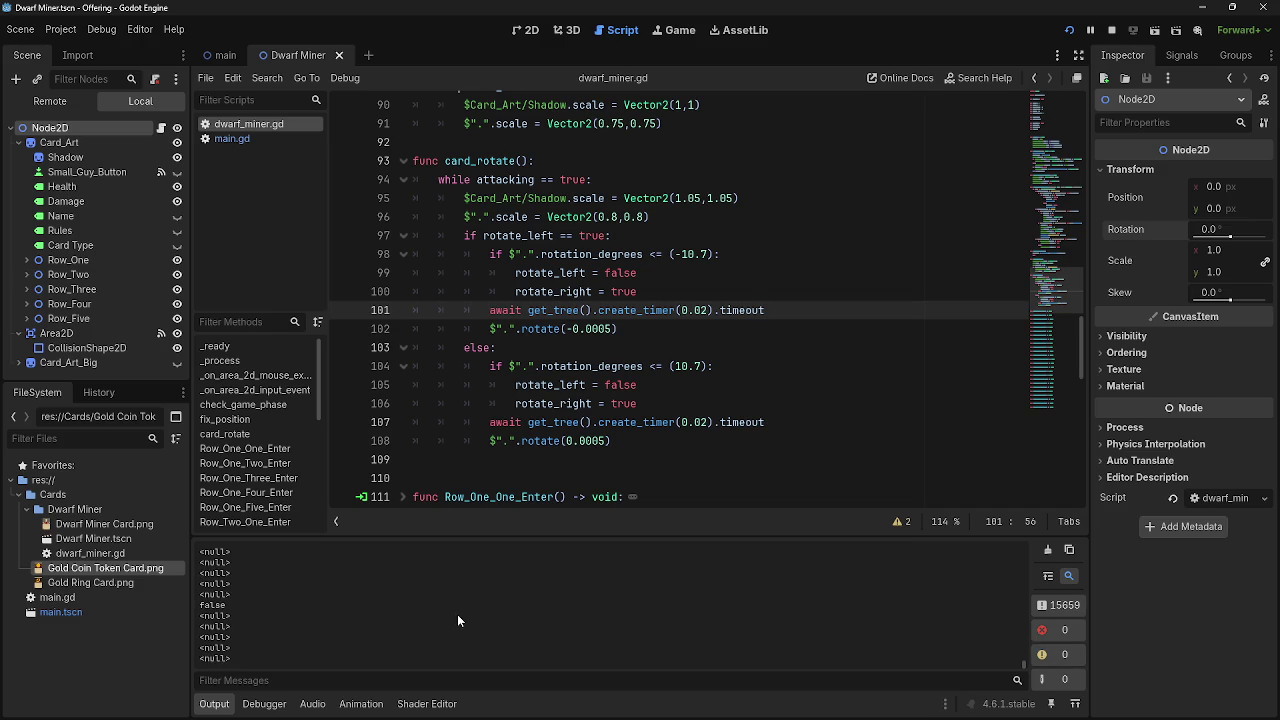
# Step: Open the Debugger panel and cycle through its sub-tabs, ending on Stack Trace
pyautogui.click(263, 704)
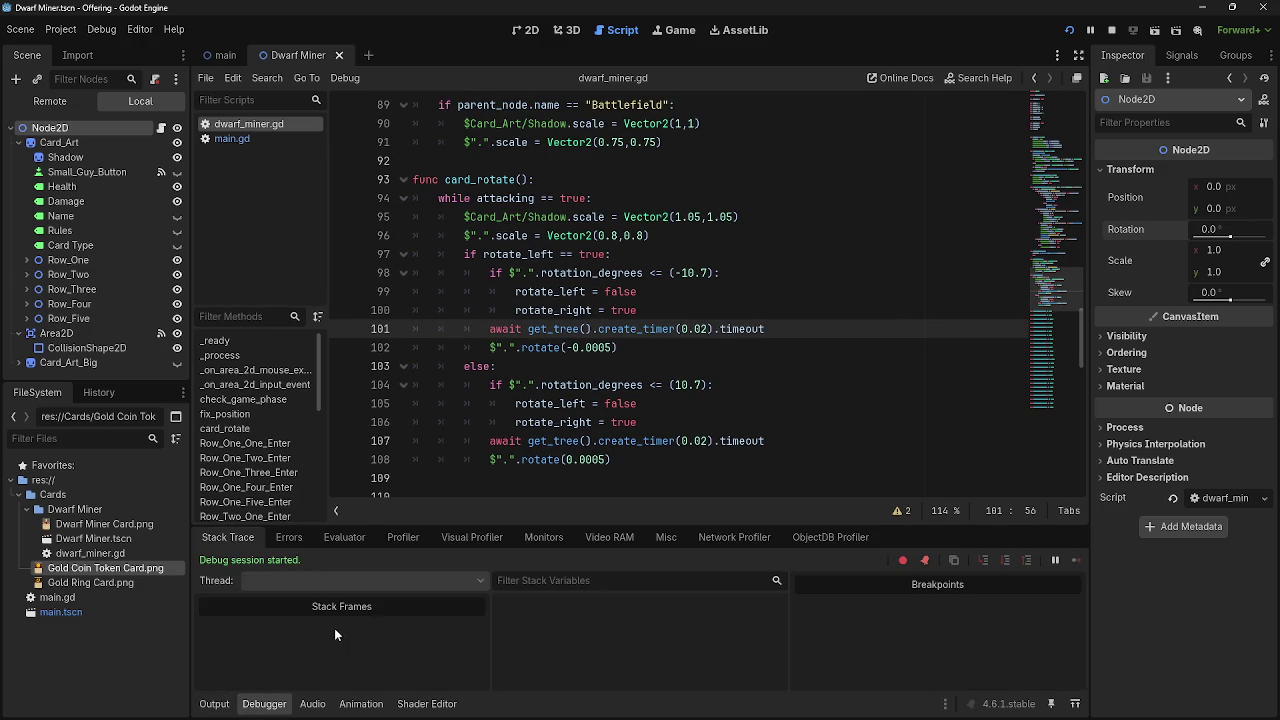
pyautogui.click(290, 538)
pyautogui.click(344, 537)
pyautogui.click(400, 538)
pyautogui.click(462, 536)
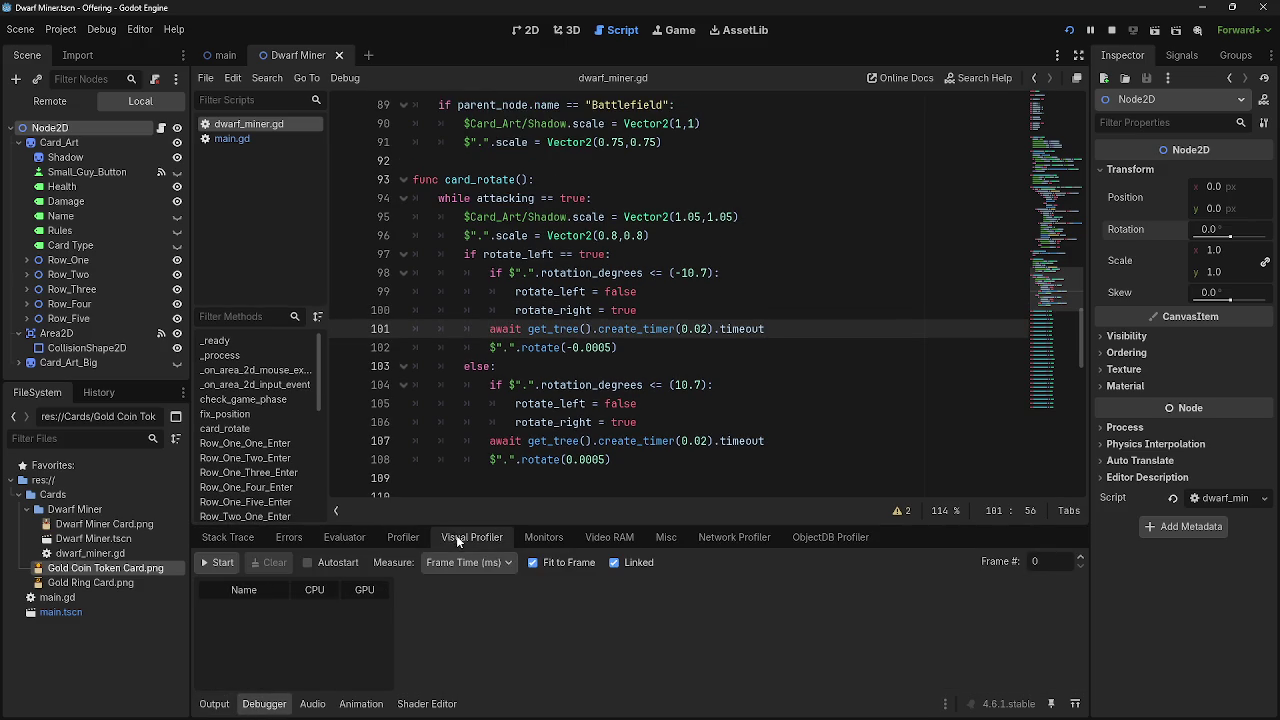
pyautogui.click(543, 537)
pyautogui.click(609, 537)
pyautogui.click(666, 537)
pyautogui.click(734, 537)
pyautogui.click(830, 537)
pyautogui.click(228, 537)
pyautogui.click(289, 538)
pyautogui.click(340, 538)
pyautogui.click(400, 538)
pyautogui.click(226, 538)
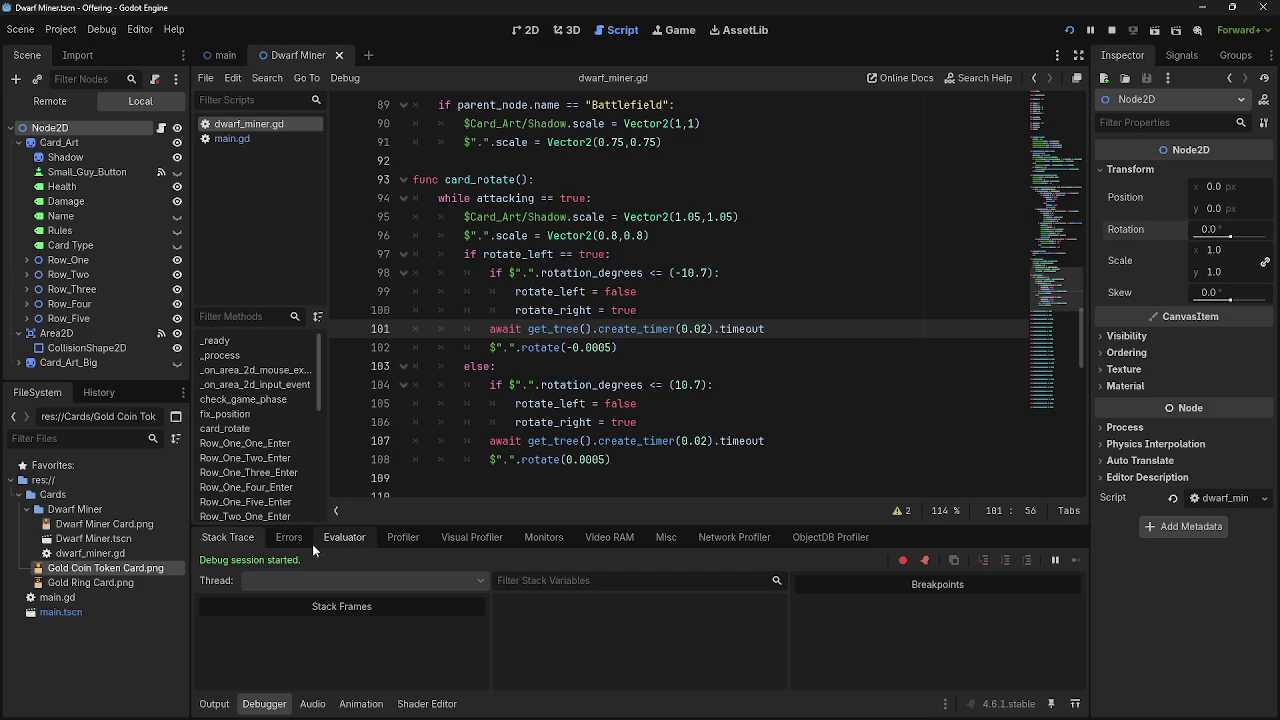
# Step: Look through the Debug and Help menus, then close them
pyautogui.moveTo(568, 437)
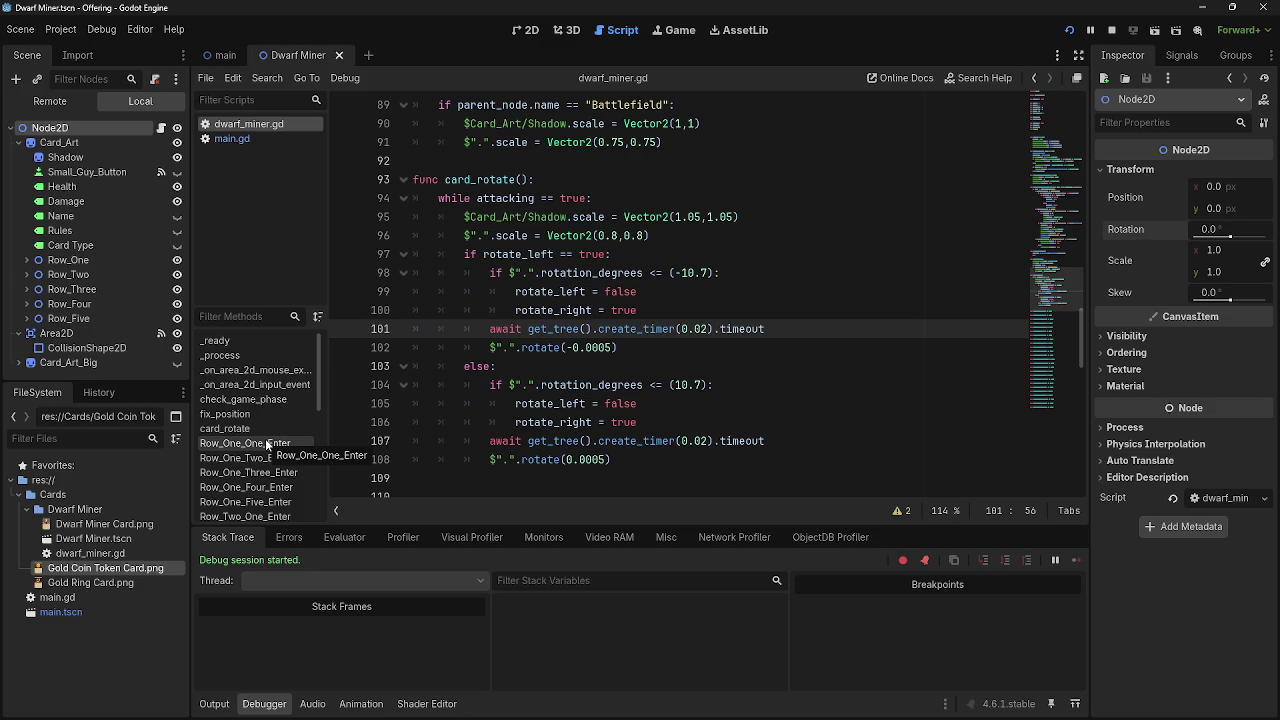
pyautogui.click(101, 29)
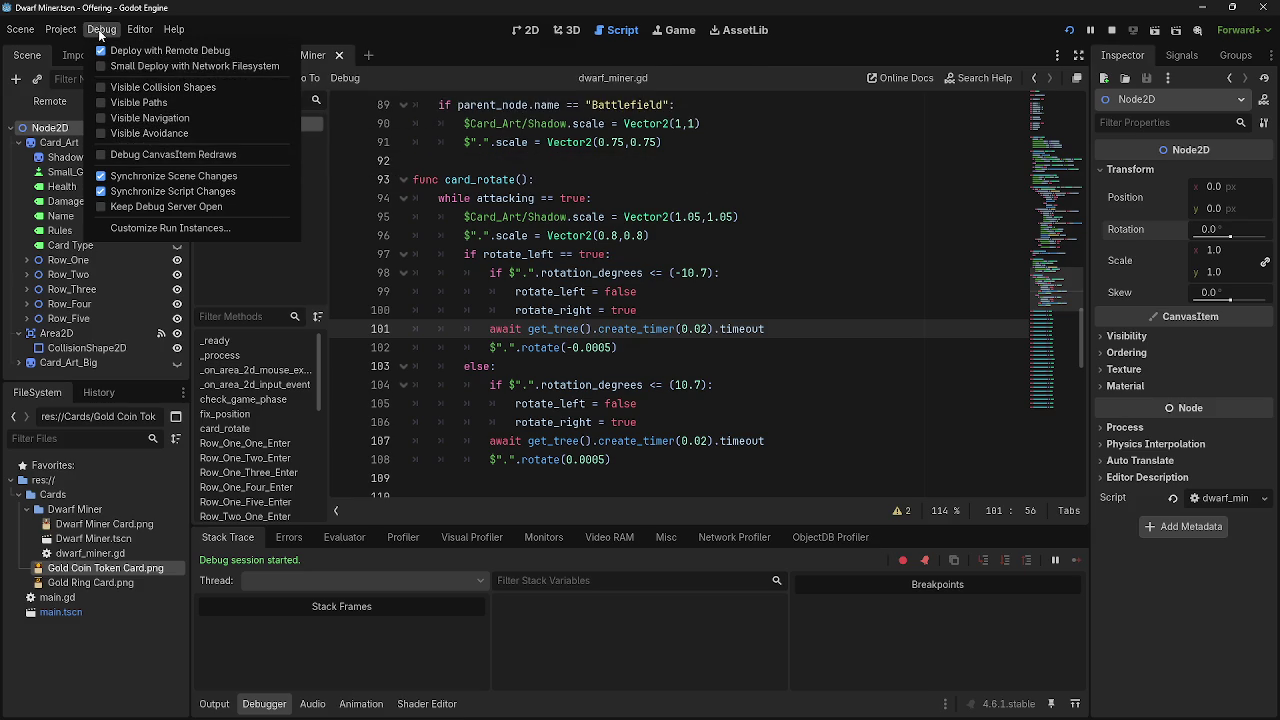
pyautogui.moveTo(174, 29)
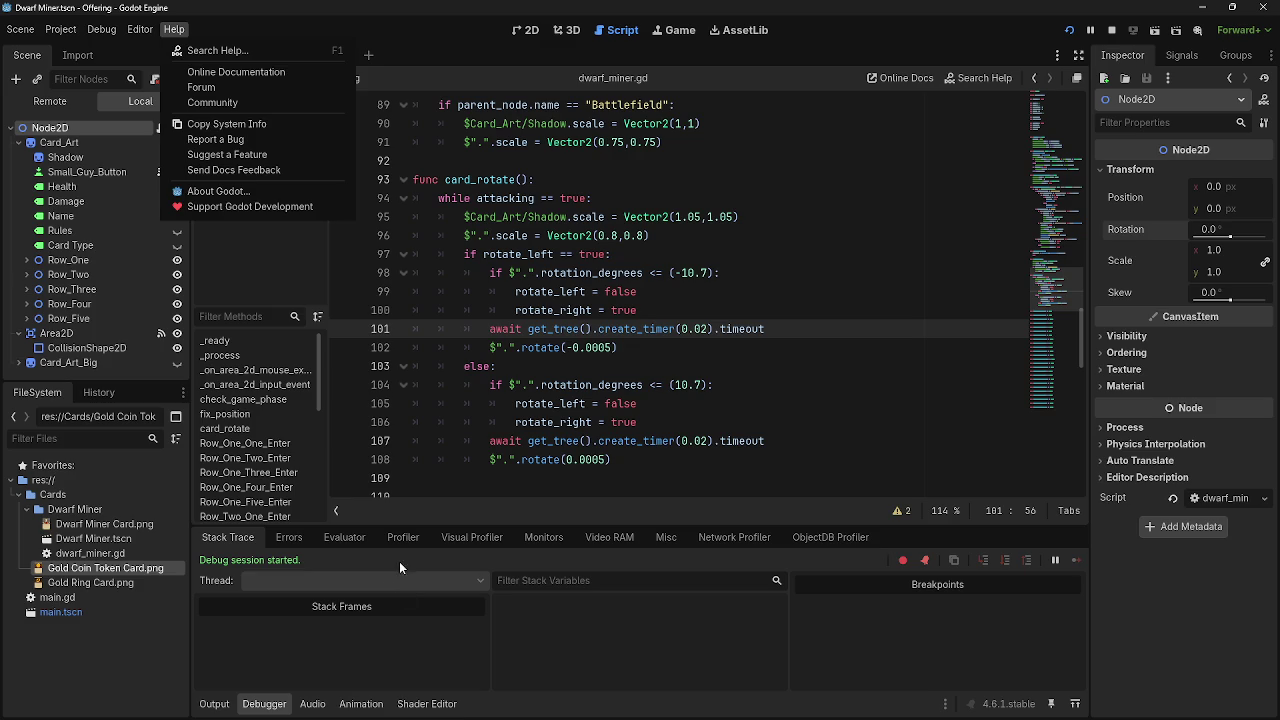
pyautogui.click(400, 556)
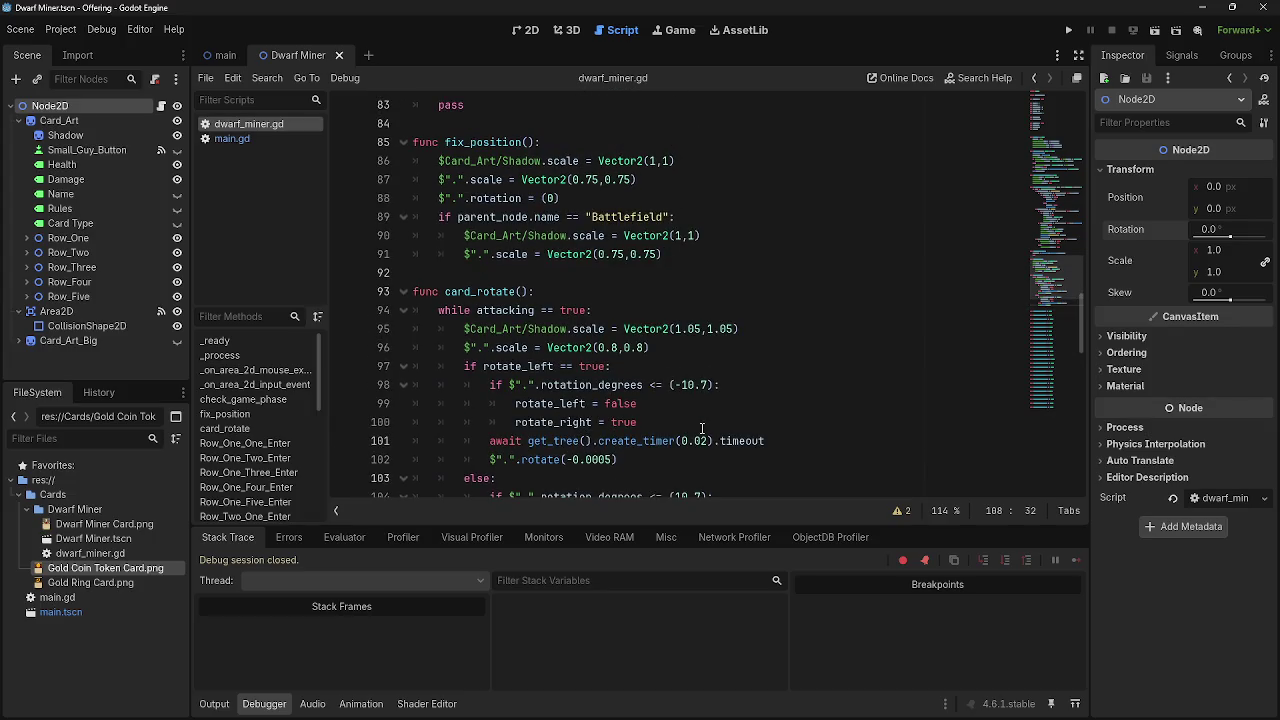
pyautogui.click(702, 459)
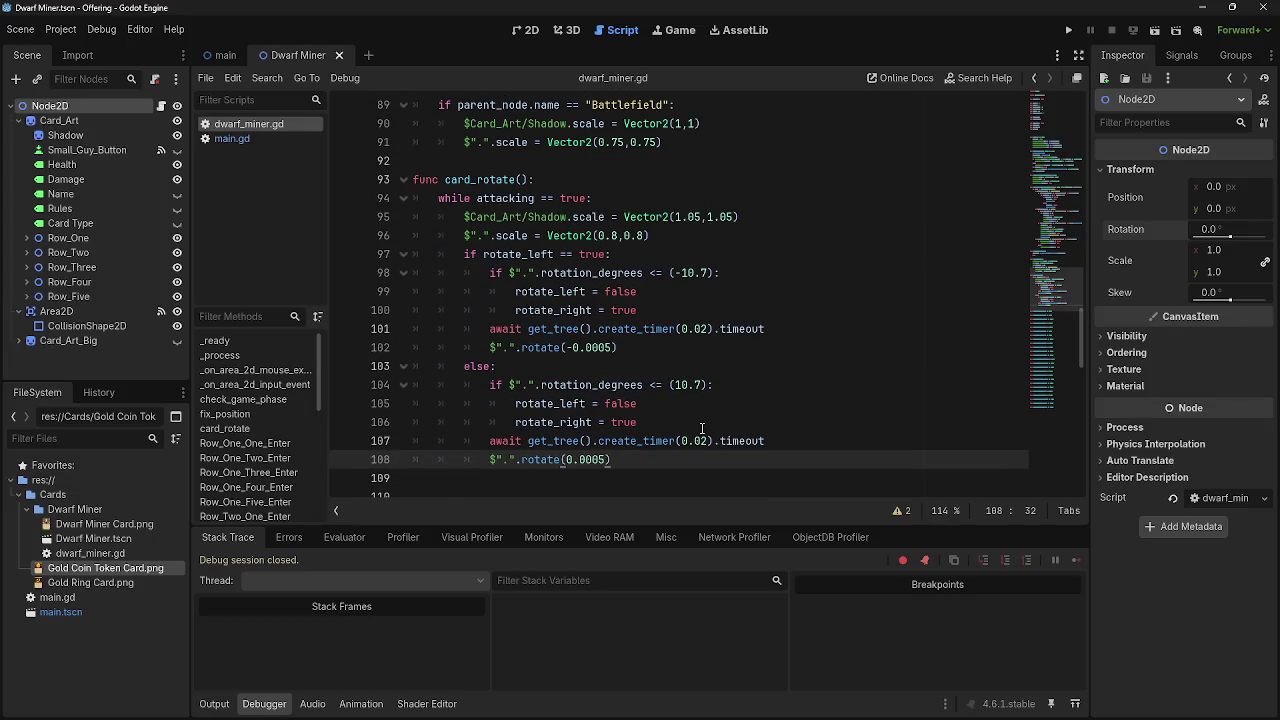
pyautogui.click(618, 347)
pyautogui.hotkey('shift', 'Home')
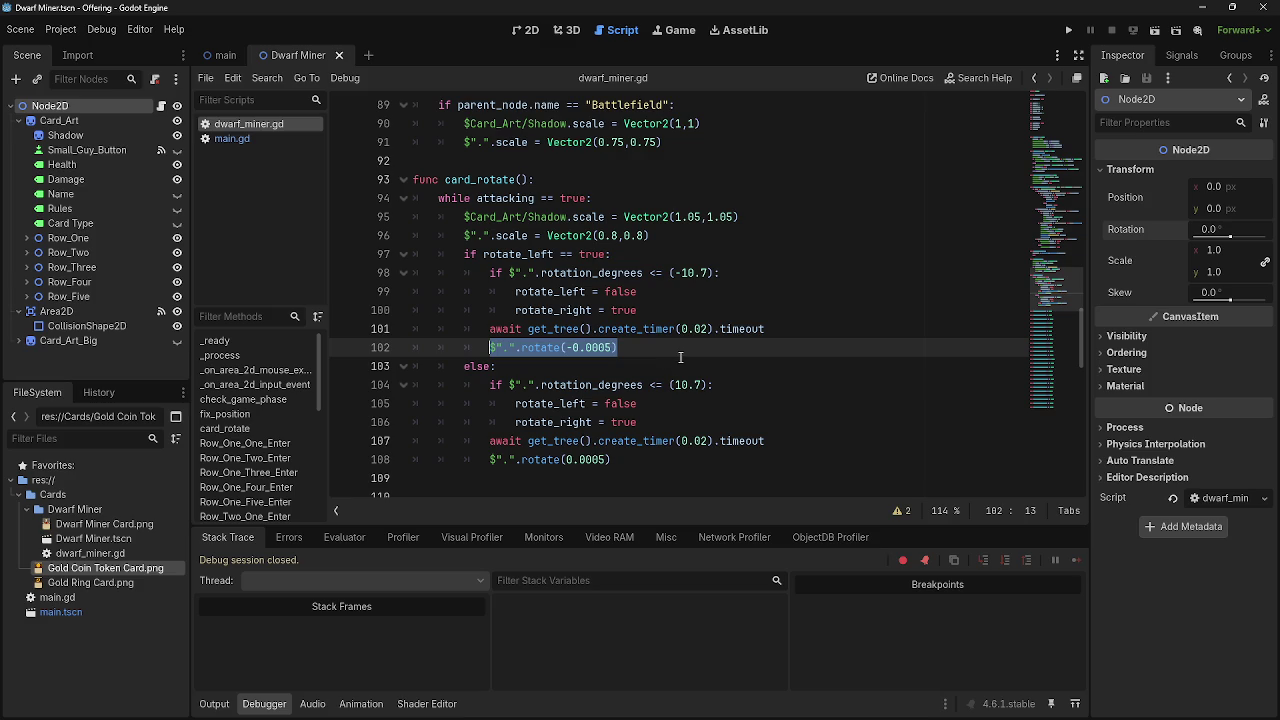
pyautogui.click(680, 355)
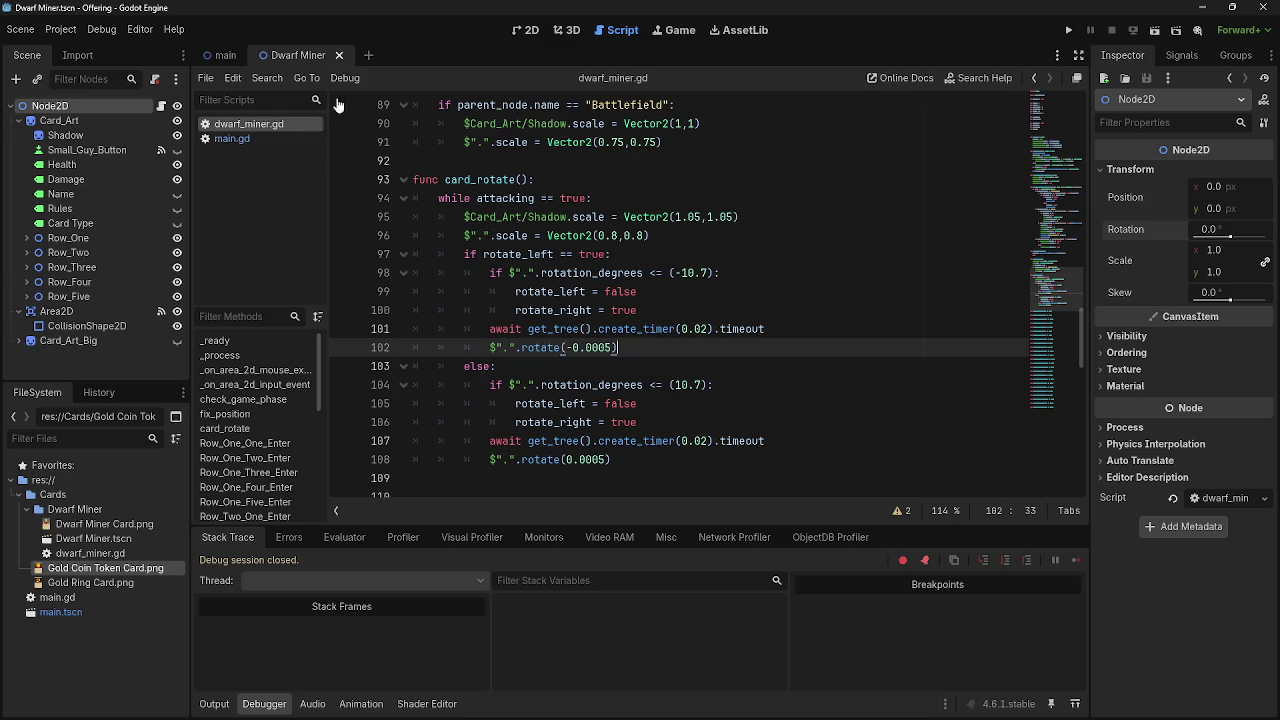
pyautogui.click(339, 78)
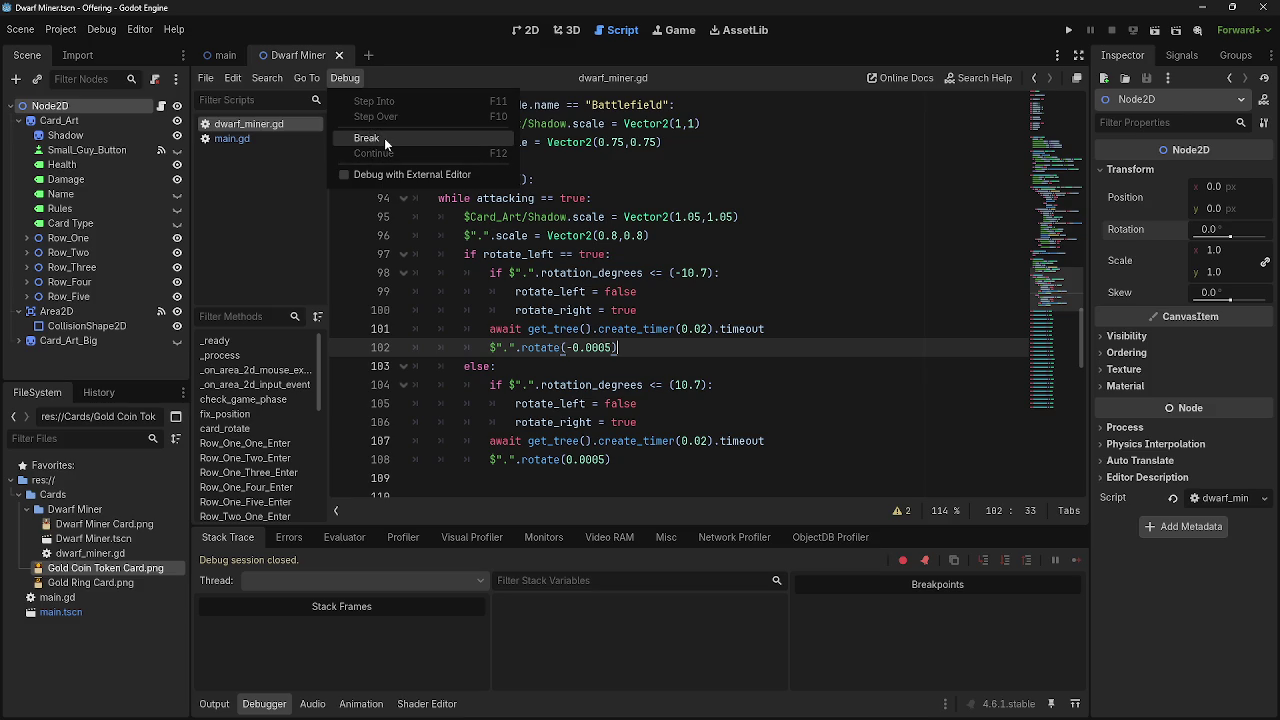
pyautogui.click(384, 138)
pyautogui.click(597, 290)
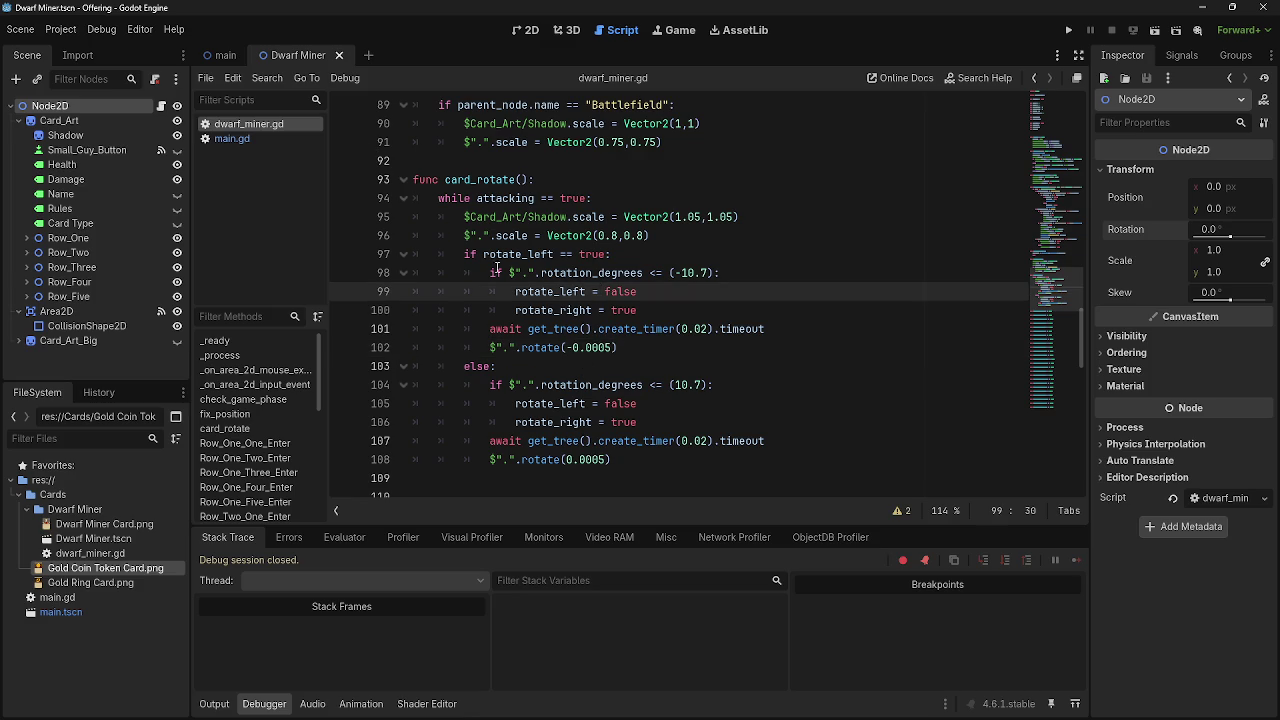
pyautogui.click(1068, 31)
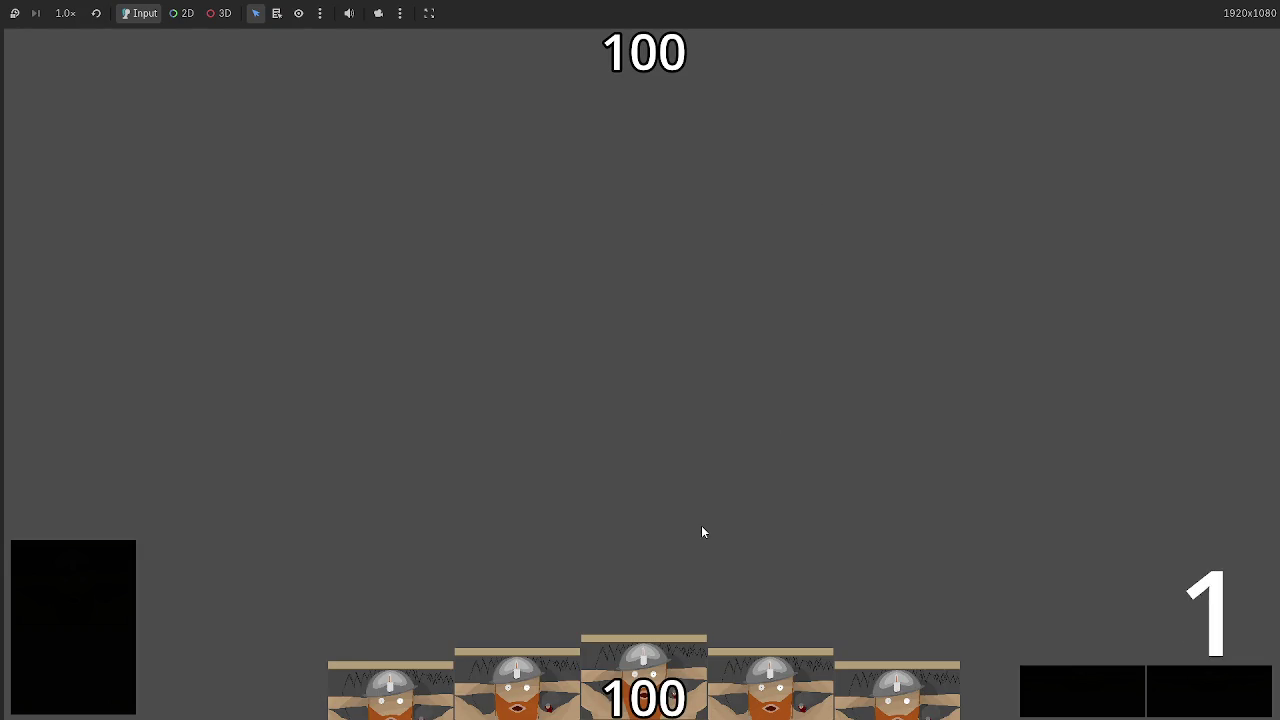
pyautogui.moveTo(640, 695); pyautogui.dragTo(660, 412)
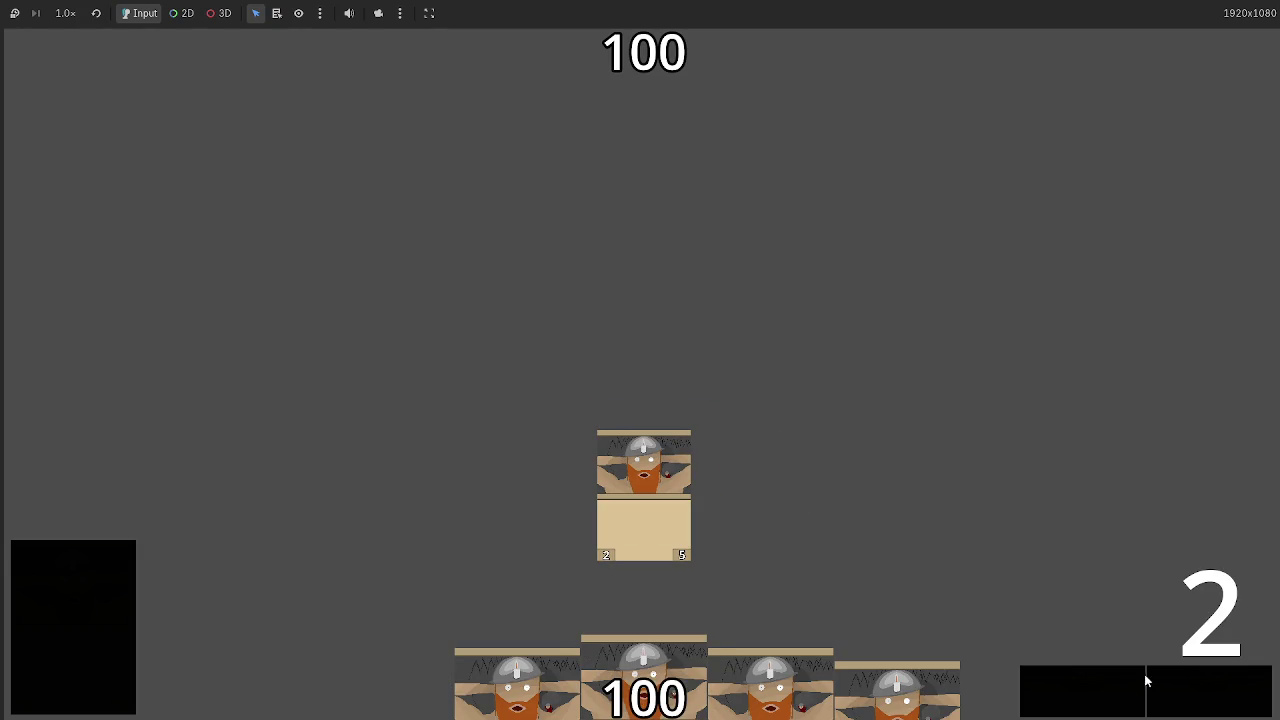
pyautogui.click(1206, 698)
pyautogui.click(1092, 696)
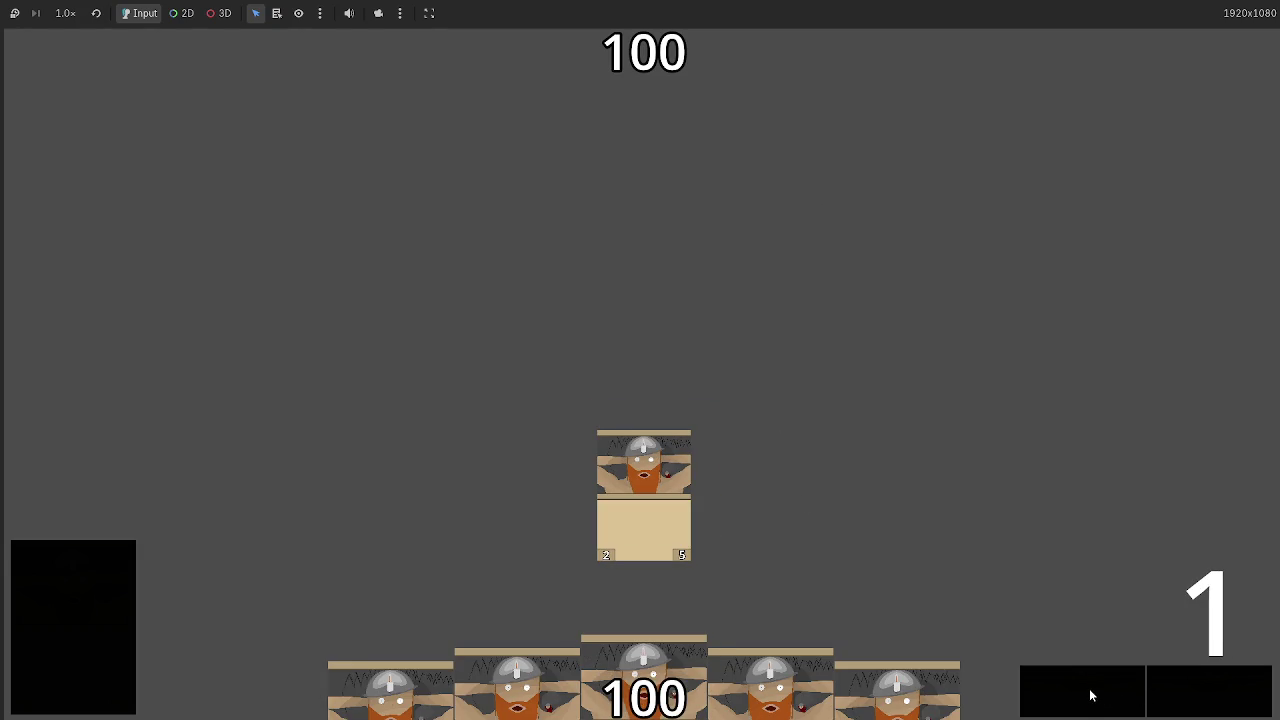
pyautogui.click(1151, 692)
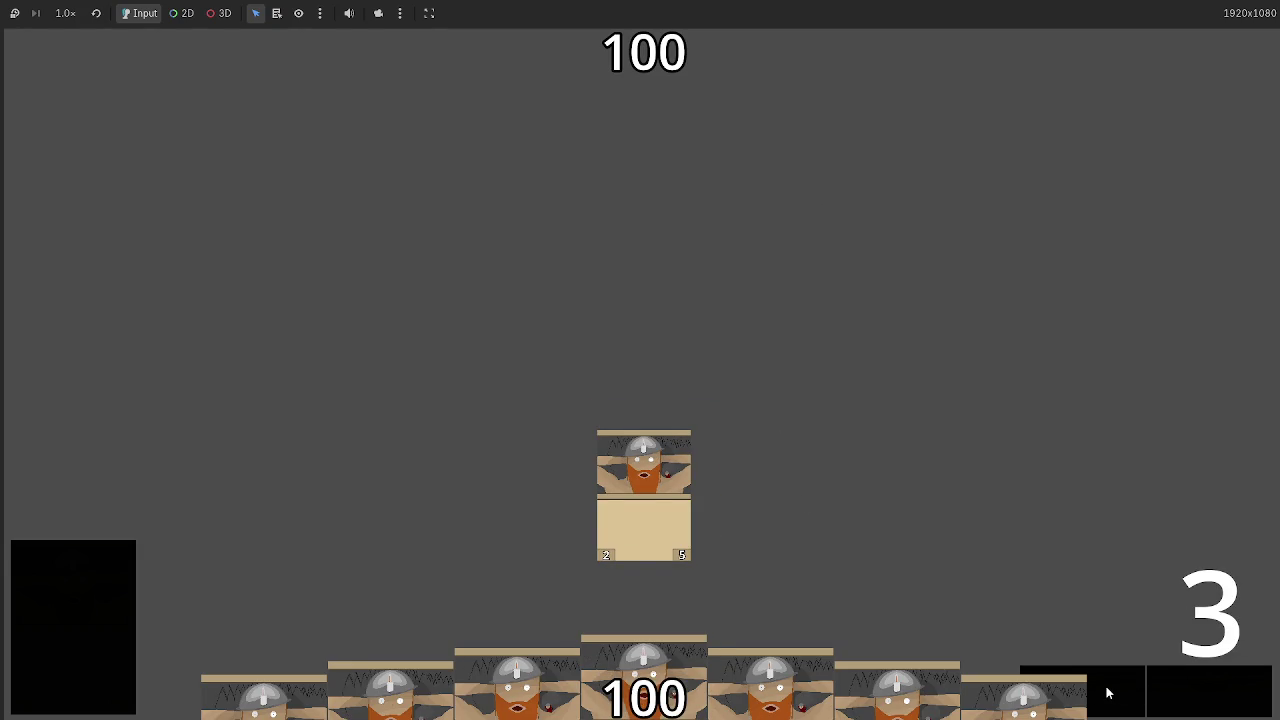
pyautogui.press('F8')
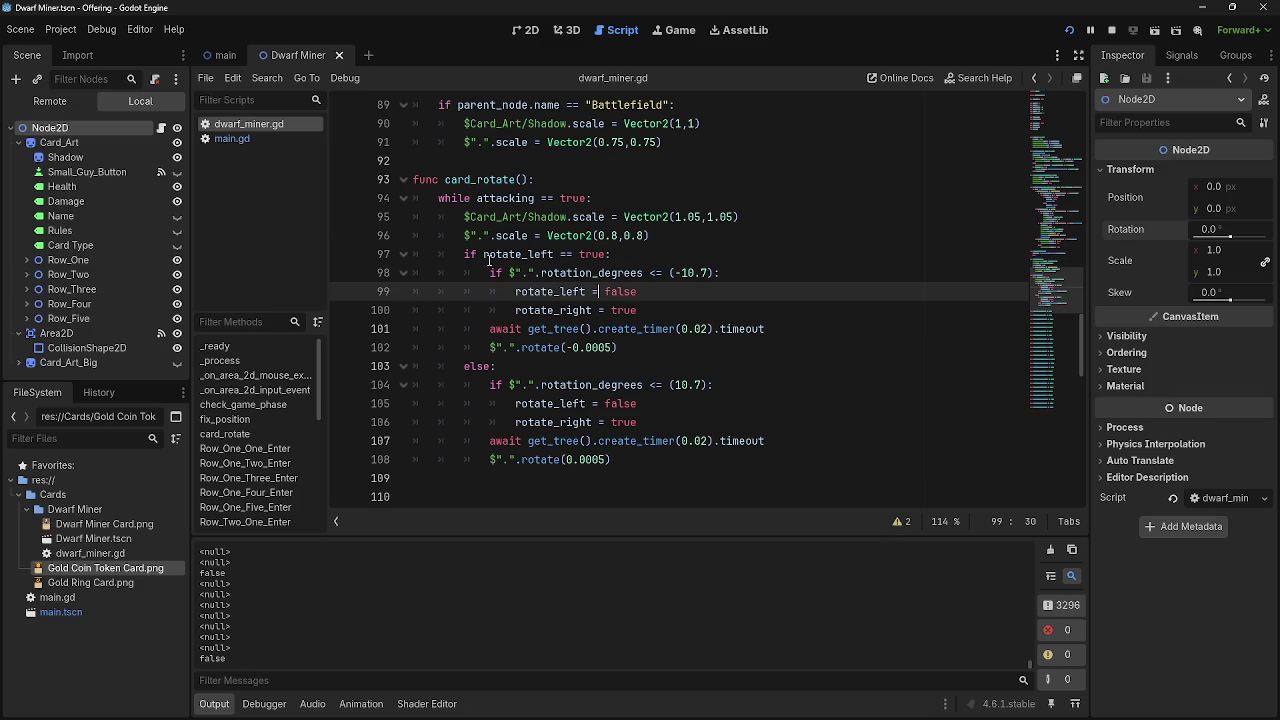
pyautogui.click(344, 78)
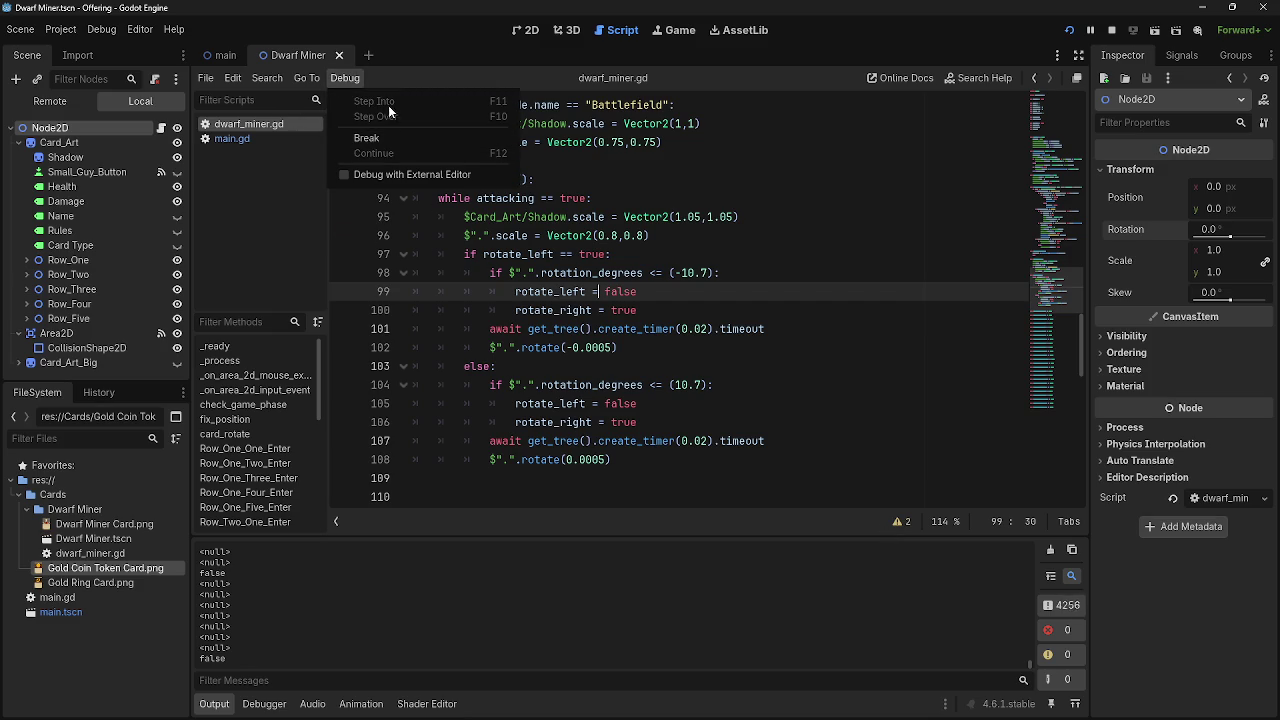
pyautogui.click(427, 179)
pyautogui.click(427, 179)
pyautogui.click(414, 179)
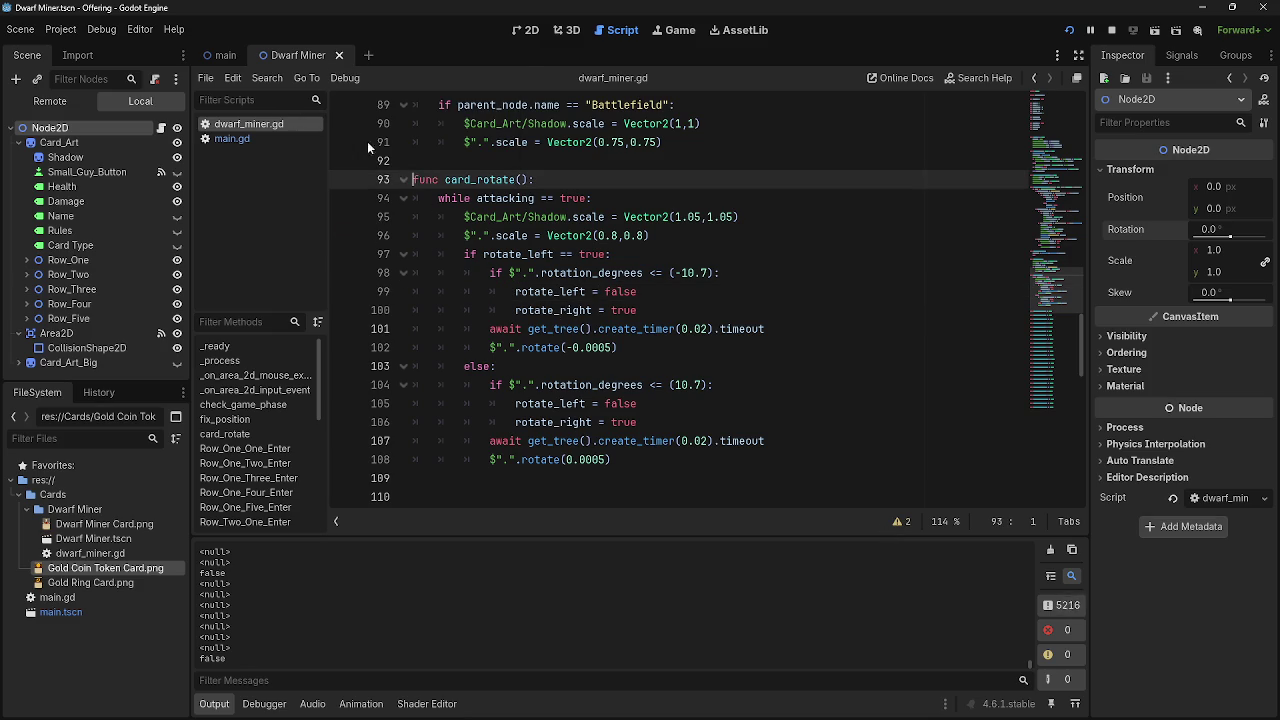
pyautogui.click(335, 80)
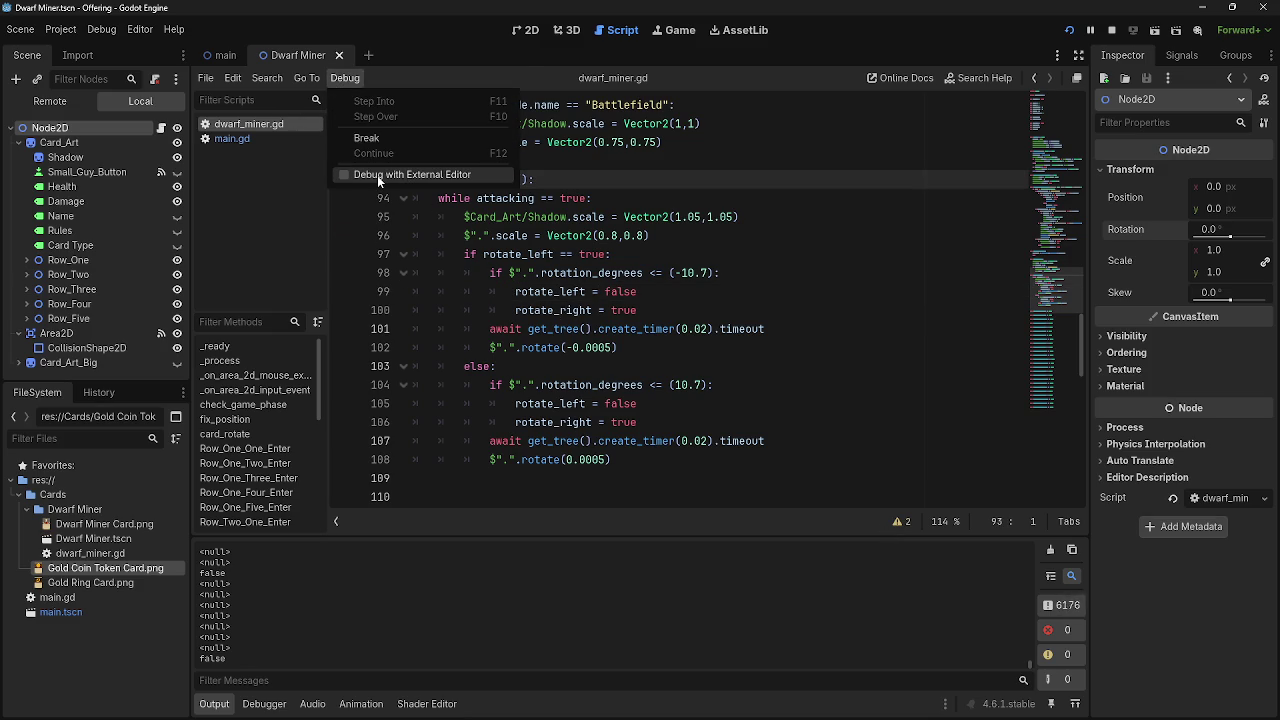
pyautogui.click(342, 84)
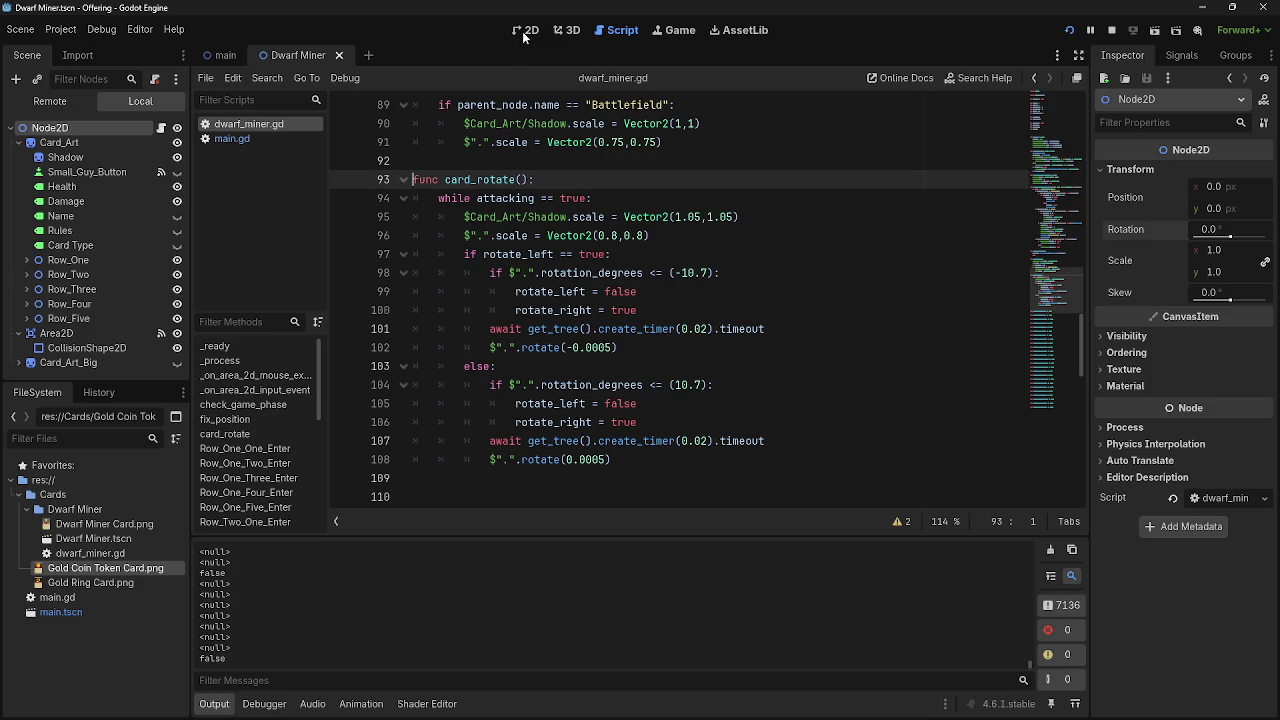
pyautogui.click(525, 30)
pyautogui.click(620, 30)
pyautogui.click(345, 79)
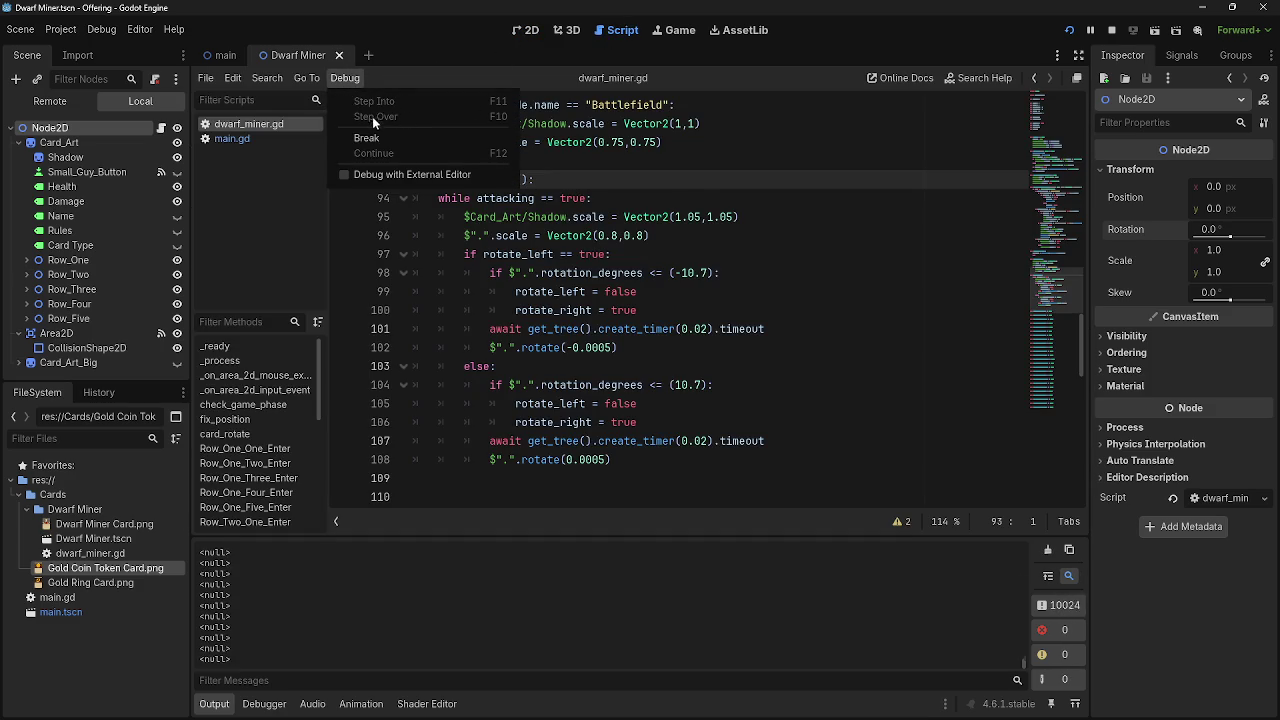
pyautogui.click(352, 82)
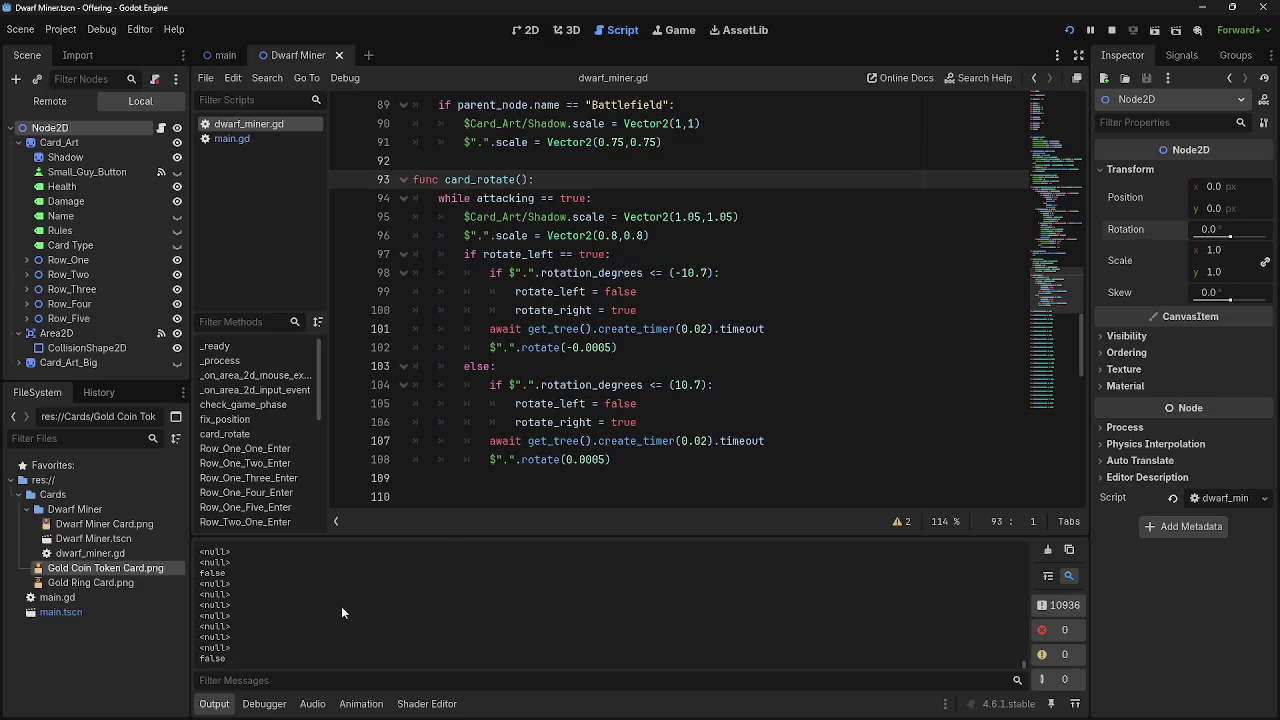
pyautogui.moveTo(656, 459)
pyautogui.mouseDown()
pyautogui.moveTo(478, 217)
pyautogui.moveTo(423, 217)
pyautogui.mouseUp()
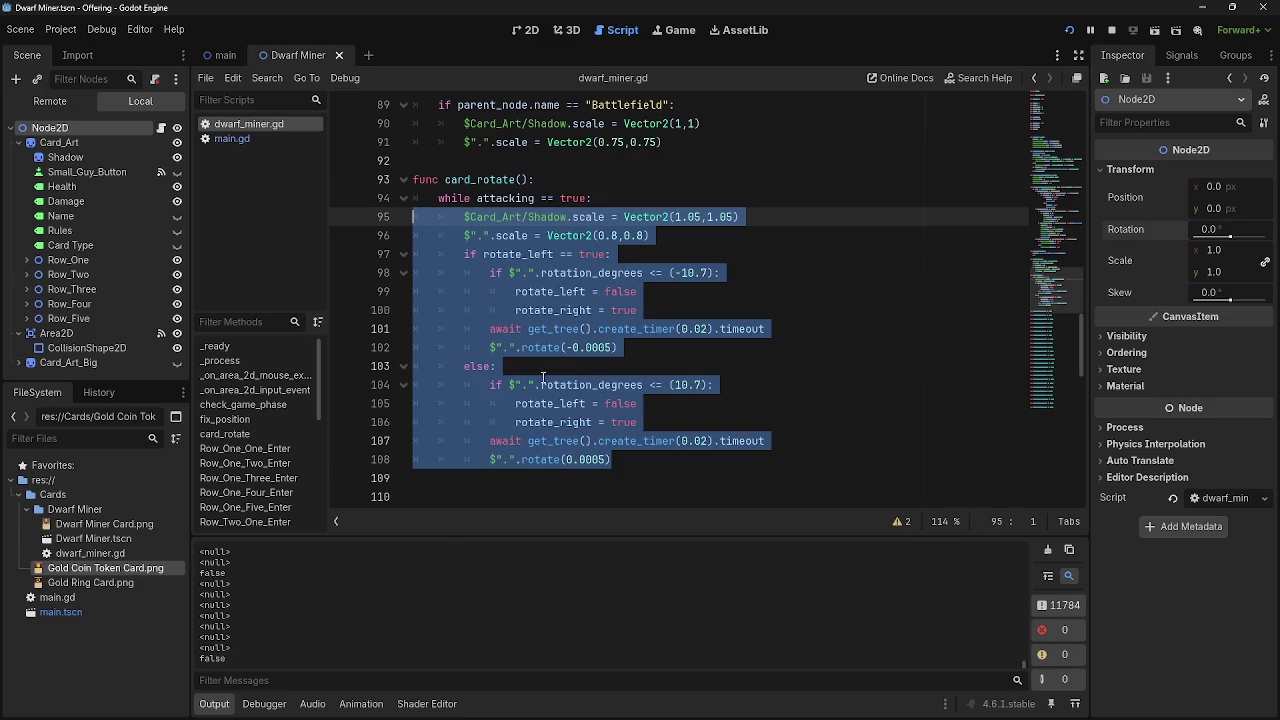
# Step: Comment out lines 95–108 of the card_rotate loop body with Ctrl+K
pyautogui.click(584, 384)
pyautogui.hotkey('alt', 'Tab')
pyautogui.hotkey('alt', 'Tab')
pyautogui.press('Escape')
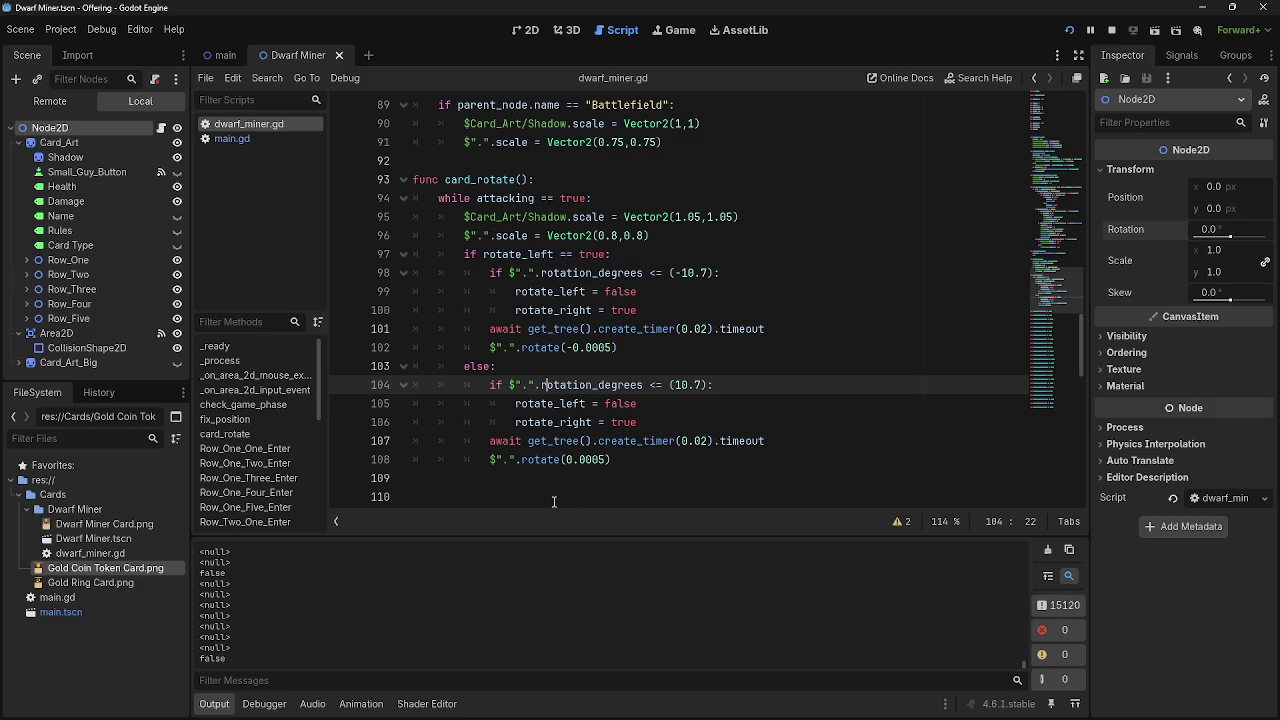
pyautogui.moveTo(612, 460)
pyautogui.mouseDown()
pyautogui.moveTo(460, 254)
pyautogui.moveTo(418, 220)
pyautogui.mouseUp()
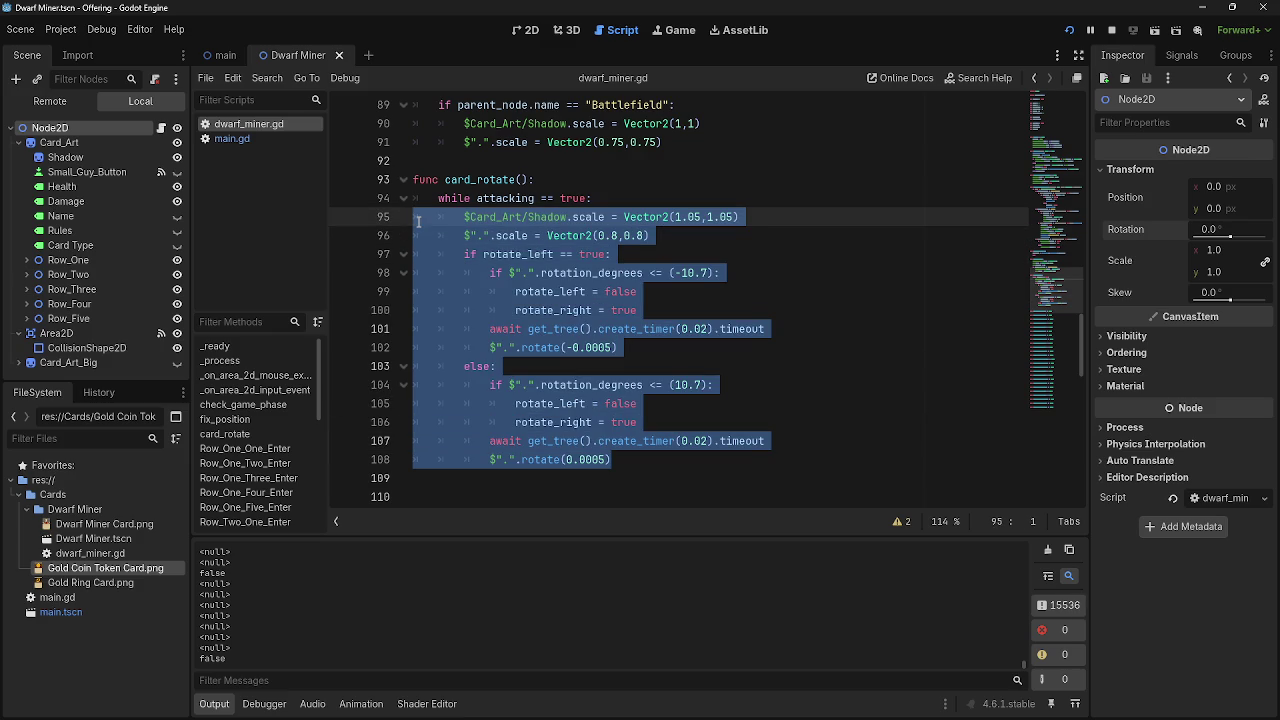
pyautogui.hotkey('ctrl', 'k')
# Step: Add a copied $".".rotate(-0.0005) line under the while, then run the project
pyautogui.click(685, 201)
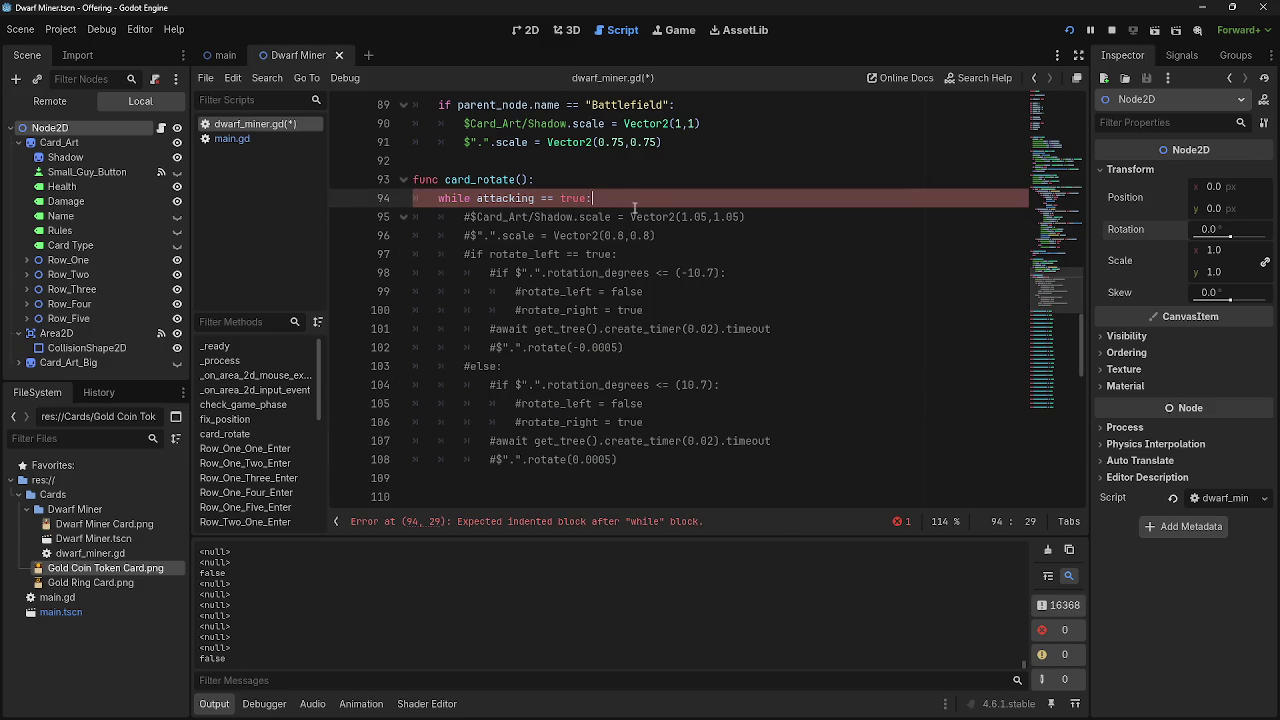
pyautogui.press('Return')
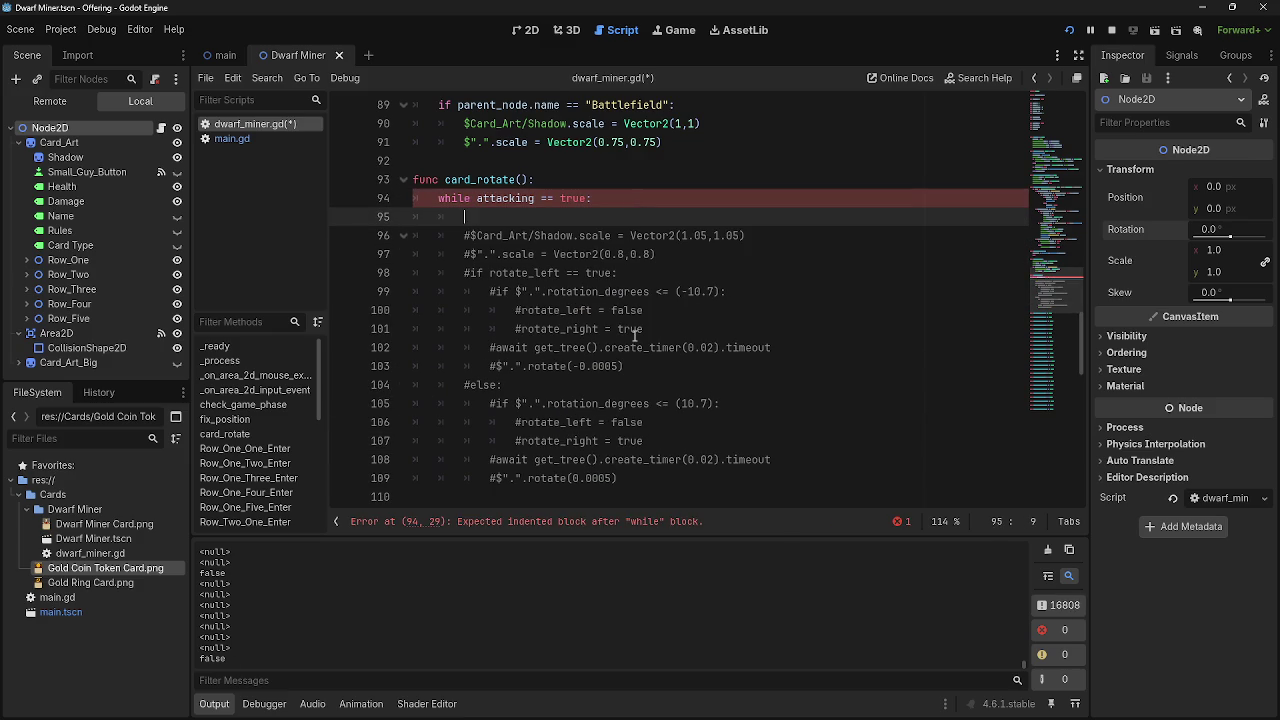
pyautogui.moveTo(624, 366); pyautogui.dragTo(497, 368)
pyautogui.hotkey('ctrl', 'c')
pyautogui.click(536, 216)
pyautogui.hotkey('ctrl', 'v')
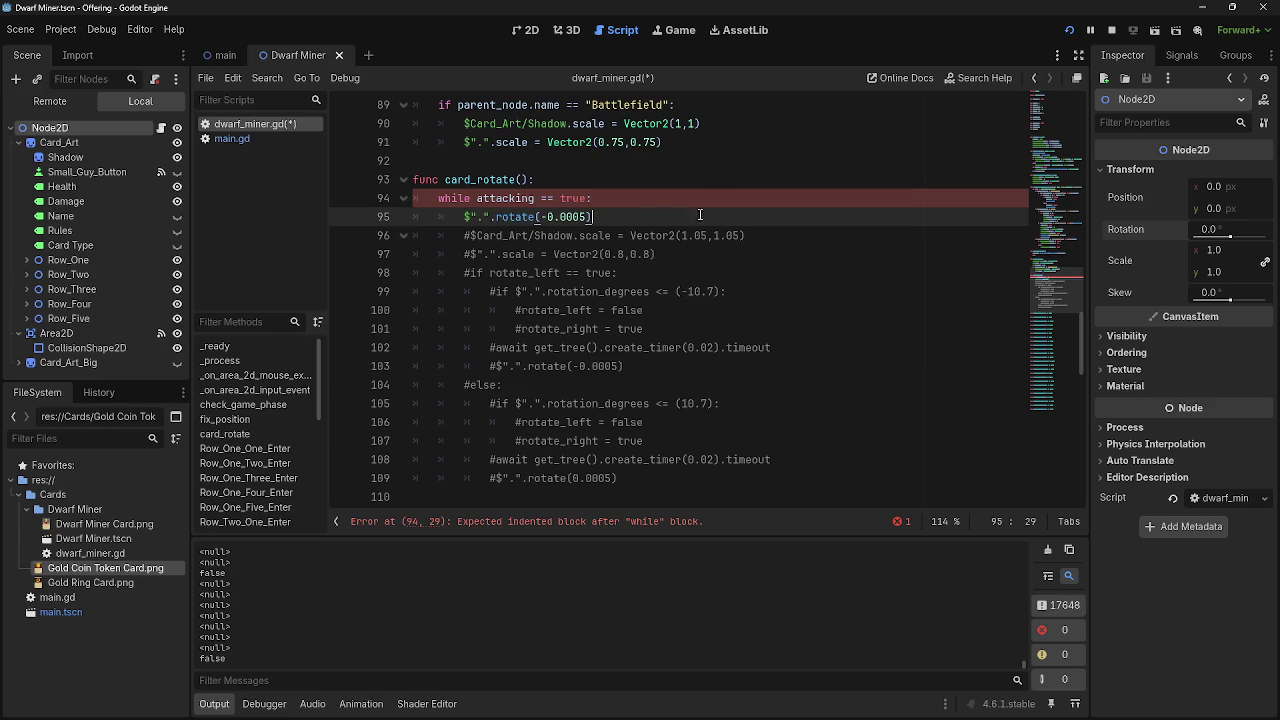
pyautogui.click(1069, 30)
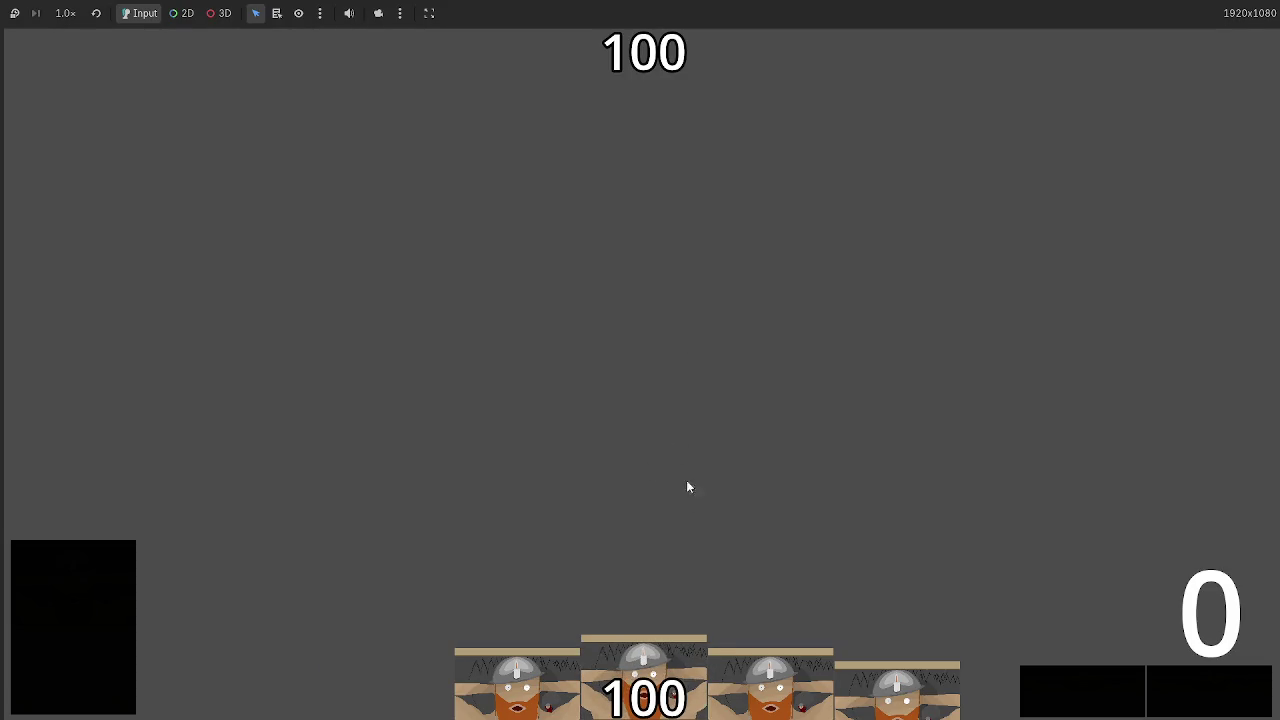
# Step: After a quick card test, paste the await create_timer(0.02).timeout line at the loop's top
pyautogui.click(645, 650)
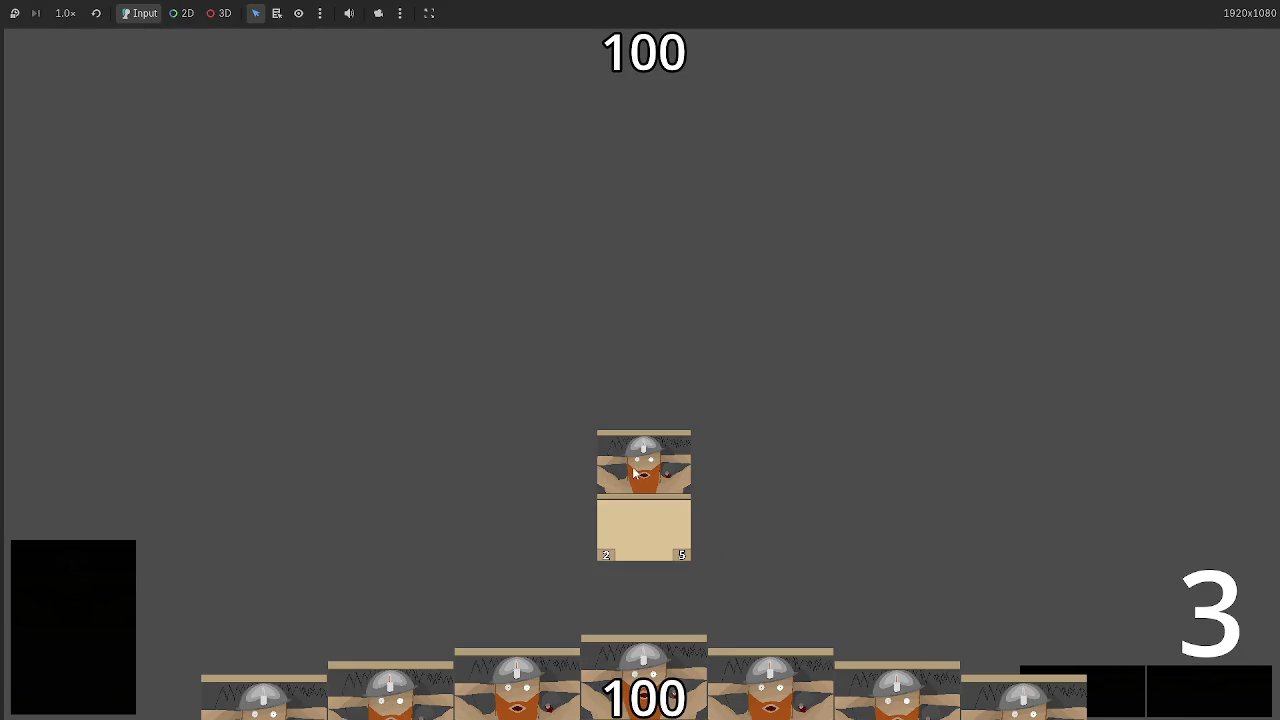
pyautogui.press('F8')
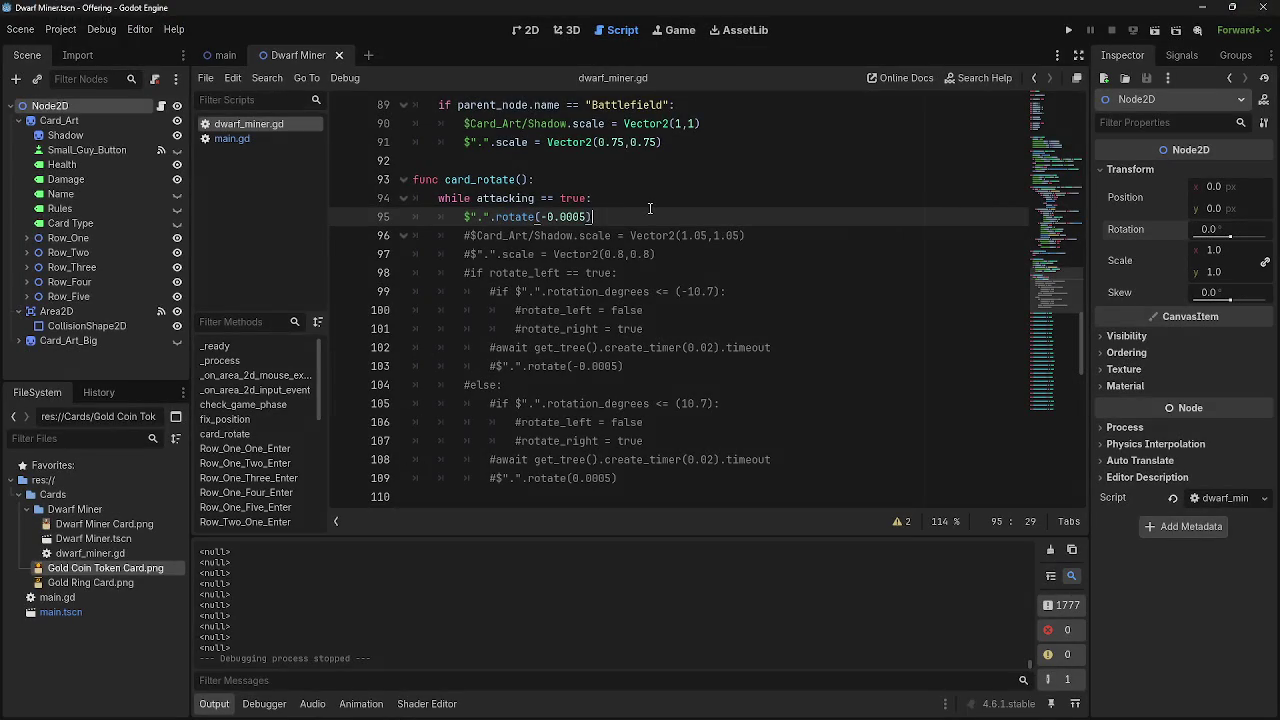
pyautogui.click(650, 199)
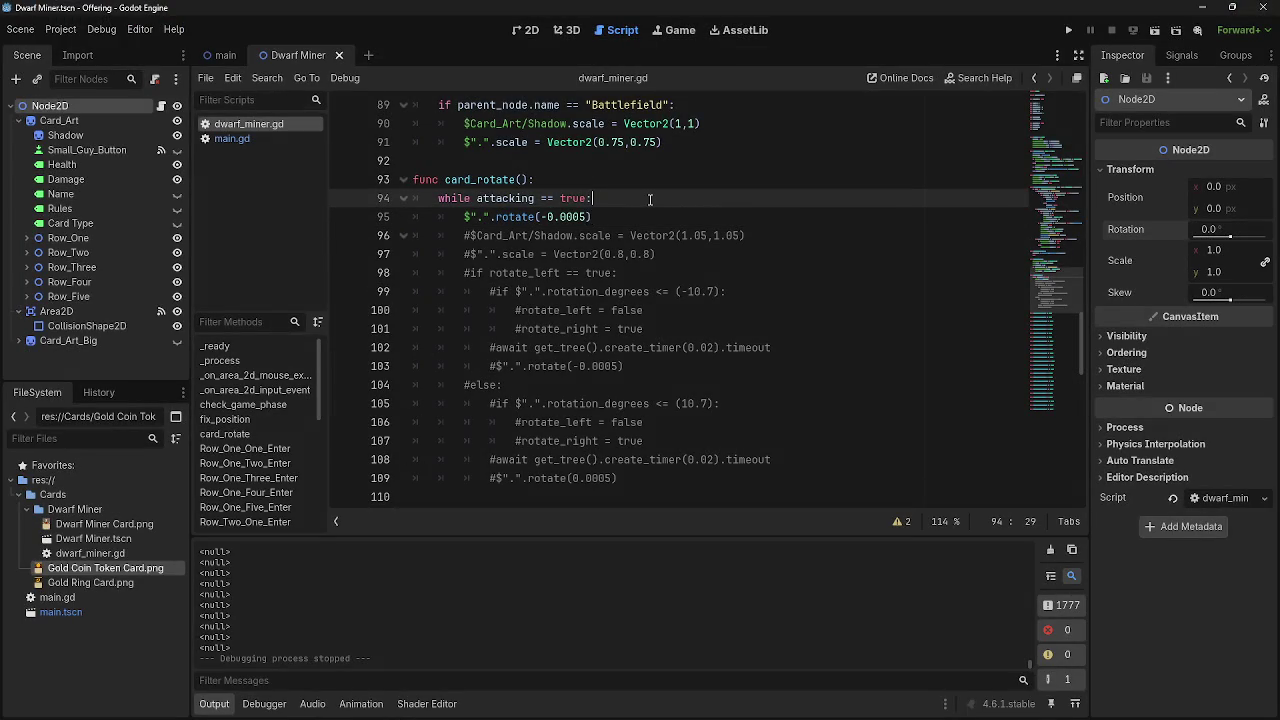
pyautogui.press('Return')
pyautogui.moveTo(771, 366); pyautogui.dragTo(497, 366)
pyautogui.hotkey('ctrl', 'c')
pyautogui.click(520, 216)
pyautogui.hotkey('ctrl', 'v')
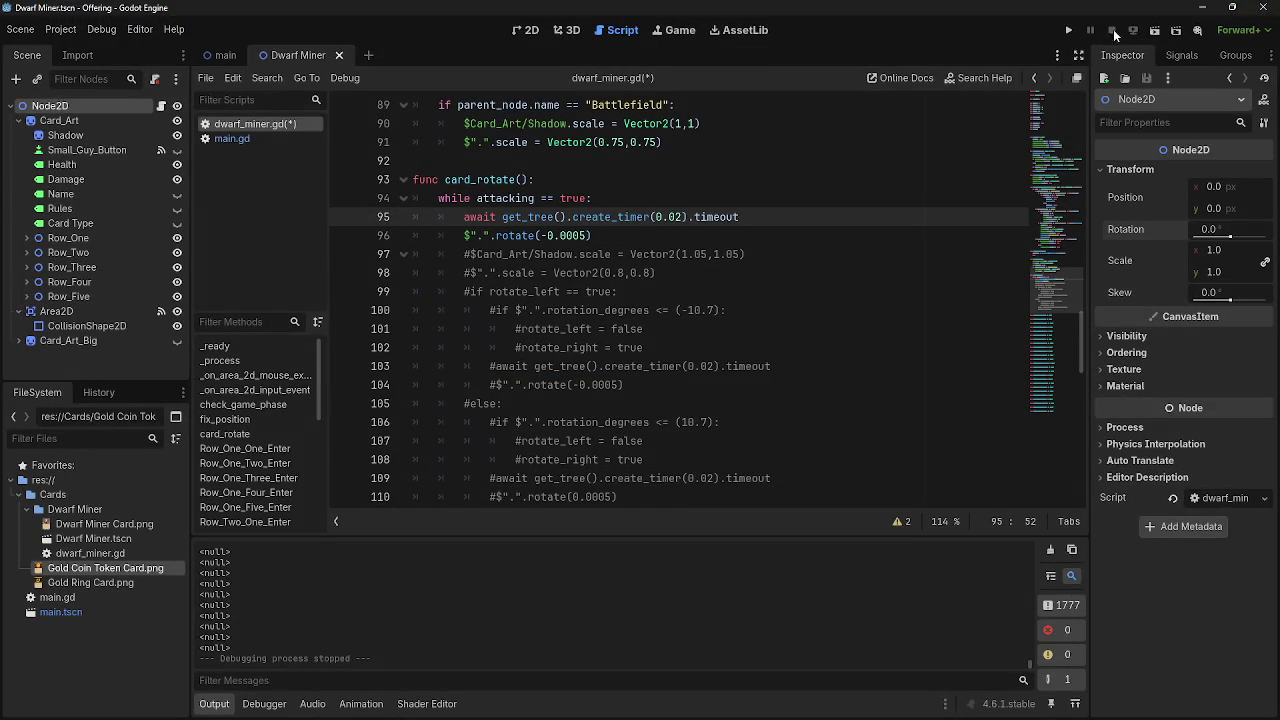
# Step: Run the game, play the centre hand card, advance phases to watch it tilt, then stop
pyautogui.click(1068, 30)
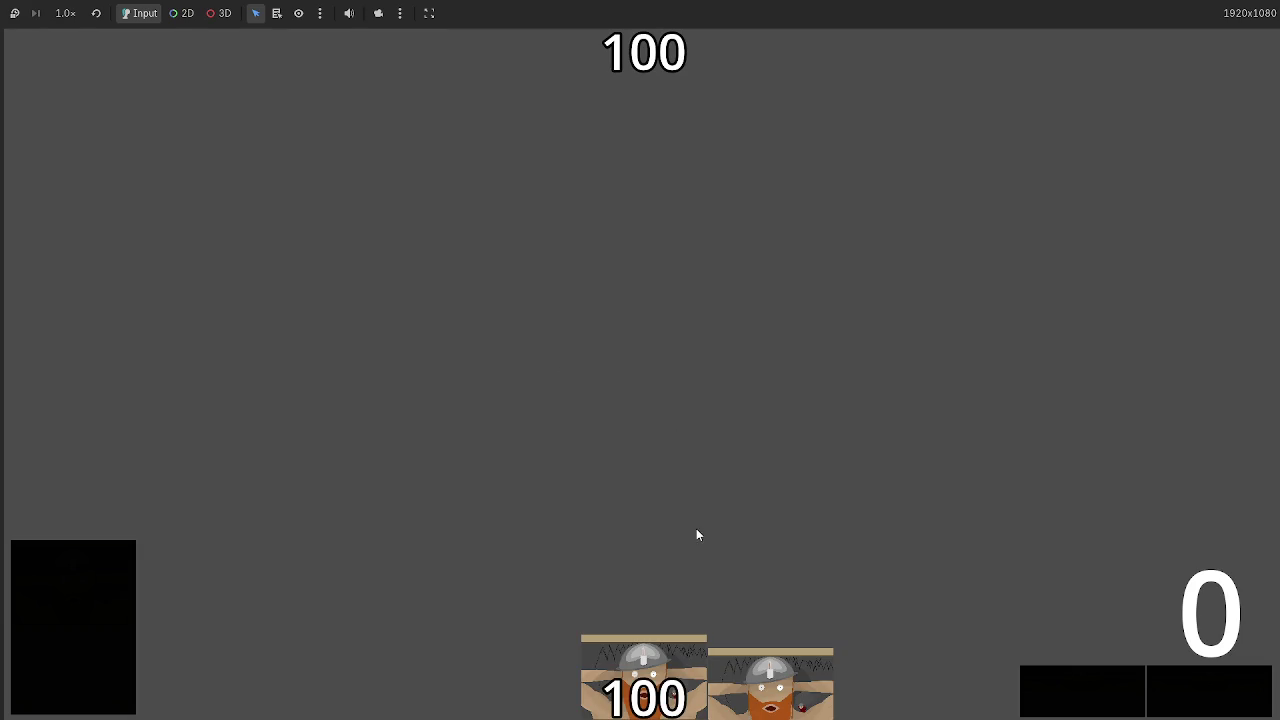
pyautogui.moveTo(653, 654); pyautogui.dragTo(665, 578)
pyautogui.click(1176, 682)
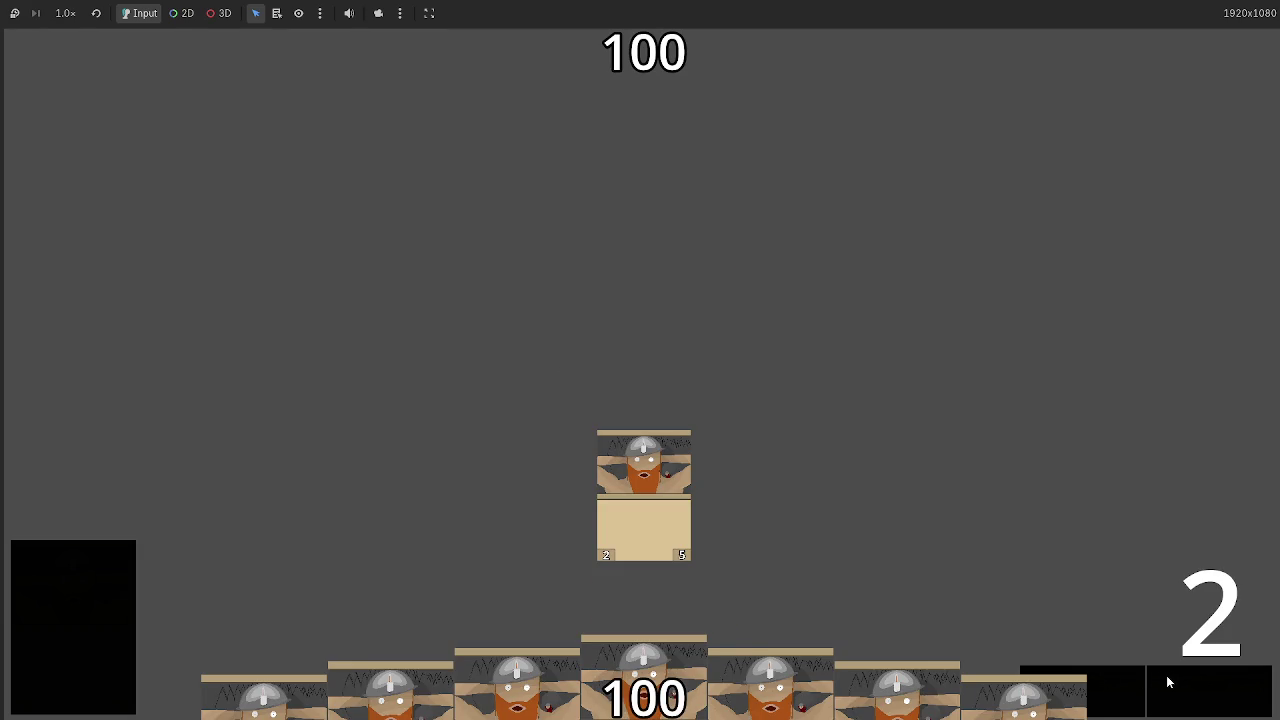
pyautogui.click(1166, 677)
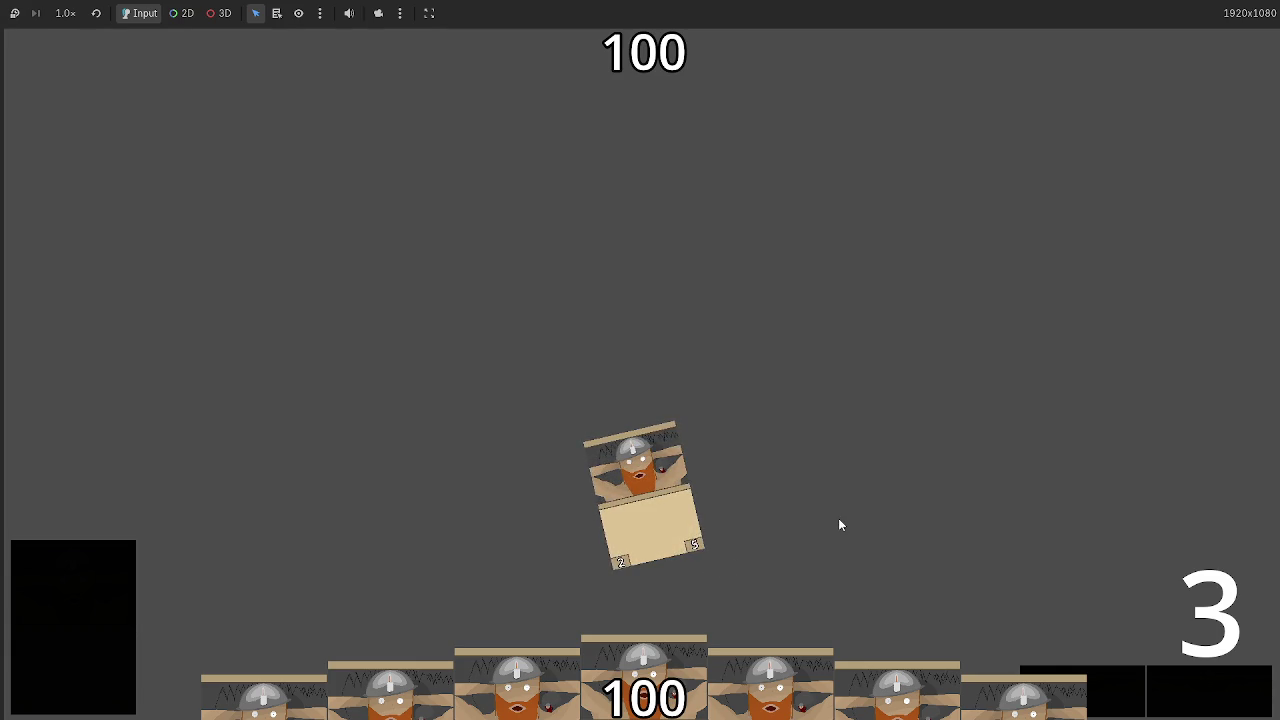
pyautogui.press('F8')
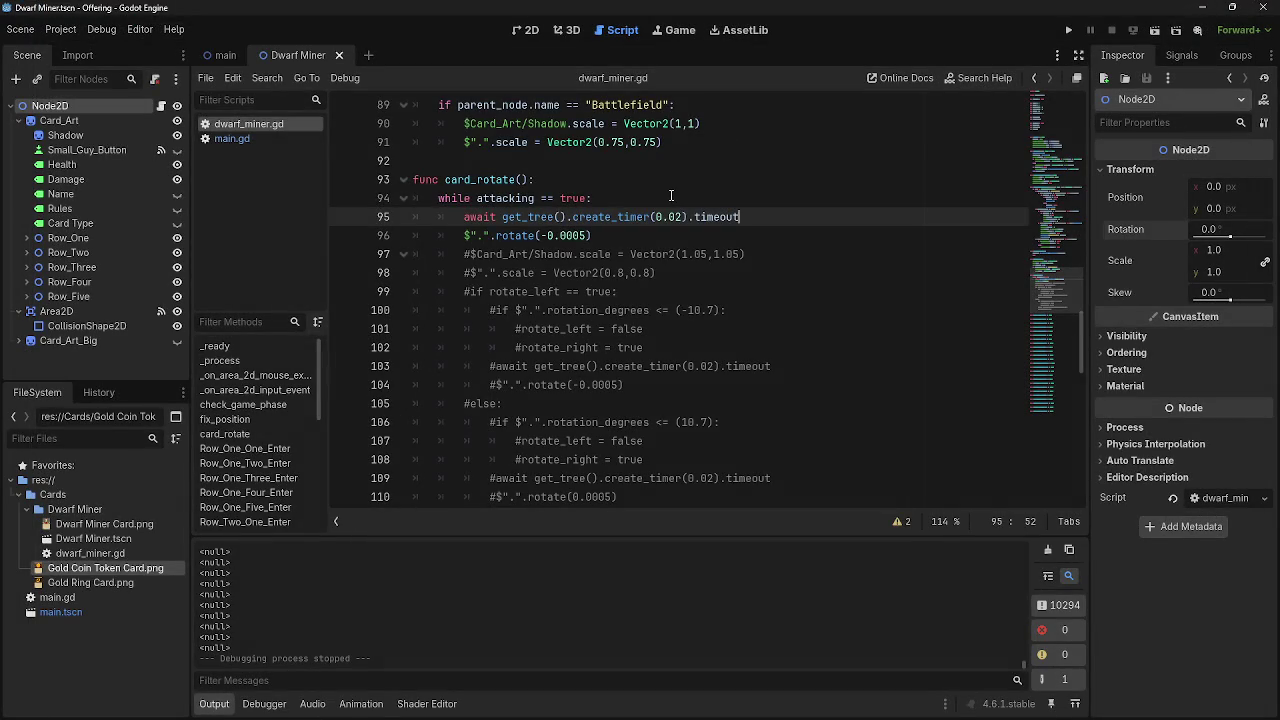
# Step: Move the two scale lines above the while loop, uncomment and dedent them, and delete the stray # line
pyautogui.click(671, 196)
pyautogui.click(671, 181)
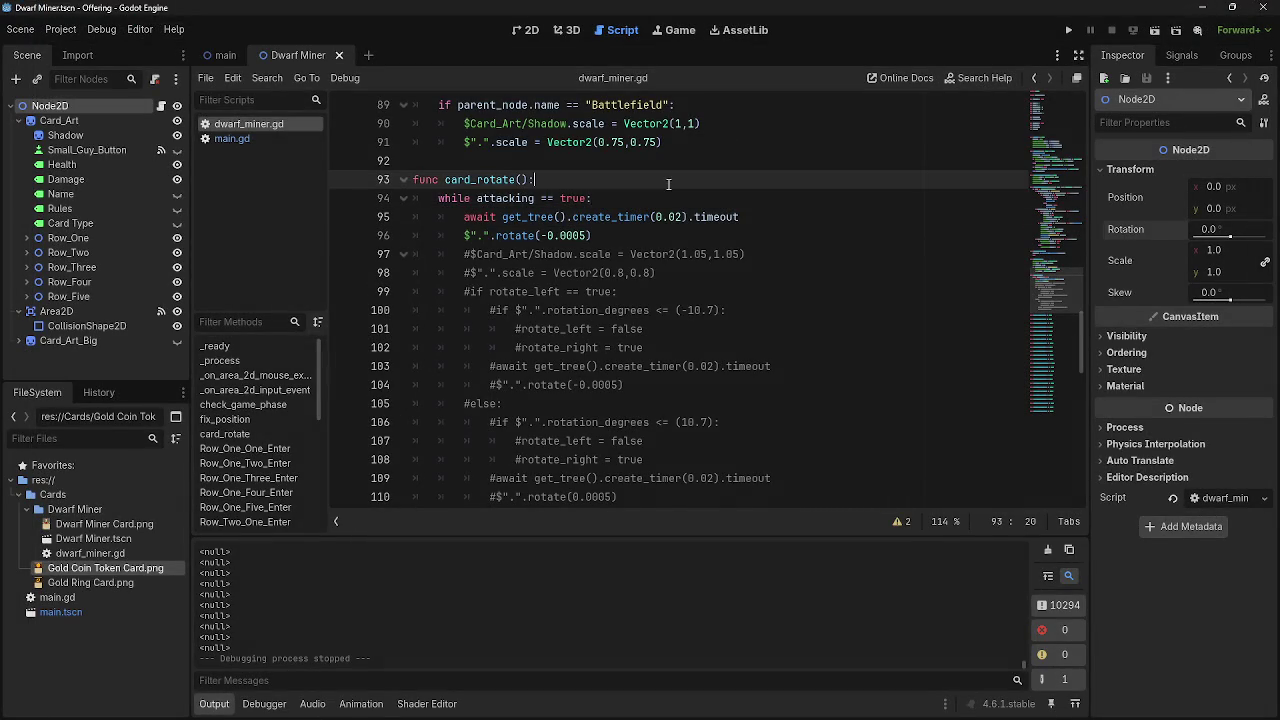
pyautogui.press('Return')
pyautogui.moveTo(704, 296)
pyautogui.mouseDown()
pyautogui.moveTo(500, 291)
pyautogui.moveTo(470, 275)
pyautogui.moveTo(472, 200)
pyautogui.mouseUp()
pyautogui.click(509, 218)
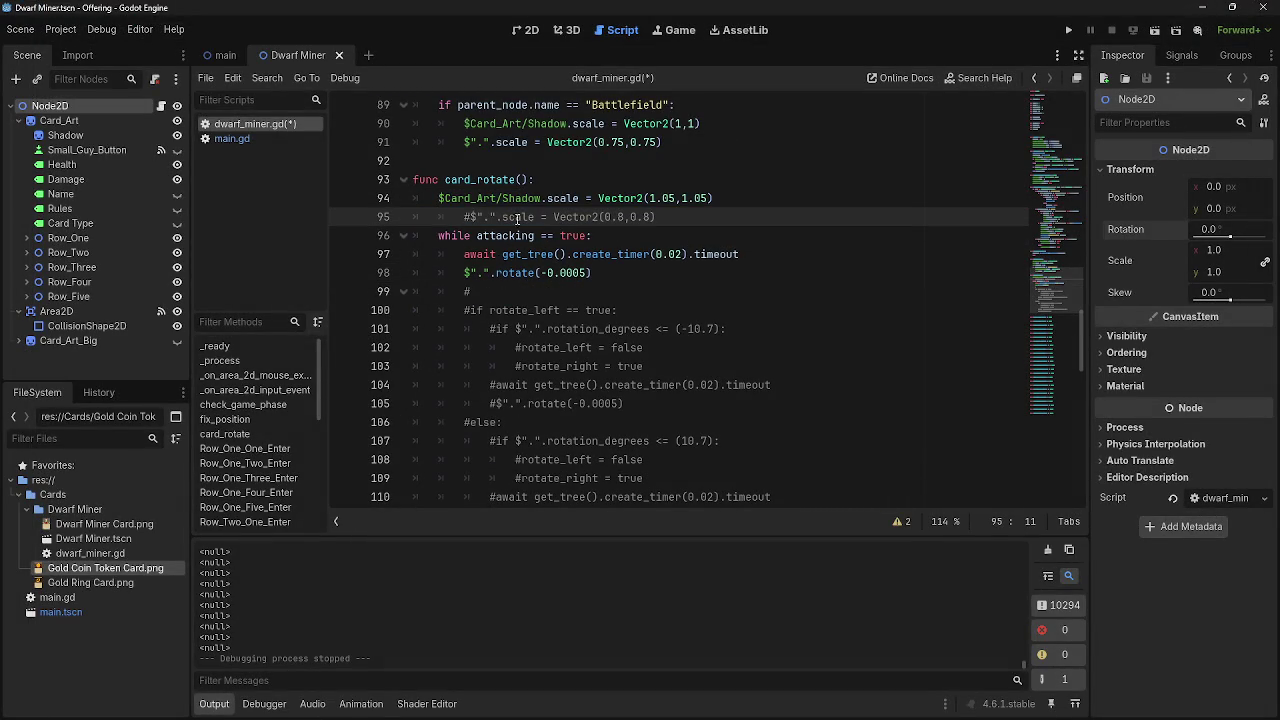
pyautogui.press('Left')
pyautogui.press('BackSpace')
pyautogui.press('BackSpace')
pyautogui.click(697, 219)
pyautogui.click(566, 293)
pyautogui.press('BackSpace')
pyautogui.press('BackSpace')
pyautogui.press('BackSpace')
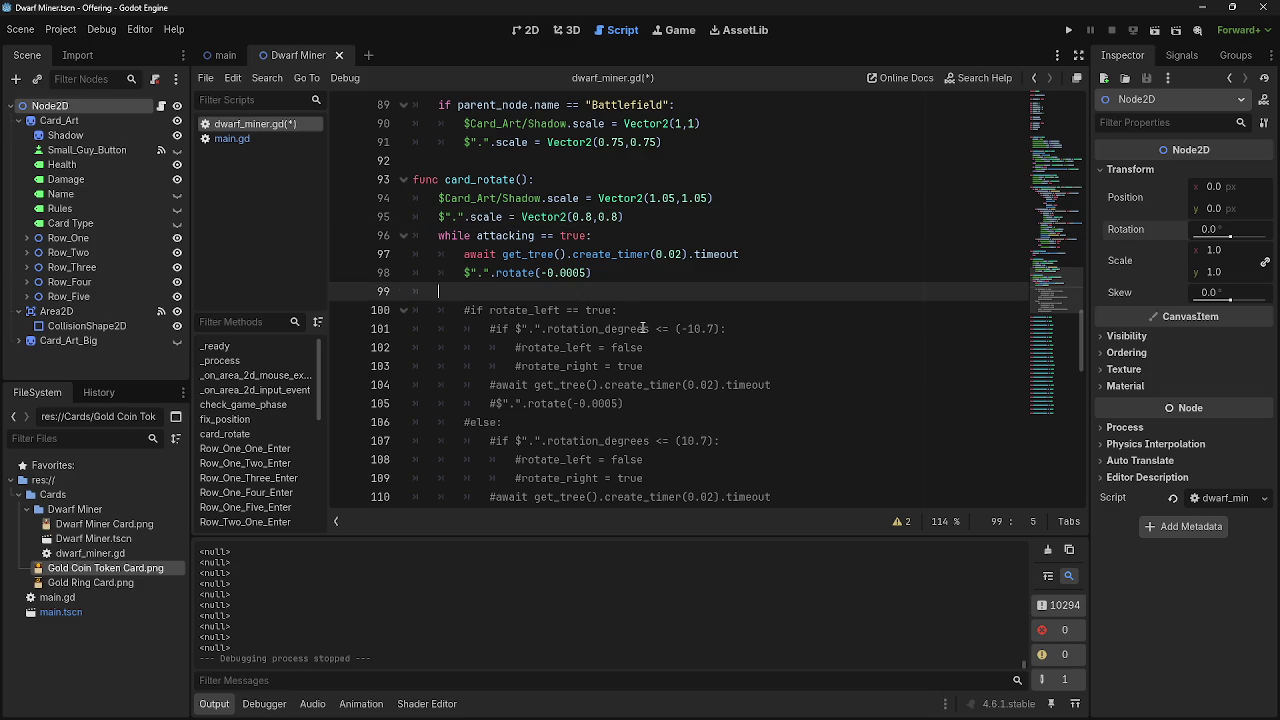
pyautogui.click(622, 293)
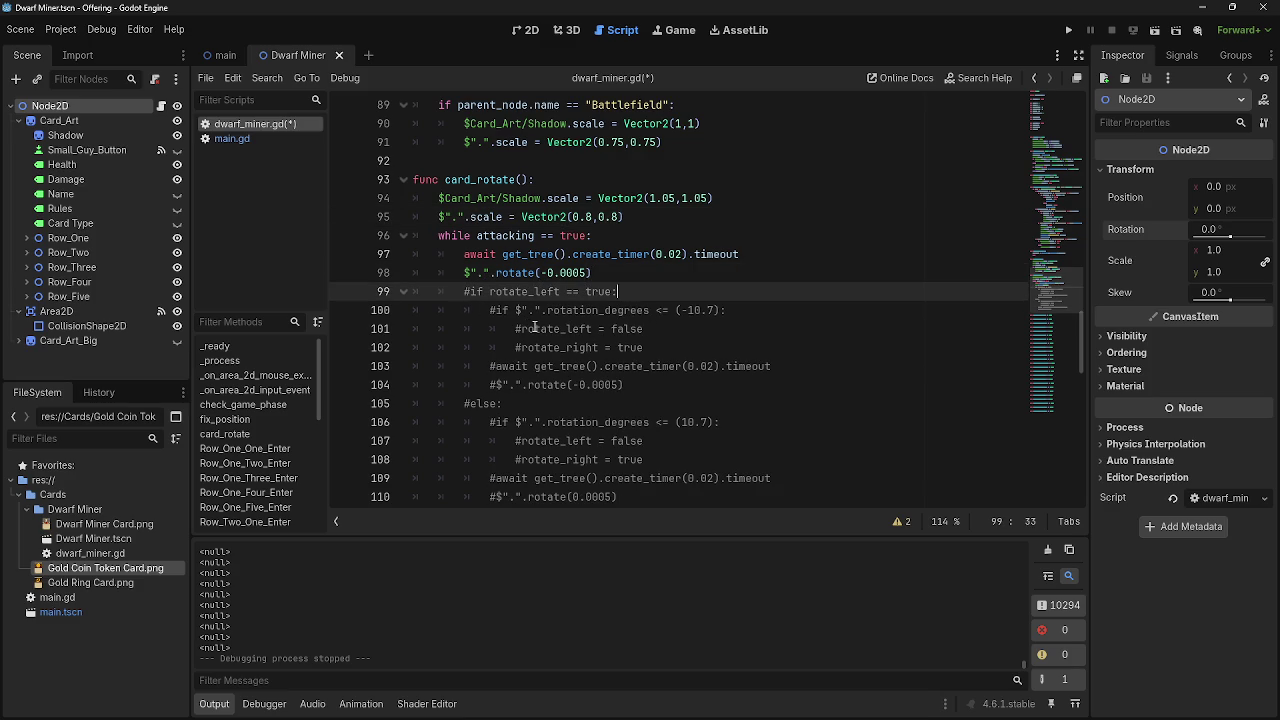
pyautogui.moveTo(464, 254); pyautogui.dragTo(618, 272)
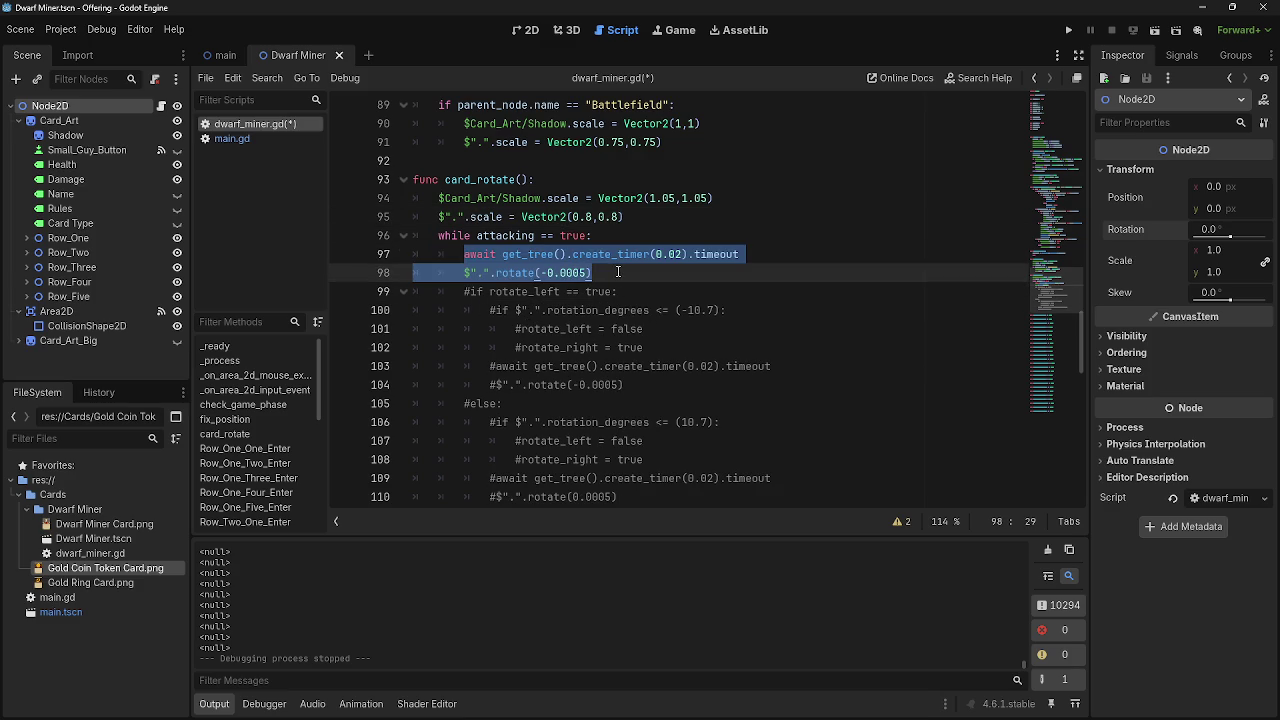
# Step: Run the game, play a card onto the battlefield, and stop it
pyautogui.press('F5')
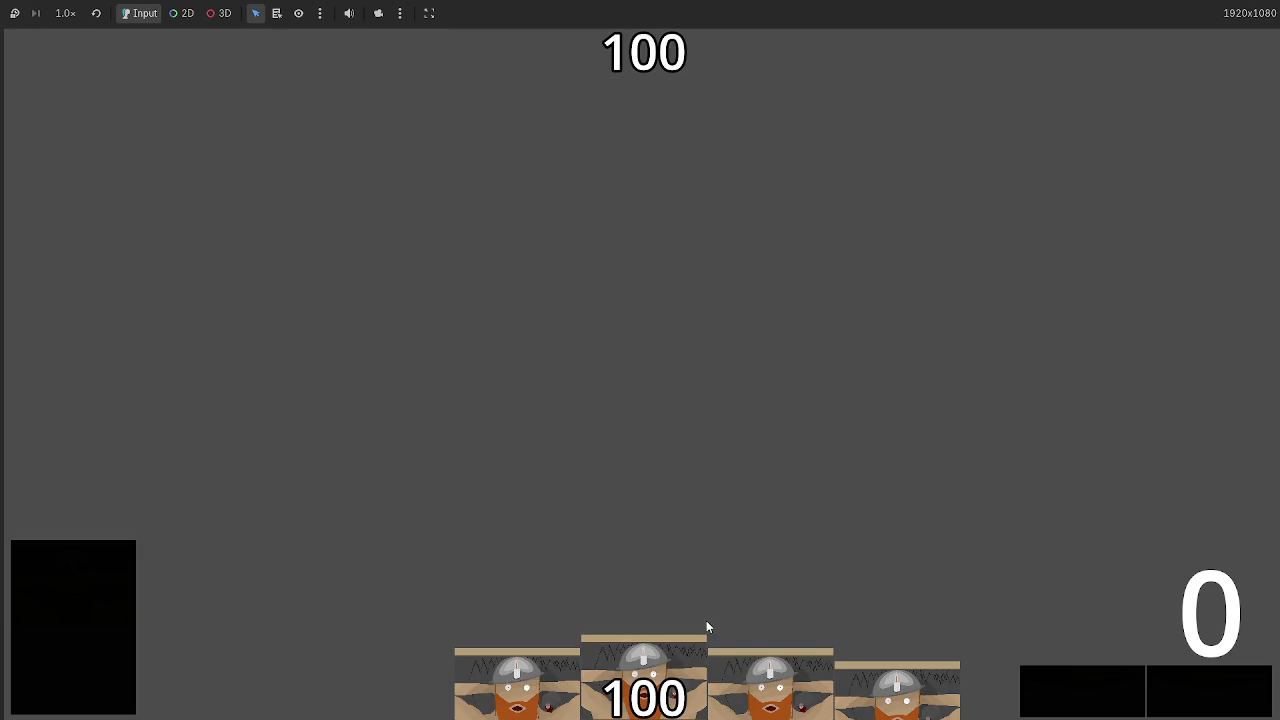
pyautogui.click(672, 639)
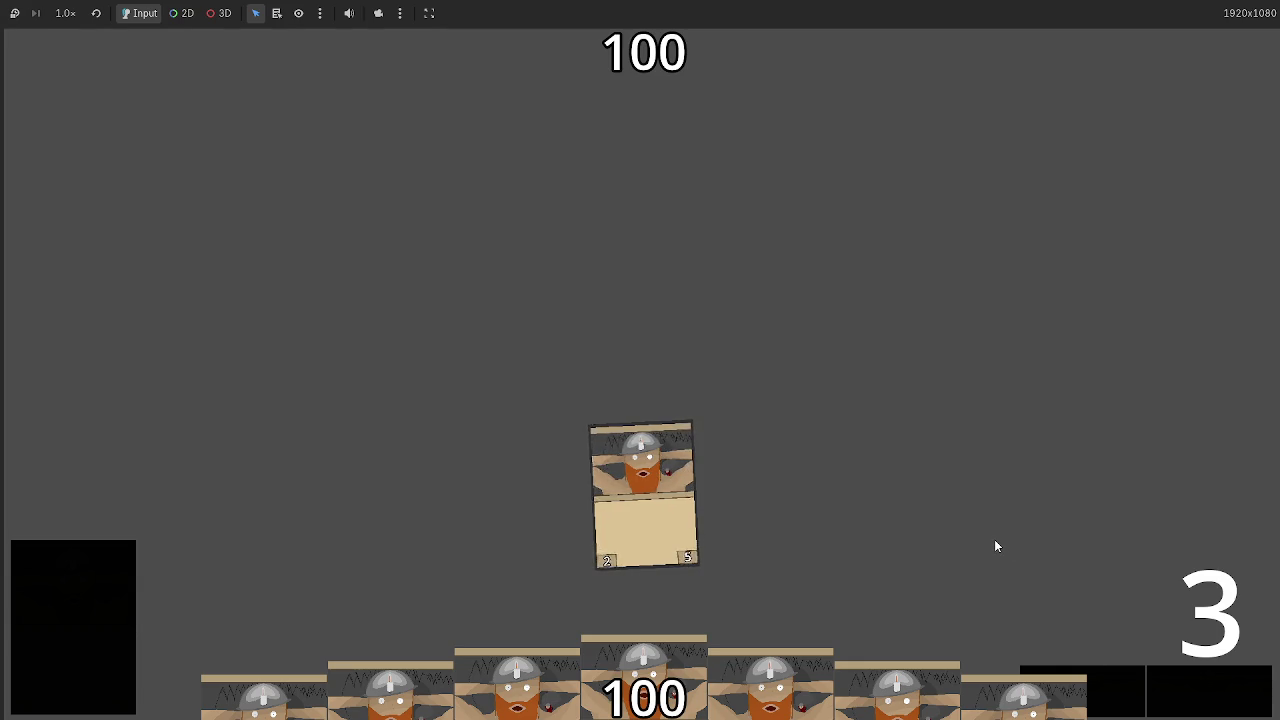
pyautogui.press('F8')
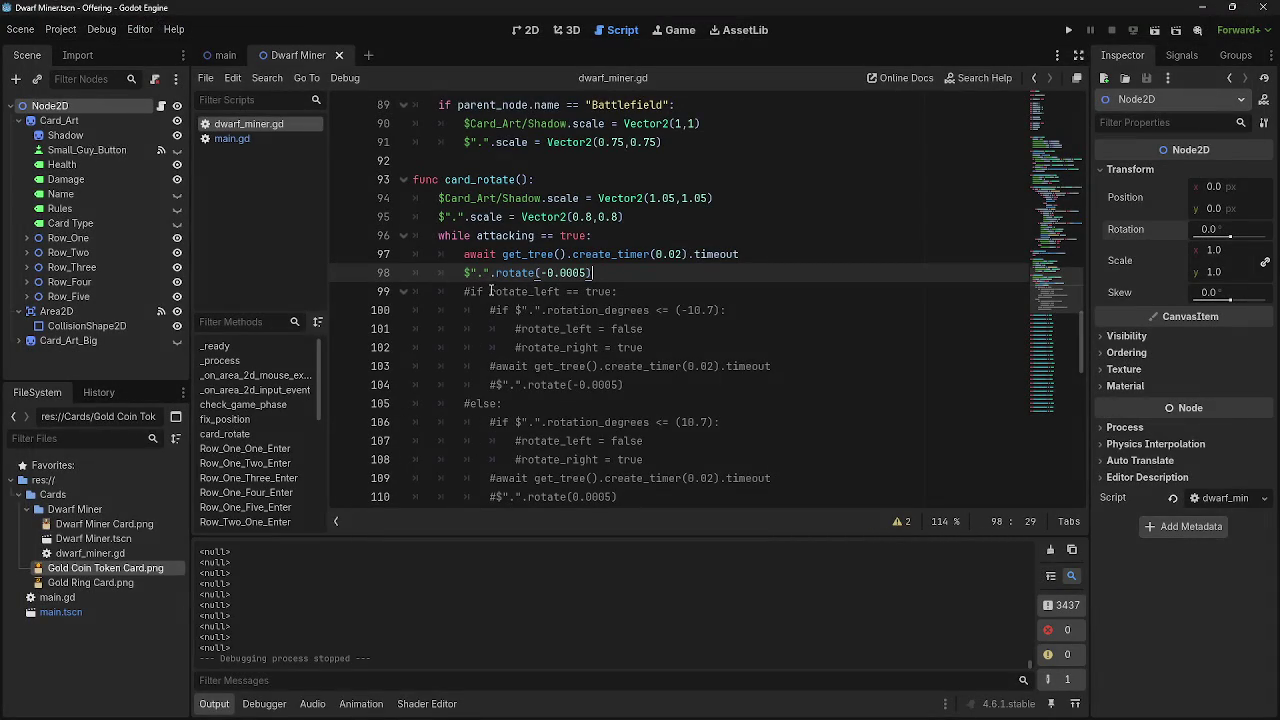
# Step: Uncomment the rotation_degrees <= -10.7 limit check and add a blank line inside the while loop
pyautogui.moveTo(467, 291)
pyautogui.mouseDown()
pyautogui.moveTo(615, 310)
pyautogui.moveTo(663, 343)
pyautogui.mouseUp()
pyautogui.click(663, 343)
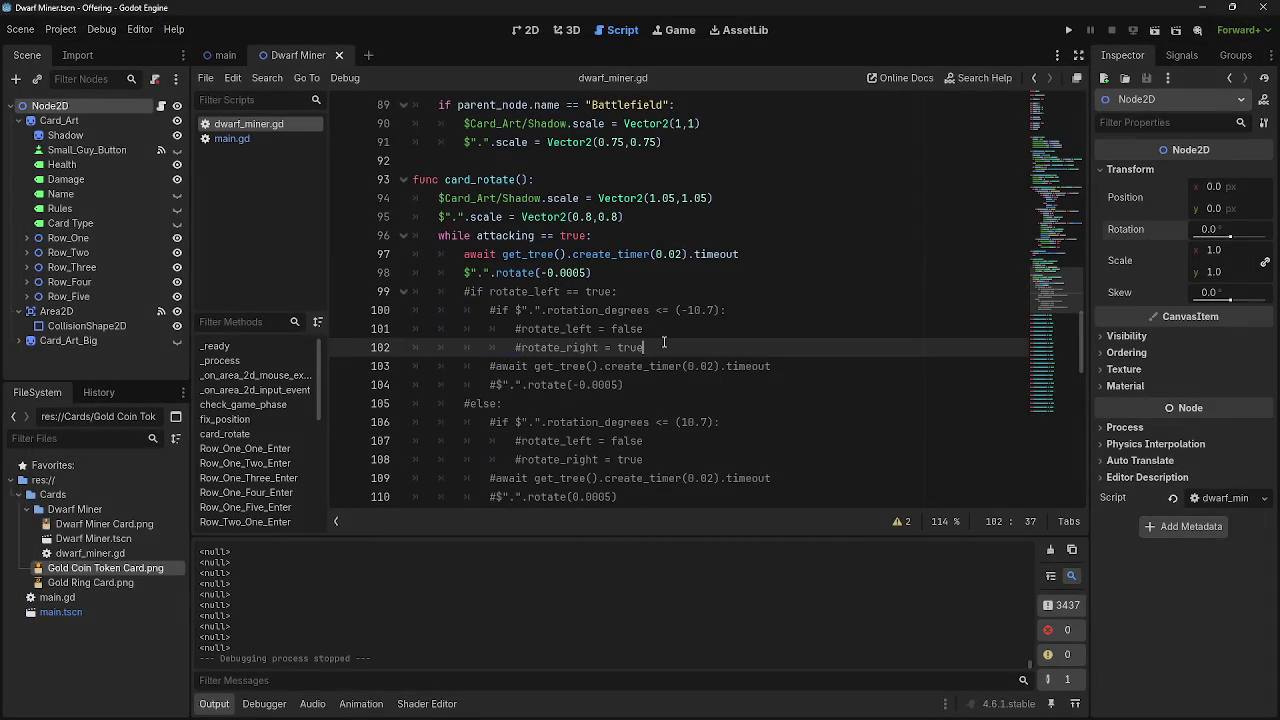
pyautogui.click(499, 311)
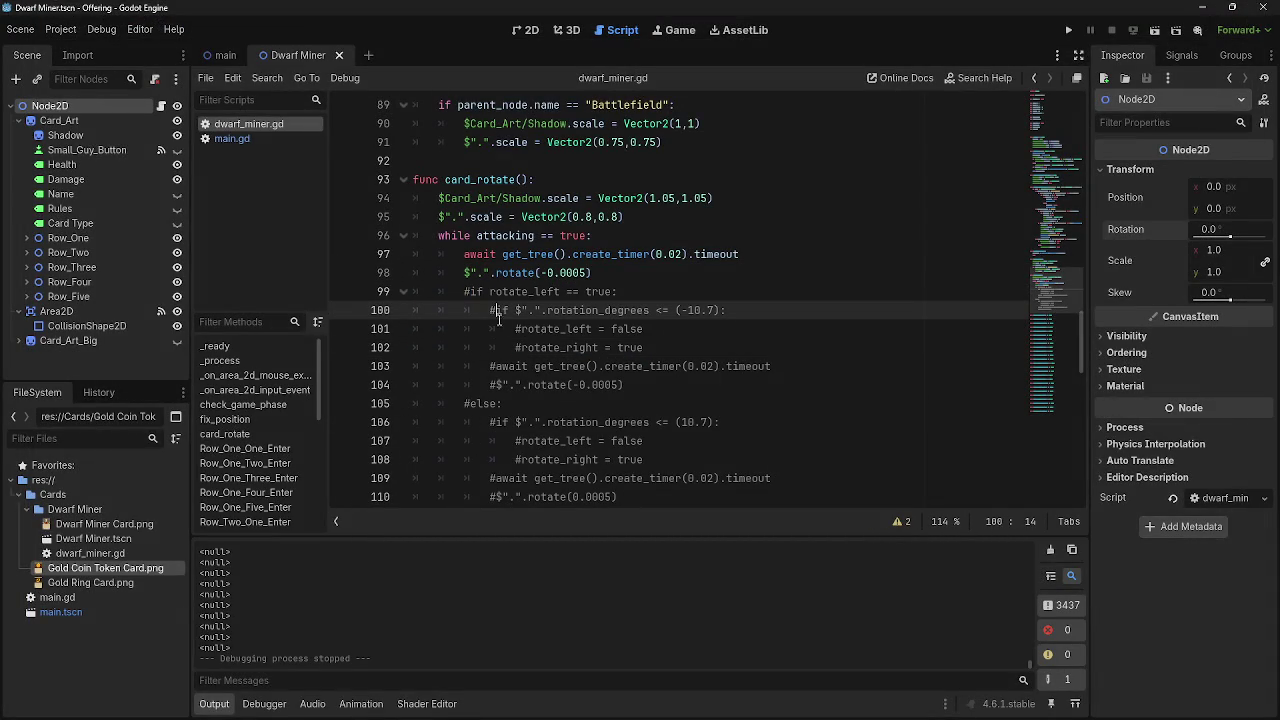
pyautogui.press('BackSpace')
pyautogui.click(471, 291)
pyautogui.press('BackSpace')
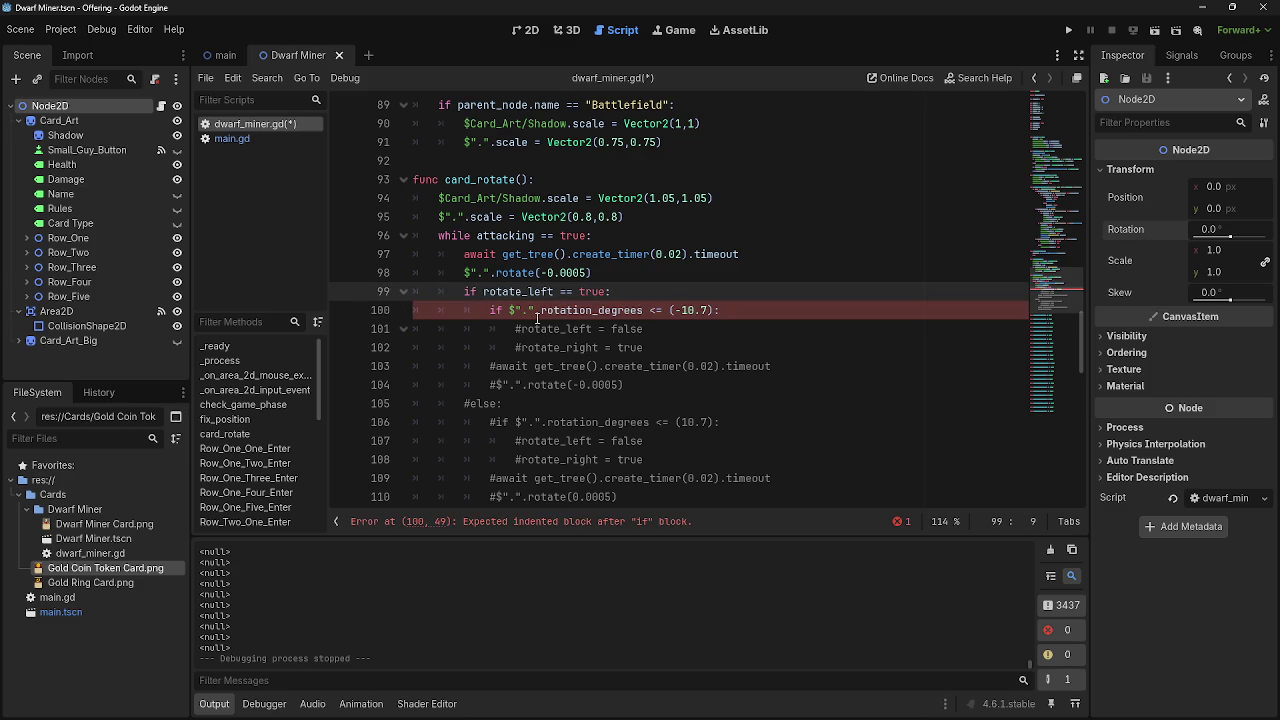
pyautogui.click(735, 313)
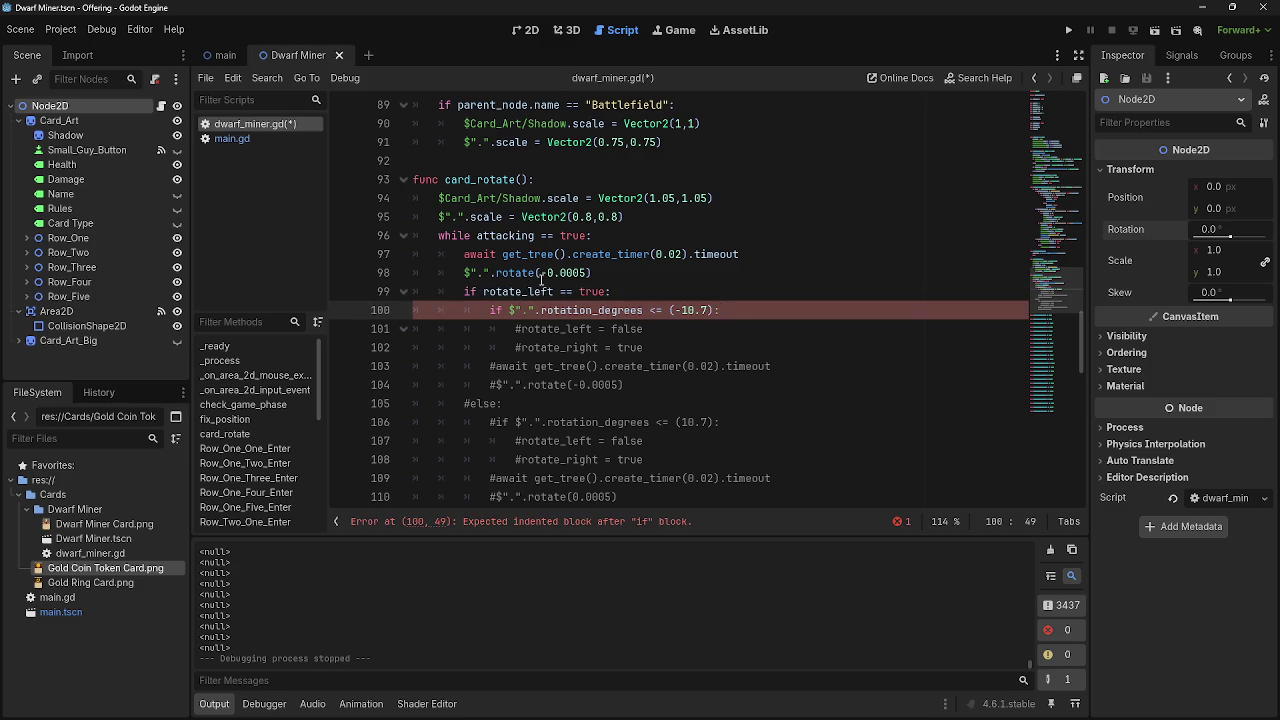
pyautogui.click(620, 236)
pyautogui.press('Return')
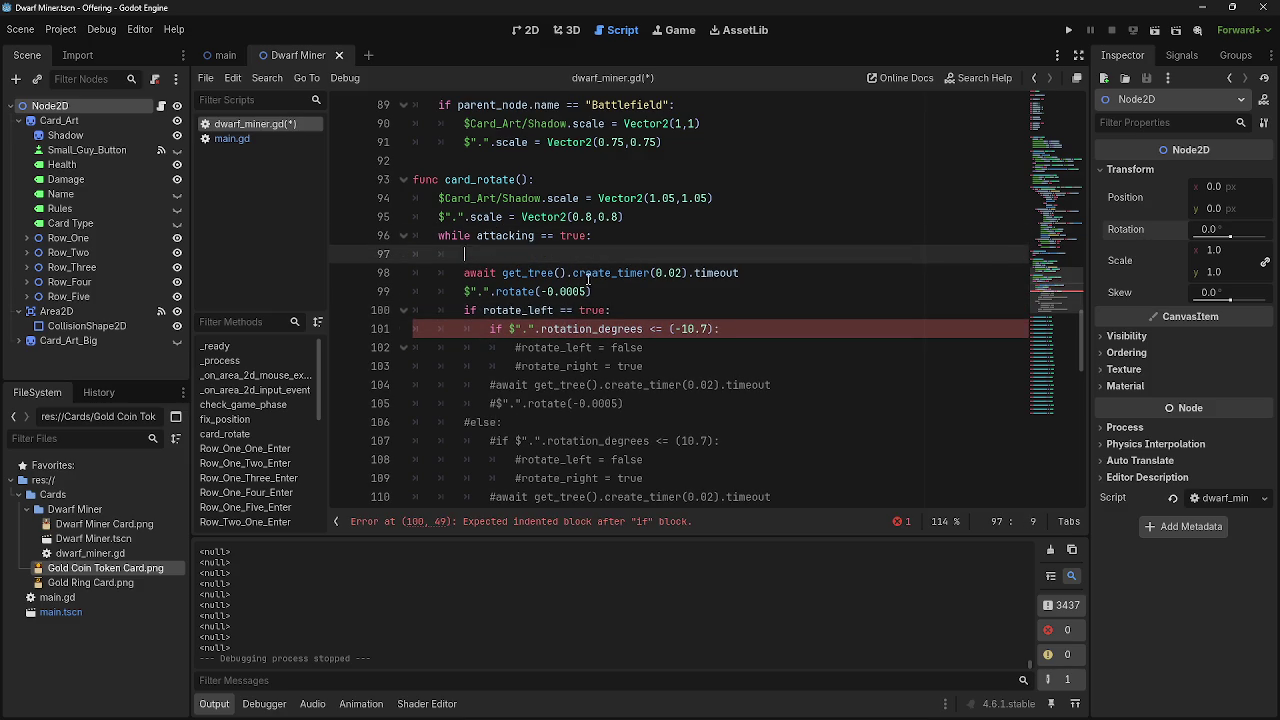
# Step: Move the -10.7 rotation limit check to the top of the while loop, indenting the await and rotate lines
pyautogui.moveTo(622, 310); pyautogui.dragTo(463, 311)
pyautogui.moveTo(540, 310); pyautogui.dragTo(648, 254)
pyautogui.click(648, 254)
pyautogui.click(463, 272)
pyautogui.press('Tab')
pyautogui.click(463, 291)
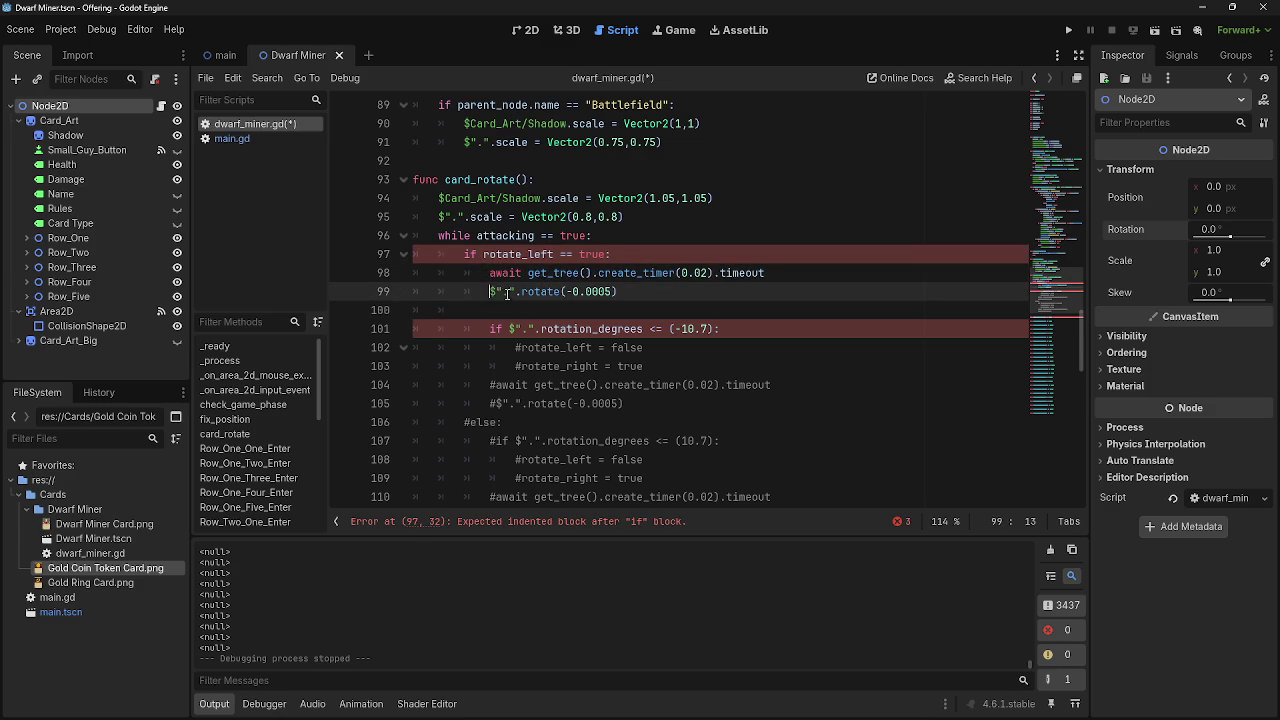
pyautogui.press('Tab')
pyautogui.click(680, 241)
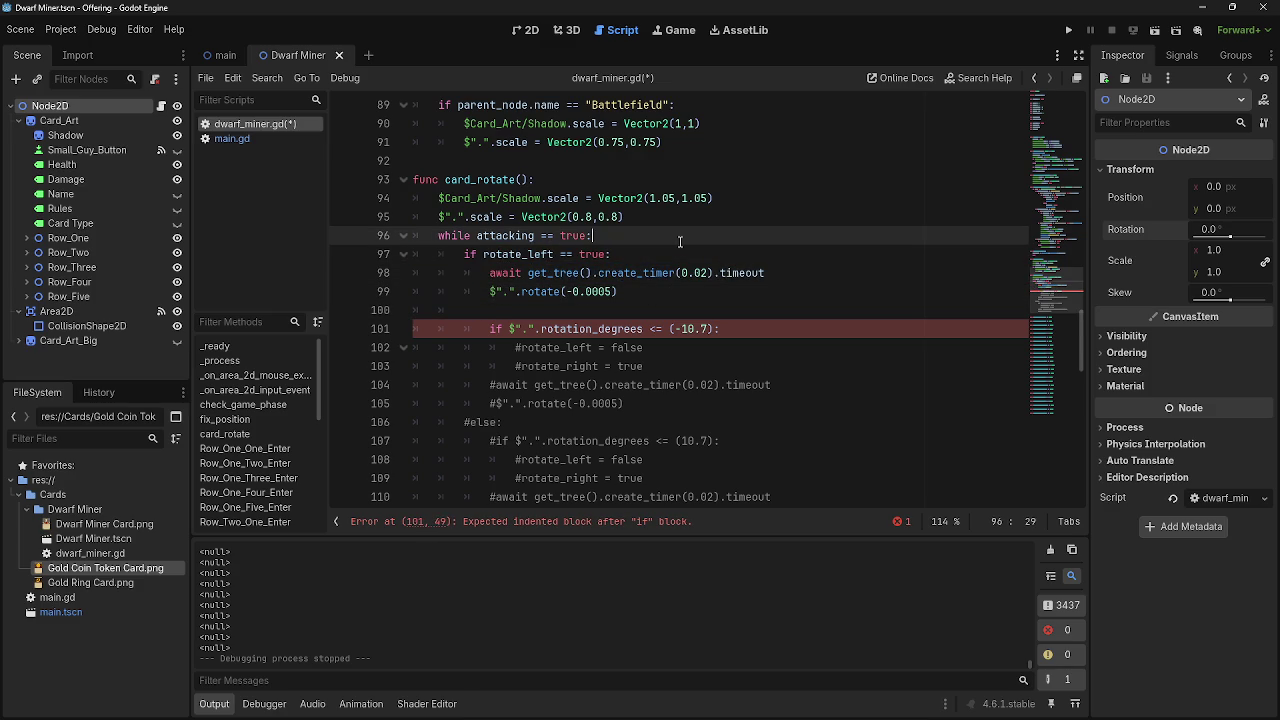
pyautogui.press('Return')
pyautogui.moveTo(745, 347)
pyautogui.mouseDown()
pyautogui.moveTo(492, 347)
pyautogui.moveTo(463, 254)
pyautogui.mouseUp()
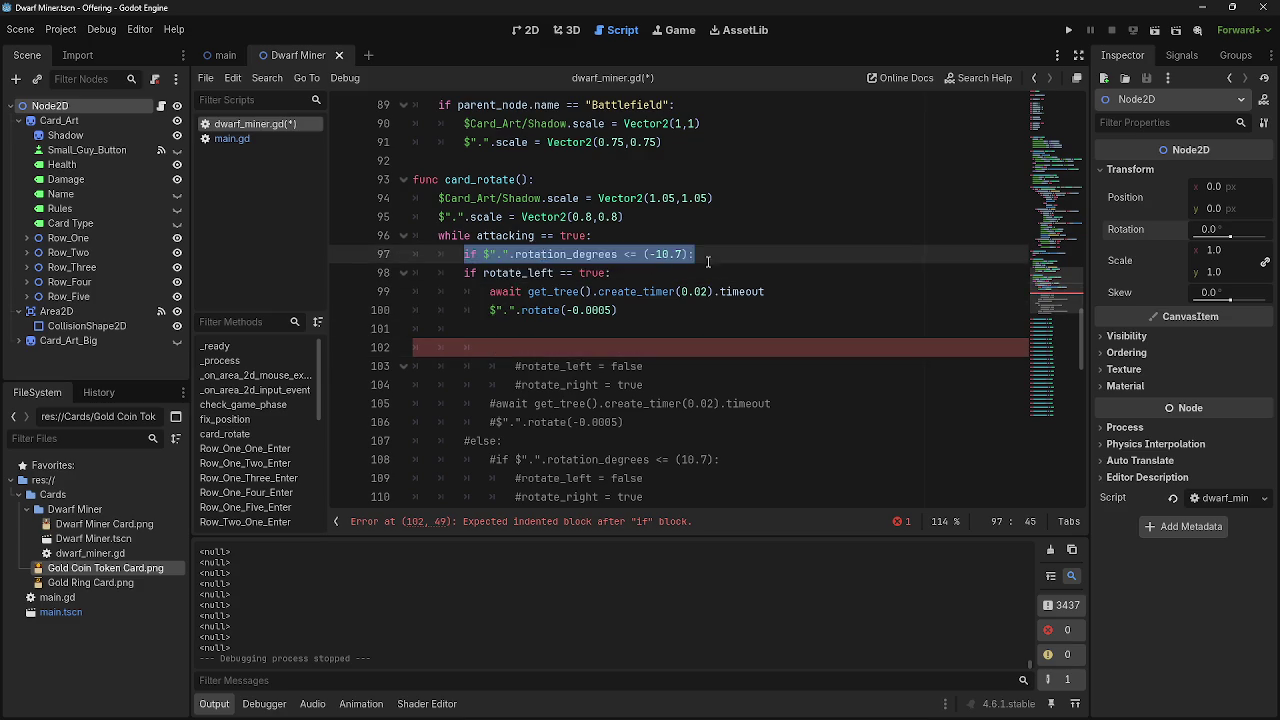
pyautogui.press('Return')
# Step: Uncomment rotate_left = false and rotate_right = true under the limit check, then run the game
pyautogui.moveTo(643, 403)
pyautogui.mouseDown()
pyautogui.moveTo(518, 387)
pyautogui.moveTo(533, 272)
pyautogui.mouseUp()
pyautogui.click(517, 291)
pyautogui.press('Delete')
pyautogui.press('BackSpace')
pyautogui.click(636, 296)
pyautogui.click(1068, 30)
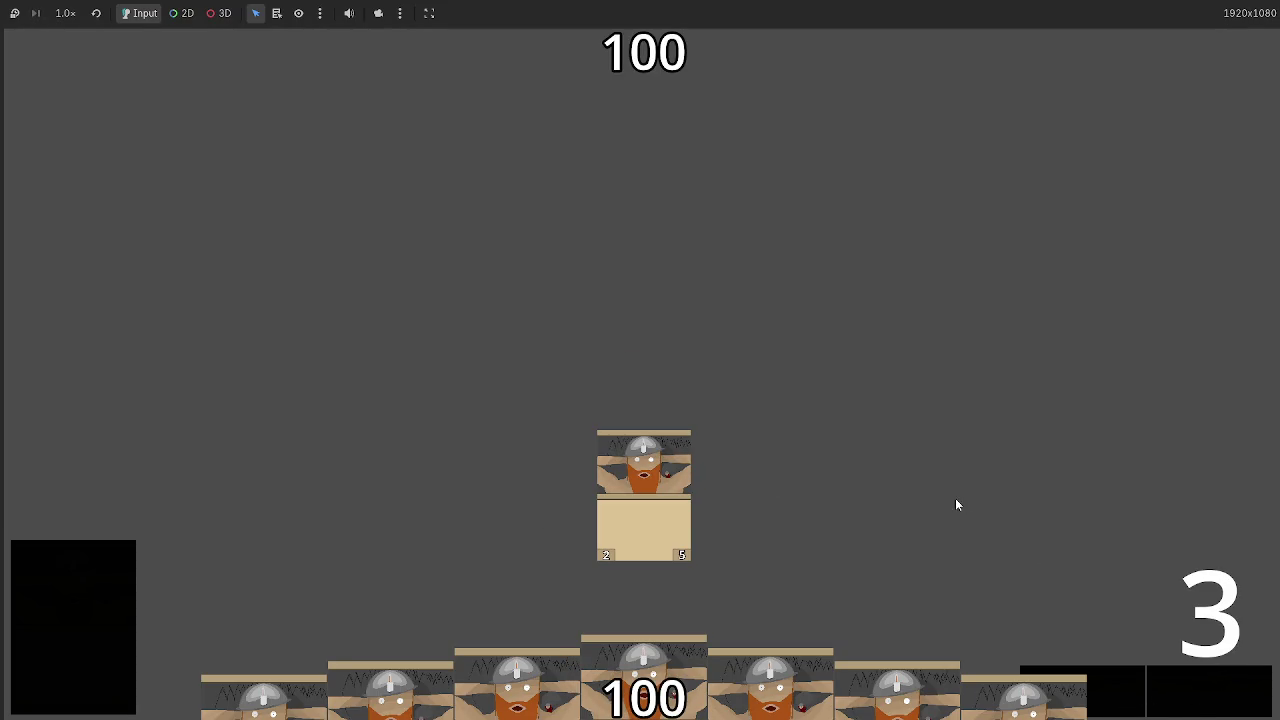
# Step: Stop the test run and insert an empty line after the limit check
pyautogui.press('F8')
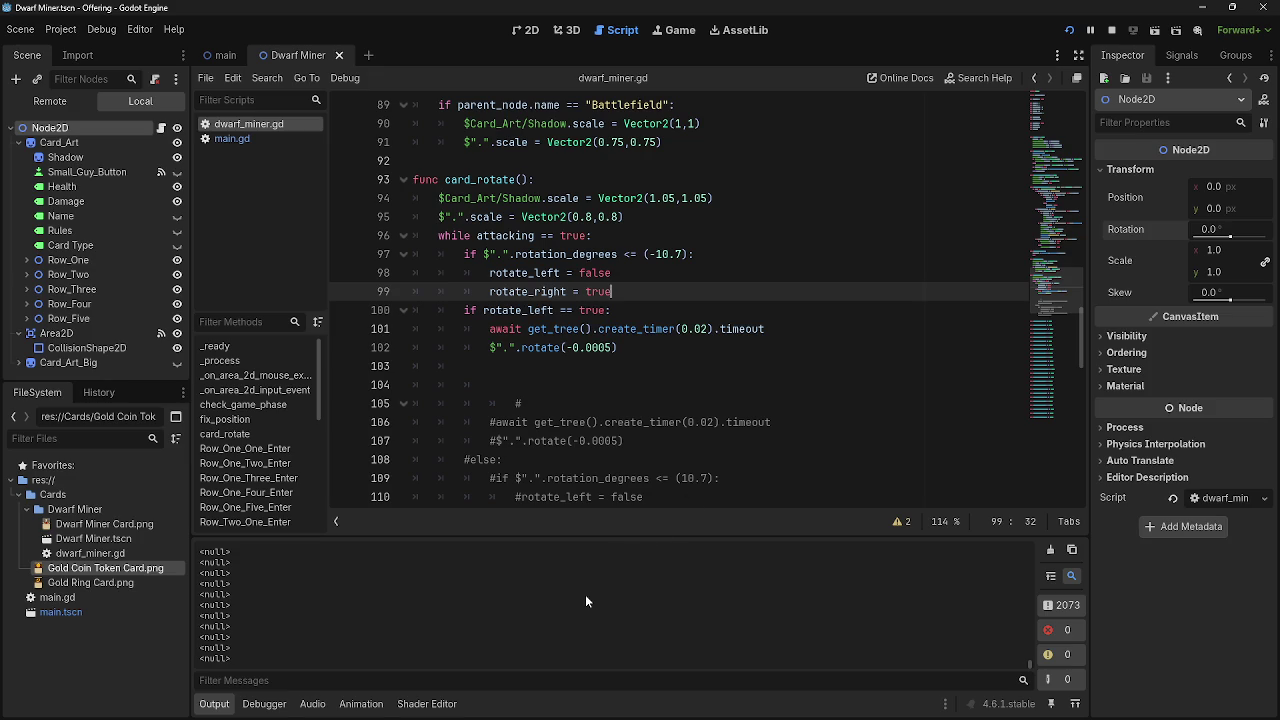
pyautogui.hotkey('alt', 'Tab')
pyautogui.click(1111, 31)
pyautogui.click(745, 254)
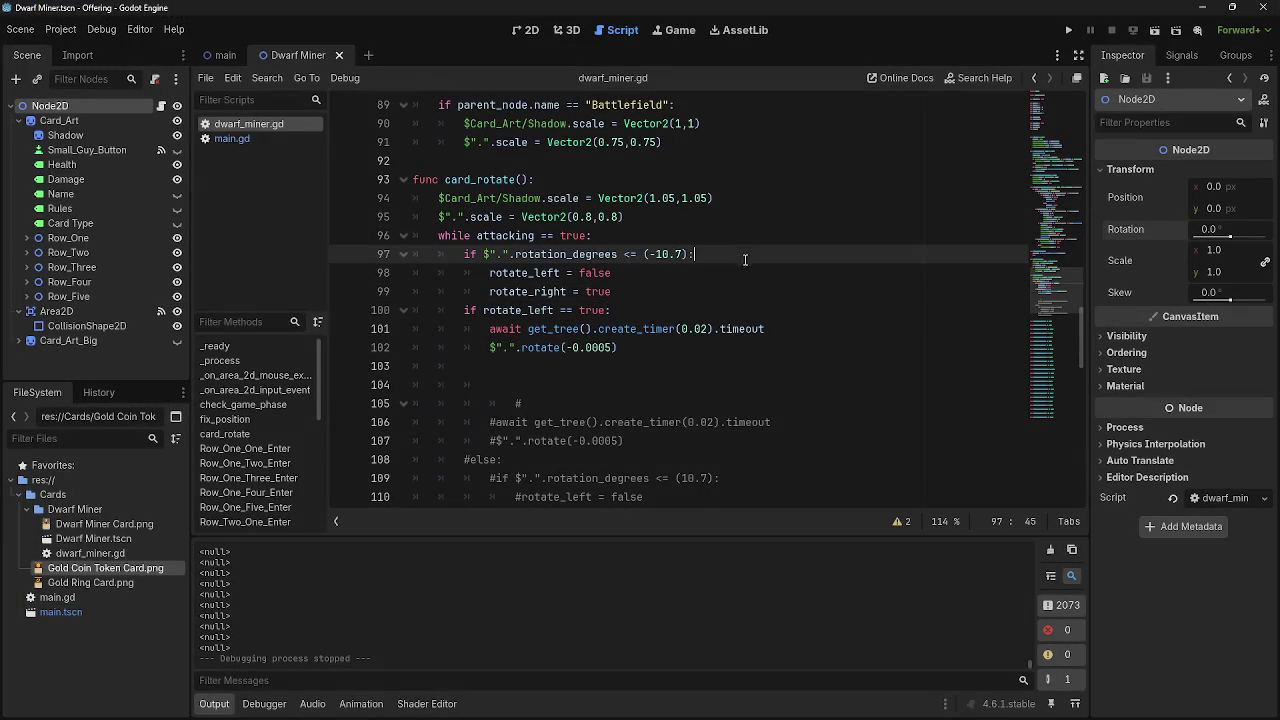
pyautogui.press('Return')
# Step: Move the 0.02-second await timer line from the branch to the loop's first line, then rerun the game
pyautogui.moveTo(766, 347); pyautogui.dragTo(490, 347)
pyautogui.hotkey('ctrl', 'c')
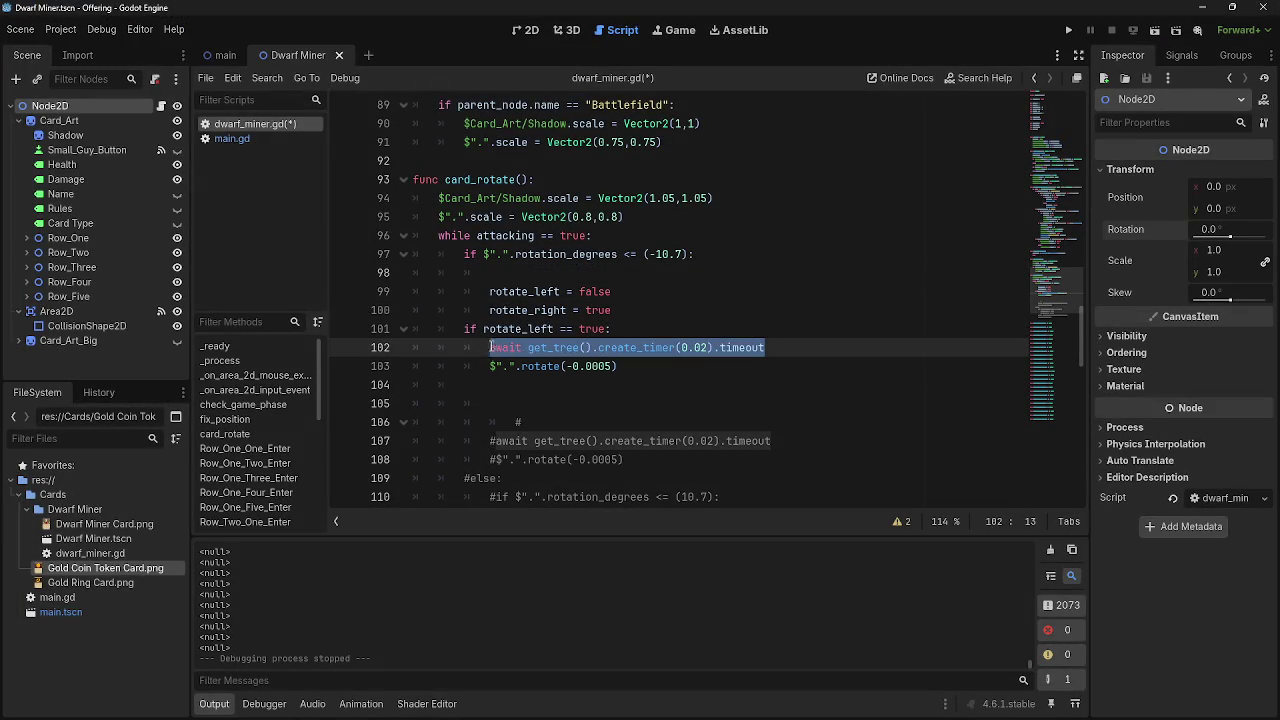
pyautogui.click(658, 280)
pyautogui.click(665, 237)
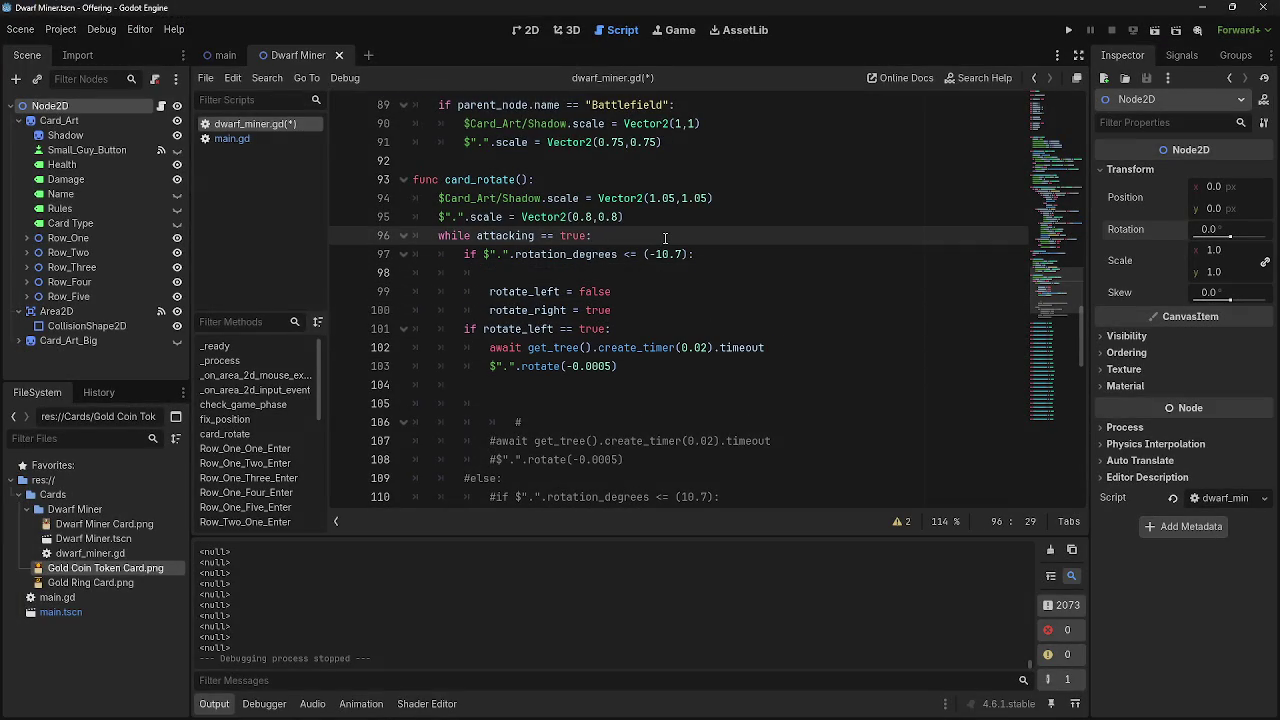
pyautogui.press('Return')
pyautogui.hotkey('ctrl', 'v')
pyautogui.moveTo(789, 366); pyautogui.dragTo(400, 366)
pyautogui.press('BackSpace')
pyautogui.press('BackSpace')
pyautogui.click(560, 299)
pyautogui.press('BackSpace')
pyautogui.press('BackSpace')
pyautogui.press('BackSpace')
pyautogui.press('F5')
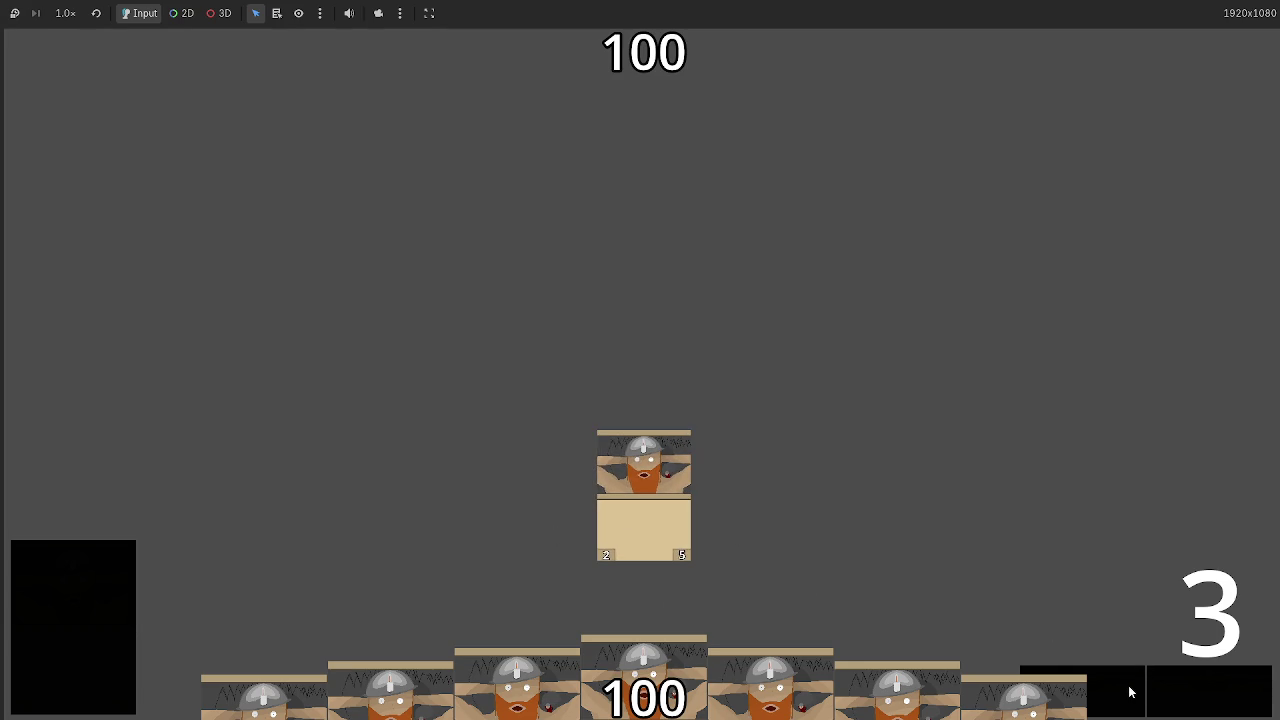
pyautogui.hotkey('alt', 'Tab')
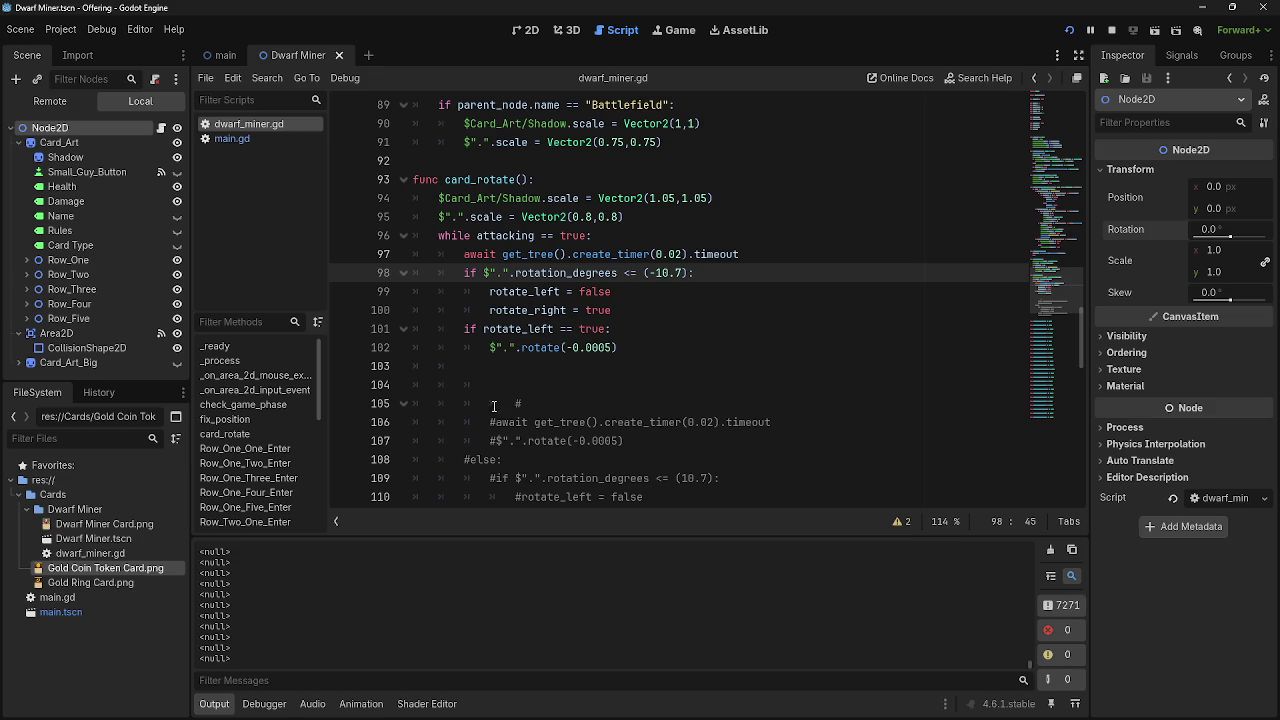
# Step: Delete the await get_tree().create_timer(0.02).timeout line from line 97 of the while loop
pyautogui.scroll(3, 522, 366)
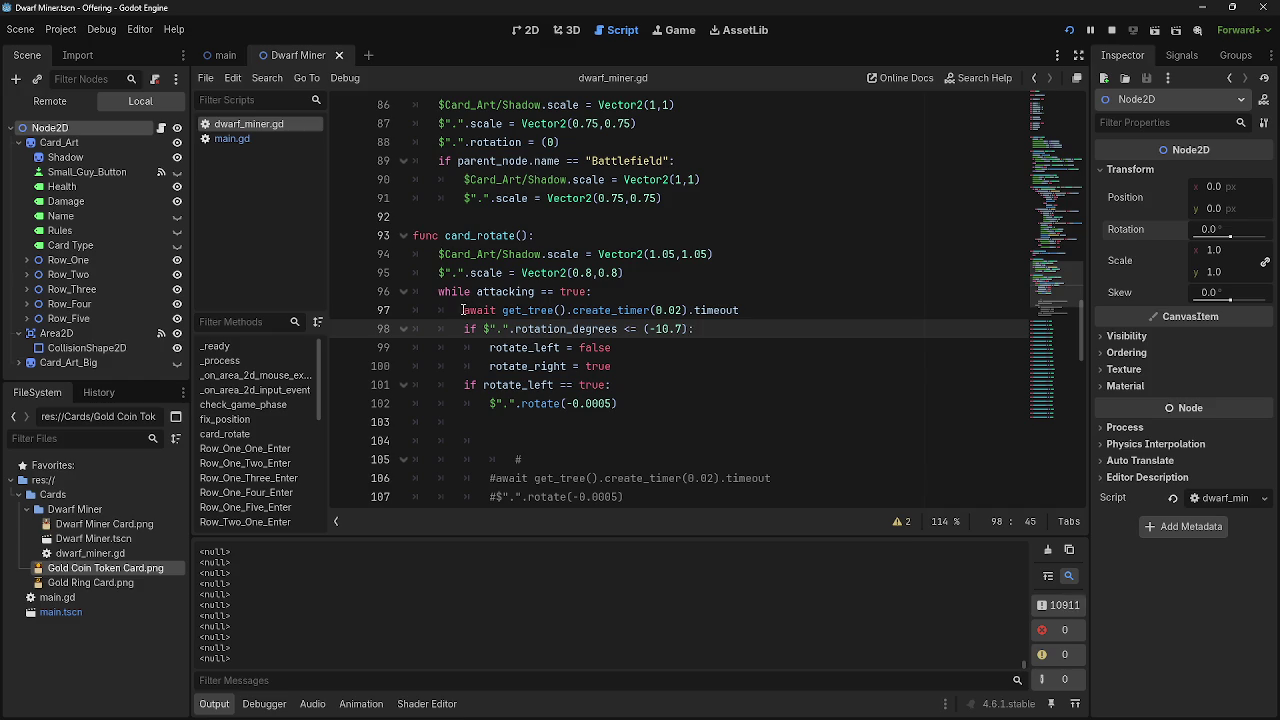
pyautogui.moveTo(464, 310); pyautogui.dragTo(750, 309)
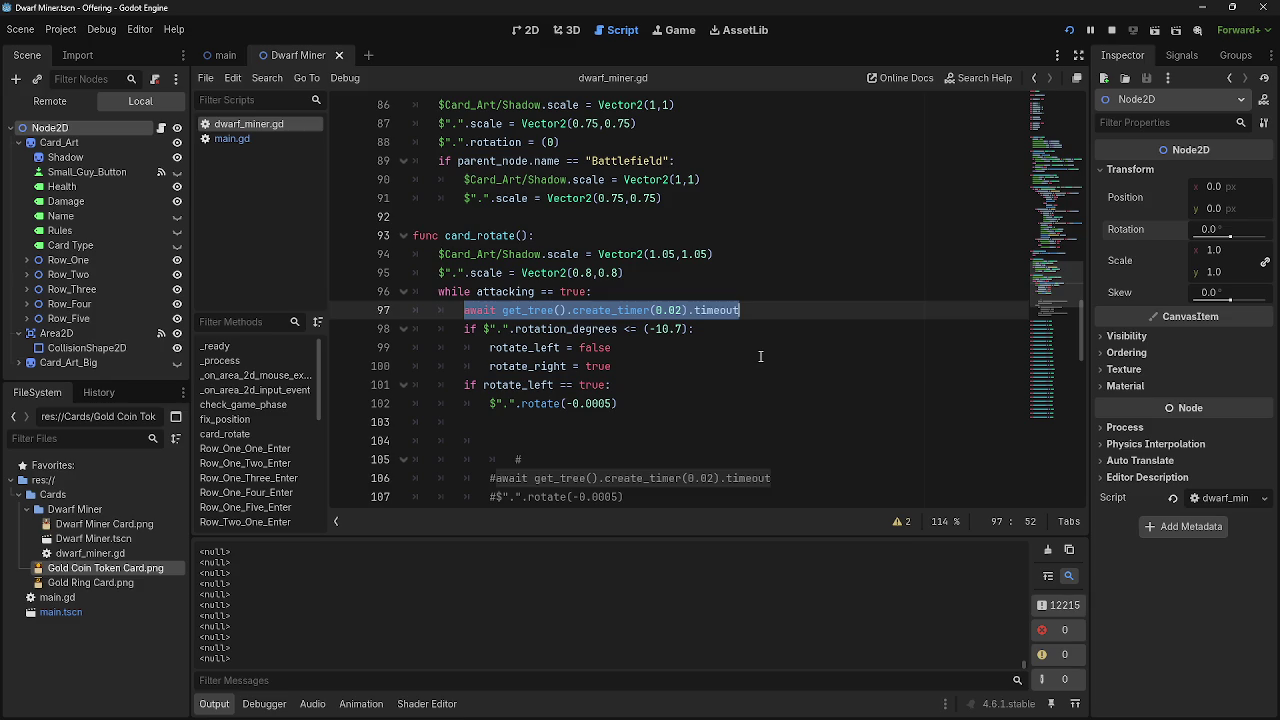
pyautogui.click(744, 310)
pyautogui.moveTo(744, 310); pyautogui.dragTo(464, 310)
pyautogui.moveTo(480, 273)
pyautogui.moveTo(600, 310); pyautogui.dragTo(582, 432)
pyautogui.hotkey('ctrl', 'z')
pyautogui.tripleClick(524, 316)
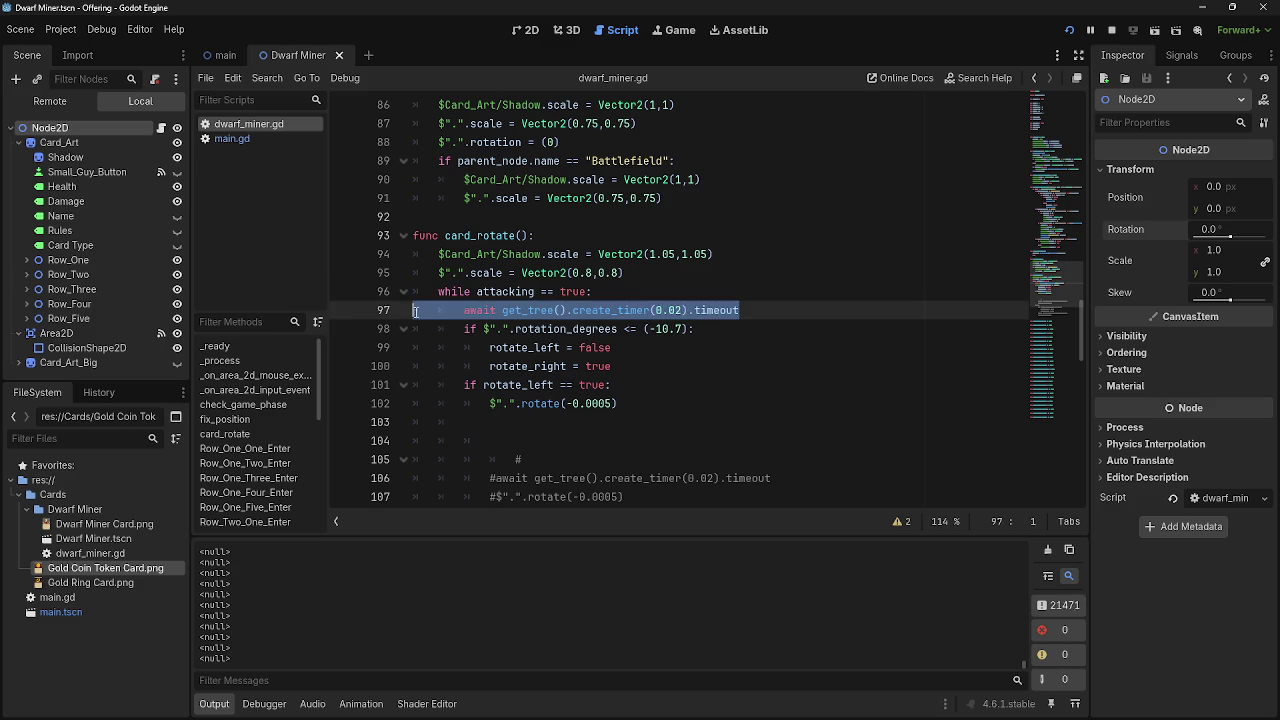
pyautogui.press('BackSpace')
pyautogui.press('BackSpace')
pyautogui.click(681, 404)
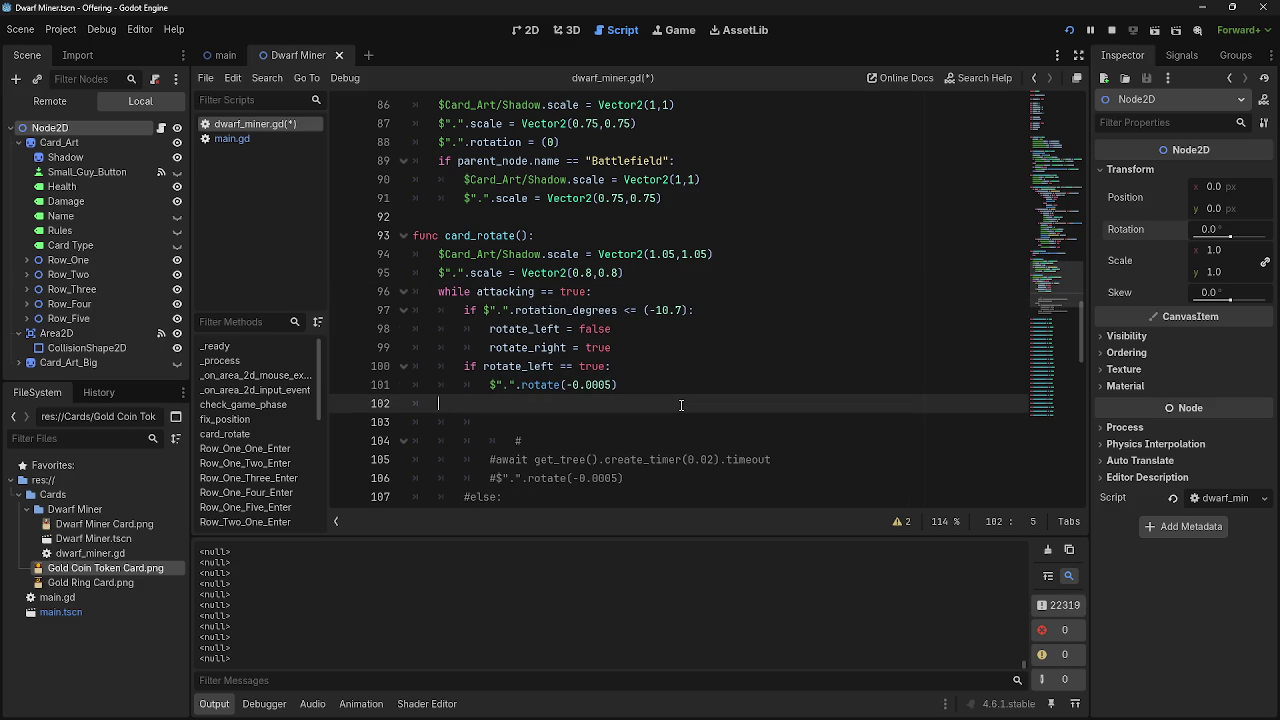
# Step: Paste the await line on line 102 and test-run the game, playing a Dwarf Miner card and advancing turns
pyautogui.hotkey('ctrl', 'v')
pyautogui.click(1069, 30)
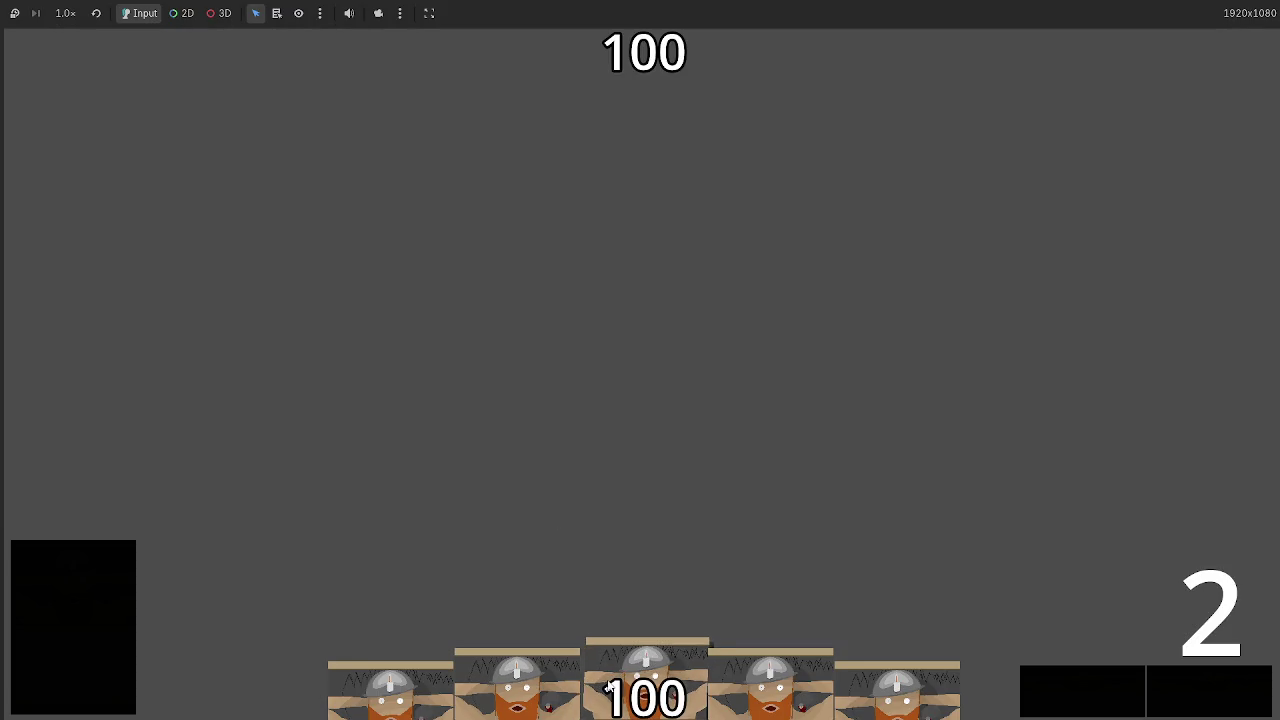
pyautogui.click(640, 665)
pyautogui.click(1211, 685)
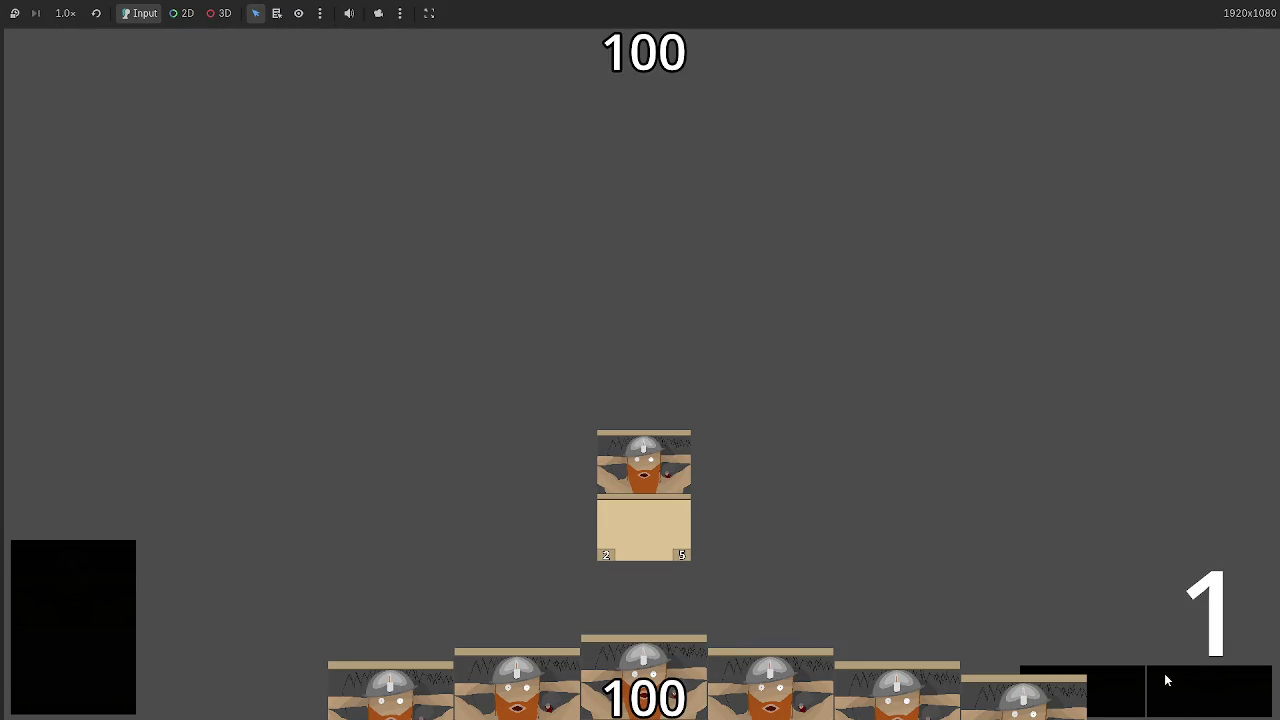
pyautogui.click(1164, 674)
pyautogui.click(1152, 675)
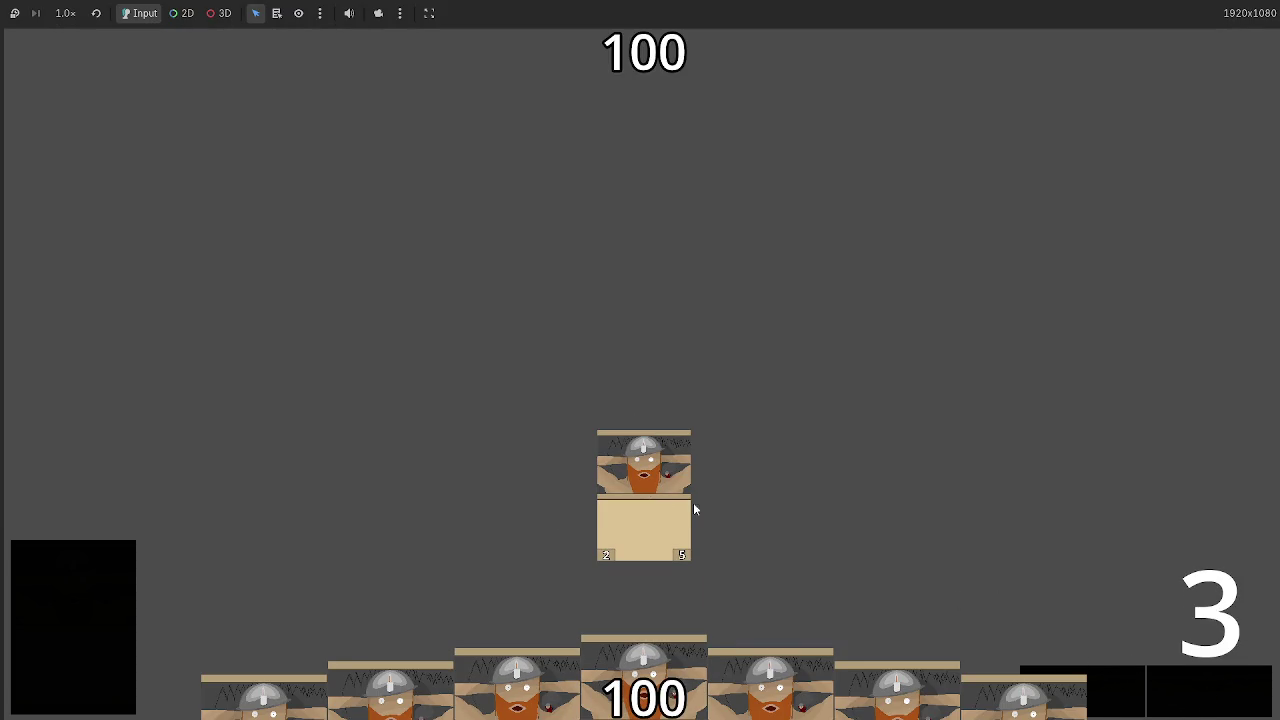
# Step: Stop the game and select the await line on line 102
pyautogui.hotkey('alt', 'Tab')
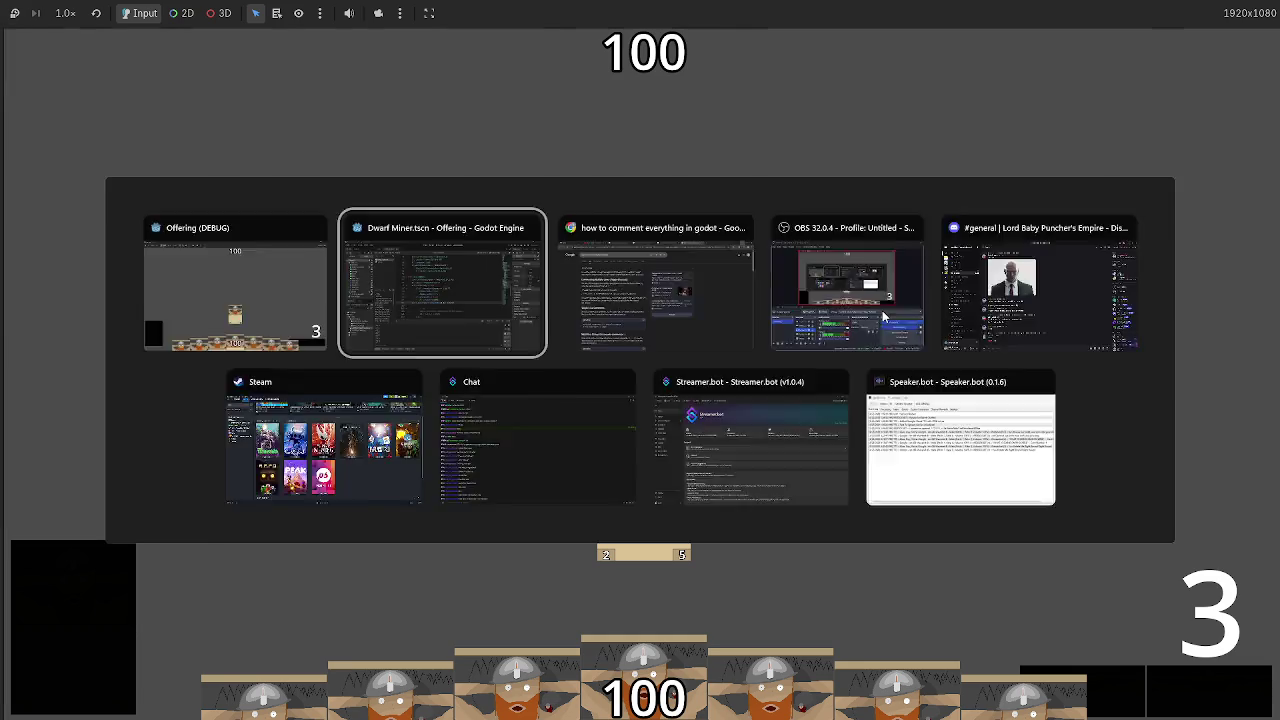
pyautogui.click(1108, 30)
pyautogui.moveTo(714, 403); pyautogui.dragTo(432, 405)
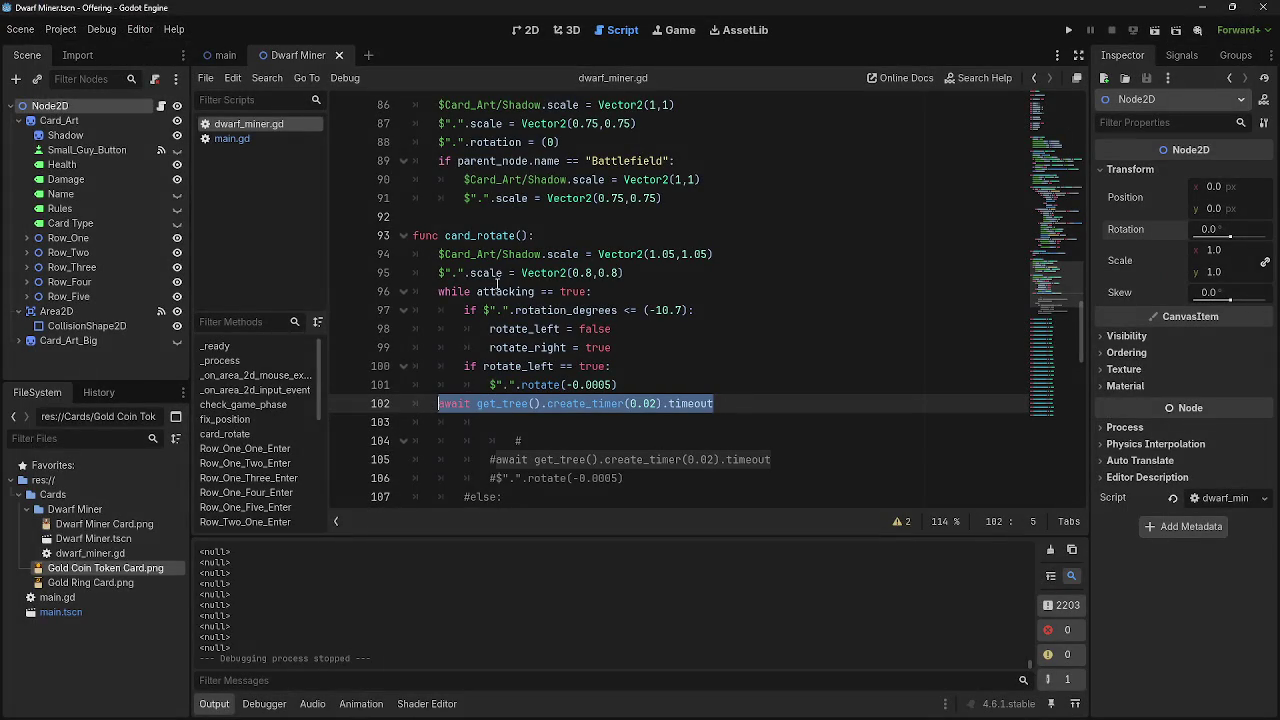
# Step: Delete the await timer line on line 102
pyautogui.moveTo(493, 290)
pyautogui.click(729, 406)
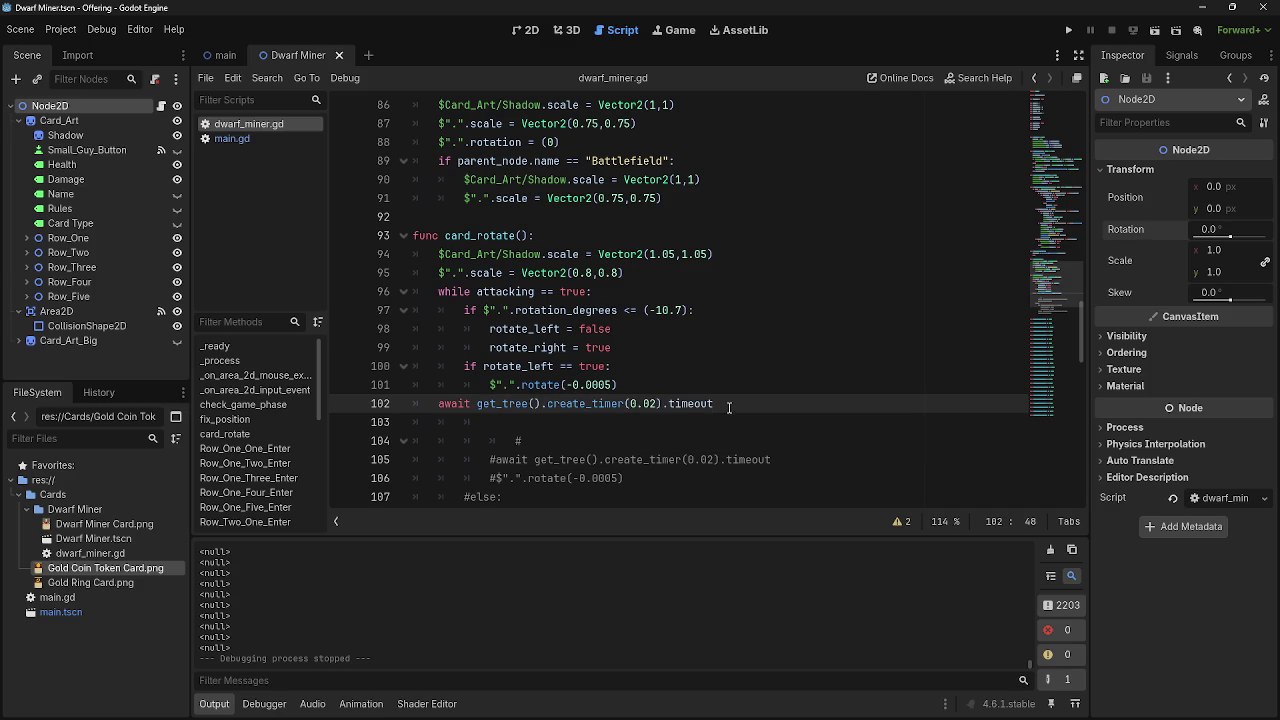
pyautogui.moveTo(729, 406); pyautogui.dragTo(437, 403)
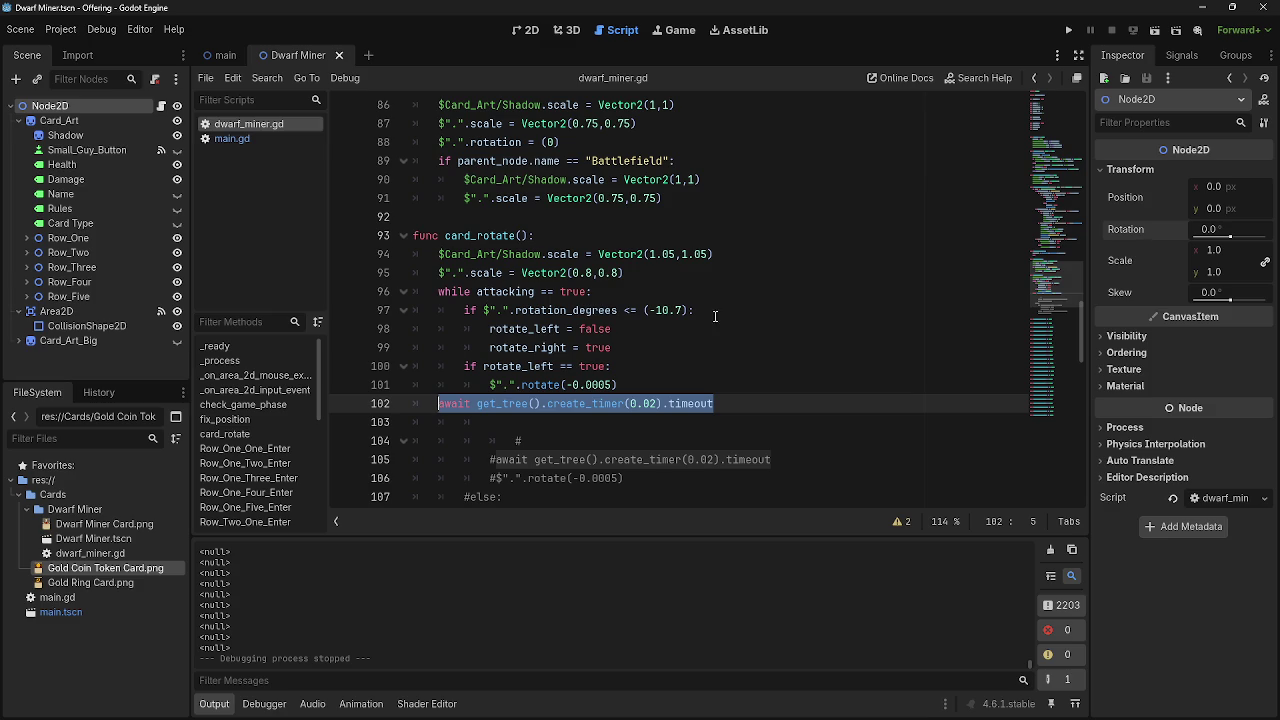
pyautogui.press('BackSpace')
pyautogui.press('BackSpace')
pyautogui.press('BackSpace')
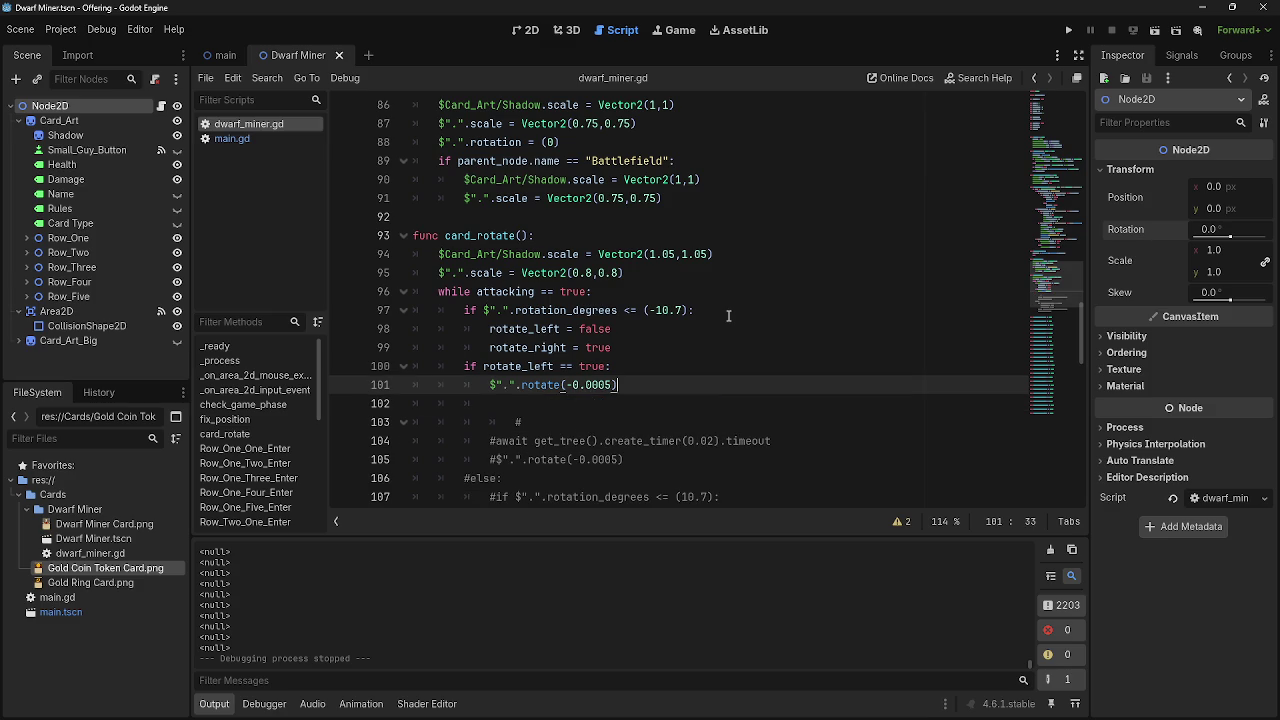
# Step: Replace 'while attacking == true:' with 'for i in 5000000:', trimming the oversized loop count
pyautogui.moveTo(589, 293); pyautogui.dragTo(437, 297)
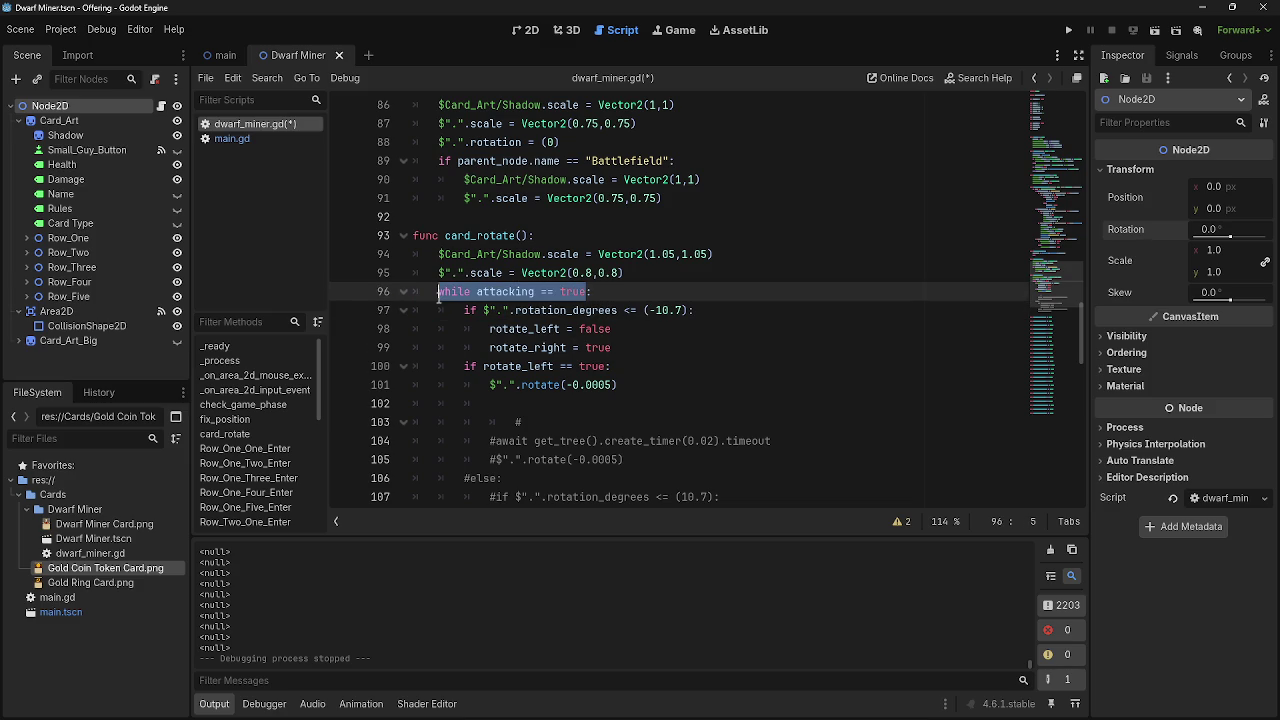
pyautogui.write('for i in 5000000000000000000000:')
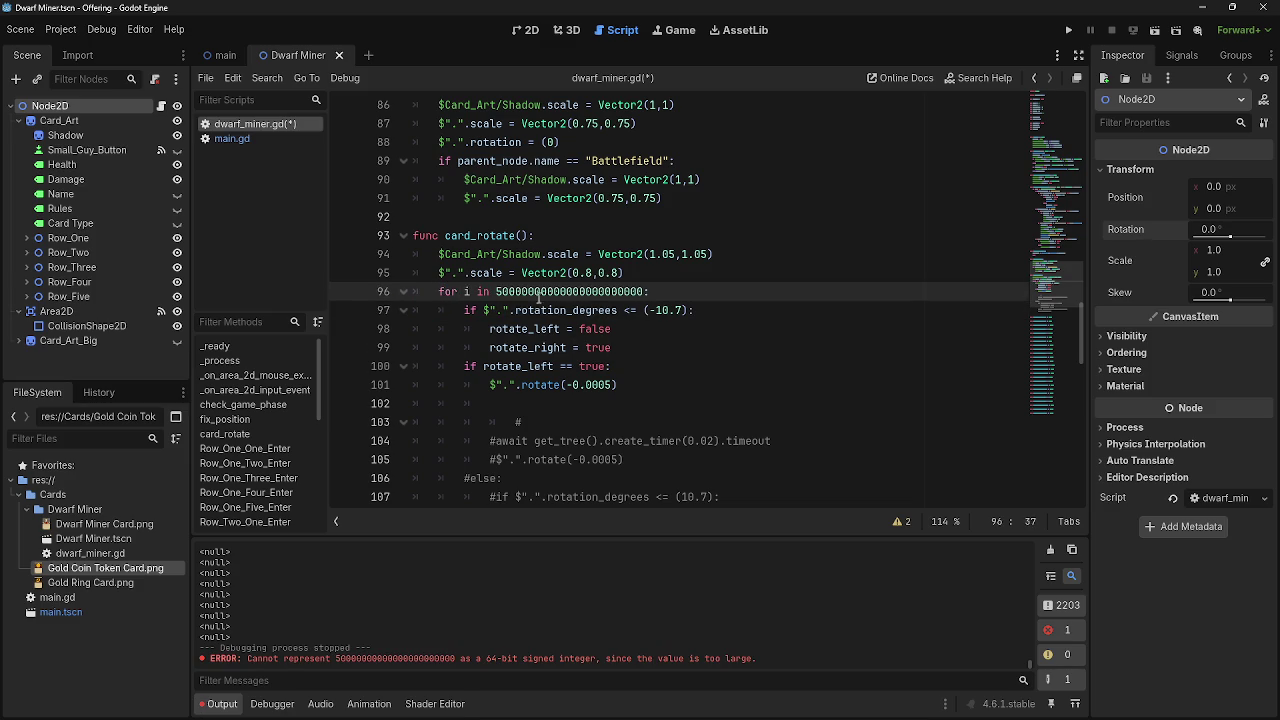
pyautogui.click(761, 350)
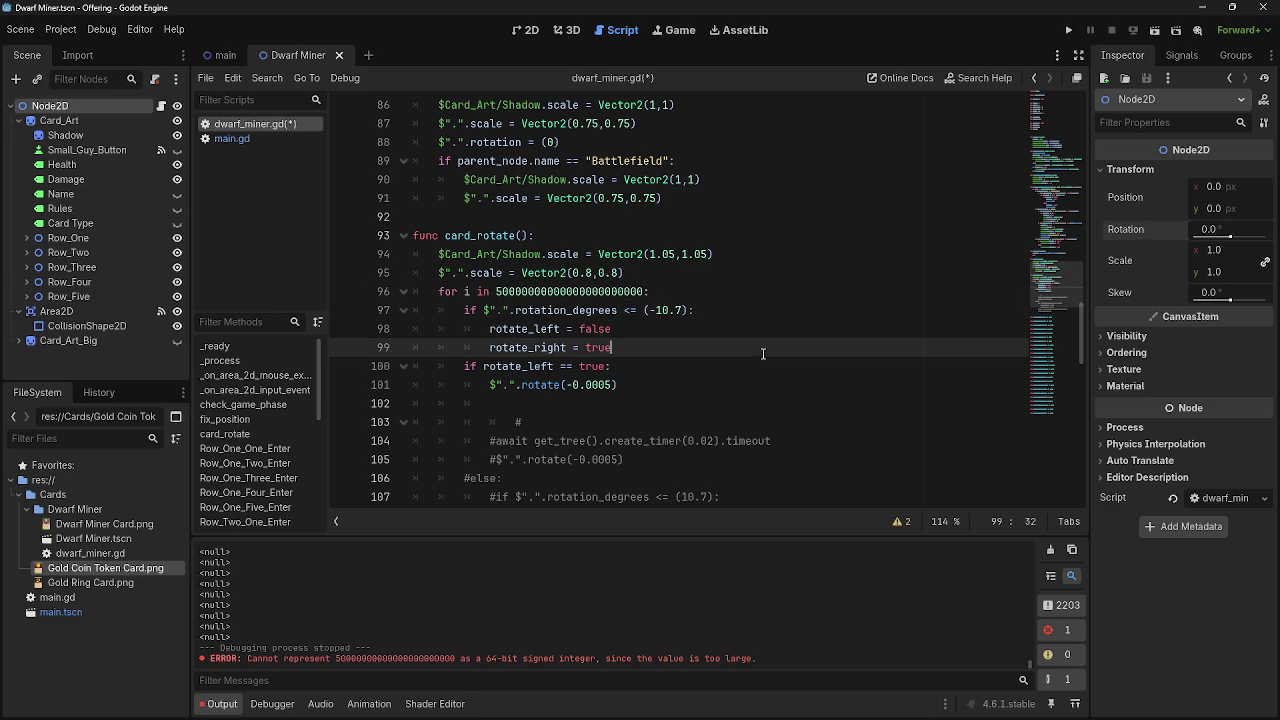
pyautogui.click(586, 291)
pyautogui.press('BackSpace')
pyautogui.press('BackSpace')
pyautogui.press('BackSpace')
pyautogui.press('Delete')
pyautogui.press('Delete')
pyautogui.press('Delete')
pyautogui.press('Right')
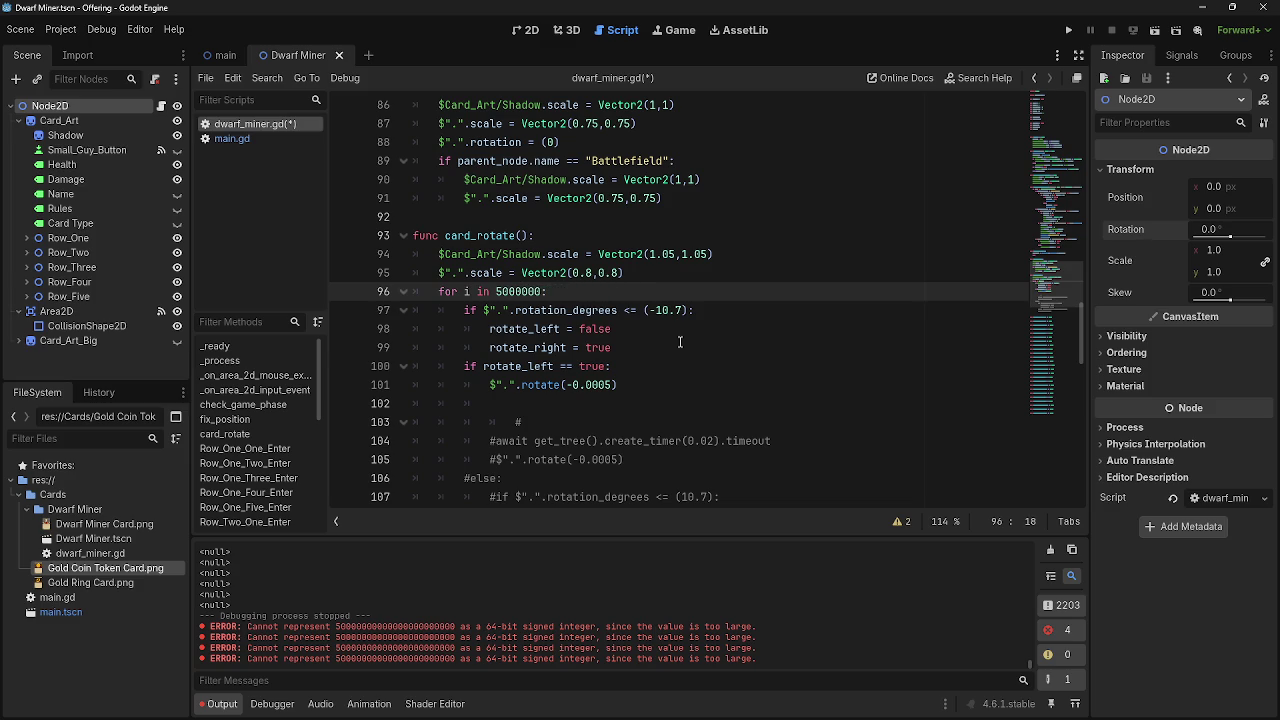
pyautogui.click(680, 342)
pyautogui.click(507, 291)
pyautogui.click(604, 291)
# Step: Test-run the for-loop version by playing a card and advancing turns, then close the game
pyautogui.click(1068, 30)
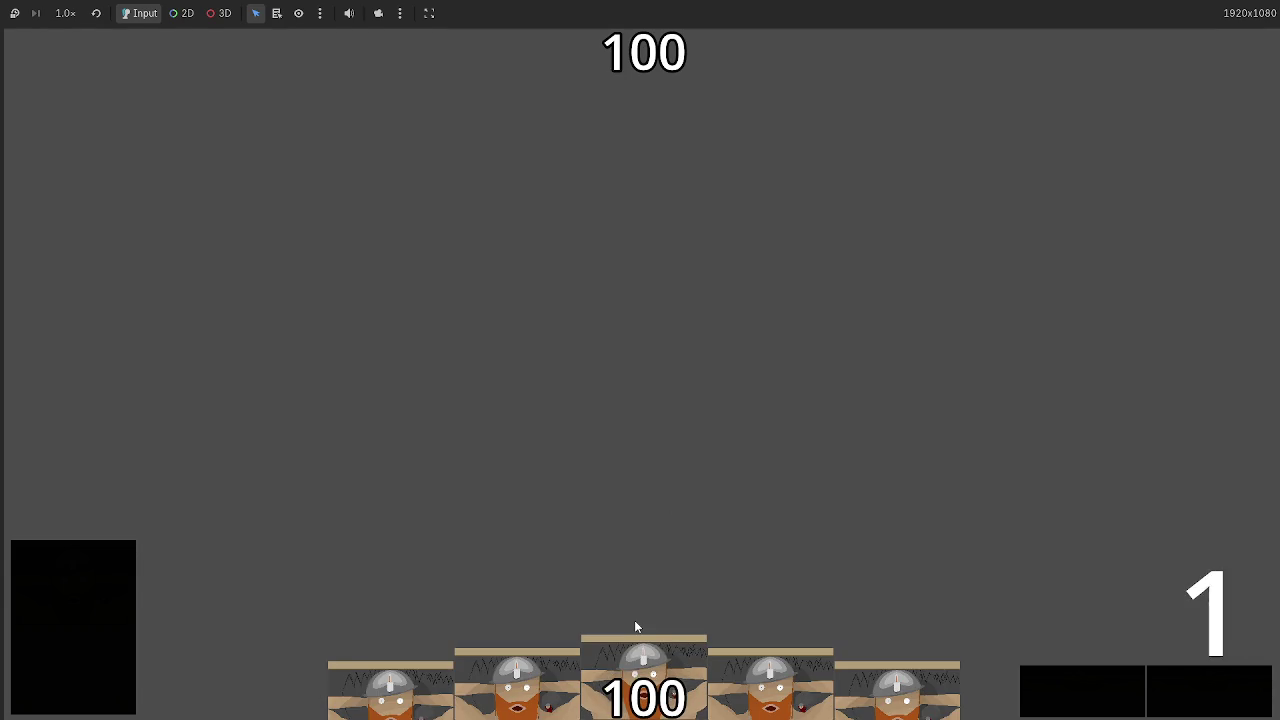
pyautogui.click(634, 630)
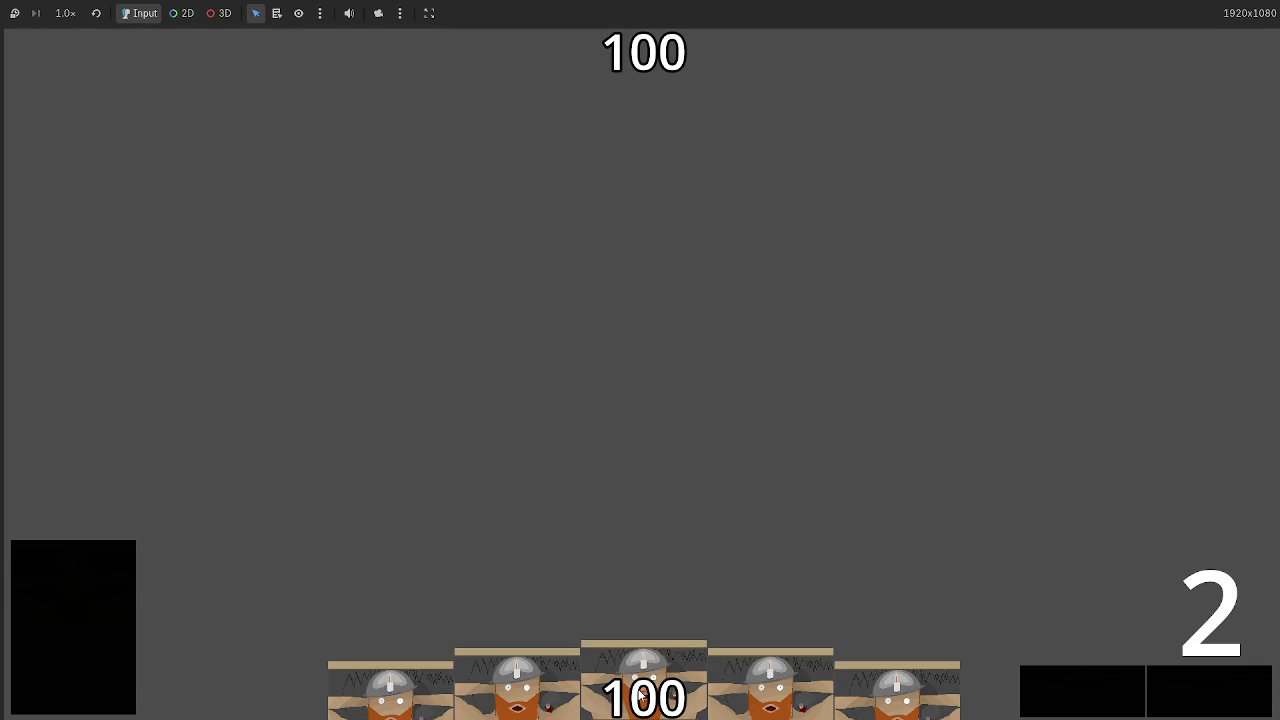
pyautogui.click(1172, 689)
pyautogui.click(1186, 689)
pyautogui.click(1087, 686)
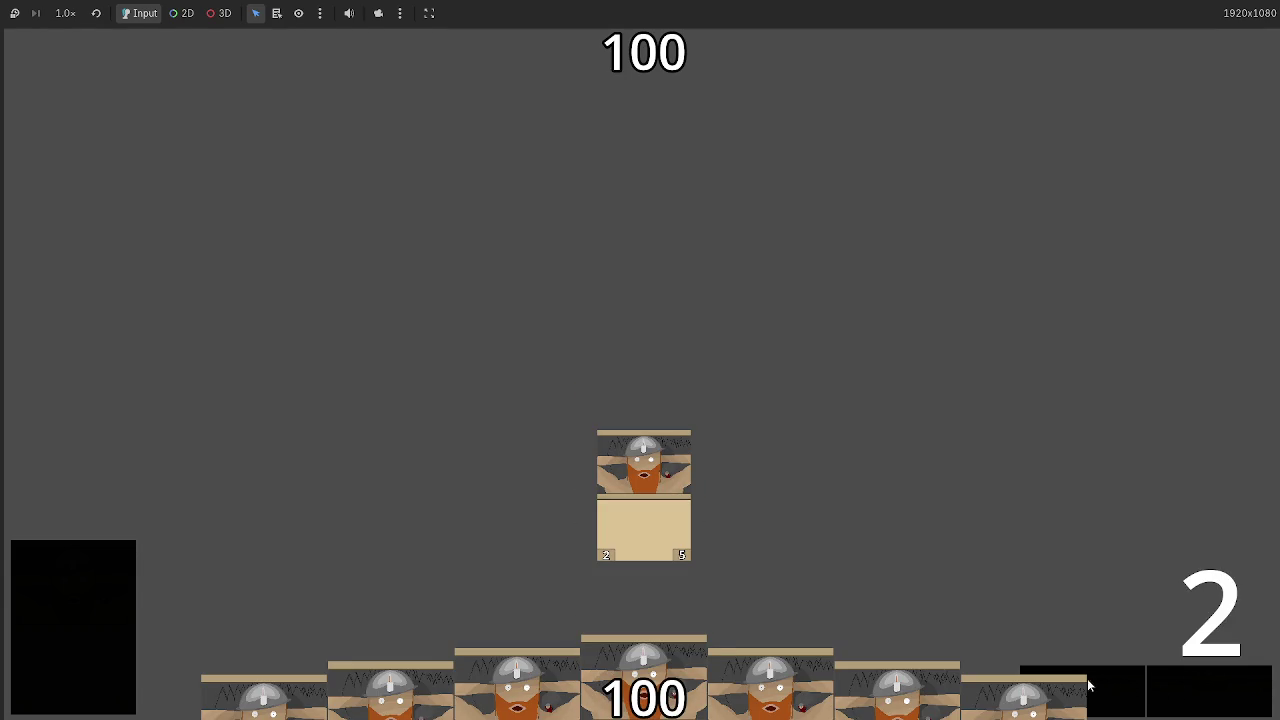
pyautogui.click(1185, 690)
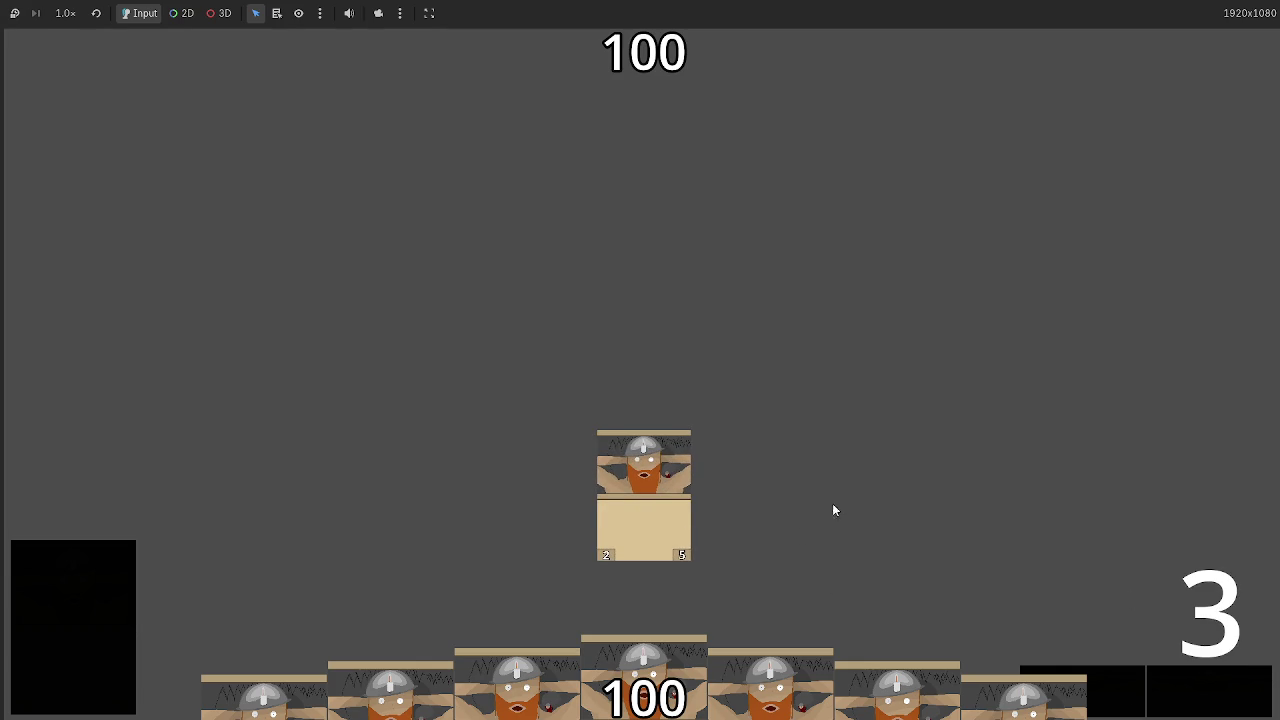
pyautogui.press('F8')
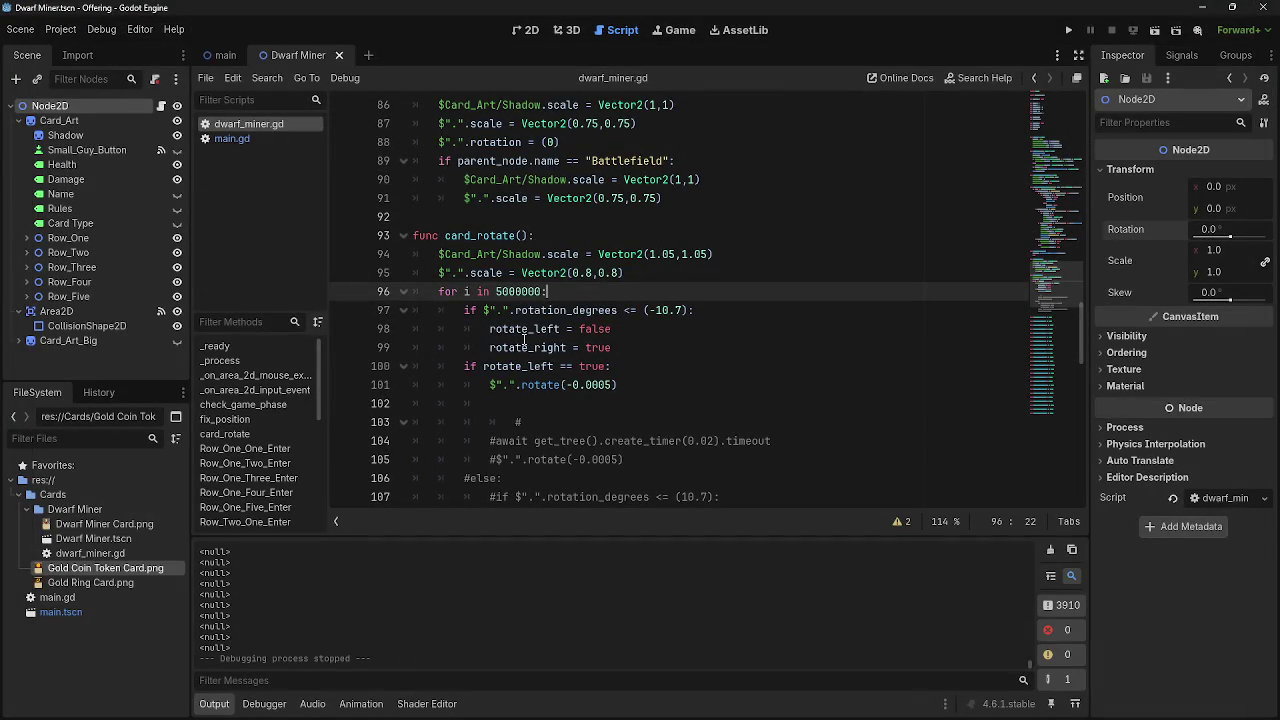
# Step: Undo the recent edits to restore the 'while attacking == true:' loop
pyautogui.moveTo(465, 310); pyautogui.dragTo(688, 311)
pyautogui.press('Up')
pyautogui.write('000000000000000000')
pyautogui.hotkey('ctrl', 'z')
pyautogui.hotkey('ctrl', 'z')
pyautogui.hotkey('ctrl', 'z')
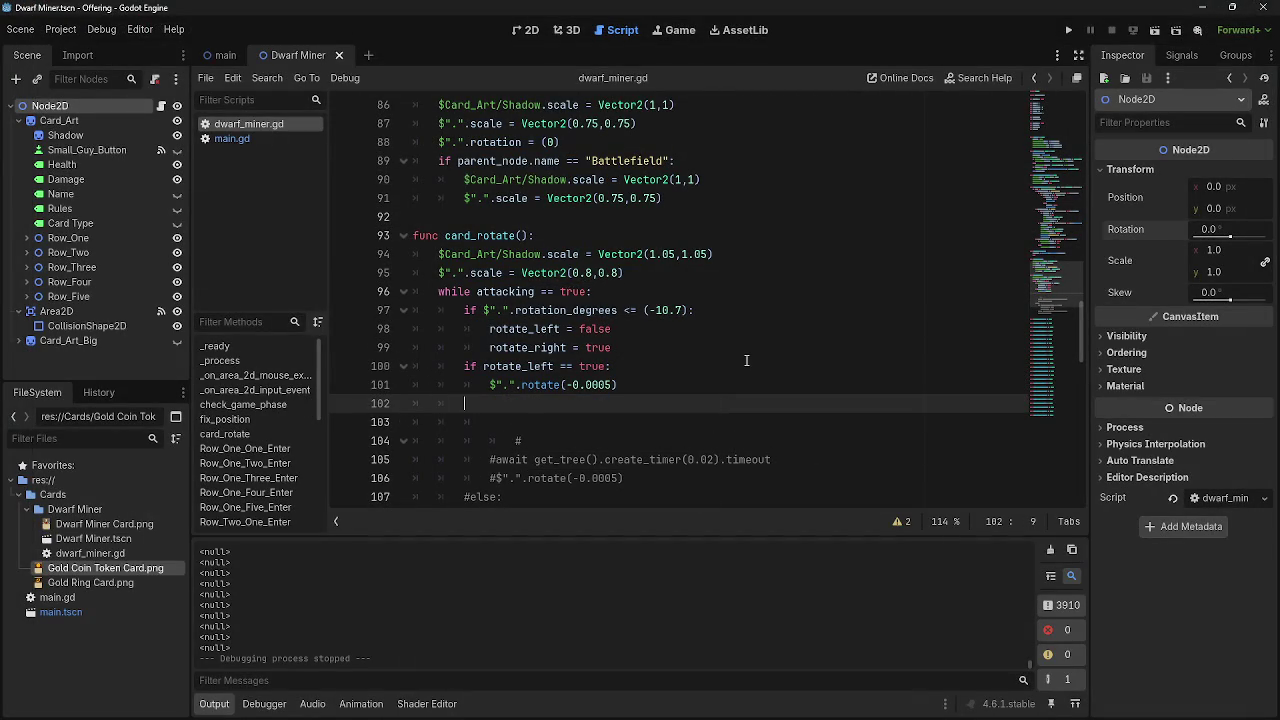
pyautogui.hotkey('ctrl', 'z')
pyautogui.hotkey('ctrl', 'z')
pyautogui.hotkey('ctrl', 'z')
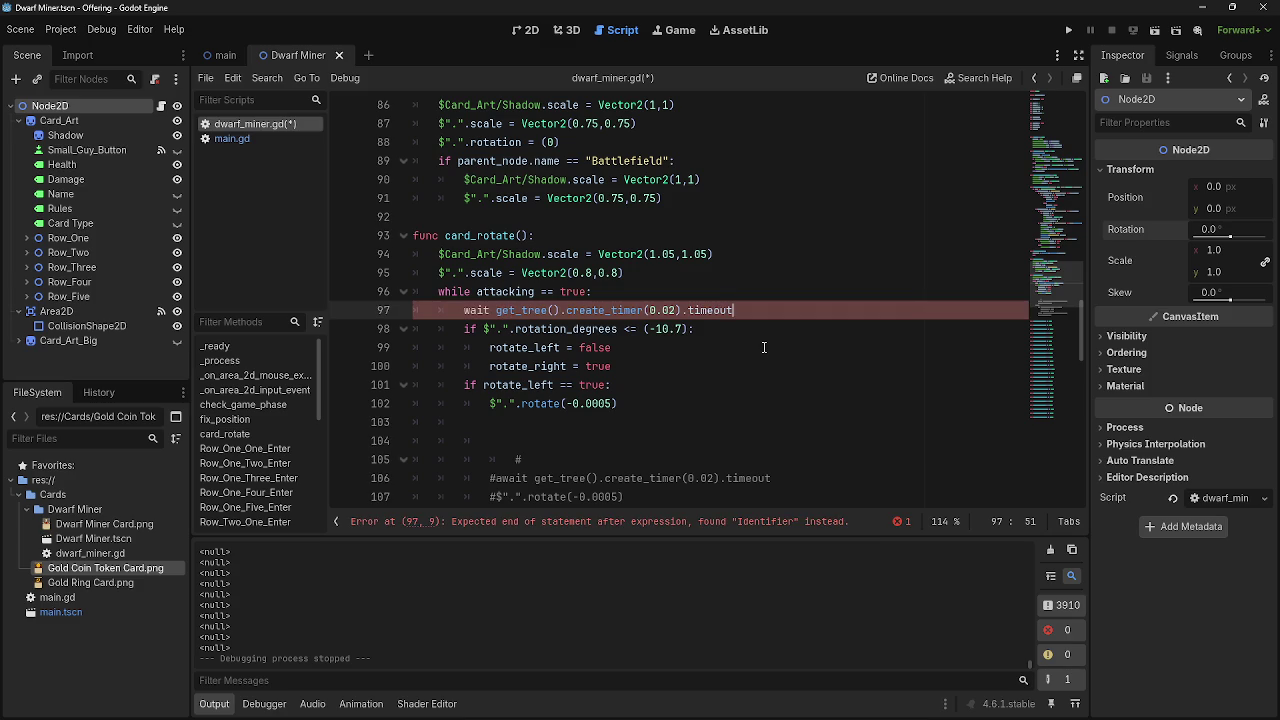
# Step: Fix line 97 to begin with 'await' and delete the stray trailing 'a'
pyautogui.write('a')
pyautogui.click(464, 310)
pyautogui.write('a')
pyautogui.click(789, 303)
pyautogui.press('BackSpace')
pyautogui.hotkey('alt', 'Tab')
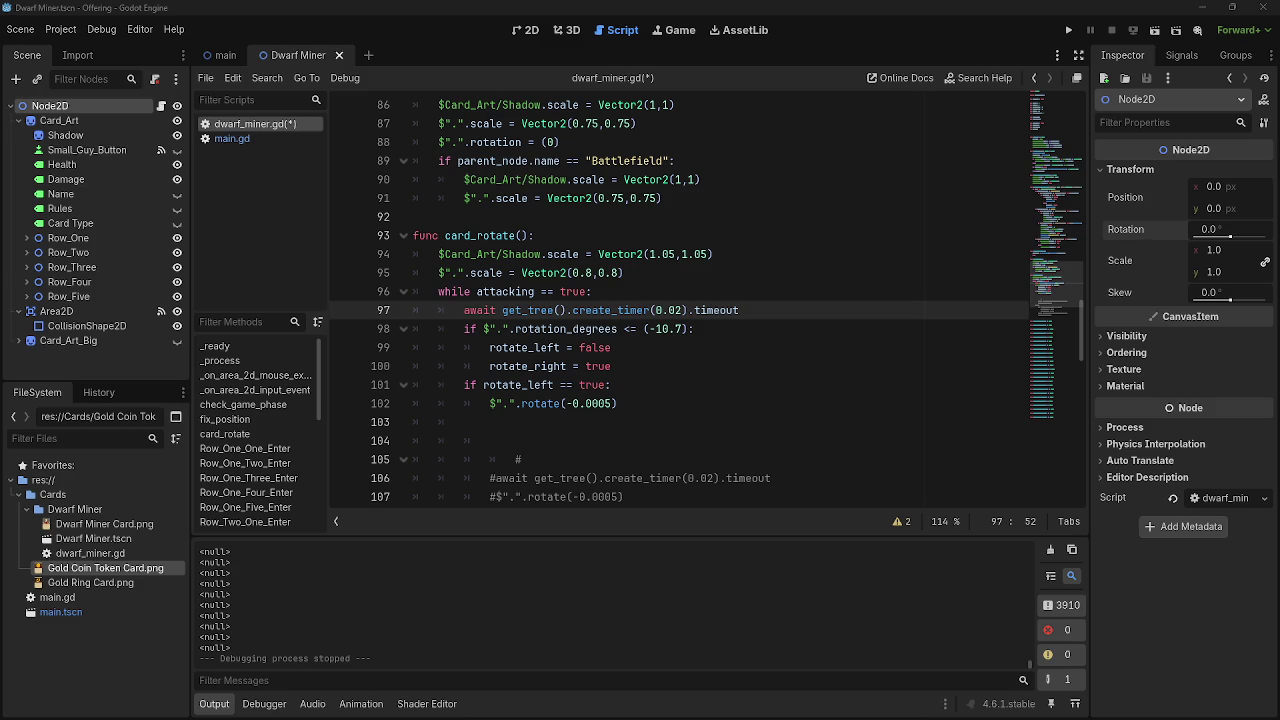
# Step: Inspect the await get_tree().create_timer(0.02).timeout statement on line 97 by selecting its parts
pyautogui.moveTo(466, 310); pyautogui.dragTo(802, 306)
pyautogui.click(802, 306)
pyautogui.moveTo(562, 310); pyautogui.dragTo(740, 310)
pyautogui.click(793, 308)
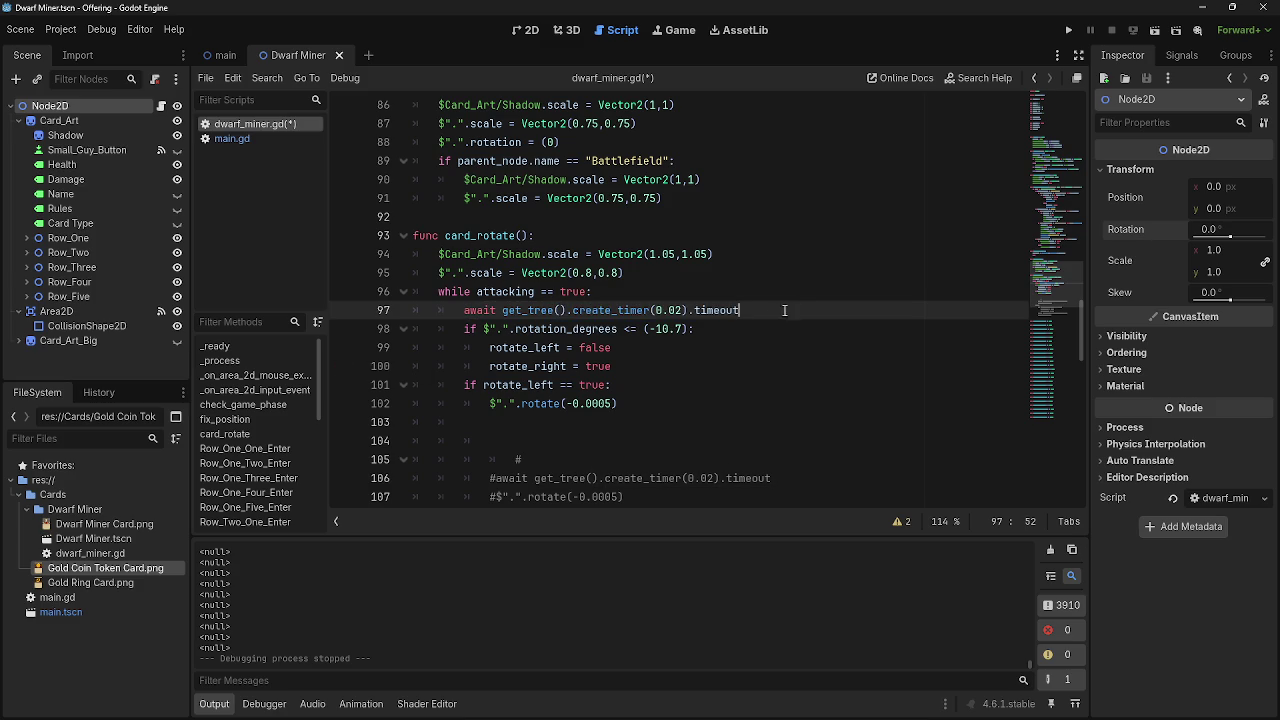
pyautogui.moveTo(502, 310); pyautogui.dragTo(662, 310)
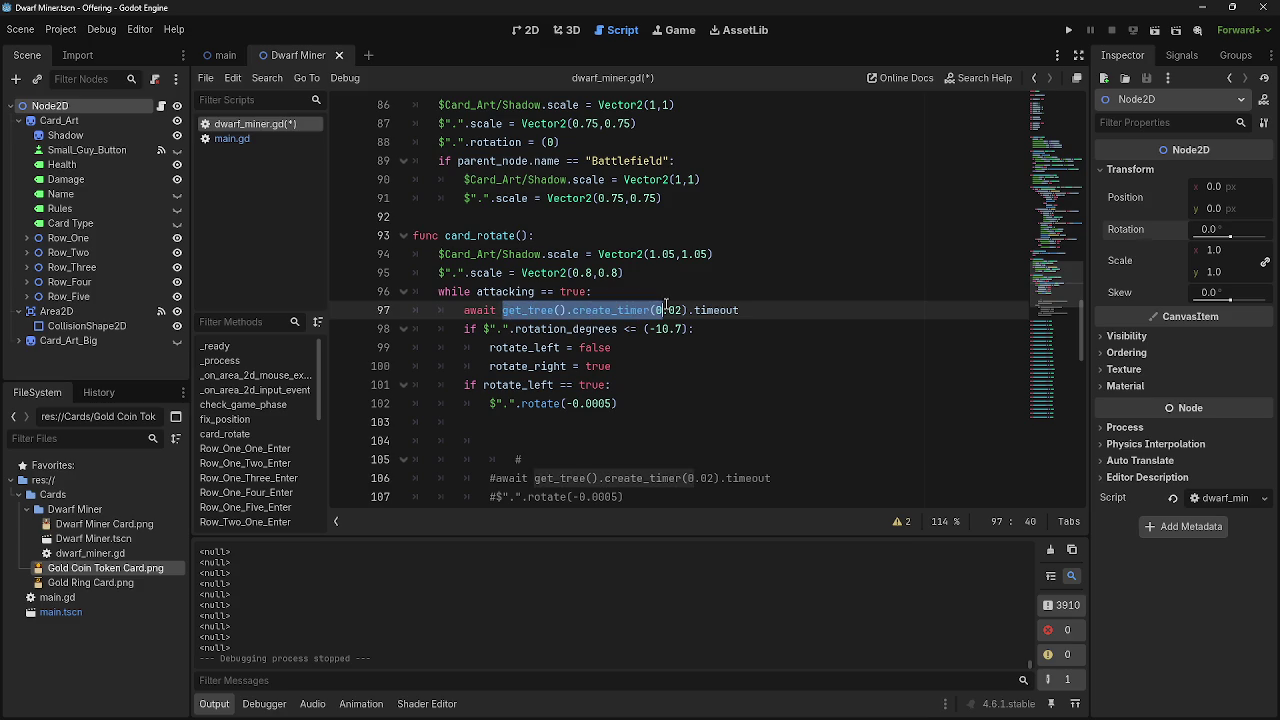
pyautogui.click(662, 310)
pyautogui.moveTo(496, 310); pyautogui.dragTo(746, 308)
pyautogui.click(746, 308)
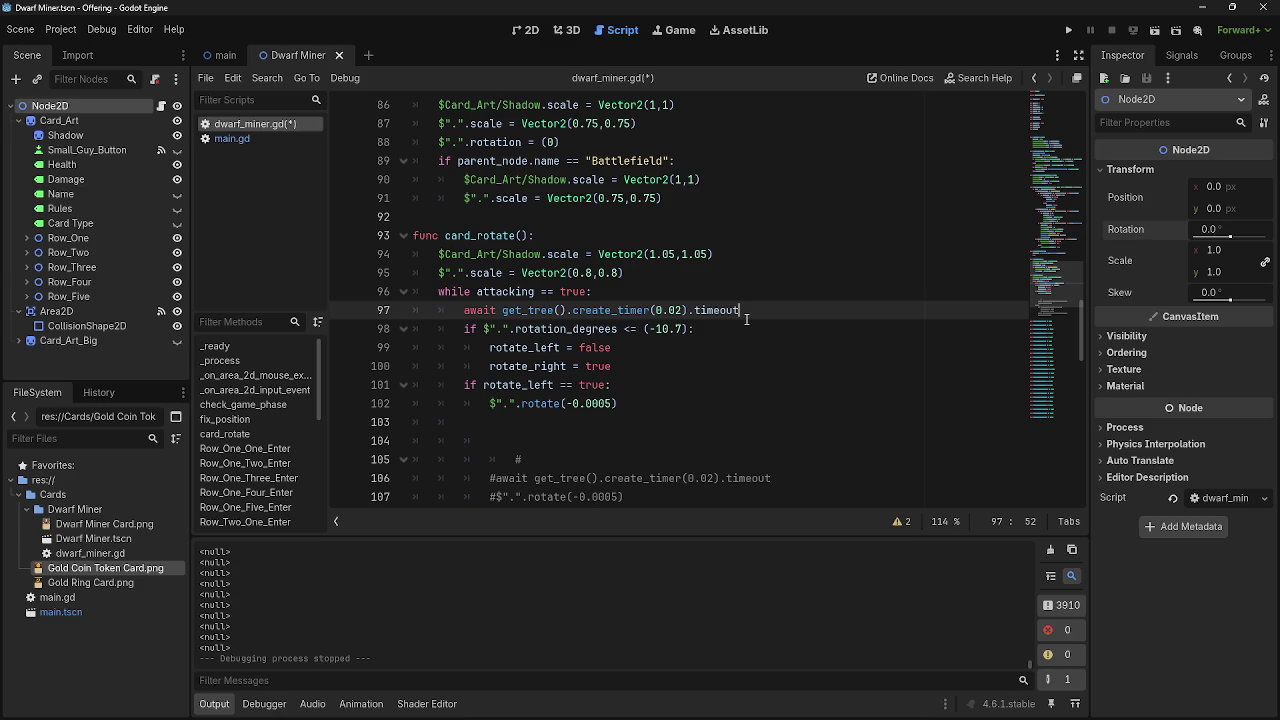
pyautogui.moveTo(465, 310)
pyautogui.mouseDown()
pyautogui.moveTo(600, 294)
pyautogui.moveTo(790, 305)
pyautogui.mouseUp()
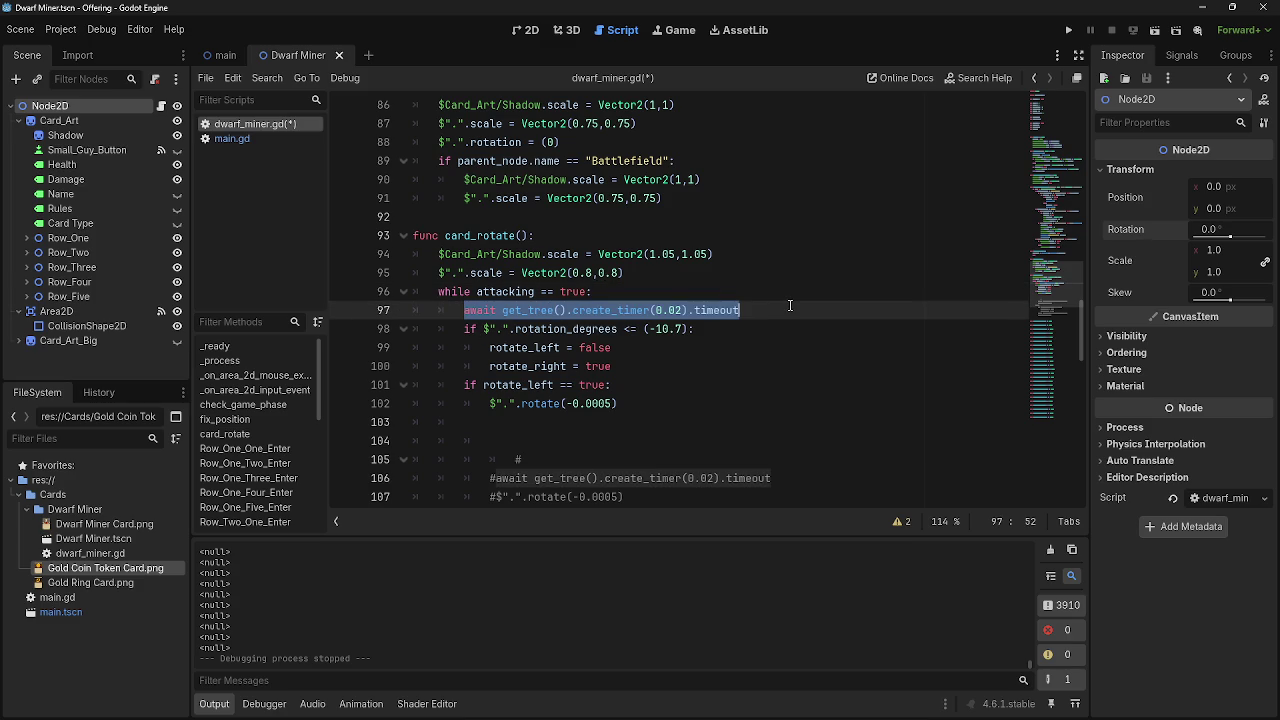
pyautogui.moveTo(761, 309)
pyautogui.mouseDown()
pyautogui.moveTo(580, 330)
pyautogui.moveTo(465, 310)
pyautogui.mouseUp()
pyautogui.moveTo(761, 310)
pyautogui.mouseDown()
pyautogui.moveTo(426, 314)
pyautogui.moveTo(745, 311)
pyautogui.moveTo(465, 310)
pyautogui.mouseUp()
pyautogui.moveTo(745, 310); pyautogui.dragTo(465, 310)
pyautogui.click(464, 310)
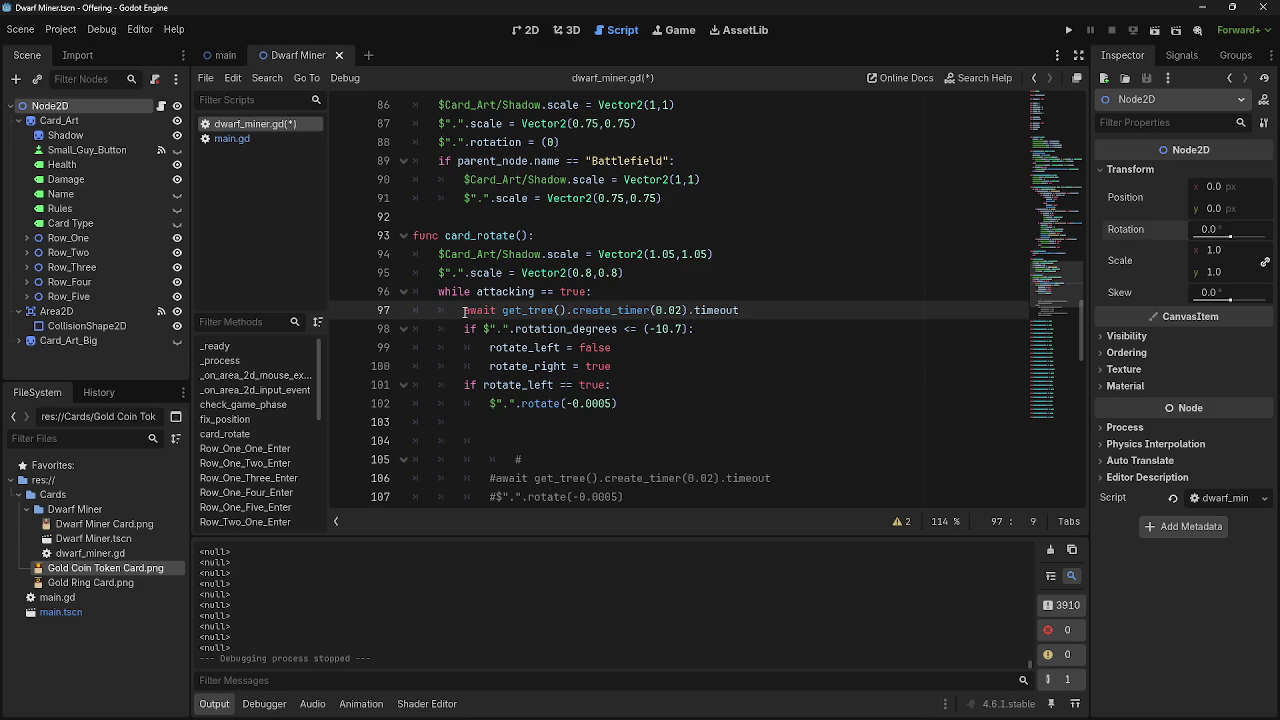
pyautogui.click(441, 292)
pyautogui.click(639, 292)
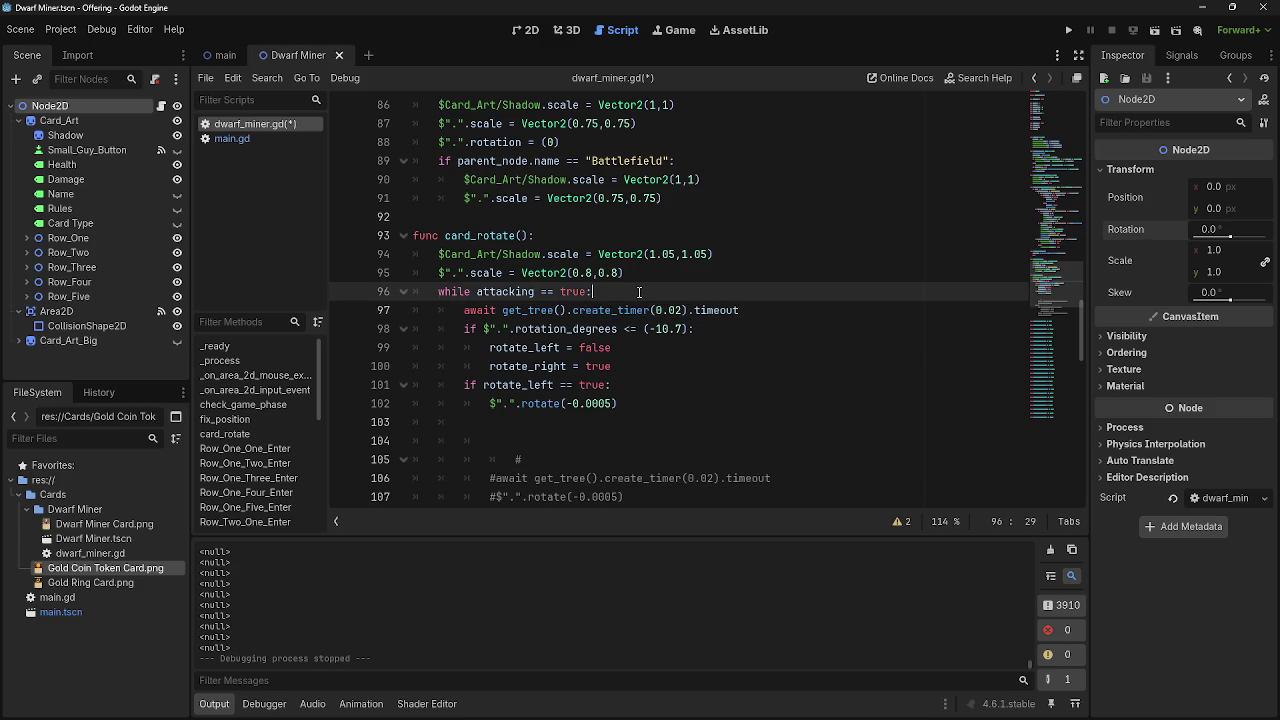
pyautogui.click(464, 310)
pyautogui.scroll(20, 728, 349)
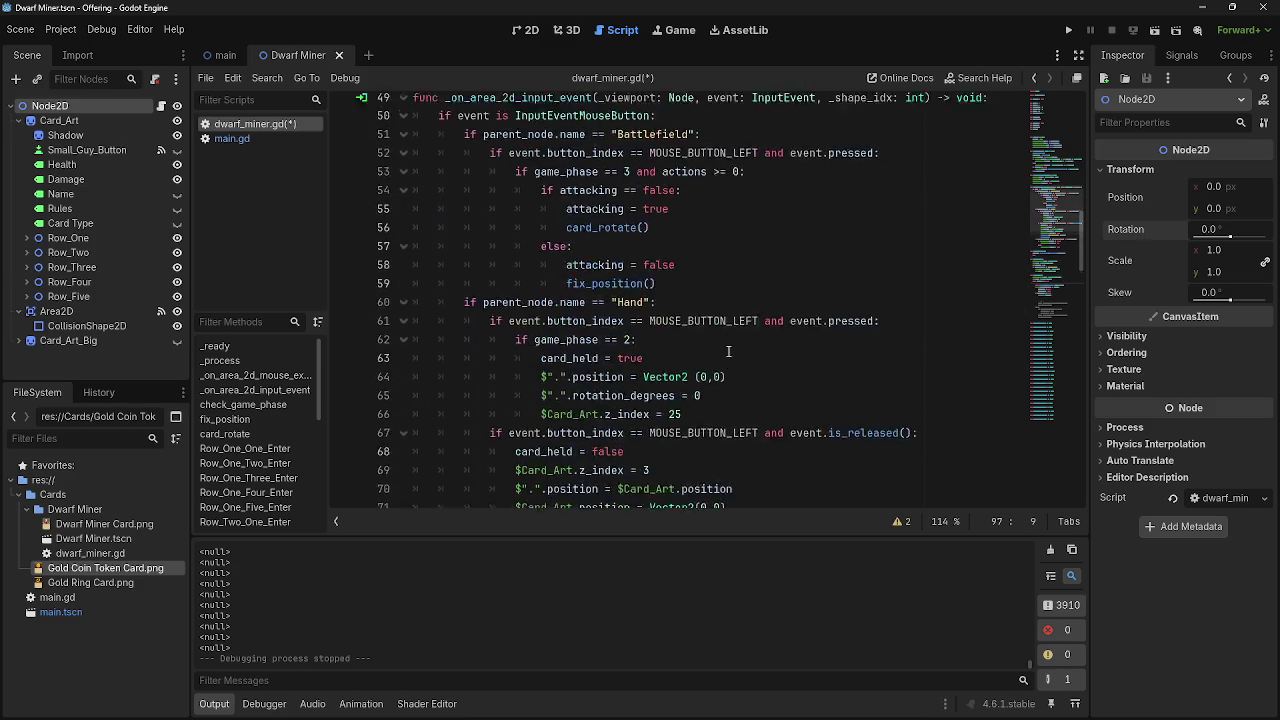
# Step: Delete the text of line 41
pyautogui.scroll(5, 728, 349)
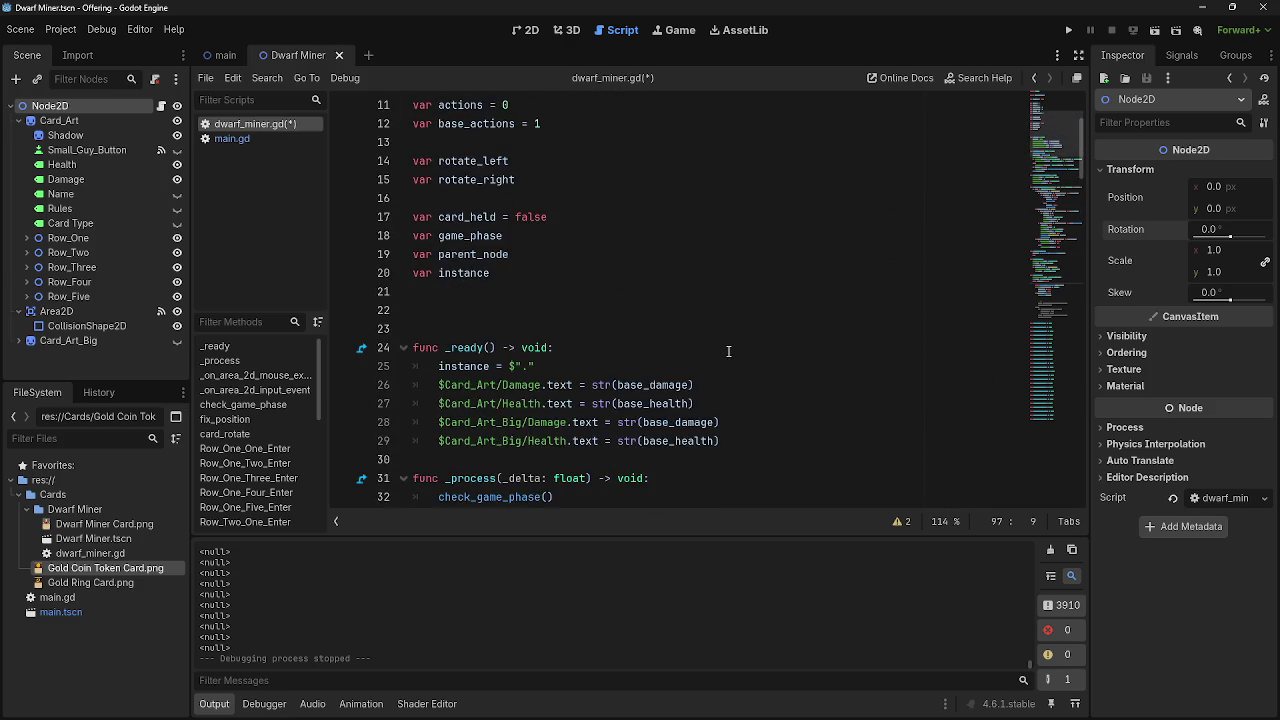
pyautogui.scroll(-5, 728, 350)
pyautogui.scroll(-2, 728, 351)
pyautogui.tripleClick(604, 380)
pyautogui.press('BackSpace')
pyautogui.press('BackSpace')
# Step: Write print(egg) inside the loop with a 'var egg = 1' declaration above it
pyautogui.scroll(-20, 600, 405)
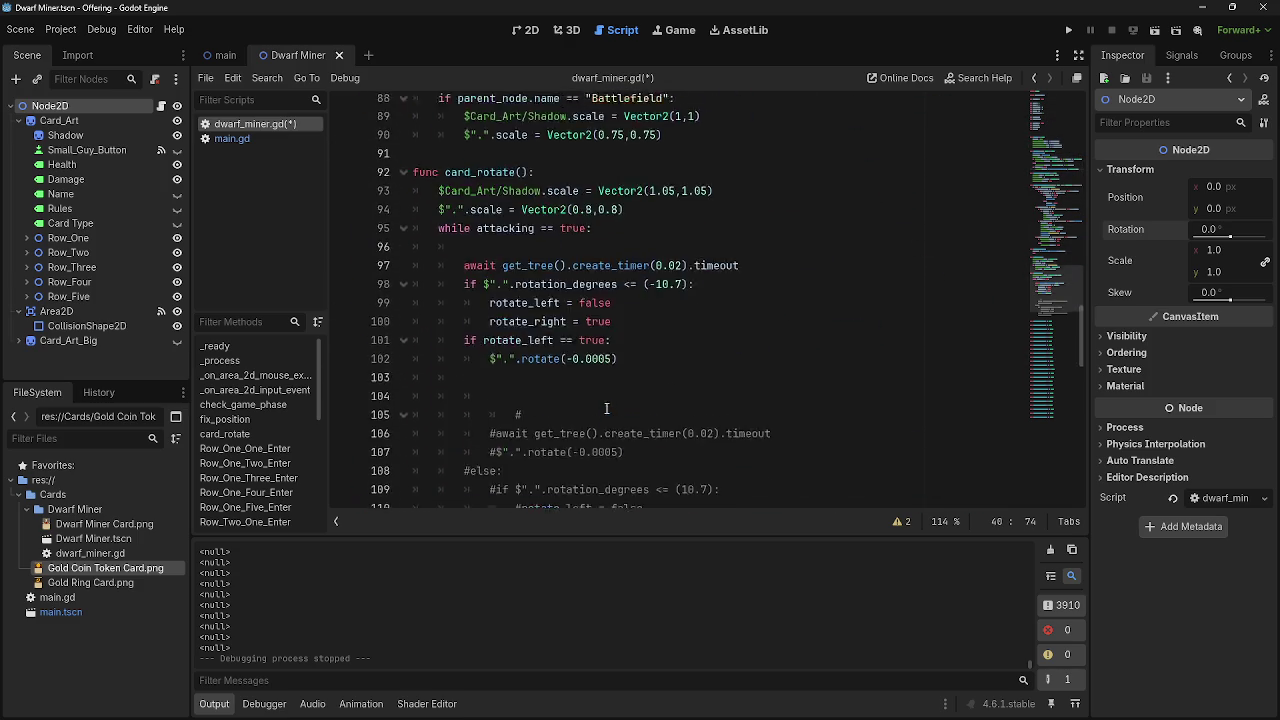
pyautogui.scroll(5, 600, 405)
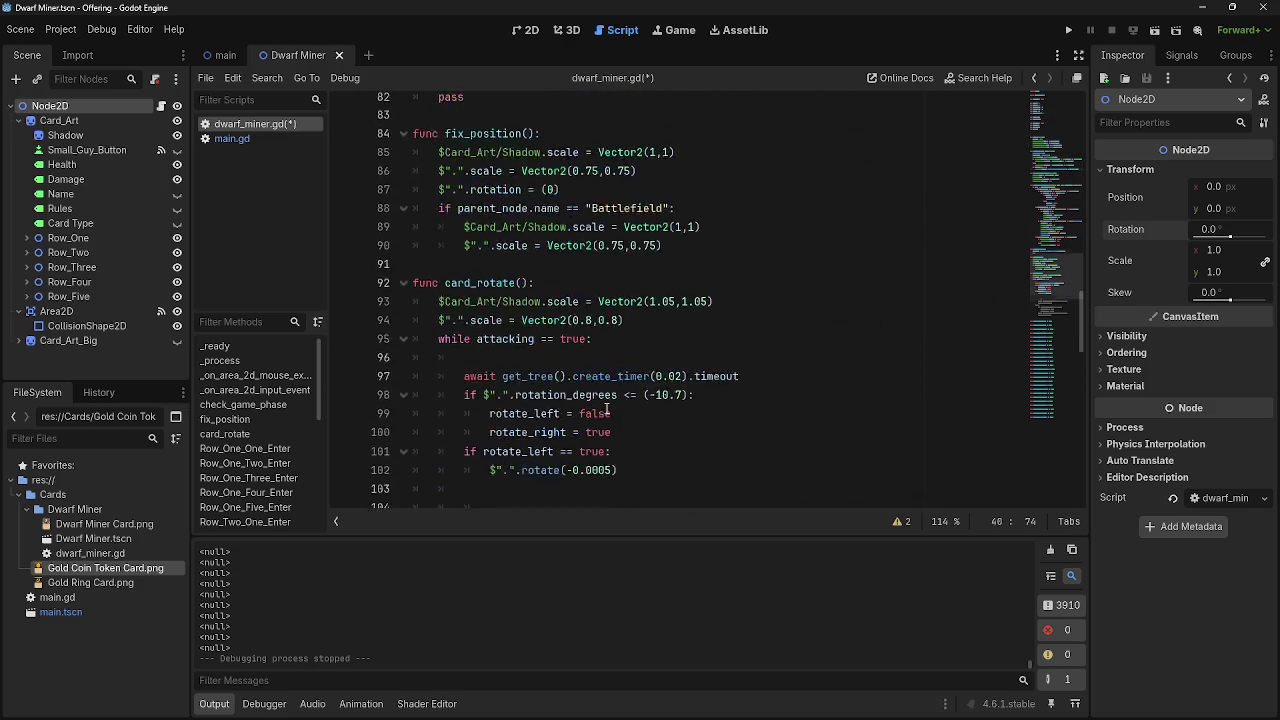
pyautogui.click(567, 403)
pyautogui.write('print(egg')
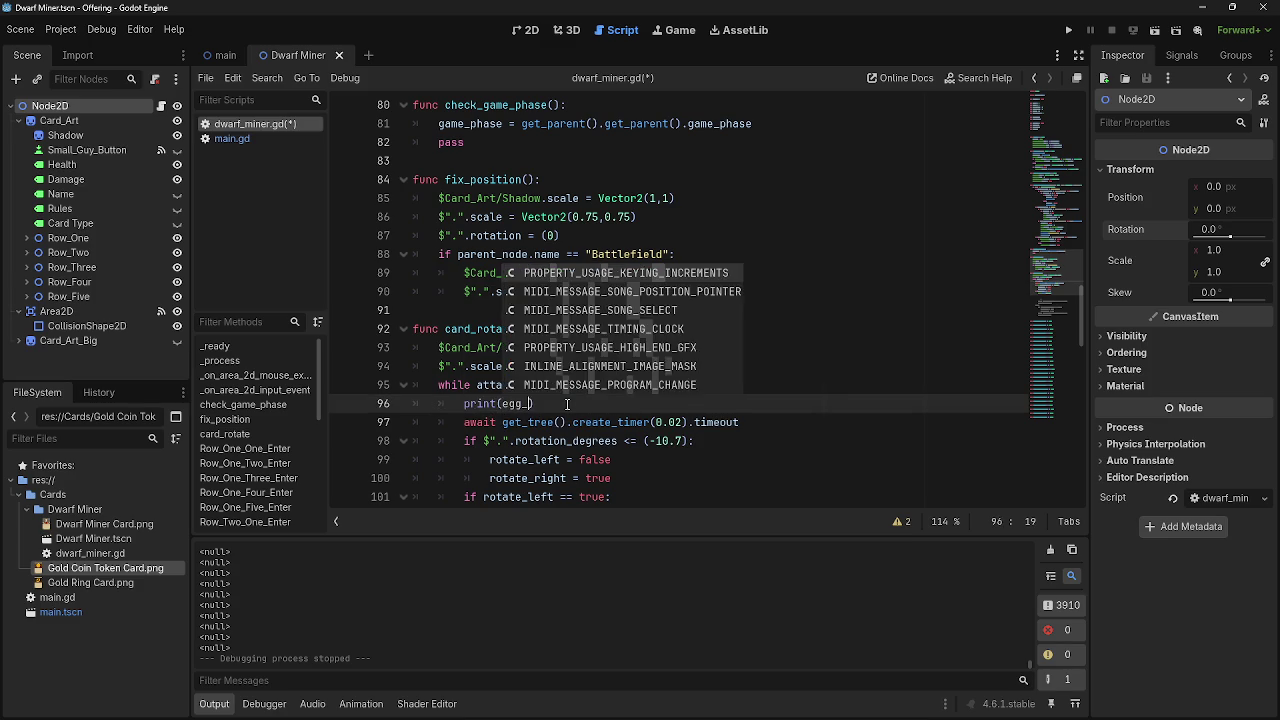
pyautogui.write(')')
pyautogui.press('Left')
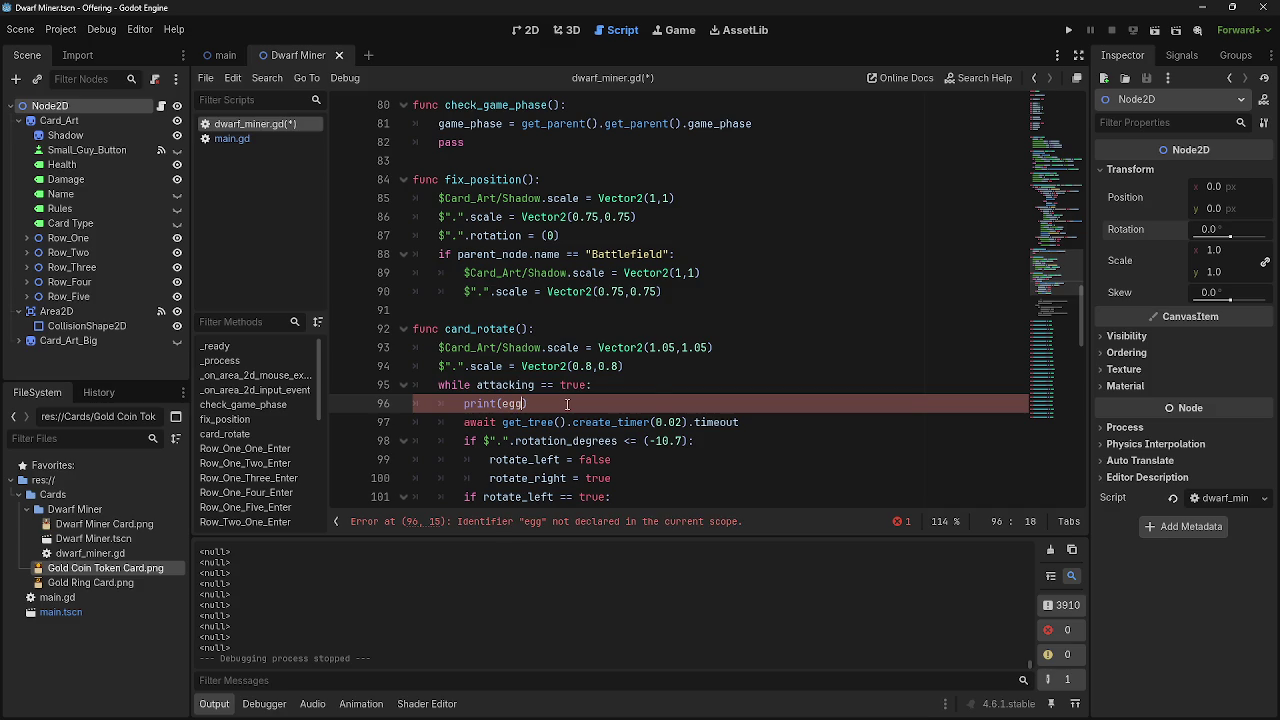
pyautogui.hotkey('ctrl', 'shift', 'Return')
pyautogui.write('eg')
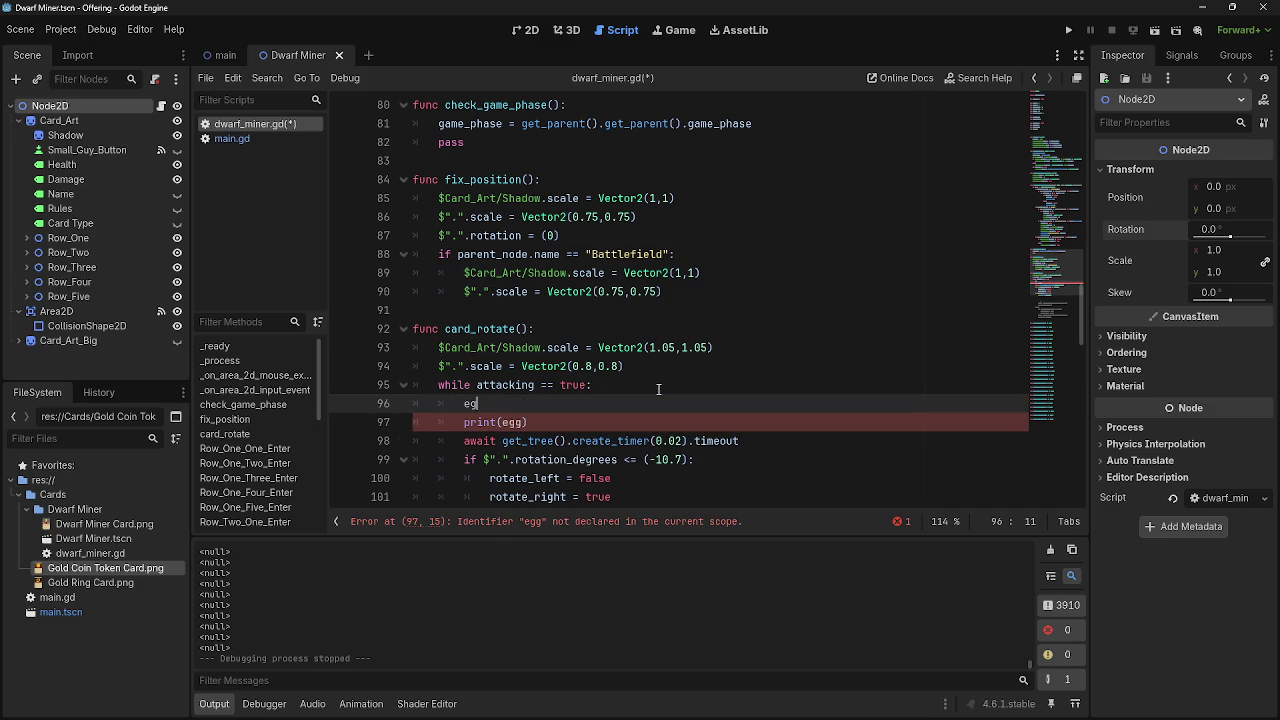
pyautogui.write('g += ')
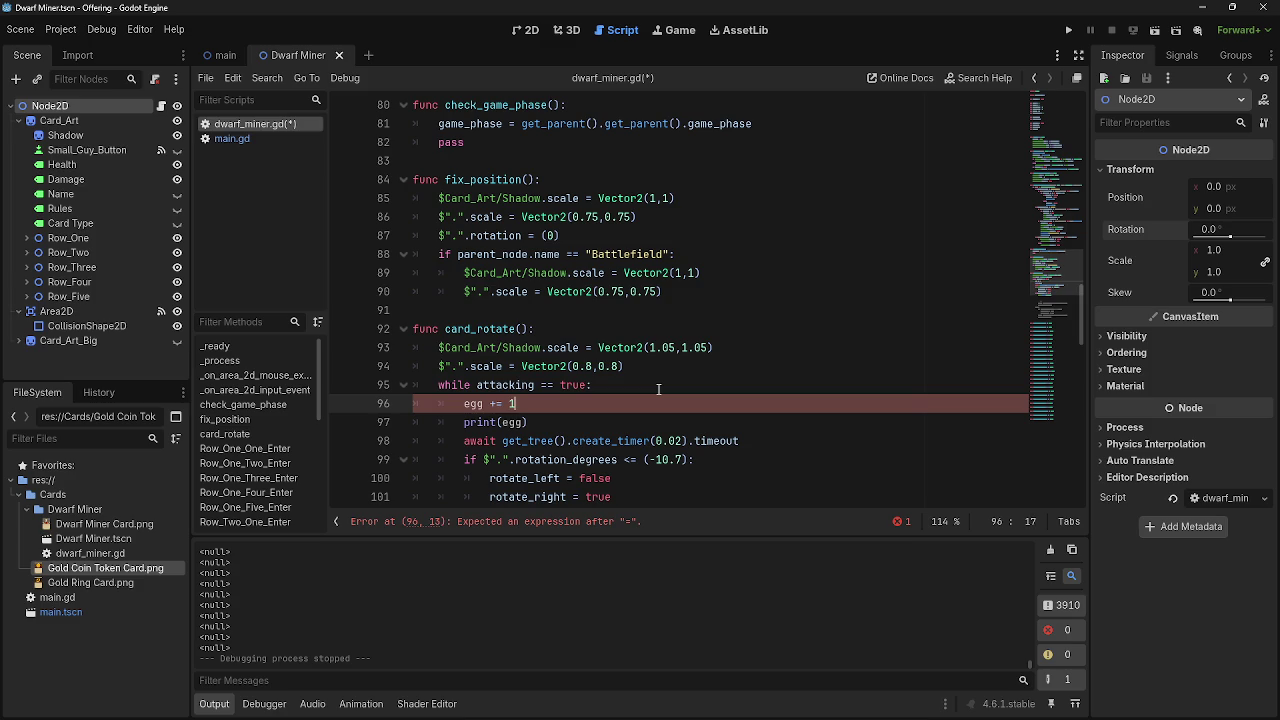
pyautogui.write('1')
pyautogui.press('Home')
pyautogui.write('var')
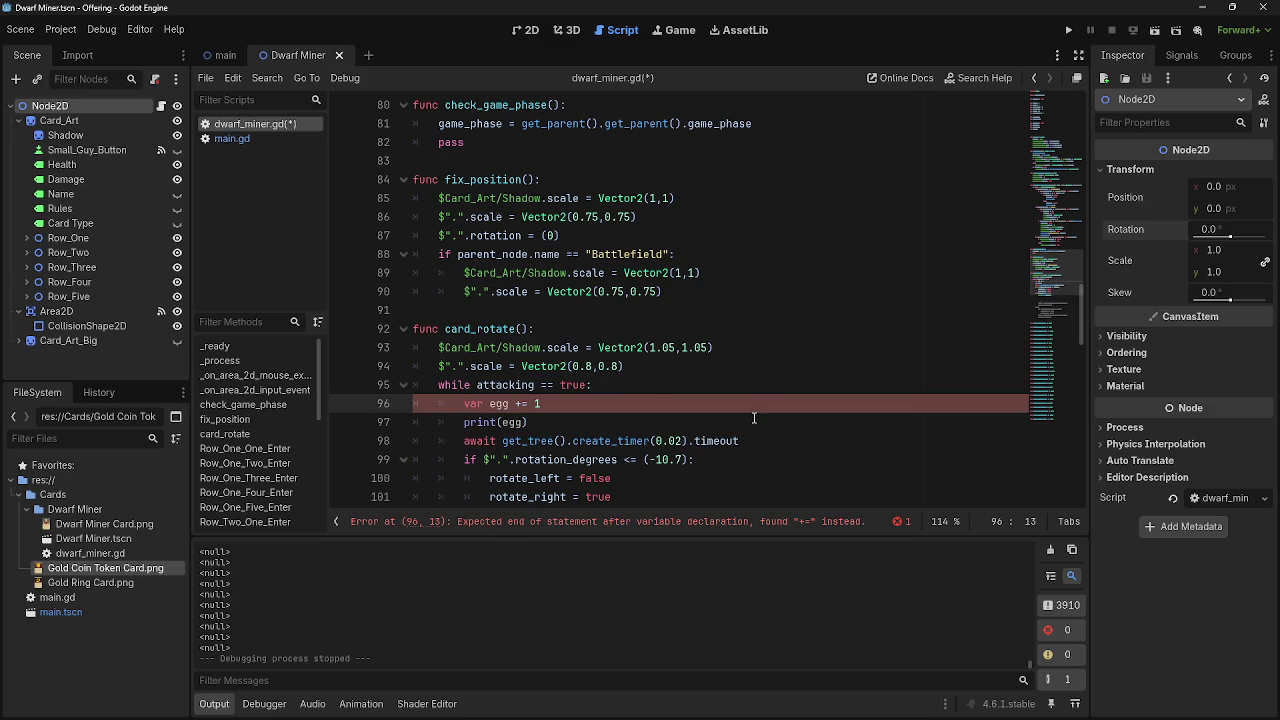
pyautogui.press('Right')
pyautogui.press('Right')
pyautogui.press('Right')
pyautogui.press('BackSpace')
pyautogui.press('BackSpace')
pyautogui.write('=')
# Step: Add 'egg += 1' below the declaration and run the game
pyautogui.click(553, 402)
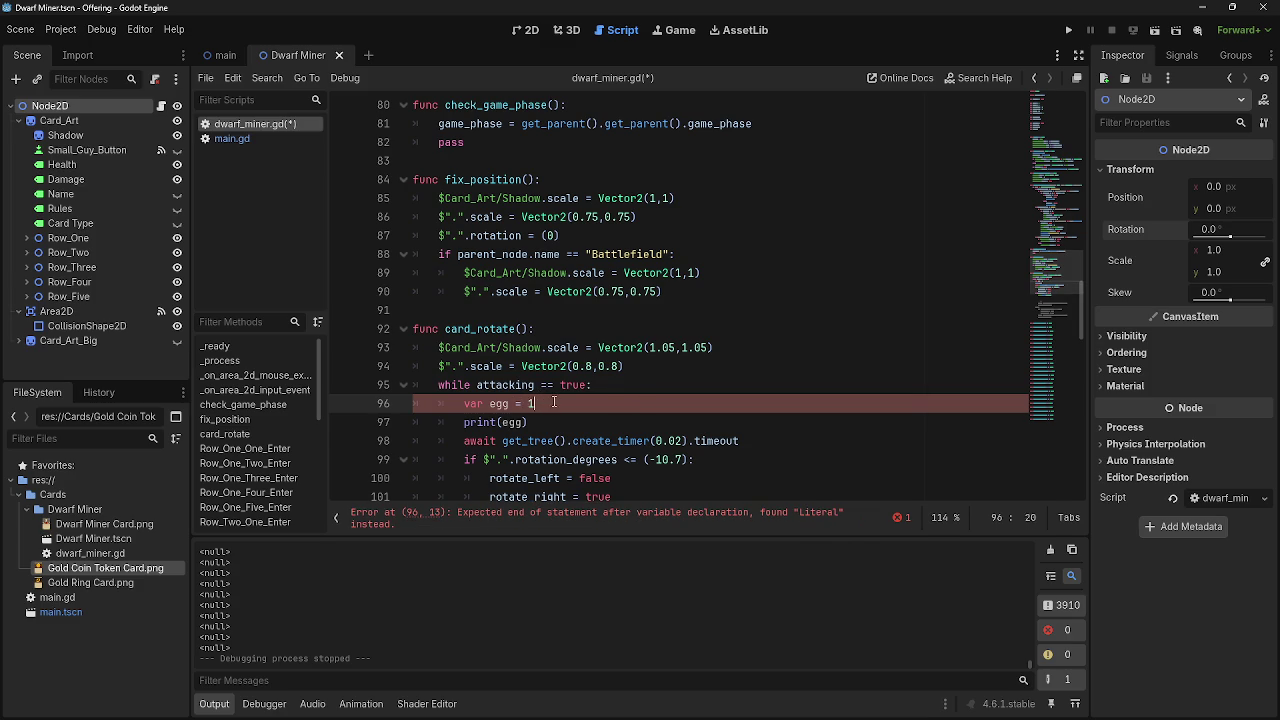
pyautogui.press('Return')
pyautogui.write('egg += 1')
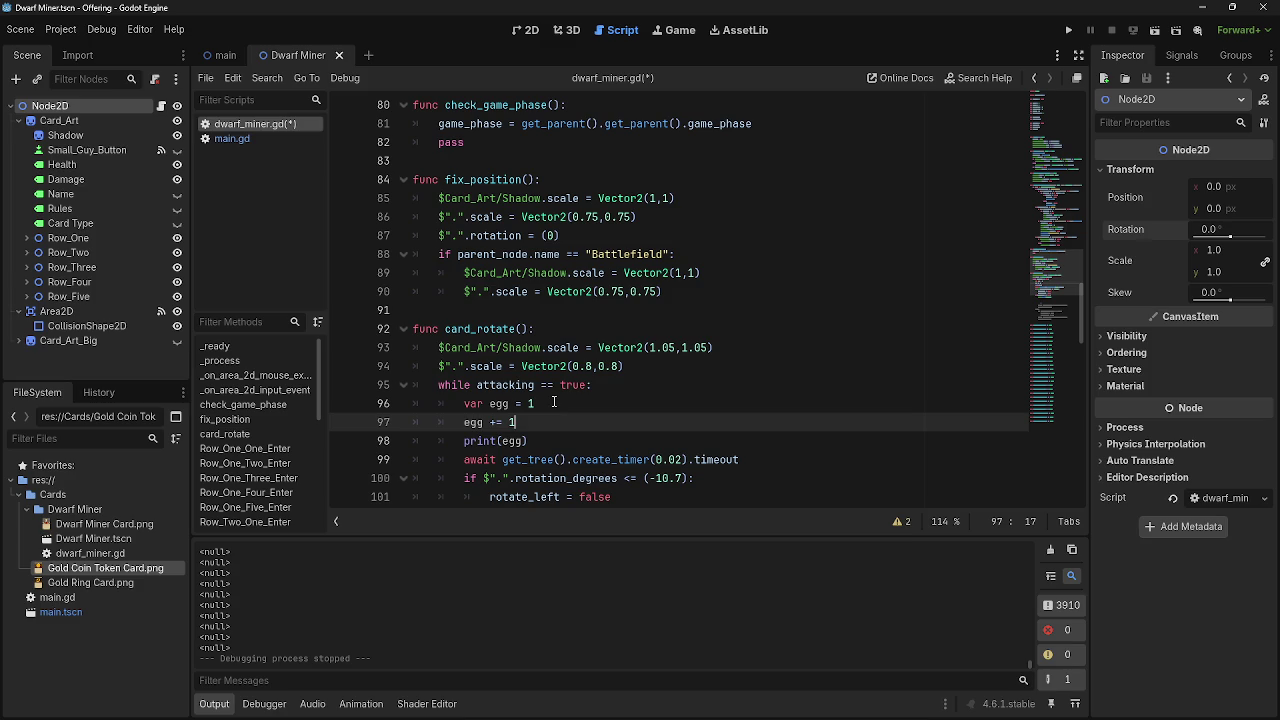
pyautogui.click(1068, 30)
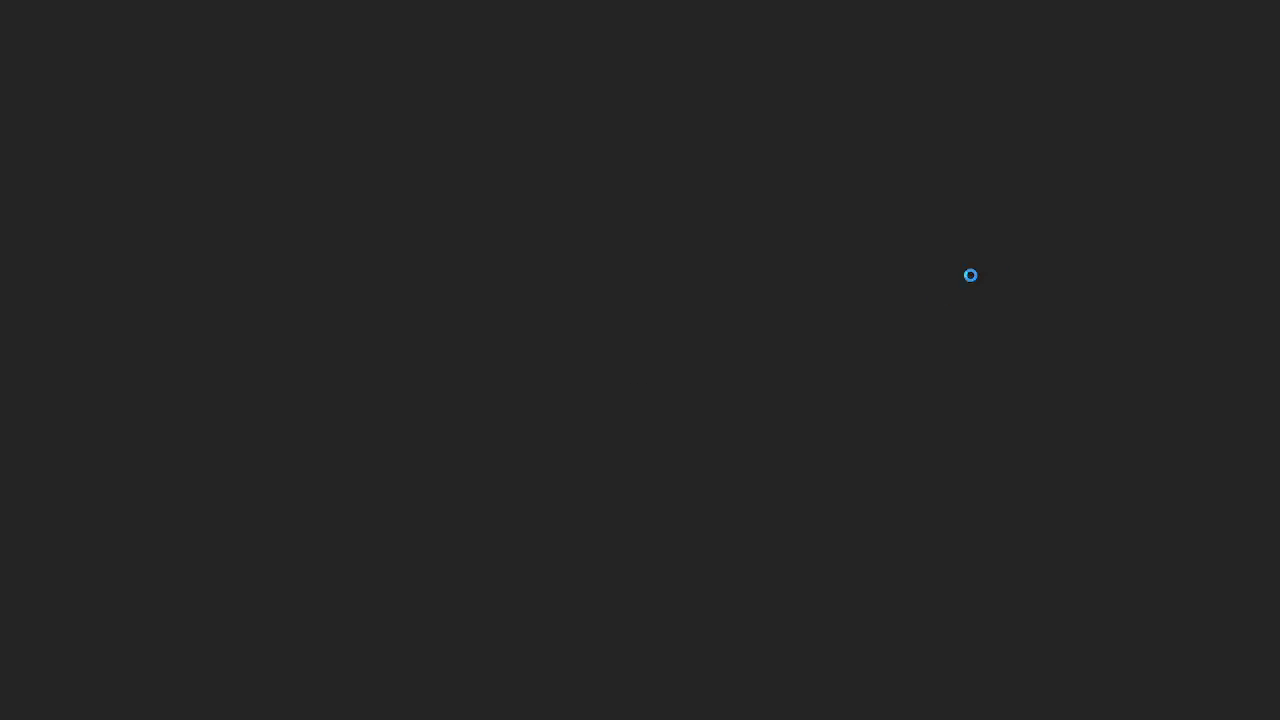
# Step: In the running game, play hand cards and advance the counter to 3, then check the output
pyautogui.hotkey('alt', 'Tab')
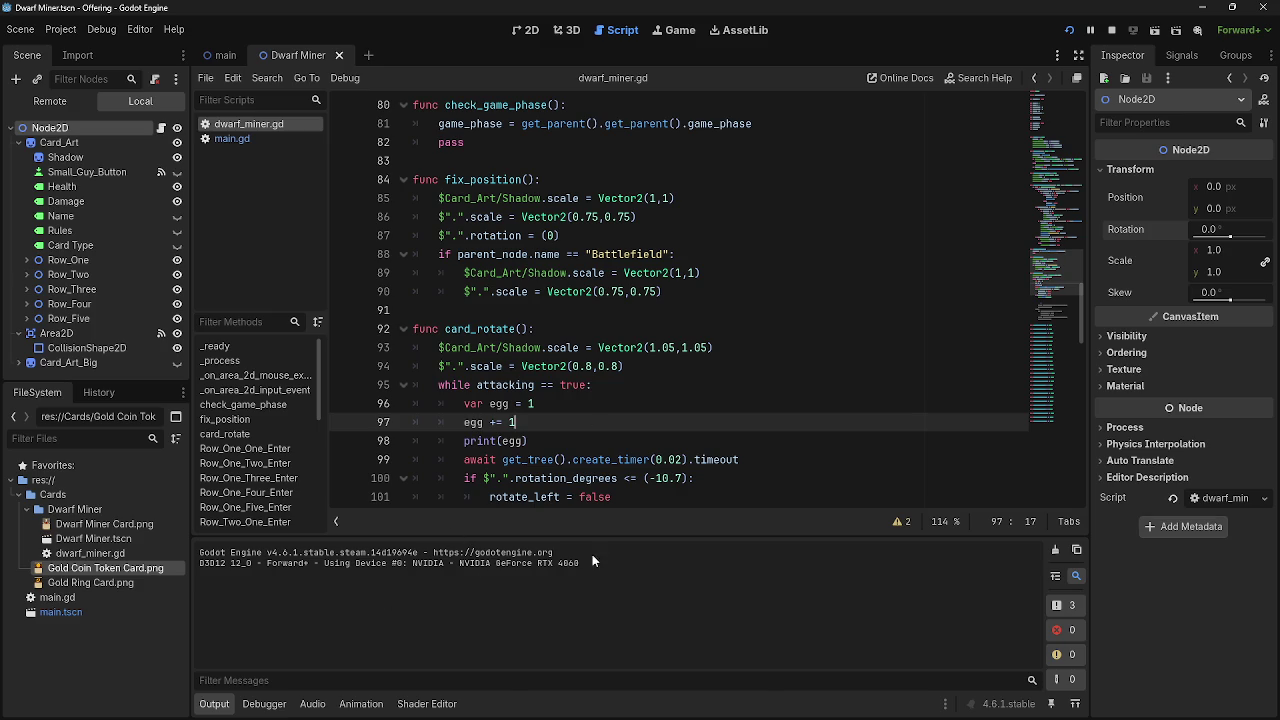
pyautogui.hotkey('alt', 'Tab')
pyautogui.click(640, 680)
pyautogui.click(1227, 686)
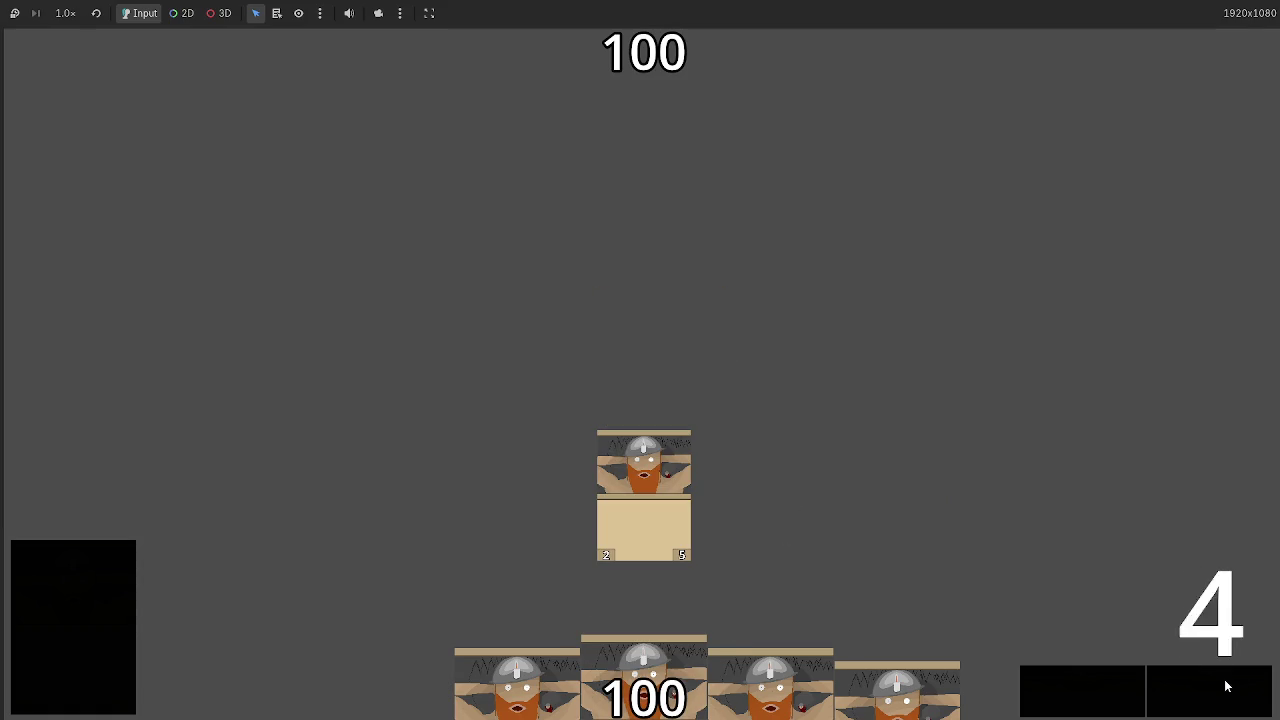
pyautogui.click(1227, 686)
pyautogui.click(1168, 686)
pyautogui.click(1168, 686)
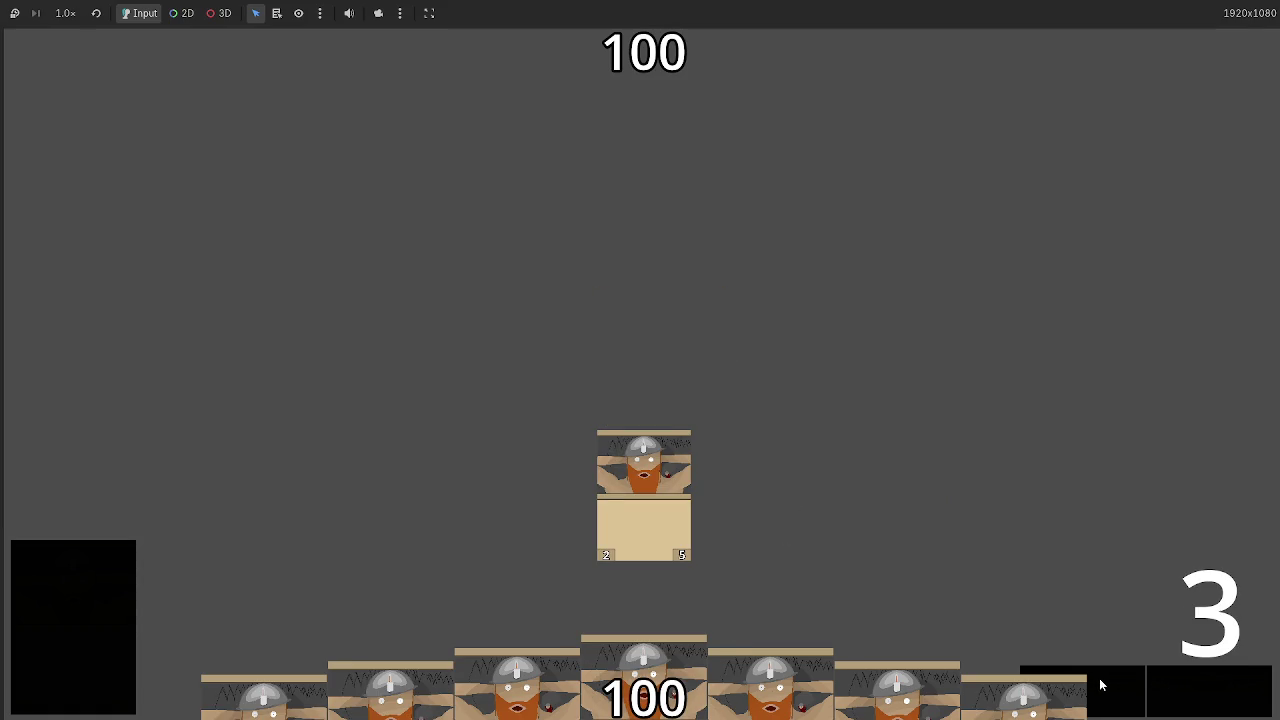
pyautogui.hotkey('alt', 'Tab')
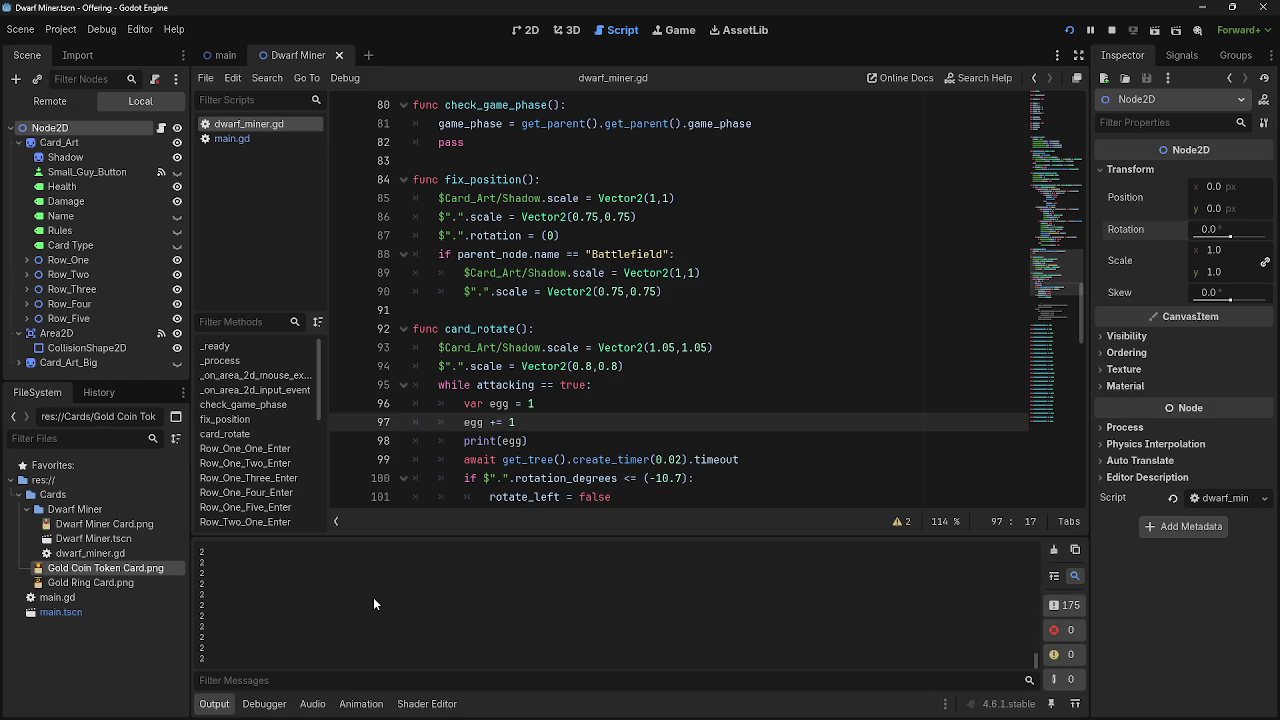
# Step: Inspect the card_rotate loop, selecting the await timer, print(egg) and egg += 1 lines
pyautogui.moveTo(520, 448)
pyautogui.moveTo(742, 459); pyautogui.dragTo(462, 459)
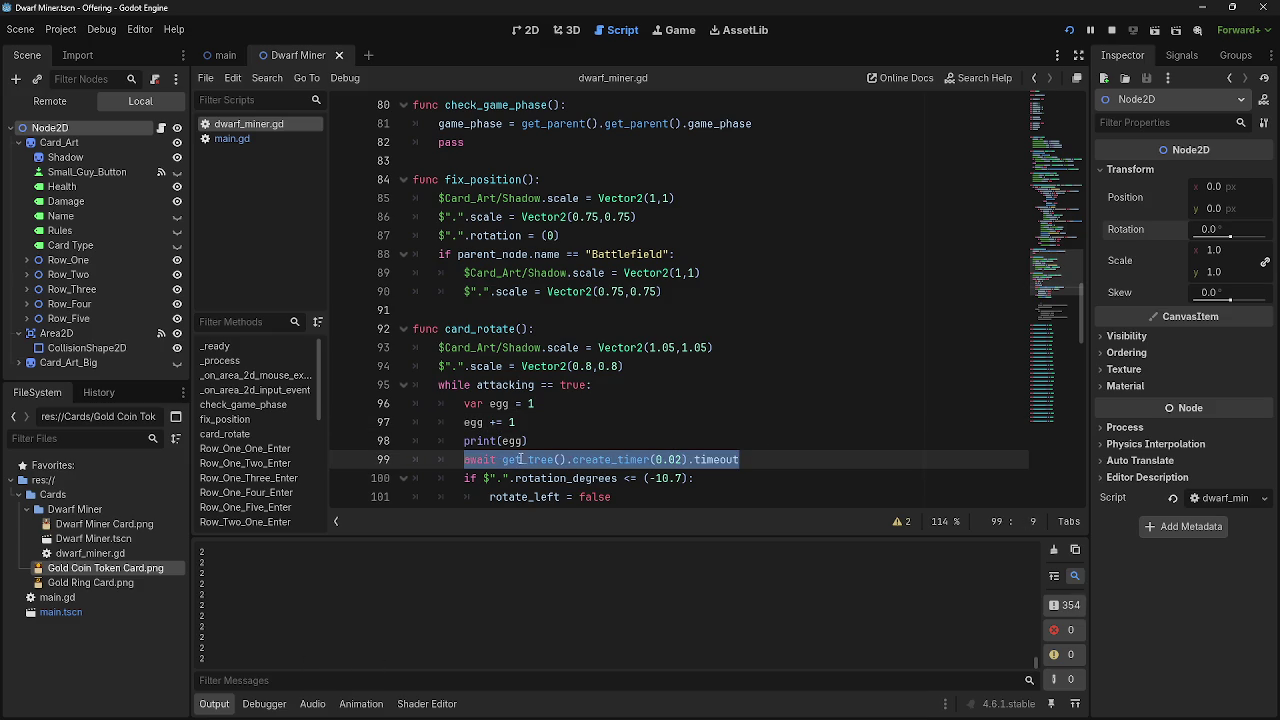
pyautogui.click(774, 464)
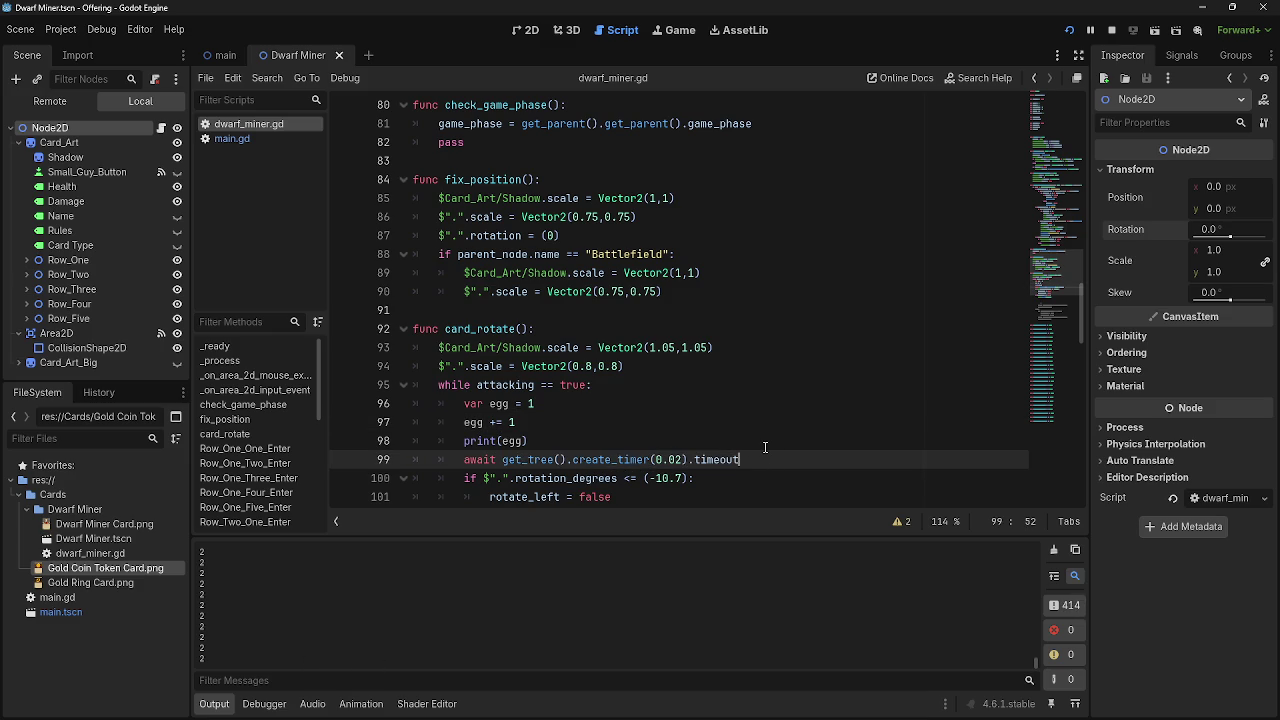
pyautogui.scroll(-2, 765, 447)
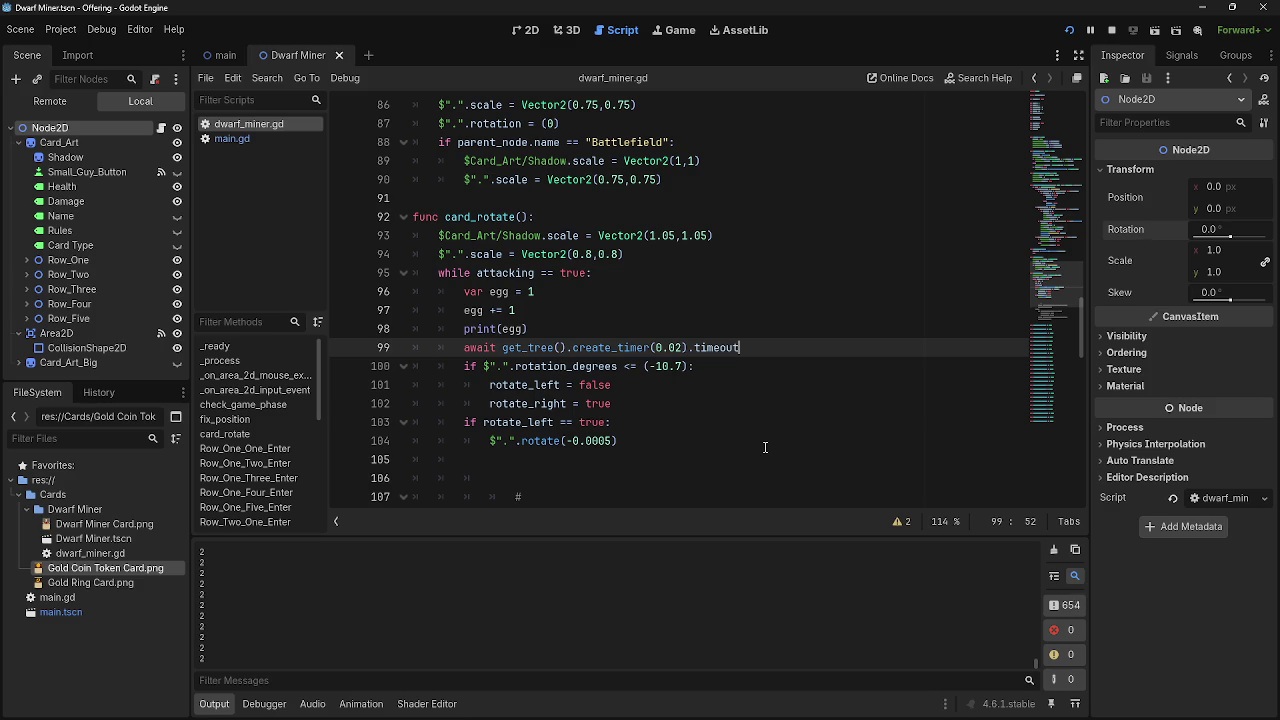
pyautogui.doubleClick(513, 328)
pyautogui.click(509, 309)
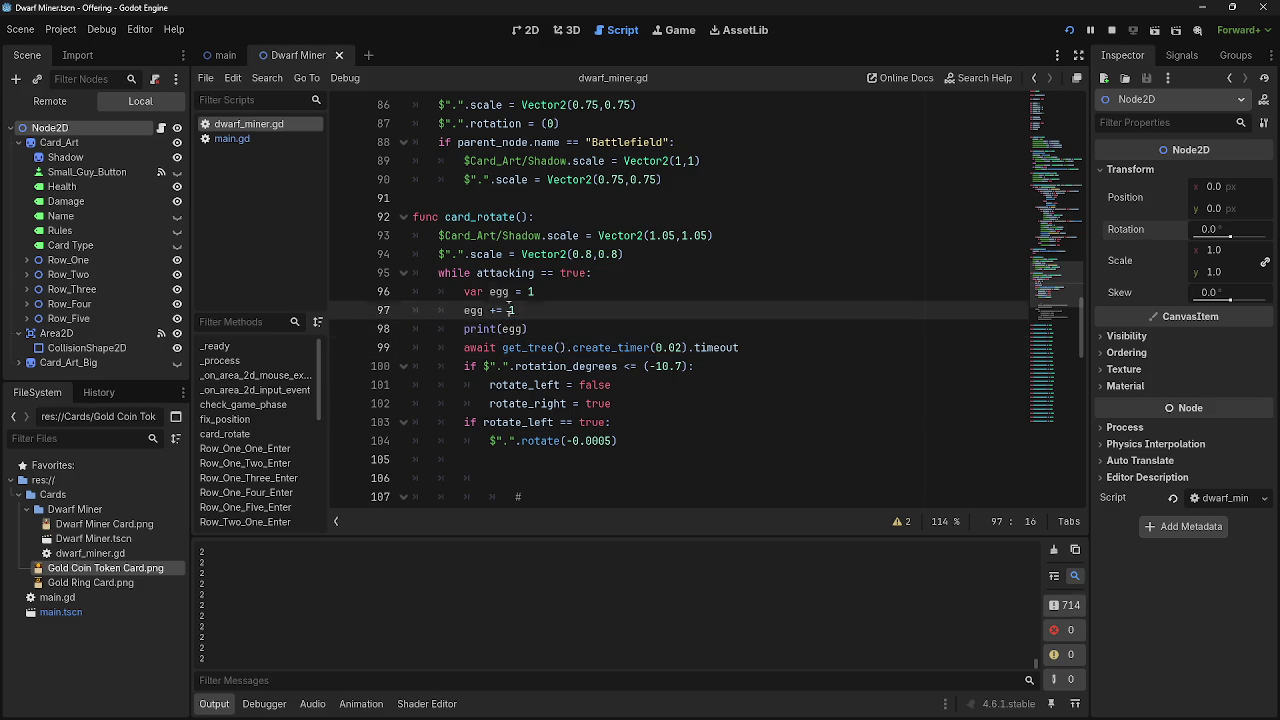
pyautogui.moveTo(509, 310)
pyautogui.mouseDown()
pyautogui.moveTo(466, 291)
pyautogui.moveTo(466, 313)
pyautogui.mouseUp()
pyautogui.click(515, 310)
pyautogui.press('Right')
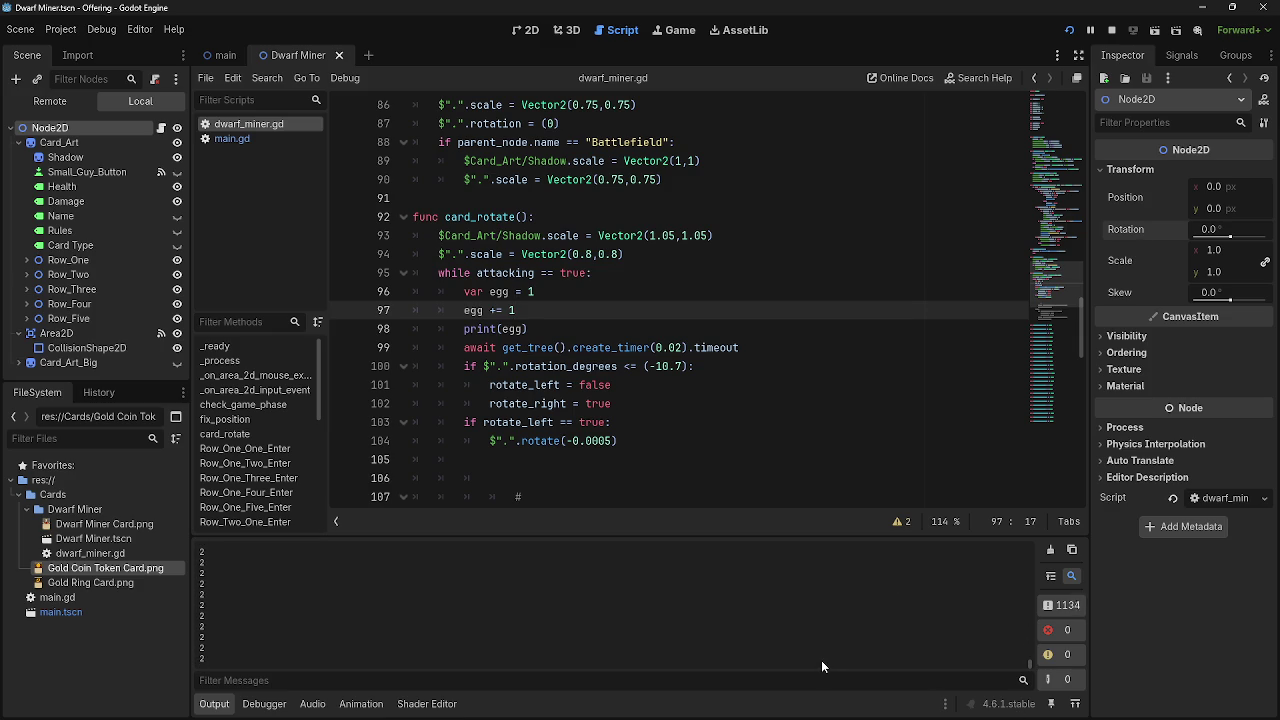
pyautogui.moveTo(739, 347)
pyautogui.mouseDown()
pyautogui.moveTo(464, 347)
pyautogui.moveTo(693, 366)
pyautogui.moveTo(612, 422)
pyautogui.mouseUp()
pyautogui.click(637, 414)
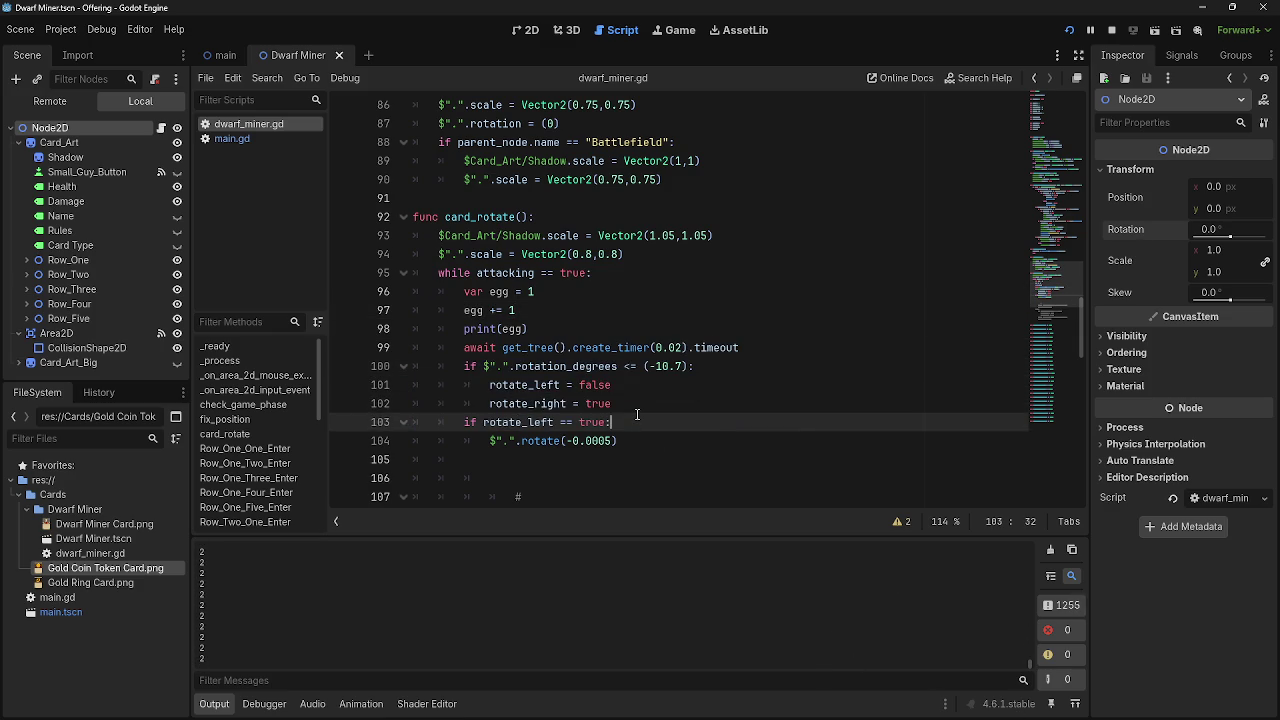
# Step: Delete the var egg = 1 declaration from line 96 inside the while loop
pyautogui.hotkey('alt', 'Tab')
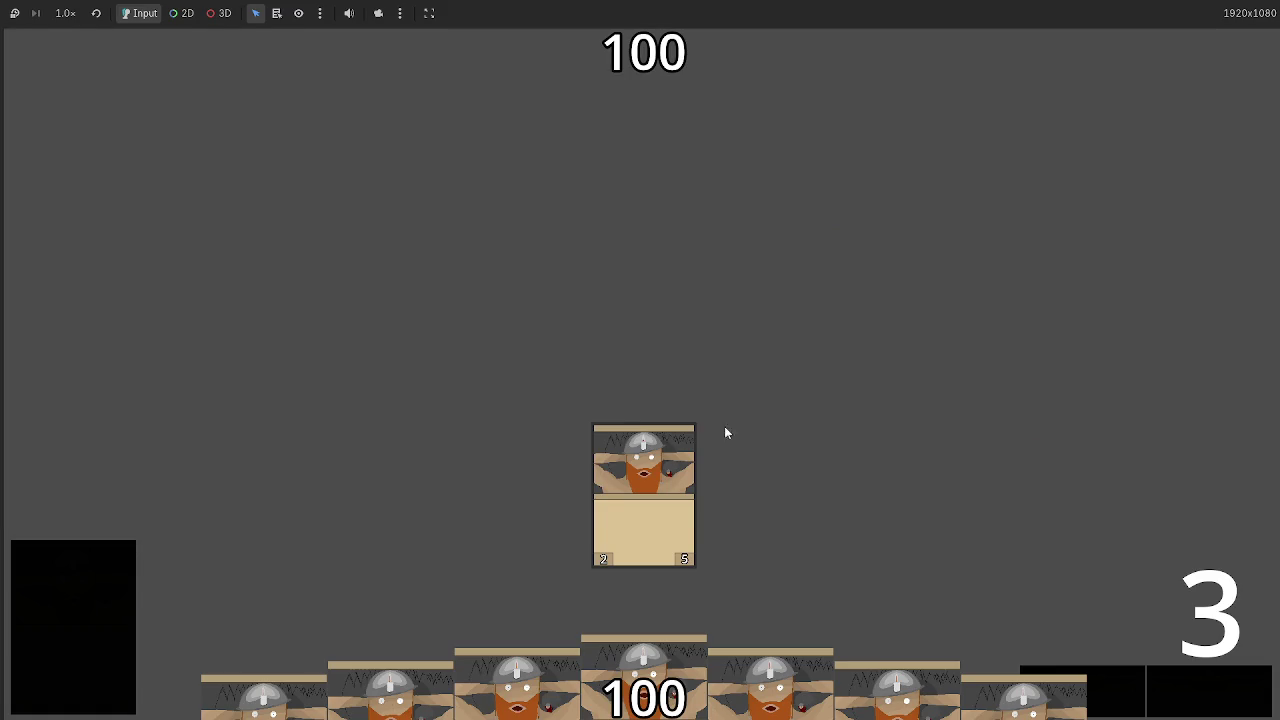
pyautogui.hotkey('alt', 'Tab')
pyautogui.moveTo(464, 347)
pyautogui.mouseDown()
pyautogui.moveTo(757, 341)
pyautogui.moveTo(443, 278)
pyautogui.moveTo(570, 331)
pyautogui.mouseUp()
pyautogui.click(443, 281)
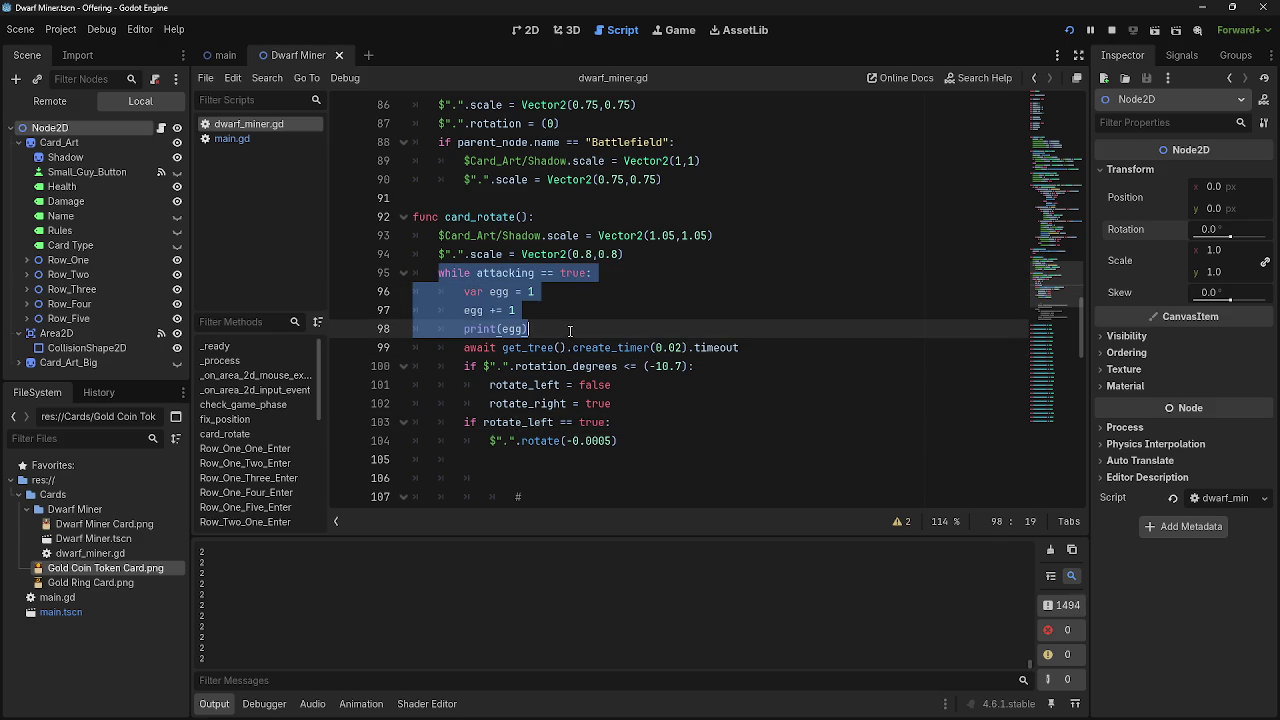
pyautogui.click(570, 331)
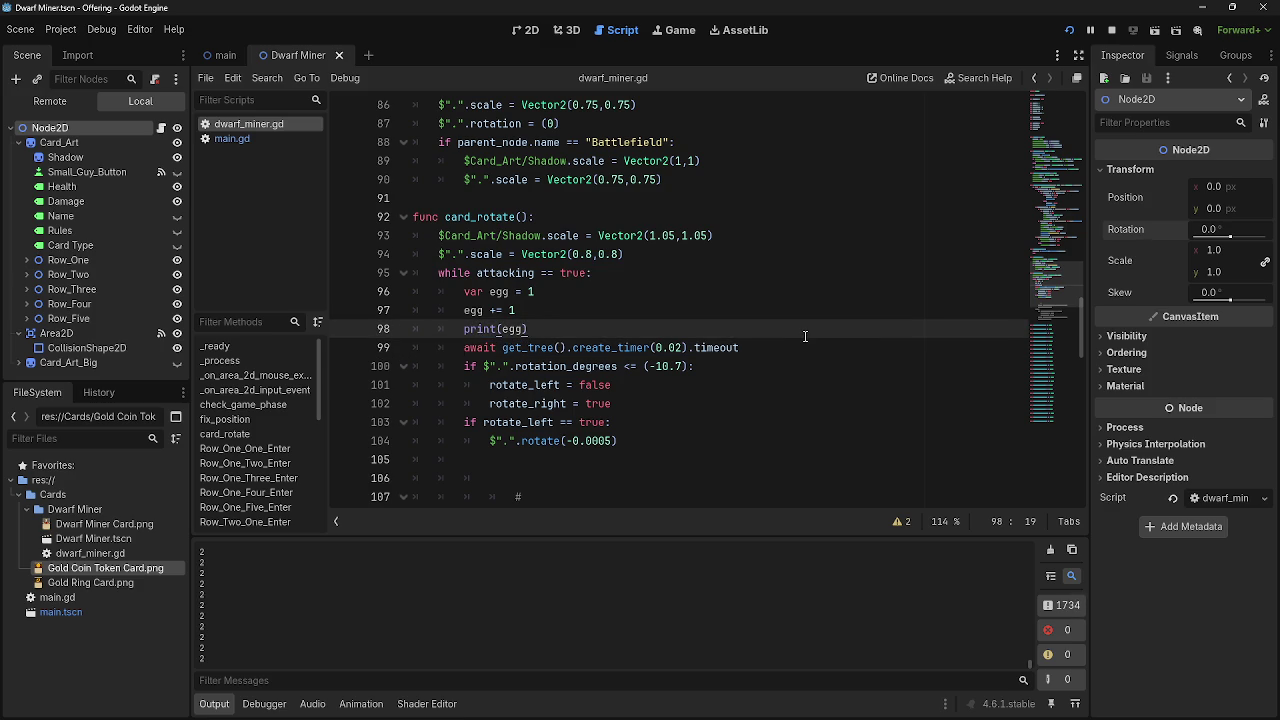
pyautogui.click(533, 291)
pyautogui.moveTo(531, 291); pyautogui.dragTo(462, 293)
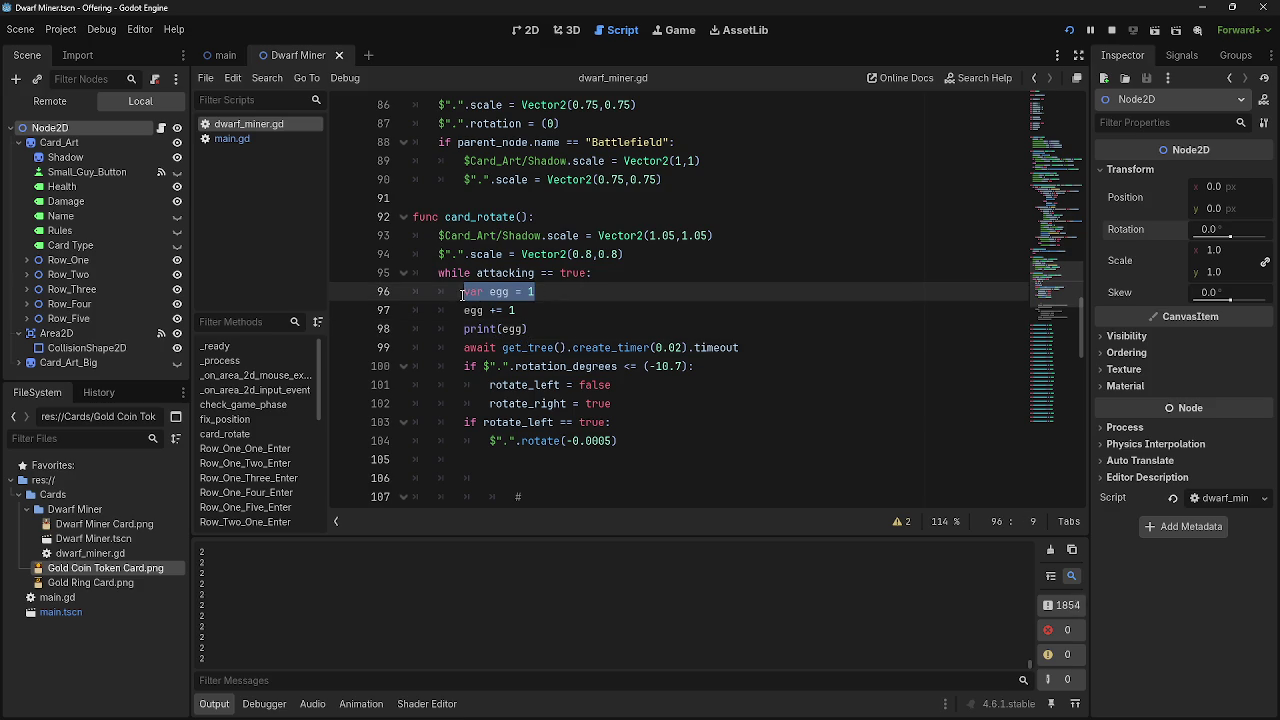
pyautogui.press('BackSpace')
pyautogui.press('BackSpace')
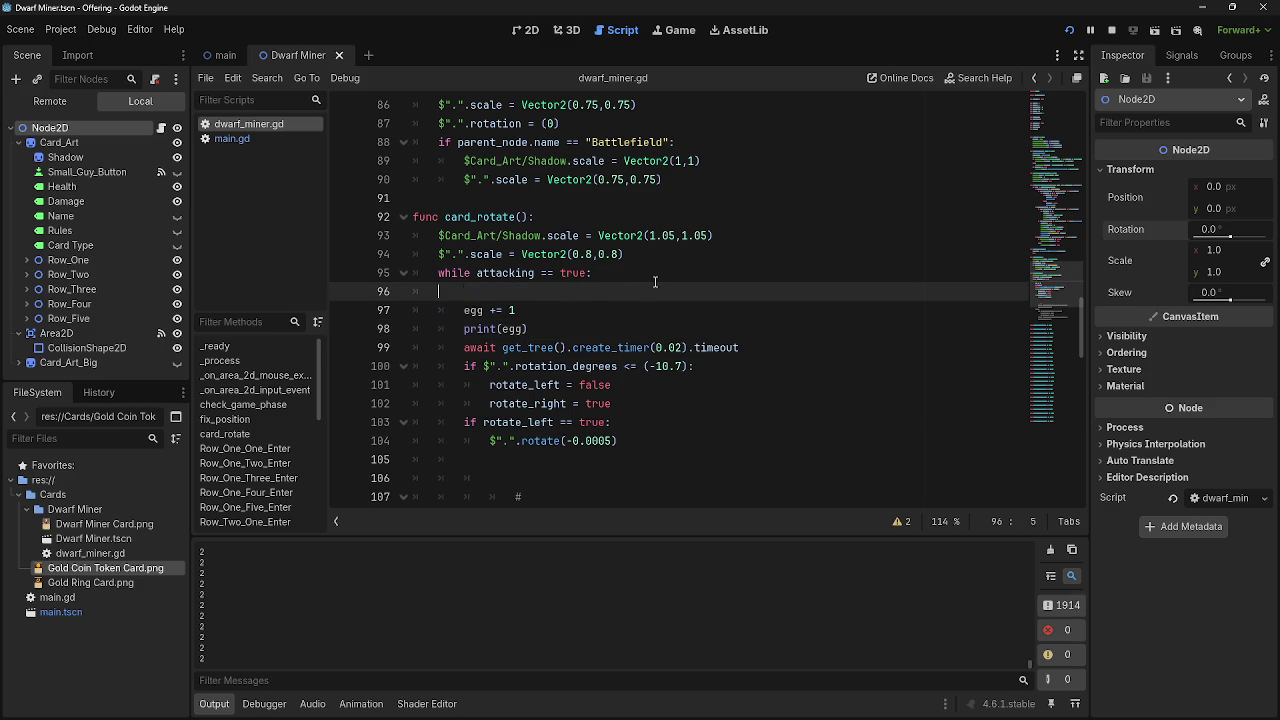
# Step: Move the blank line to the top of card_rotate, then rerun the game and play a card
pyautogui.hotkey('alt', 'Up')
pyautogui.hotkey('alt', 'Up')
pyautogui.hotkey('alt', 'Up')
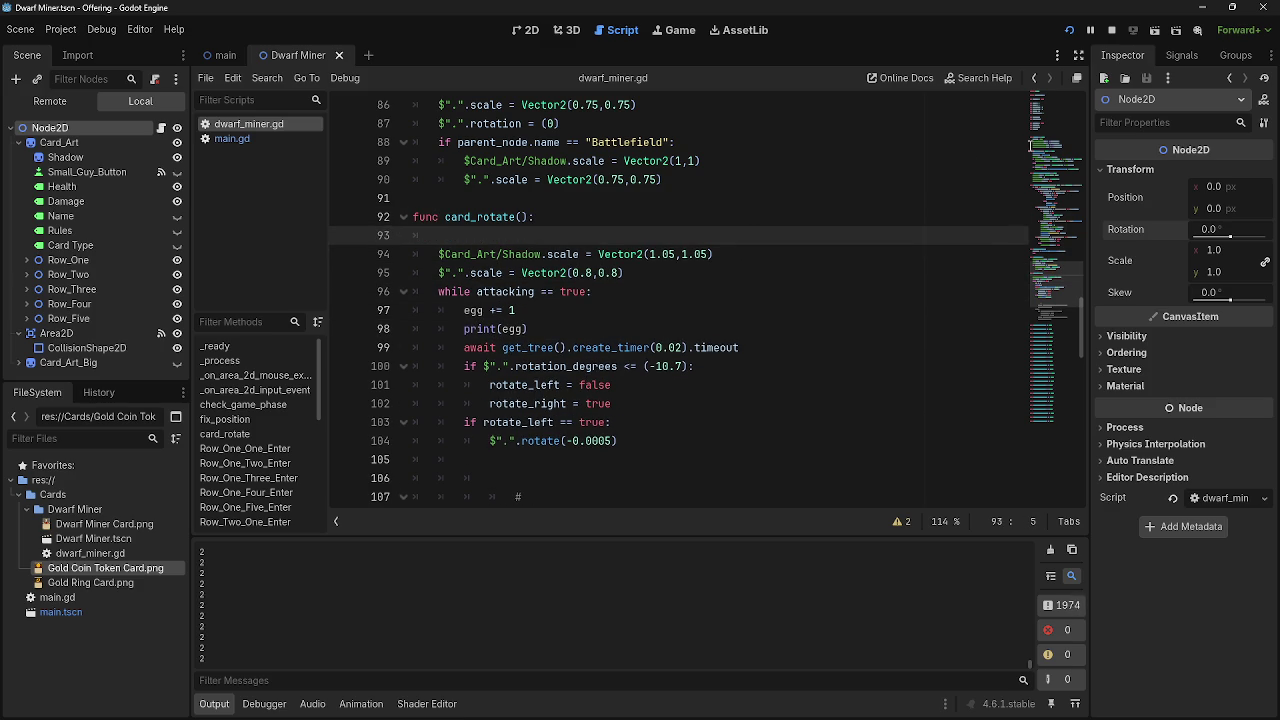
pyautogui.click(1112, 30)
pyautogui.click(1069, 30)
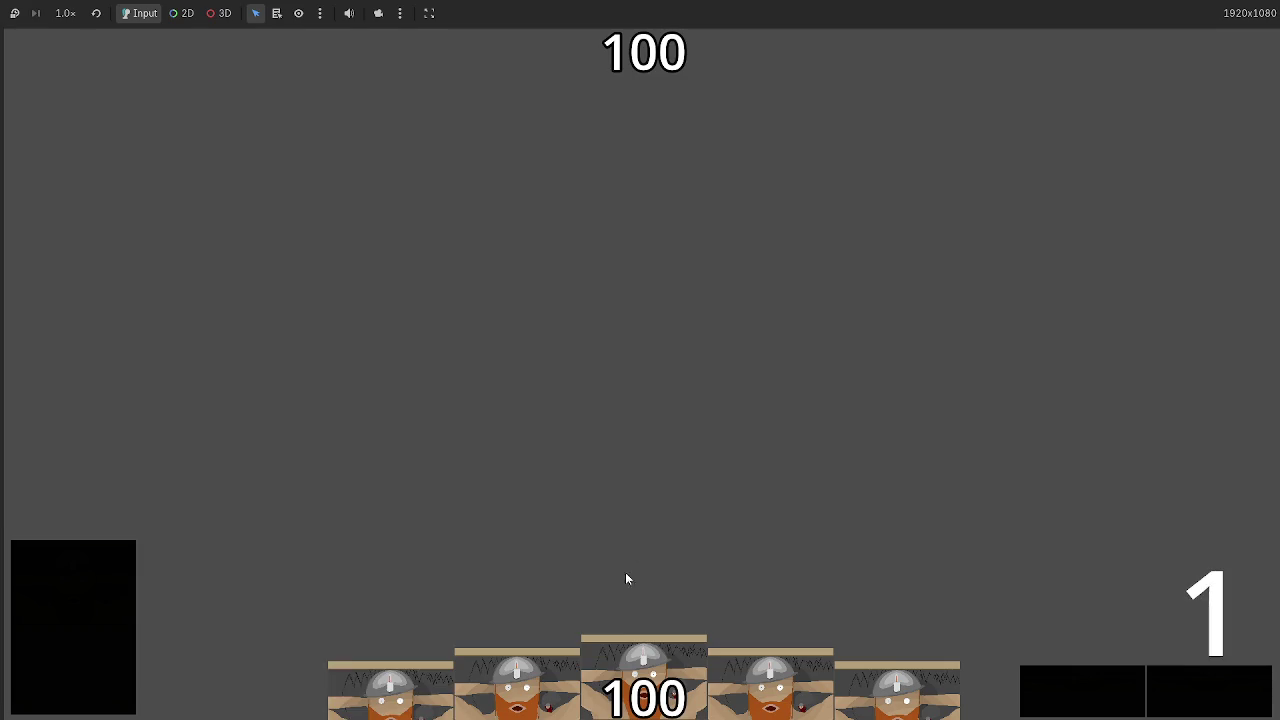
pyautogui.click(640, 655)
pyautogui.click(1170, 693)
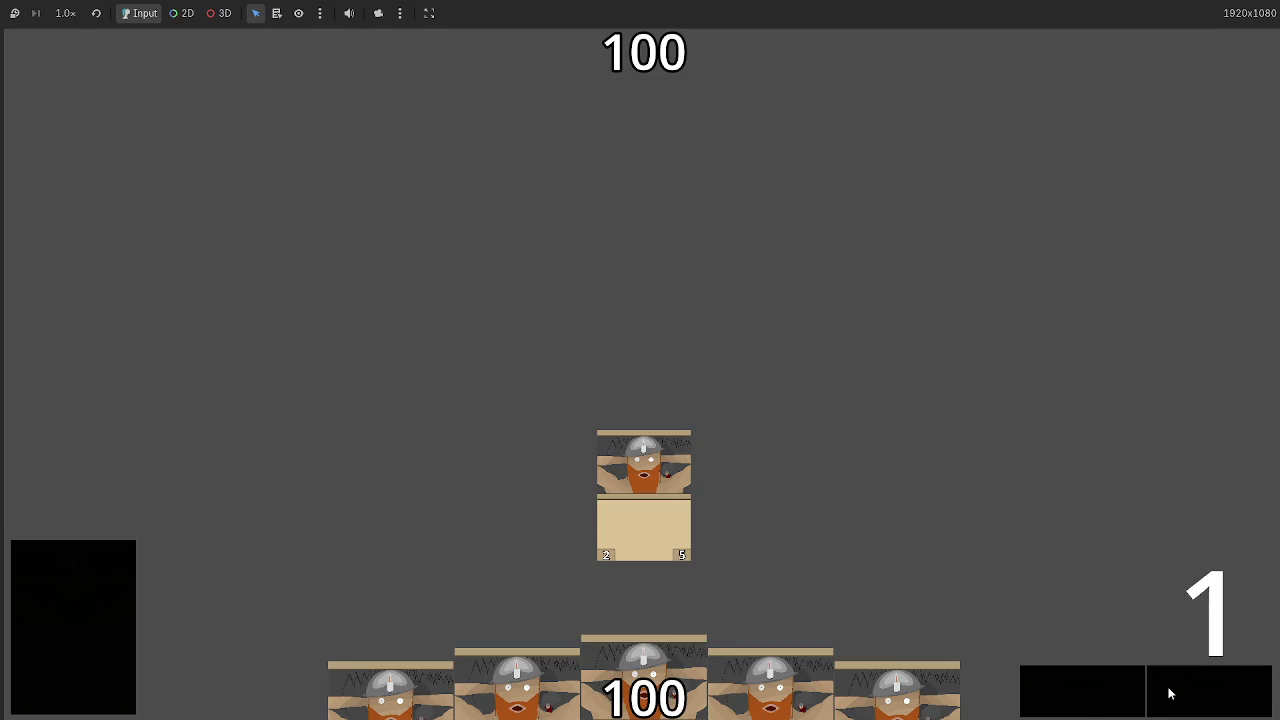
pyautogui.press('F8')
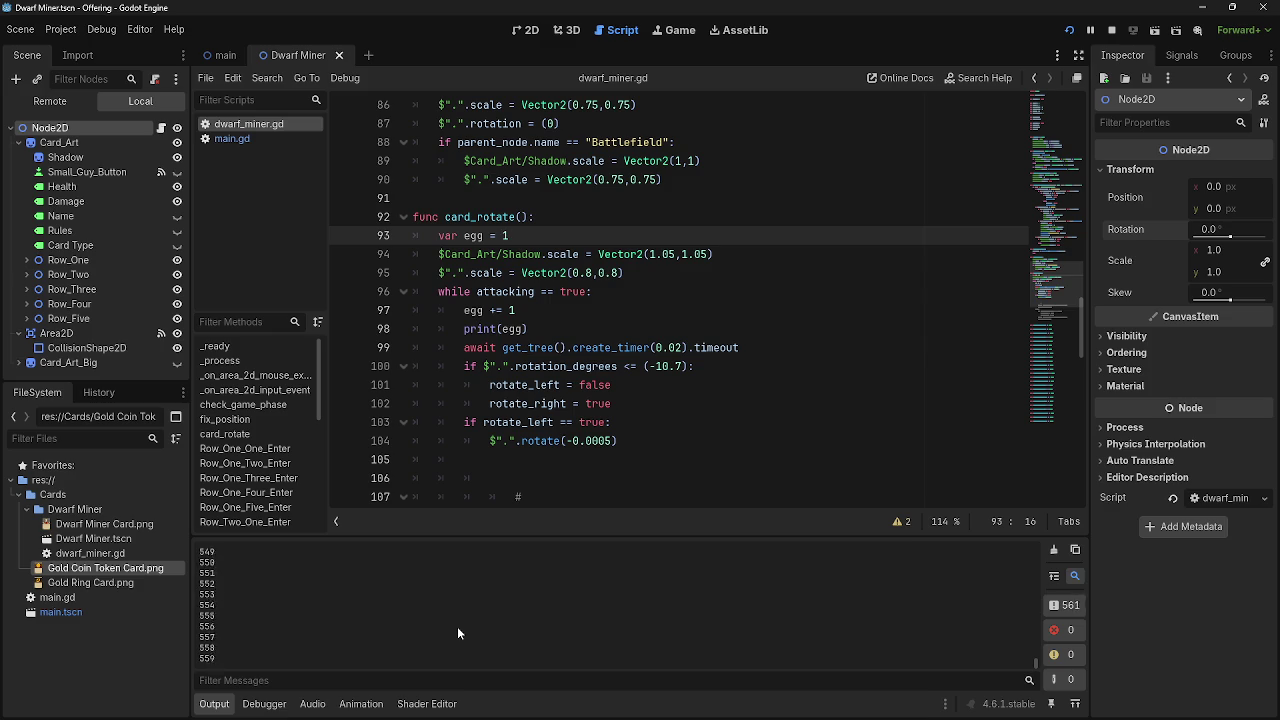
pyautogui.hotkey('alt', 'Tab')
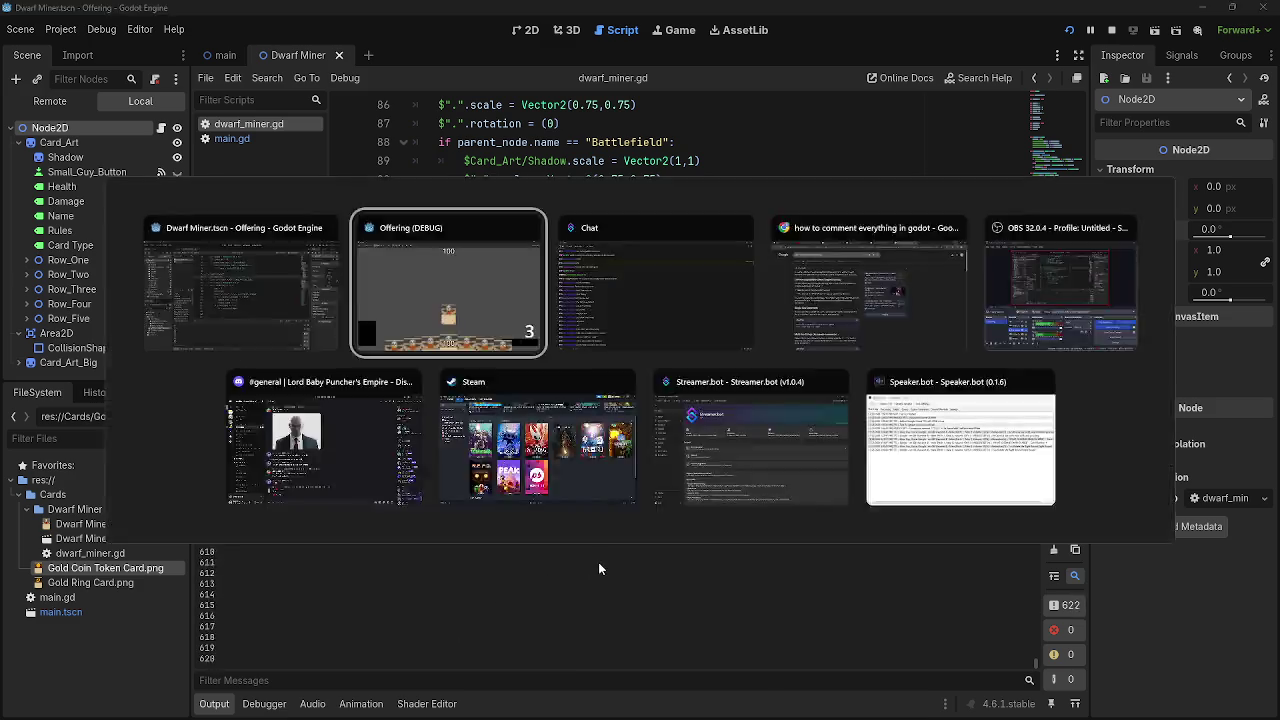
# Step: Comment out the -10.7 degree rotation-limit check and its rotate_left/rotate_right assignments with Ctrl+K
pyautogui.hotkey('alt', 'Tab')
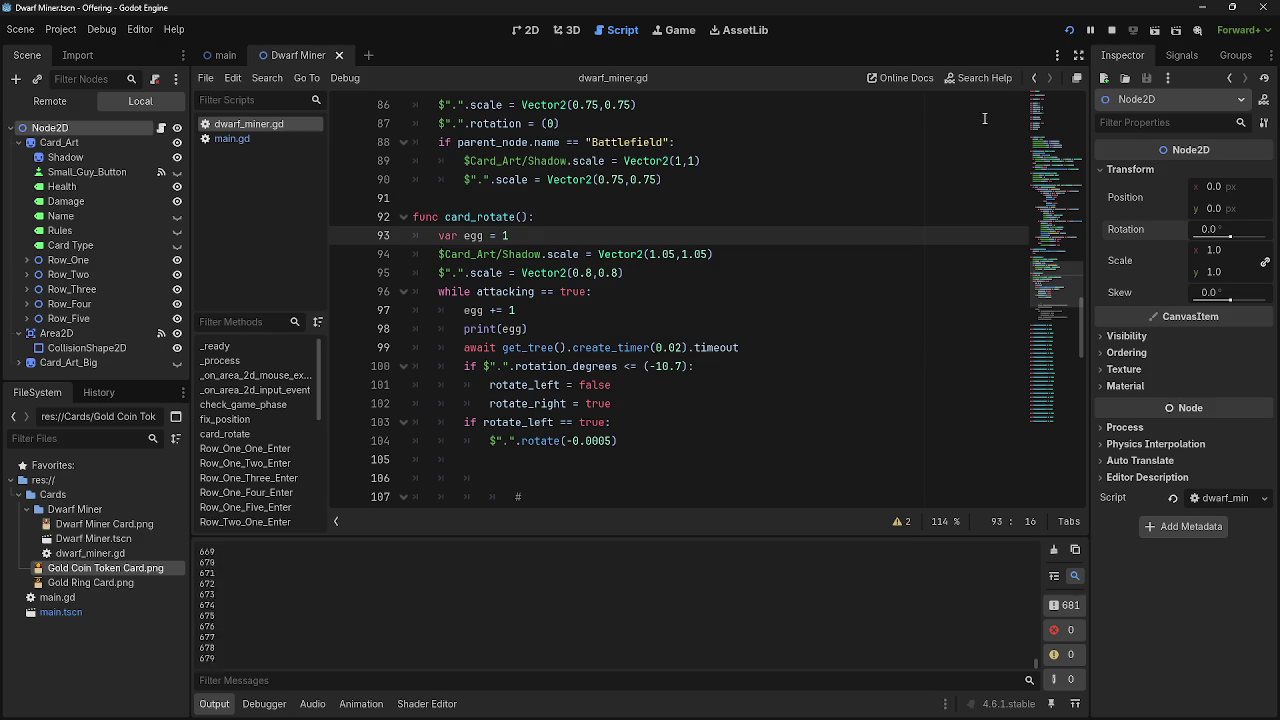
pyautogui.moveTo(465, 348)
pyautogui.mouseDown()
pyautogui.moveTo(830, 349)
pyautogui.moveTo(463, 310)
pyautogui.moveTo(432, 293)
pyautogui.moveTo(404, 237)
pyautogui.moveTo(406, 291)
pyautogui.mouseUp()
pyautogui.click(830, 349)
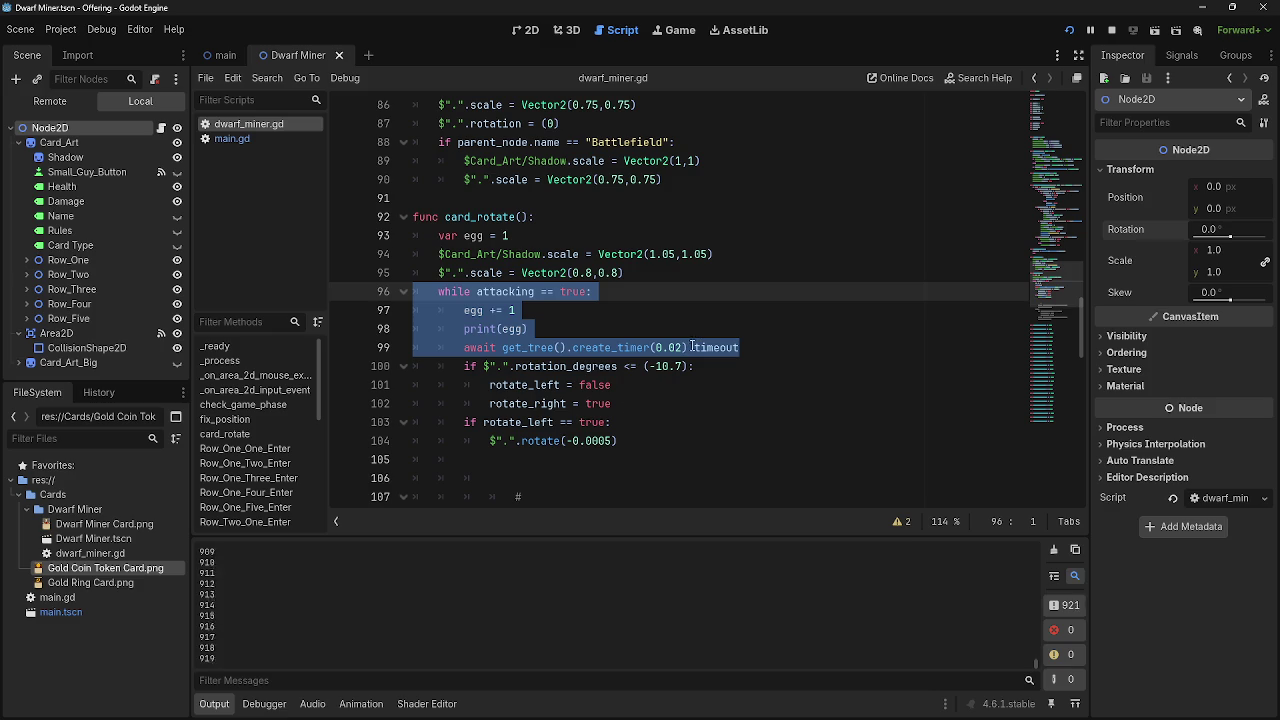
pyautogui.click(463, 366)
pyautogui.click(459, 421)
pyautogui.moveTo(740, 348); pyautogui.dragTo(427, 290)
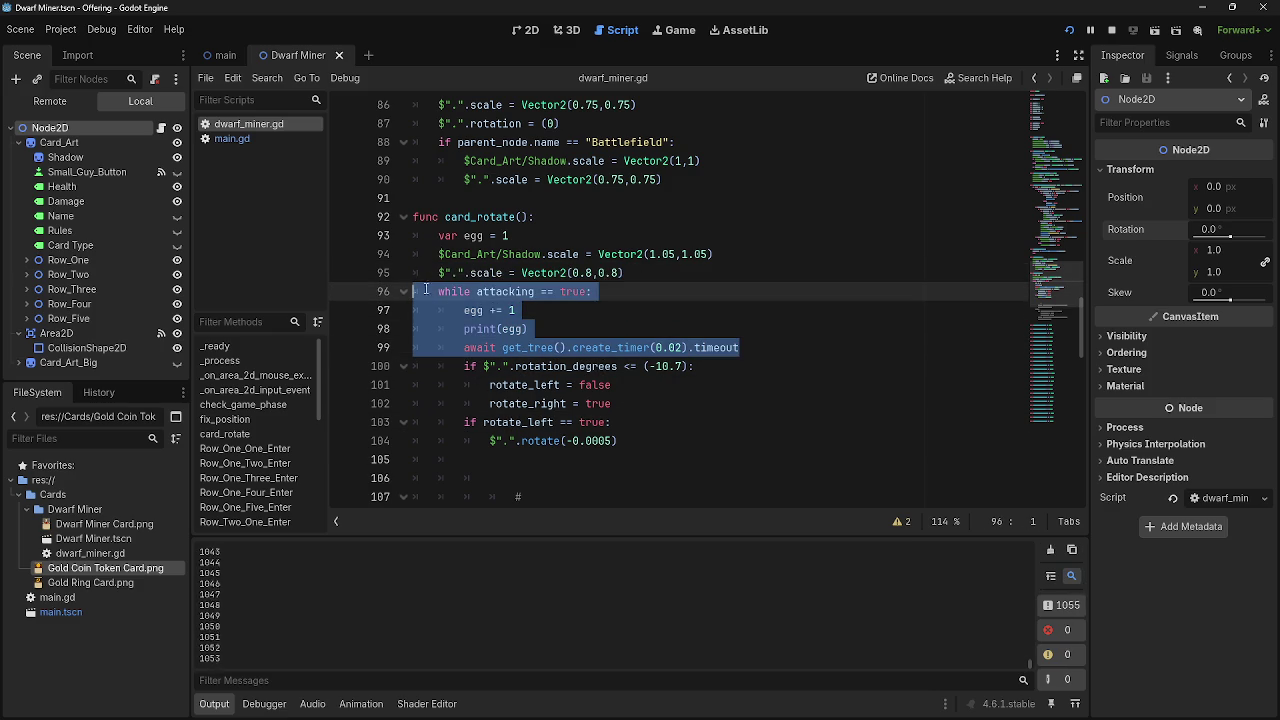
pyautogui.click(739, 283)
pyautogui.moveTo(635, 399); pyautogui.dragTo(410, 373)
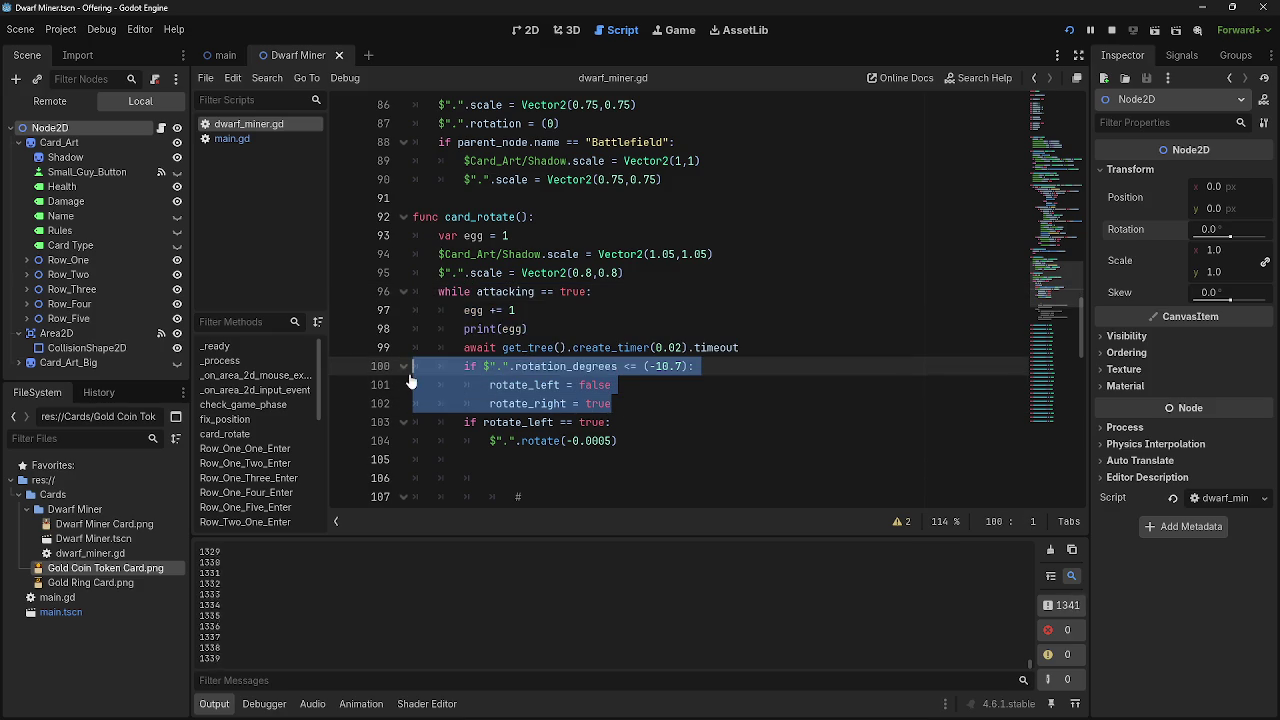
pyautogui.hotkey('ctrl', 'k')
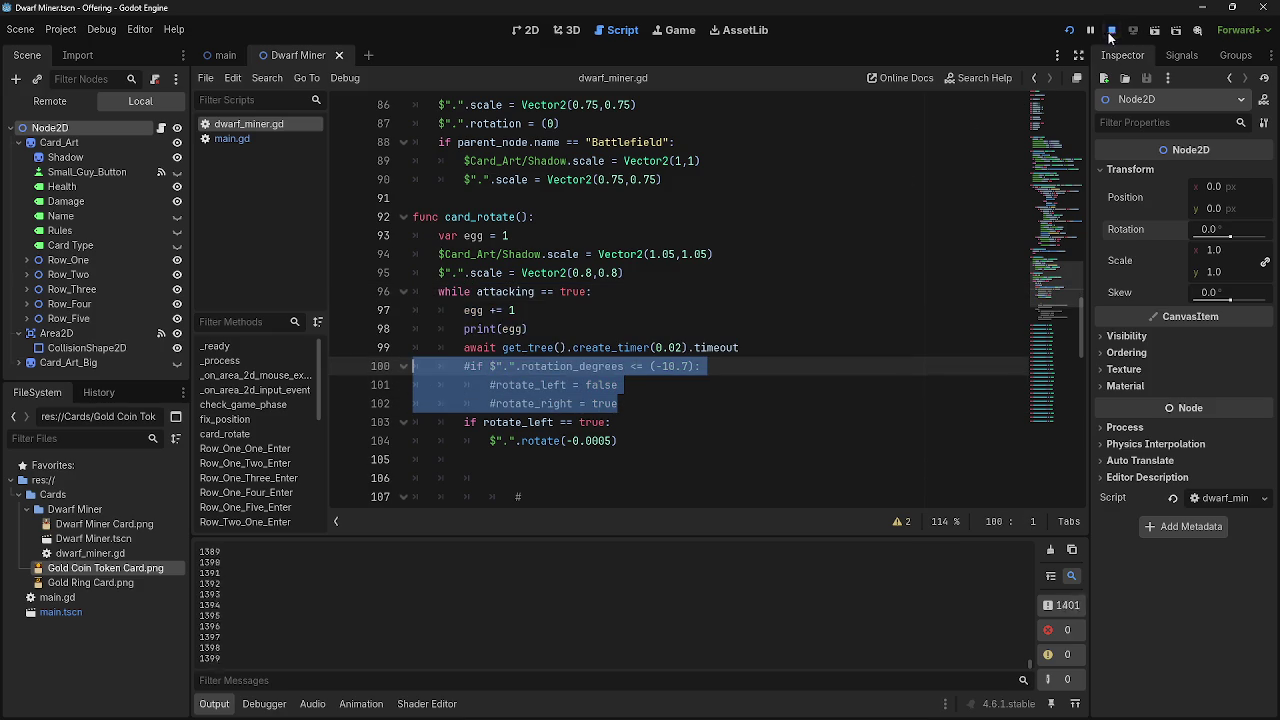
# Step: Relaunch the game with the limit check disabled, then return to the rotate call on line 104
pyautogui.click(1110, 35)
pyautogui.press('F5')
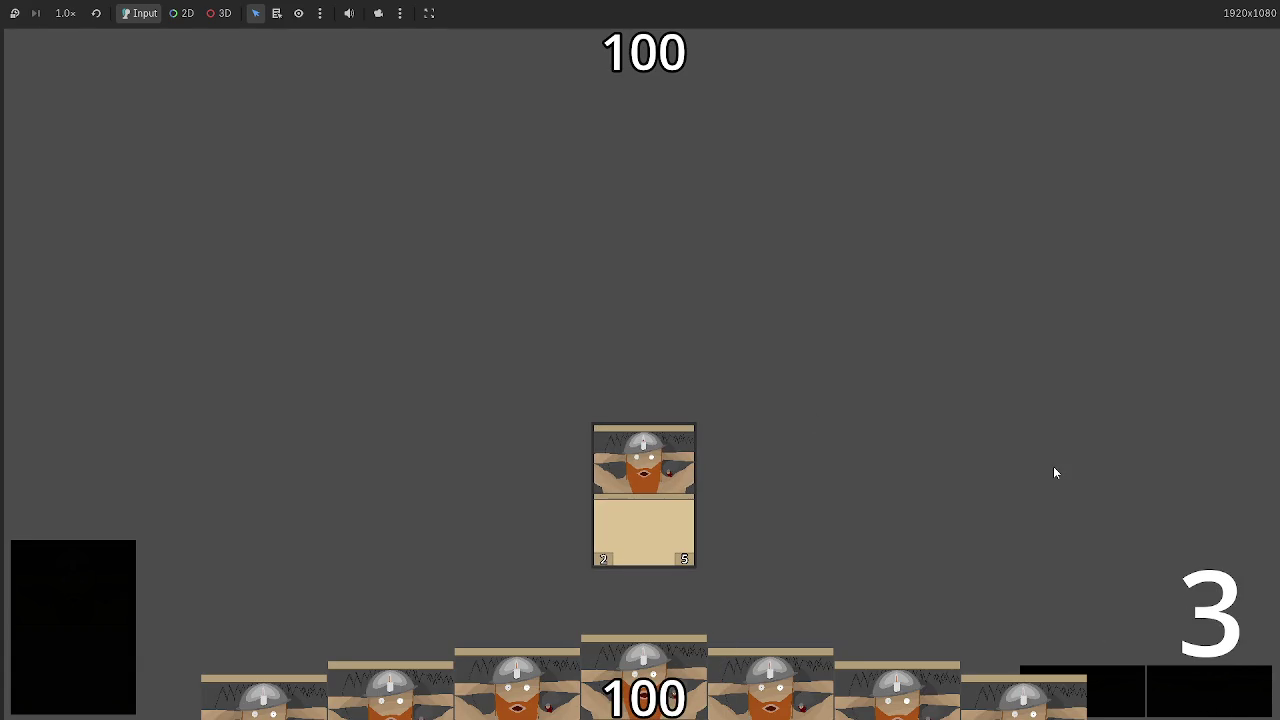
pyautogui.hotkey('alt', 'Tab')
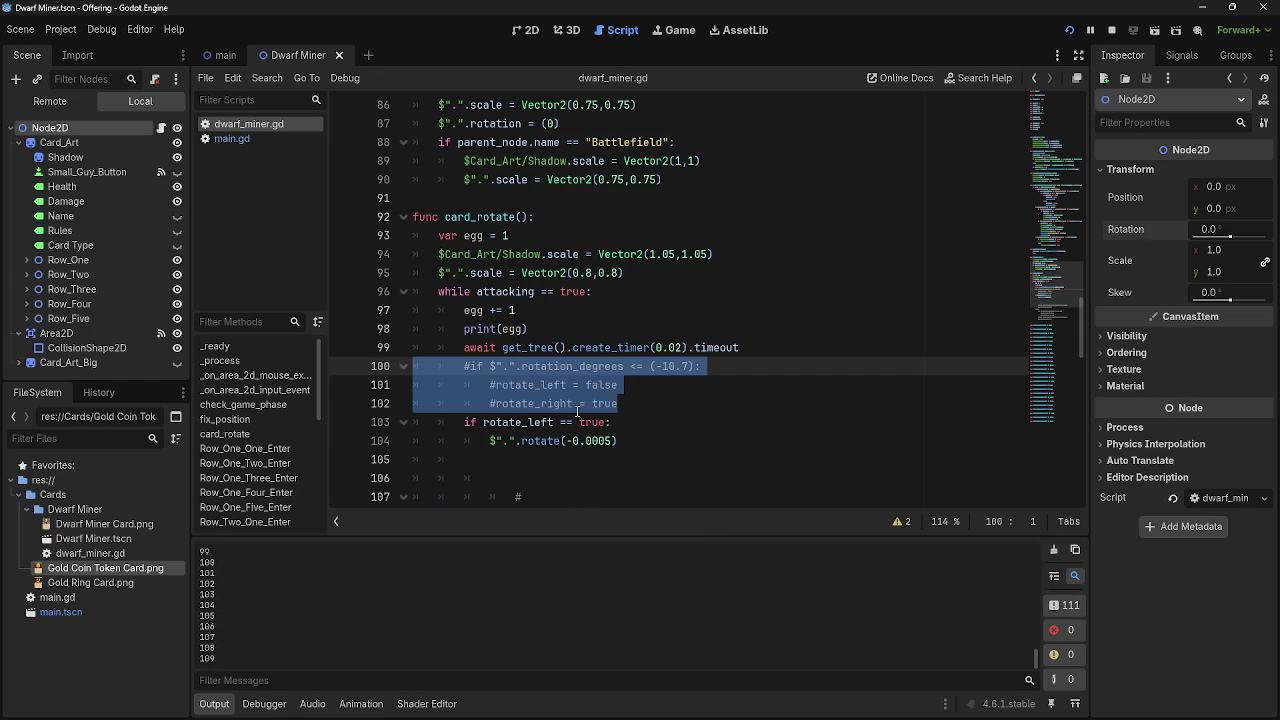
pyautogui.click(634, 410)
pyautogui.press('Down')
pyautogui.press('Down')
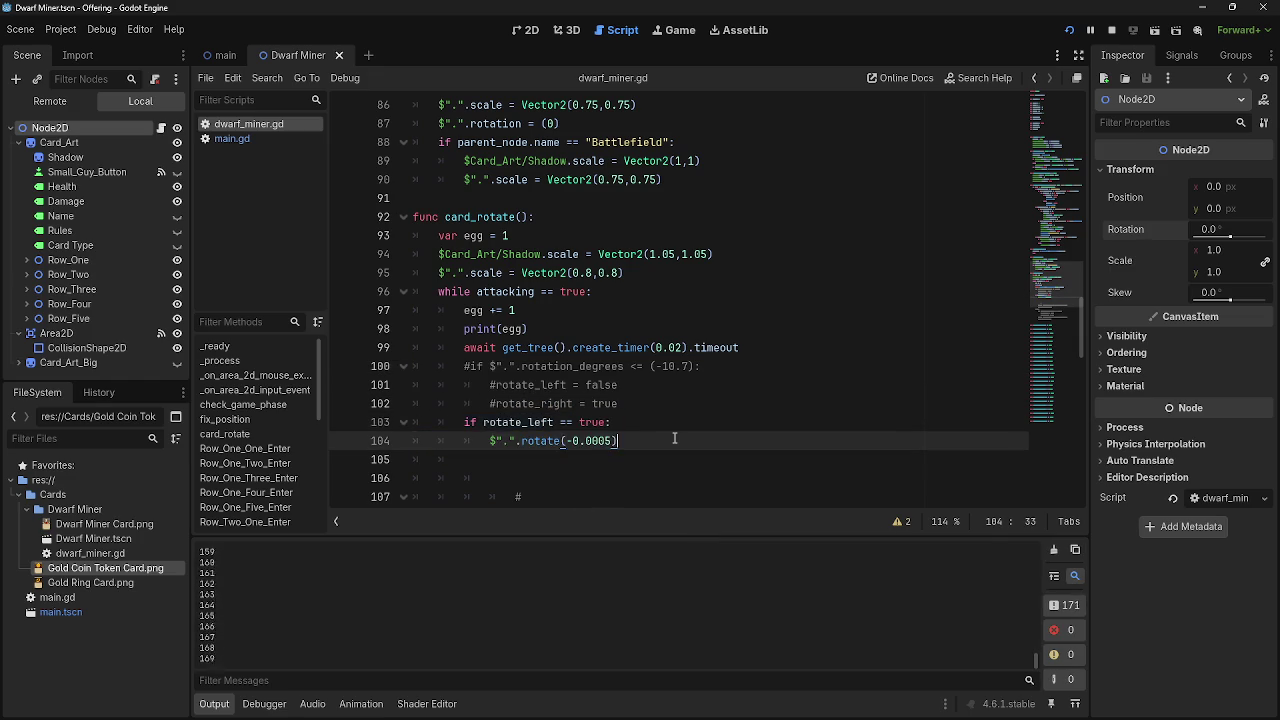
pyautogui.scroll(-2, 674, 438)
pyautogui.scroll(1, 674, 438)
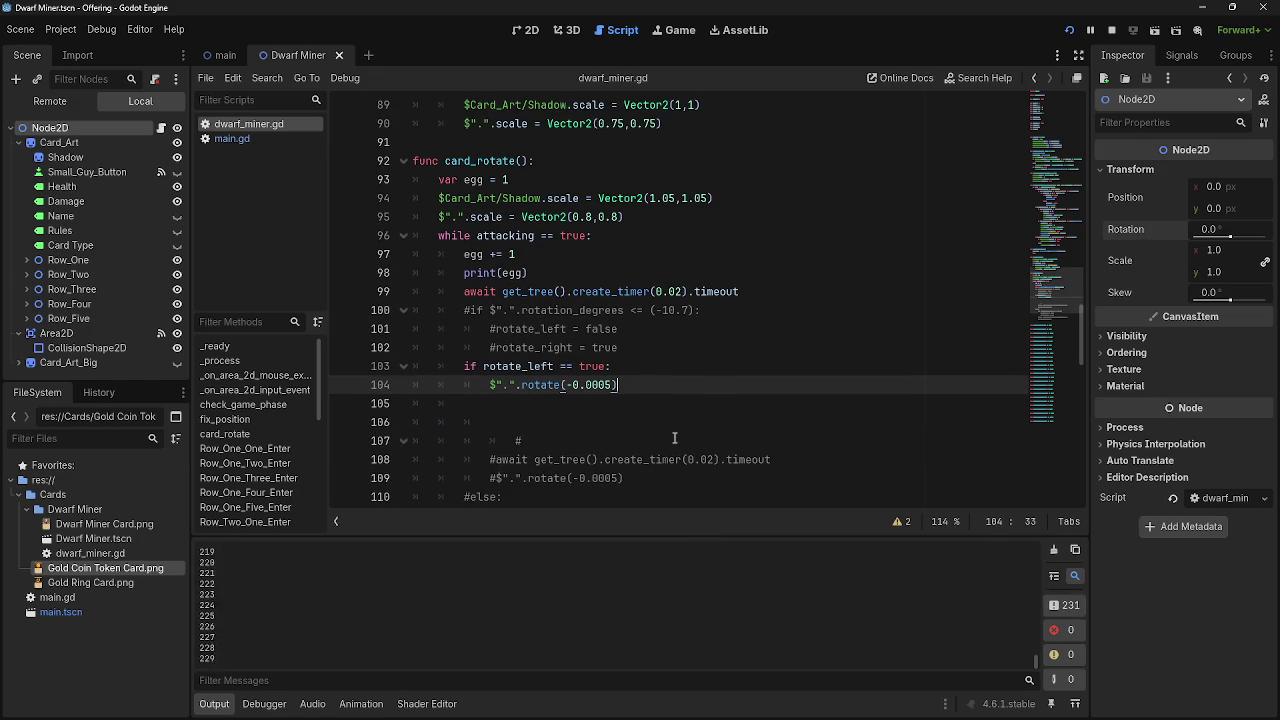
pyautogui.scroll(1, 674, 438)
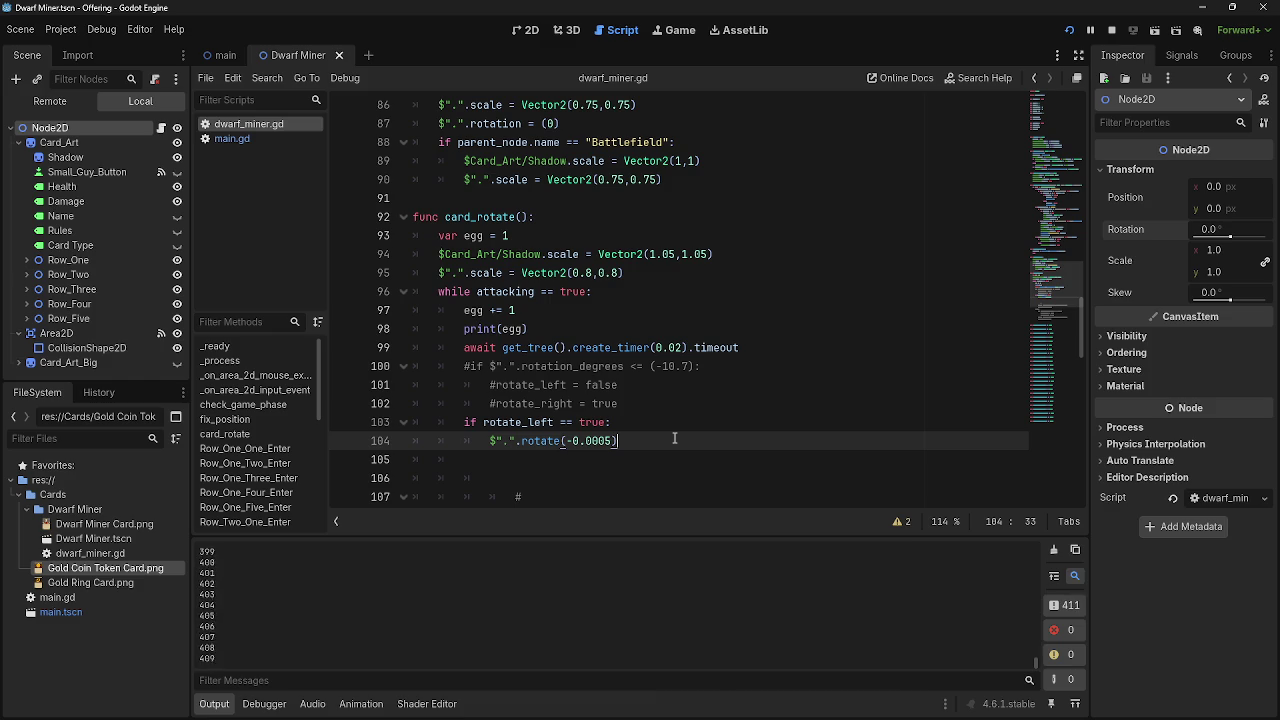
pyautogui.scroll(6, 674, 438)
pyautogui.click(265, 140)
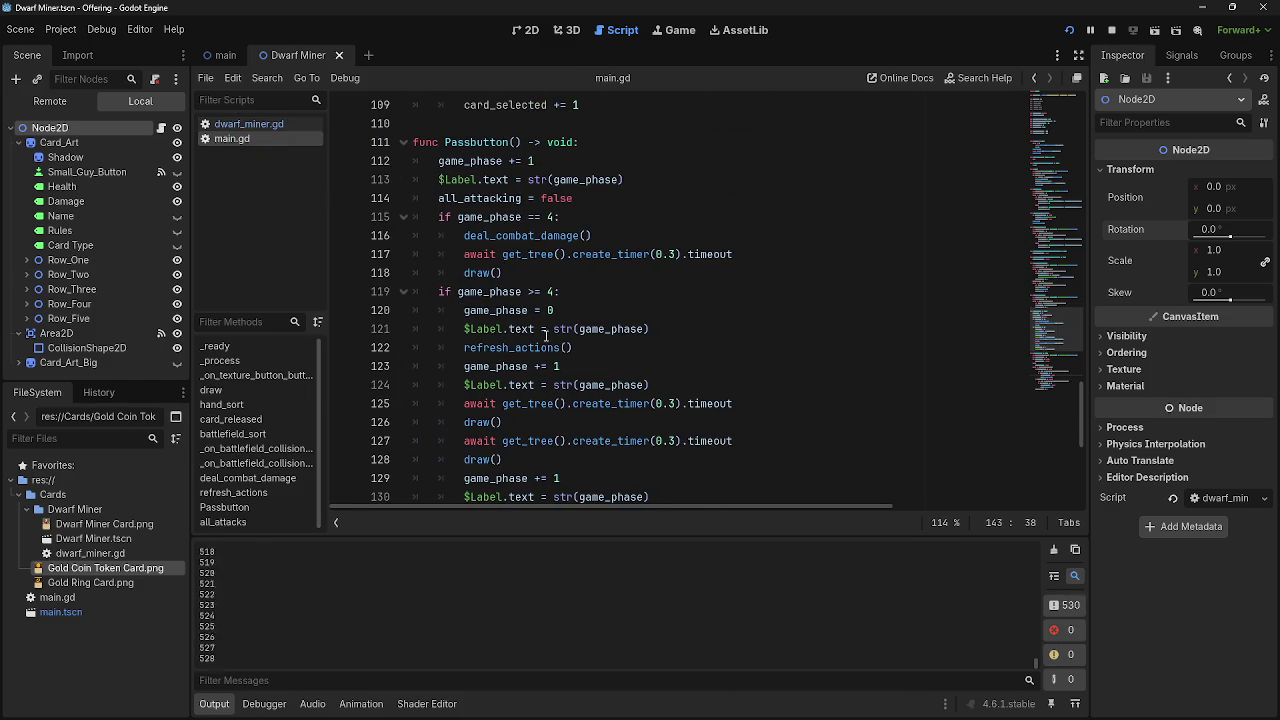
pyautogui.scroll(4, 573, 360)
pyautogui.scroll(15, 573, 360)
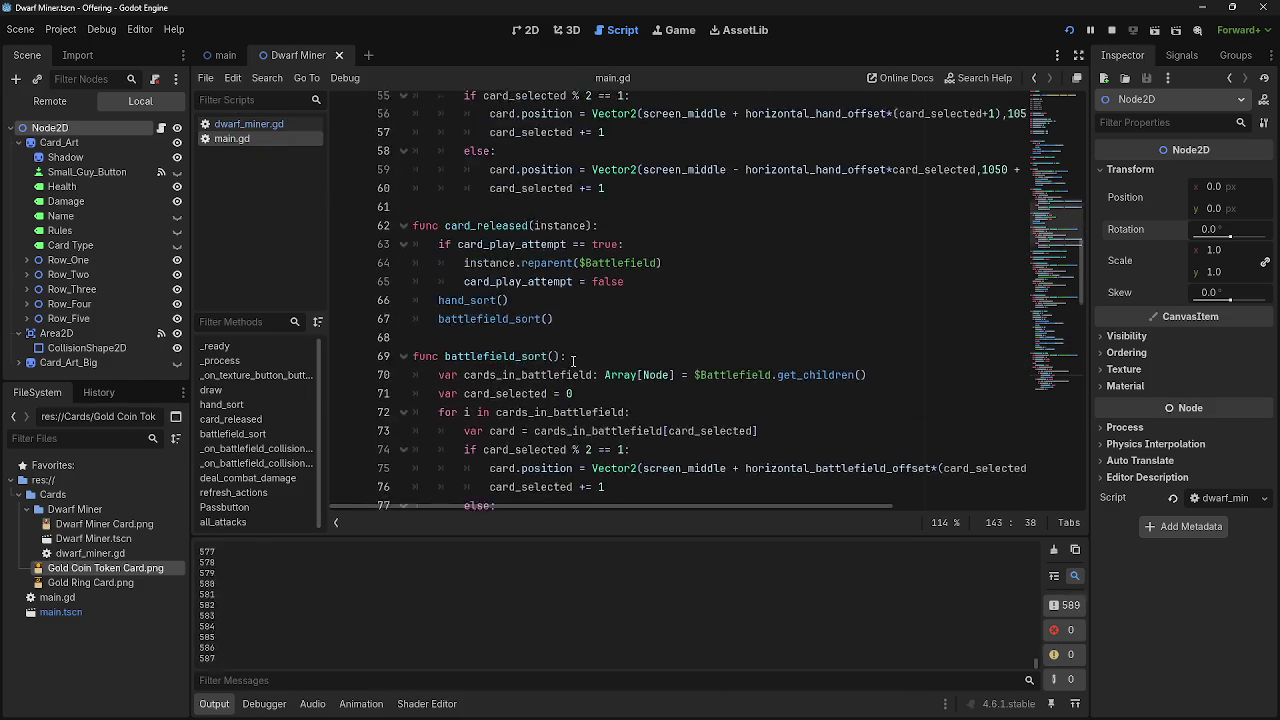
pyautogui.scroll(13, 573, 362)
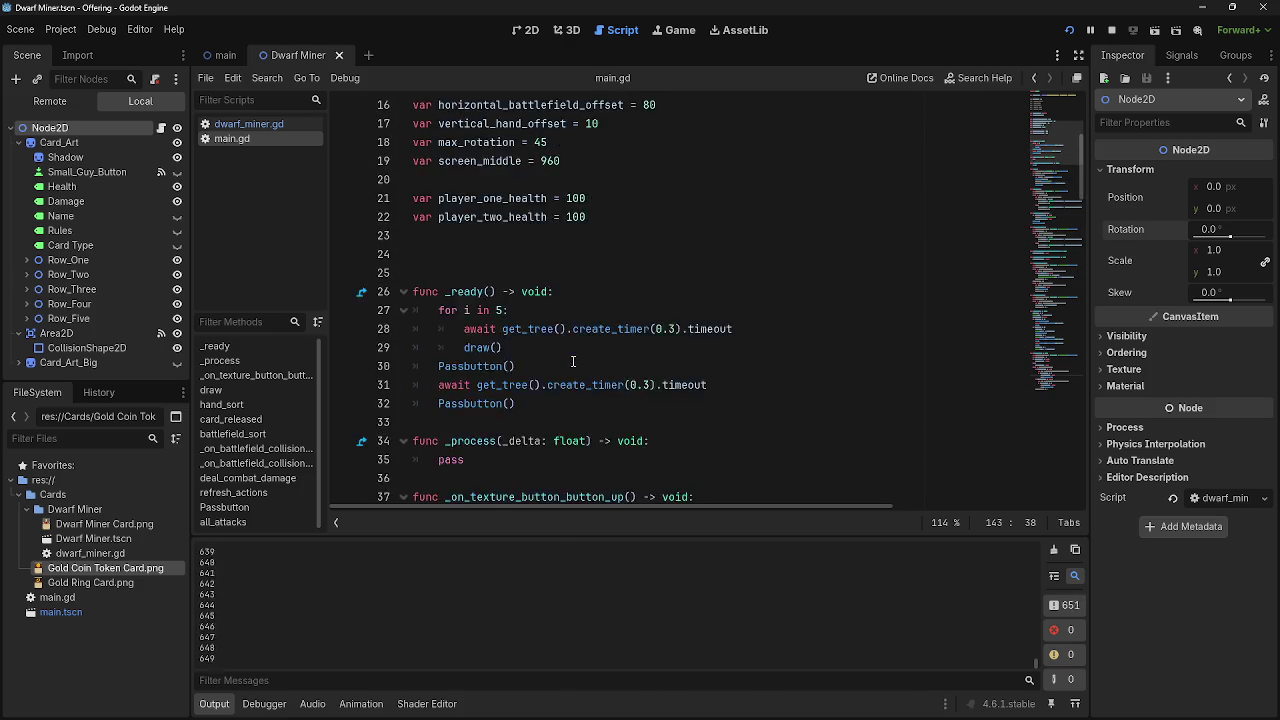
pyautogui.scroll(-2, 573, 361)
pyautogui.moveTo(462, 329); pyautogui.dragTo(768, 337)
pyautogui.click(500, 329)
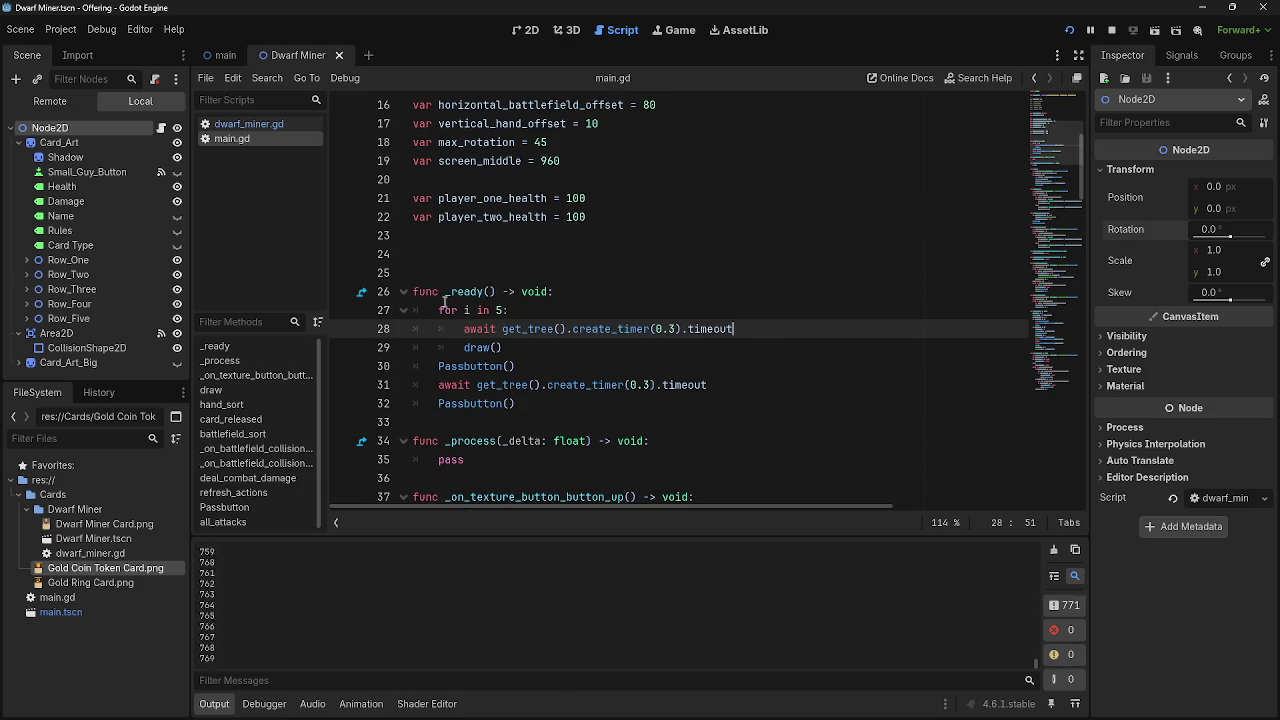
pyautogui.moveTo(464, 329)
pyautogui.mouseDown()
pyautogui.moveTo(735, 329)
pyautogui.moveTo(464, 329)
pyautogui.mouseUp()
pyautogui.click(758, 333)
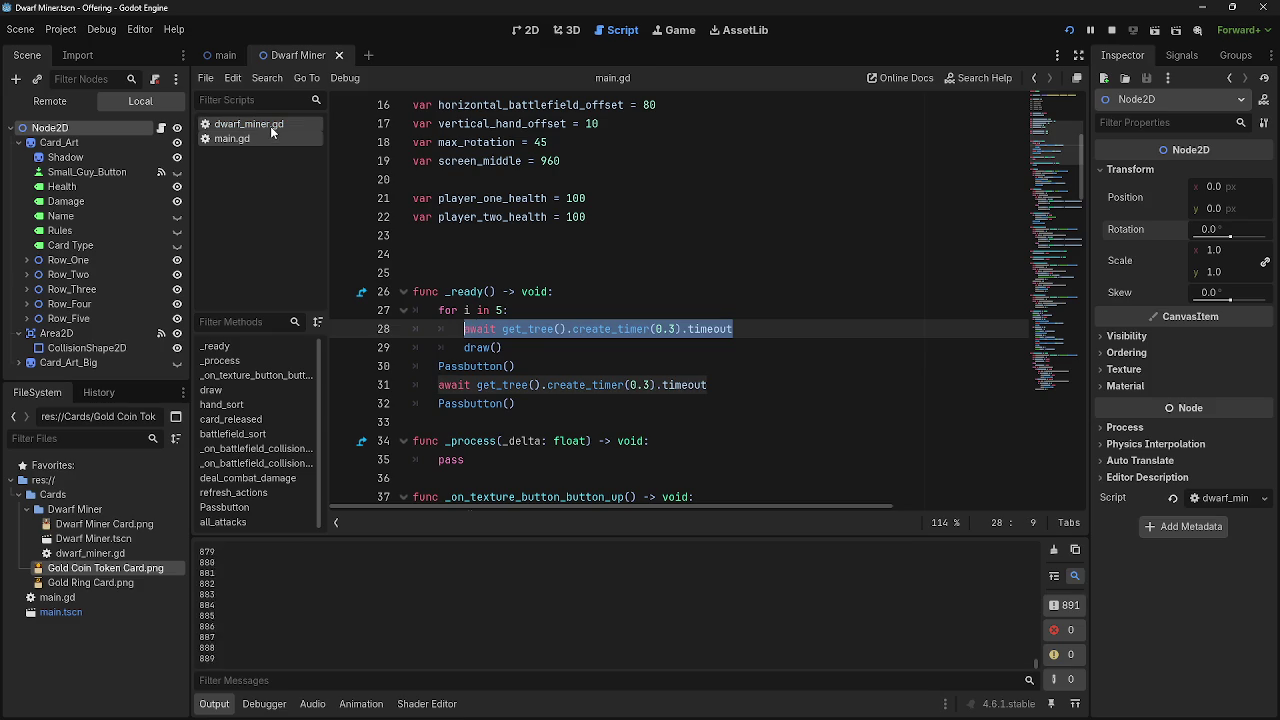
pyautogui.click(270, 126)
pyautogui.scroll(-10, 575, 397)
pyautogui.scroll(1, 575, 397)
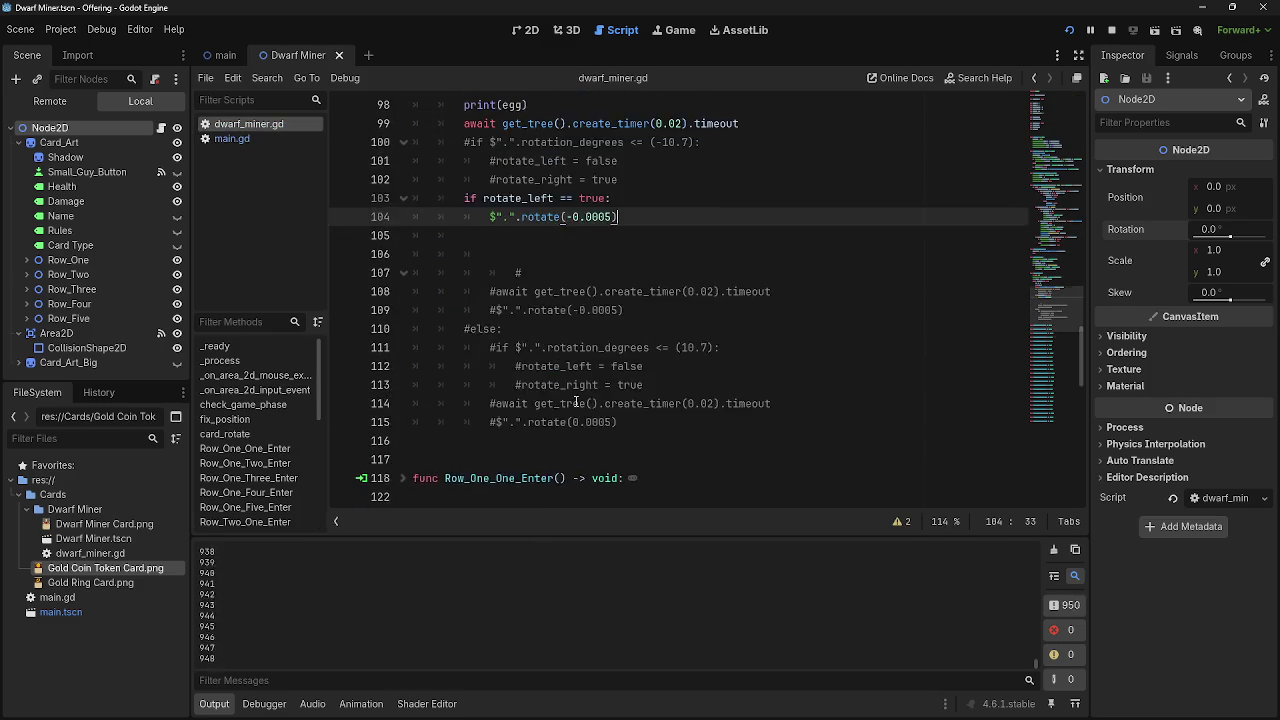
# Step: Move the 0.02-second timer await from line 99 to below the rotate call on line 105
pyautogui.scroll(2, 575, 397)
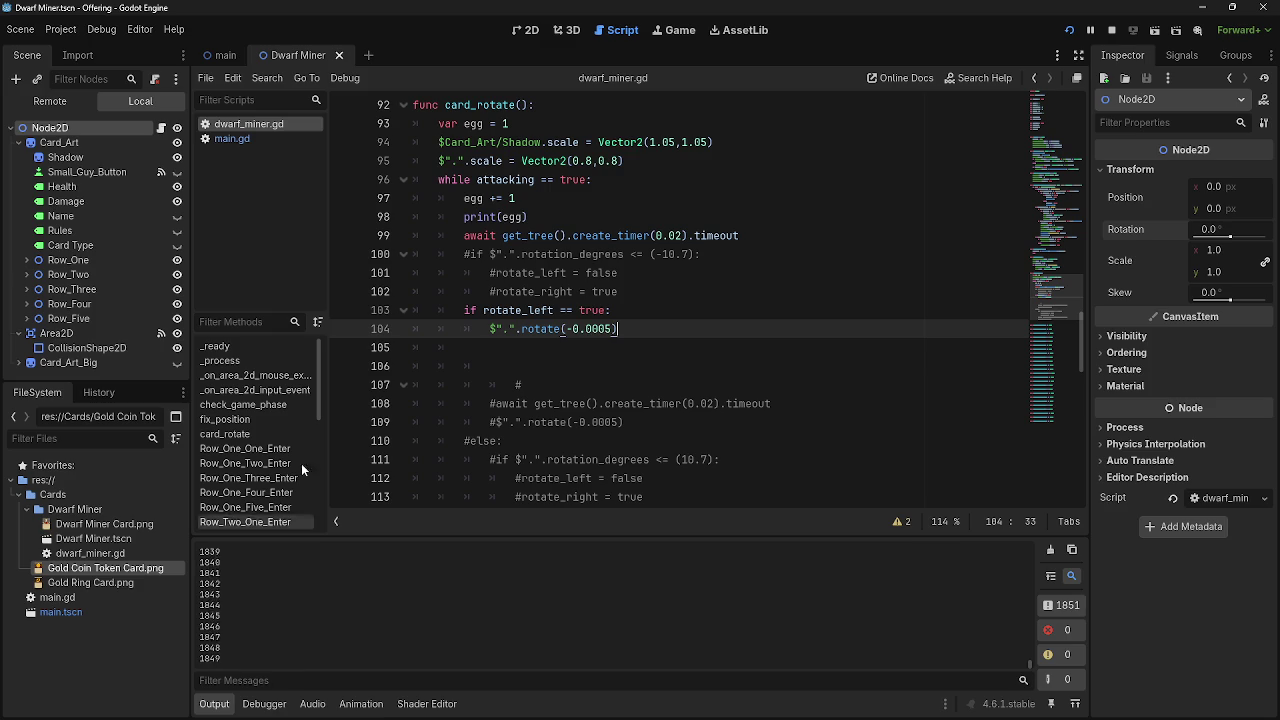
pyautogui.moveTo(527, 217); pyautogui.dragTo(413, 180)
pyautogui.moveTo(533, 221); pyautogui.dragTo(413, 180)
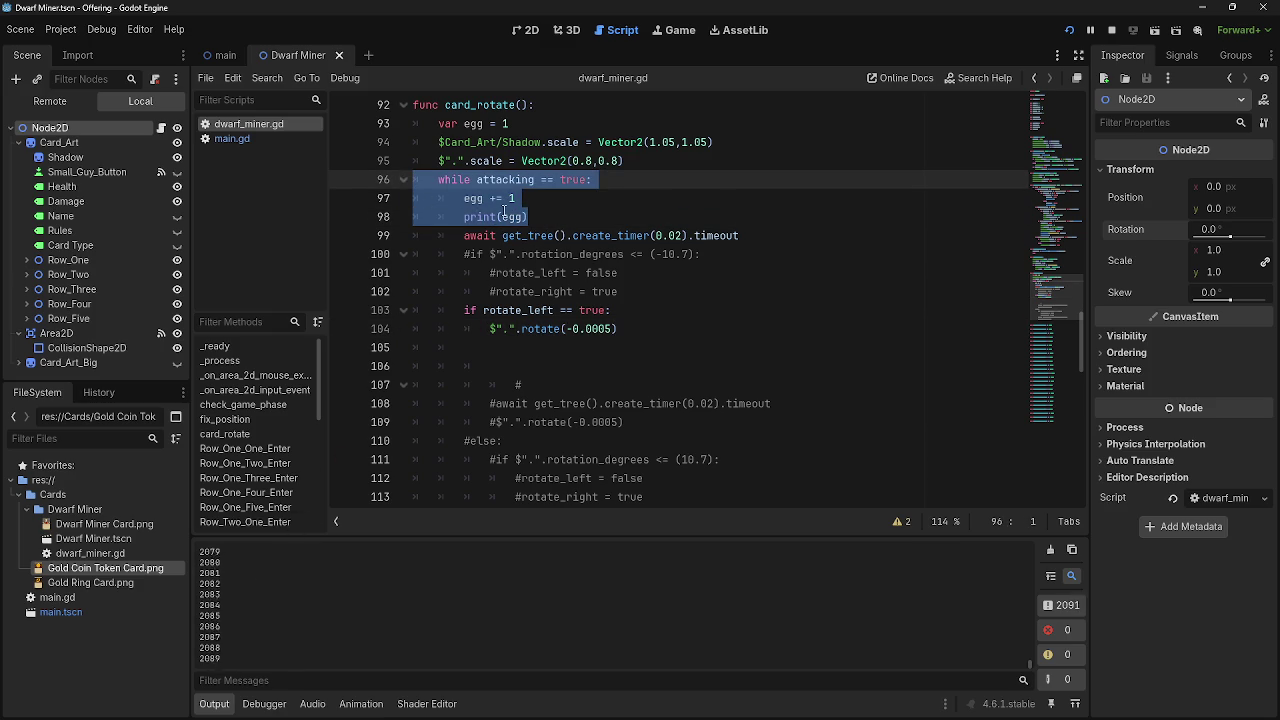
pyautogui.moveTo(464, 236); pyautogui.dragTo(860, 237)
pyautogui.moveTo(533, 216)
pyautogui.mouseDown()
pyautogui.moveTo(460, 180)
pyautogui.moveTo(413, 180)
pyautogui.mouseUp()
pyautogui.click(590, 216)
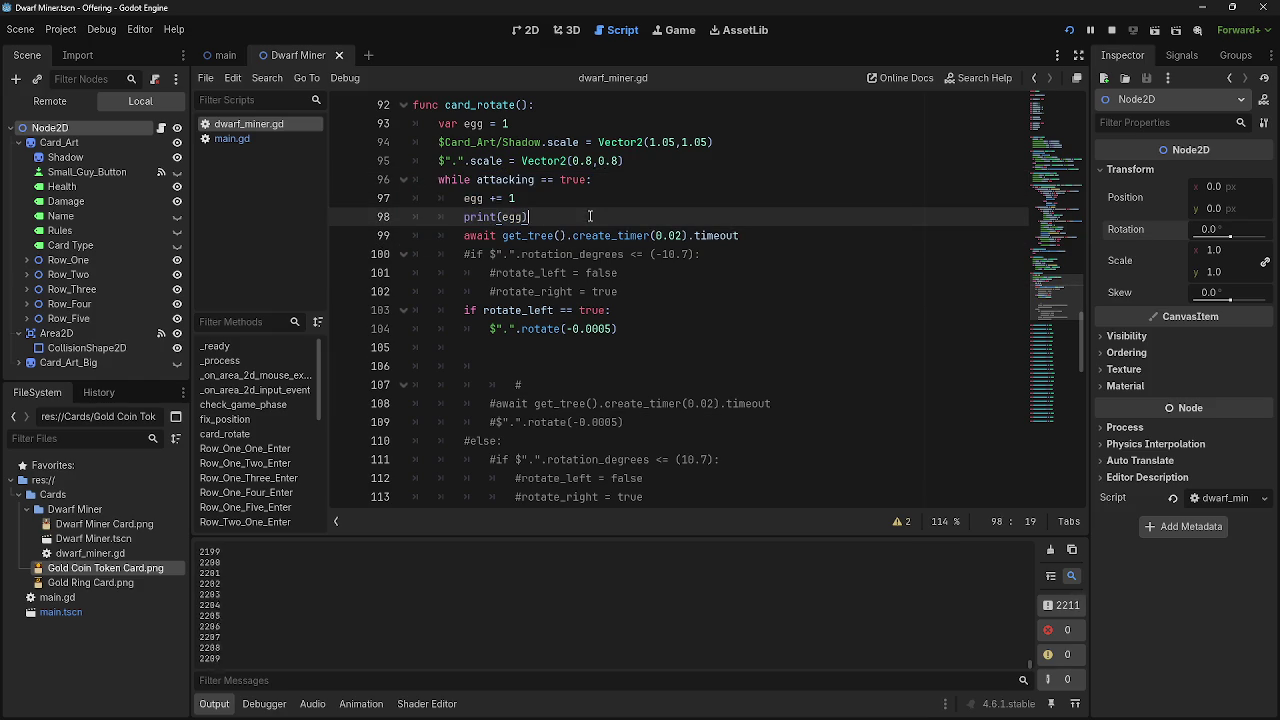
pyautogui.moveTo(786, 236)
pyautogui.mouseDown()
pyautogui.moveTo(464, 236)
pyautogui.moveTo(513, 348)
pyautogui.mouseUp()
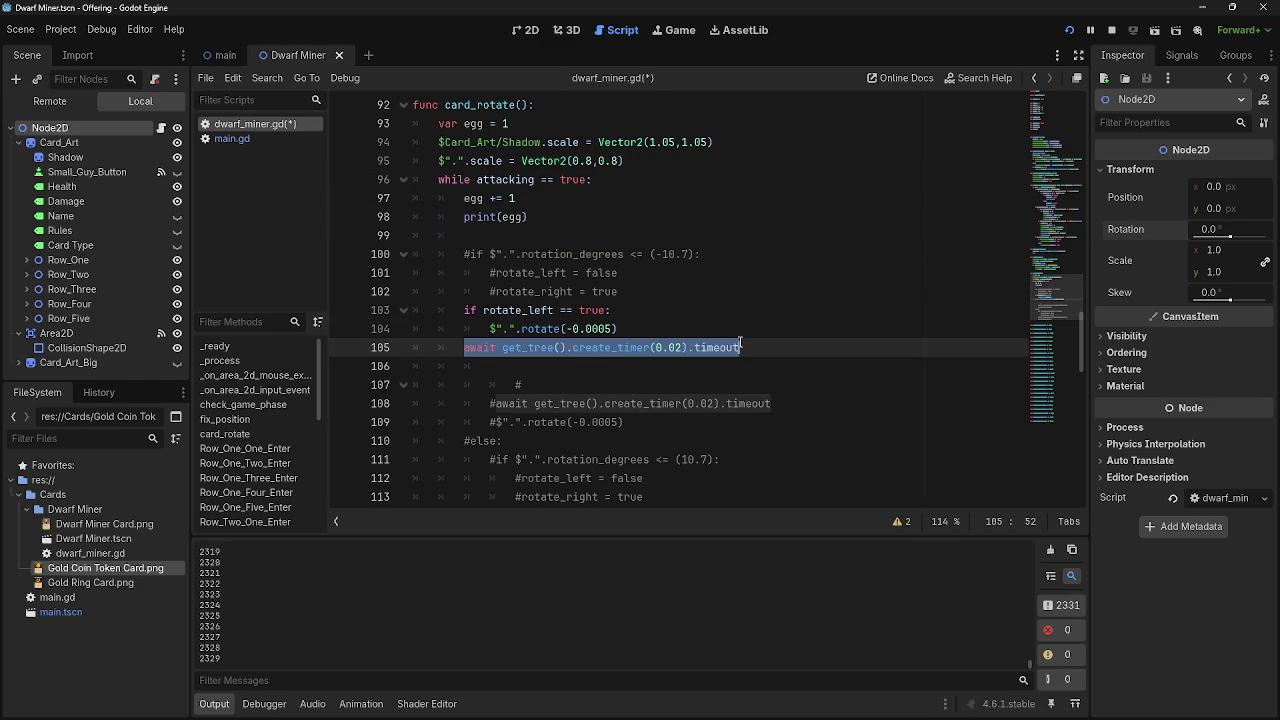
# Step: Relaunch the game, play the middle hand card onto the battlefield and advance the turn
pyautogui.click(1070, 30)
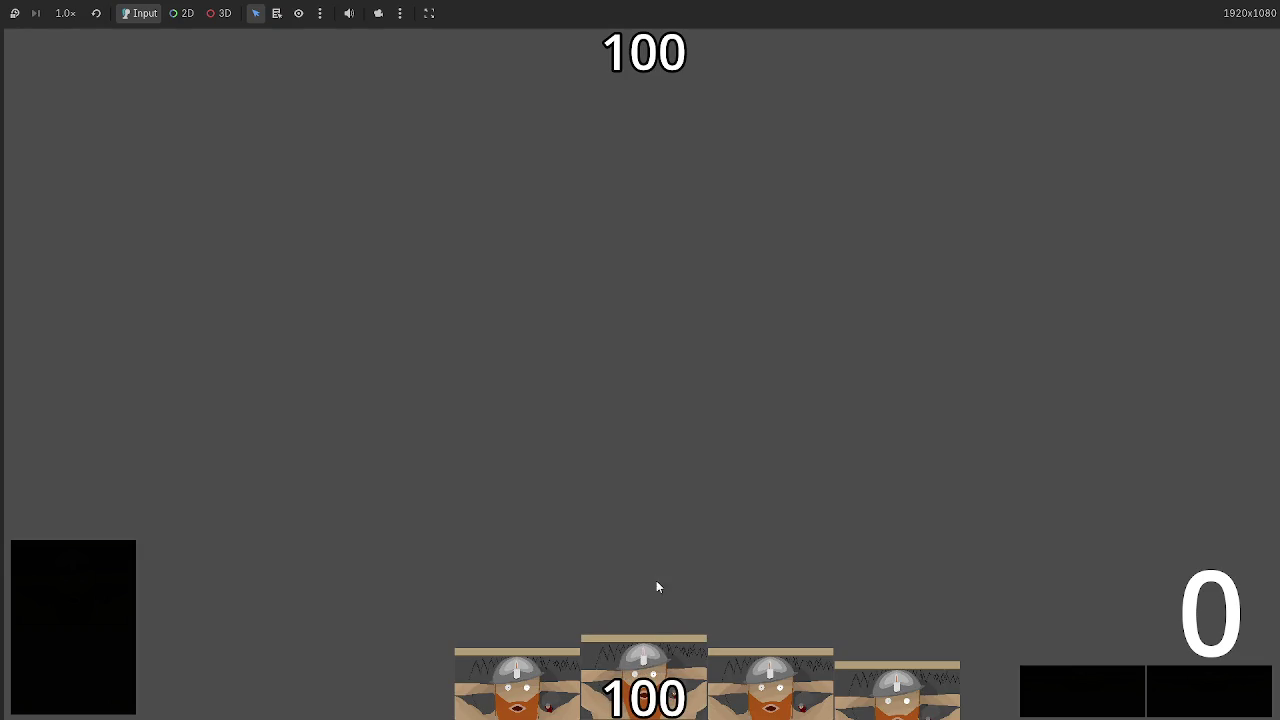
pyautogui.moveTo(668, 690); pyautogui.dragTo(726, 330)
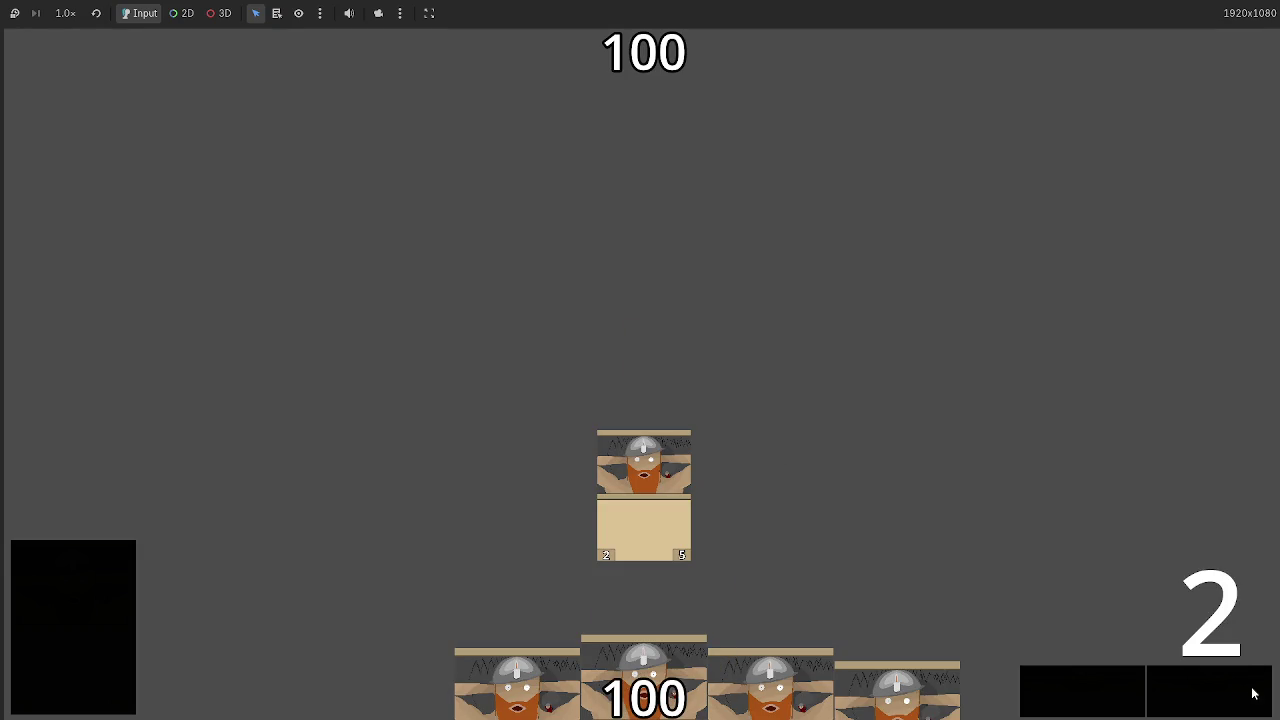
pyautogui.click(1190, 690)
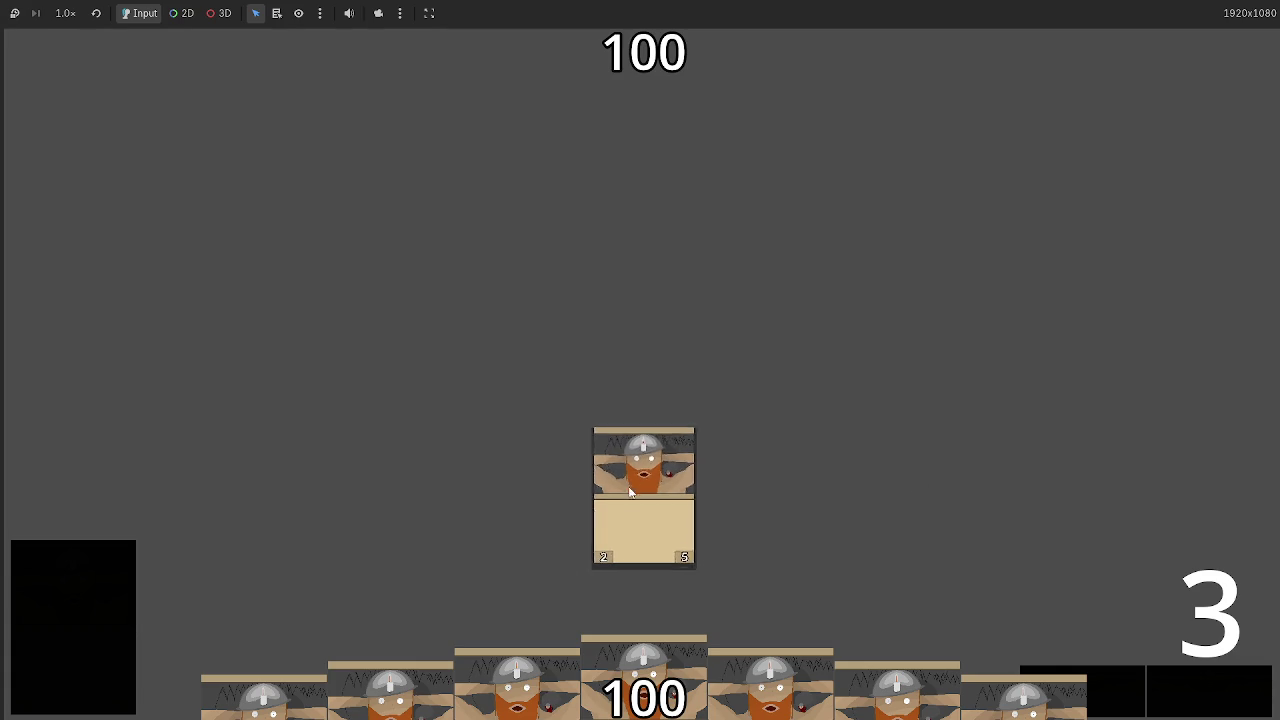
pyautogui.hotkey('alt', 'Tab')
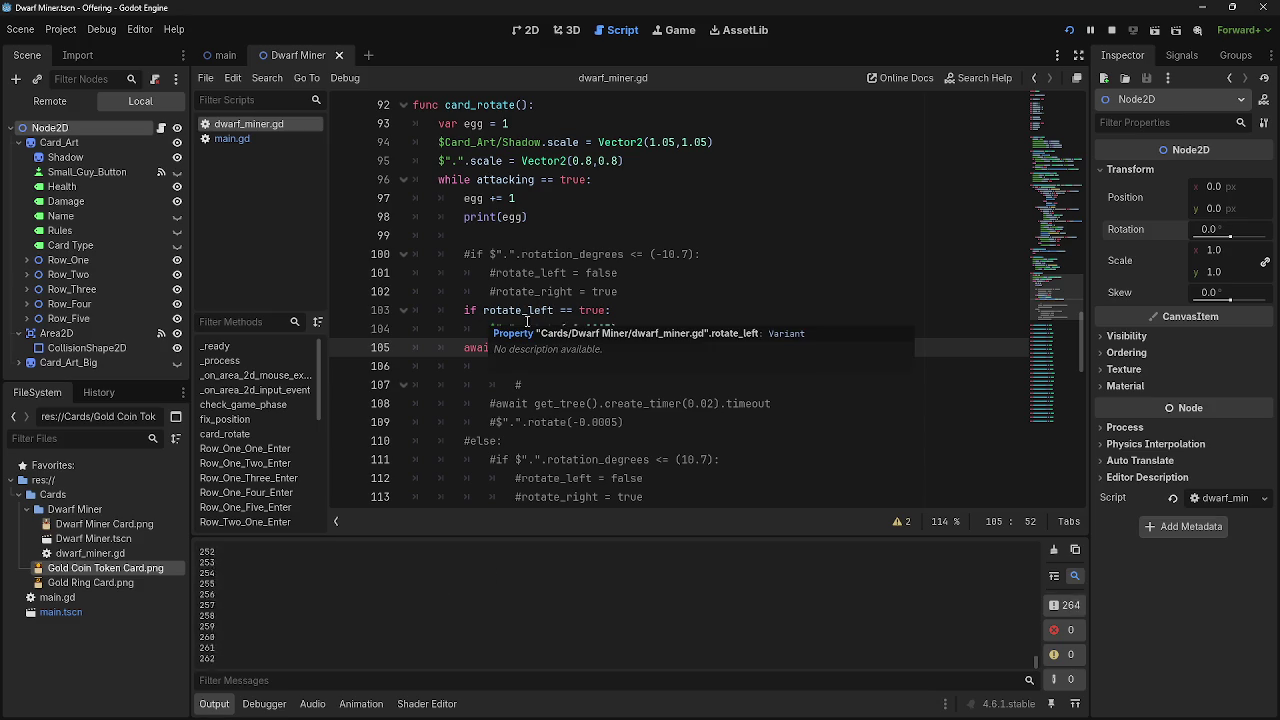
# Step: Add print(rotate_left) on the empty line 99 of card_rotate
pyautogui.click(621, 238)
pyautogui.write('print(r')
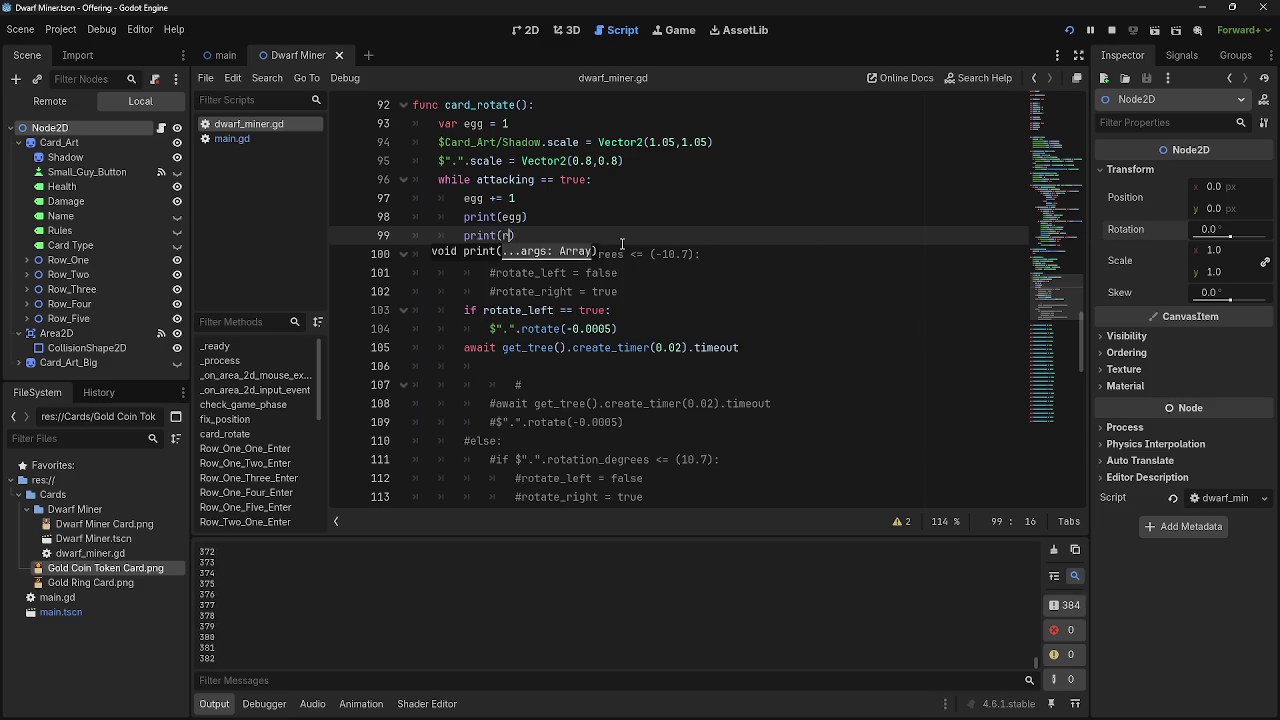
pyautogui.write('ot')
pyautogui.press('Return')
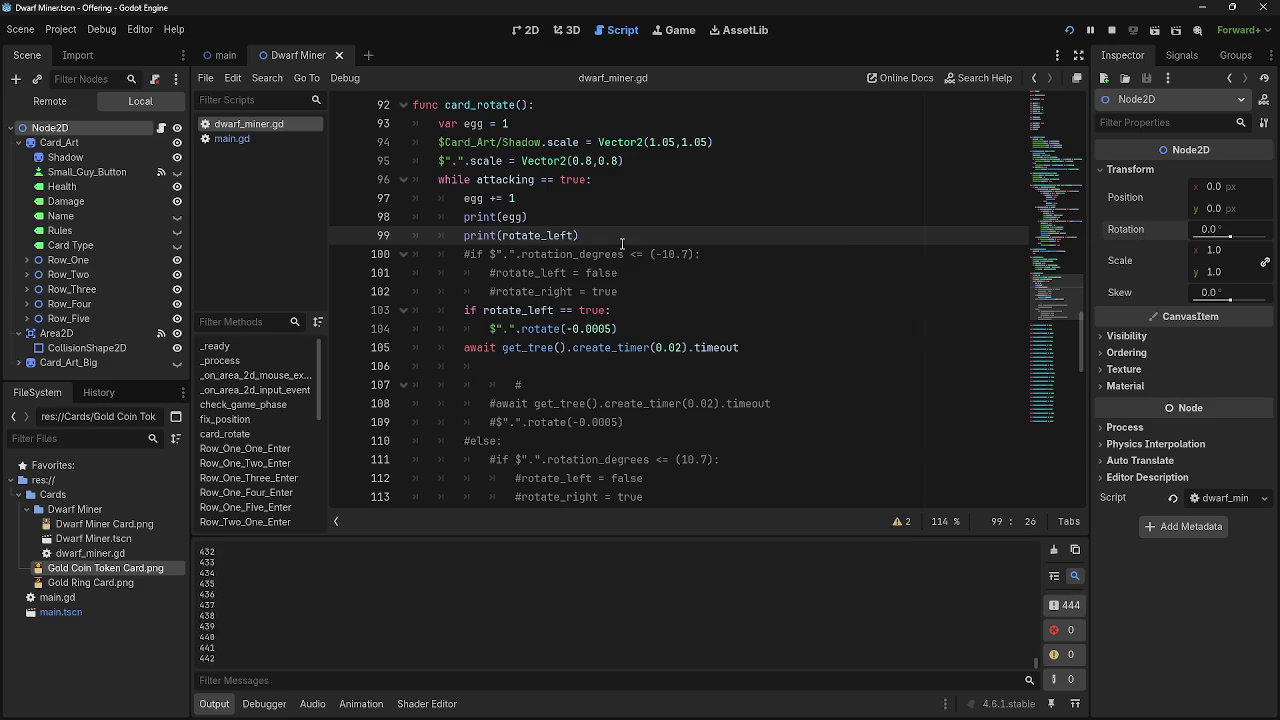
# Step: Rerun the game, play a dwarf card and trigger its attack rotation, then read the output
pyautogui.click(1068, 31)
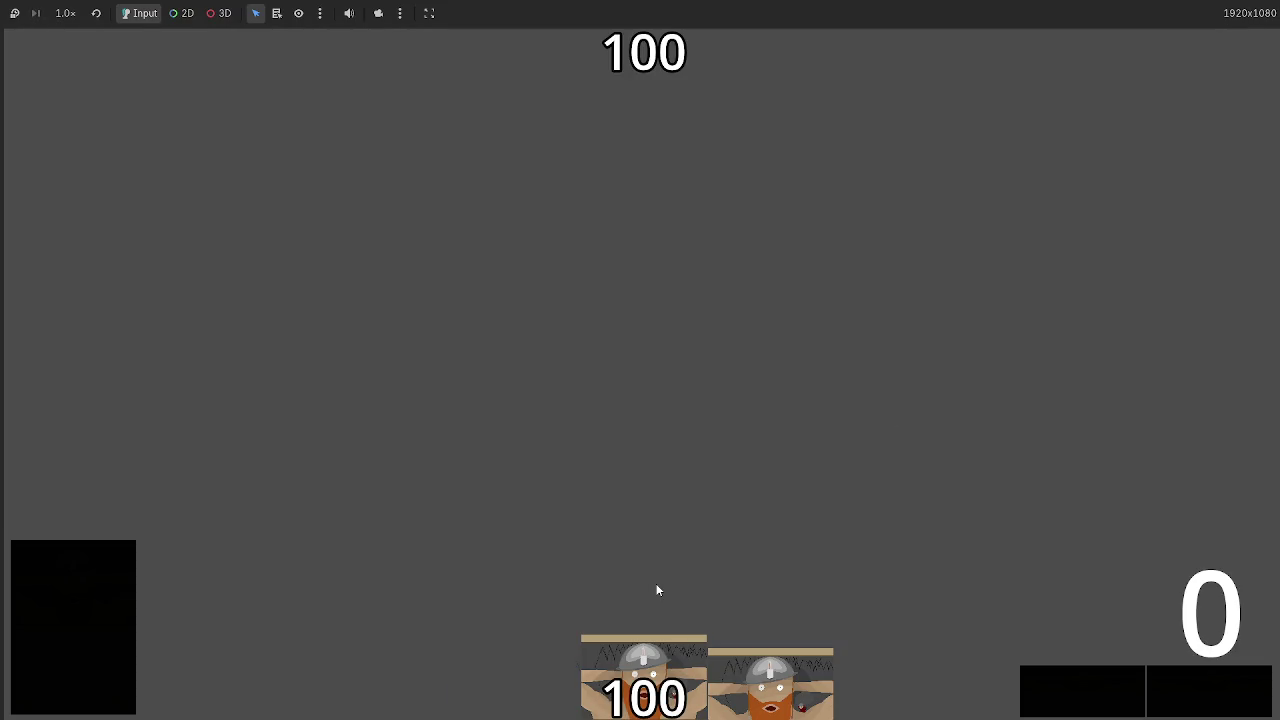
pyautogui.click(638, 690)
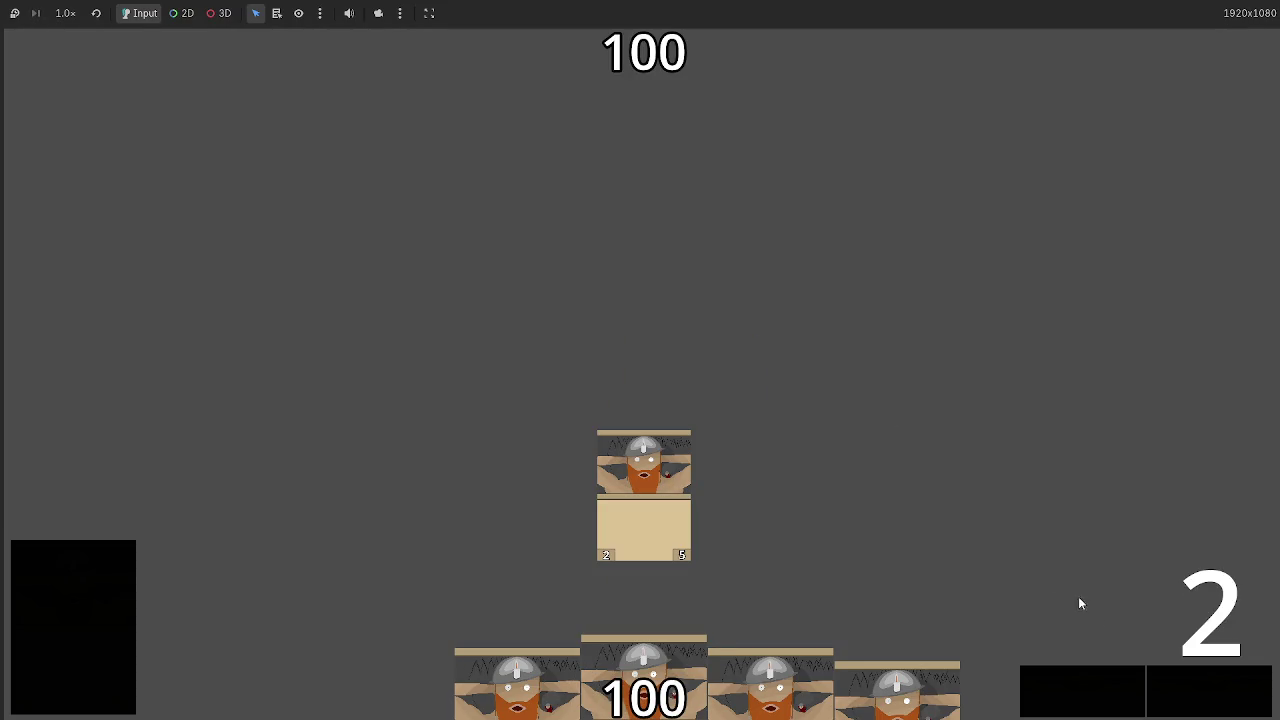
pyautogui.click(1178, 686)
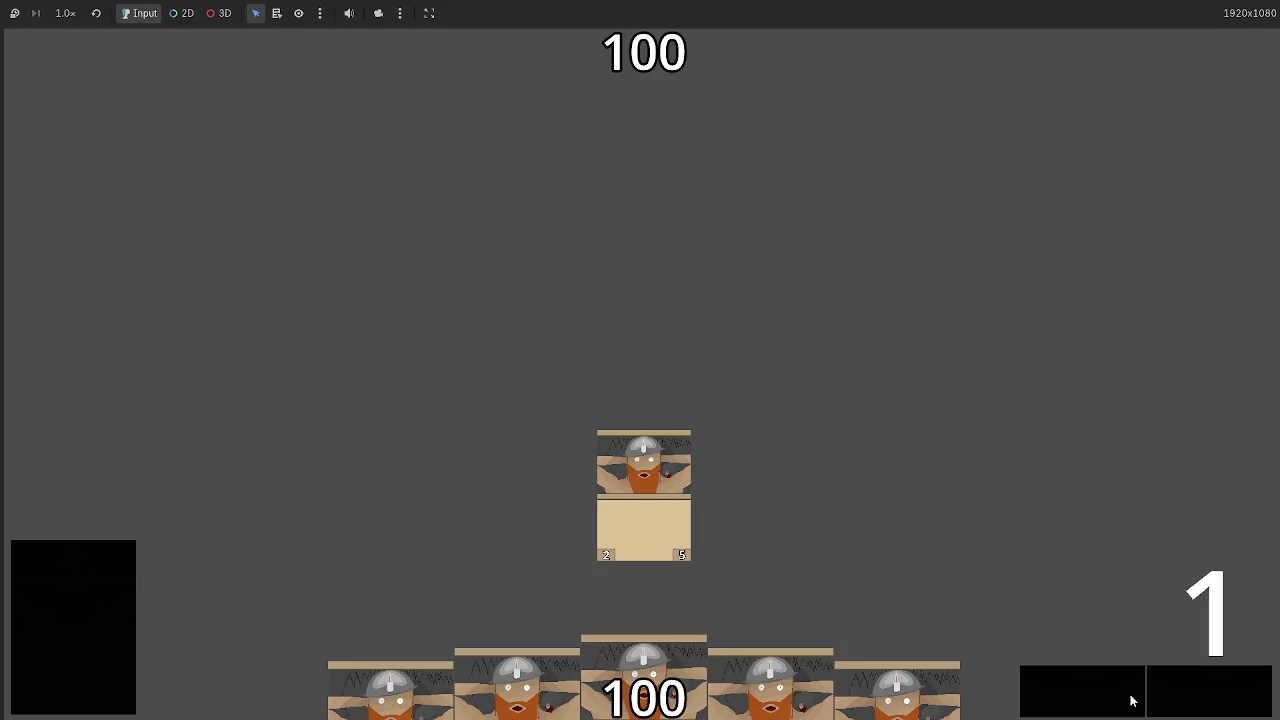
pyautogui.click(1180, 707)
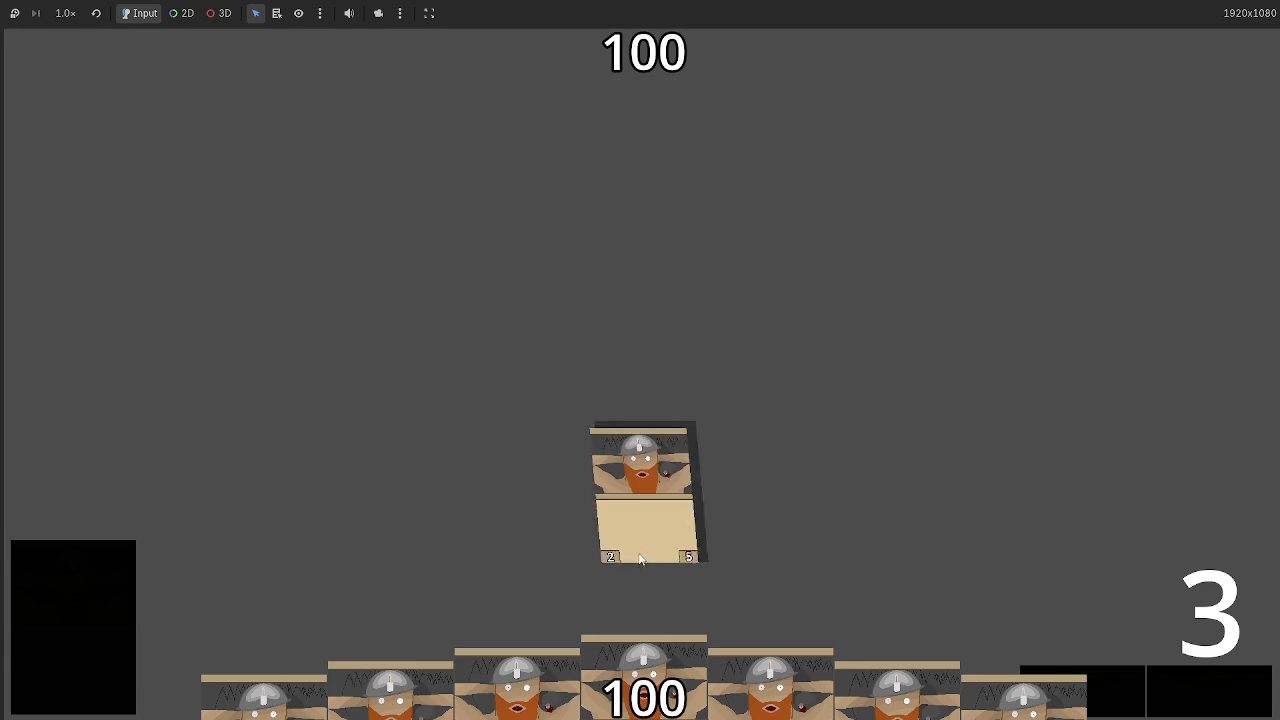
pyautogui.hotkey('alt', 'Tab')
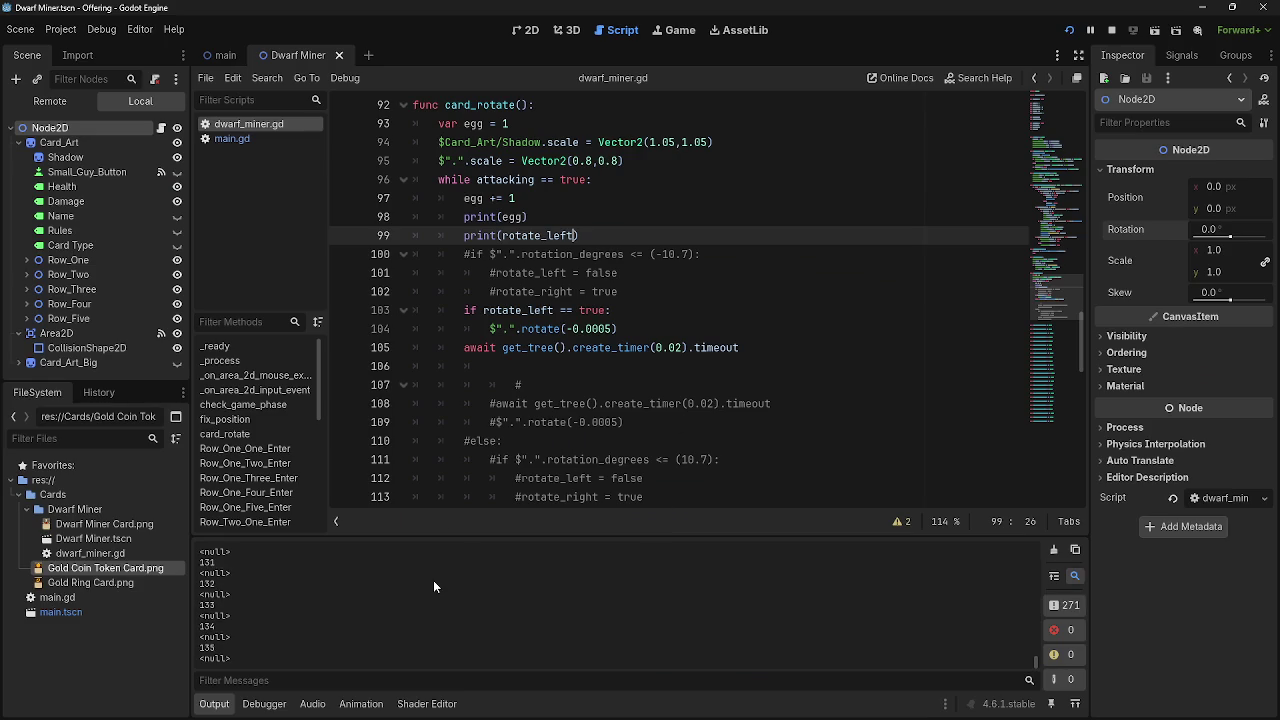
# Step: Look up where rotate_left is used and how it is declared in the script
pyautogui.doubleClick(518, 310)
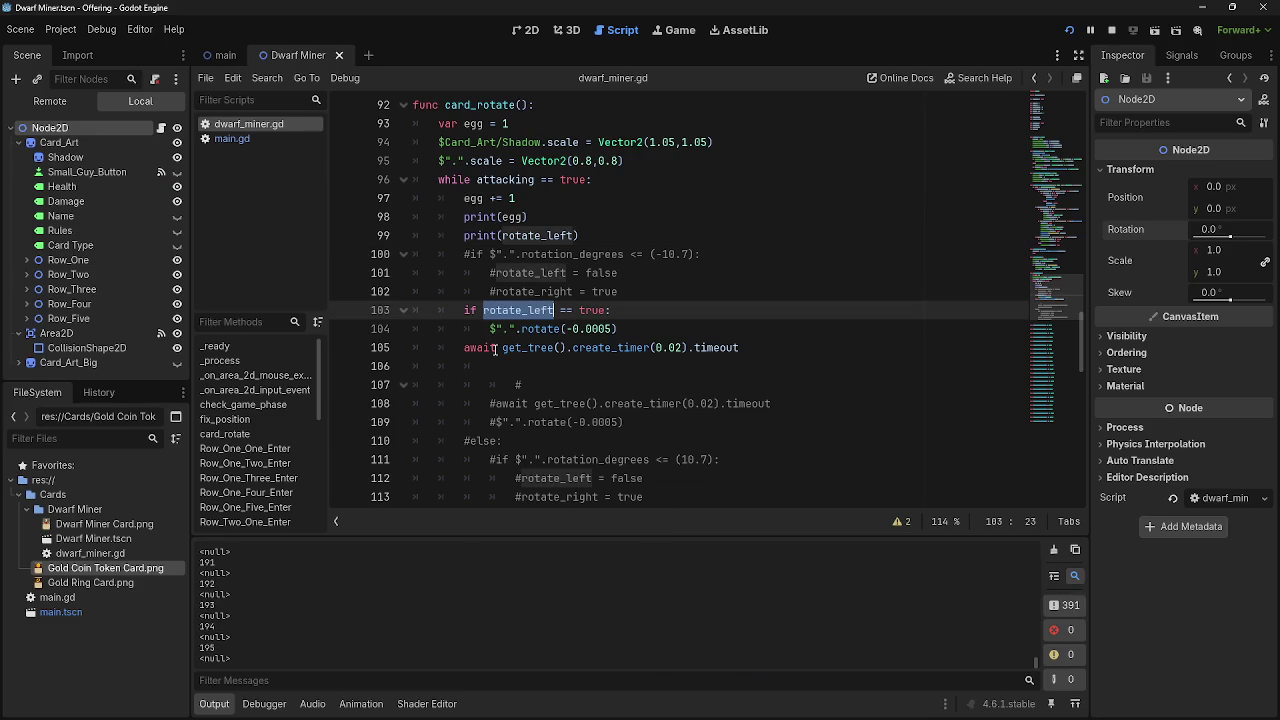
pyautogui.scroll(6, 636, 396)
pyautogui.scroll(-3, 587, 409)
pyautogui.doubleClick(536, 404)
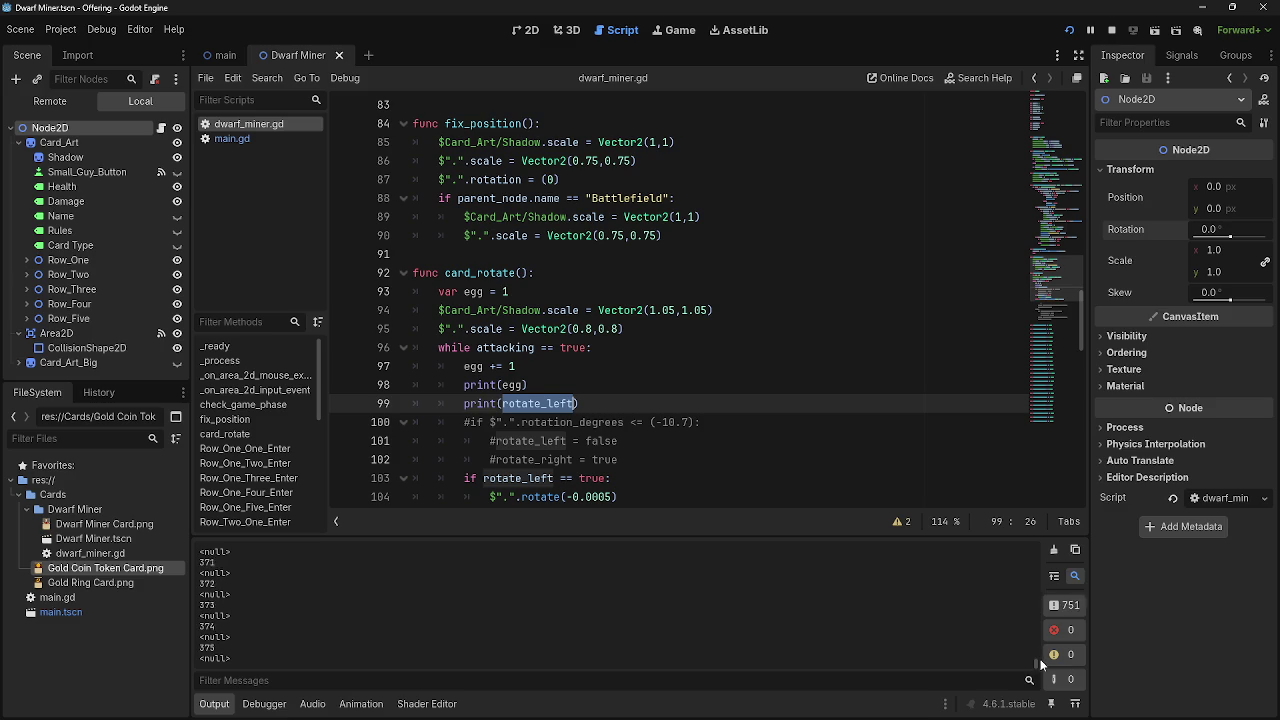
pyautogui.scroll(6, 751, 399)
pyautogui.scroll(20, 751, 399)
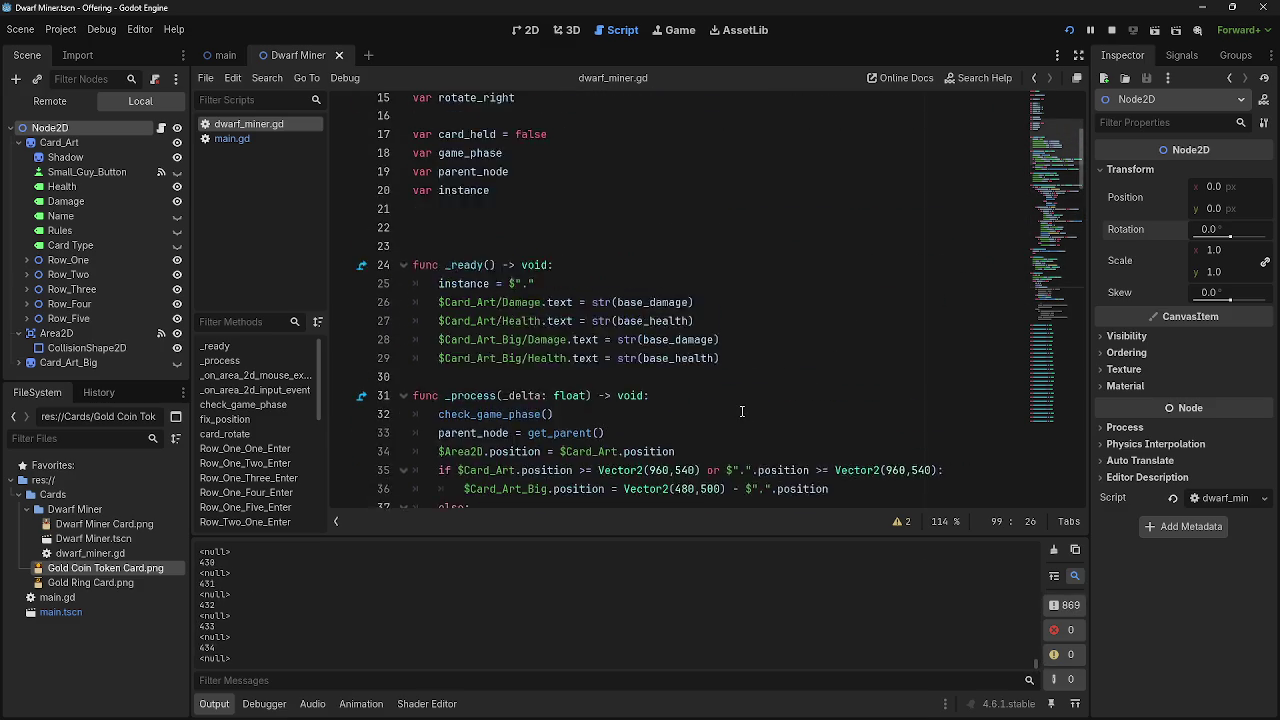
pyautogui.click(636, 273)
pyautogui.scroll(-8, 654, 383)
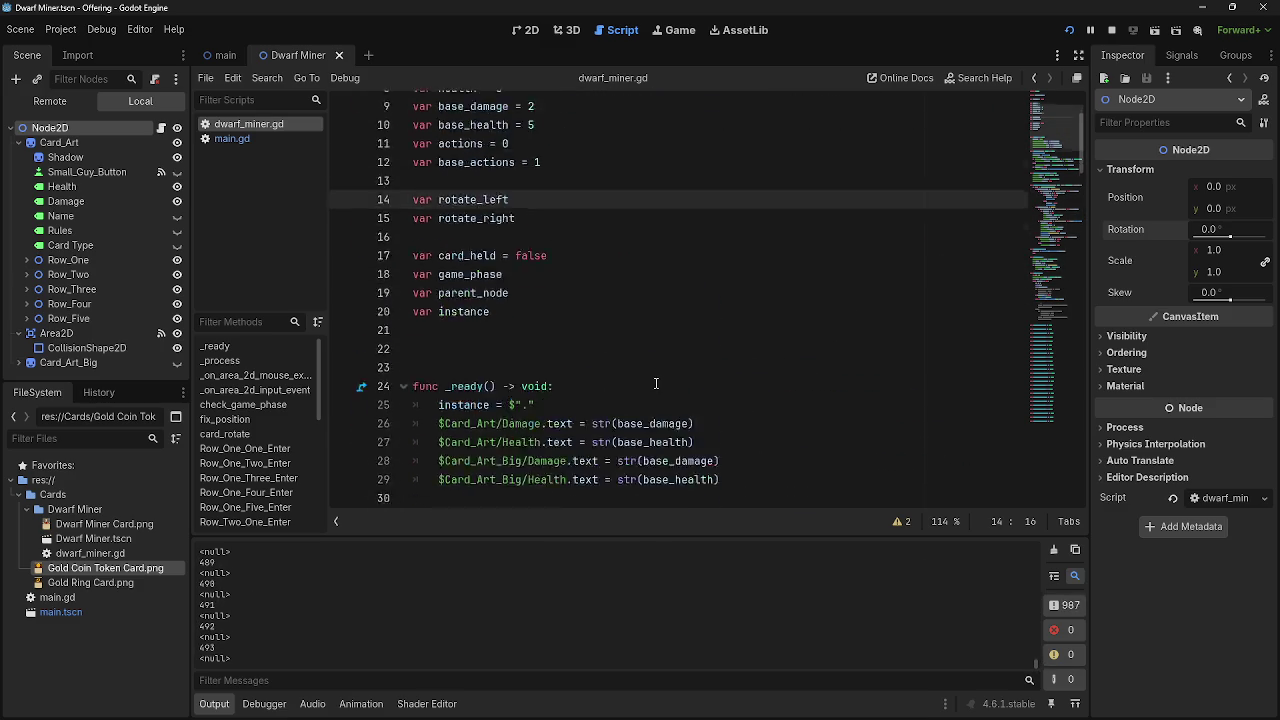
pyautogui.scroll(-18, 656, 384)
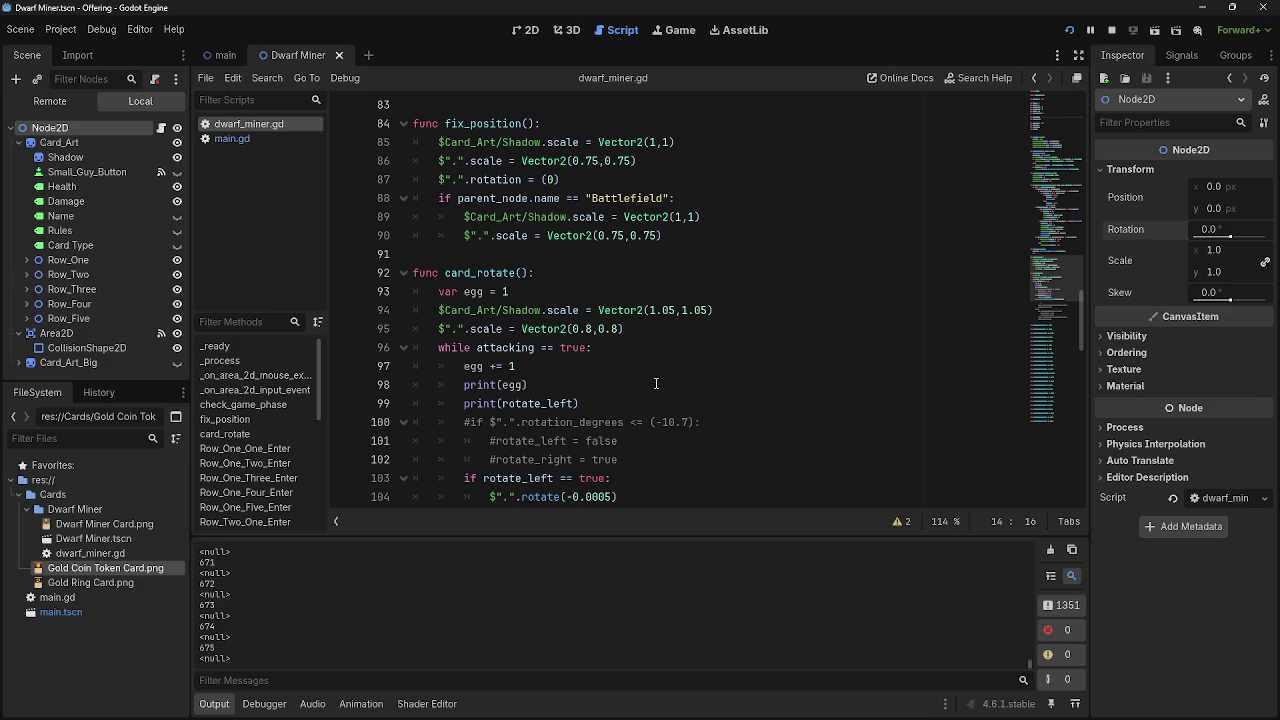
# Step: Add rotate_left = true on a new line after var egg = 1
pyautogui.click(577, 292)
pyautogui.press('Return')
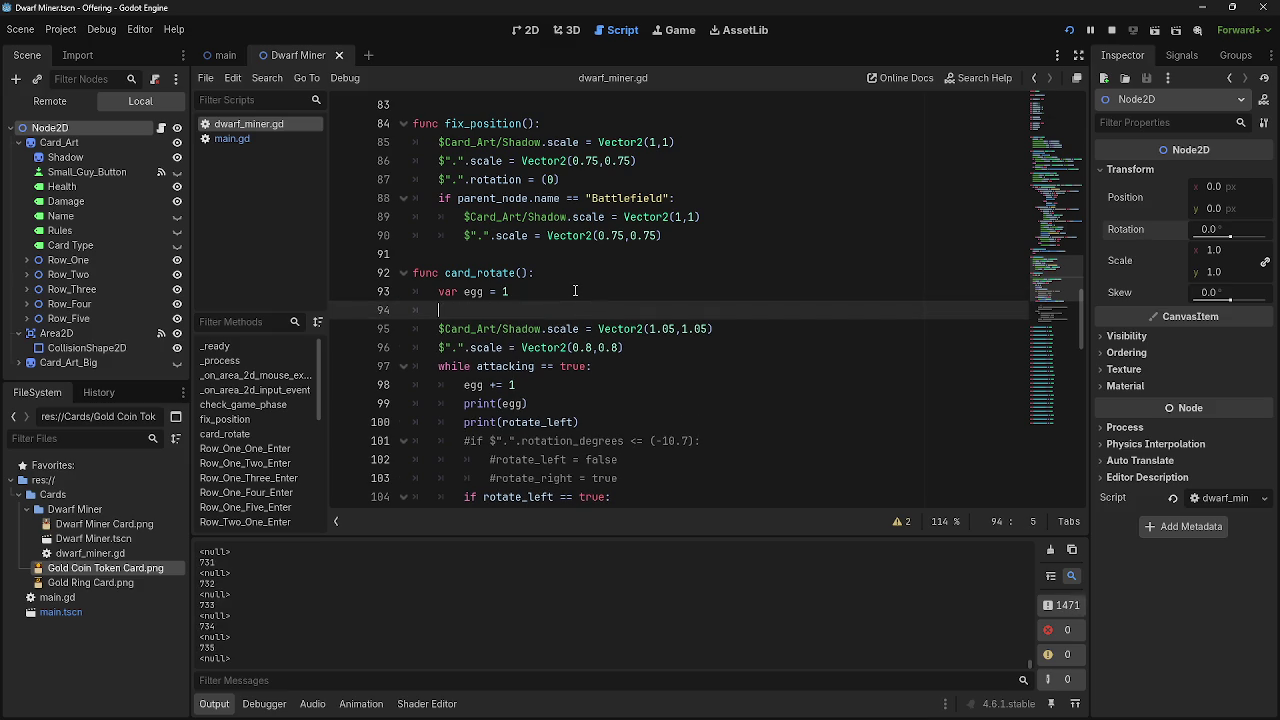
pyautogui.write('var')
pyautogui.press('BackSpace')
pyautogui.press('BackSpace')
pyautogui.press('BackSpace')
pyautogui.write('rot')
pyautogui.press('Return')
pyautogui.write('= t')
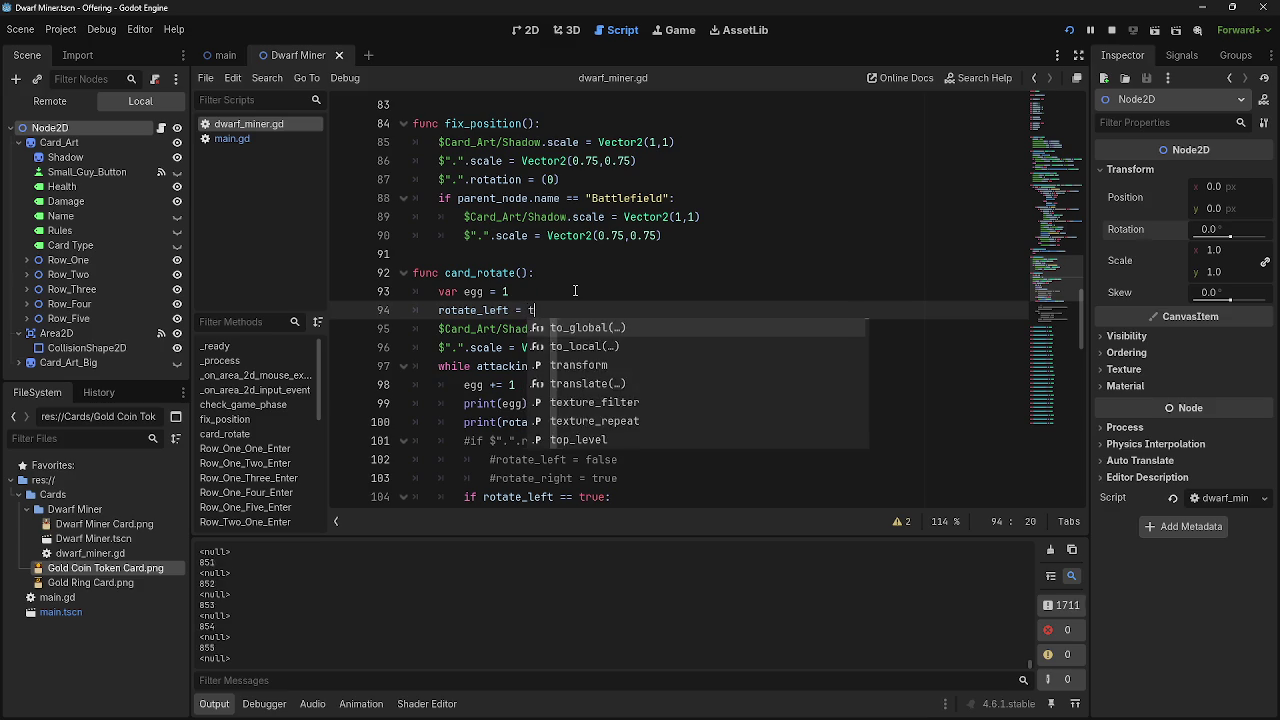
pyautogui.write('rue')
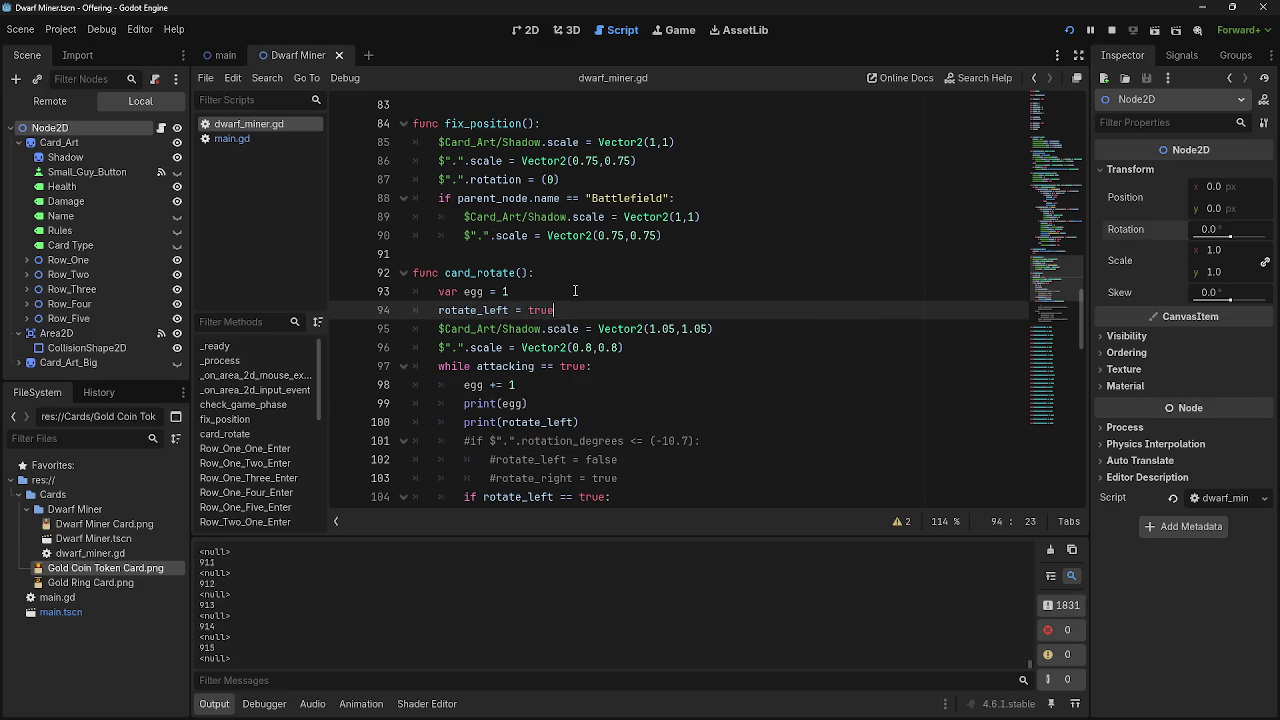
# Step: Rerun the game, play a dwarf card to the table centre and check the output
pyautogui.press('F5')
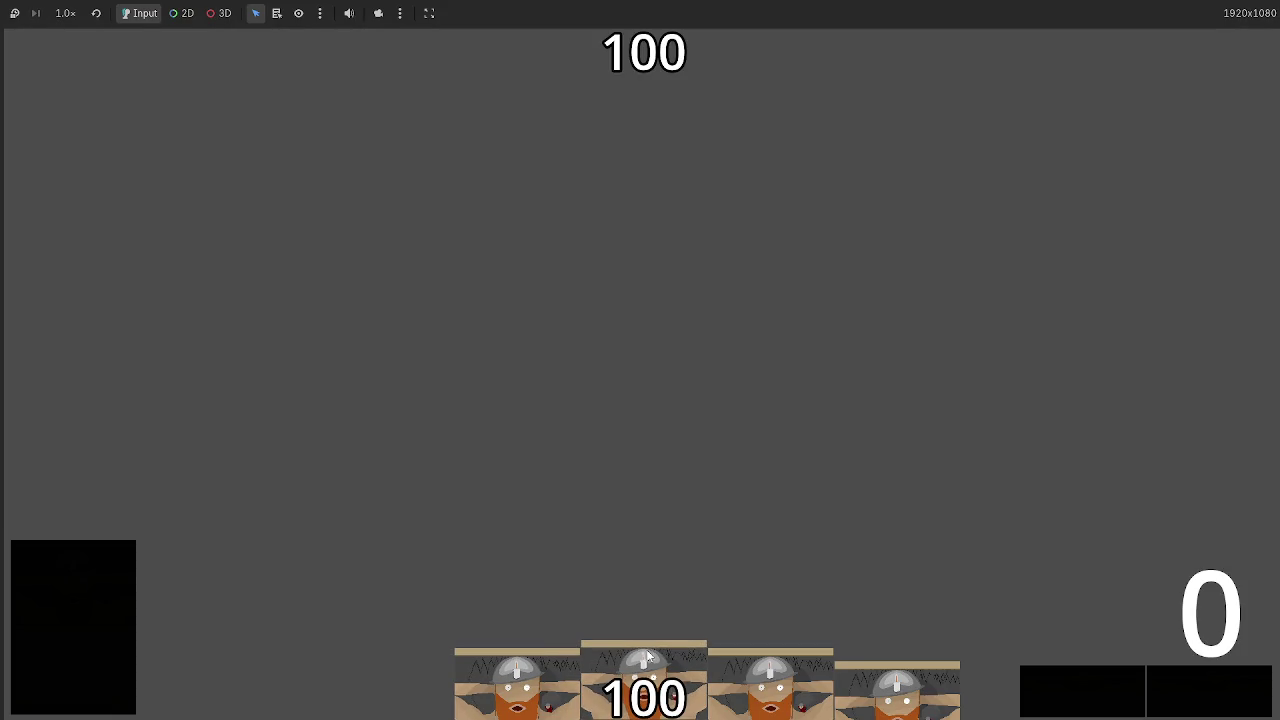
pyautogui.click(615, 707)
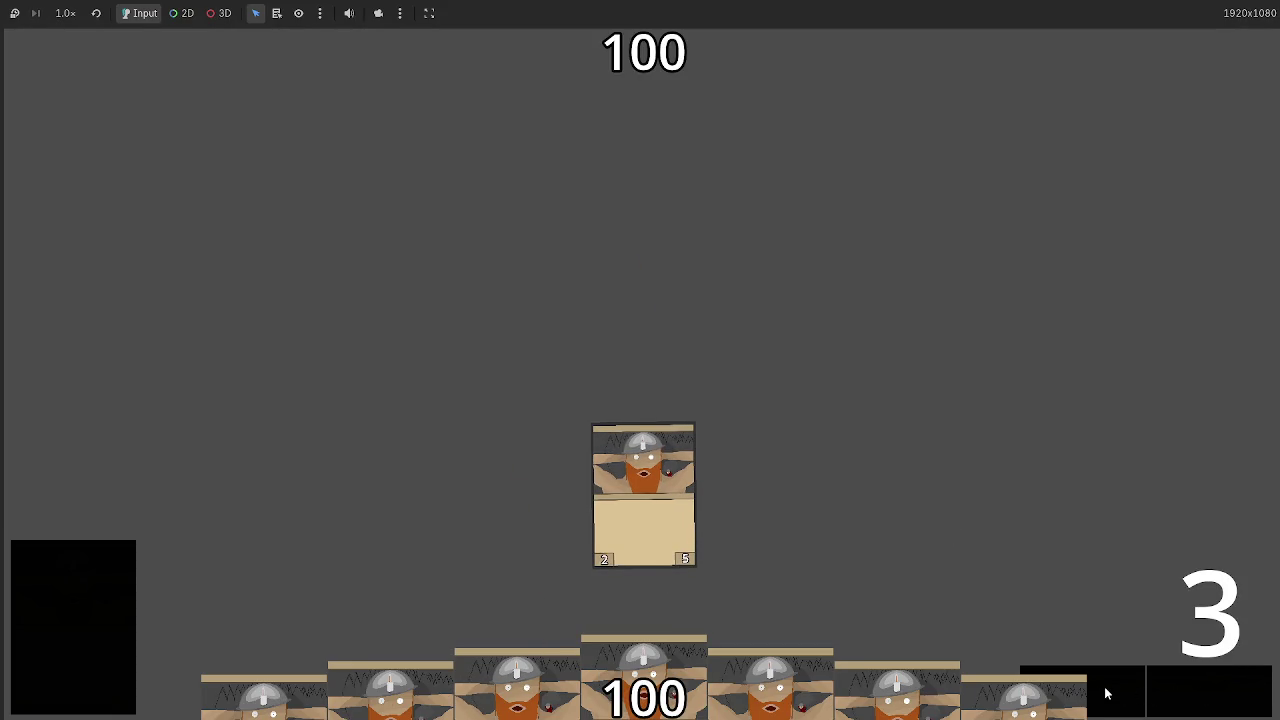
pyautogui.hotkey('alt', 'Tab')
pyautogui.scroll(-2, 592, 465)
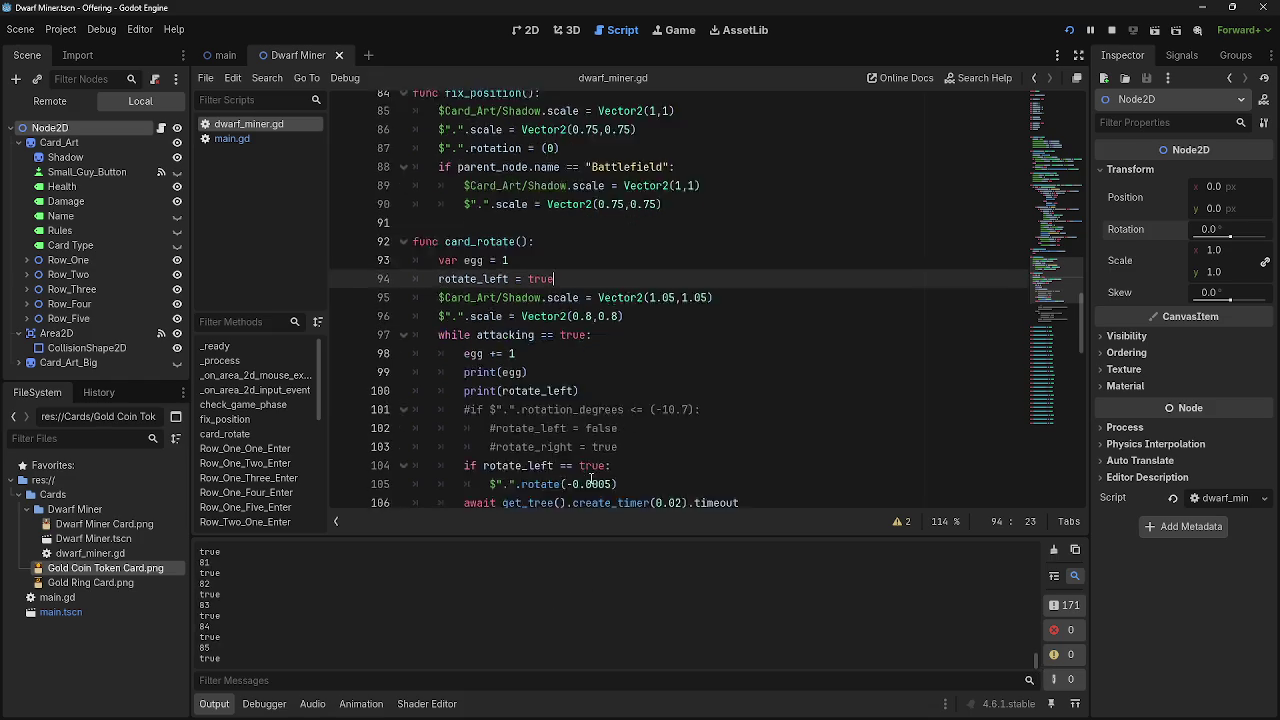
# Step: Delete the print(rotate_left) line and begin removing the # prefixes from the limit check
pyautogui.scroll(-3, 592, 465)
pyautogui.scroll(4, 590, 390)
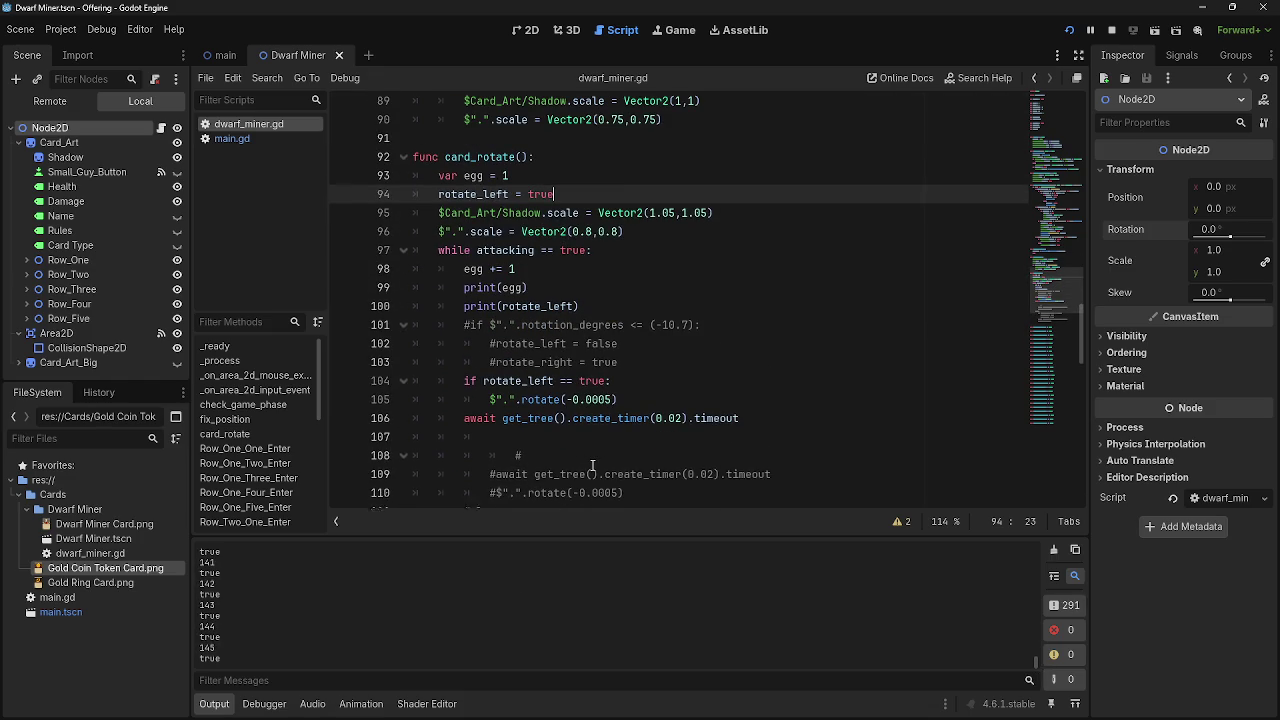
pyautogui.tripleClick(587, 309)
pyautogui.press('BackSpace')
pyautogui.press('BackSpace')
pyautogui.click(473, 310)
pyautogui.press('BackSpace')
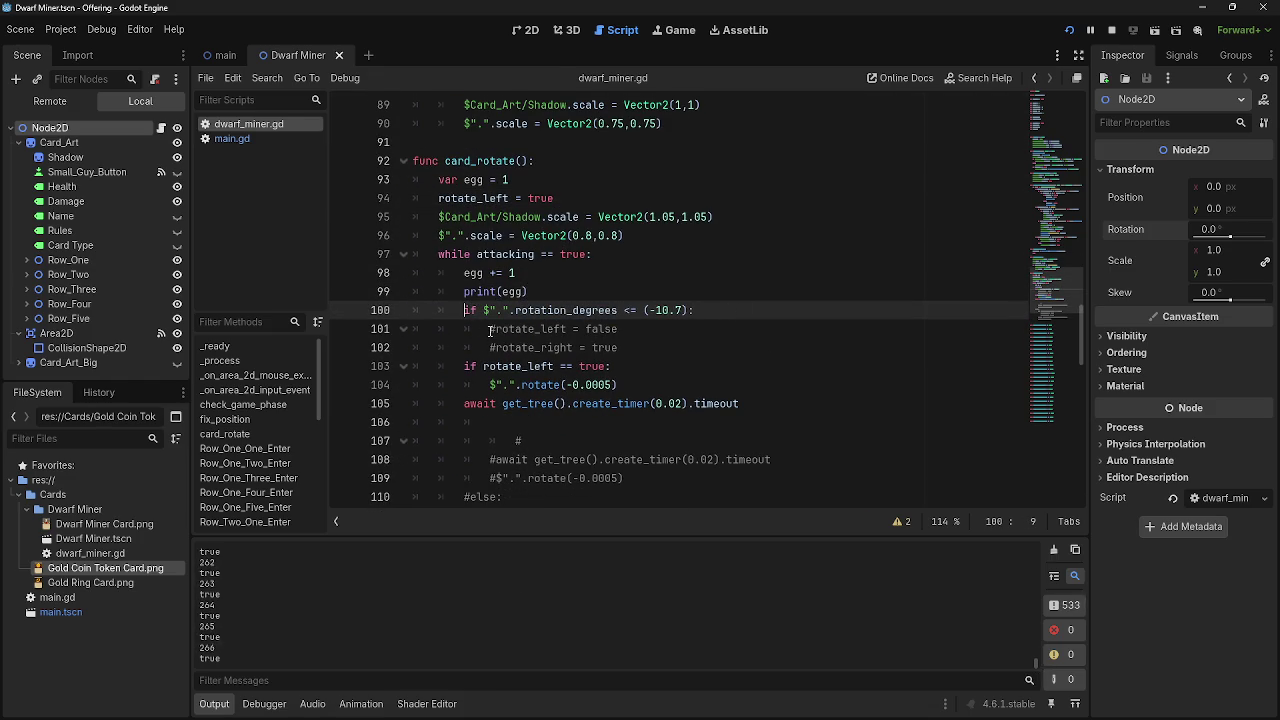
pyautogui.click(491, 329)
pyautogui.press('BackSpace')
pyautogui.click(497, 348)
pyautogui.press('BackSpace')
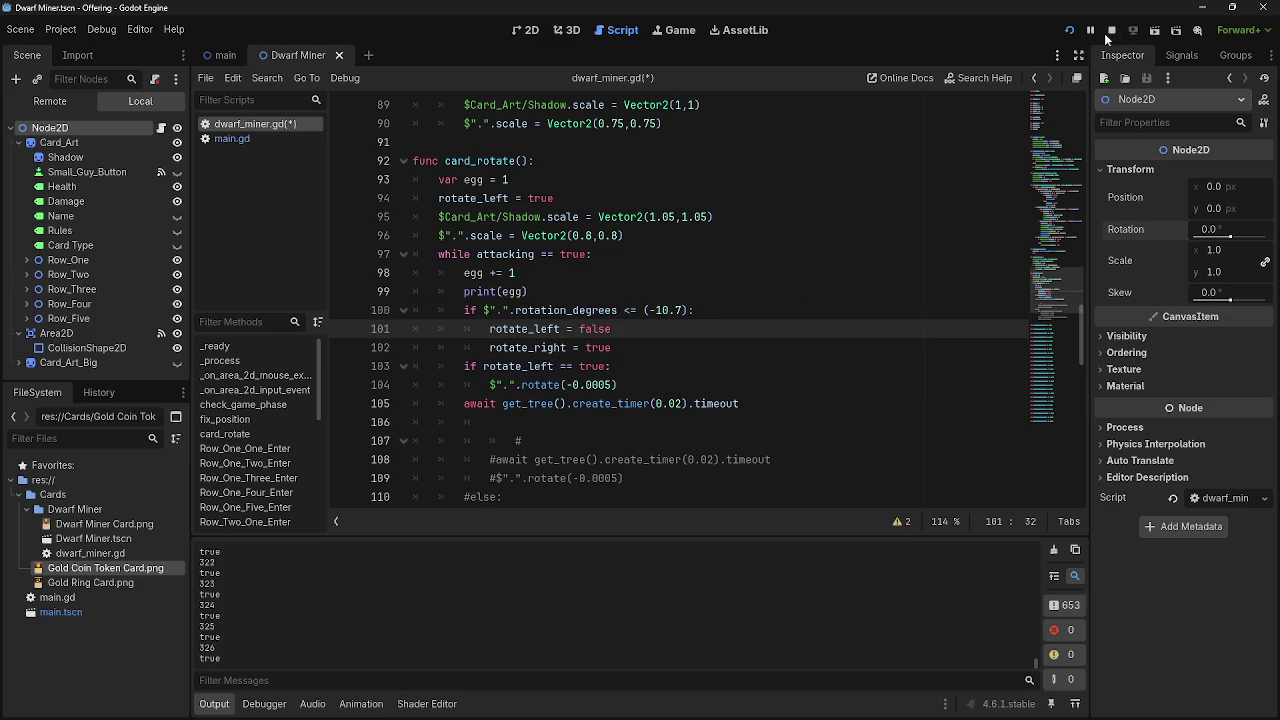
# Step: Stop the game, undo the manual edits, save dwarf_miner.gd and uncomment the limit block with Ctrl+K
pyautogui.click(1086, 38)
pyautogui.click(597, 292)
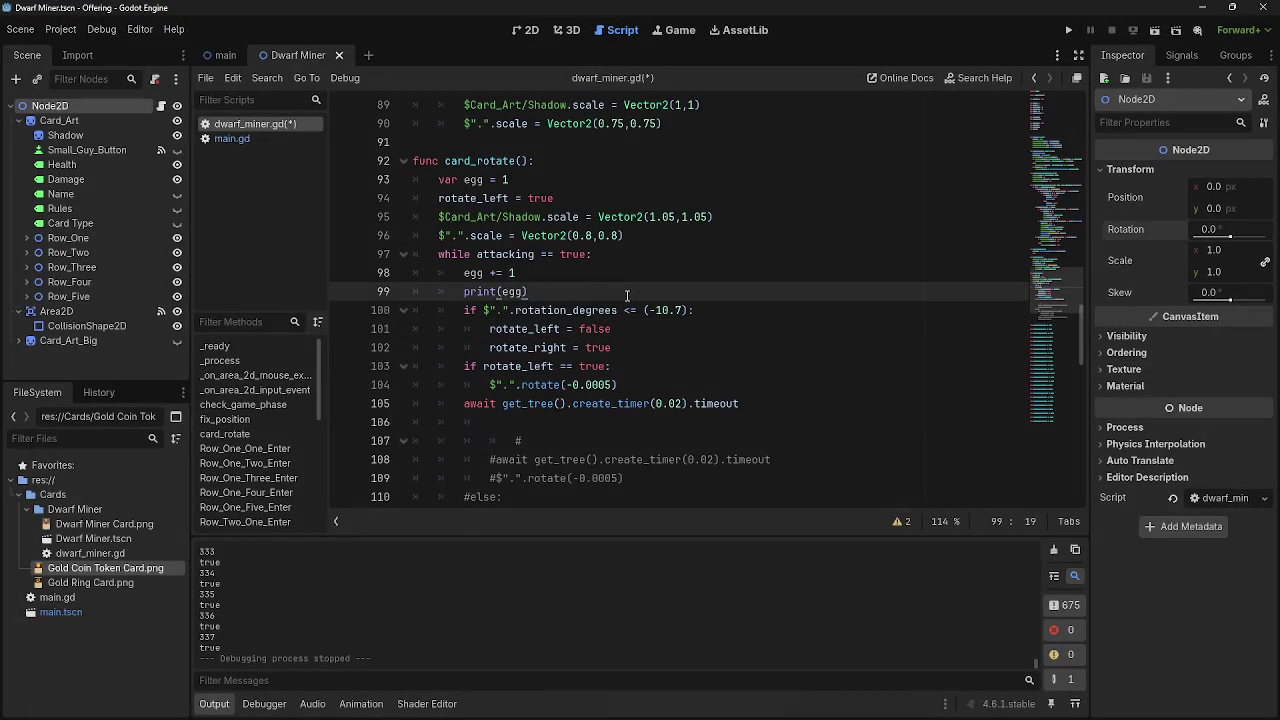
pyautogui.hotkey('ctrl', 'z')
pyautogui.hotkey('ctrl', 'z')
pyautogui.hotkey('ctrl', 'z')
pyautogui.hotkey('ctrl', 'z')
pyautogui.hotkey('ctrl', 'z')
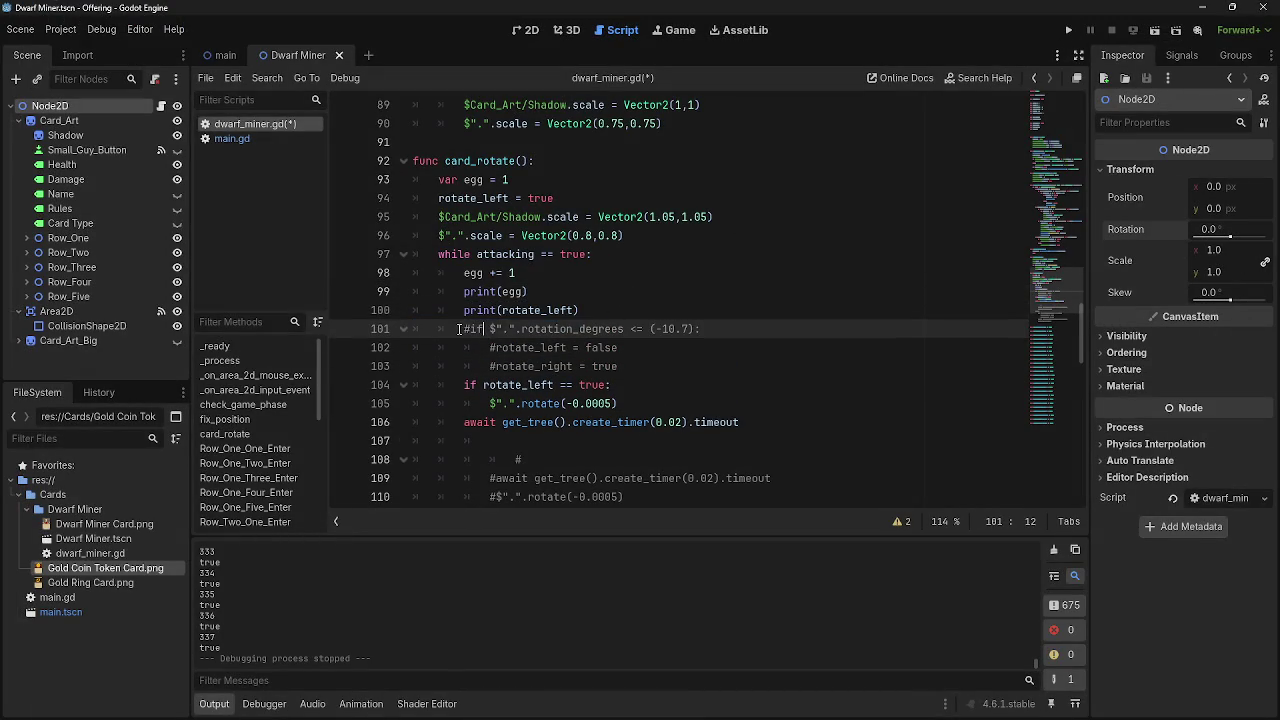
pyautogui.hotkey('ctrl', 's')
pyautogui.hotkey('ctrl', 'k')
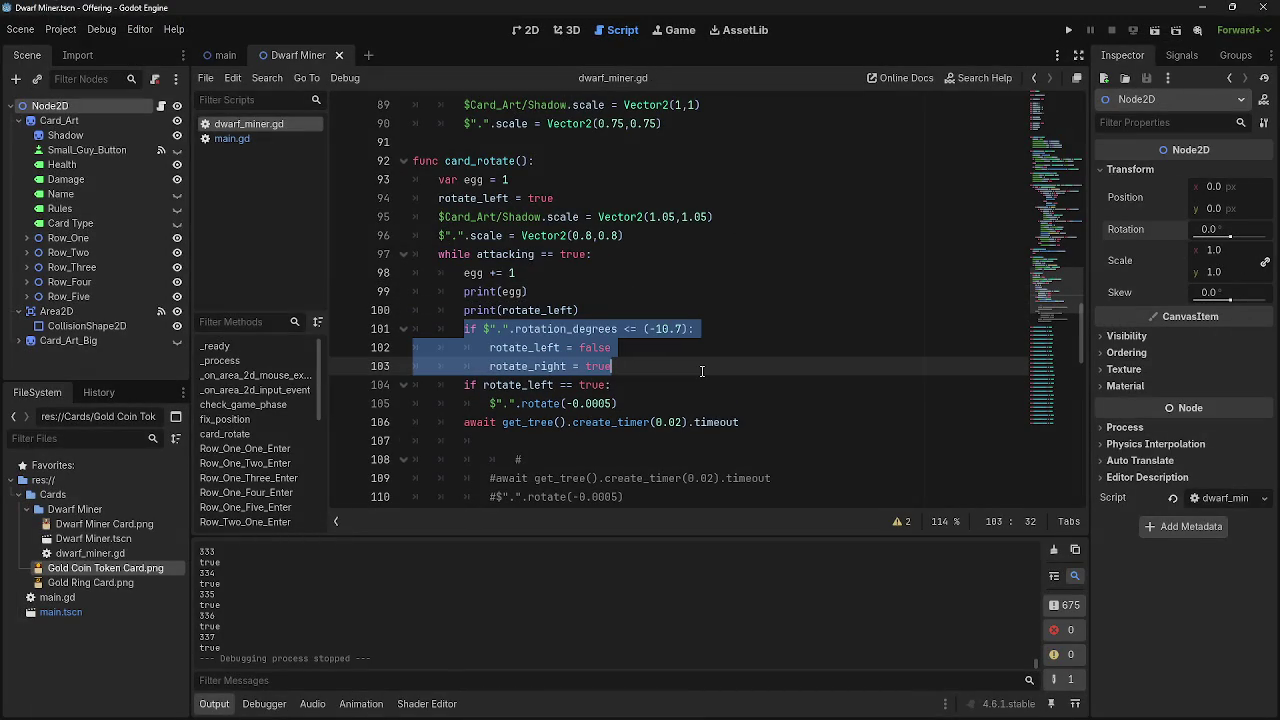
# Step: Rerun the game and watch the output flip from true to false at the -10.7 limit
pyautogui.click(702, 371)
pyautogui.click(1068, 30)
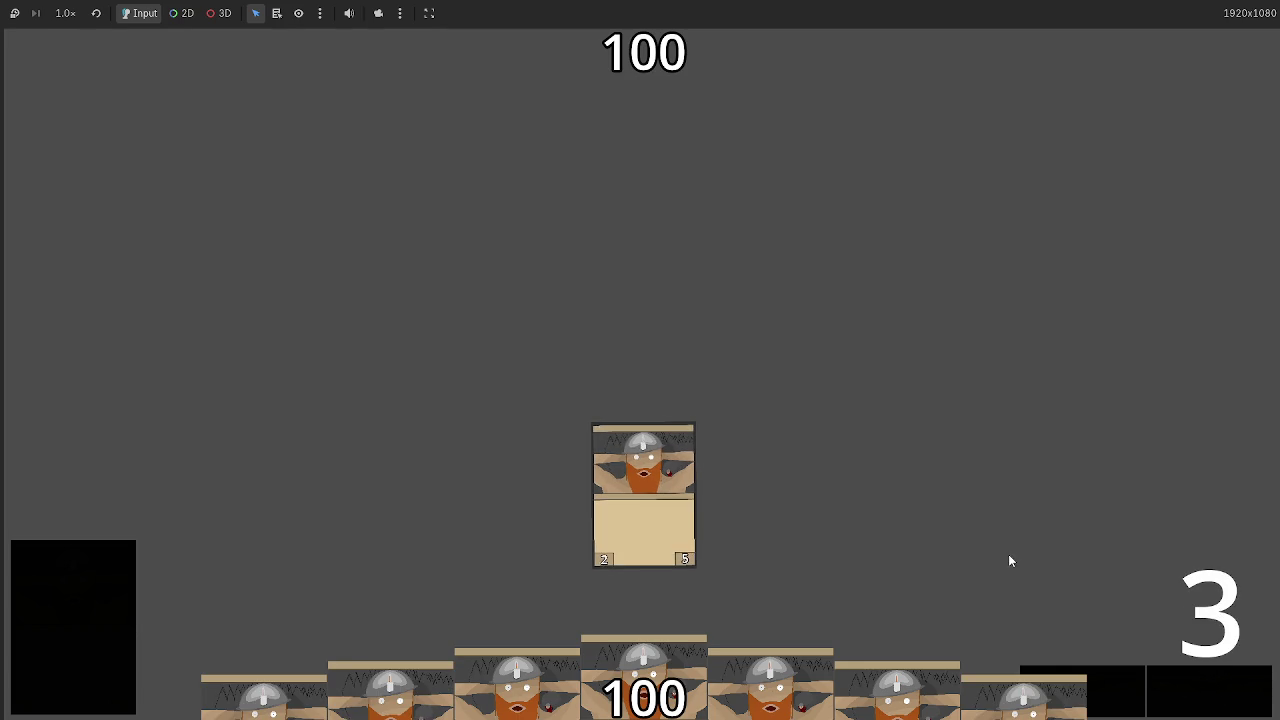
pyautogui.press('F8')
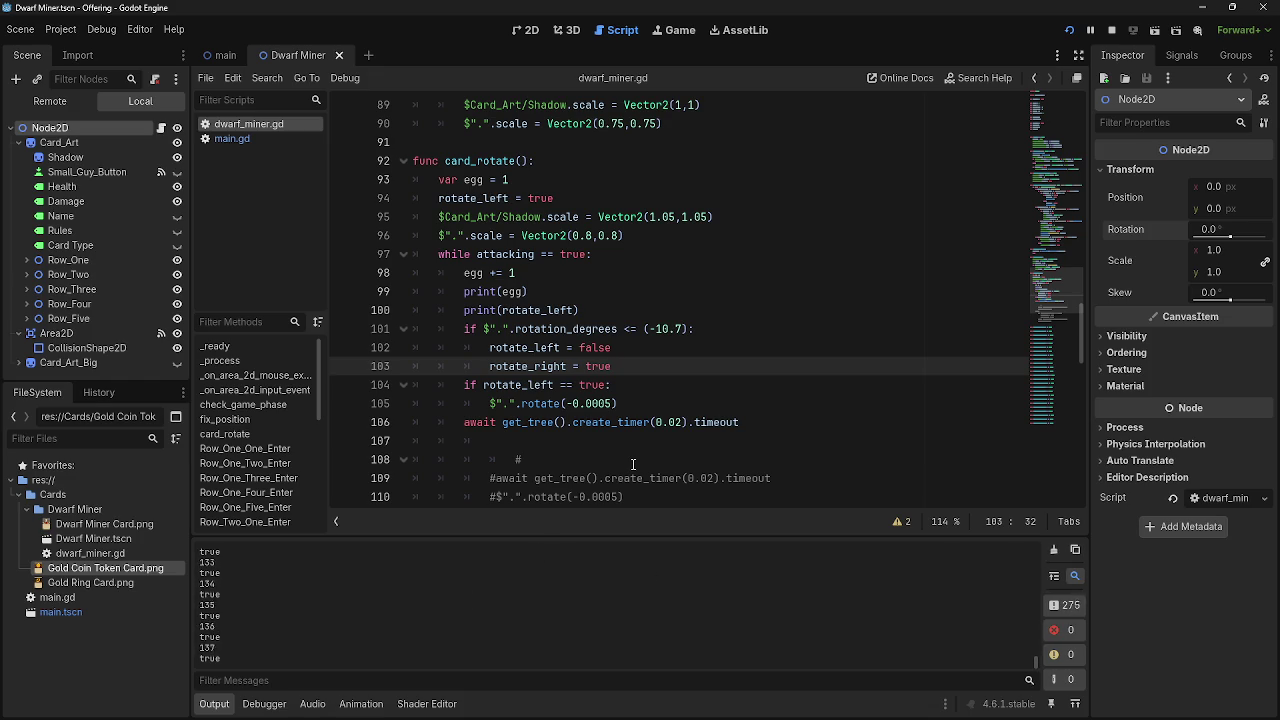
pyautogui.moveTo(651, 328); pyautogui.dragTo(684, 329)
pyautogui.click(684, 329)
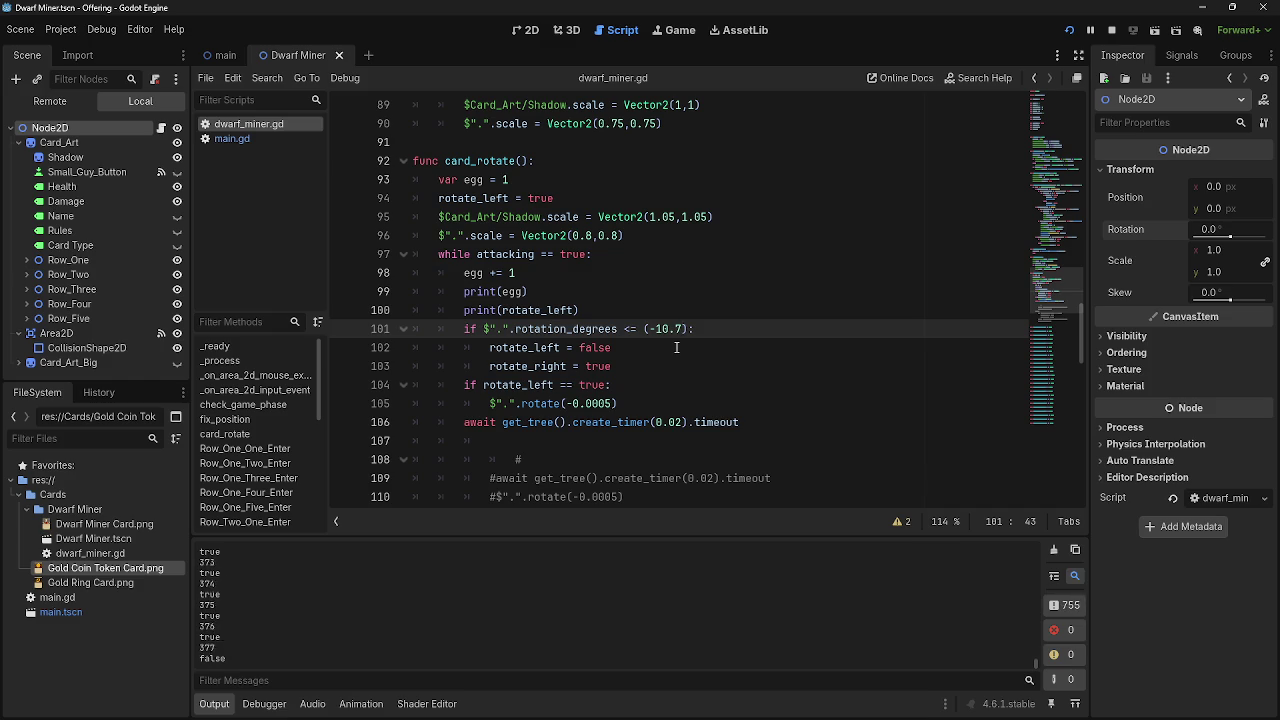
pyautogui.hotkey('alt', 'Tab')
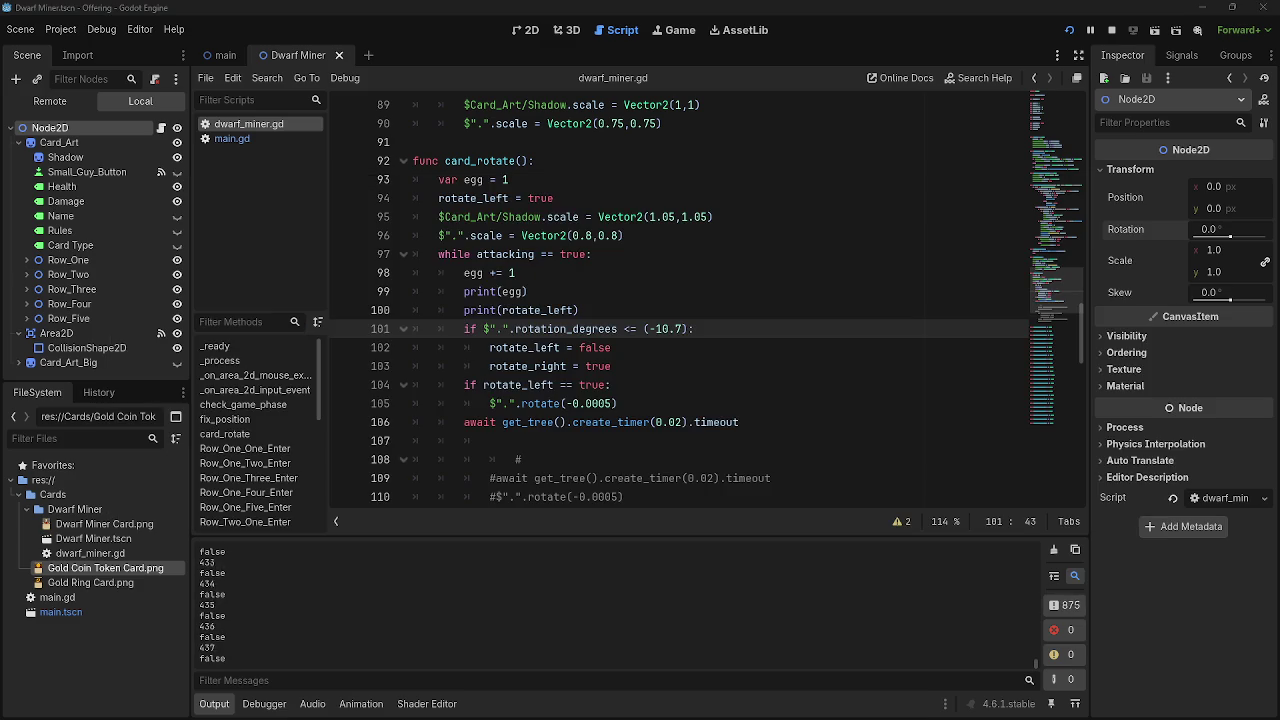
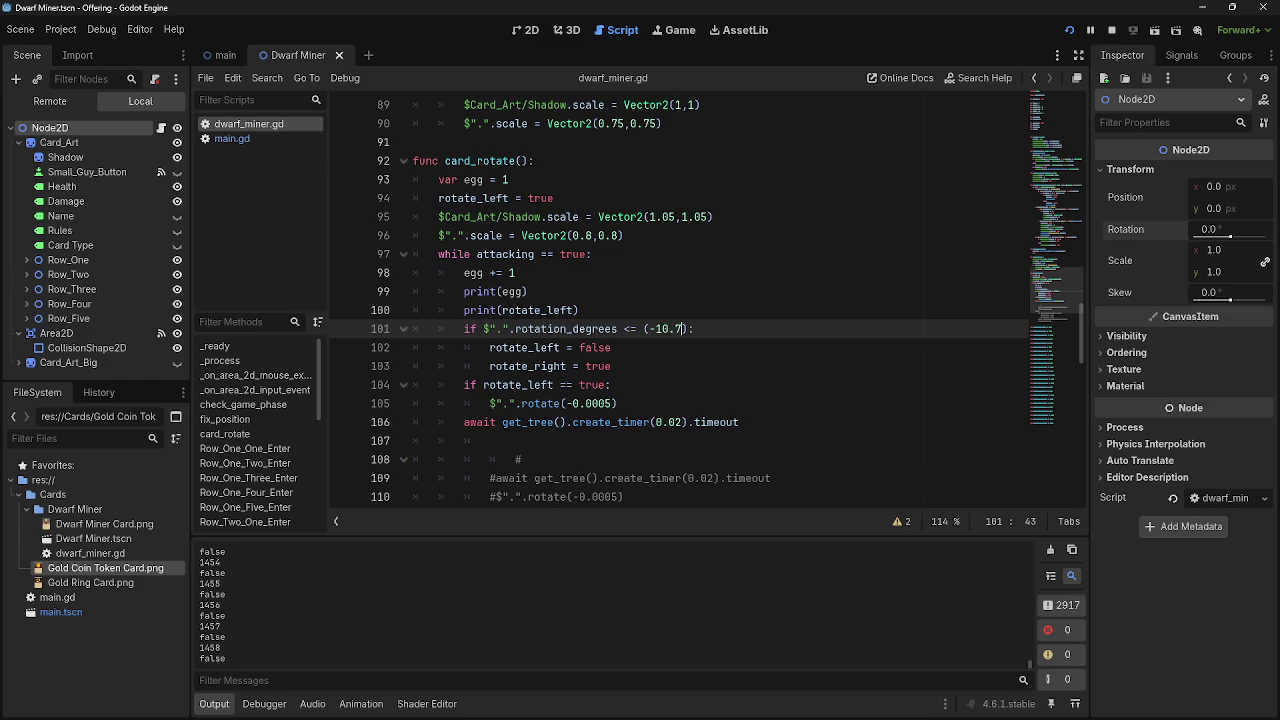
# Step: In dwarf_miner.gd, change line 101's check from rotation_degrees <= (-10.7) to < (-10.7)
pyautogui.click(636, 328)
pyautogui.press('BackSpace')
pyautogui.click(1069, 30)
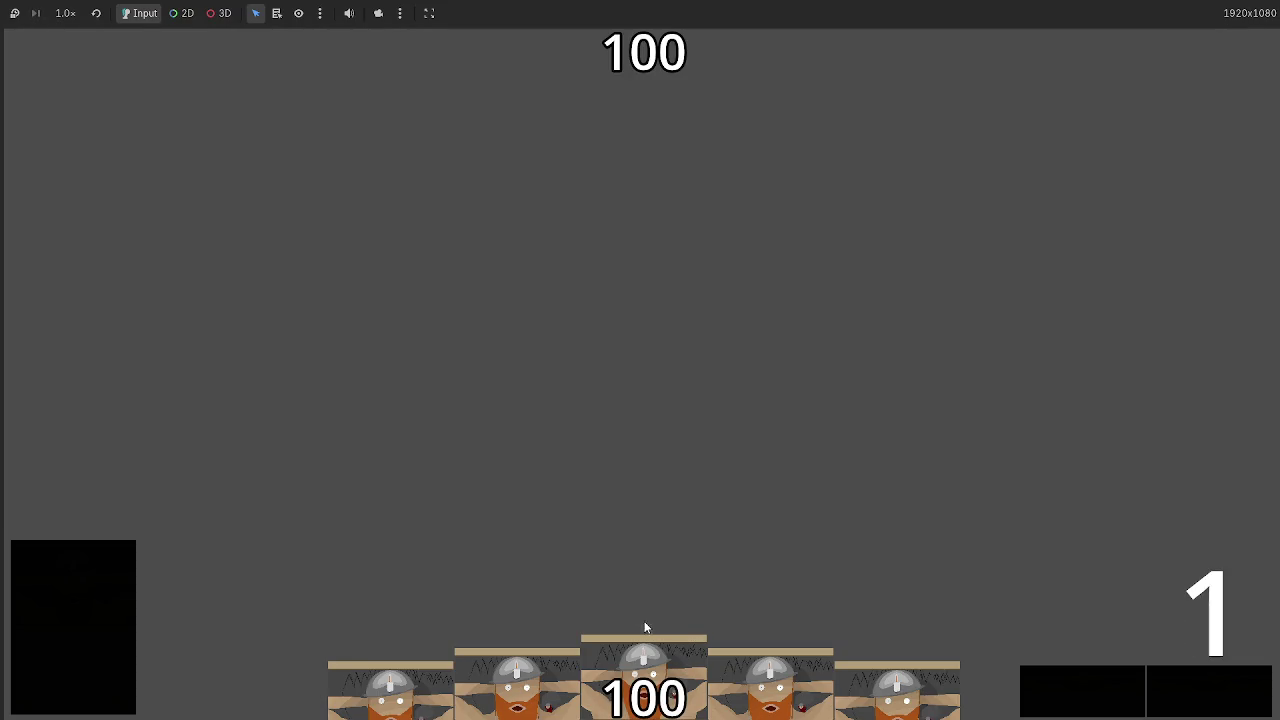
pyautogui.click(628, 676)
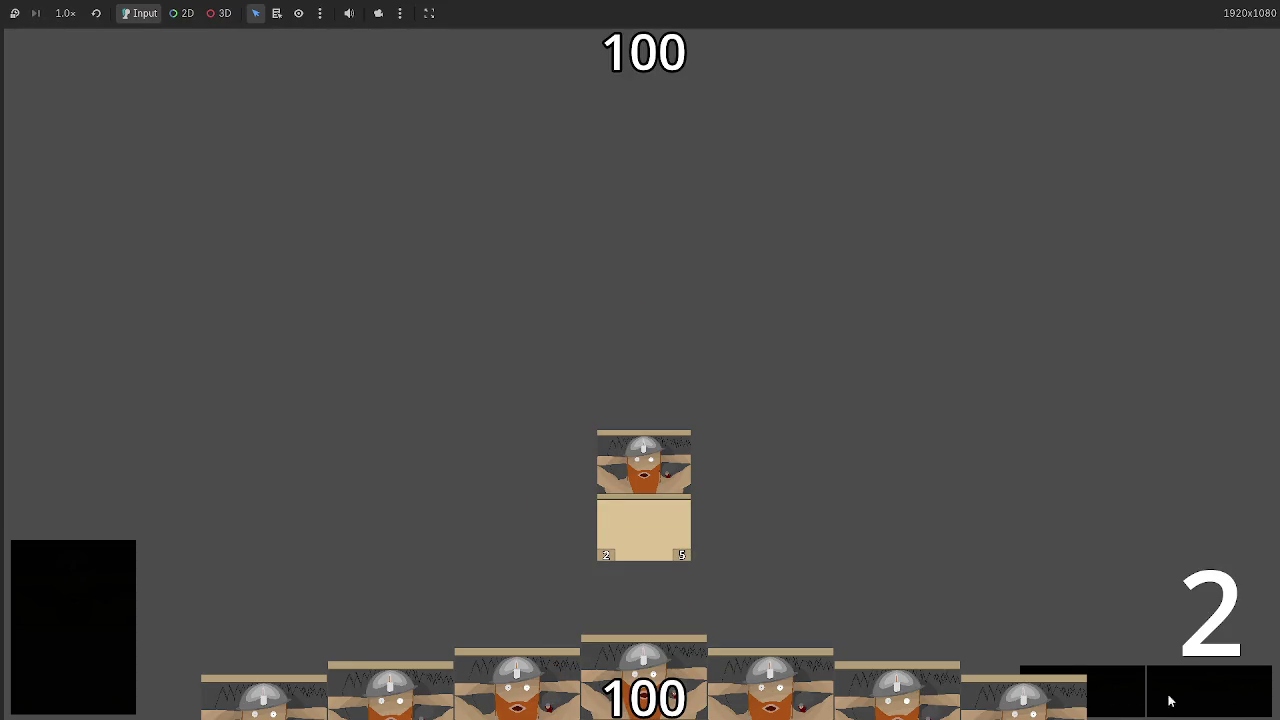
pyautogui.press('F8')
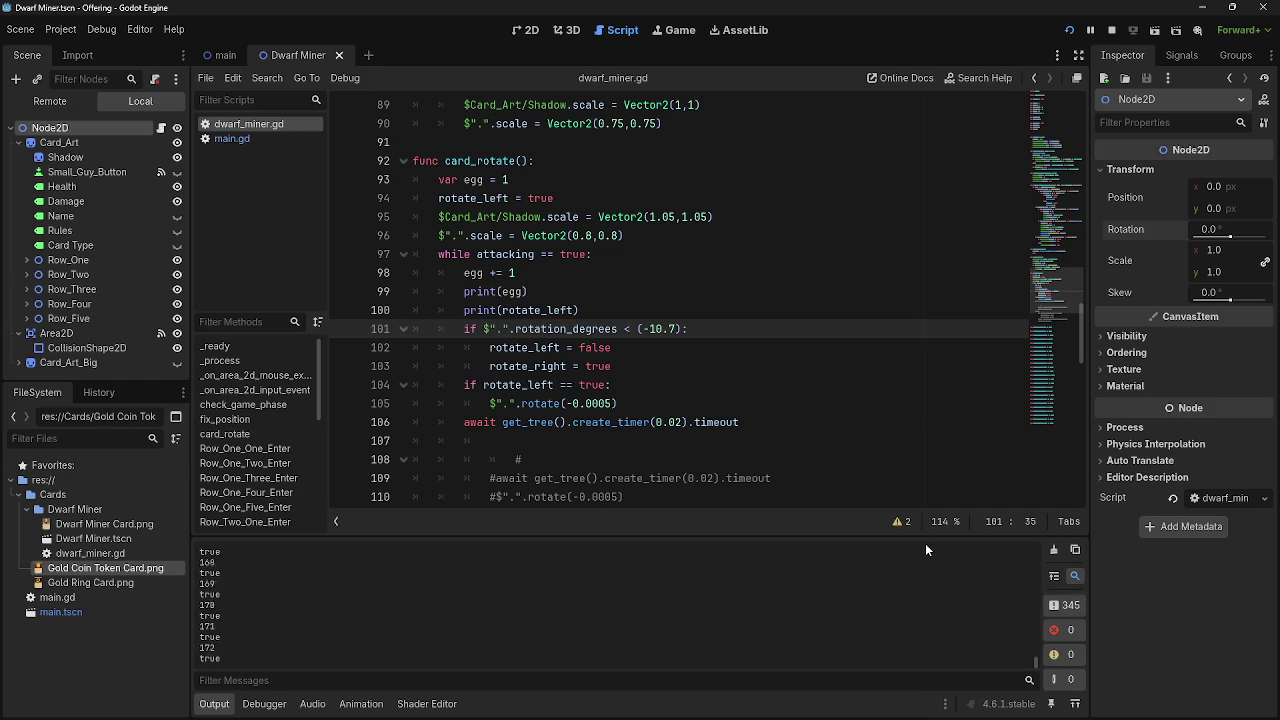
# Step: Flip line 101's check to rotation_degrees > (-10.7) and run the game to test it
pyautogui.press('BackSpace')
pyautogui.write('>')
pyautogui.press('F5')
pyautogui.press('F5')
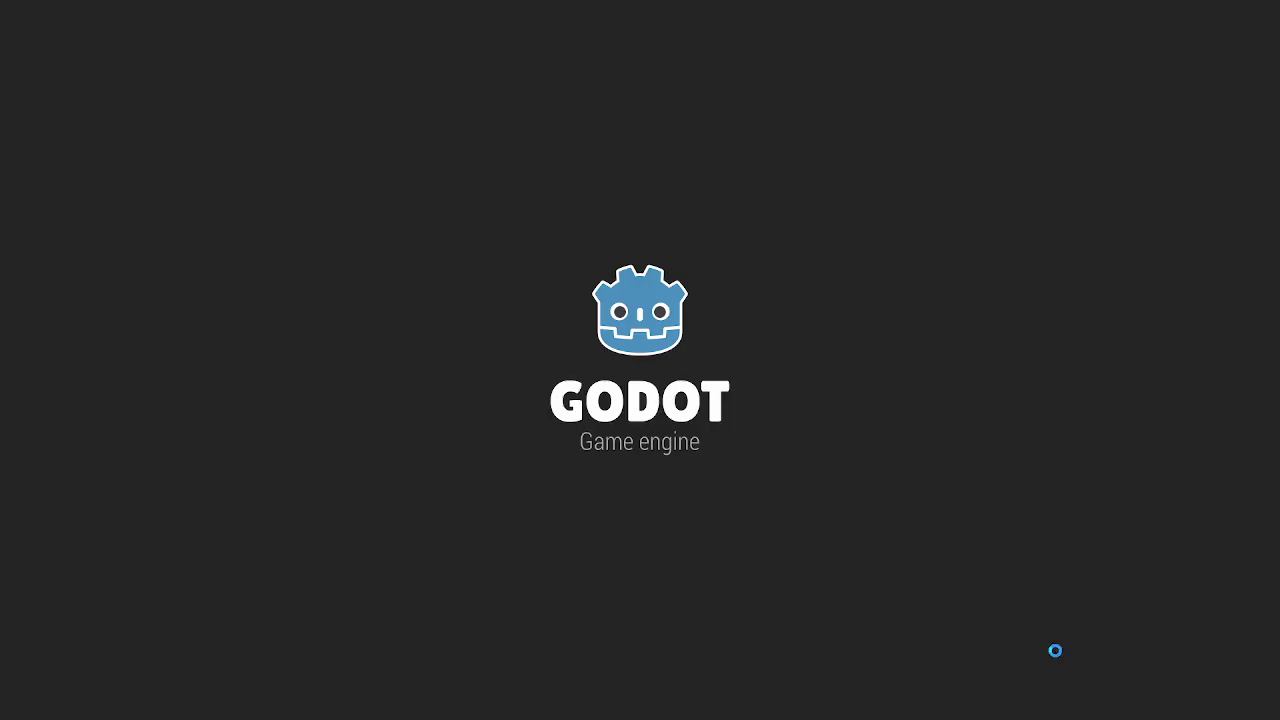